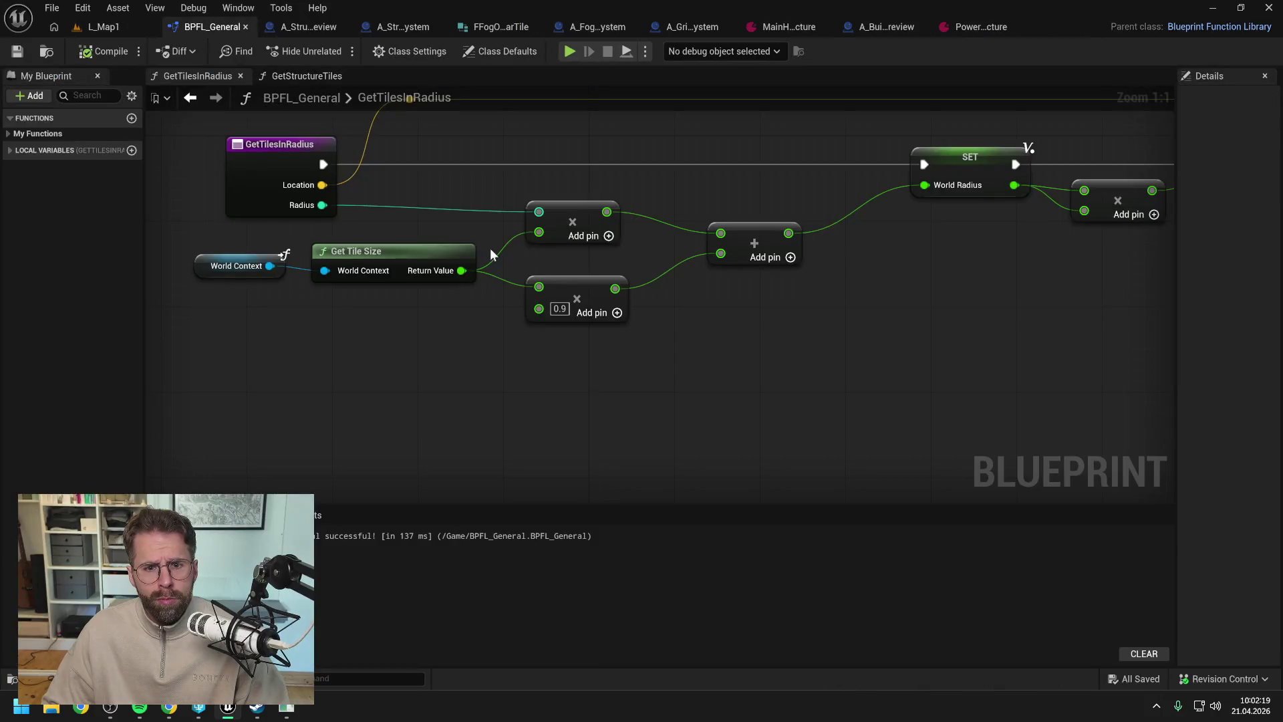
# - Open Revision Control's View Changes and list the five files in the default changelist
pyautogui.scroll(-2, 491, 246)
pyautogui.scroll(-2, 747, 342)
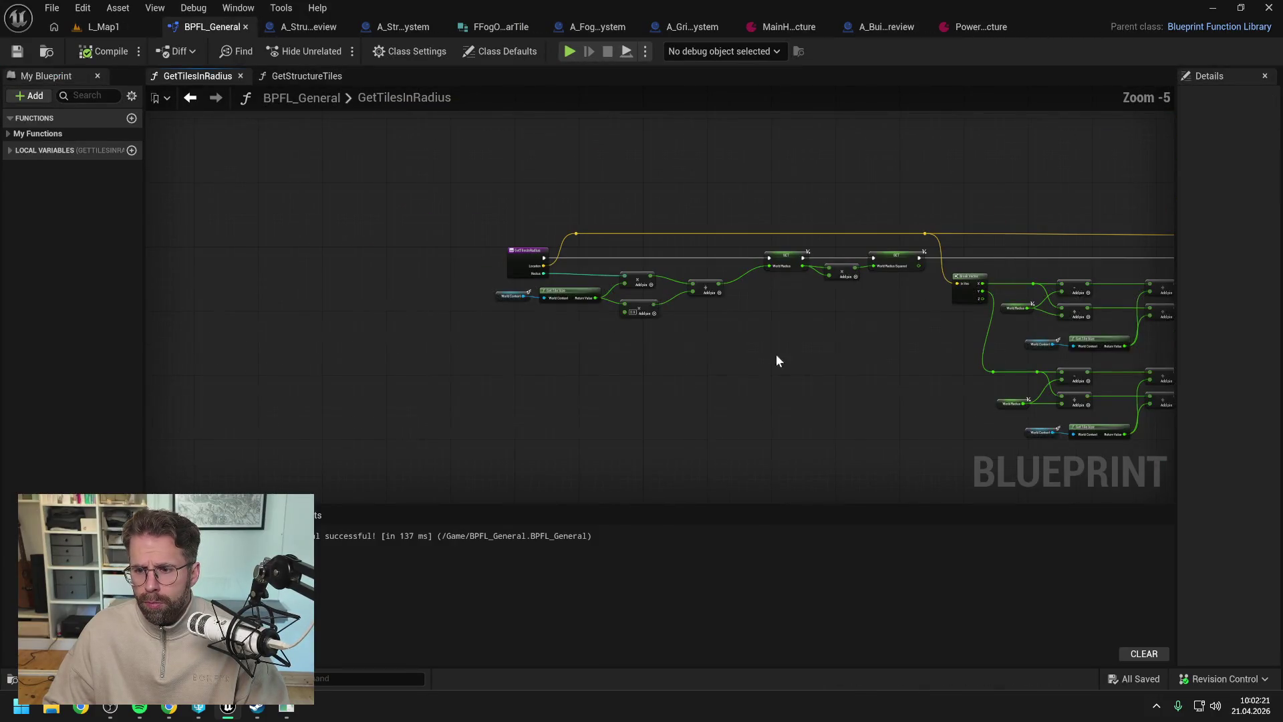
pyautogui.moveTo(902, 403); pyautogui.dragTo(625, 410)
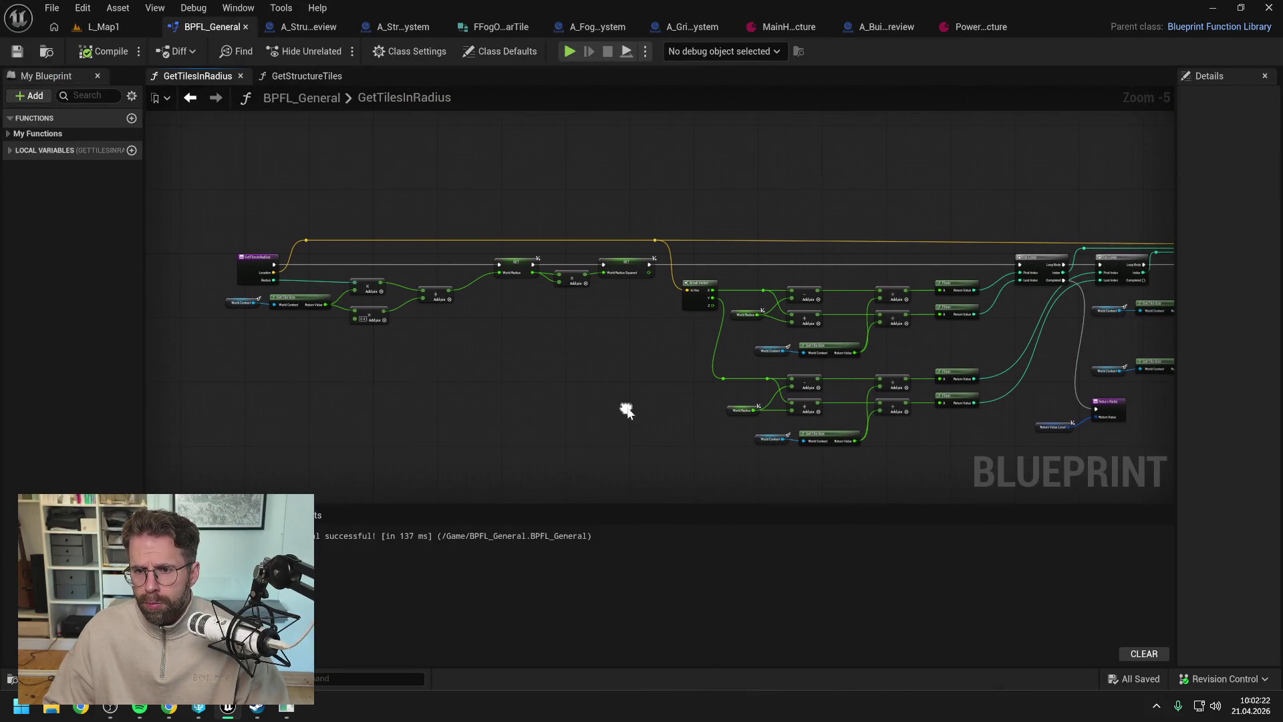
pyautogui.click(1229, 679)
pyautogui.click(1169, 615)
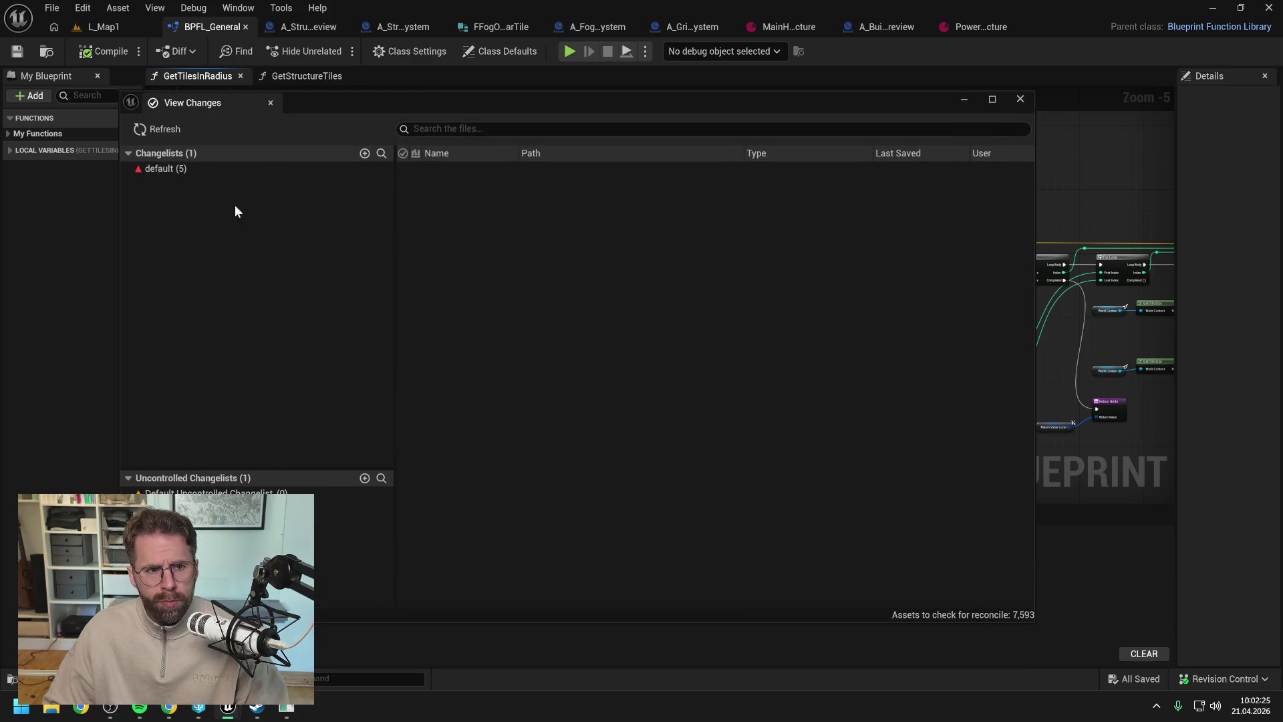
pyautogui.click(188, 168)
pyautogui.rightClick(188, 168)
# - Submit the default changelist described as 'Created new central function GetTilesinRadius in BPFL_General'
pyautogui.click(220, 178)
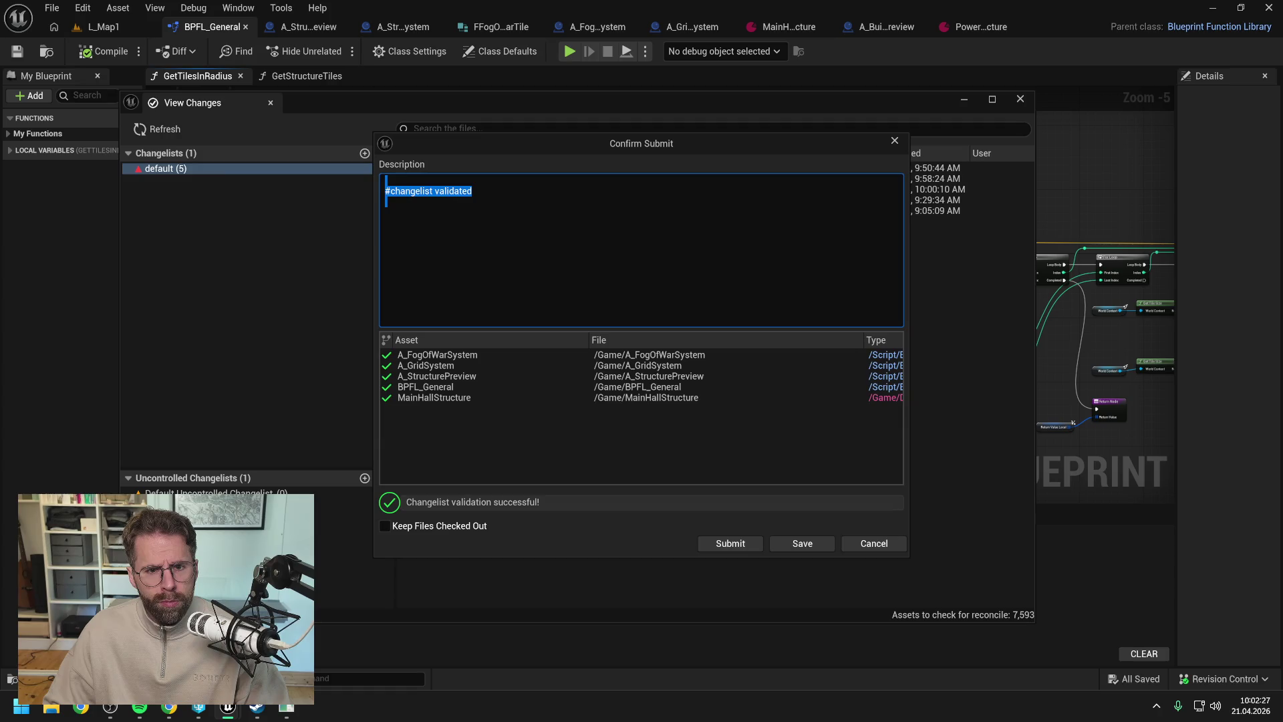
pyautogui.write('Crea')
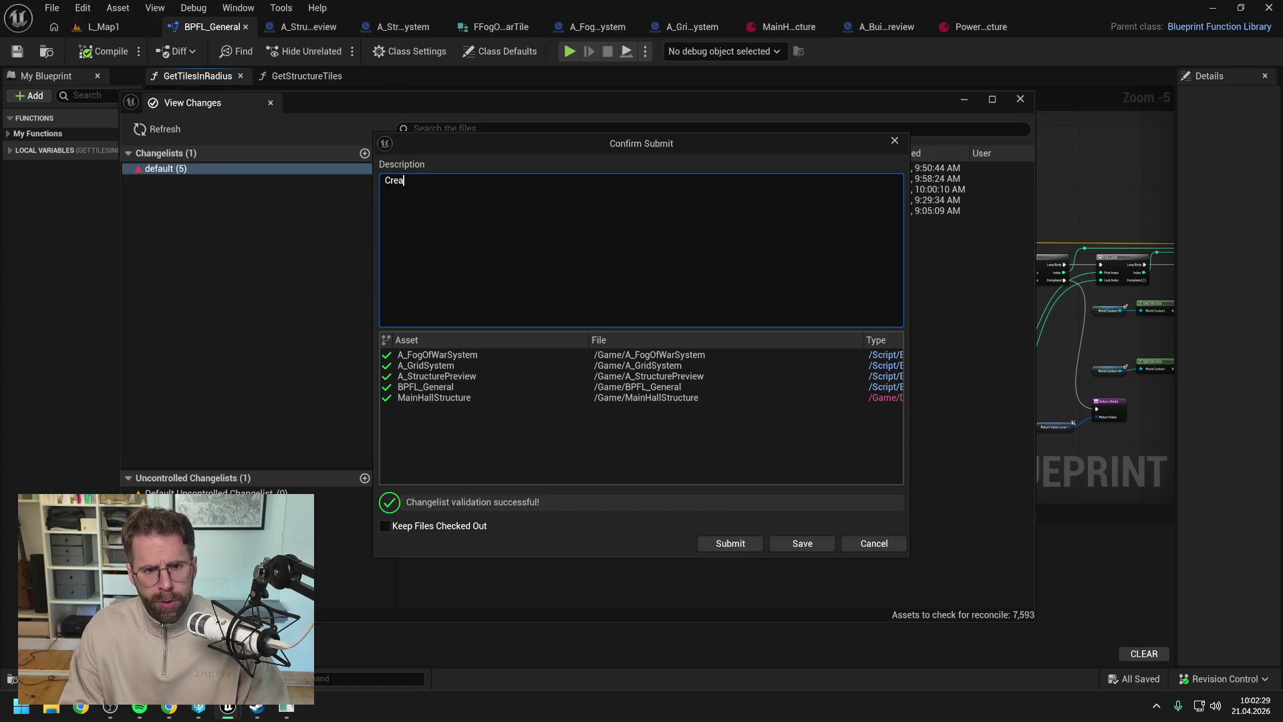
pyautogui.write('ted new cen')
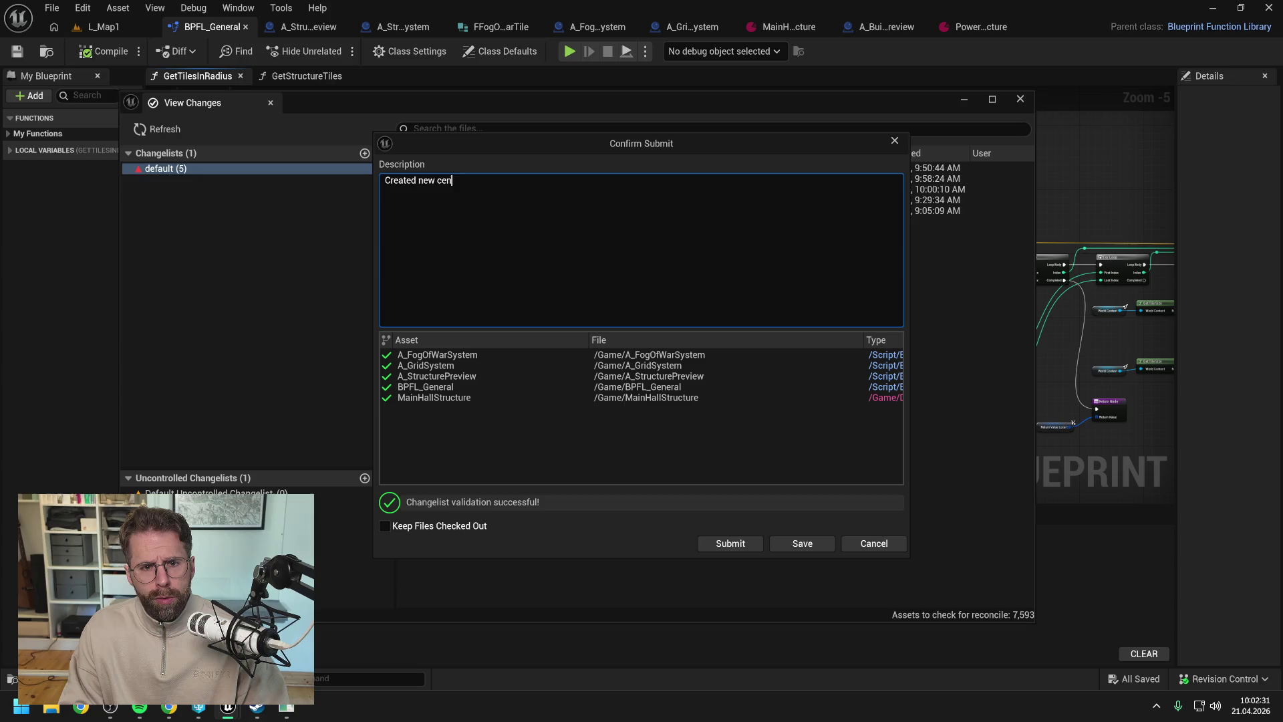
pyautogui.write('tral func')
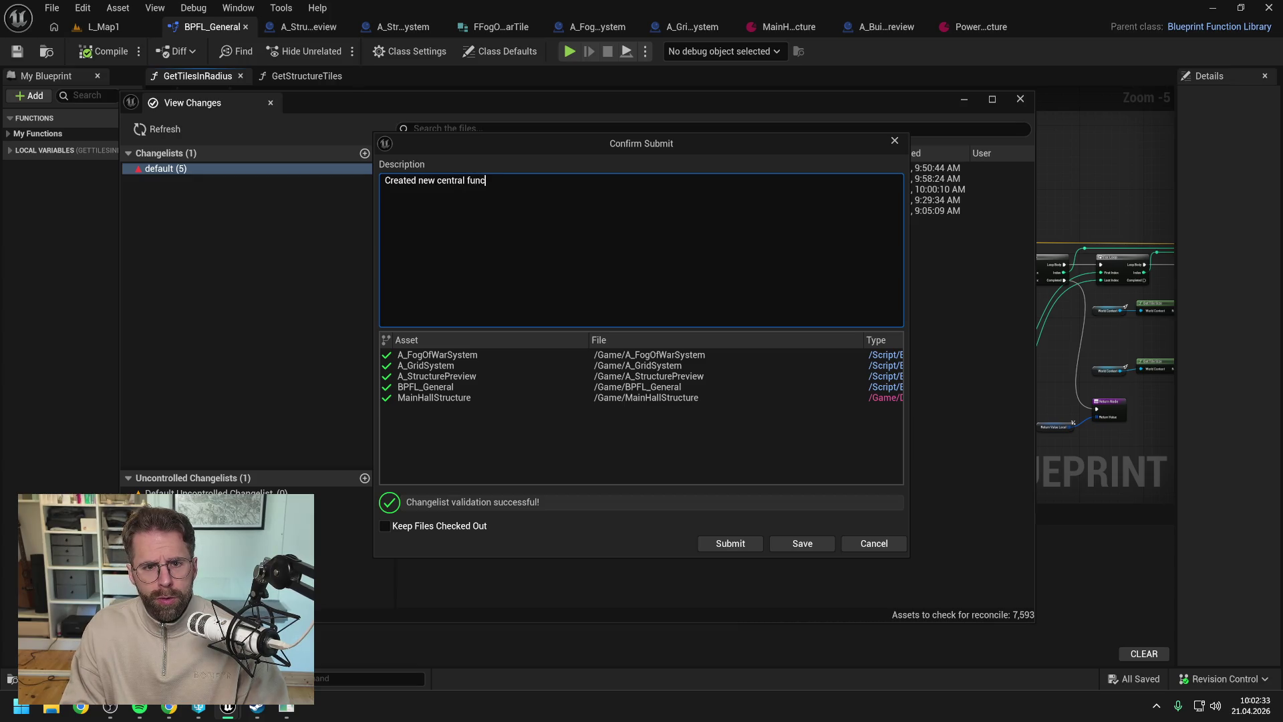
pyautogui.write('tion ')
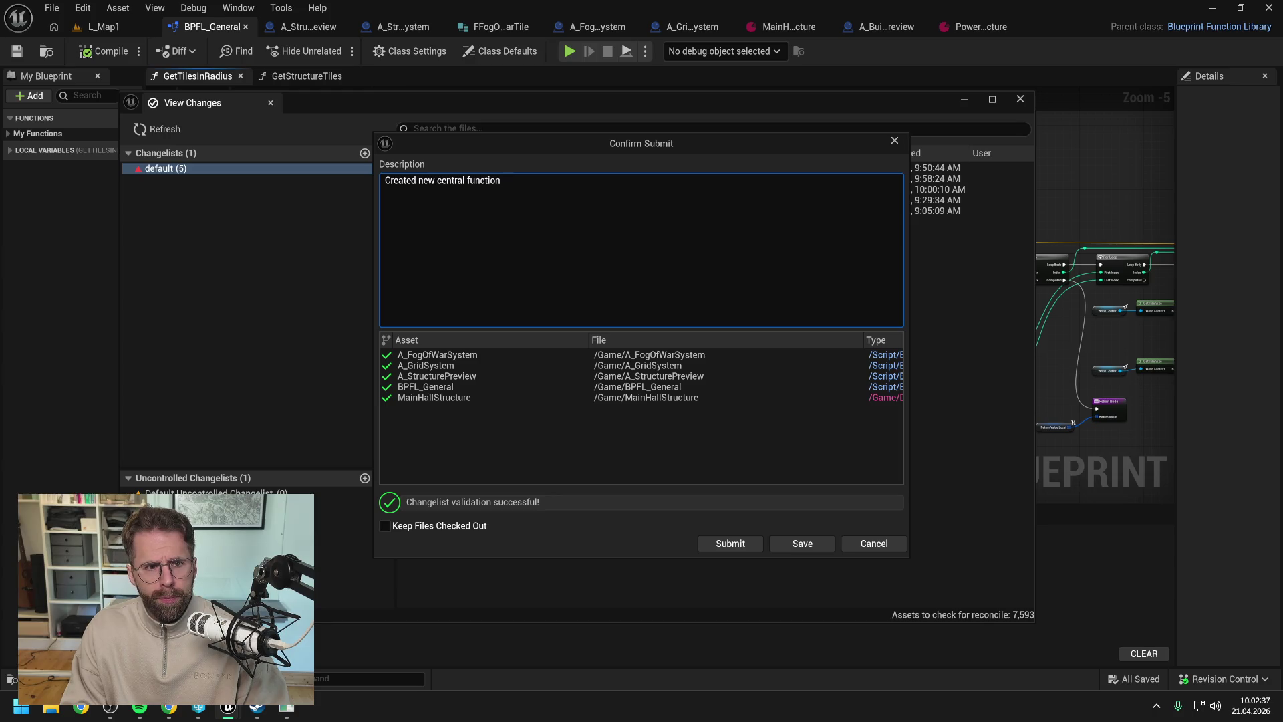
pyautogui.write('GetTilesin')
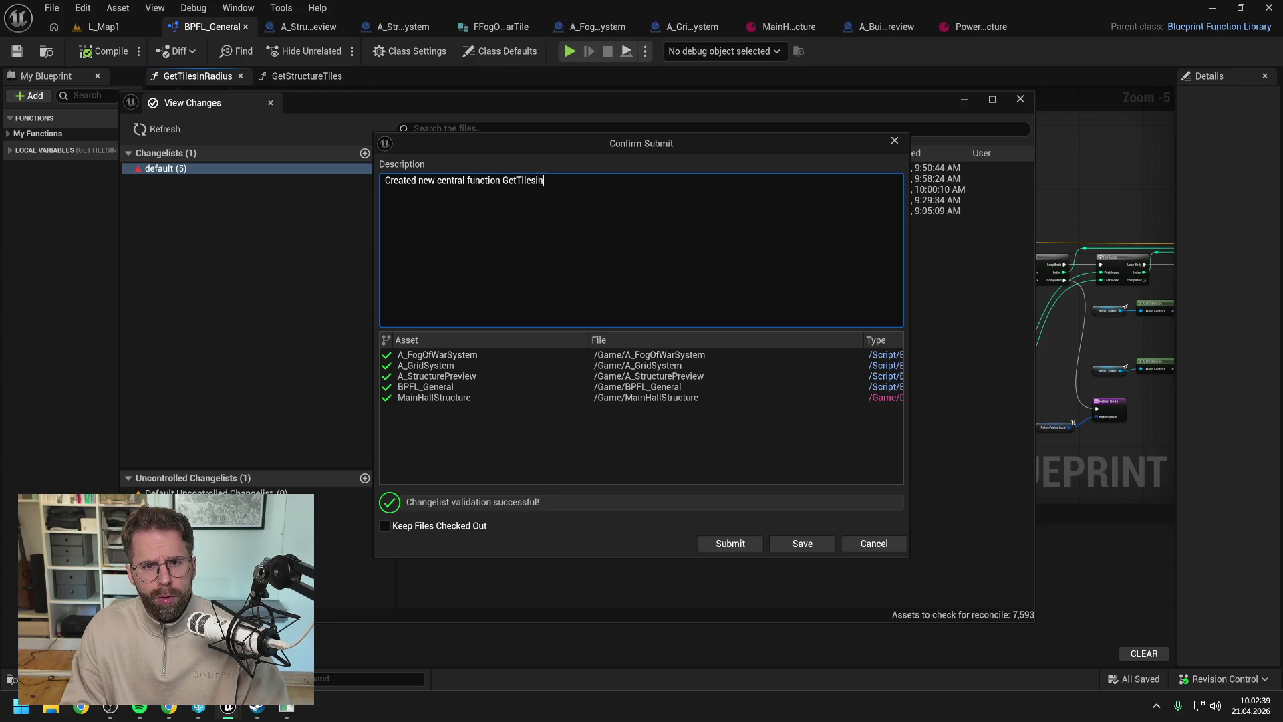
pyautogui.write('Radius')
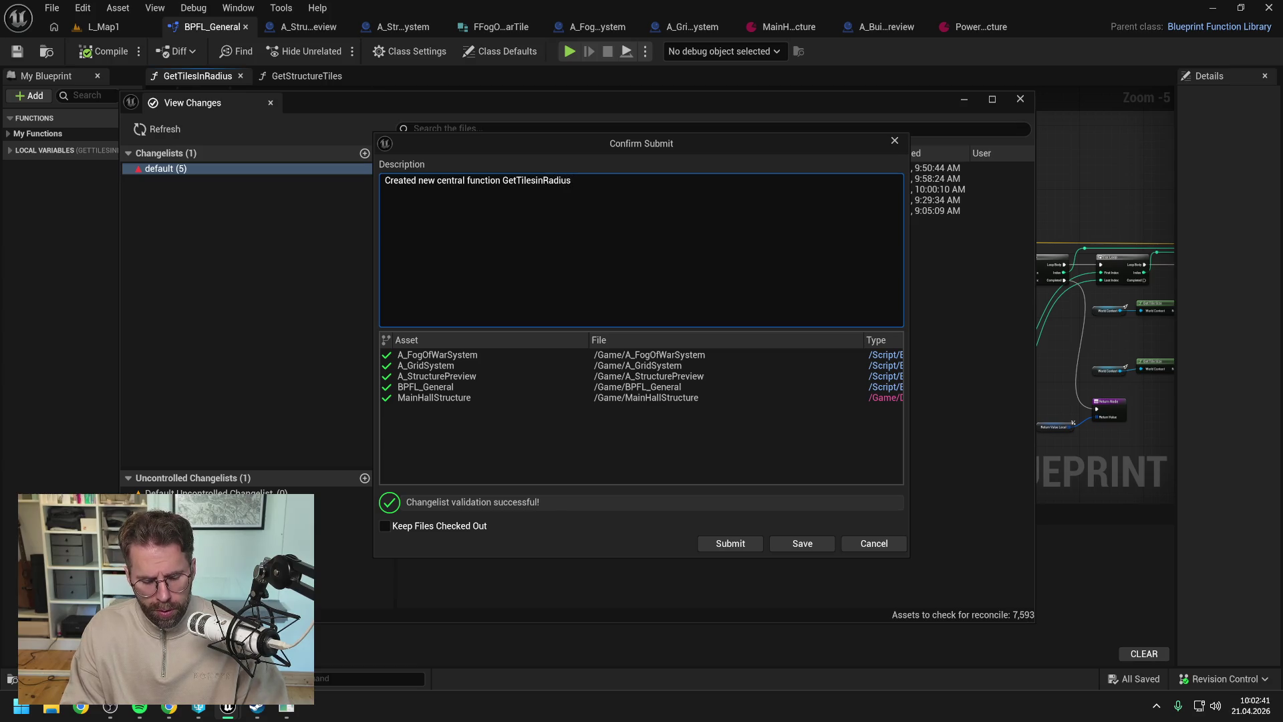
pyautogui.write(' in ')
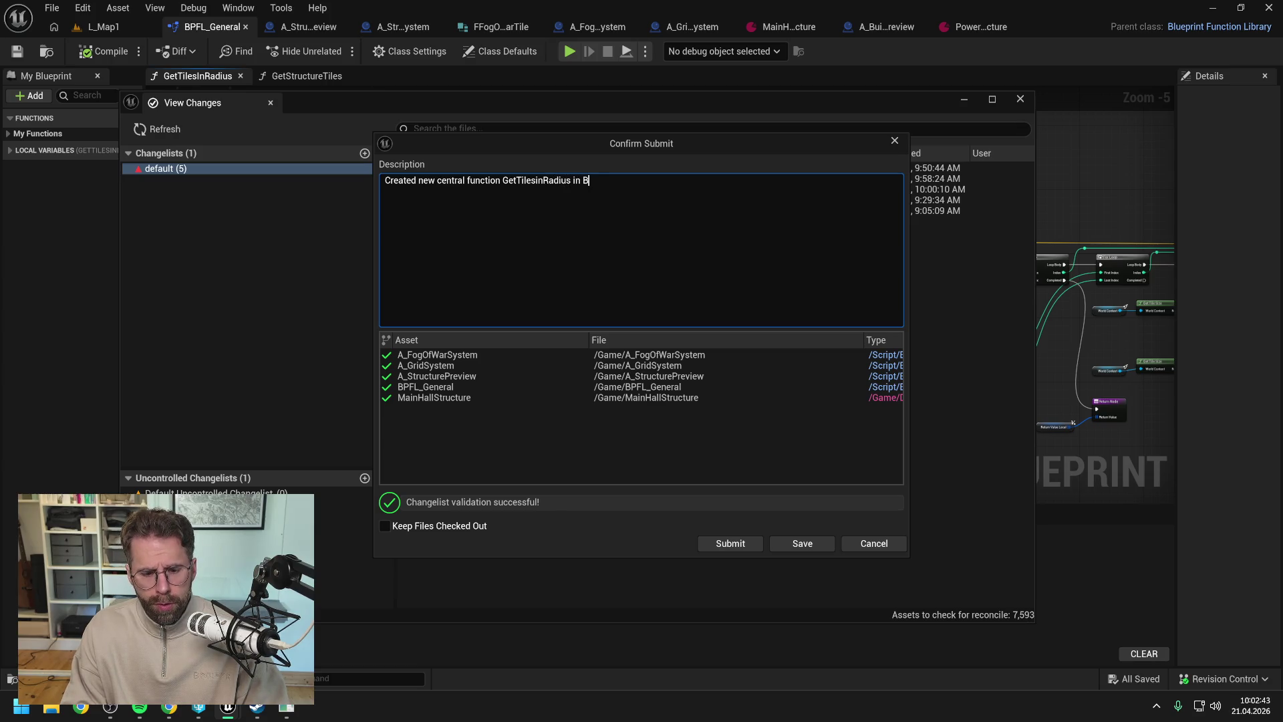
pyautogui.write('BPFL_General')
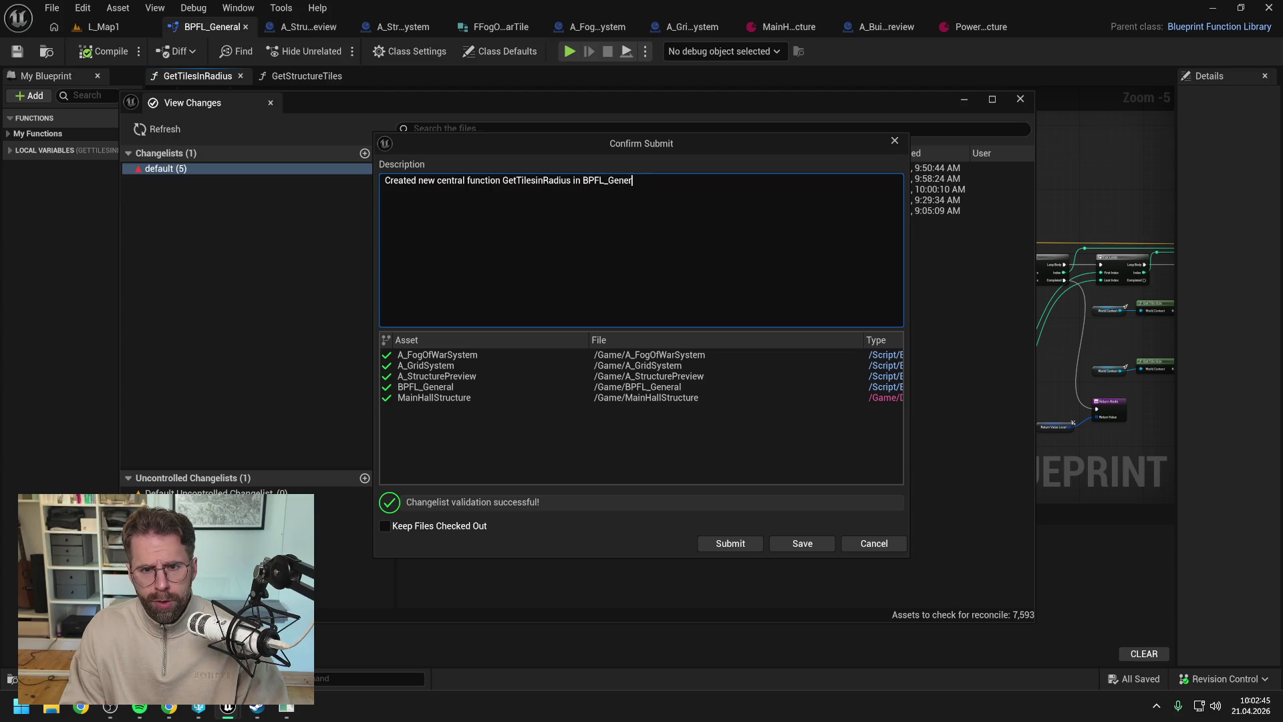
pyautogui.write('.')
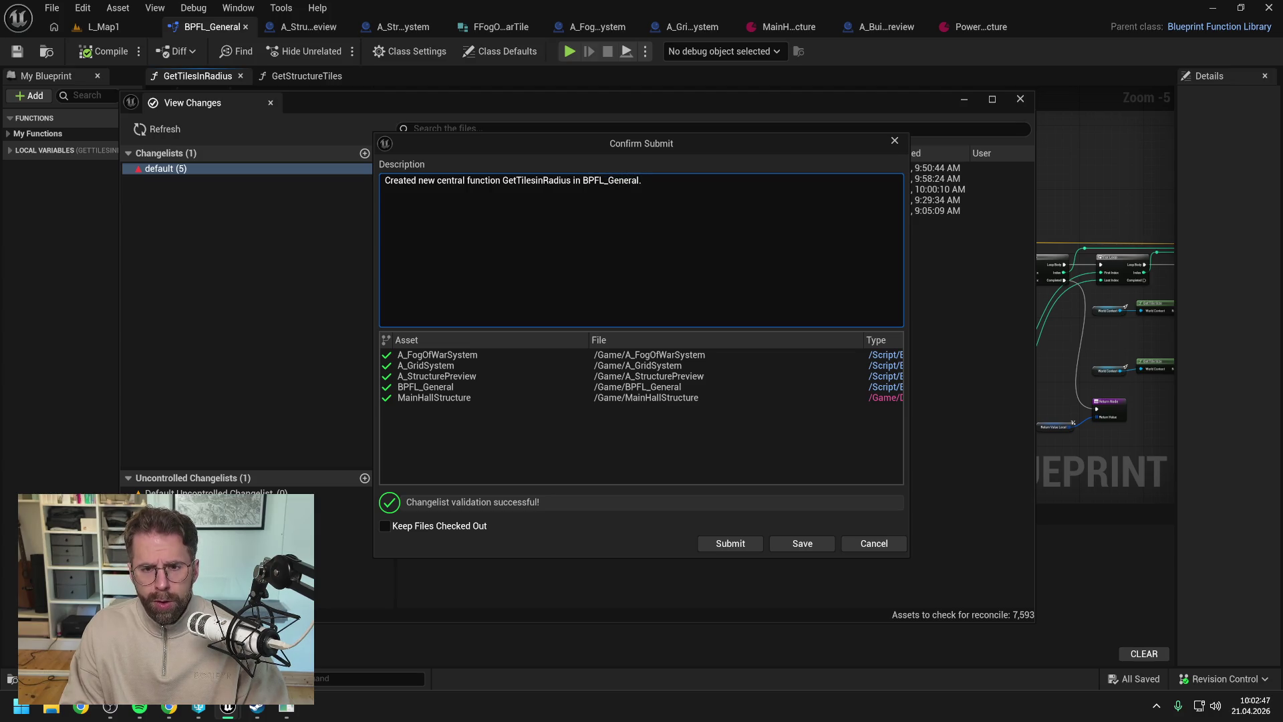
pyautogui.press('BackSpace')
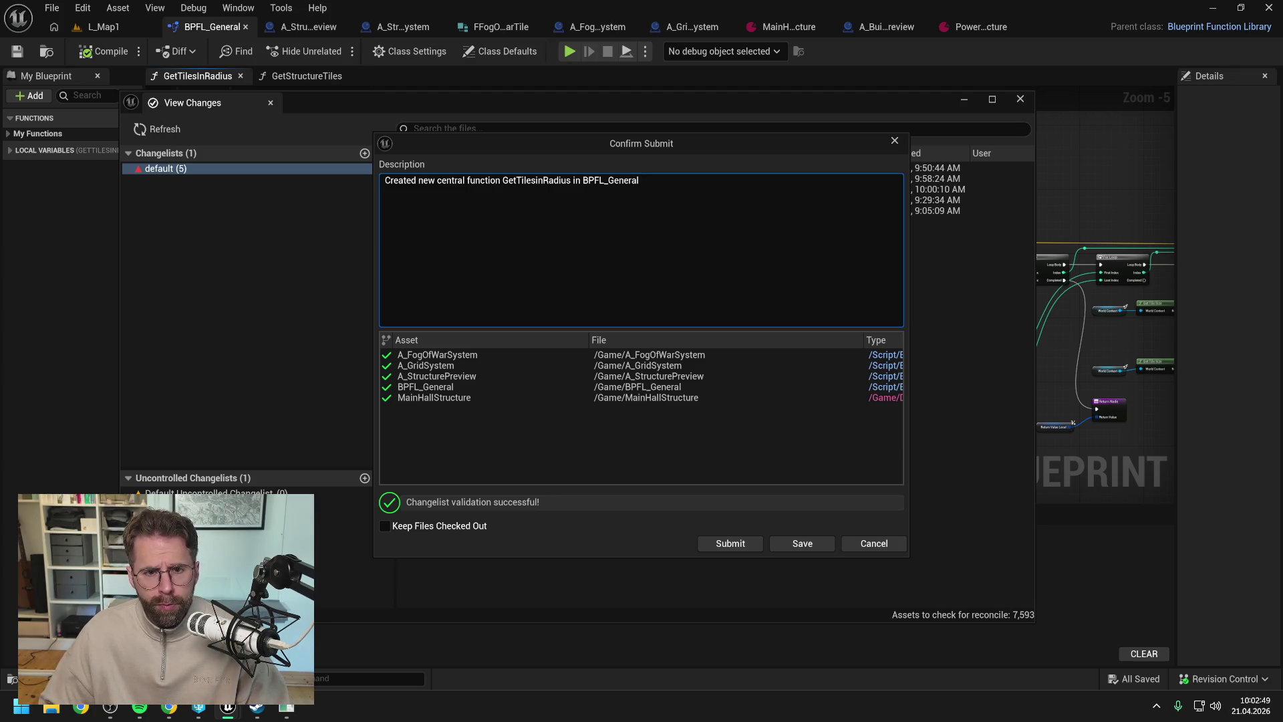
pyautogui.click(728, 540)
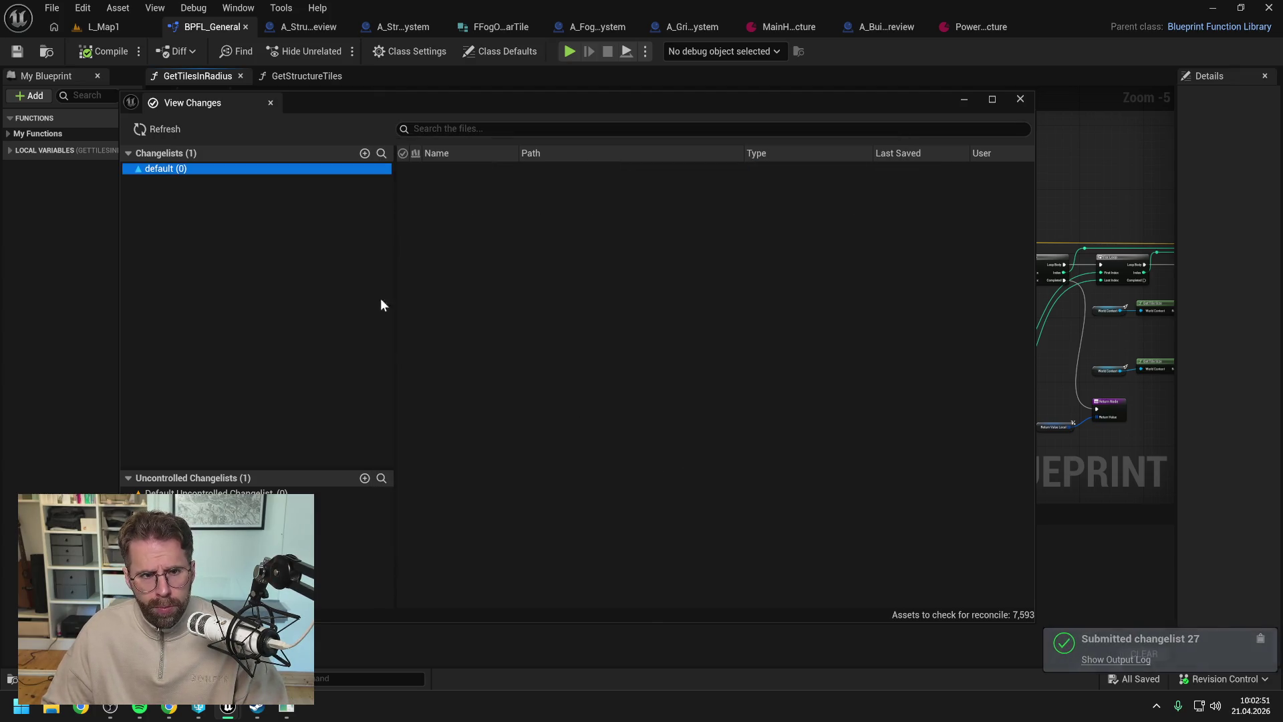
pyautogui.click(1020, 99)
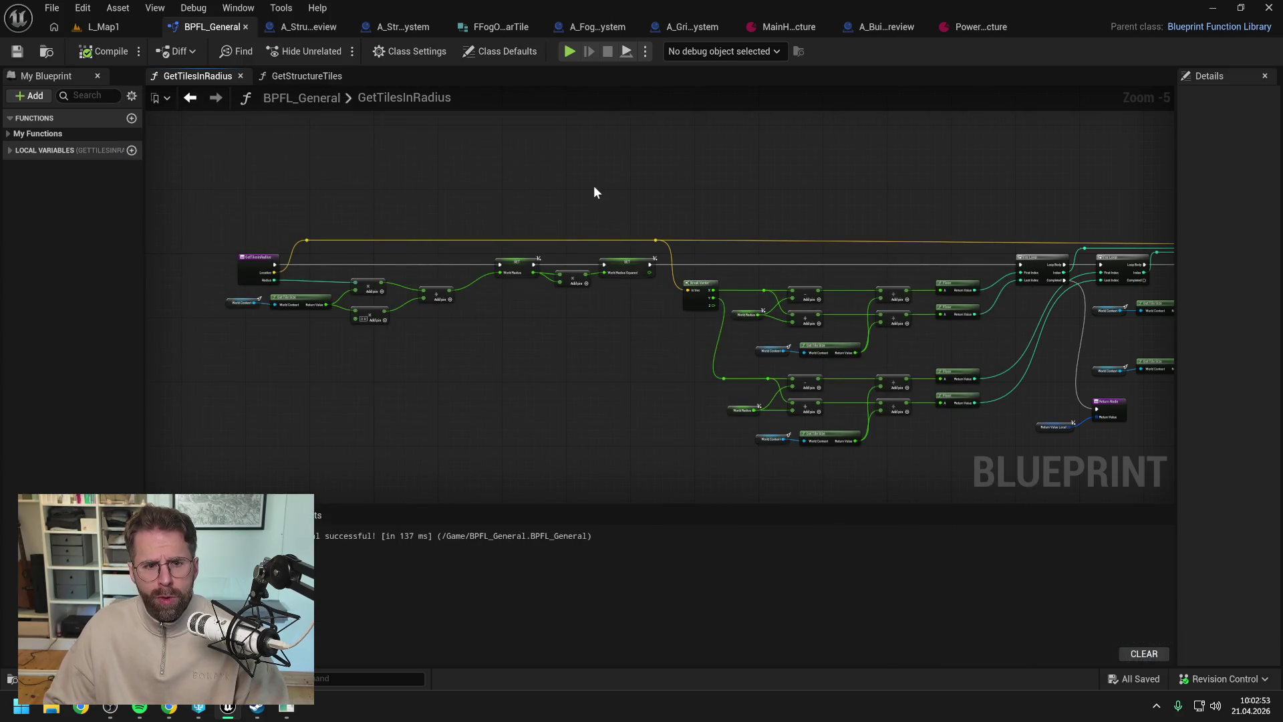
# - Show A_FogOfWarSystem and close the A_StructurePreview, A_StructureSystem and BPFL_General editors, keeping FFogOfWarTile
pyautogui.moveTo(594, 186); pyautogui.dragTo(494, 146)
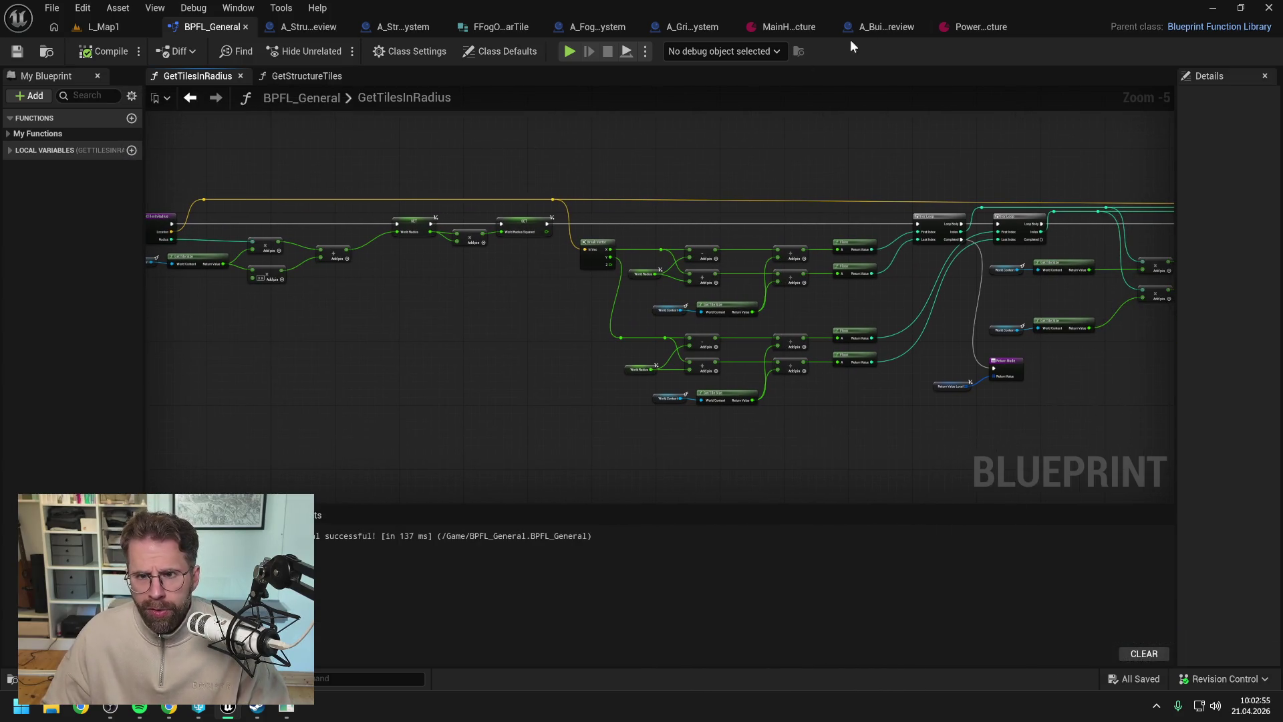
pyautogui.click(597, 25)
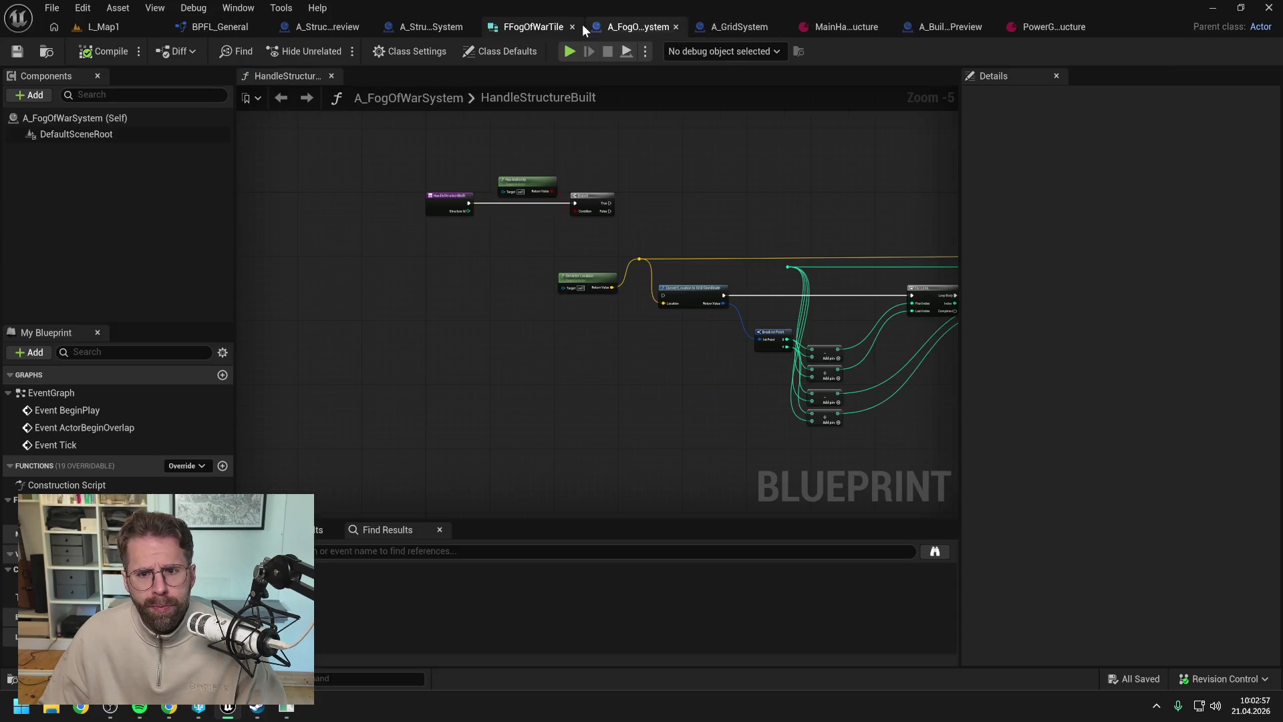
pyautogui.rightClick(627, 23)
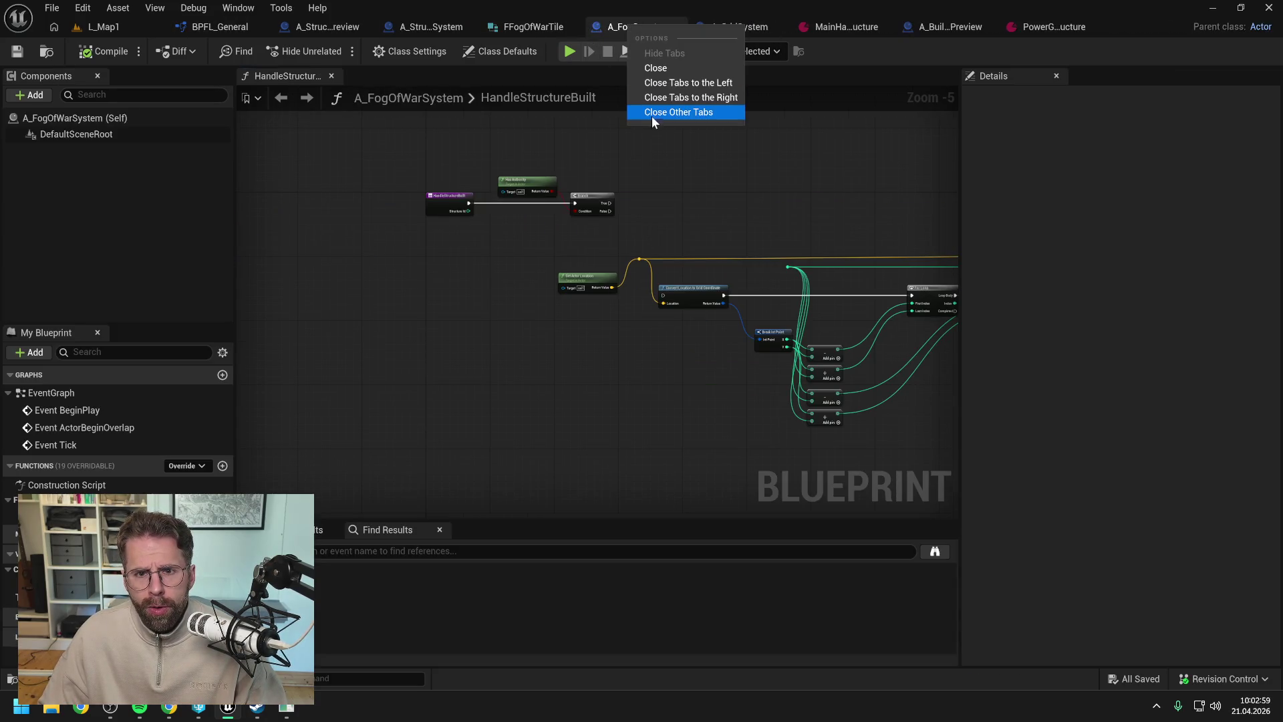
pyautogui.click(803, 187)
pyautogui.rightClick(658, 28)
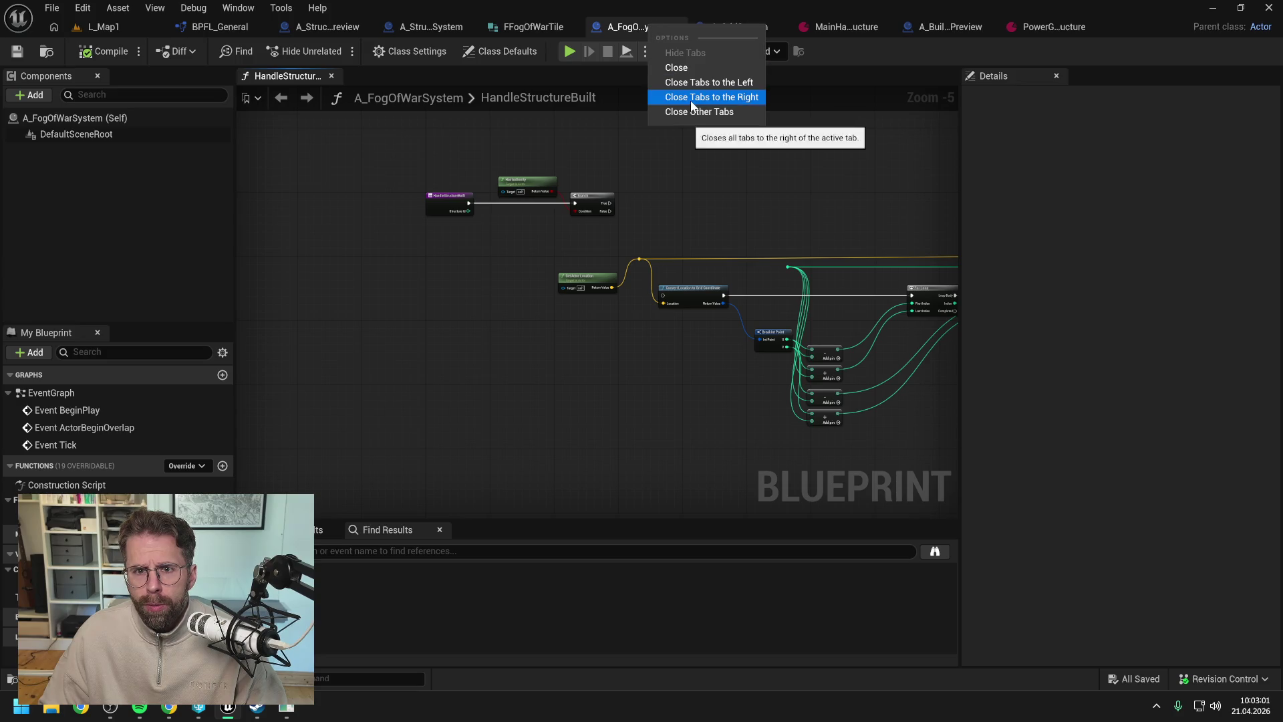
pyautogui.click(685, 93)
pyautogui.click(478, 27)
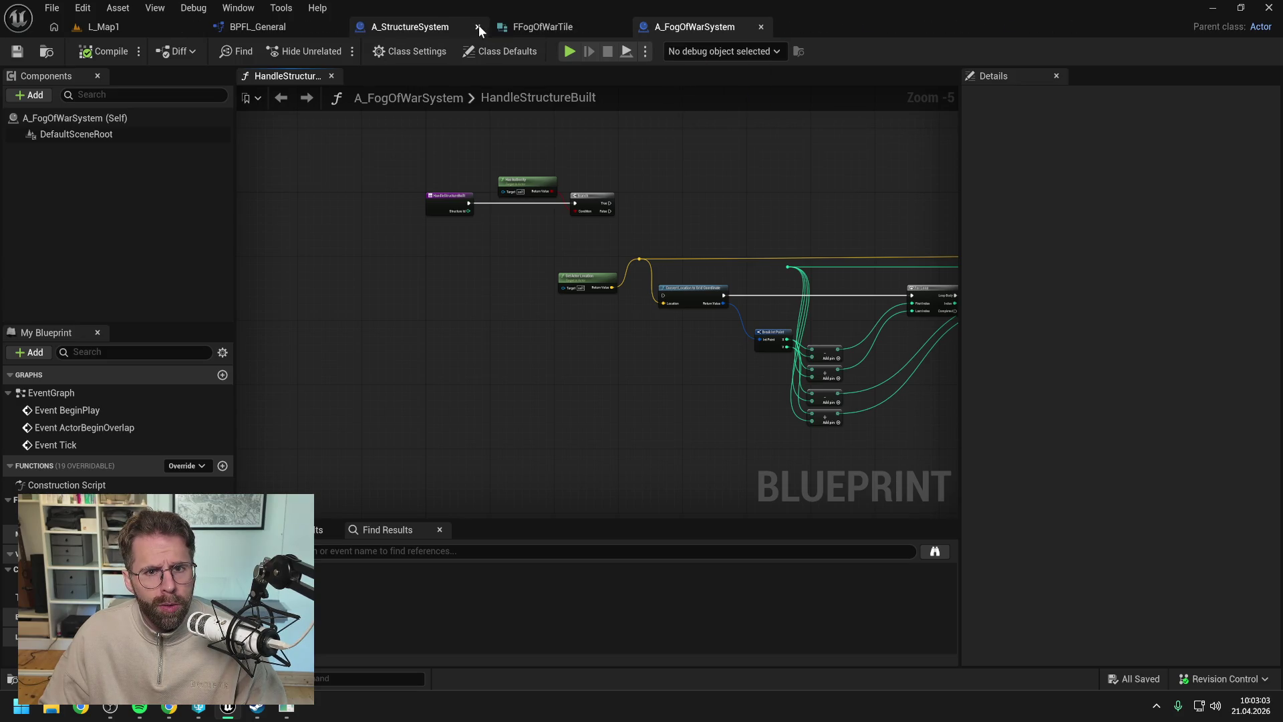
pyautogui.click(478, 27)
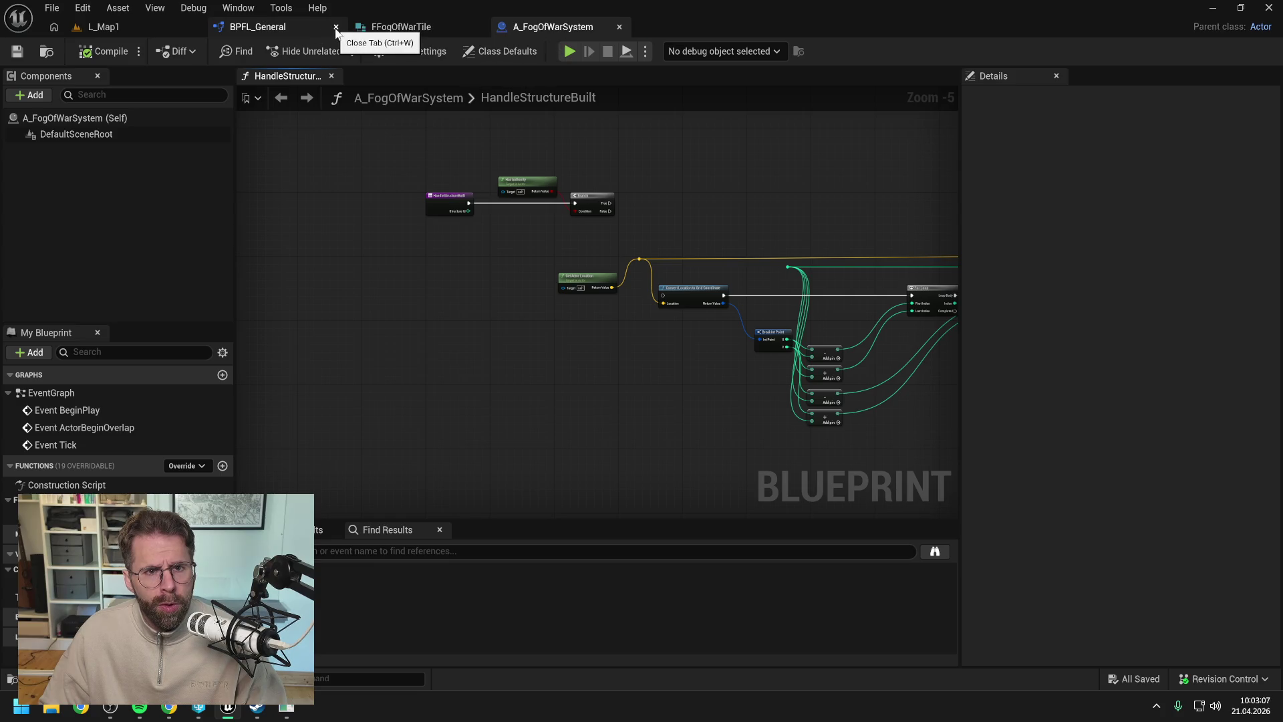
pyautogui.click(336, 27)
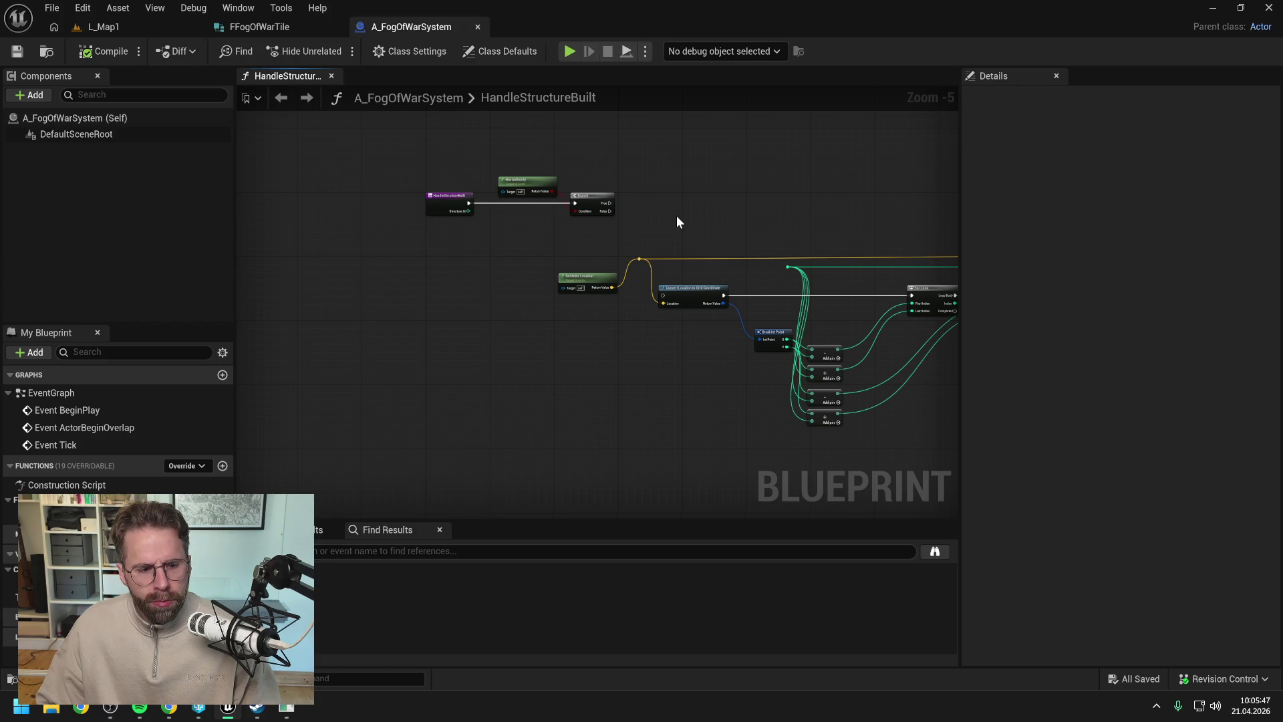
# - Add a Get Structure Tiles node to the HandleStructureBuilt graph
pyautogui.moveTo(761, 229)
pyautogui.mouseDown()
pyautogui.moveTo(553, 212)
pyautogui.moveTo(610, 204)
pyautogui.moveTo(450, 207)
pyautogui.moveTo(772, 214)
pyautogui.mouseUp()
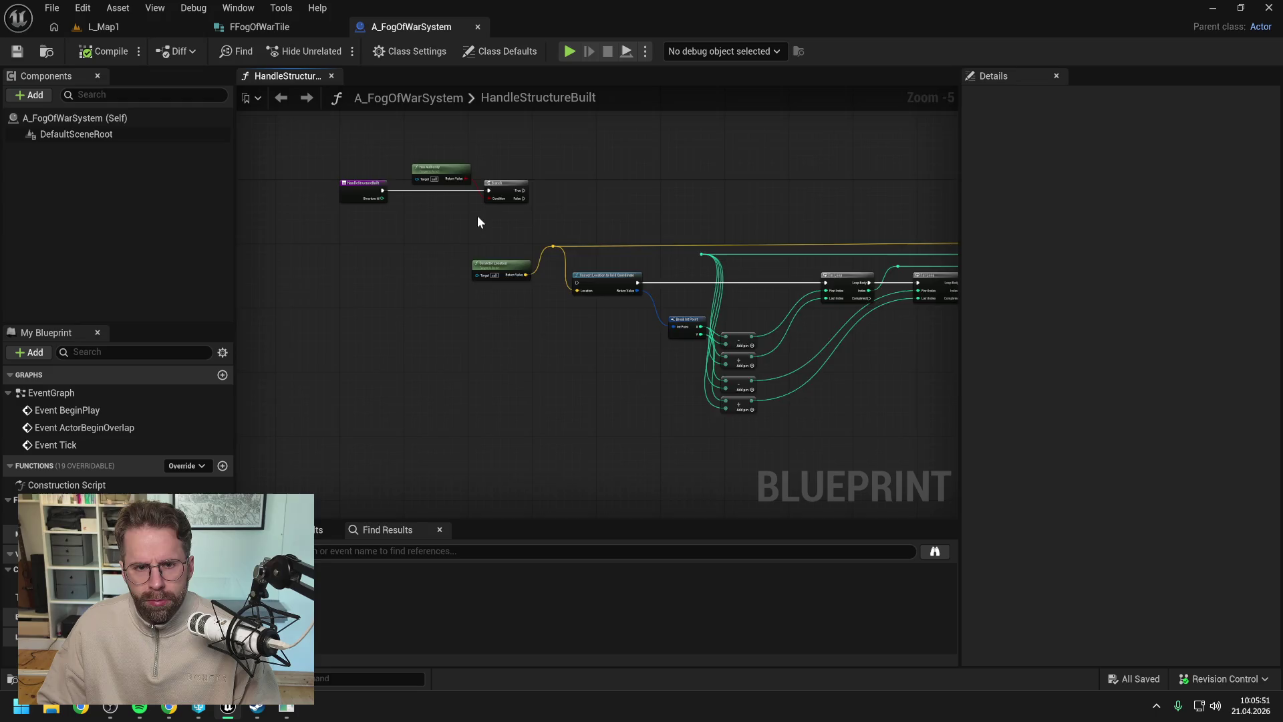
pyautogui.scroll(1, 479, 220)
pyautogui.moveTo(478, 220); pyautogui.dragTo(560, 257)
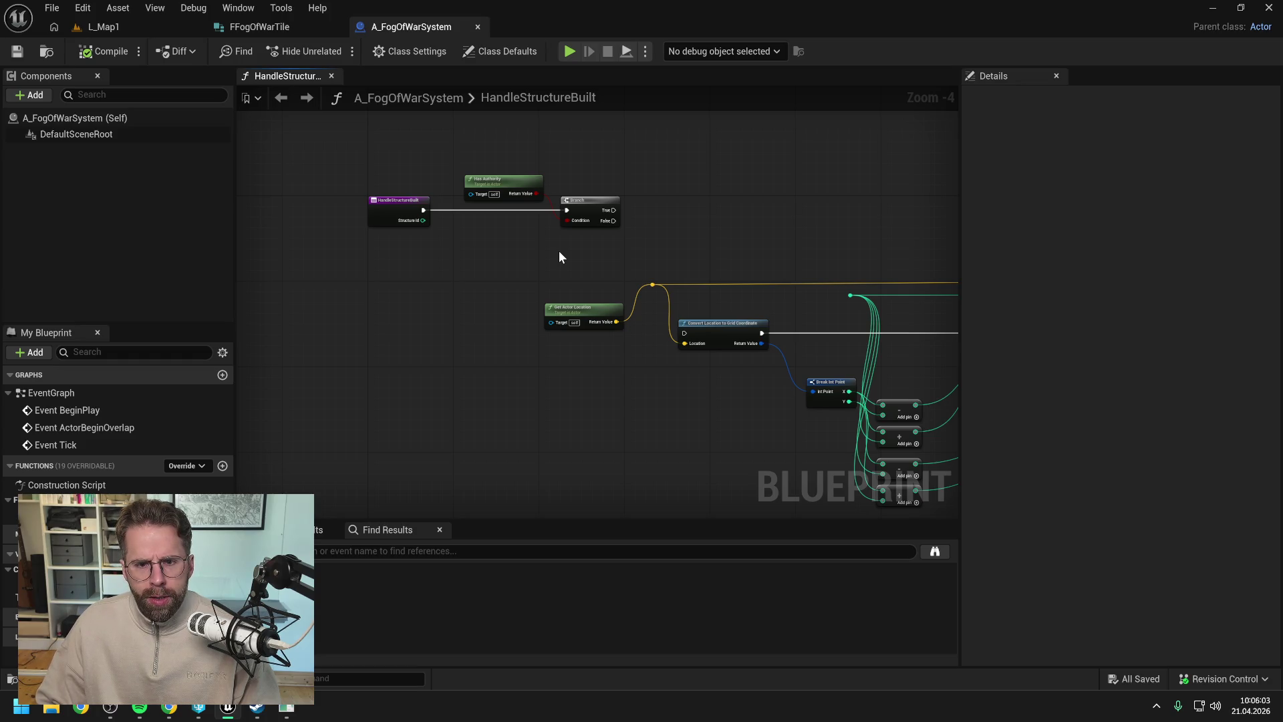
pyautogui.rightClick(674, 248)
pyautogui.write('get struc')
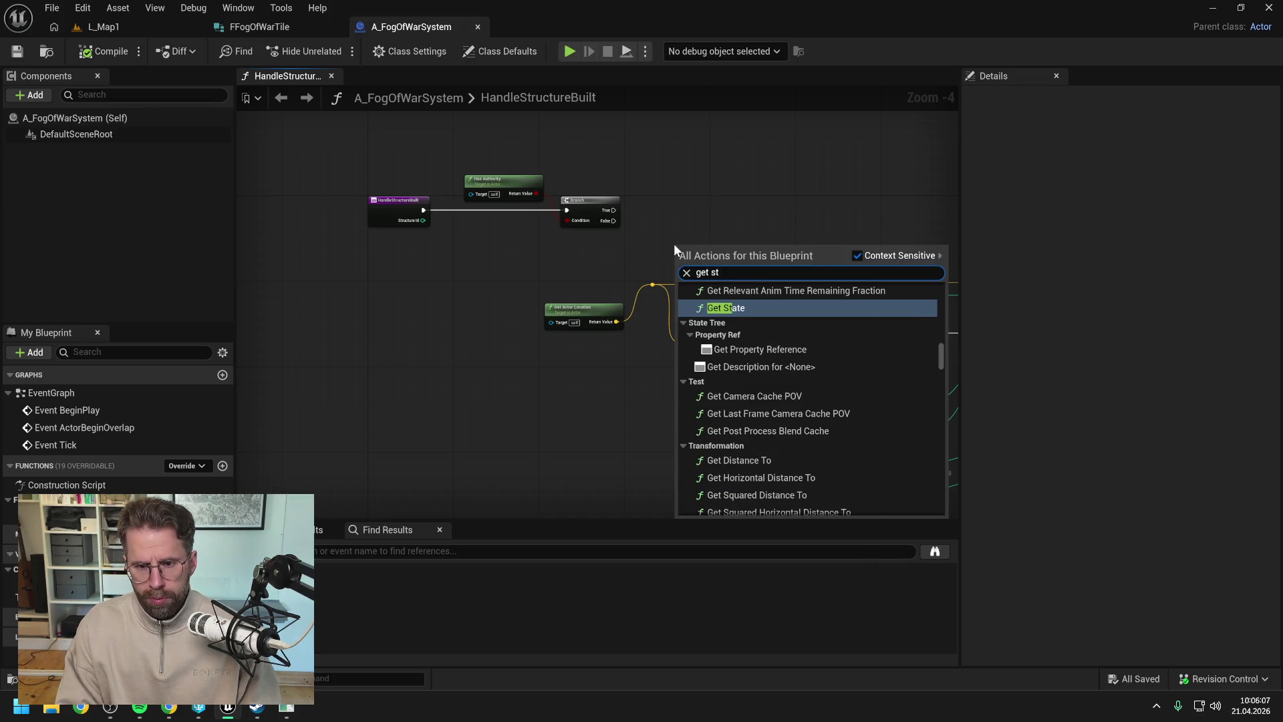
pyautogui.write('tu')
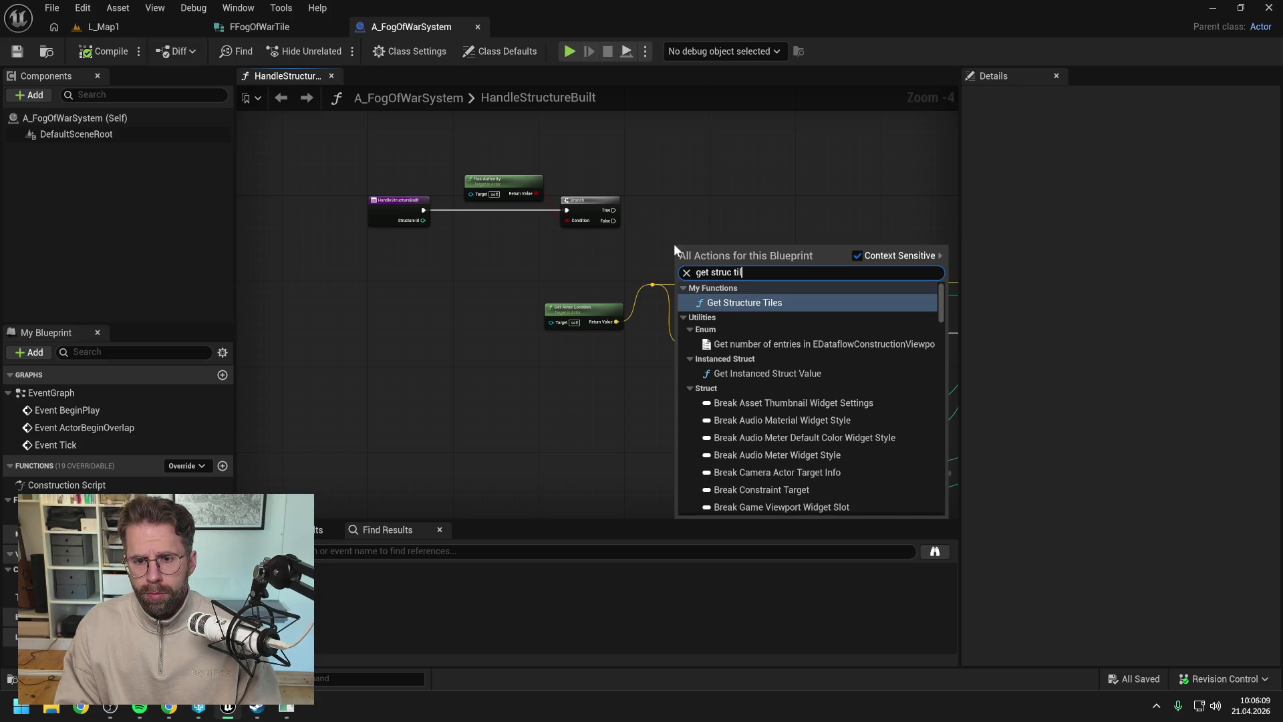
pyautogui.click(756, 298)
pyautogui.moveTo(732, 265); pyautogui.dragTo(722, 238)
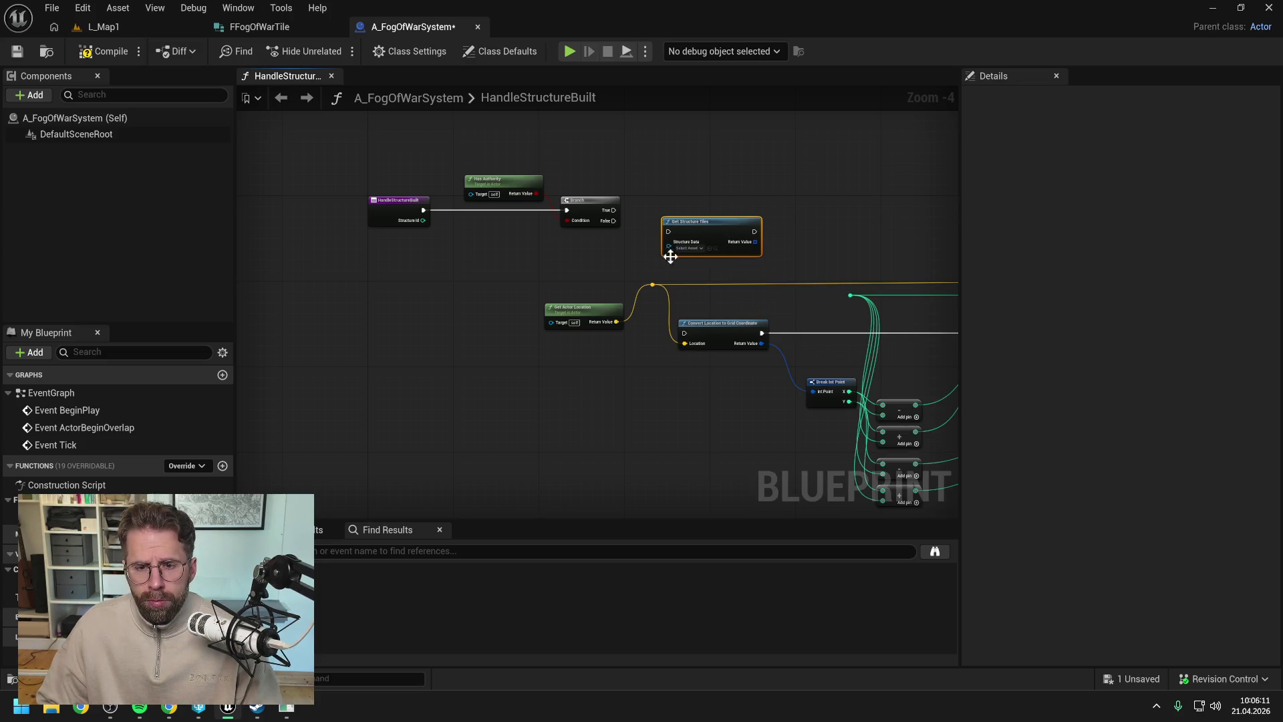
pyautogui.click(627, 264)
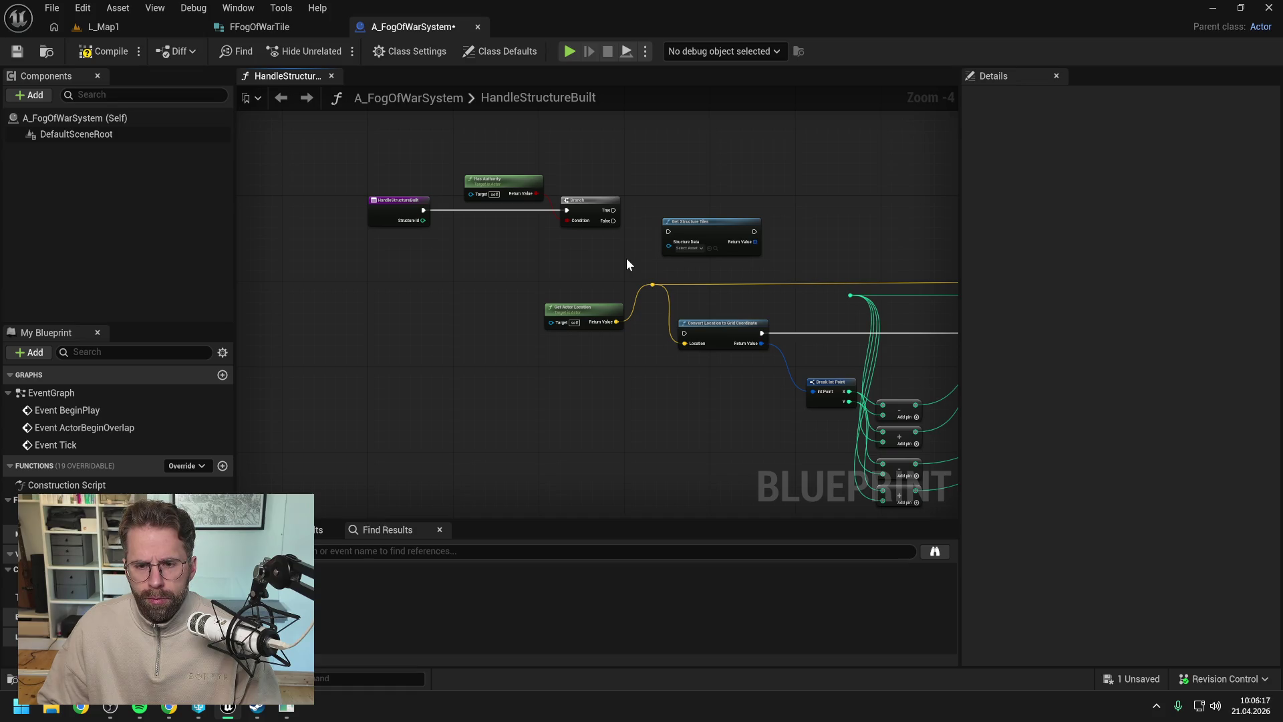
# - Delete the old nodes, including Get Actor Location, reroute and Convert Location, and align Get Structure Tiles with Branch
pyautogui.scroll(-3, 610, 191)
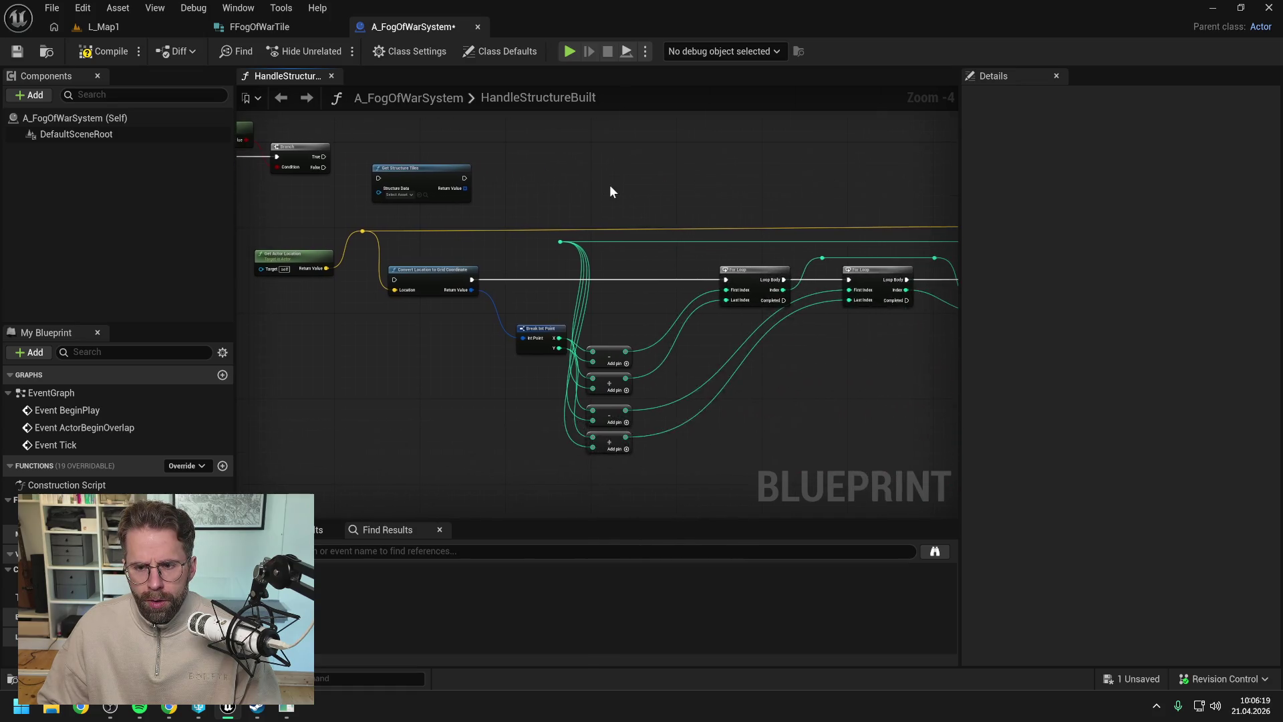
pyautogui.moveTo(473, 200)
pyautogui.mouseDown()
pyautogui.moveTo(641, 279)
pyautogui.moveTo(929, 330)
pyautogui.mouseUp()
pyautogui.moveTo(515, 260); pyautogui.dragTo(600, 318)
pyautogui.scroll(3, 601, 318)
pyautogui.press('Delete')
pyautogui.moveTo(492, 338); pyautogui.dragTo(315, 254)
pyautogui.press('Delete')
pyautogui.moveTo(489, 332); pyautogui.dragTo(598, 346)
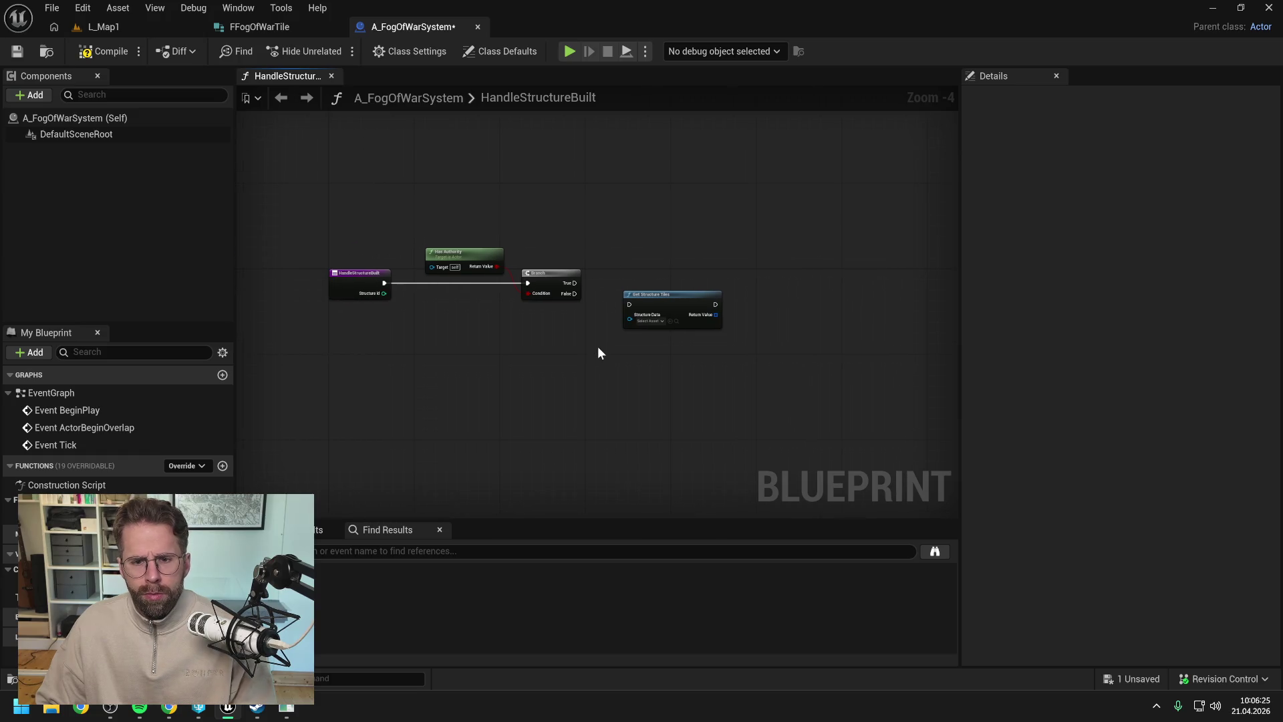
pyautogui.moveTo(667, 295); pyautogui.dragTo(673, 272)
pyautogui.click(629, 359)
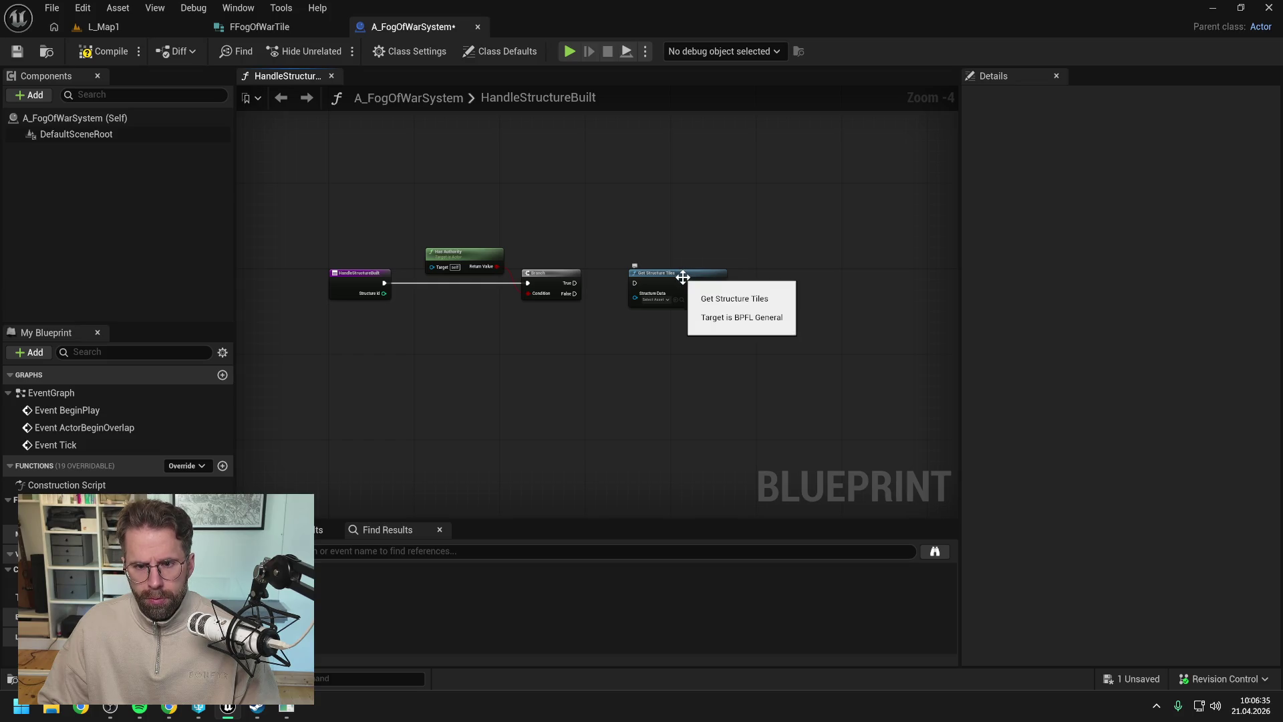
# - Rename the GetStructureTiles library function to GetStructureLocalTiles
pyautogui.doubleClick(683, 278)
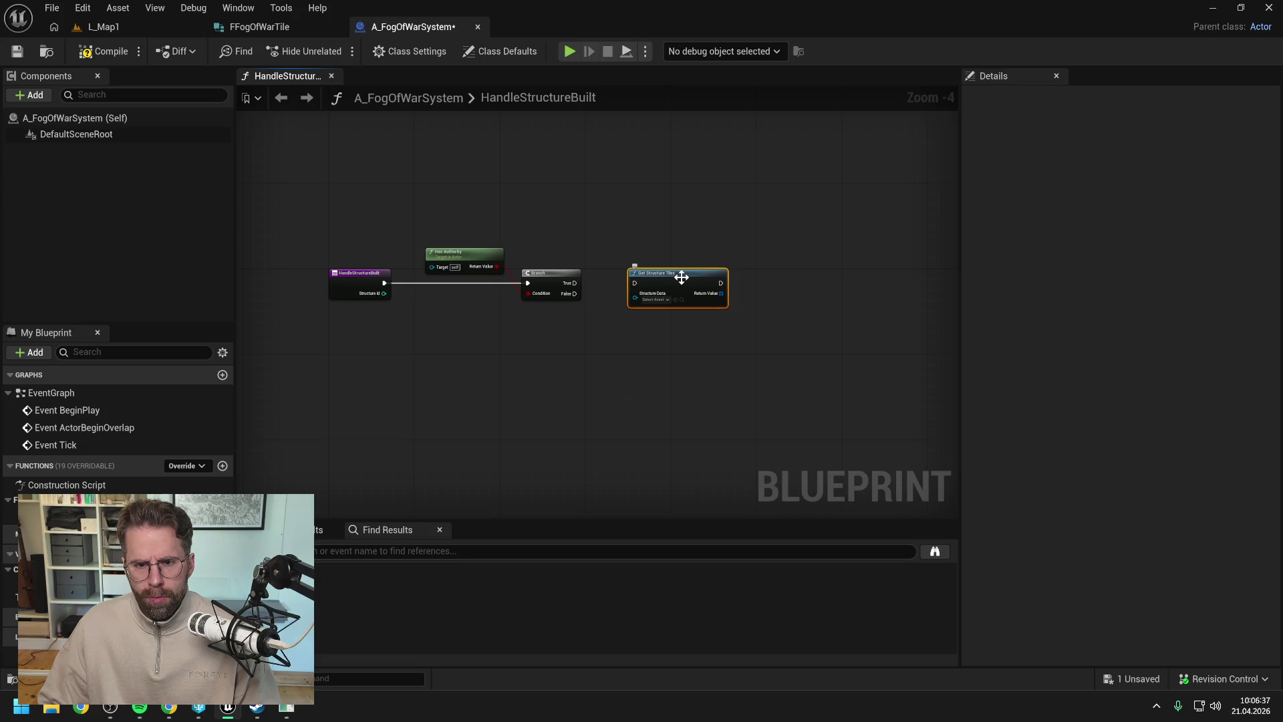
pyautogui.scroll(2, 345, 222)
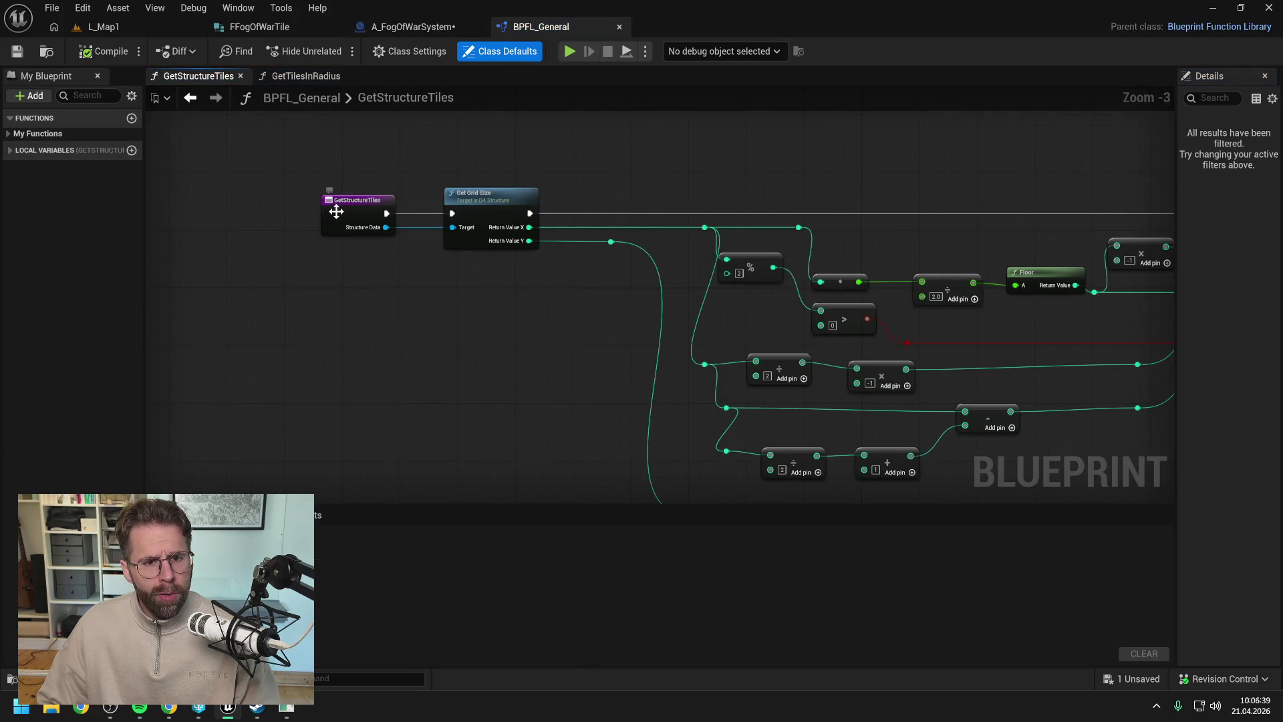
pyautogui.click(10, 133)
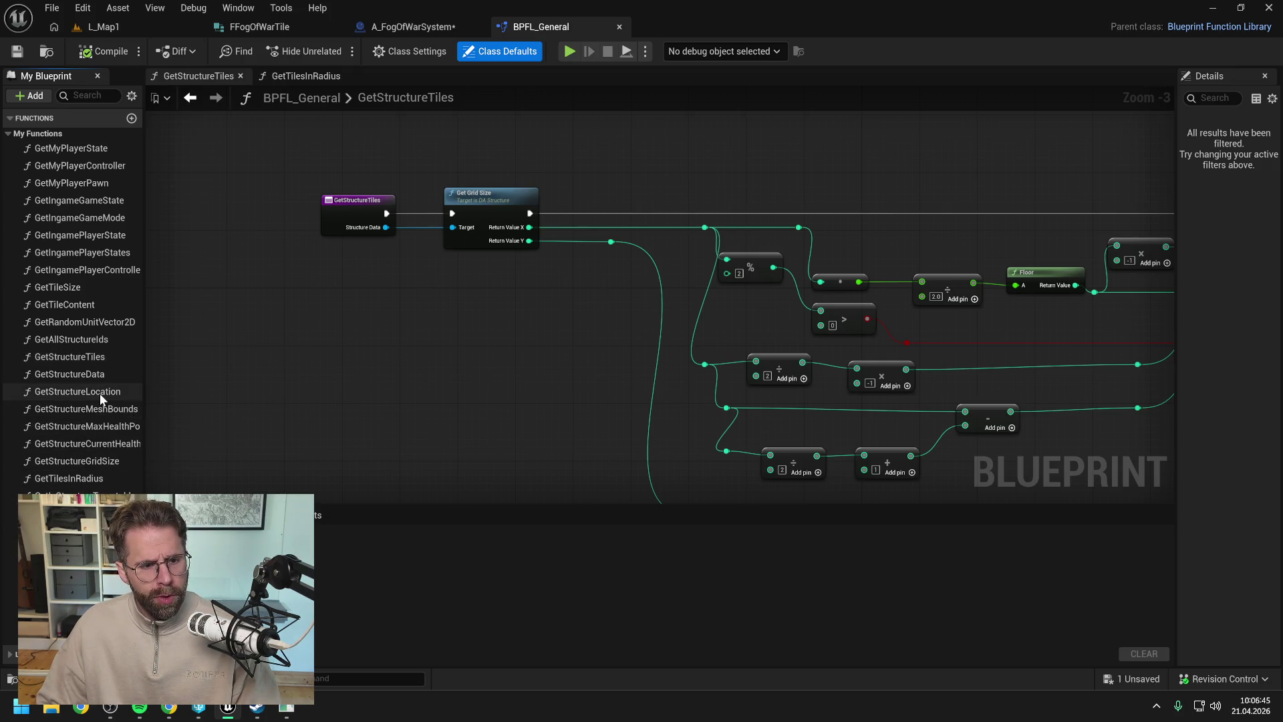
pyautogui.click(89, 360)
pyautogui.press('F2')
pyautogui.click(93, 359)
pyautogui.write('Lo')
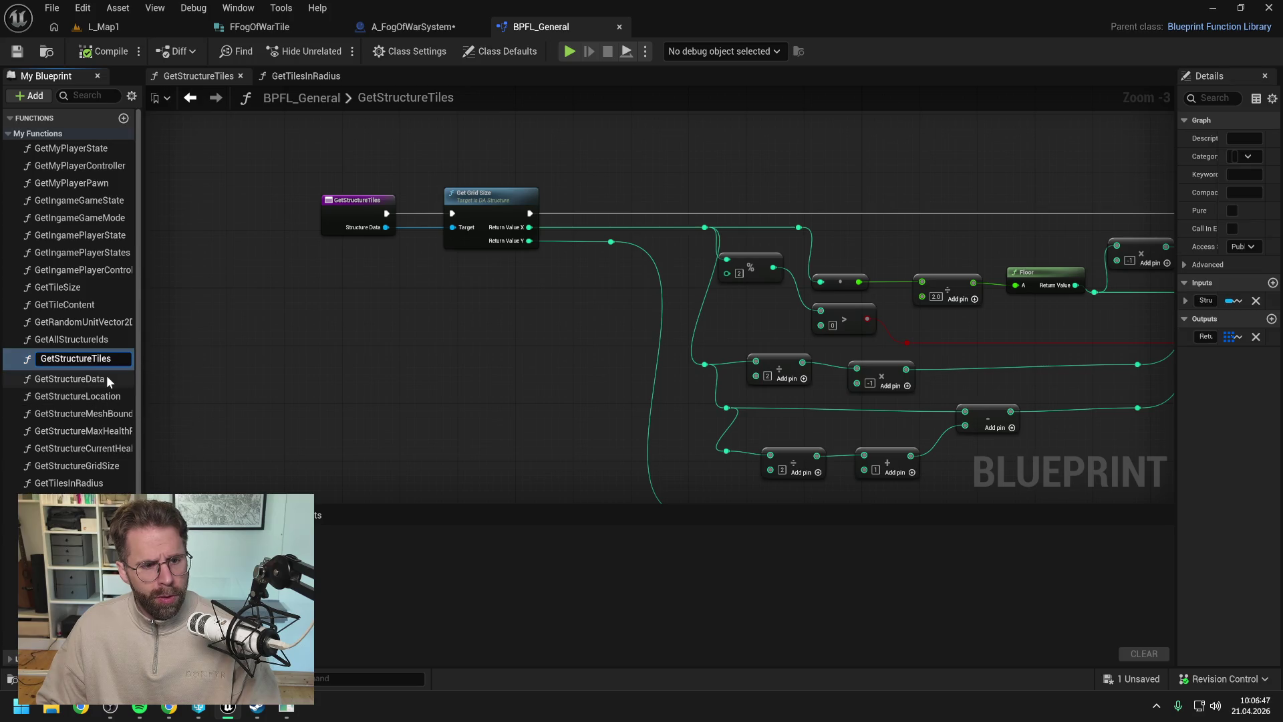
pyautogui.write('cal')
pyautogui.press('Return')
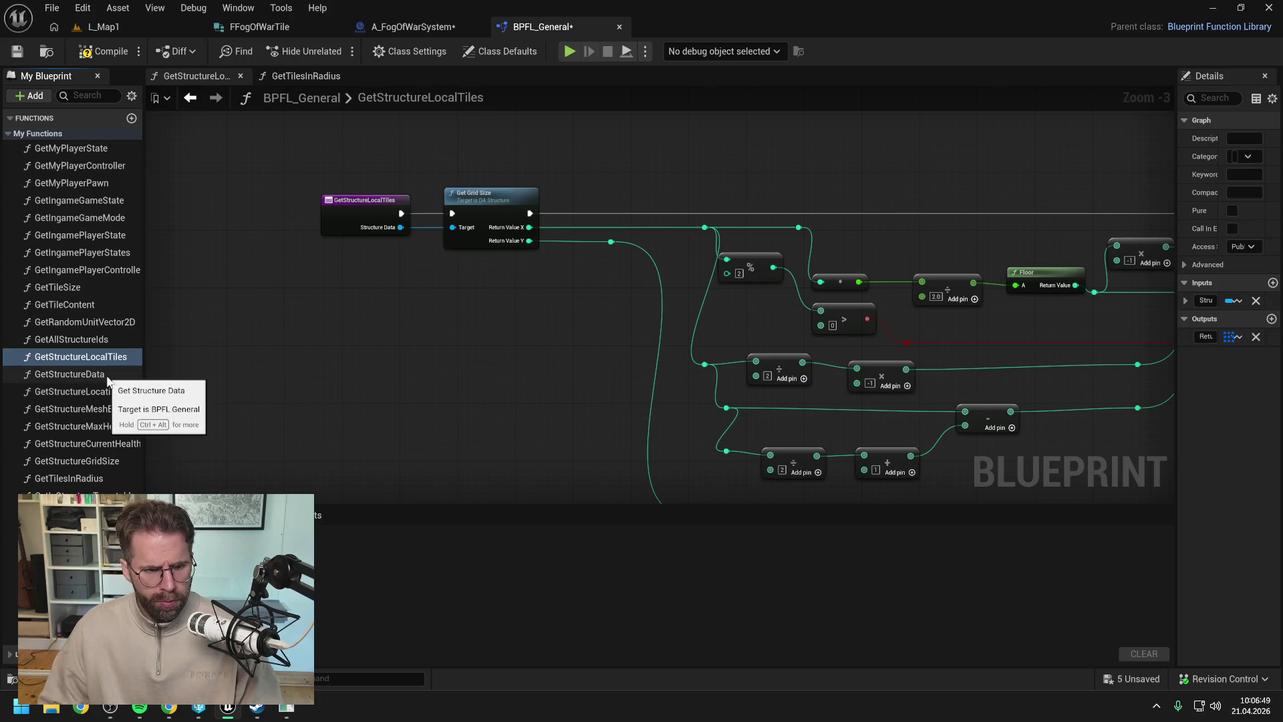
pyautogui.click(672, 502)
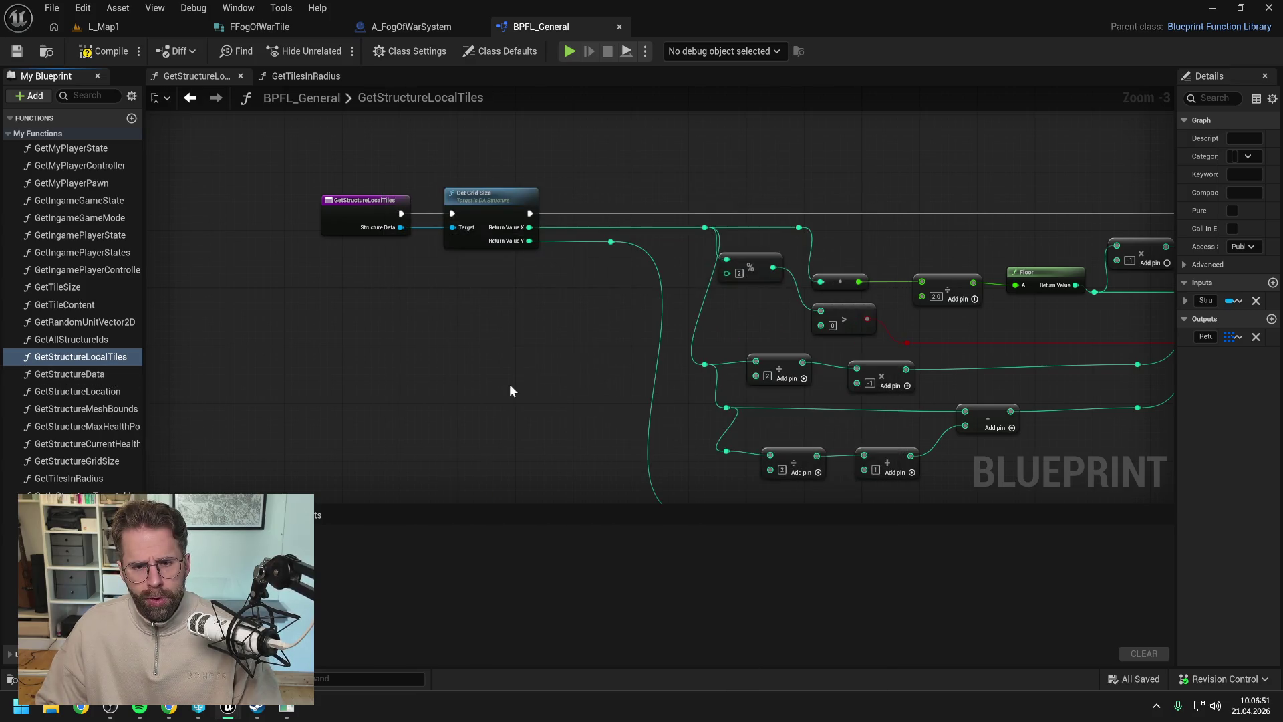
# - Compile BPFL_General and return to the A_FogOfWarSystem blueprint
pyautogui.click(460, 370)
pyautogui.press('F7')
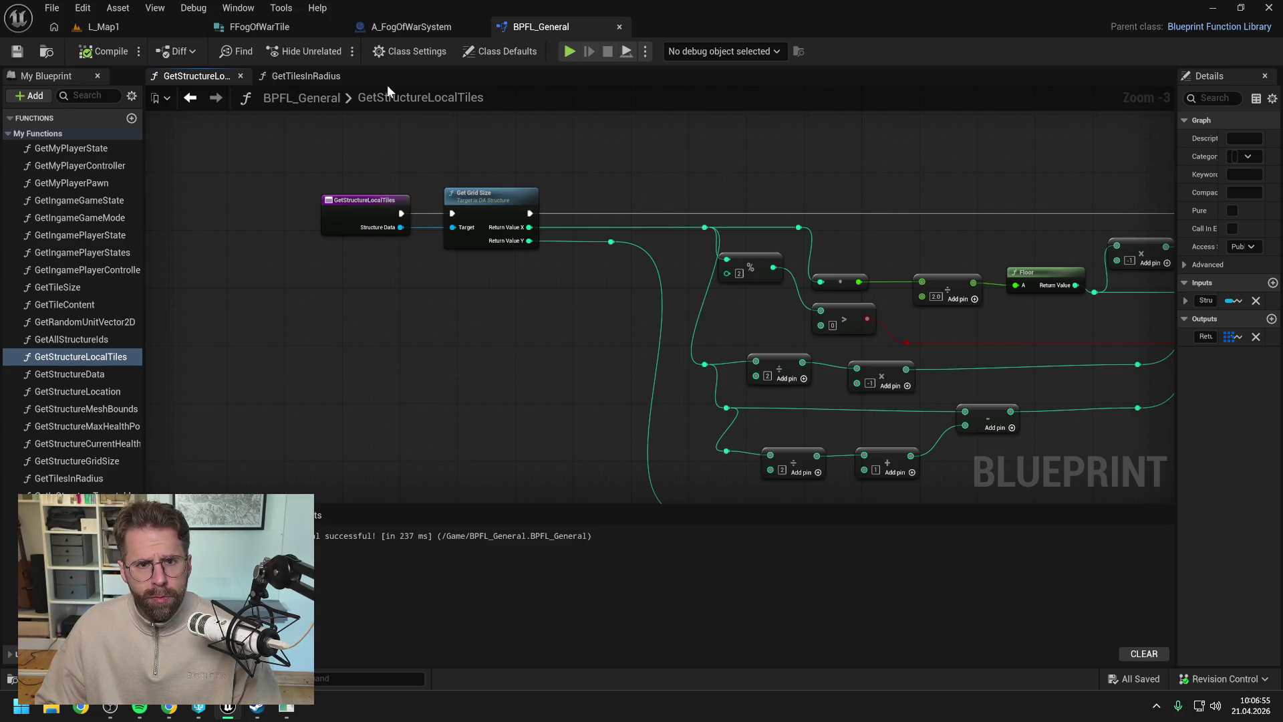
pyautogui.click(411, 27)
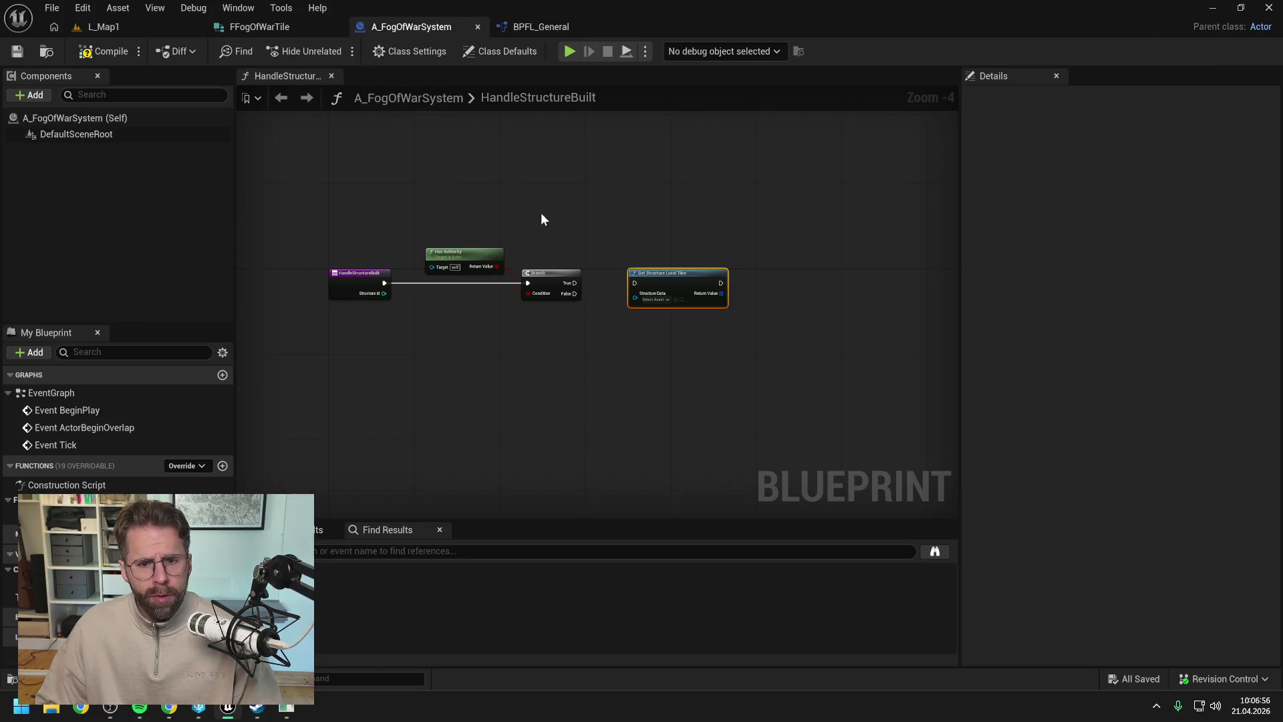
# - Replace Get Structure Local Tiles with a Get Tiles in Radius node beside Branch and save
pyautogui.click(660, 257)
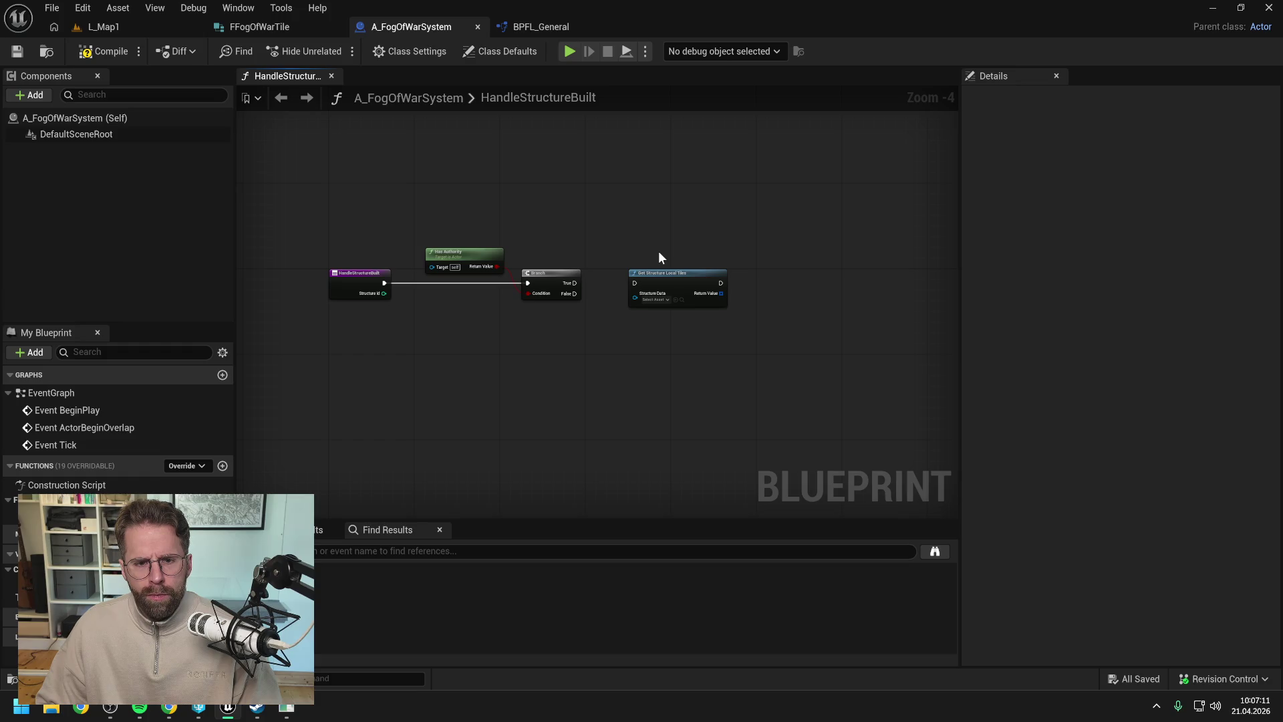
pyautogui.rightClick(648, 367)
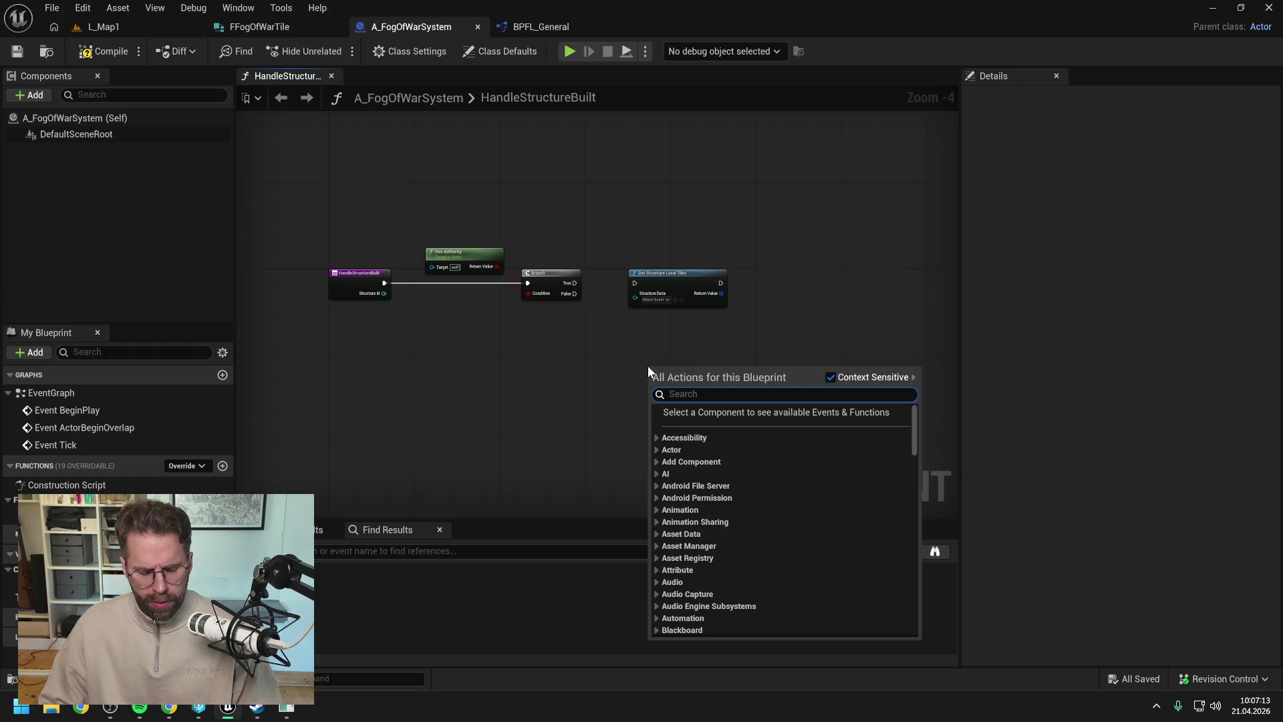
pyautogui.write('radius')
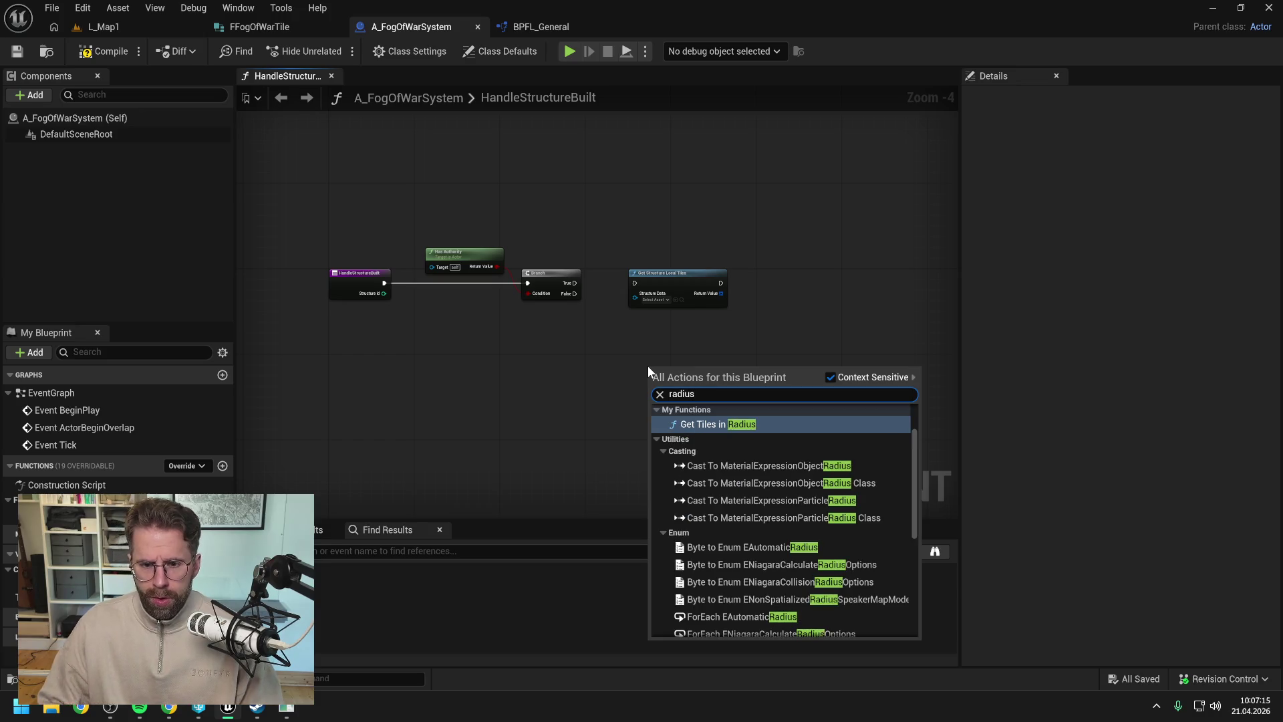
pyautogui.click(720, 425)
pyautogui.moveTo(703, 366); pyautogui.dragTo(690, 351)
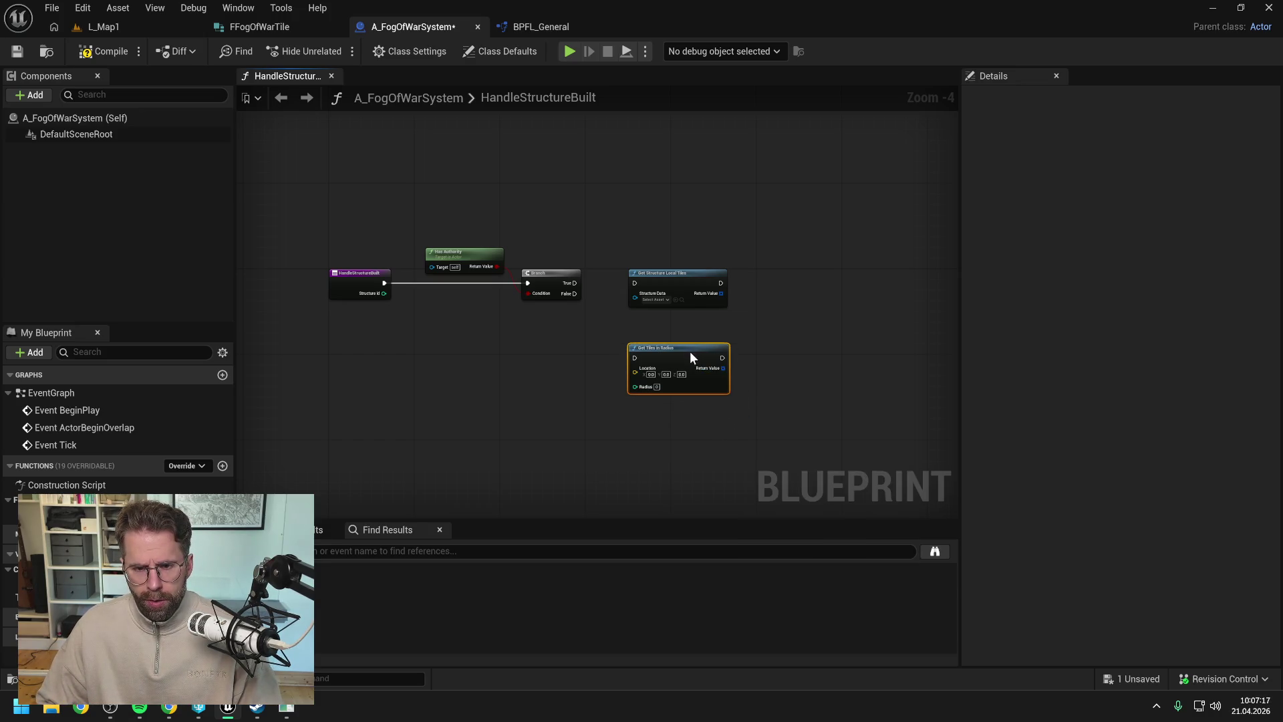
pyautogui.click(759, 347)
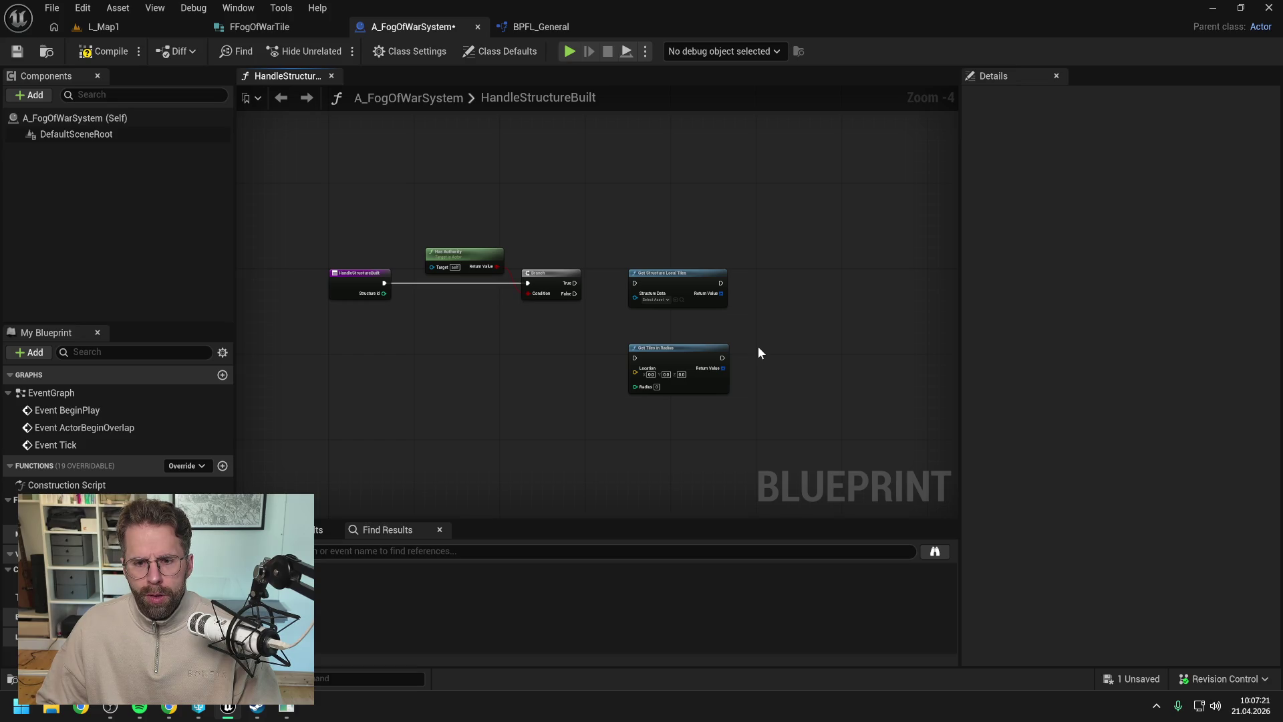
pyautogui.click(679, 274)
pyautogui.press('Delete')
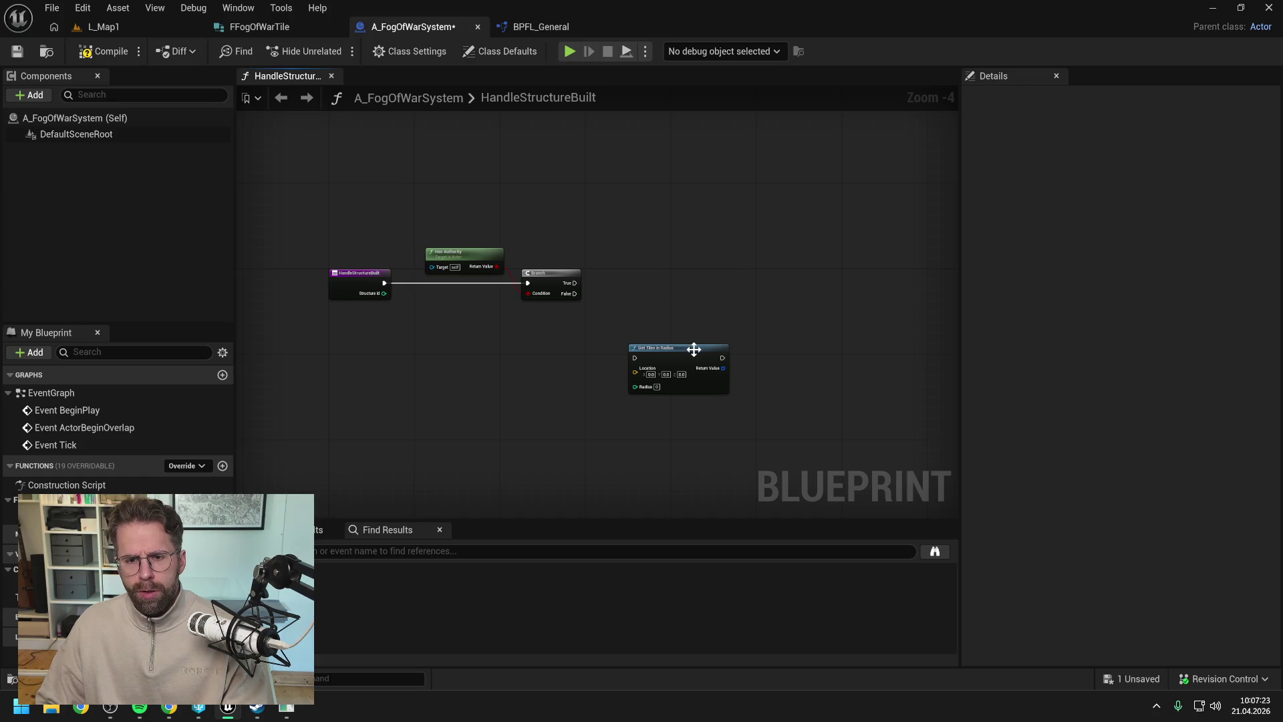
pyautogui.moveTo(694, 349)
pyautogui.mouseDown()
pyautogui.moveTo(719, 275)
pyautogui.moveTo(721, 286)
pyautogui.mouseUp()
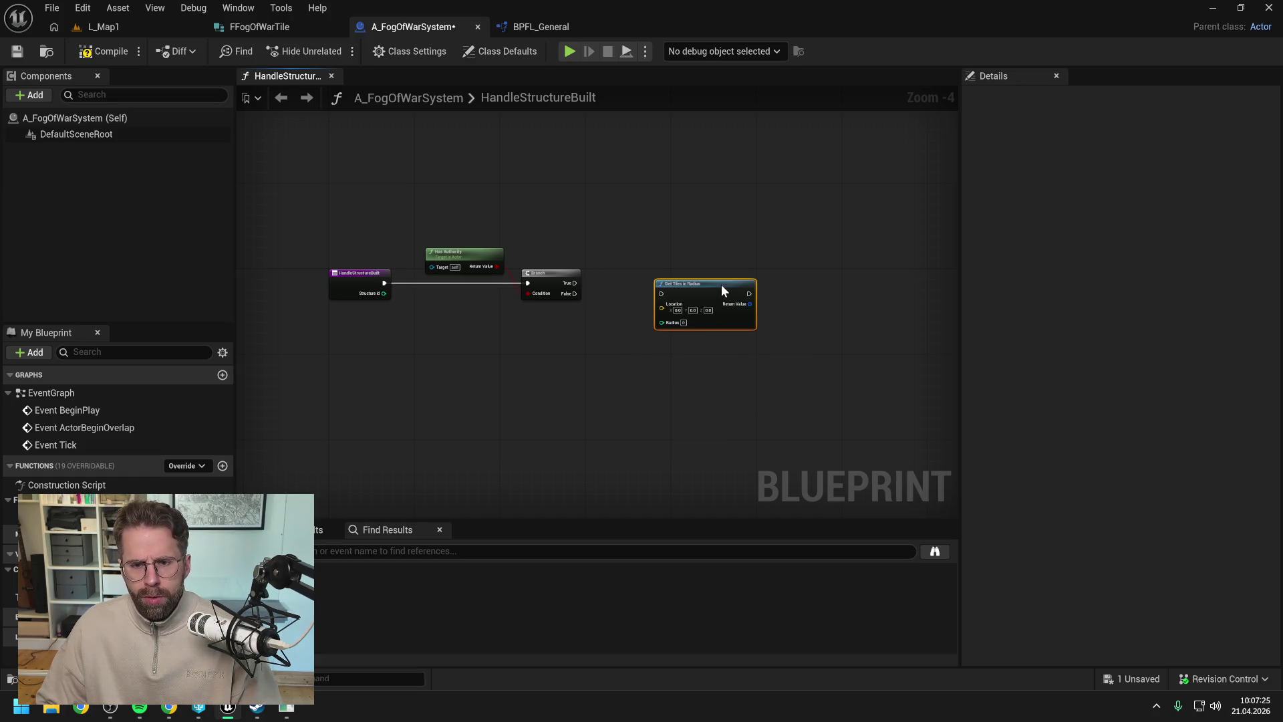
pyautogui.click(607, 319)
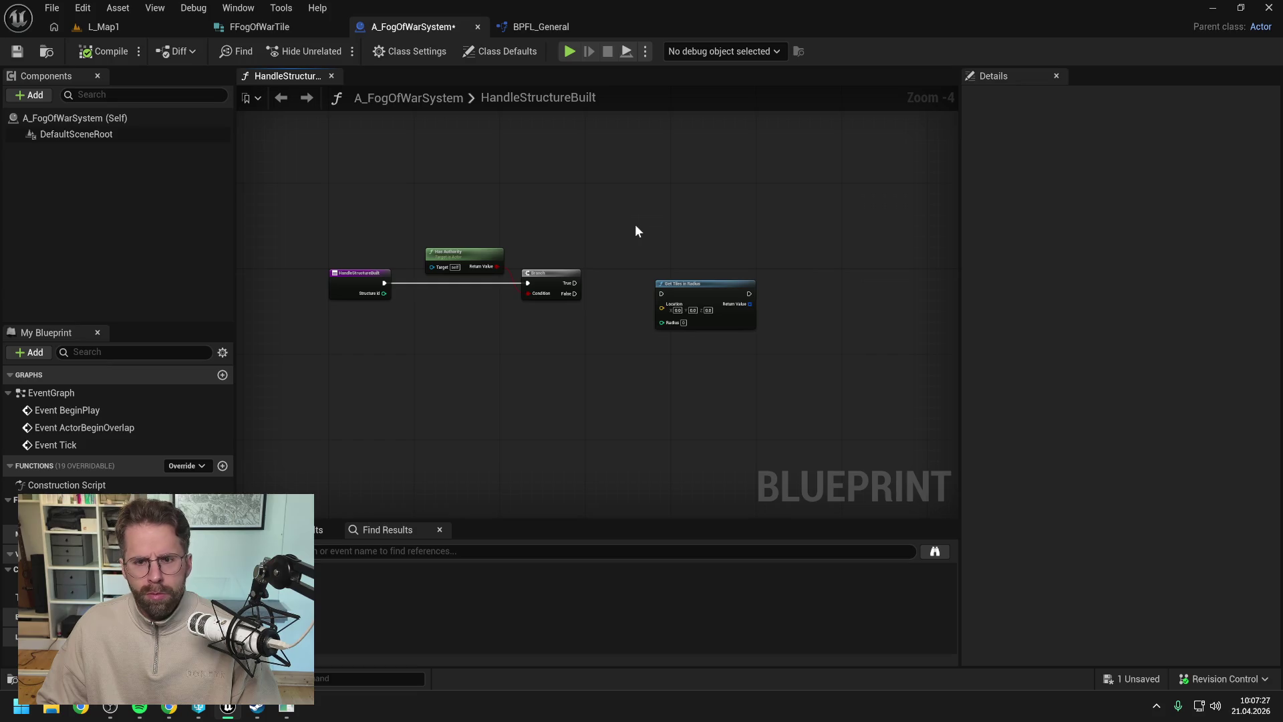
pyautogui.moveTo(694, 281); pyautogui.dragTo(732, 270)
pyautogui.click(632, 284)
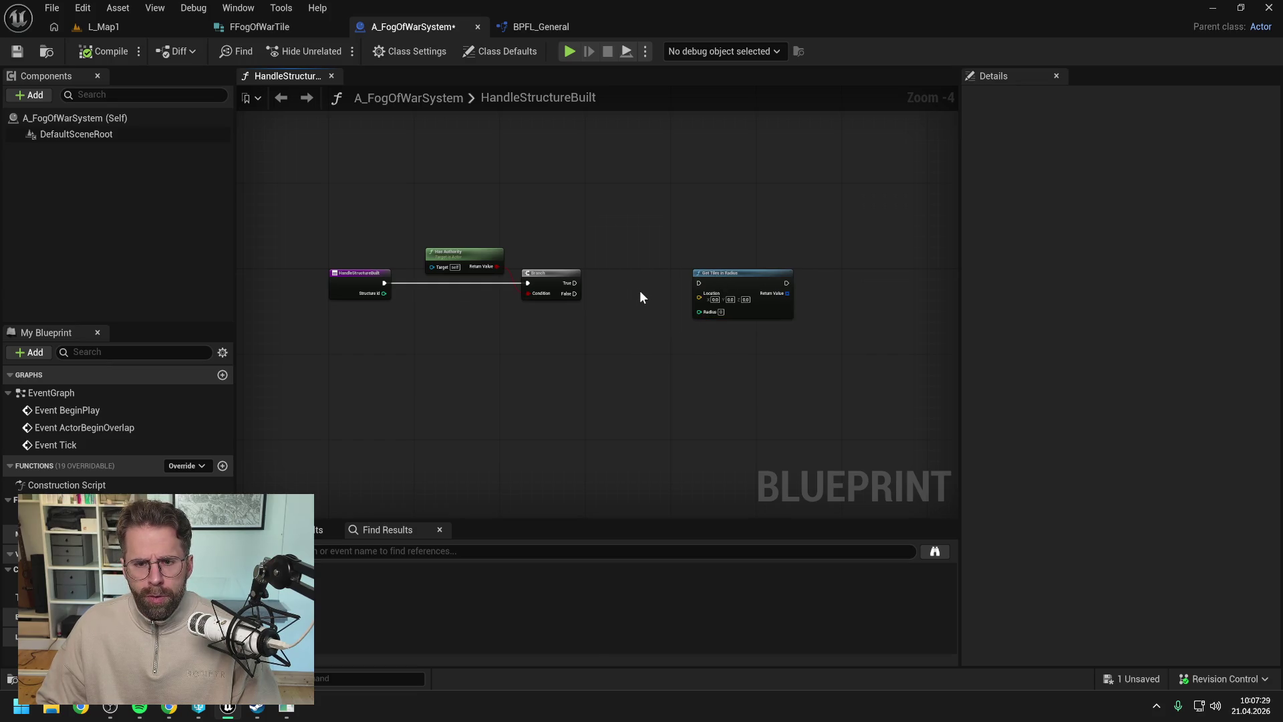
pyautogui.hotkey('ctrl', 's')
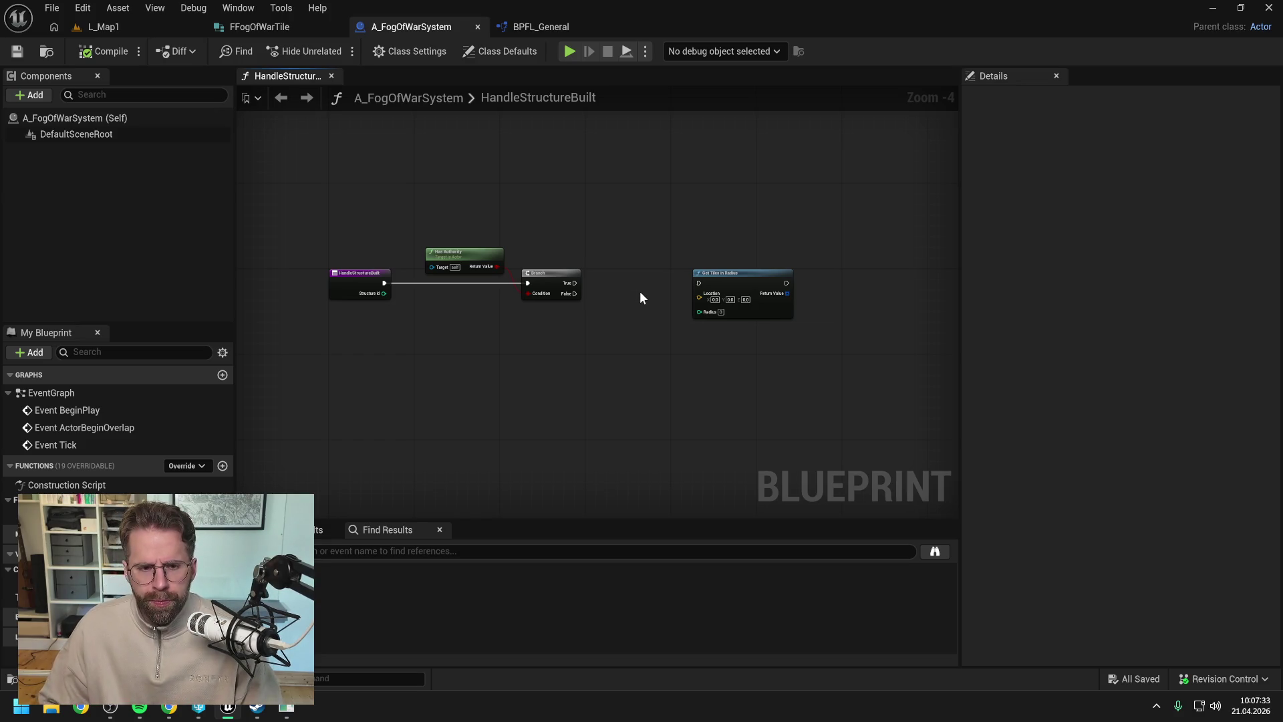
# - Add a Get Structure Location node and wire Branch's True output into it
pyautogui.rightClick(620, 308)
pyautogui.write('g')
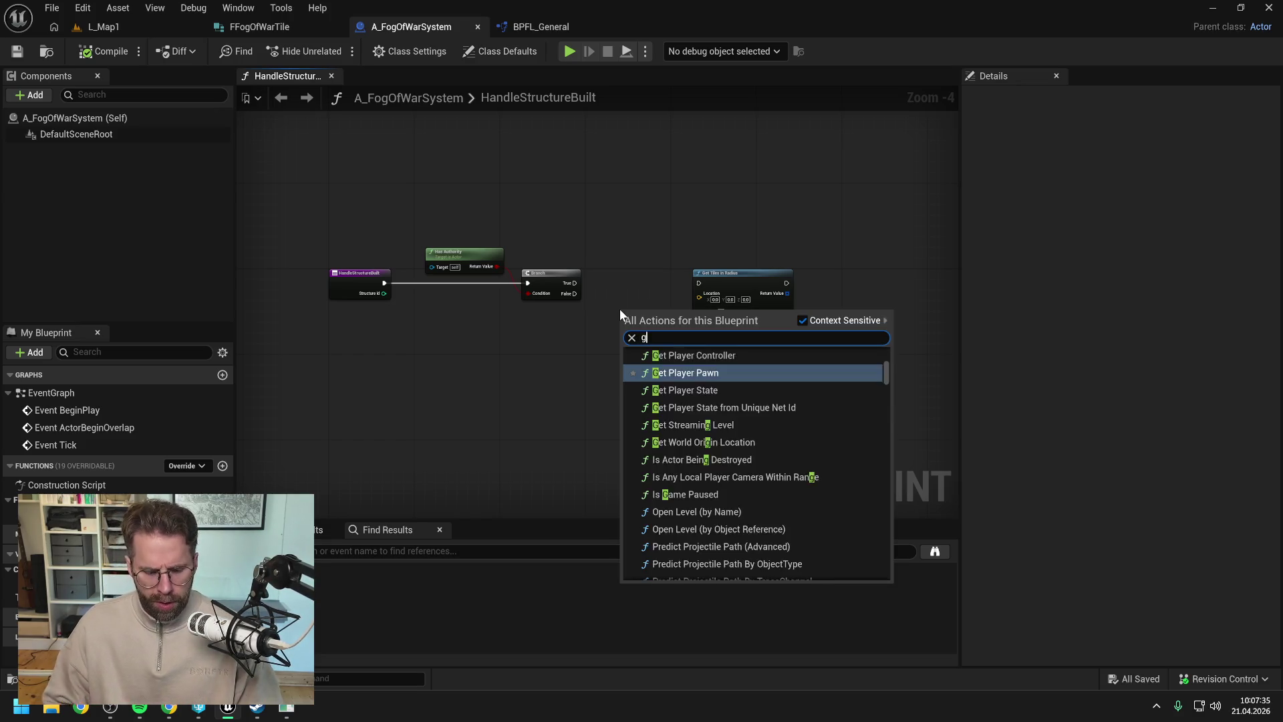
pyautogui.write('et structure loca')
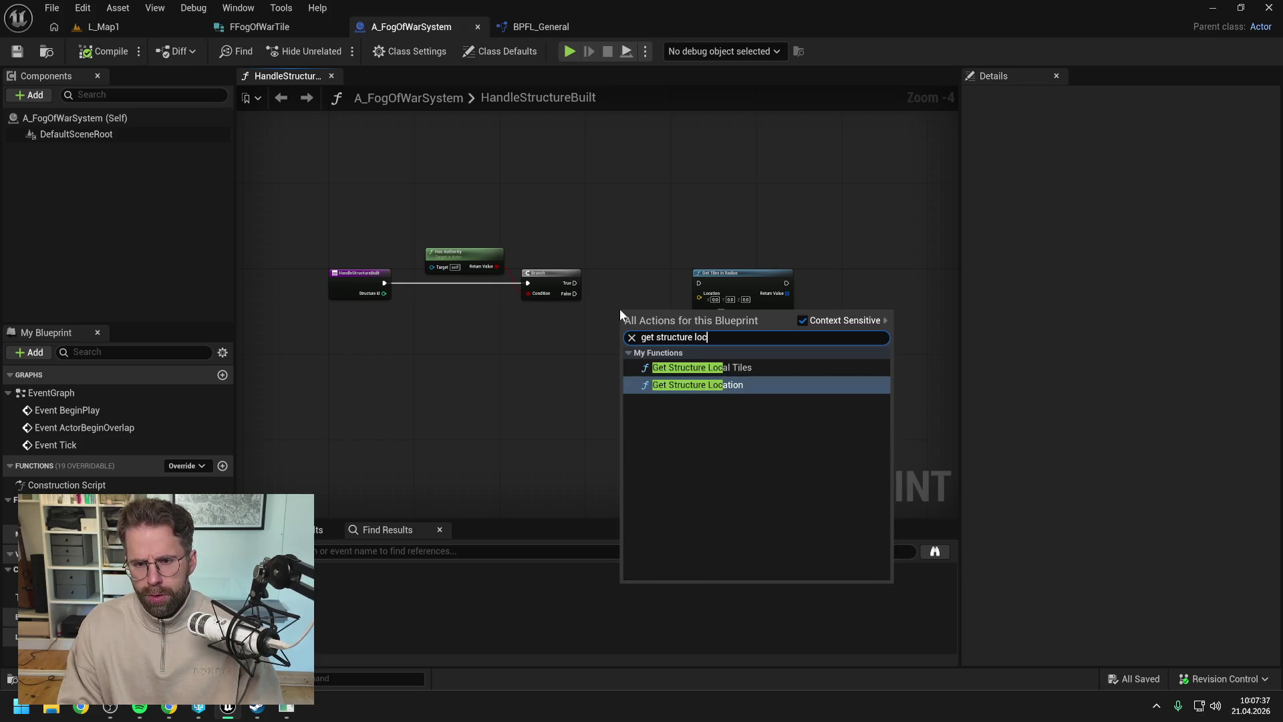
pyautogui.click(702, 385)
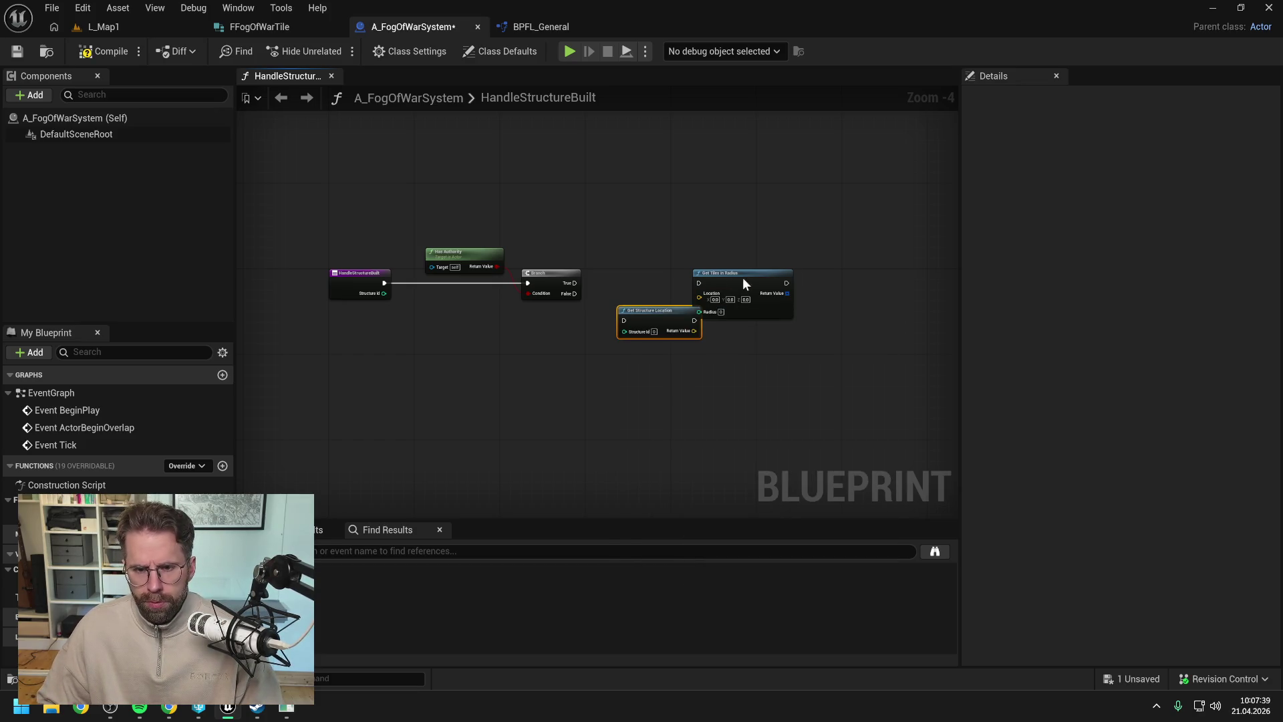
pyautogui.moveTo(743, 279); pyautogui.dragTo(801, 278)
pyautogui.moveTo(653, 314); pyautogui.dragTo(660, 285)
pyautogui.moveTo(574, 282); pyautogui.dragTo(758, 297)
pyautogui.click(704, 324)
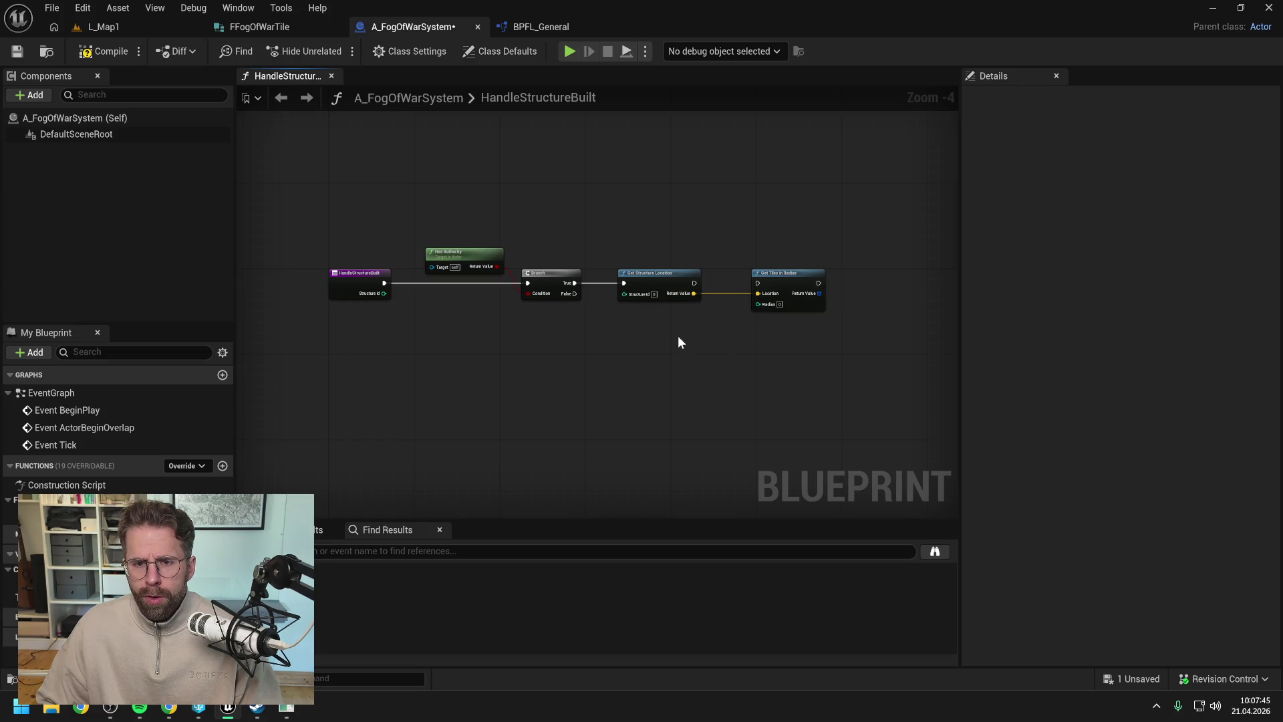
pyautogui.rightClick(679, 335)
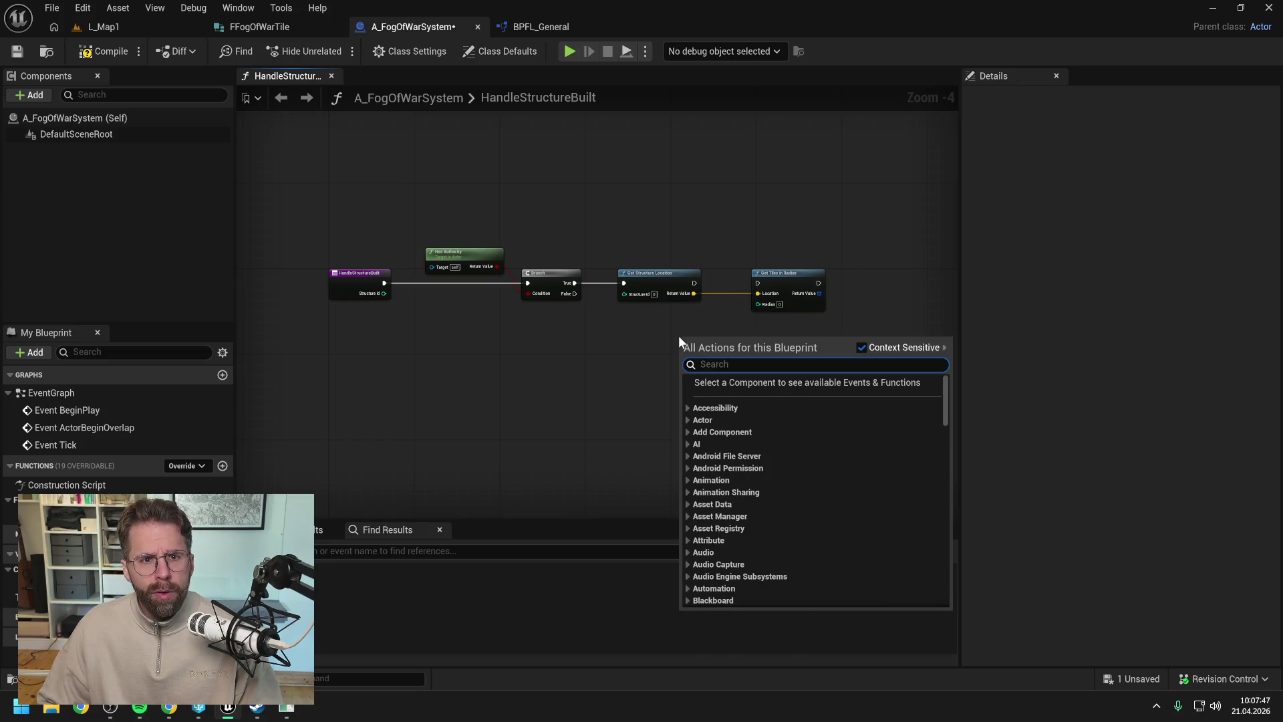
pyautogui.press('Escape')
# - Open the DA_Structure data asset blueprint from the content drawer
pyautogui.click(538, 26)
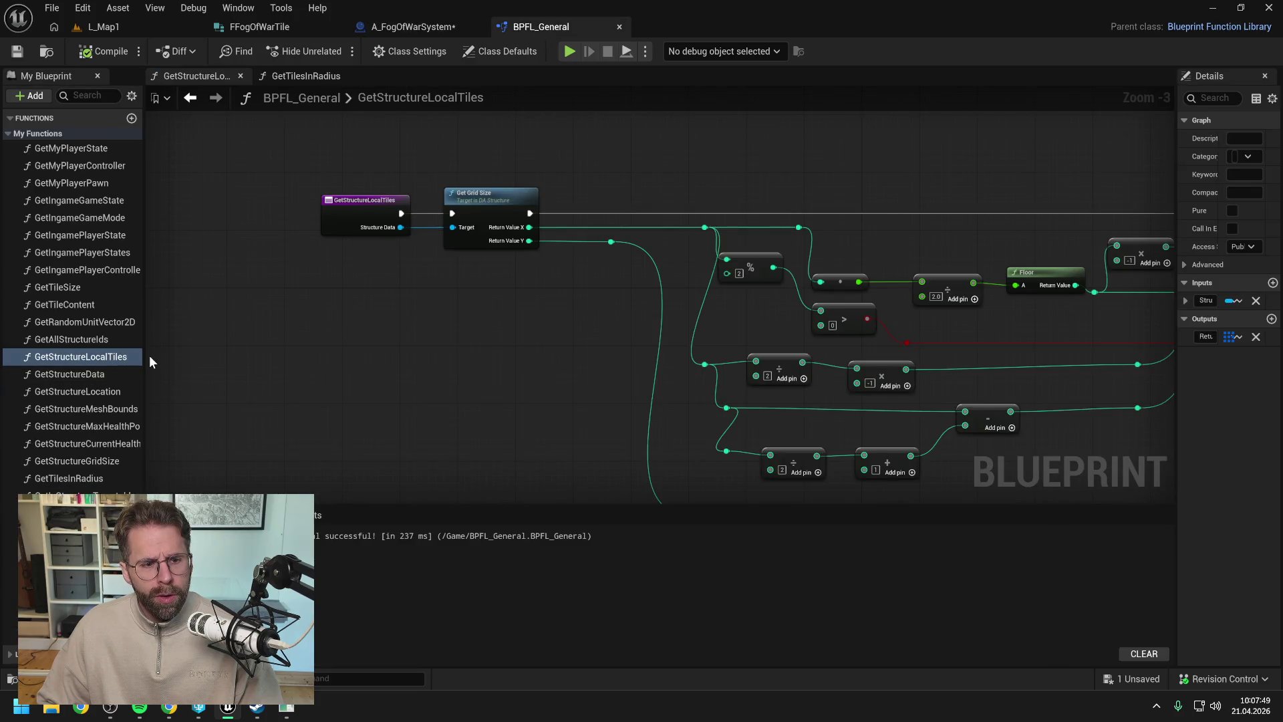
pyautogui.moveTo(145, 358); pyautogui.dragTo(226, 364)
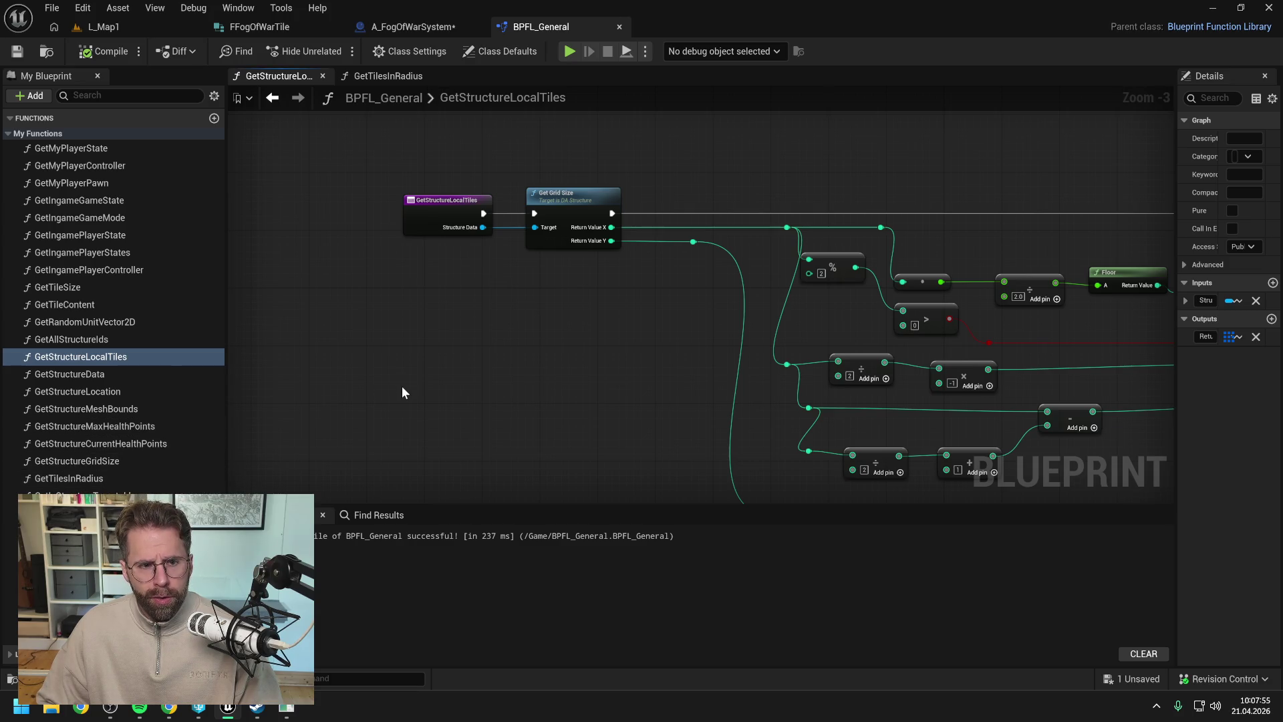
pyautogui.hotkey('ctrl', 'space')
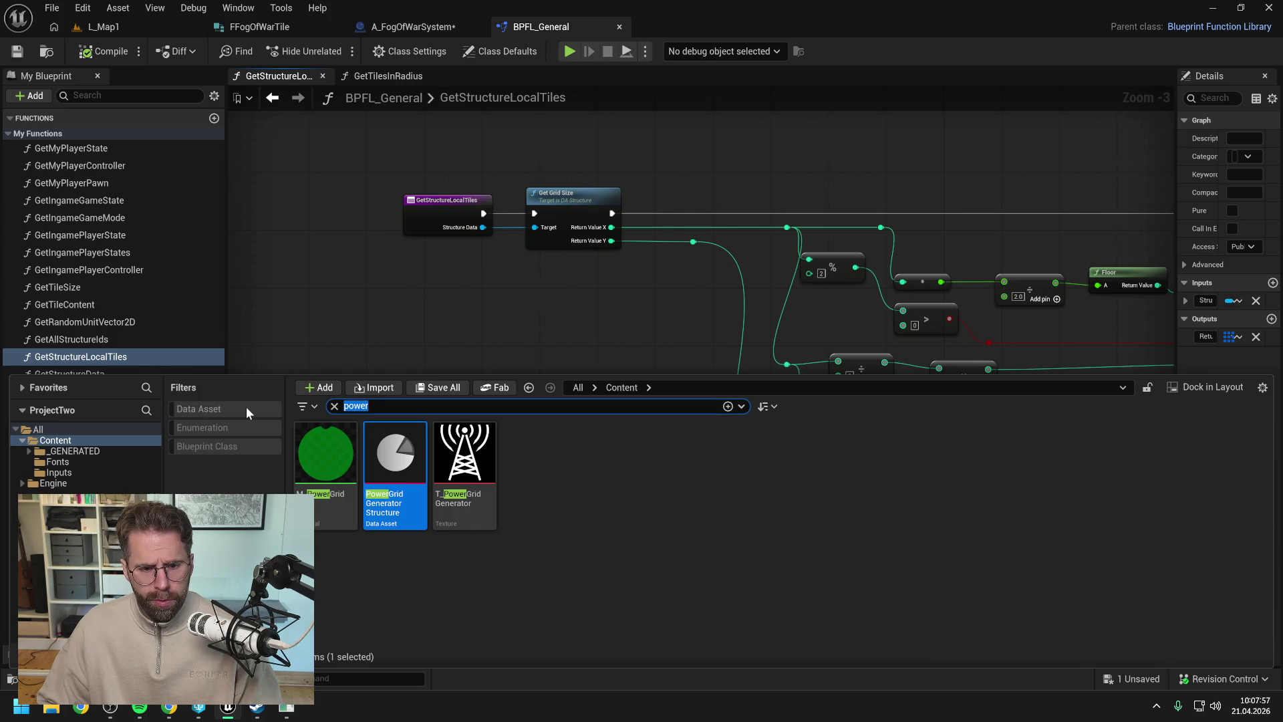
pyautogui.write('da_')
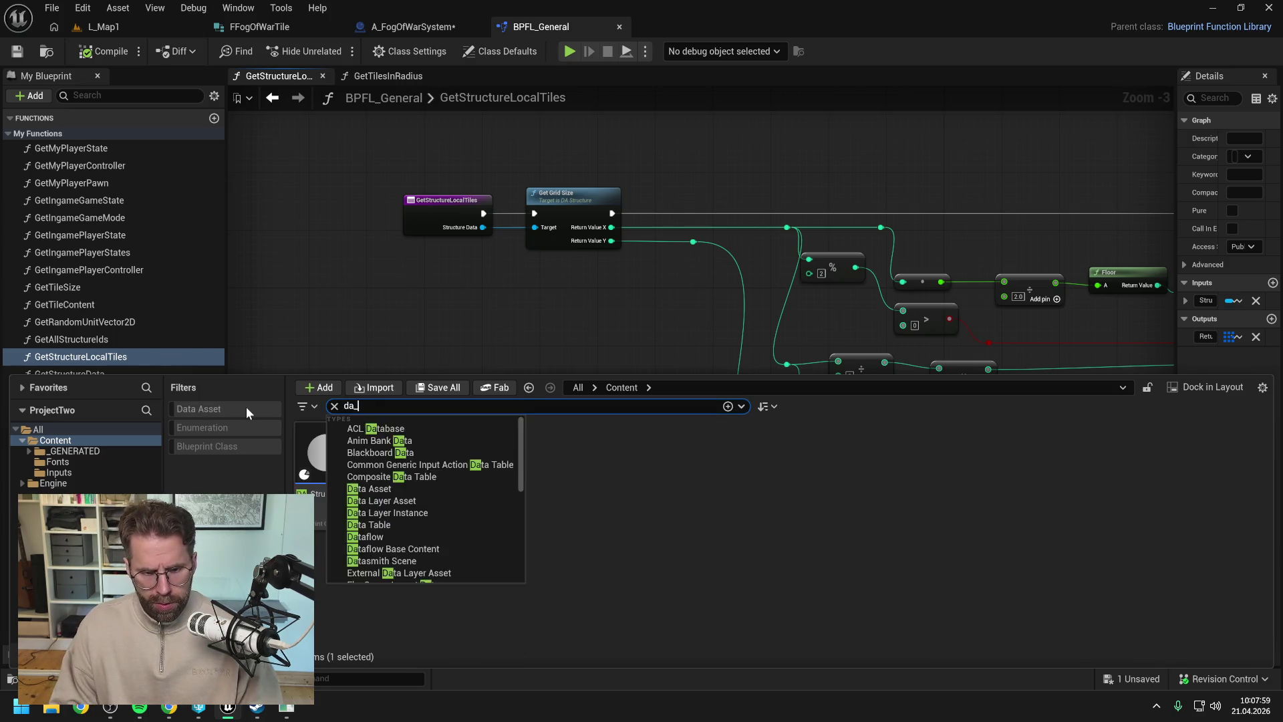
pyautogui.doubleClick(335, 466)
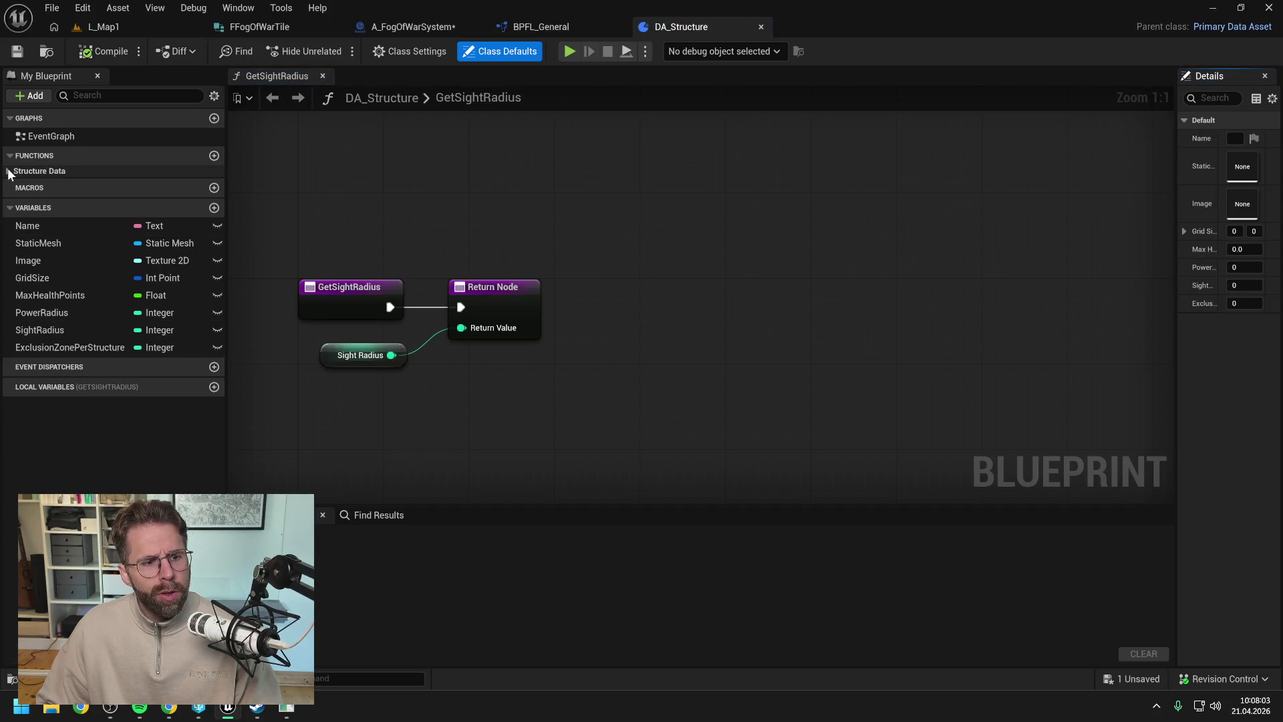
# - Rename the SightRadius variable to VisionRadius, checking out DA_Structure
pyautogui.click(9, 172)
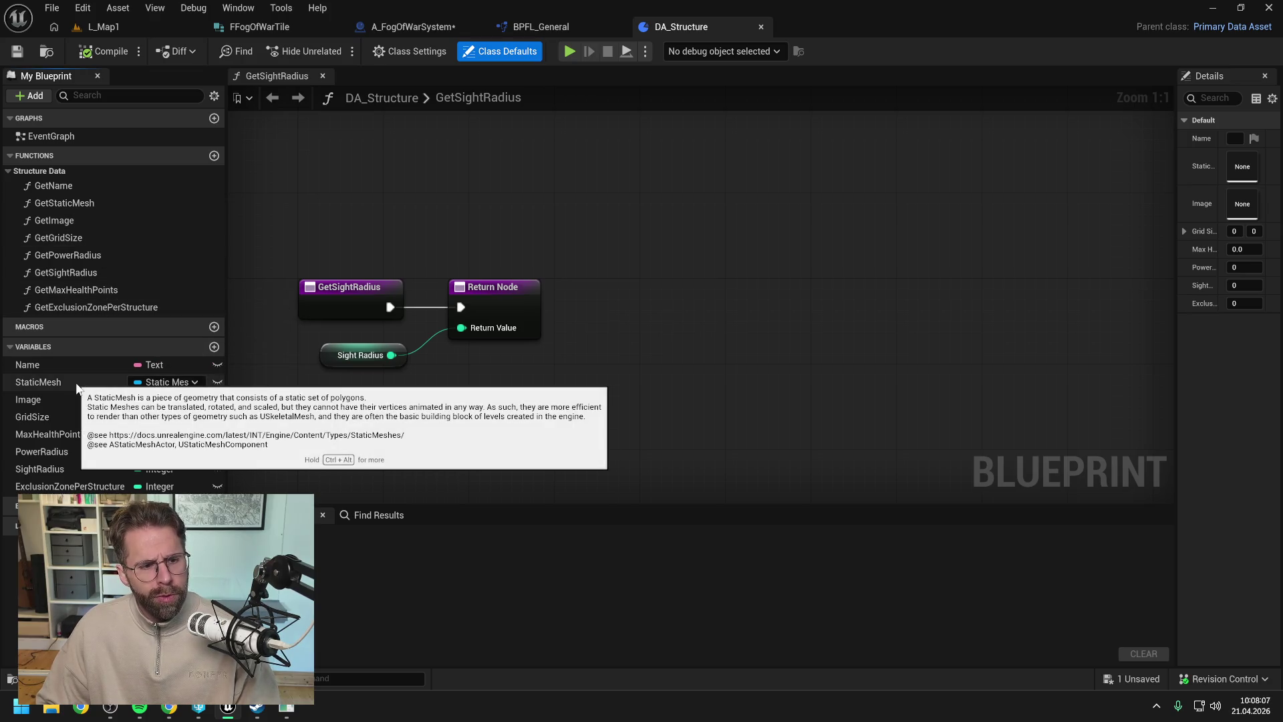
pyautogui.doubleClick(68, 467)
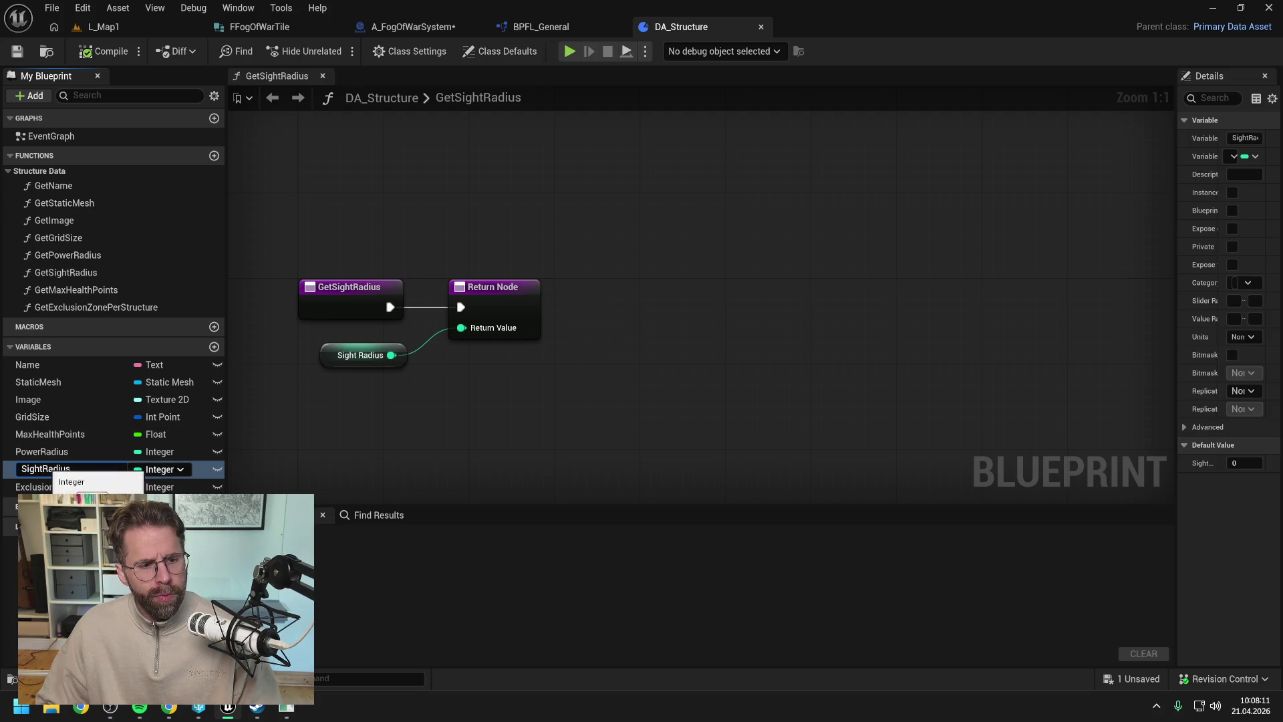
pyautogui.doubleClick(31, 468)
pyautogui.press('BackSpace')
pyautogui.write('Visi')
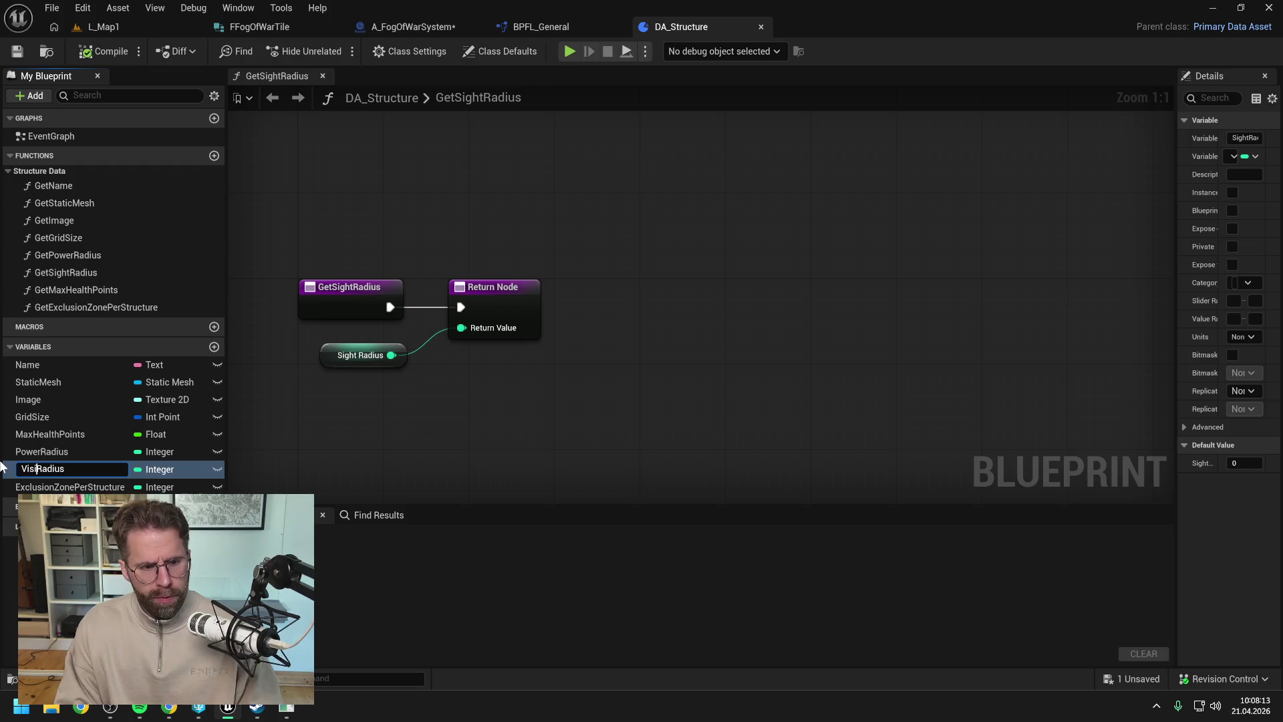
pyautogui.write('on')
pyautogui.press('Return')
pyautogui.click(651, 498)
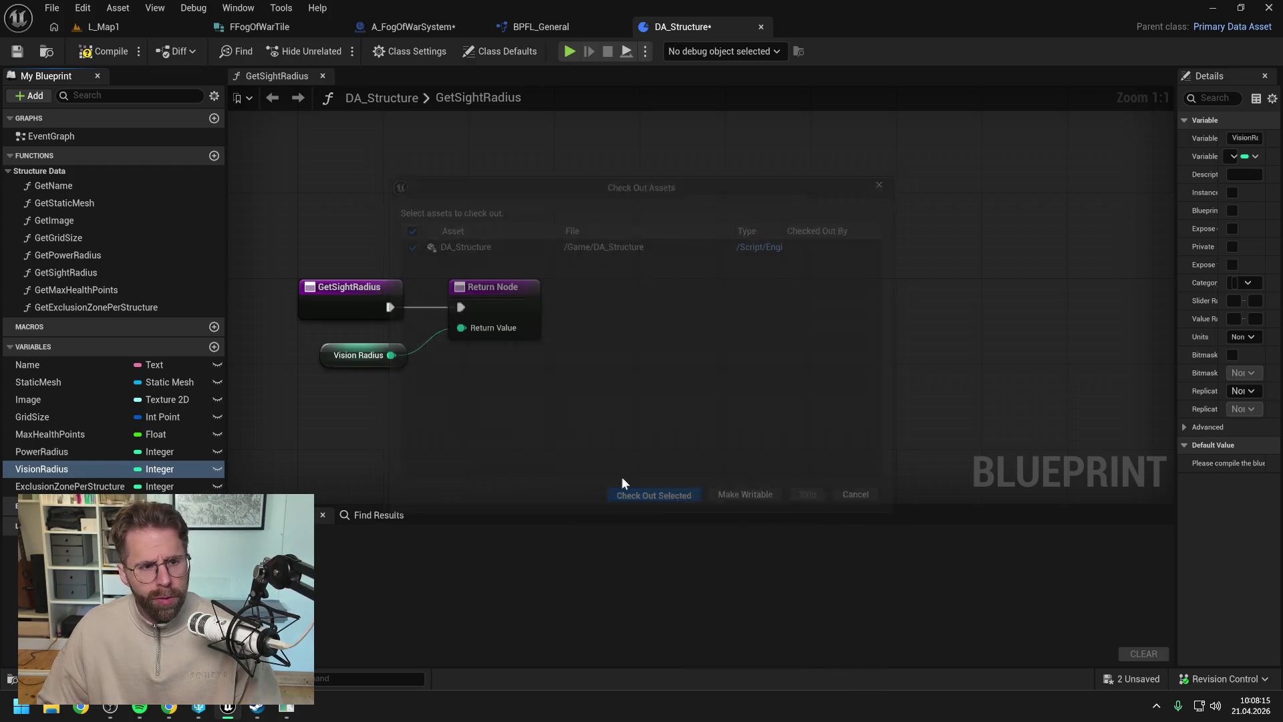
# - Rename the GetSightRadius function to GetVisionRadius and compile DA_Structure
pyautogui.doubleClick(84, 273)
pyautogui.click(75, 274)
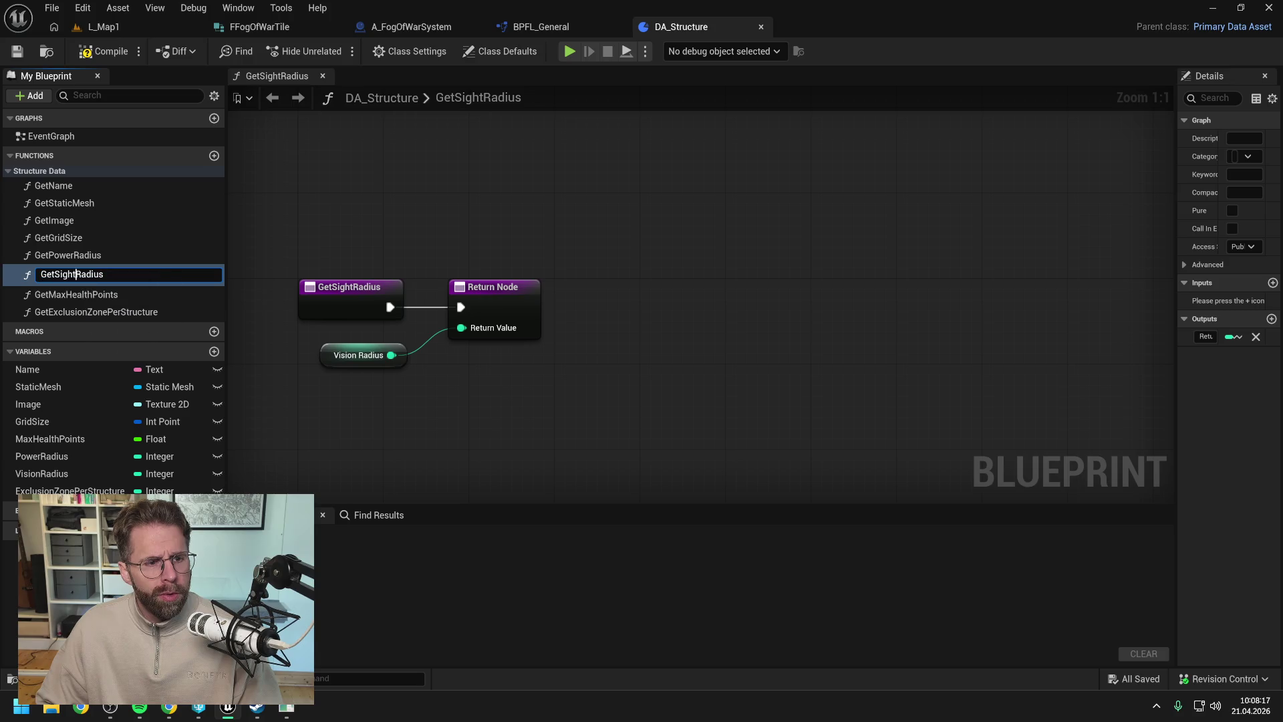
pyautogui.press('BackSpace')
pyautogui.press('BackSpace')
pyautogui.press('BackSpace')
pyautogui.write('V')
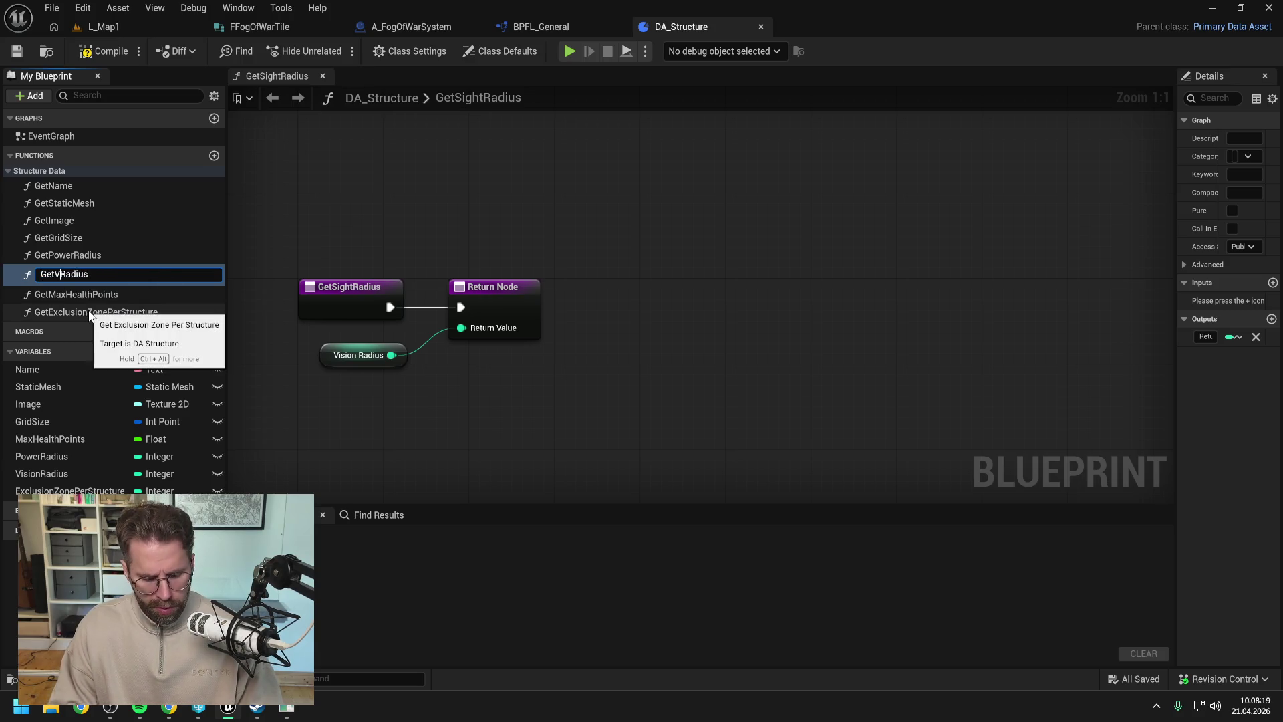
pyautogui.write('ision')
pyautogui.press('Return')
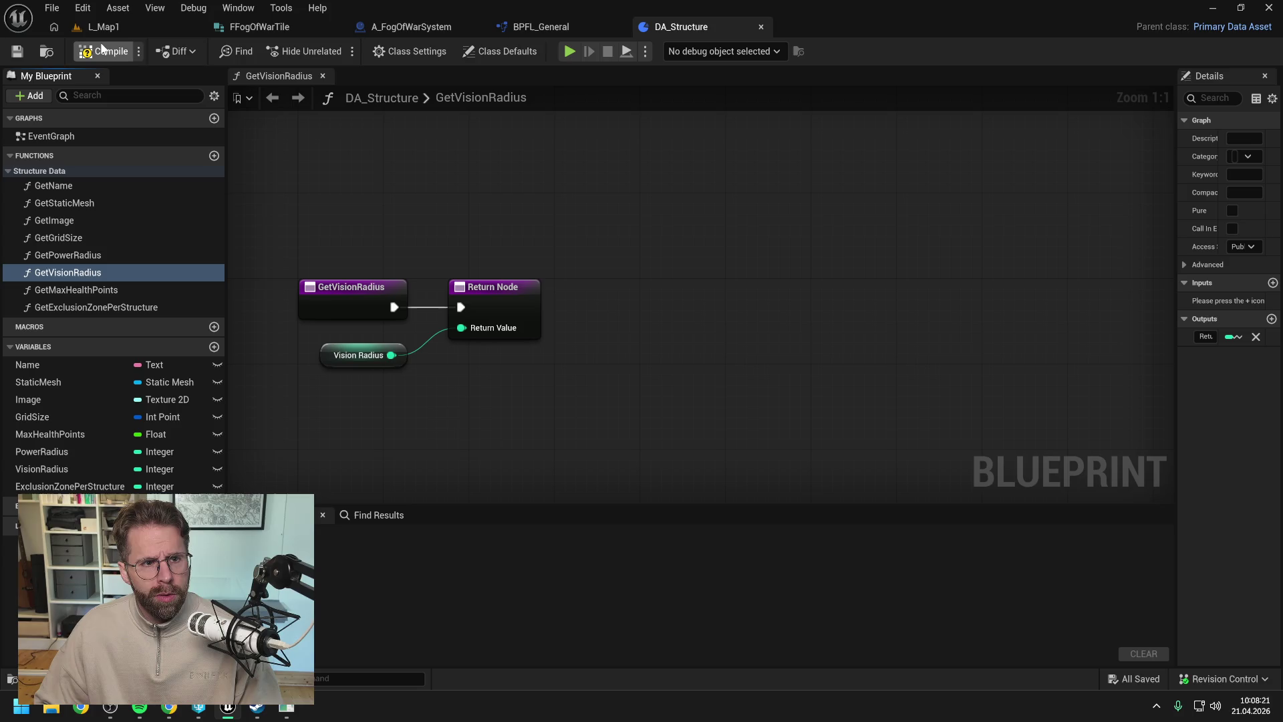
pyautogui.click(102, 47)
pyautogui.hotkey('ctrl', 'space')
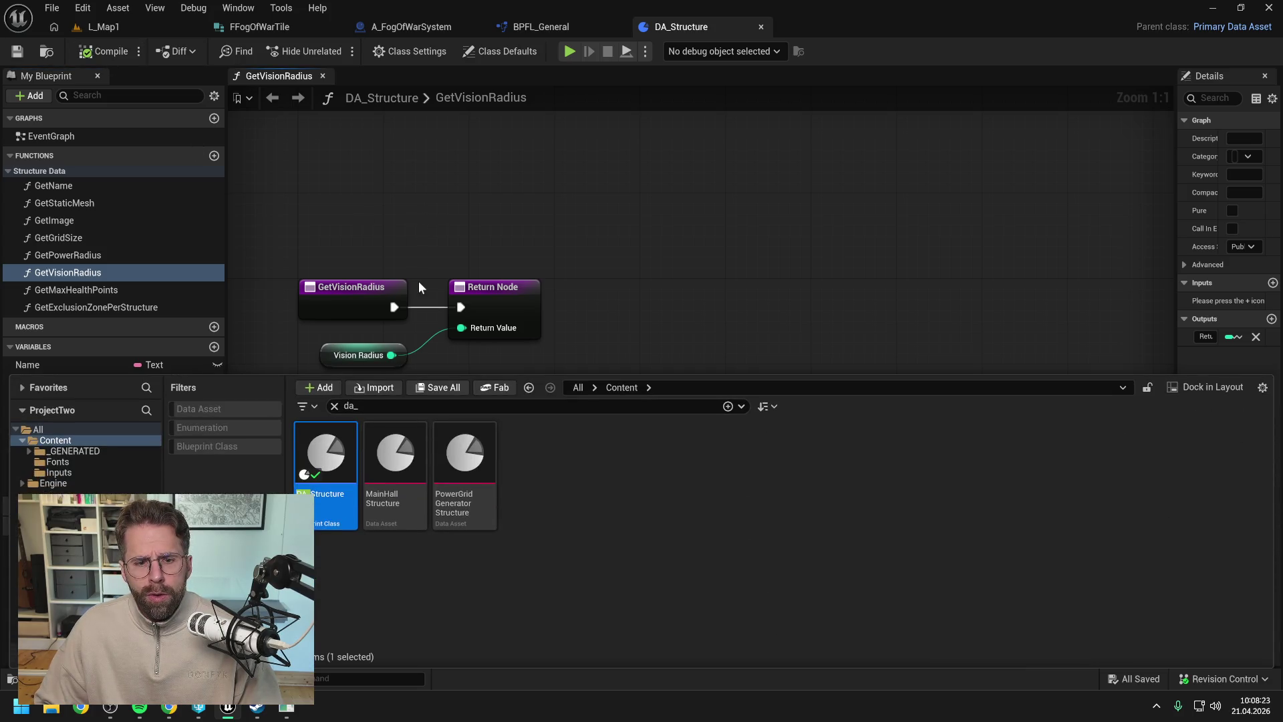
# - Check MainHallStructure shows Vision Radius 15, close it, and return to BPFL_General
pyautogui.doubleClick(393, 461)
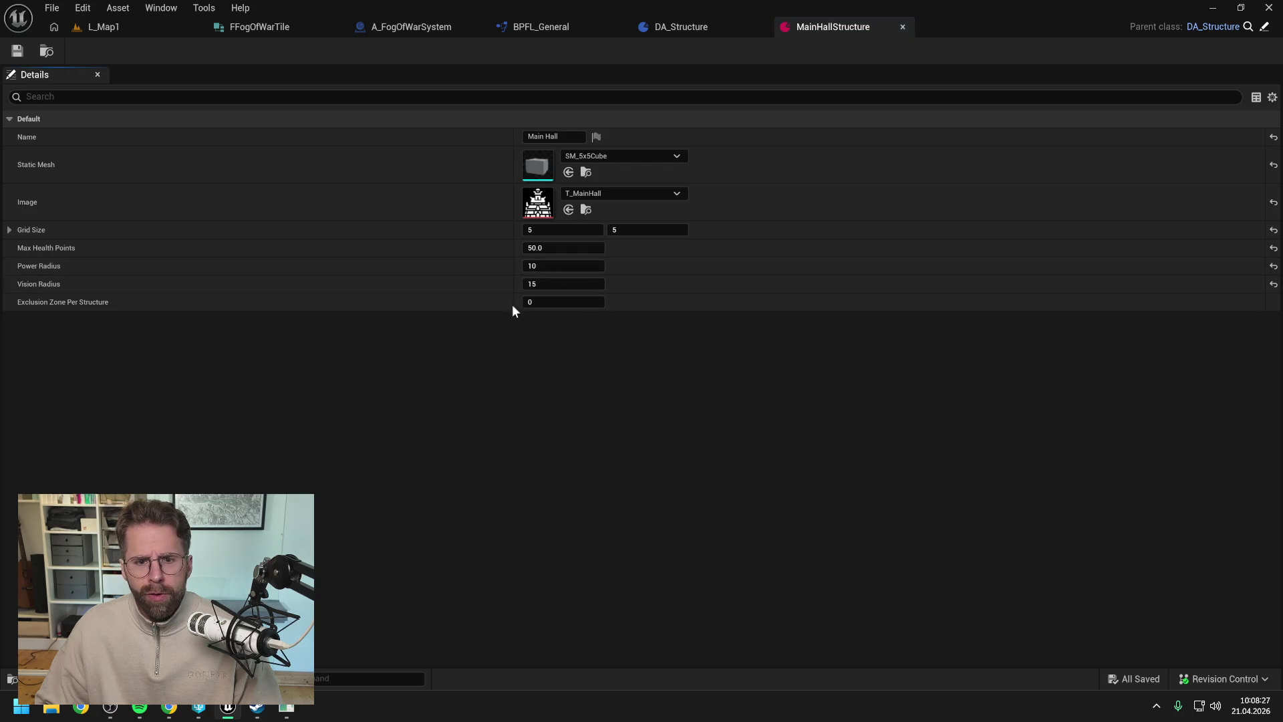
pyautogui.click(903, 26)
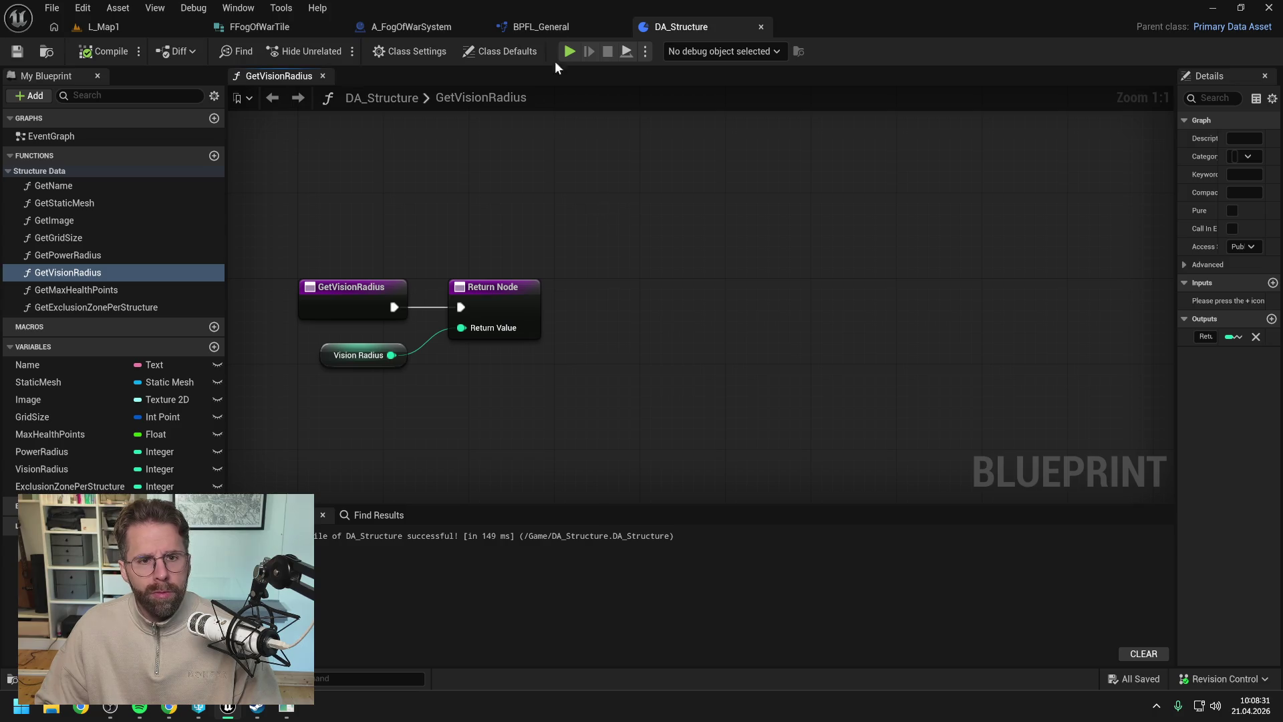
pyautogui.click(552, 27)
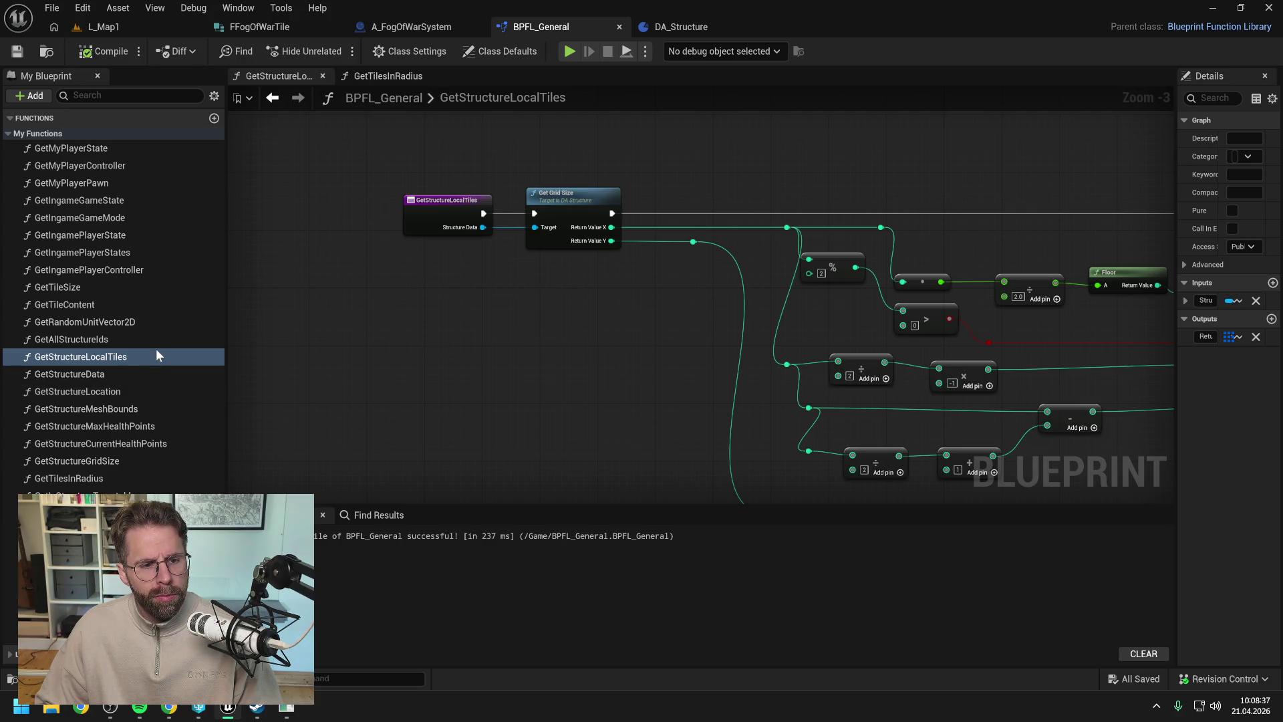
# - Add a GetStructureVisionRadius function to BPFL_General, placed right after GetStructureLocation
pyautogui.click(215, 119)
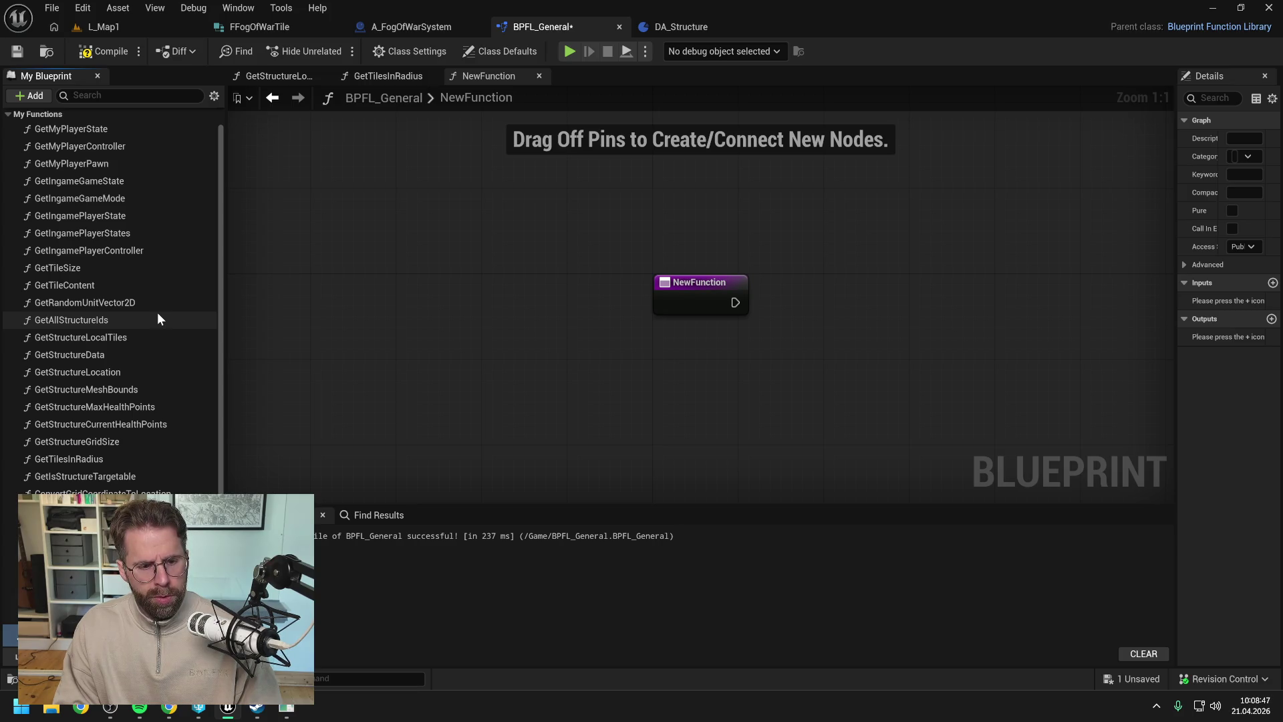
pyautogui.press('Return')
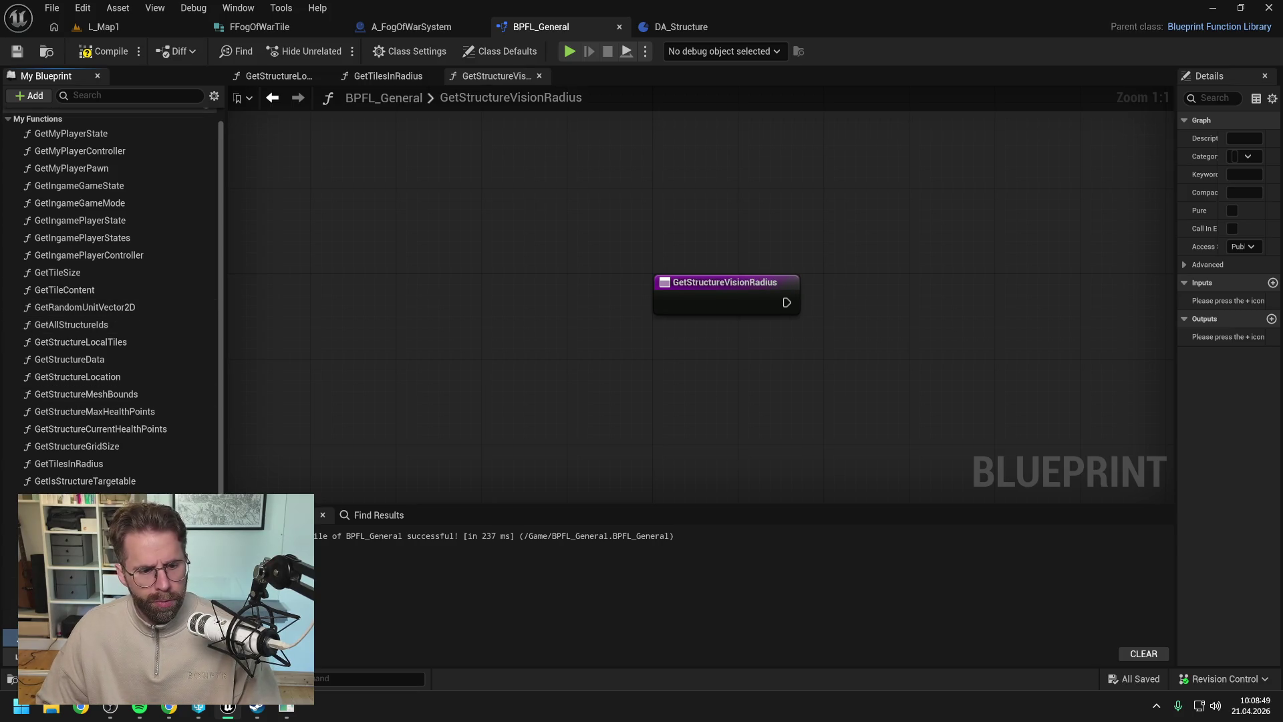
pyautogui.hotkey('ctrl', 's')
pyautogui.moveTo(103, 481); pyautogui.dragTo(95, 464)
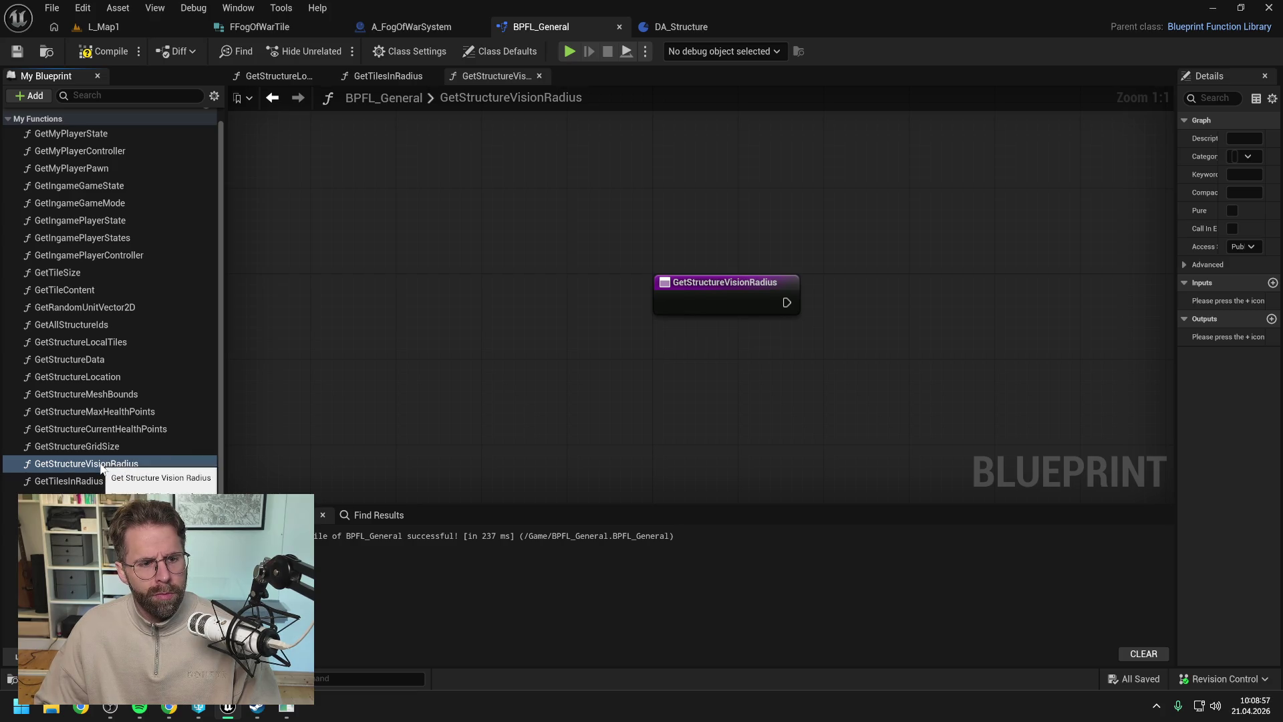
pyautogui.moveTo(97, 466); pyautogui.dragTo(98, 398)
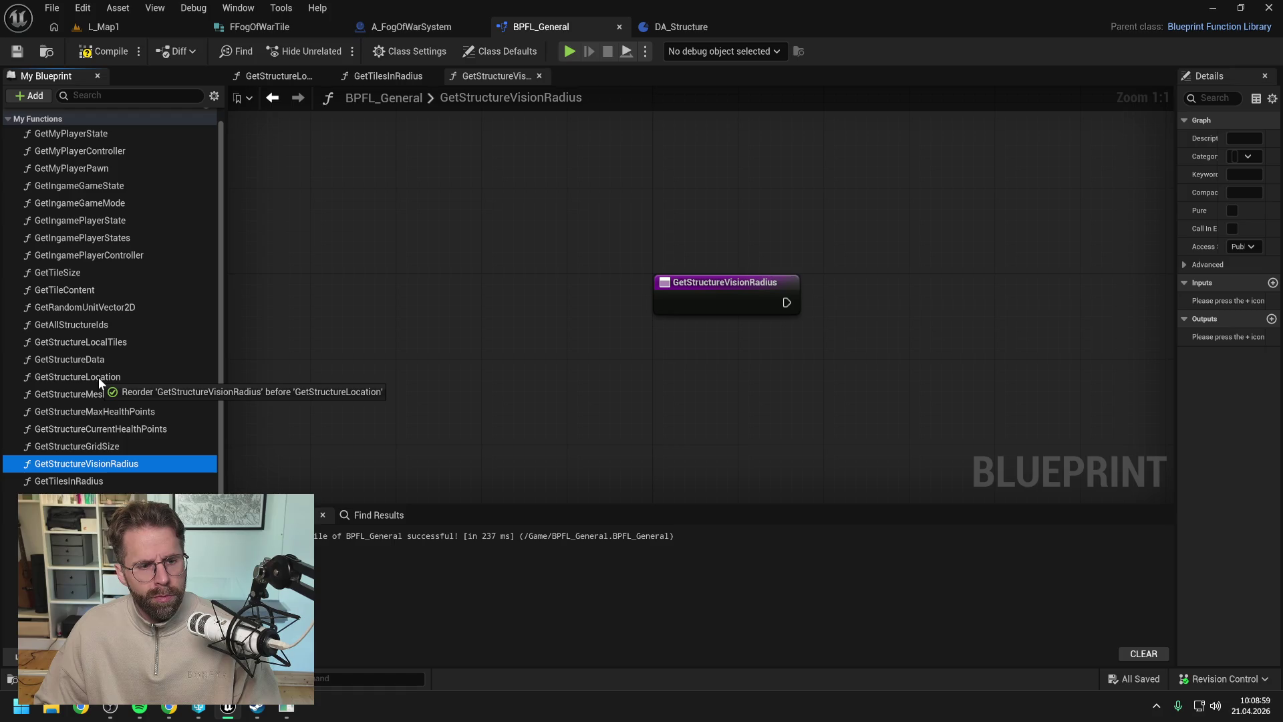
pyautogui.moveTo(98, 377); pyautogui.dragTo(107, 395)
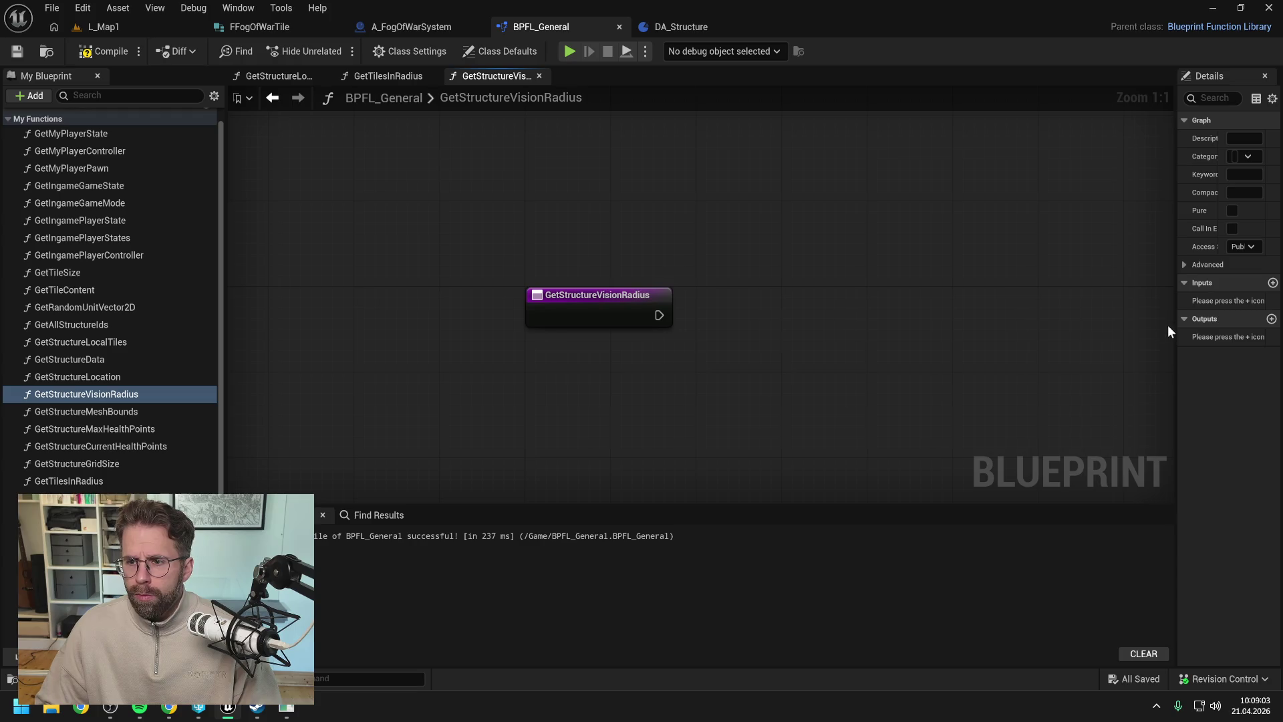
# - Give GetStructureVisionRadius an Integer input named StructureId and save
pyautogui.moveTo(1178, 332); pyautogui.dragTo(962, 338)
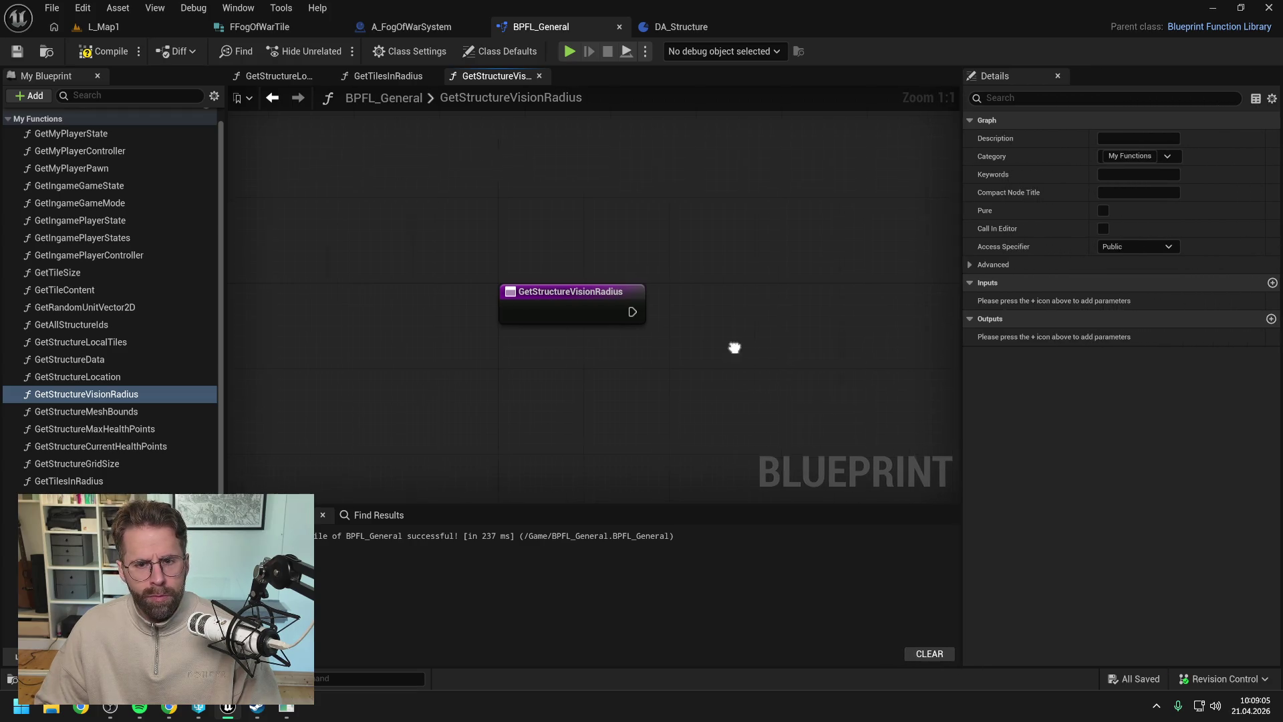
pyautogui.click(514, 302)
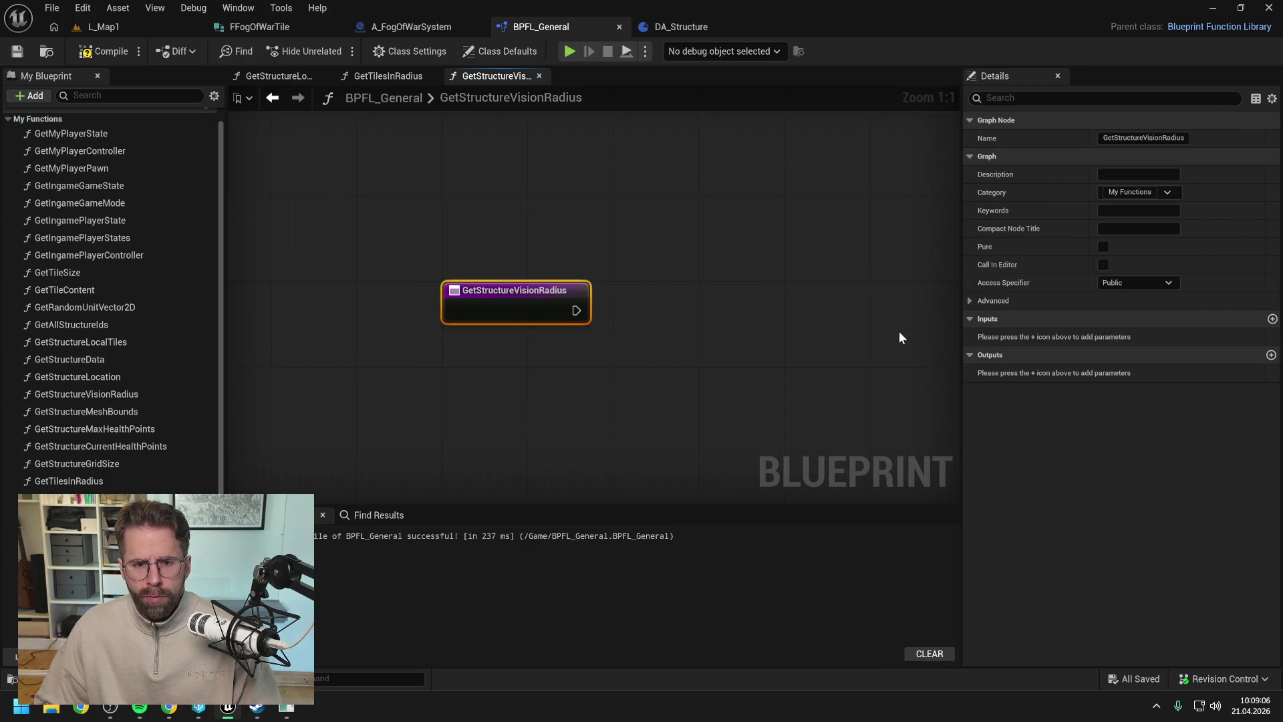
pyautogui.click(1273, 319)
pyautogui.click(1109, 339)
pyautogui.click(1120, 403)
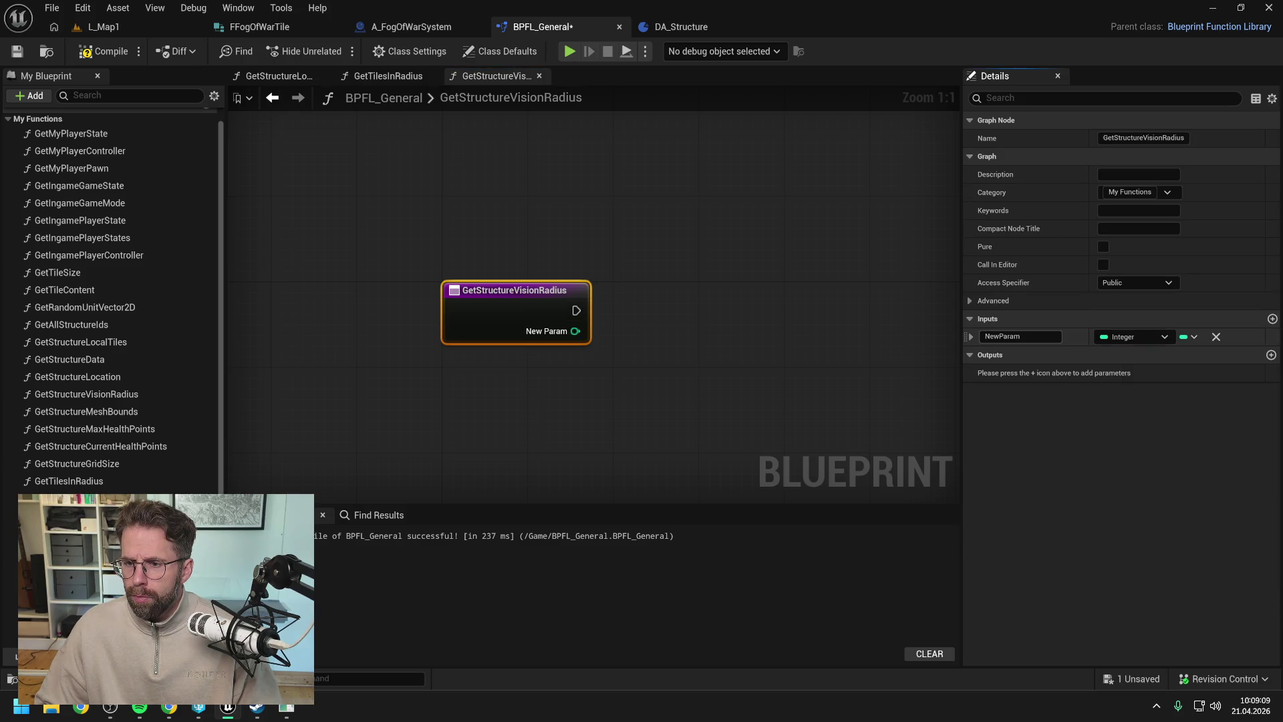
pyautogui.write('Struc')
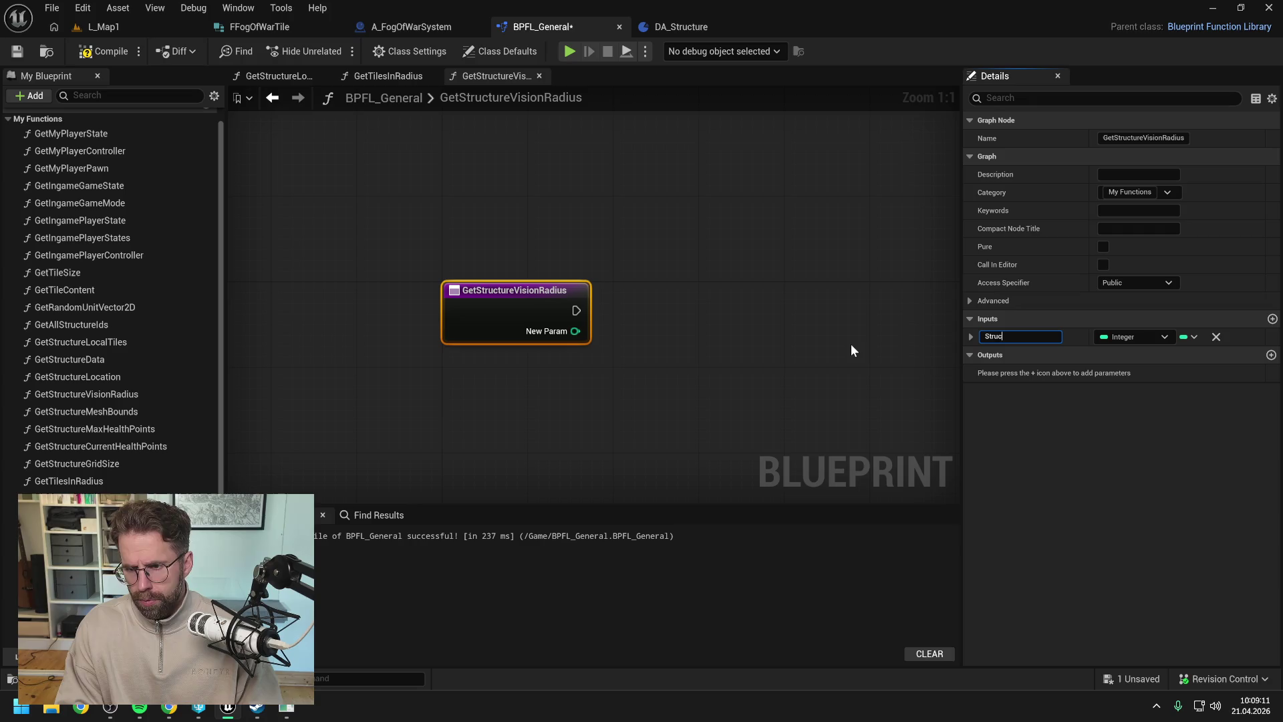
pyautogui.write('tureId')
pyautogui.press('Return')
pyautogui.hotkey('ctrl', 's')
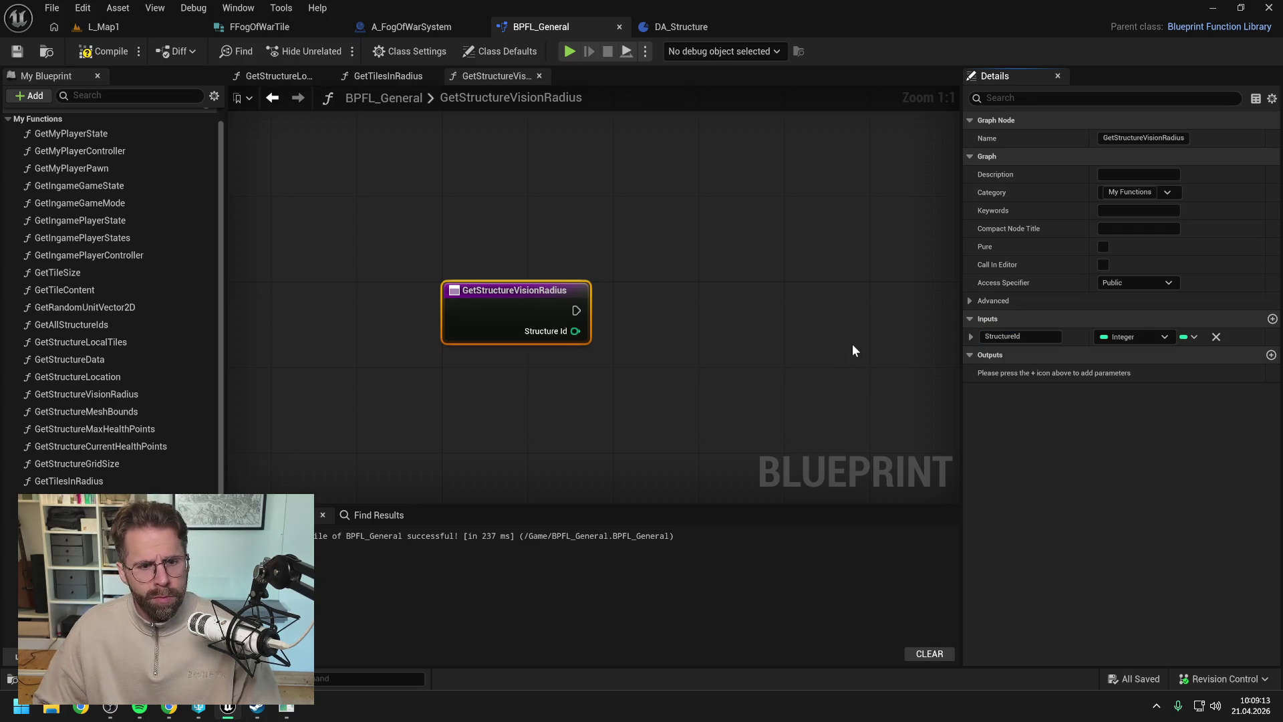
# - Add a Return Node with a Float output named ReturnValue, then compile the library
pyautogui.rightClick(818, 332)
pyautogui.write('ret')
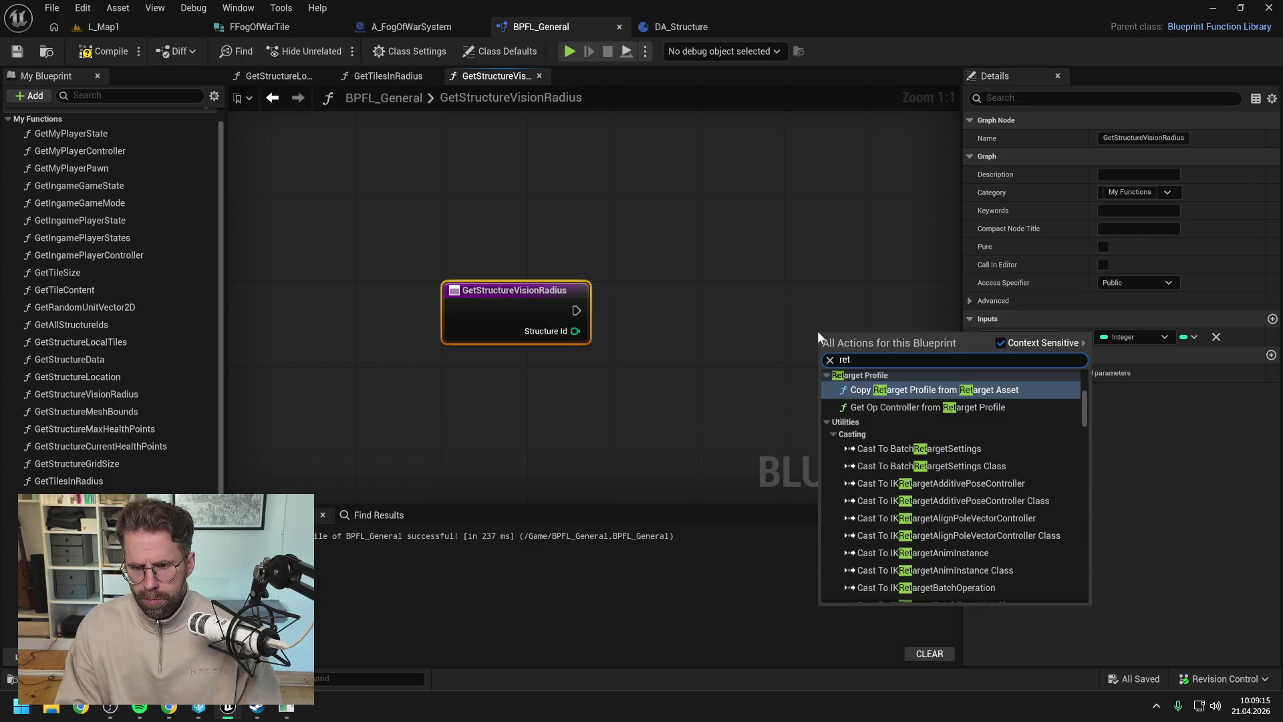
pyautogui.write('urn')
pyautogui.press('Return')
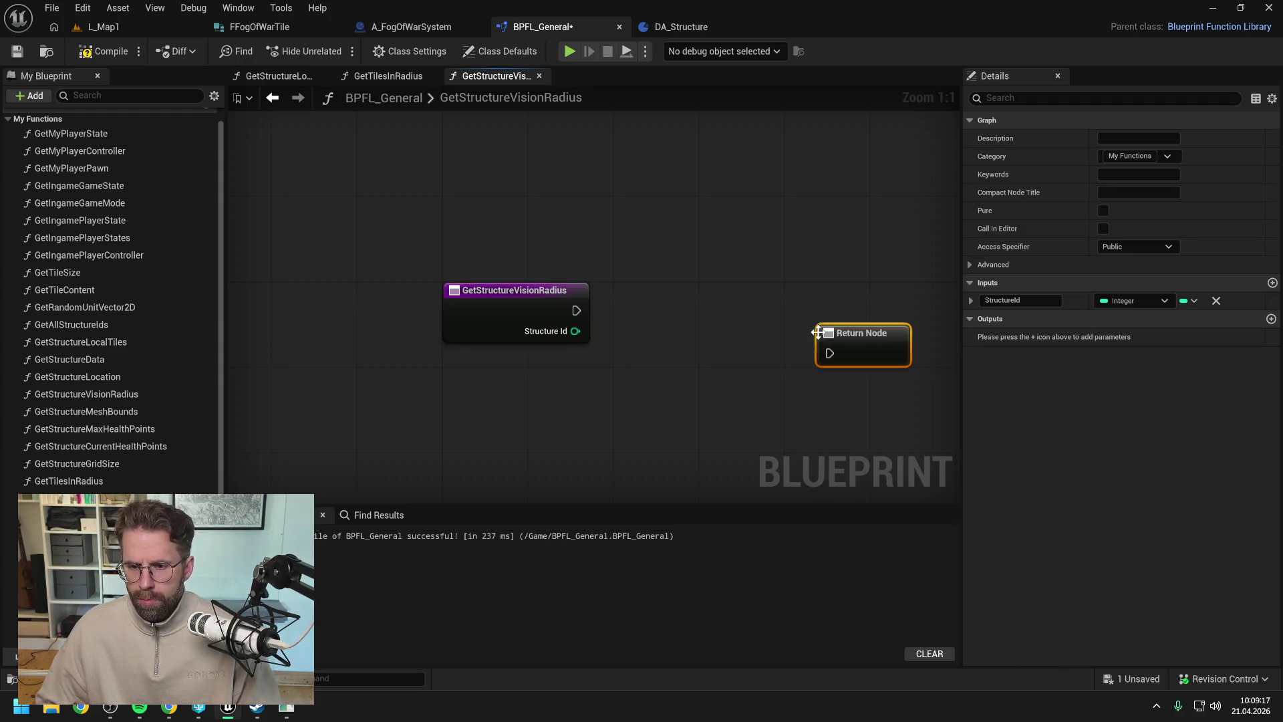
pyautogui.click(1272, 318)
pyautogui.click(1136, 337)
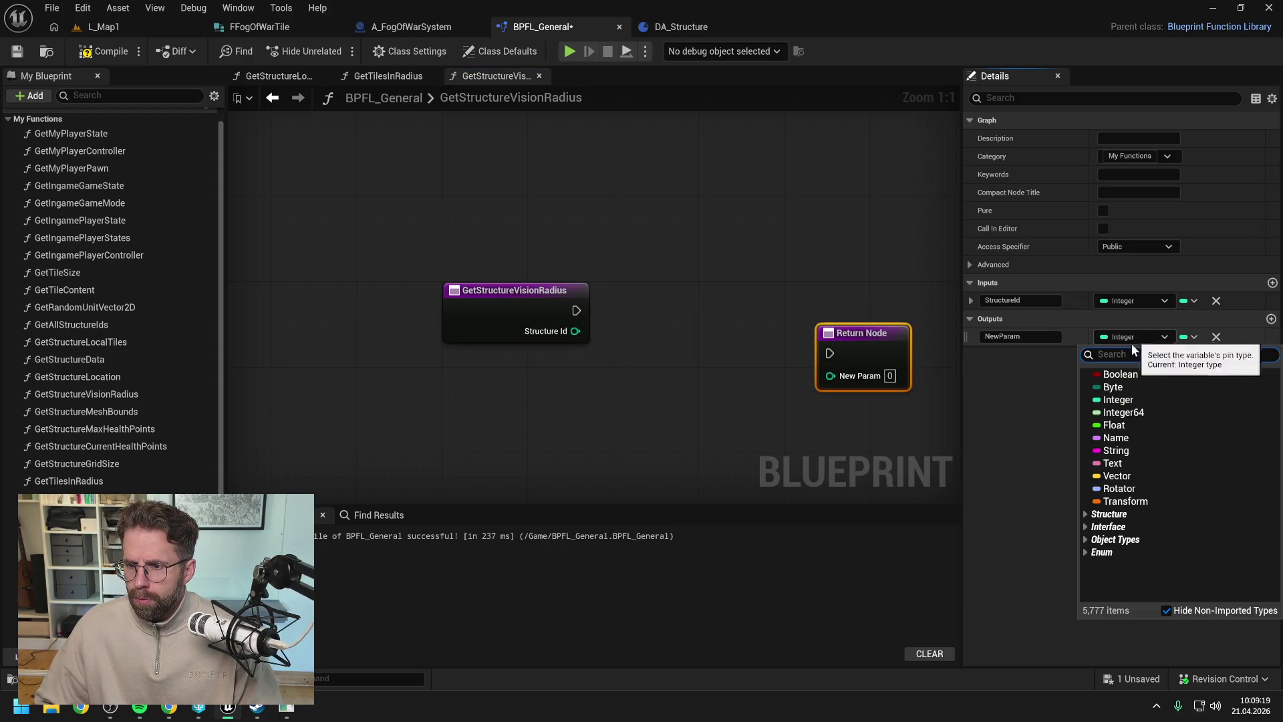
pyautogui.click(1114, 425)
pyautogui.click(1037, 337)
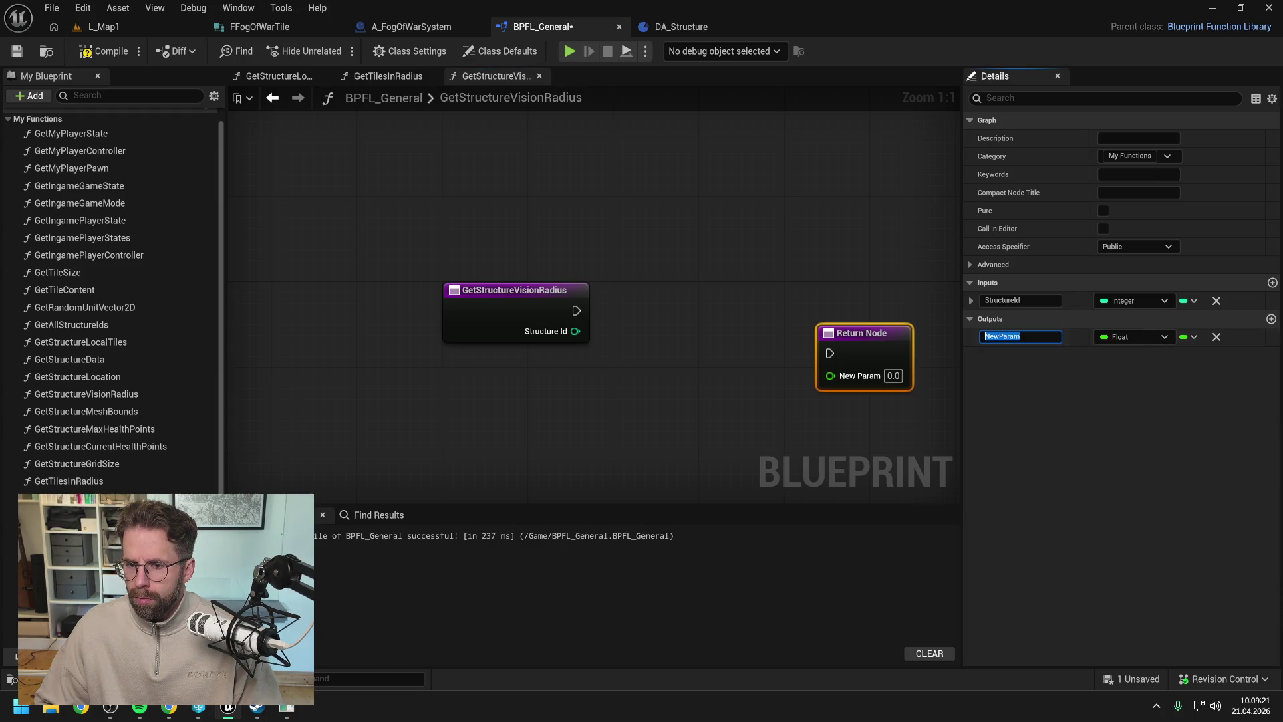
pyautogui.write('ReturnV')
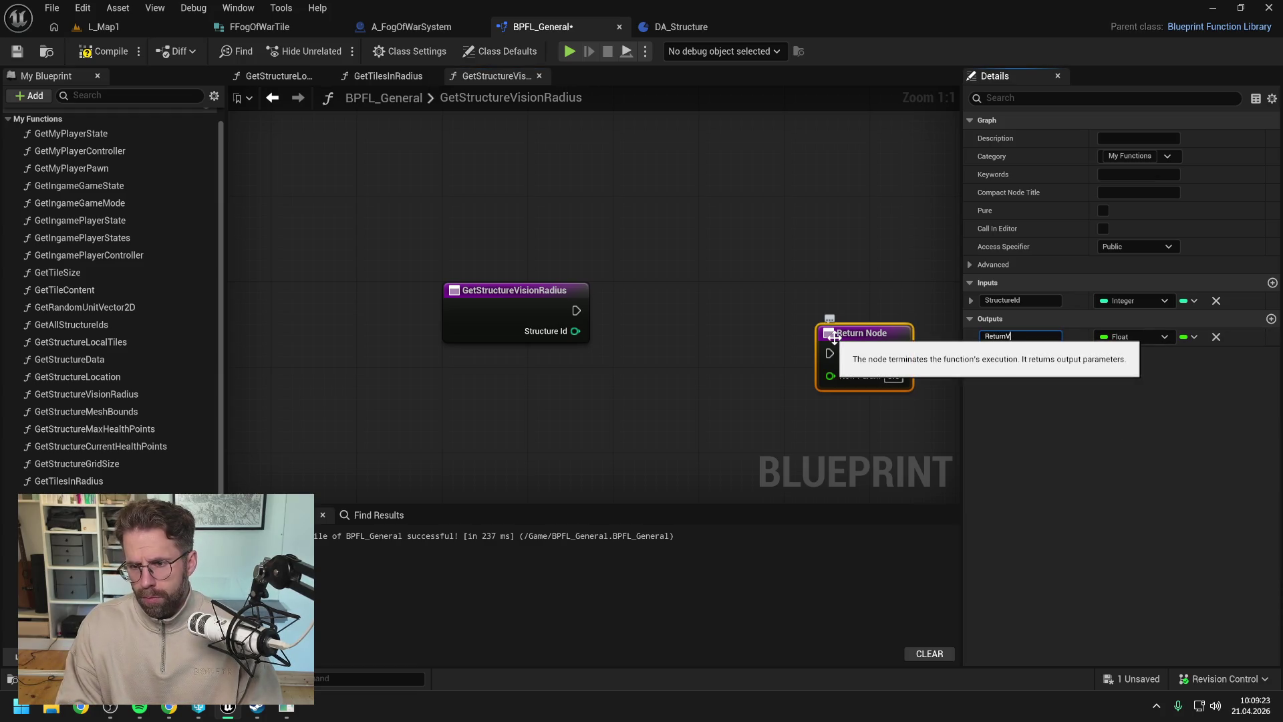
pyautogui.write('alue')
pyautogui.press('Return')
pyautogui.moveTo(869, 341); pyautogui.dragTo(872, 298)
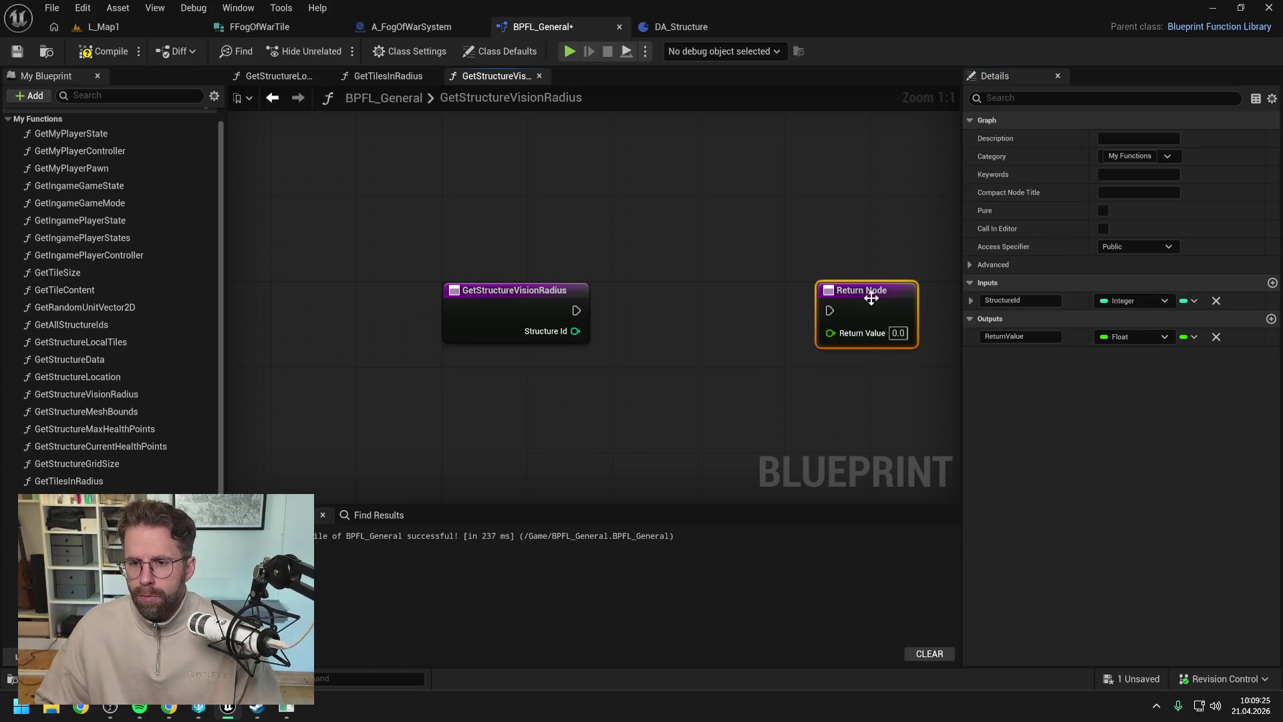
pyautogui.click(699, 336)
pyautogui.click(101, 52)
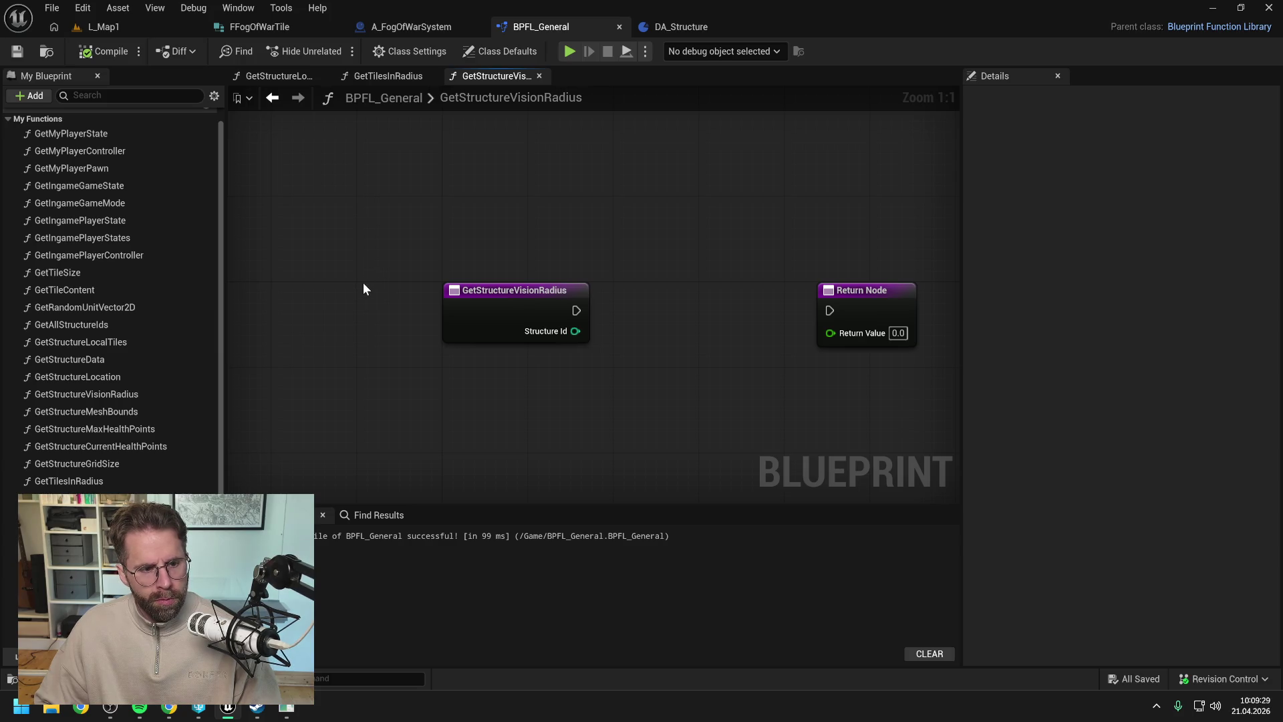
# - Place Get Structure Data between the entry and Return Node, wiring exec and Structure Id
pyautogui.scroll(-2, 364, 284)
pyautogui.moveTo(111, 359); pyautogui.dragTo(615, 294)
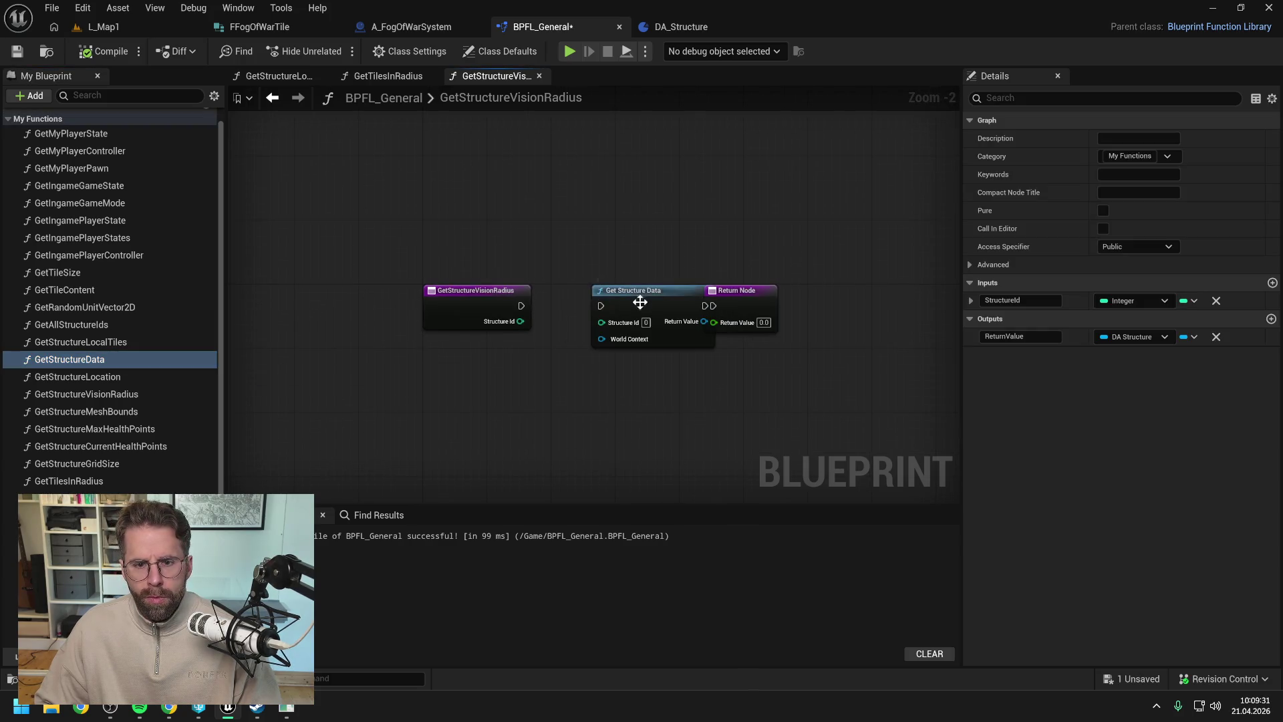
pyautogui.moveTo(728, 294); pyautogui.dragTo(774, 295)
pyautogui.scroll(2, 568, 306)
pyautogui.moveTo(509, 306); pyautogui.dragTo(582, 306)
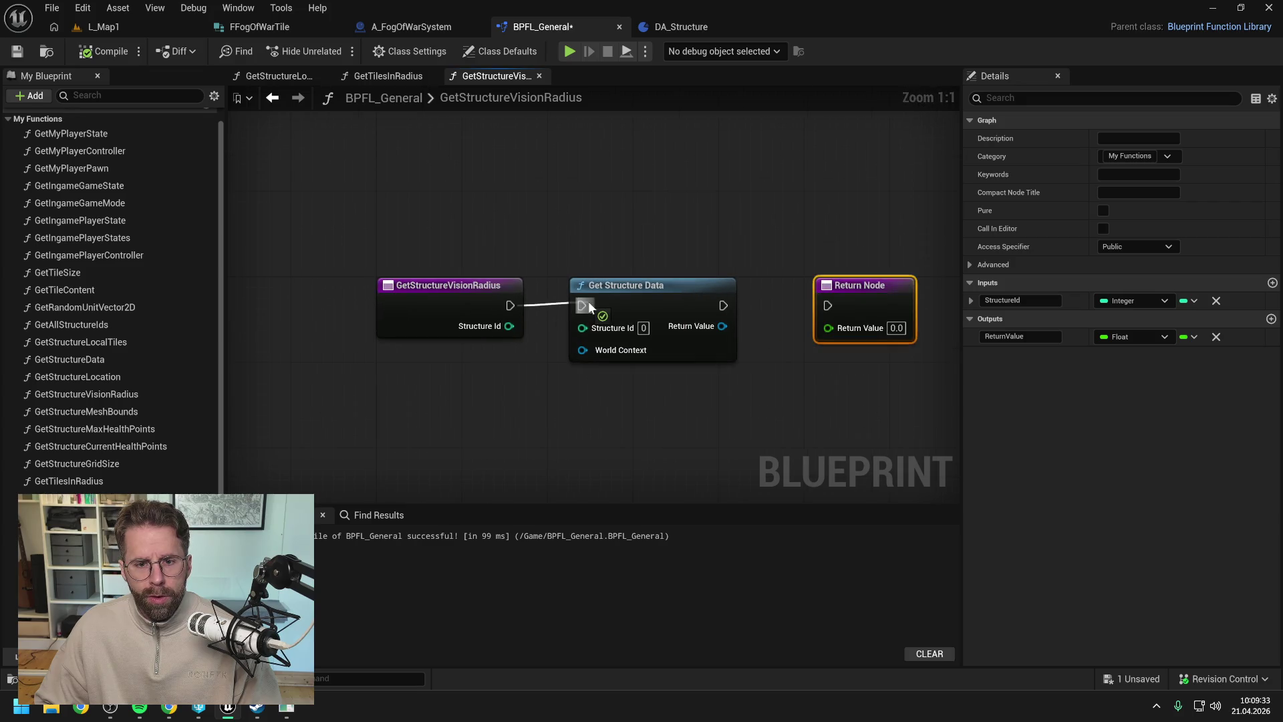
pyautogui.moveTo(509, 326)
pyautogui.mouseDown()
pyautogui.moveTo(582, 326)
pyautogui.moveTo(512, 384)
pyautogui.mouseUp()
# - Add a Get World Context node for its pin, then compile and save the function library
pyautogui.write('get world')
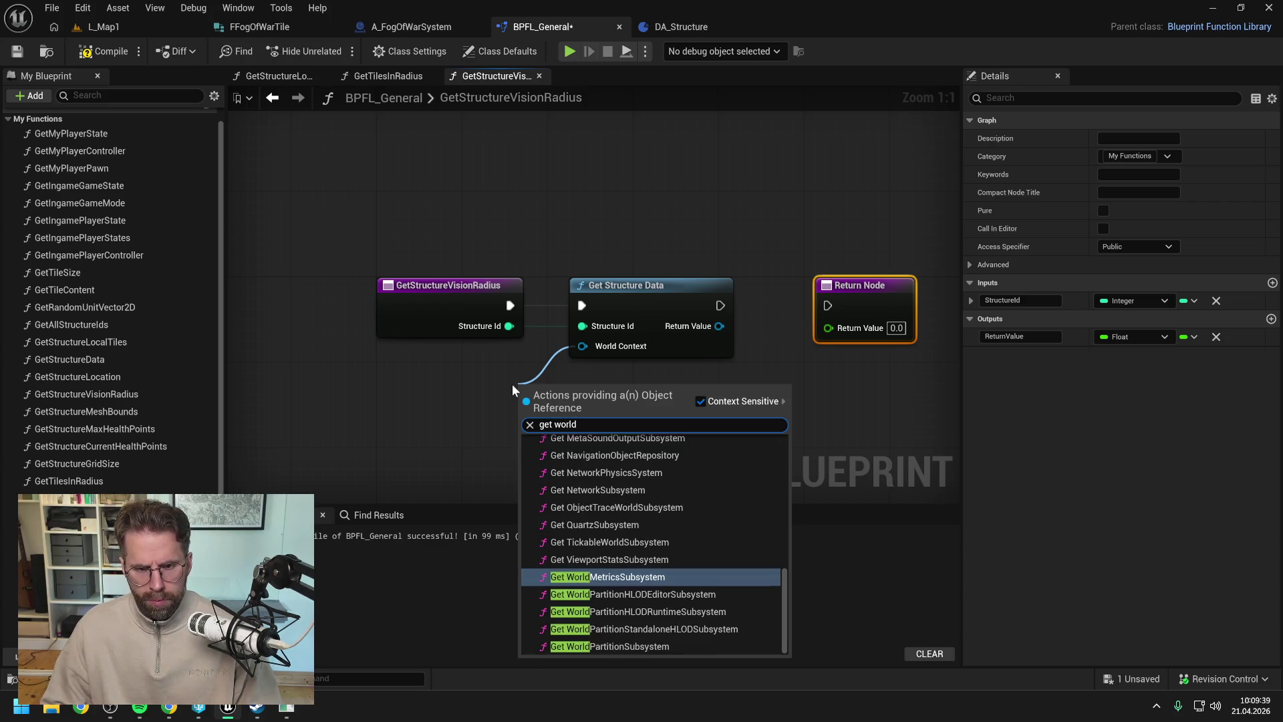
pyautogui.write('co')
pyautogui.press('Return')
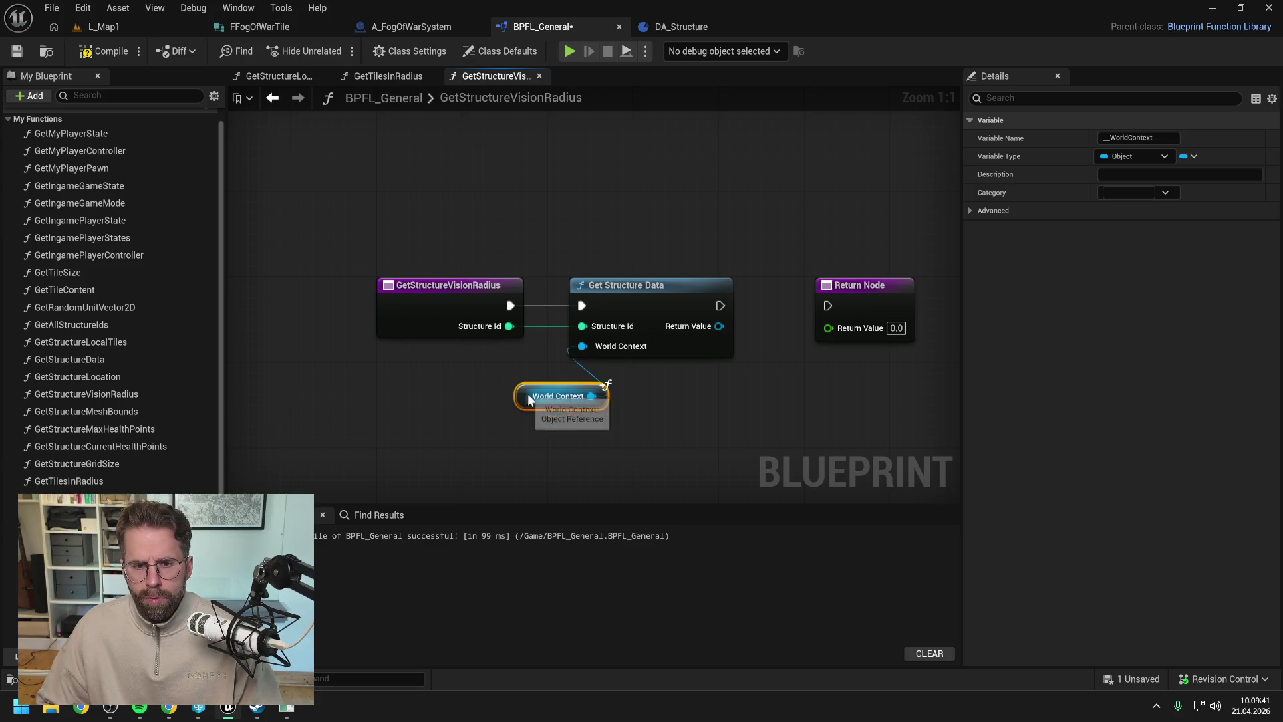
pyautogui.moveTo(520, 401); pyautogui.dragTo(434, 381)
pyautogui.click(656, 407)
pyautogui.scroll(-1, 533, 379)
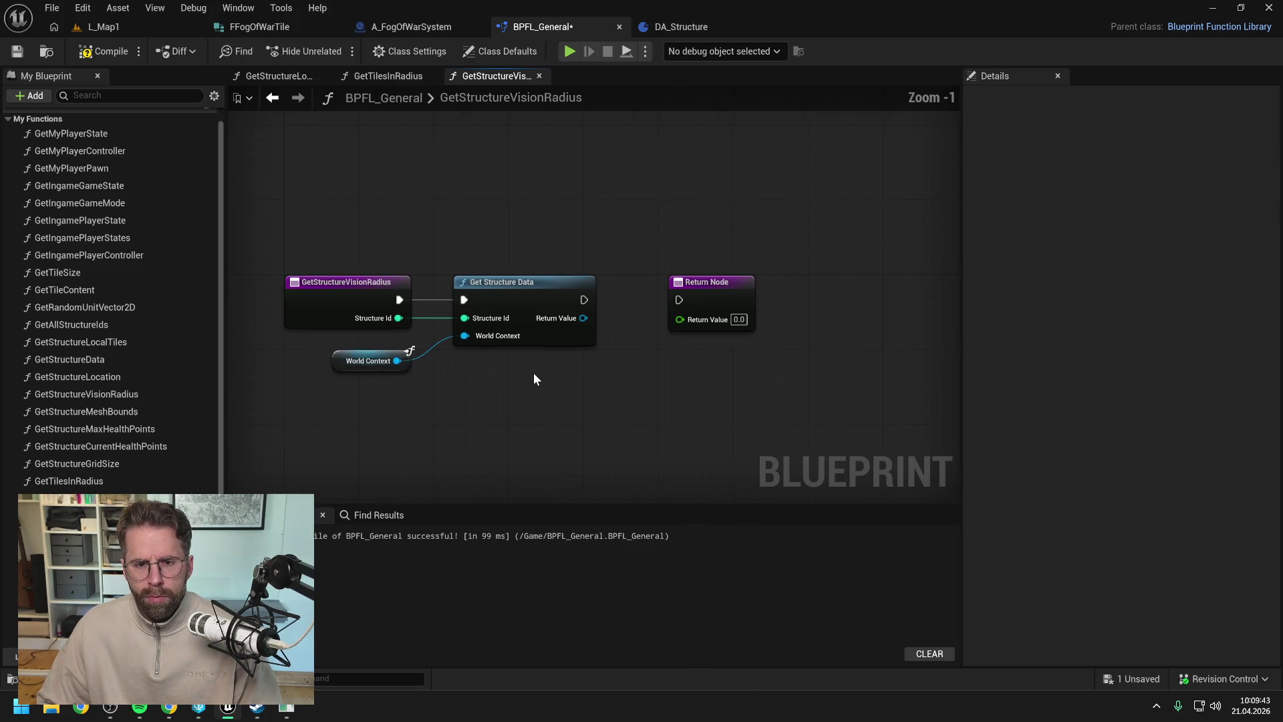
pyautogui.click(104, 50)
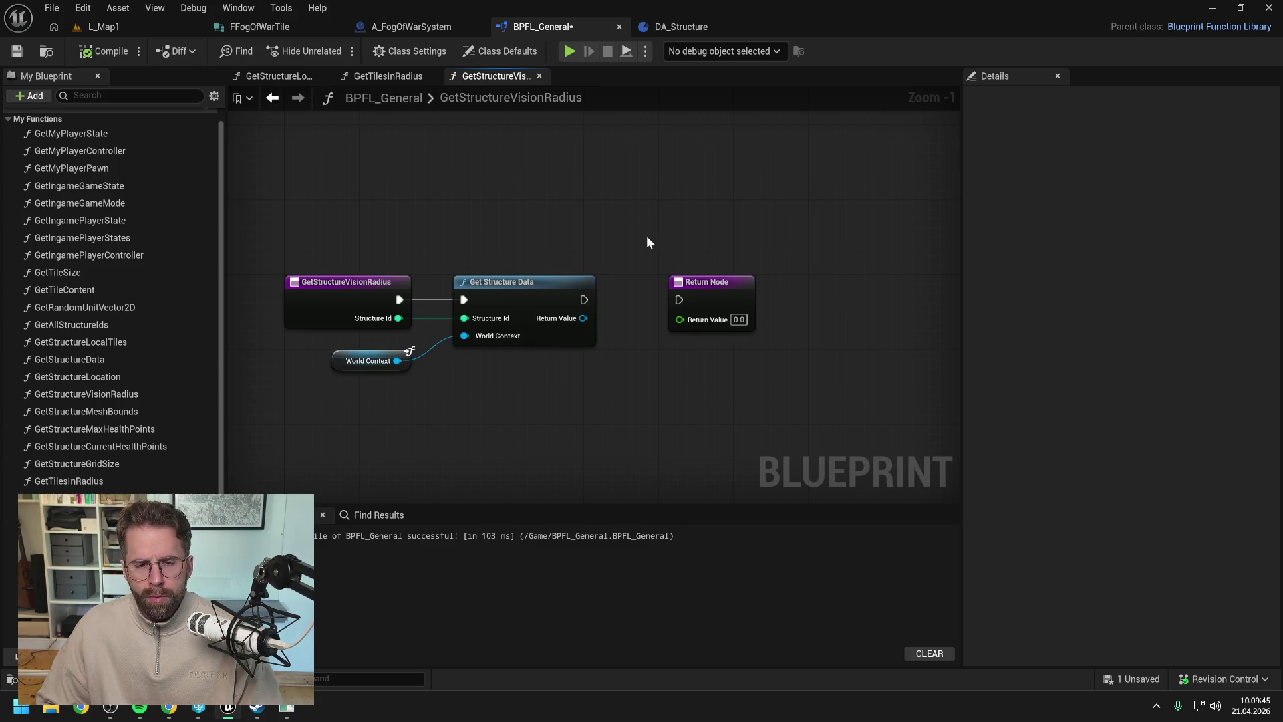
pyautogui.hotkey('ctrl', 's')
# - Add a Get Vision Radius node off the structure data output, lined up with the others
pyautogui.moveTo(708, 283); pyautogui.dragTo(811, 285)
pyautogui.click(667, 266)
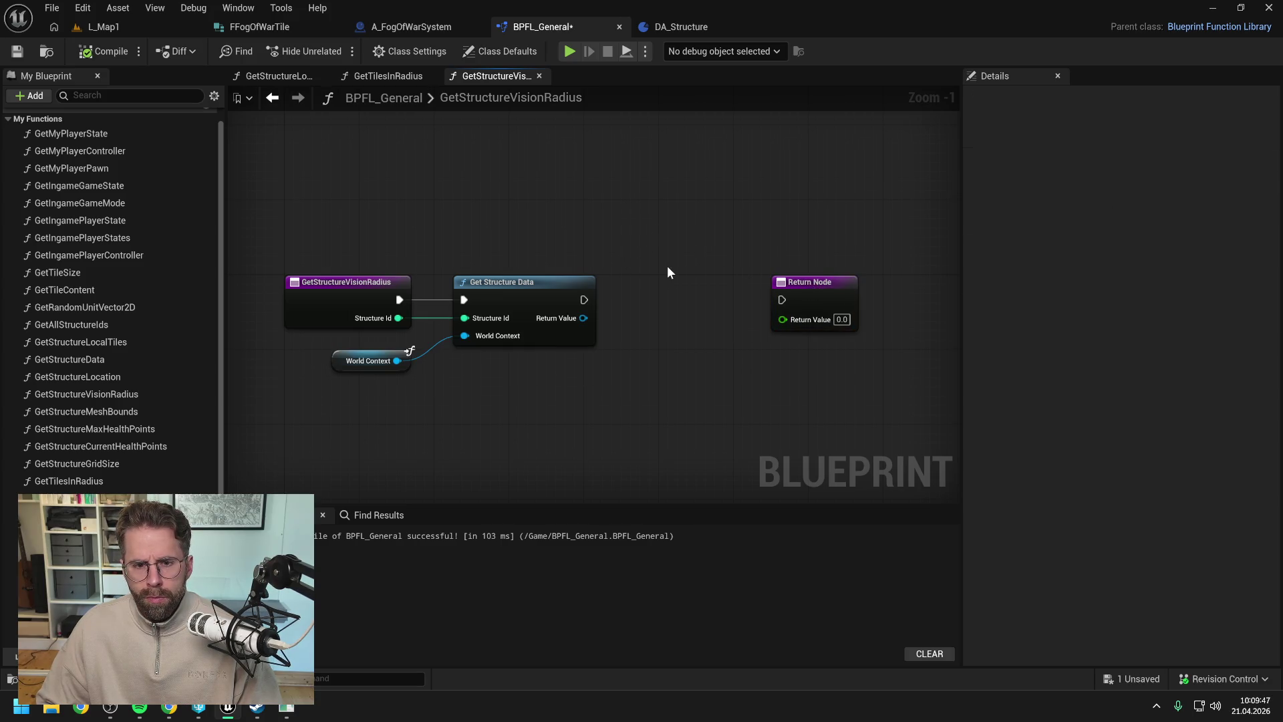
pyautogui.hotkey('ctrl', 's')
pyautogui.moveTo(579, 319); pyautogui.dragTo(631, 334)
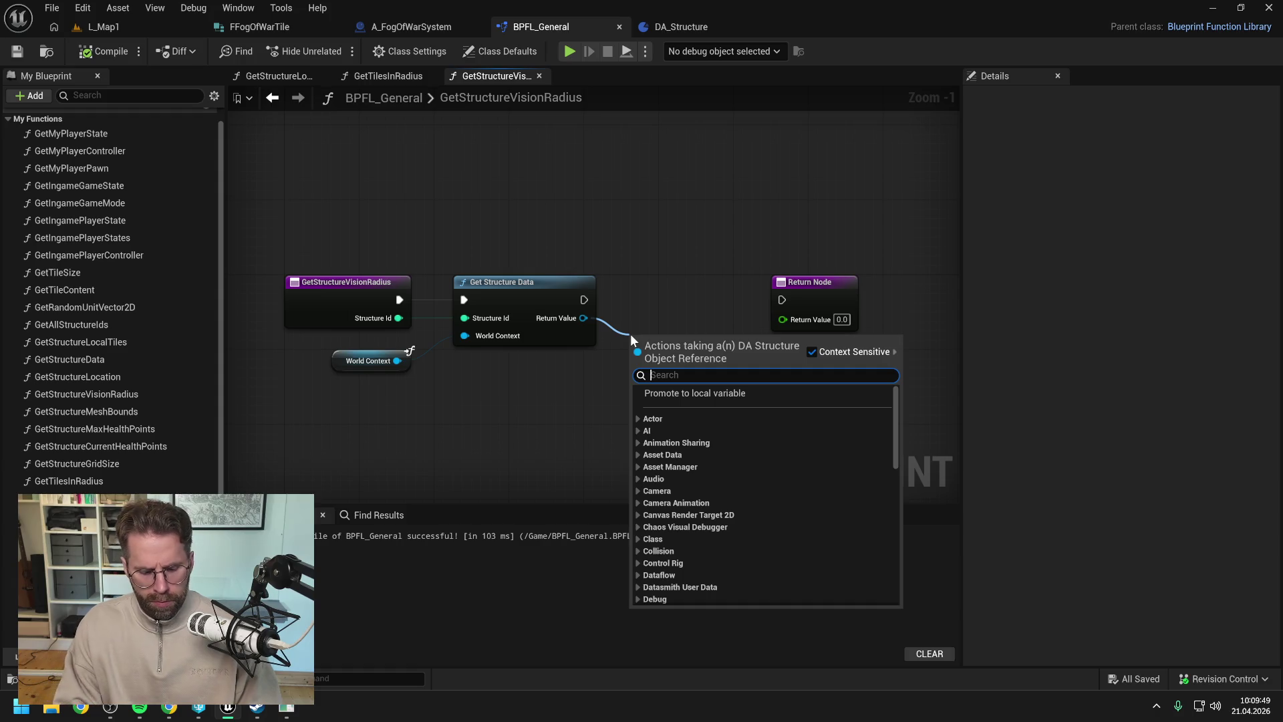
pyautogui.write('get vision')
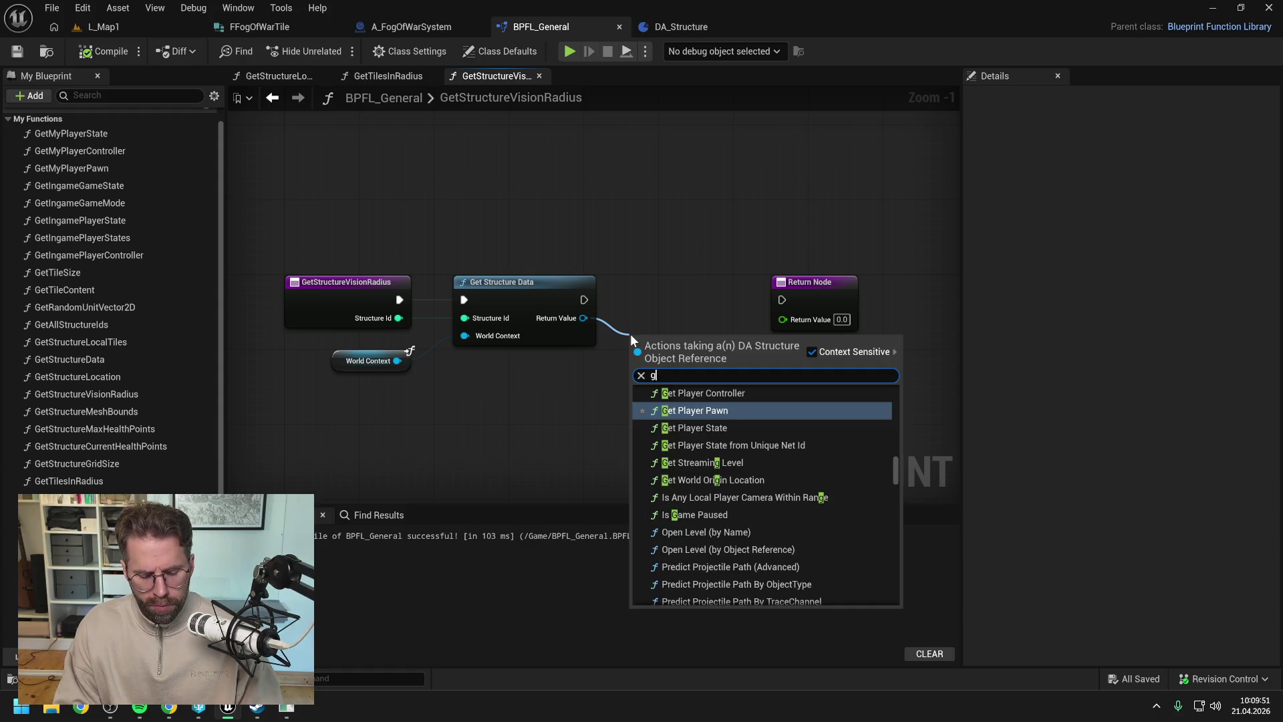
pyautogui.press('Return')
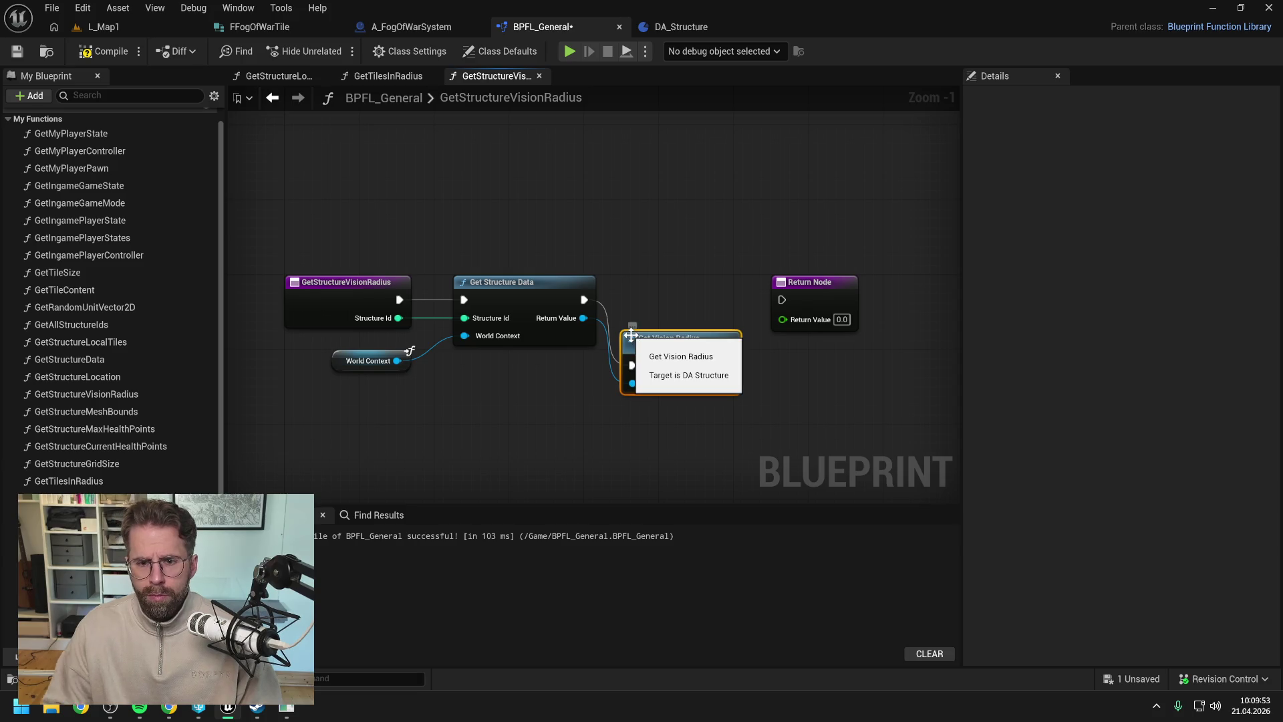
pyautogui.moveTo(683, 343); pyautogui.dragTo(683, 286)
# - Make the Return Node's value an Integer fed by Get Vision Radius, and compile
pyautogui.click(812, 282)
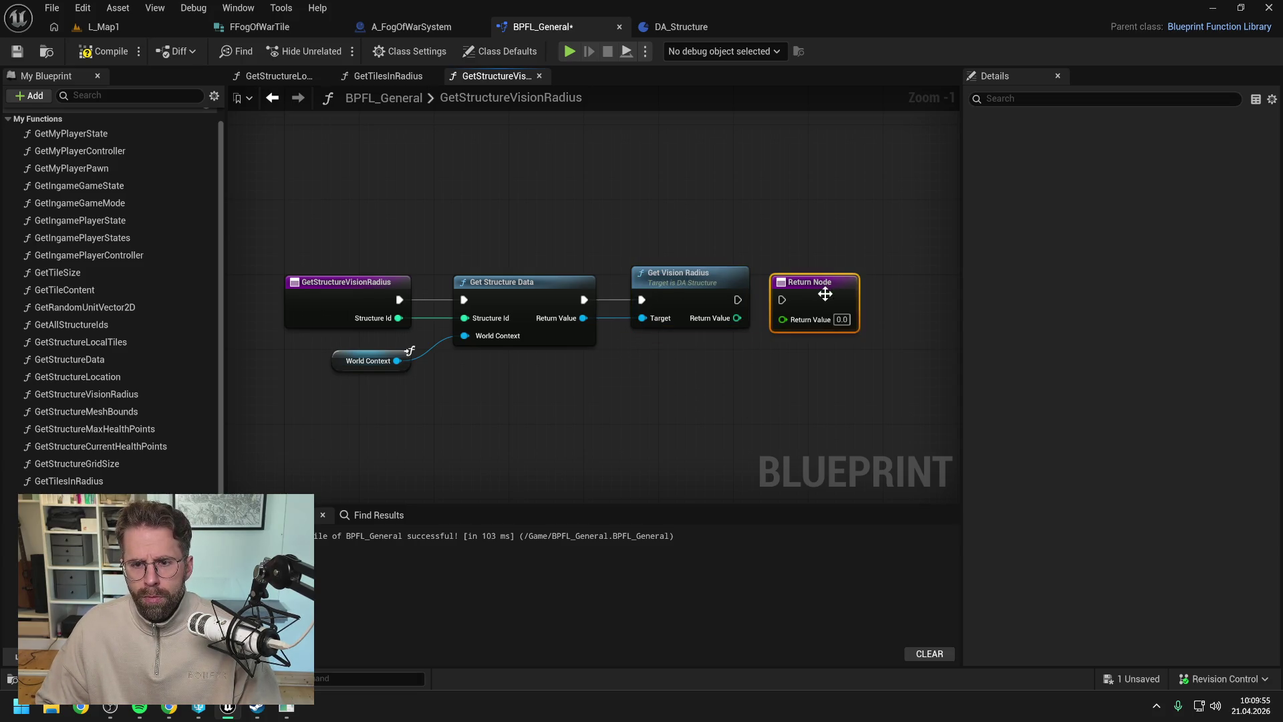
pyautogui.click(1146, 336)
pyautogui.click(1121, 401)
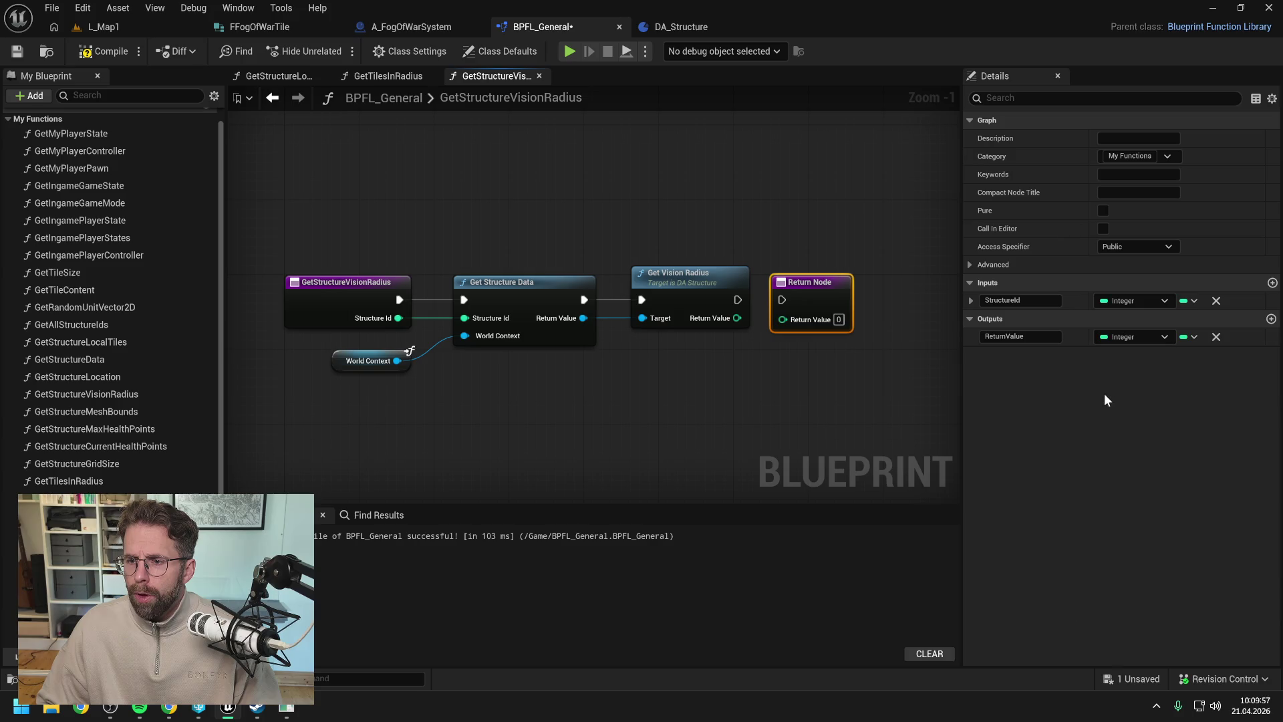
pyautogui.moveTo(738, 300)
pyautogui.mouseDown()
pyautogui.moveTo(780, 300)
pyautogui.moveTo(780, 319)
pyautogui.mouseUp()
pyautogui.click(104, 51)
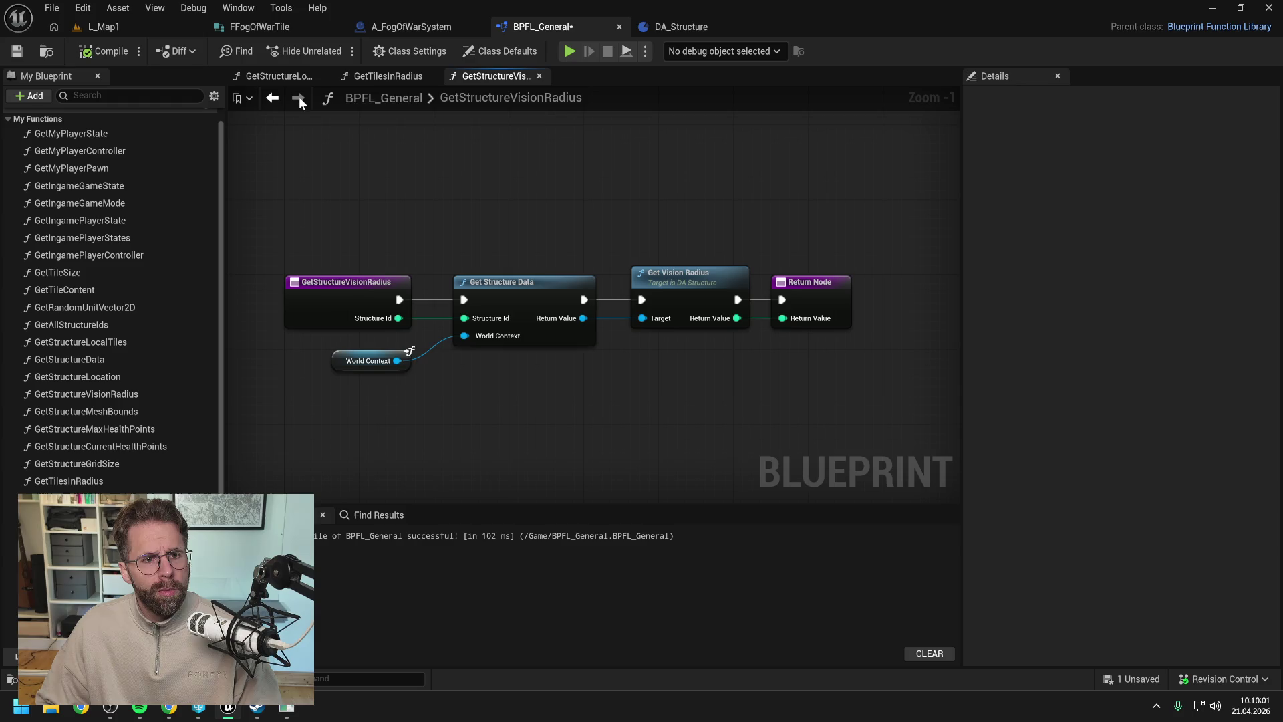
# - In A_FogOfWarSystem, add Get Structure Vision Radius on Branch's True path beside Branch
pyautogui.click(427, 30)
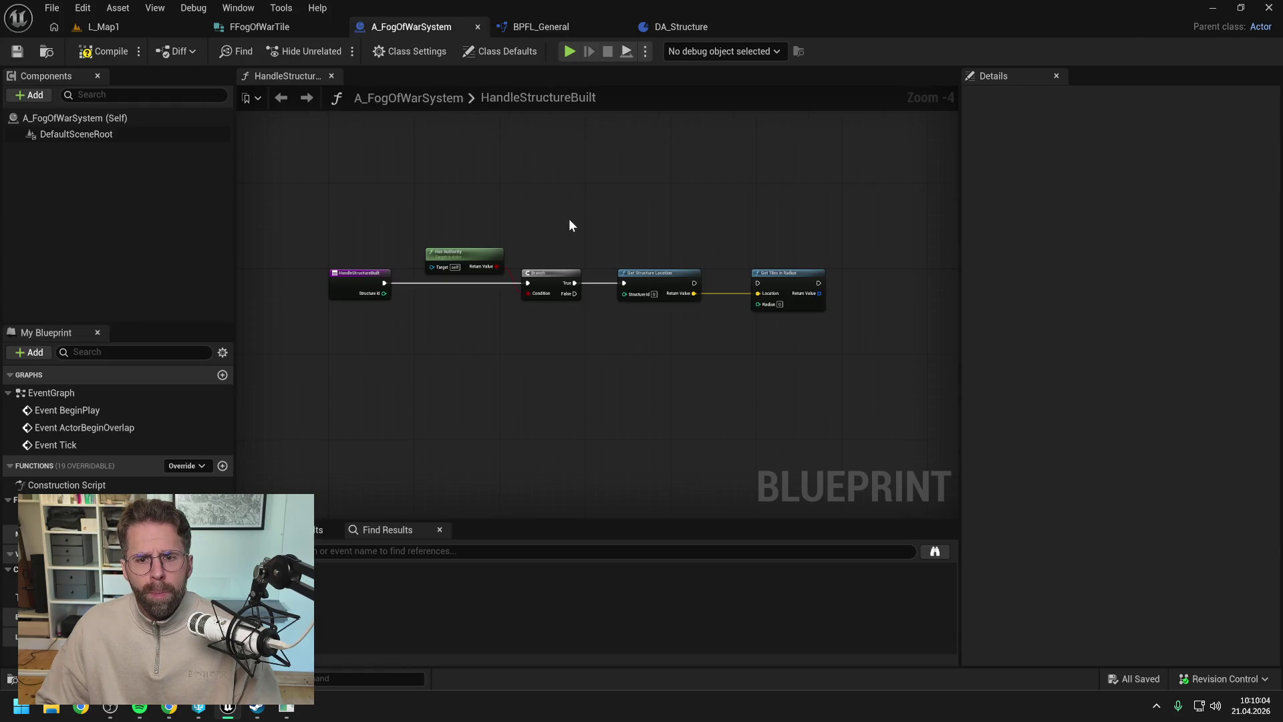
pyautogui.rightClick(658, 342)
pyautogui.write('get struc')
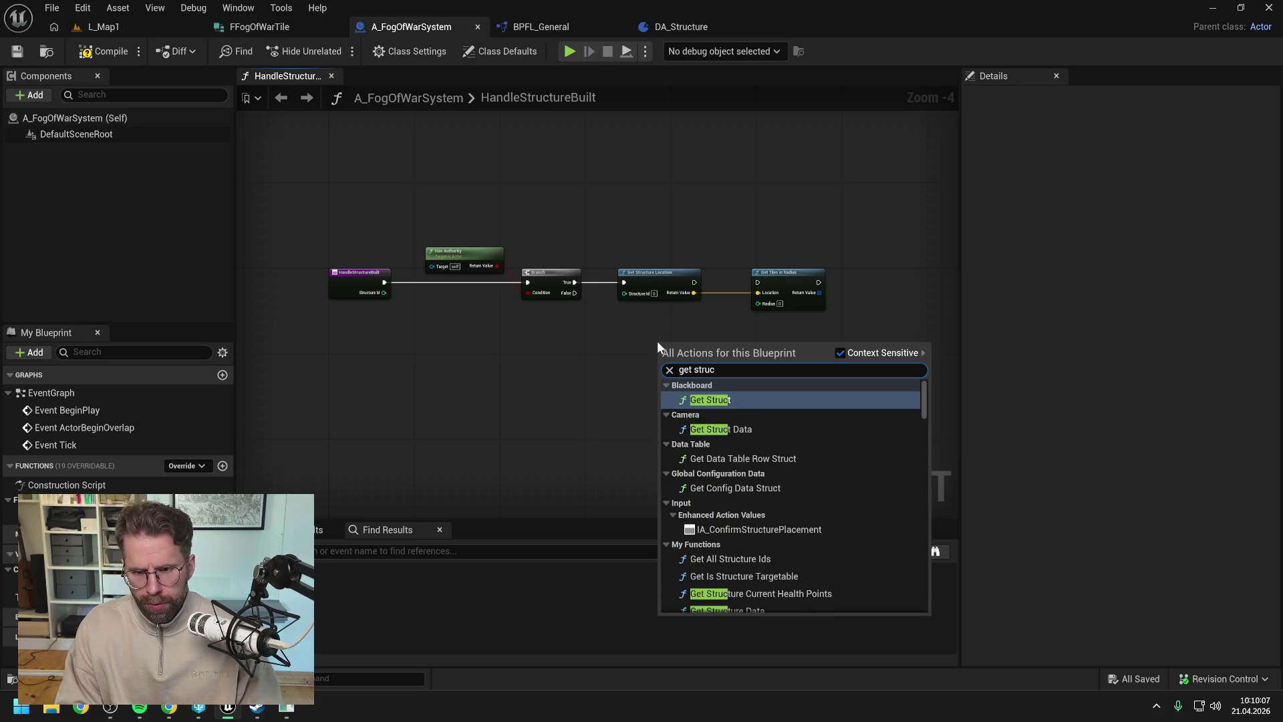
pyautogui.write(' vis')
pyautogui.press('Return')
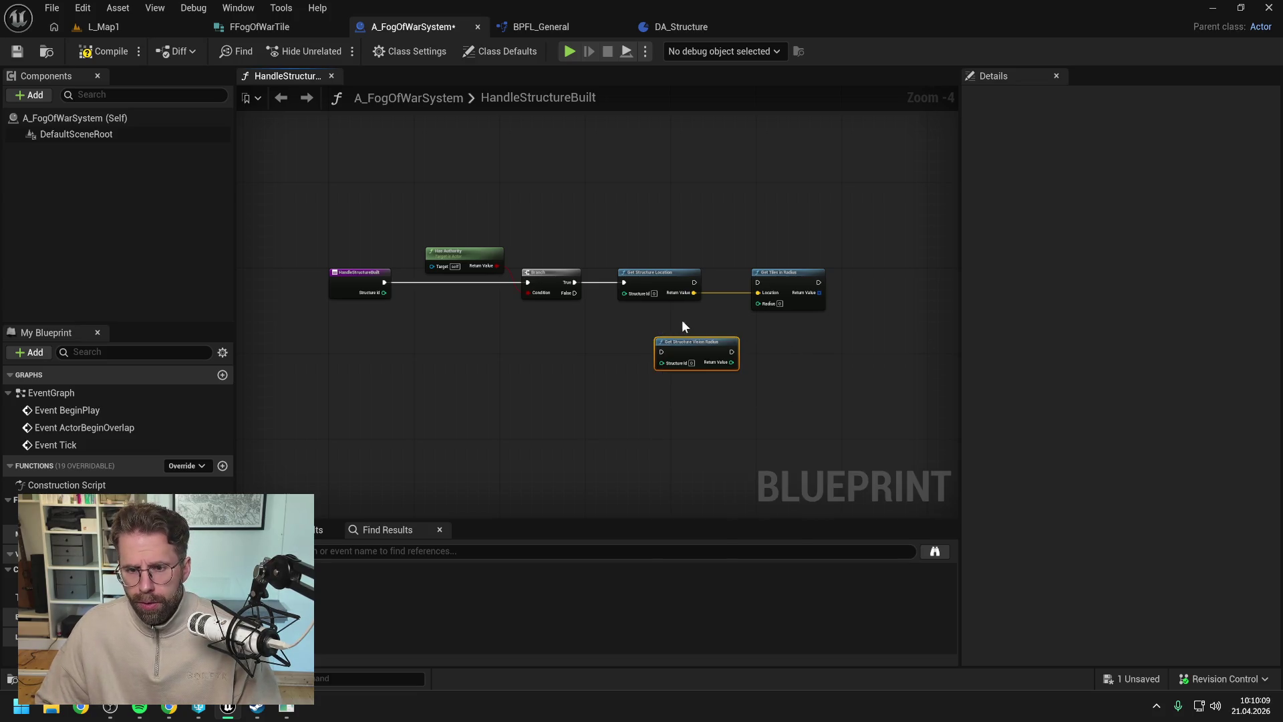
pyautogui.moveTo(684, 340); pyautogui.dragTo(652, 340)
pyautogui.moveTo(575, 281); pyautogui.dragTo(629, 351)
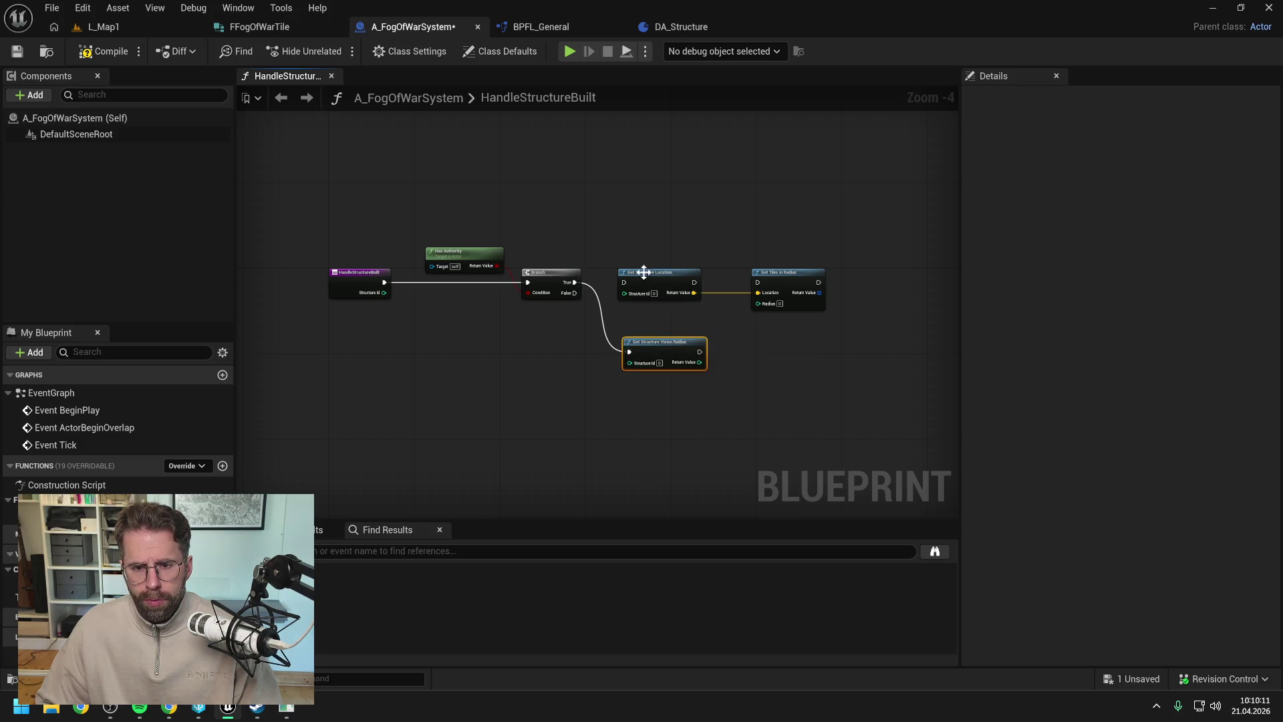
pyautogui.moveTo(615, 238); pyautogui.dragTo(764, 303)
pyautogui.moveTo(682, 280); pyautogui.dragTo(758, 279)
pyautogui.moveTo(667, 345)
pyautogui.mouseDown()
pyautogui.moveTo(640, 275)
pyautogui.moveTo(704, 295)
pyautogui.moveTo(716, 276)
pyautogui.mouseUp()
# - Feed the vision radius into Get Tiles in Radius's Radius and chain Get Structure Location in
pyautogui.moveTo(639, 291); pyautogui.dragTo(799, 304)
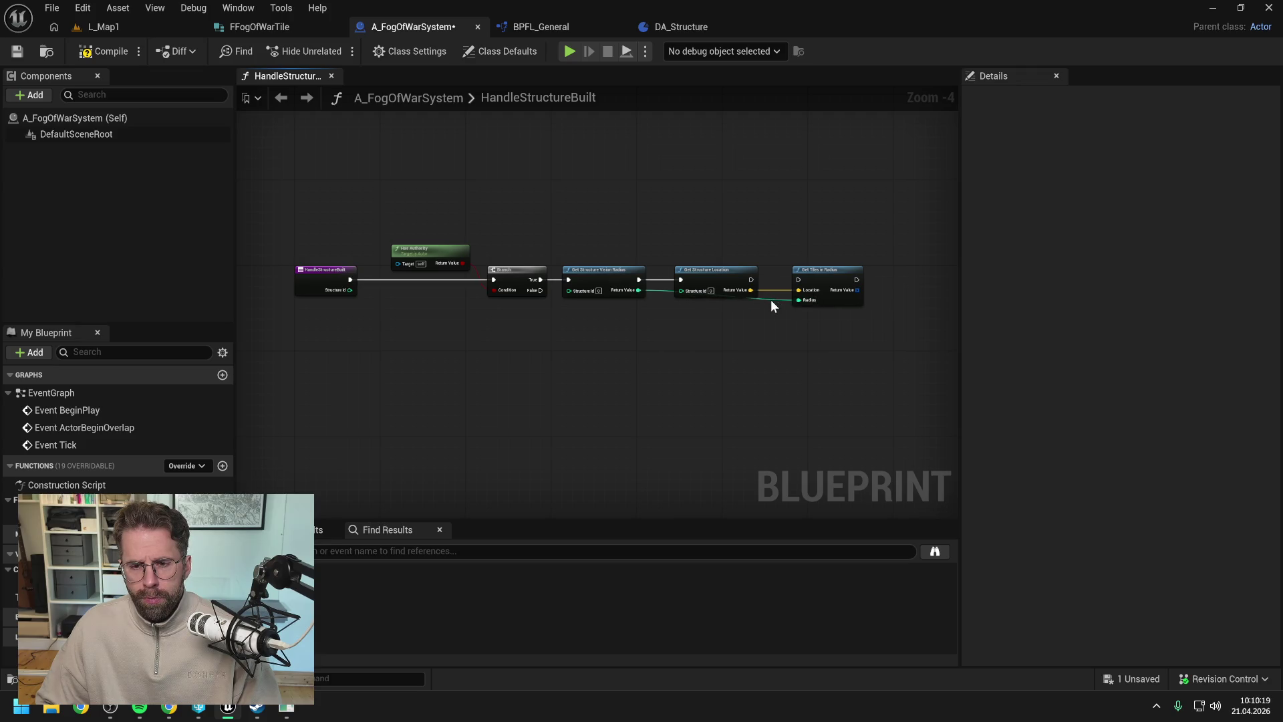
pyautogui.doubleClick(773, 298)
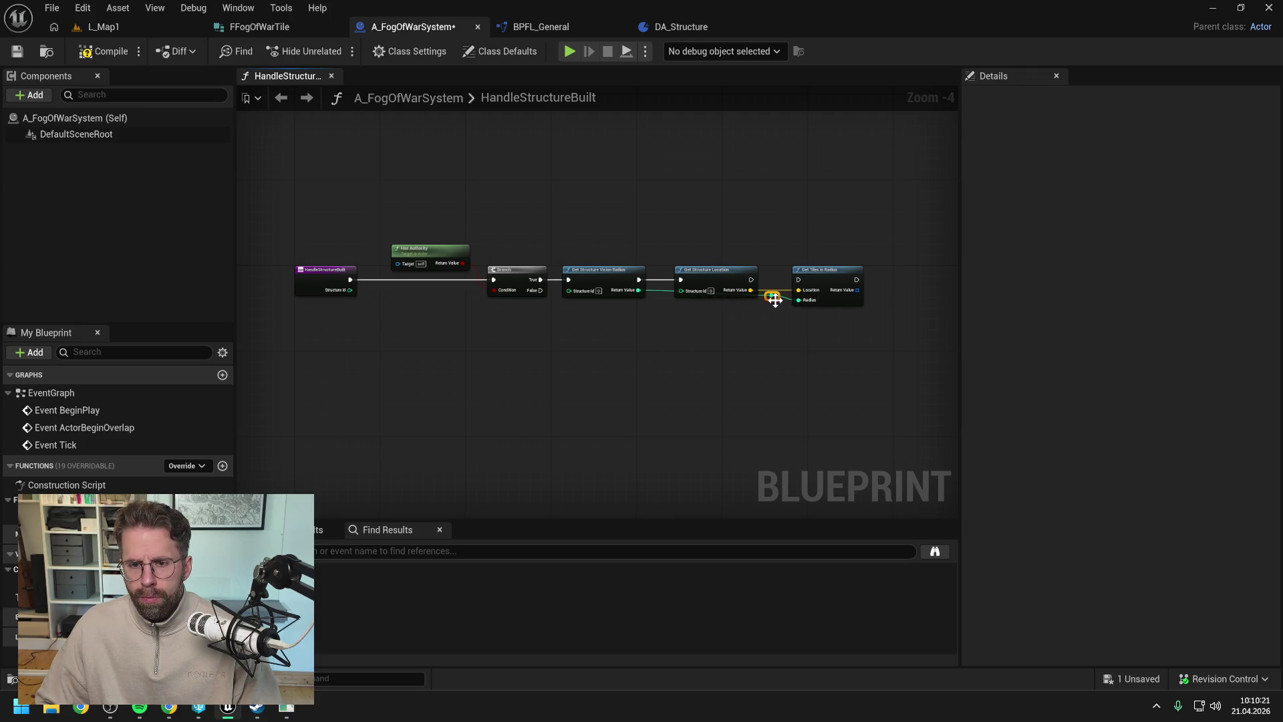
pyautogui.moveTo(710, 302); pyautogui.dragTo(668, 301)
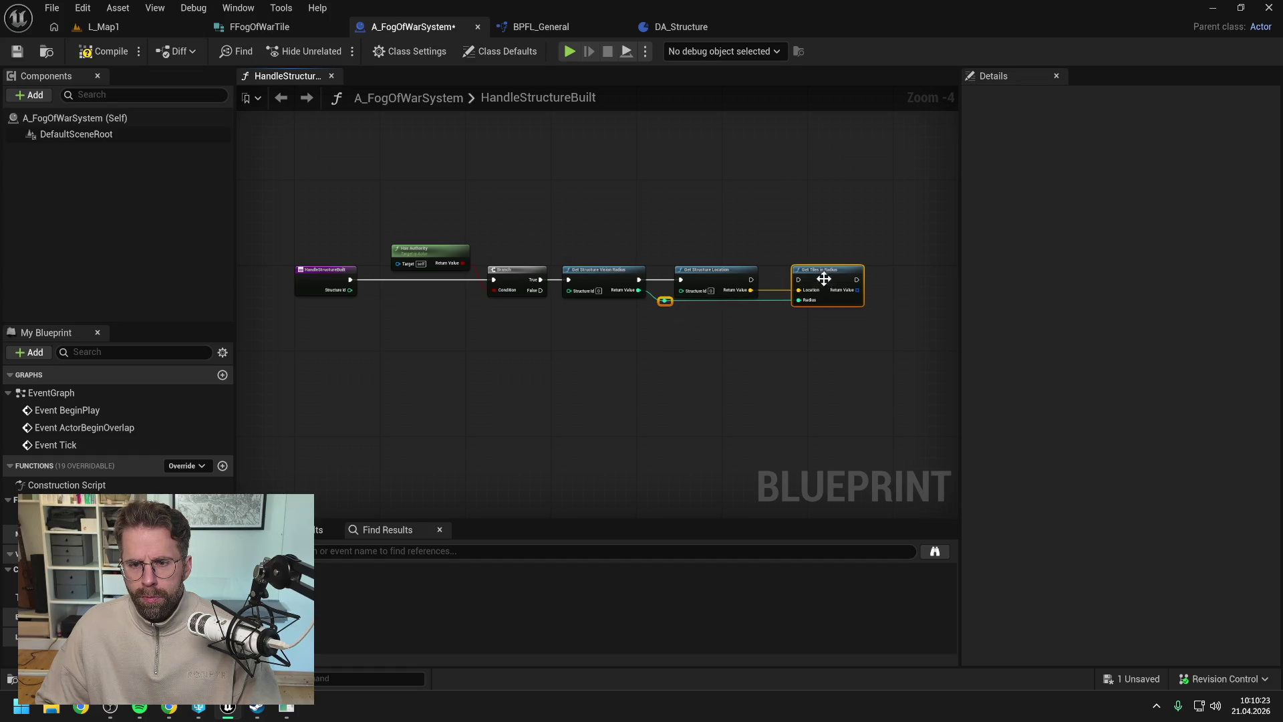
pyautogui.moveTo(750, 281); pyautogui.dragTo(798, 279)
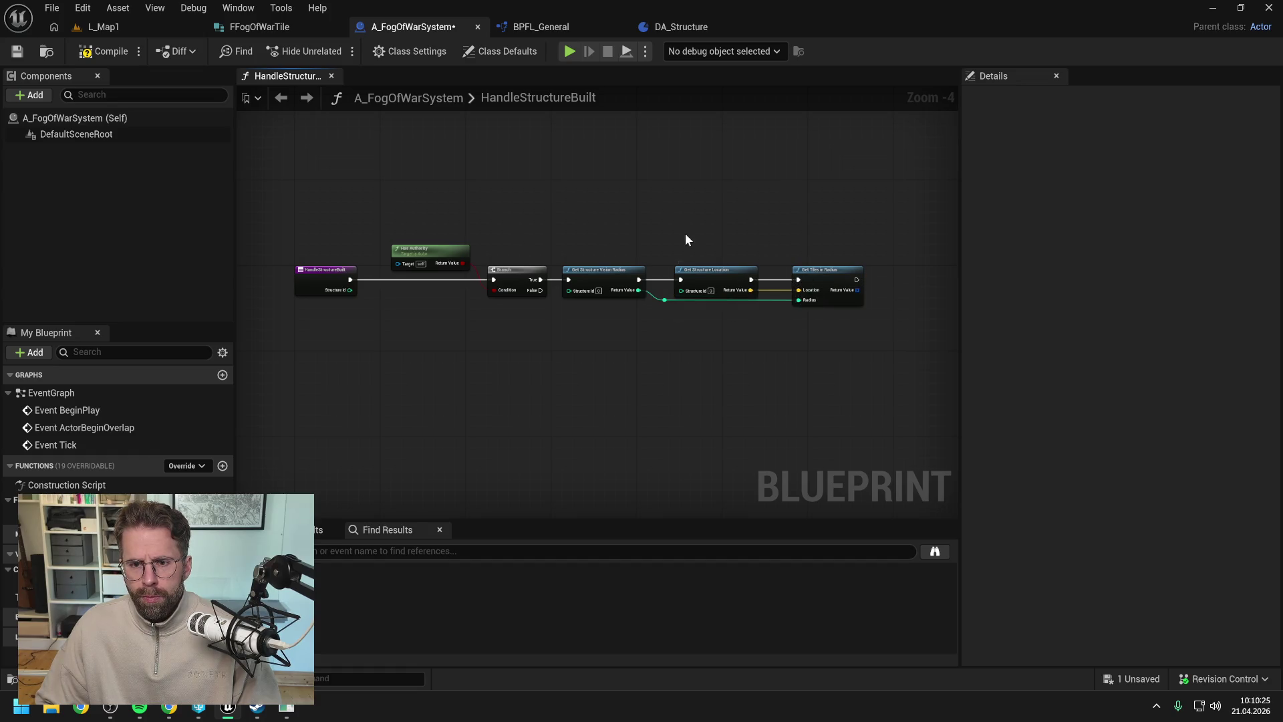
pyautogui.hotkey('ctrl', 's')
# - Route Structure Id into Get Structure Vision Radius and Get Structure Location via reroutes
pyautogui.moveTo(409, 292)
pyautogui.mouseDown()
pyautogui.moveTo(636, 291)
pyautogui.moveTo(612, 261)
pyautogui.moveTo(457, 242)
pyautogui.moveTo(495, 262)
pyautogui.mouseUp()
pyautogui.doubleClick(613, 291)
pyautogui.doubleClick(580, 251)
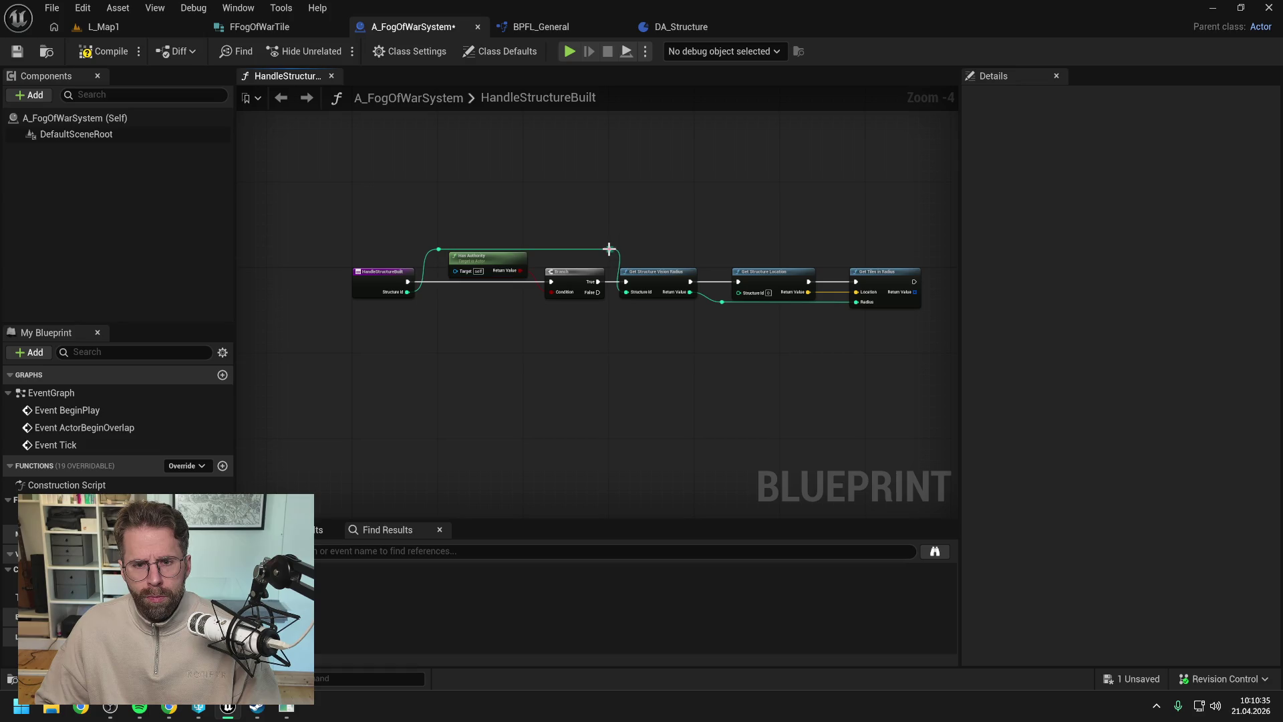
pyautogui.moveTo(610, 250)
pyautogui.mouseDown()
pyautogui.moveTo(739, 292)
pyautogui.moveTo(720, 251)
pyautogui.moveTo(688, 240)
pyautogui.mouseUp()
pyautogui.doubleClick(719, 291)
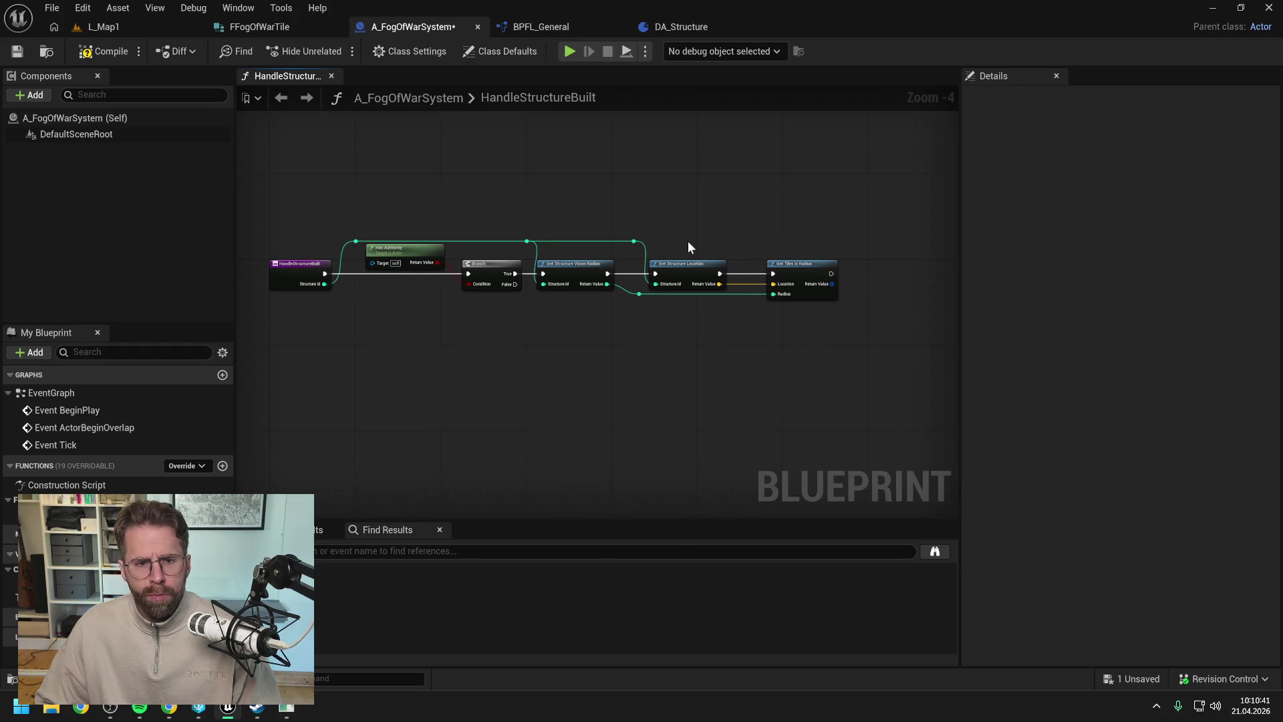
pyautogui.hotkey('ctrl', 's')
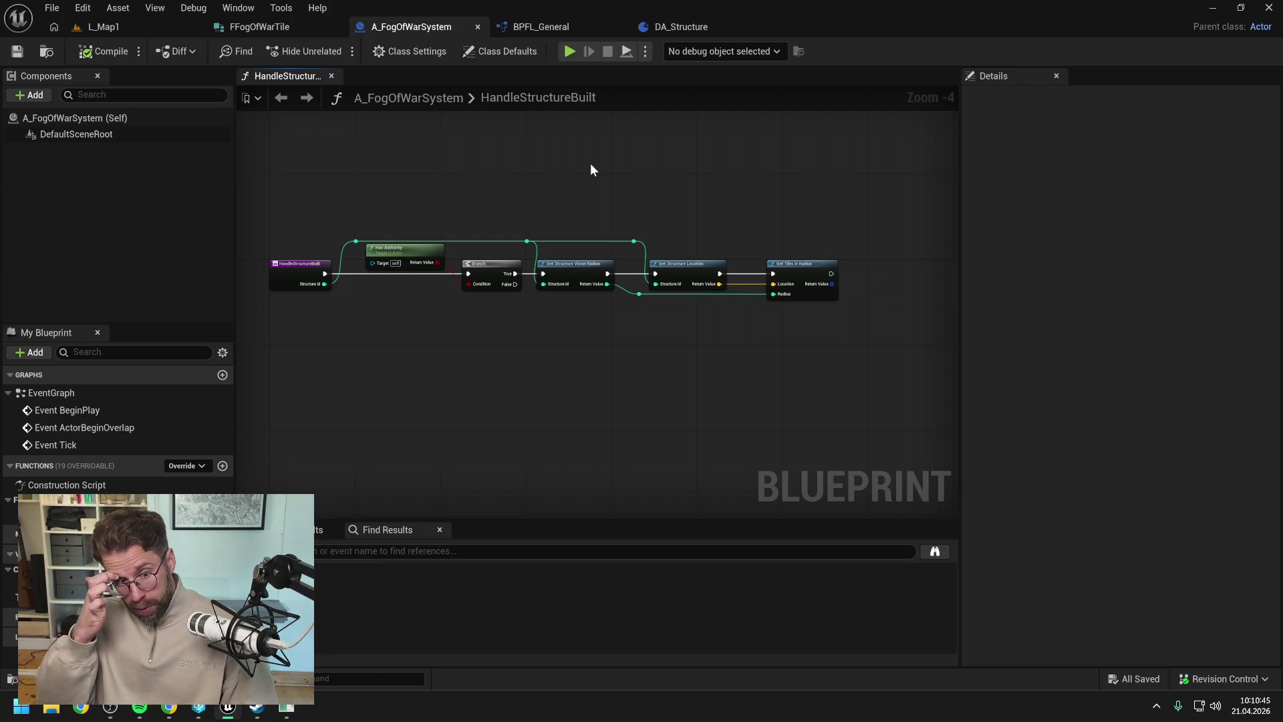
# - Add a Tiles getter and a For Each Loop over the Get Tiles in Radius results, then compile
pyautogui.moveTo(736, 207); pyautogui.dragTo(554, 231)
pyautogui.moveTo(40, 597)
pyautogui.mouseDown()
pyautogui.moveTo(824, 238)
pyautogui.moveTo(789, 253)
pyautogui.mouseUp()
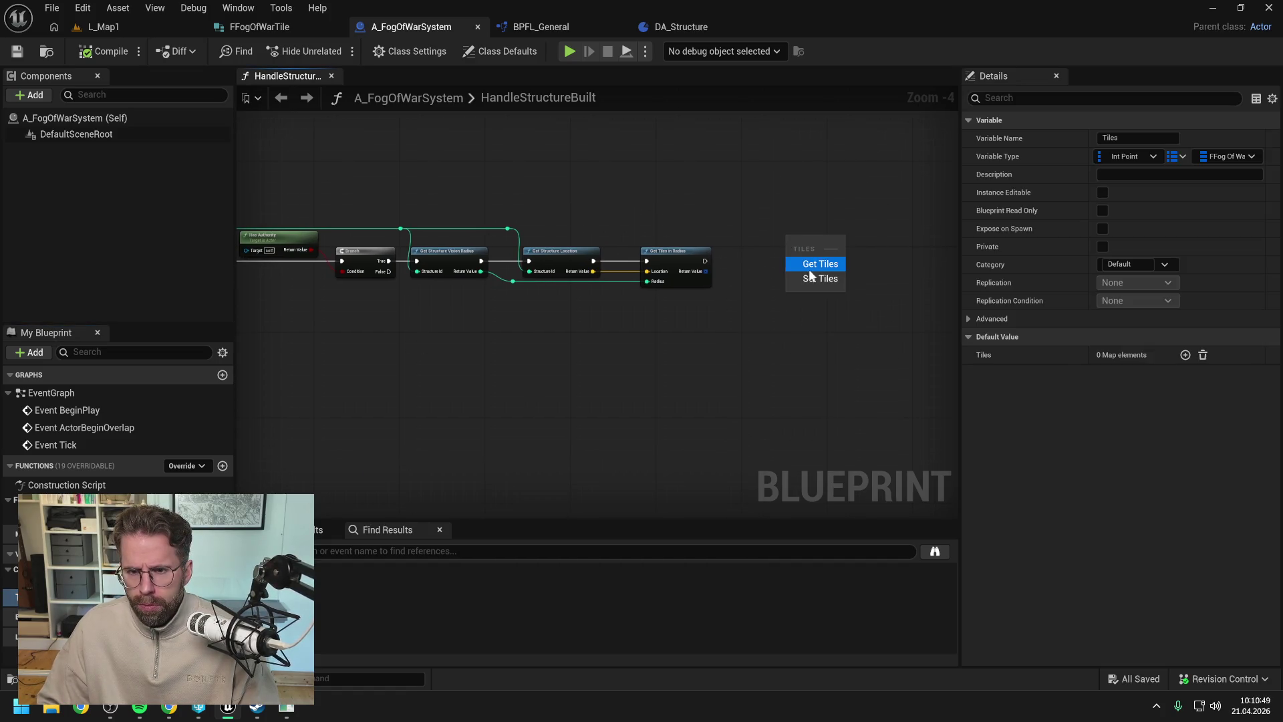
pyautogui.click(817, 261)
pyautogui.moveTo(705, 271); pyautogui.dragTo(738, 279)
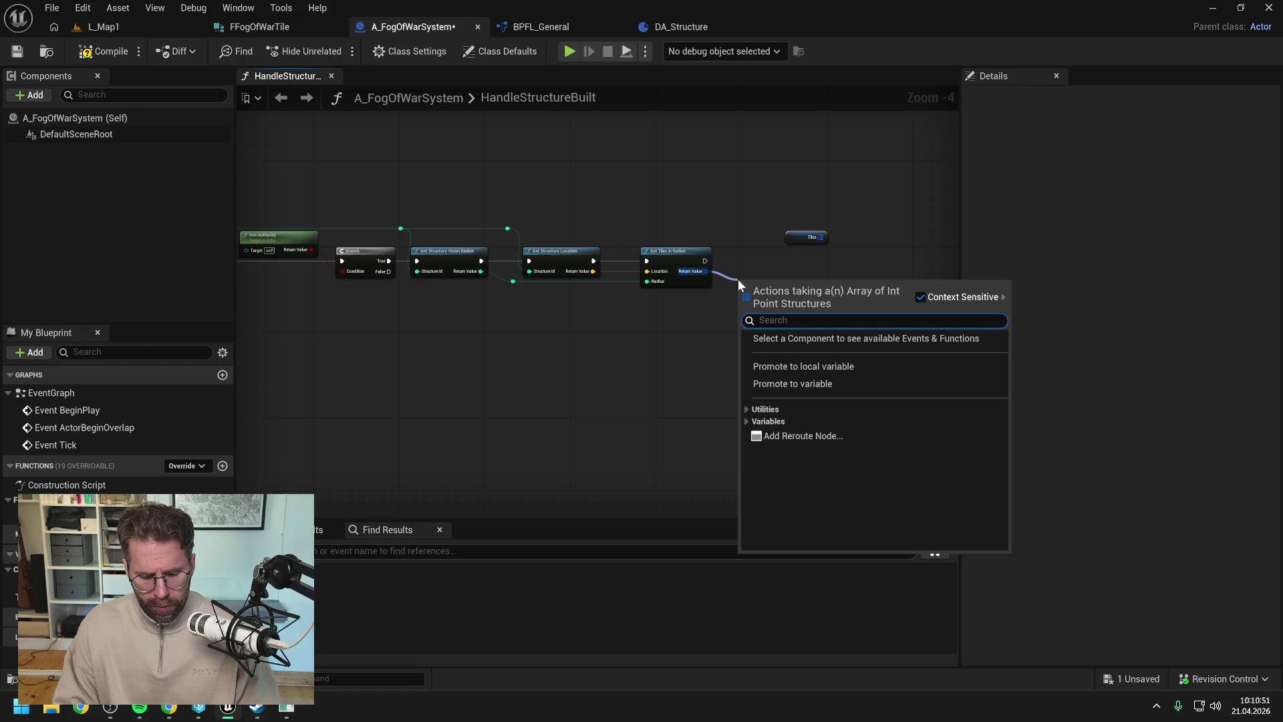
pyautogui.write('foew')
pyautogui.press('Return')
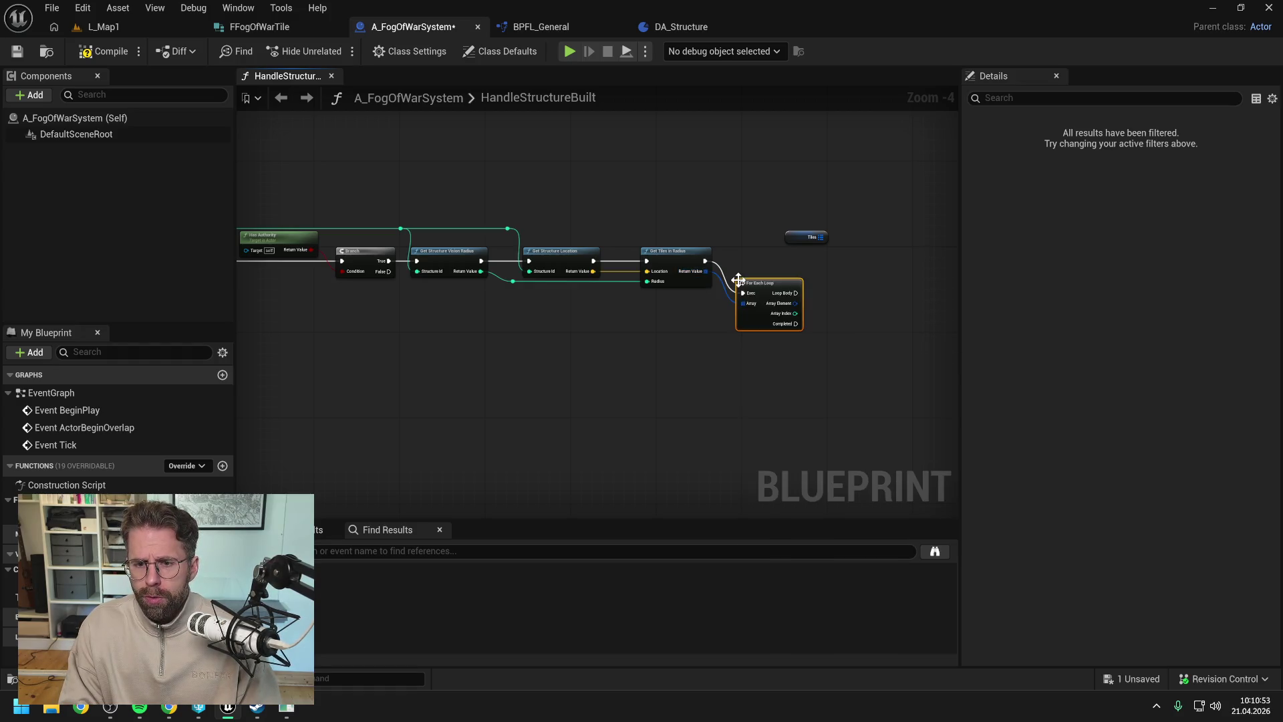
pyautogui.moveTo(802, 239)
pyautogui.mouseDown()
pyautogui.moveTo(836, 253)
pyautogui.moveTo(780, 257)
pyautogui.mouseUp()
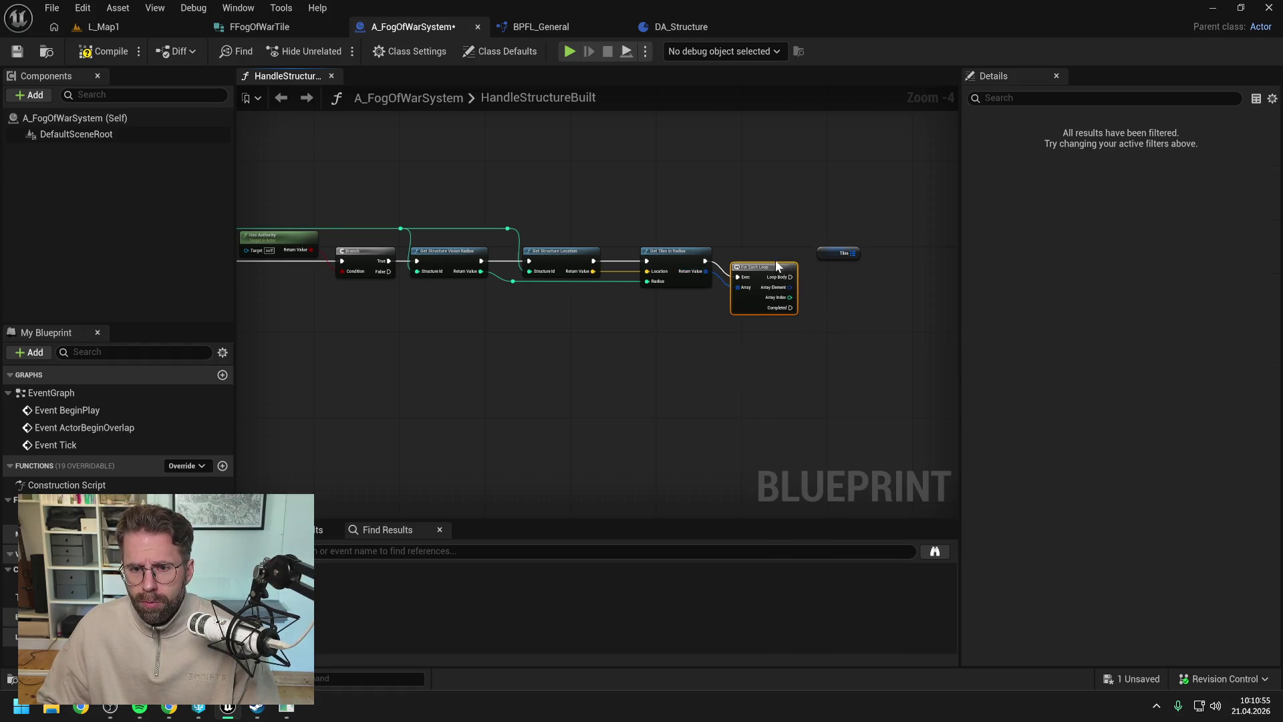
pyautogui.click(748, 263)
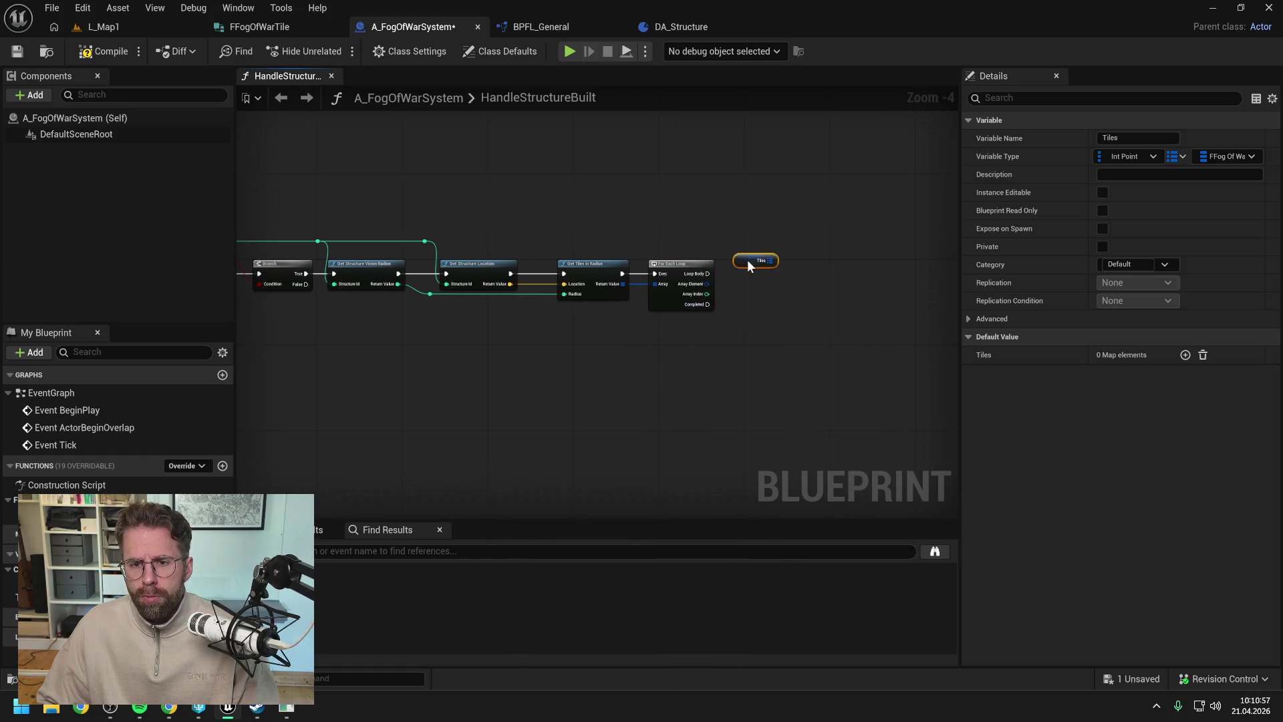
pyautogui.click(106, 52)
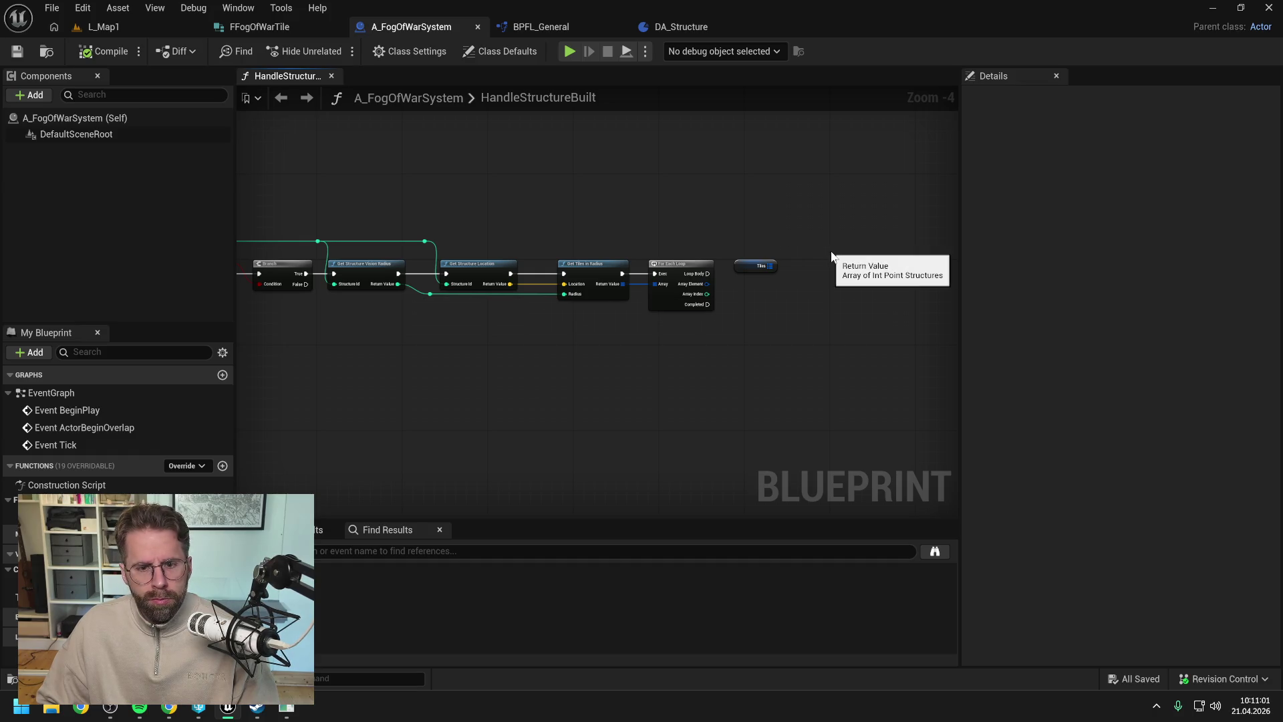
# - Add a Tiles map Add node, then delete it as unwanted
pyautogui.scroll(1, 815, 267)
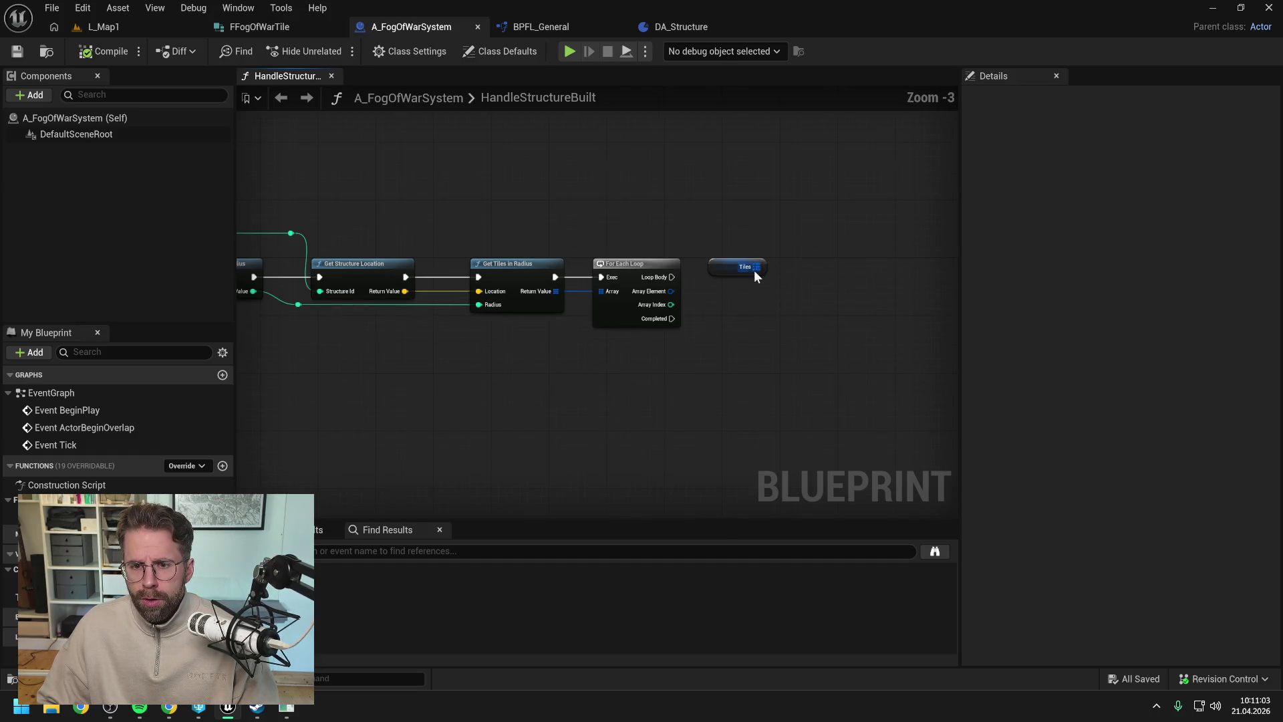
pyautogui.moveTo(757, 266); pyautogui.dragTo(804, 284)
pyautogui.write('add')
pyautogui.press('Return')
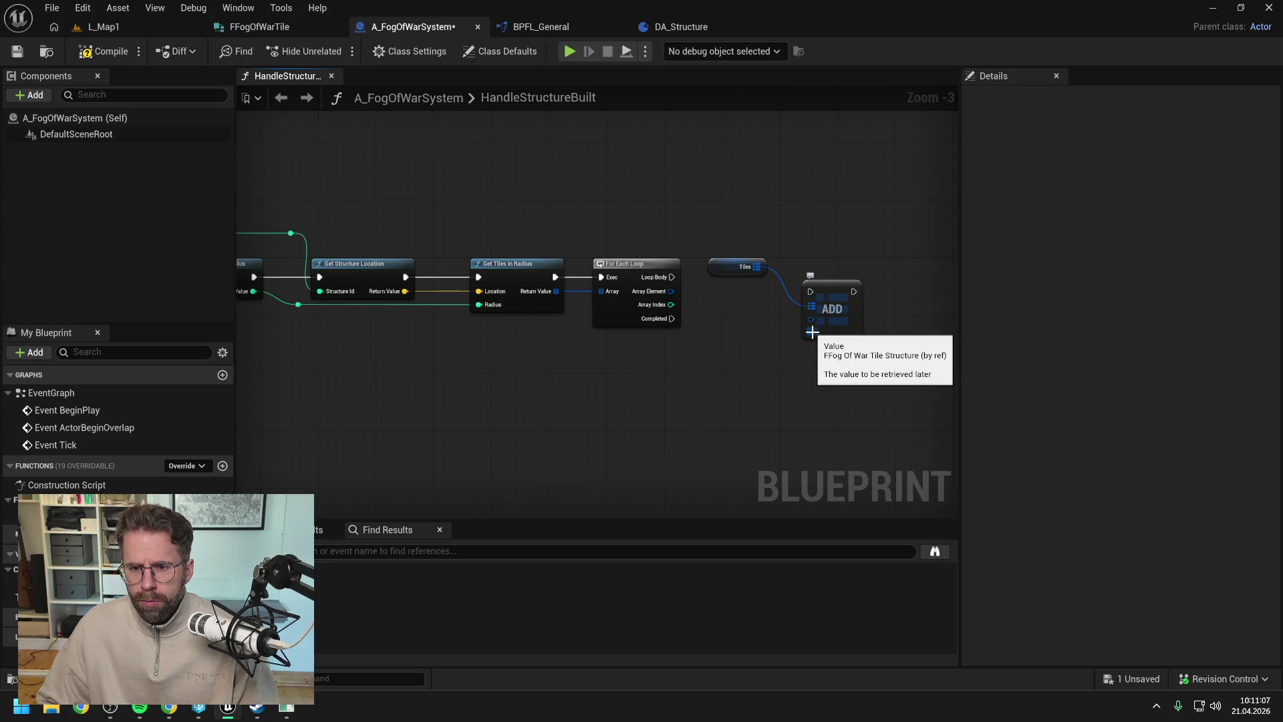
pyautogui.moveTo(836, 287); pyautogui.dragTo(850, 273)
pyautogui.click(757, 300)
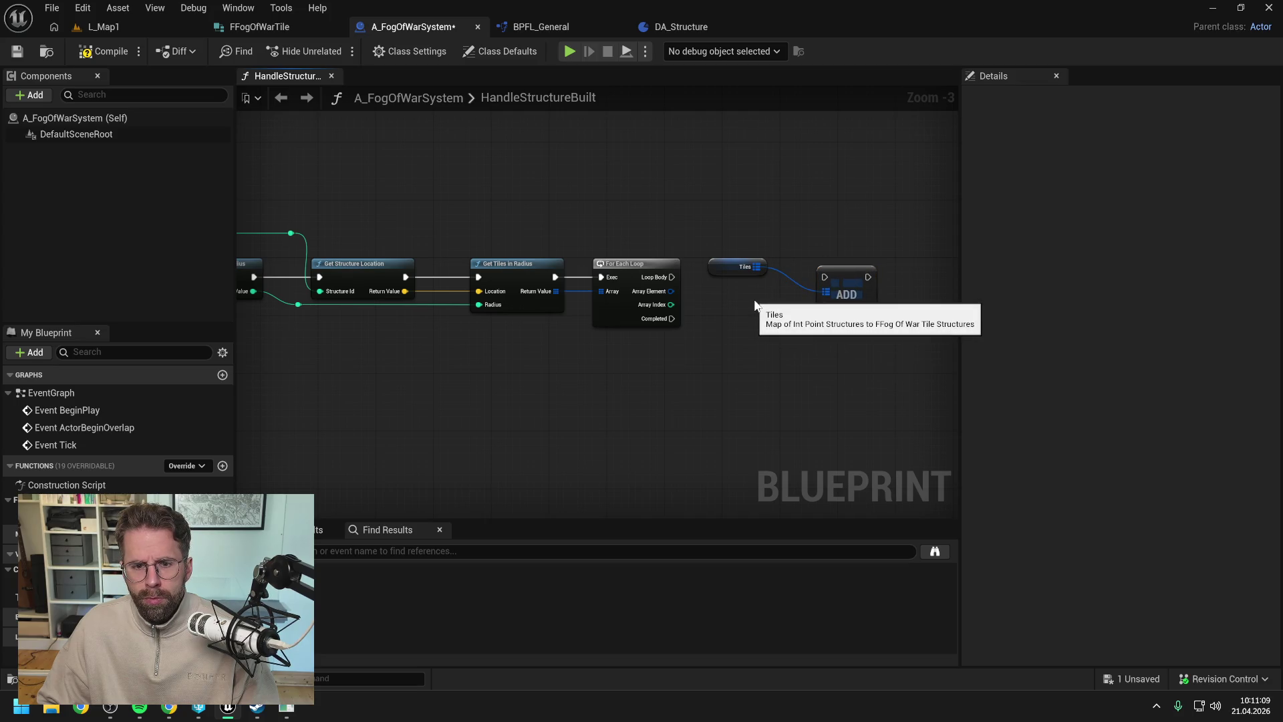
pyautogui.scroll(-1, 745, 341)
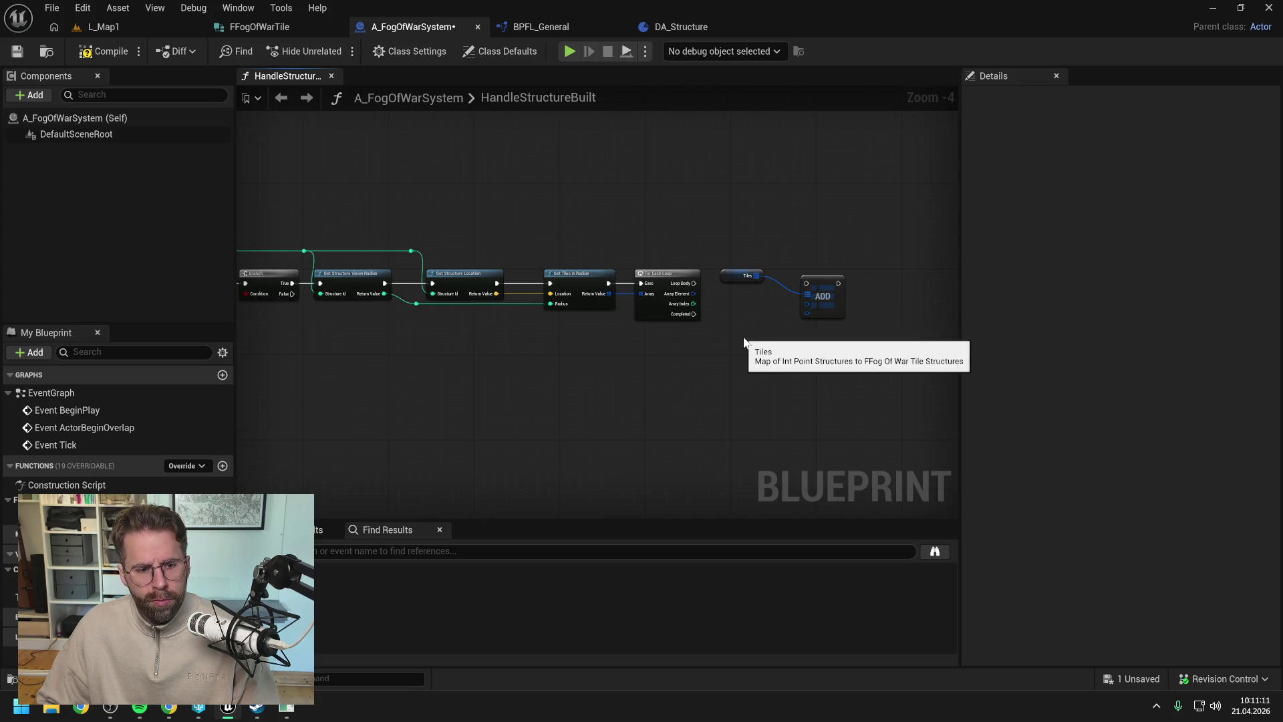
pyautogui.moveTo(842, 297); pyautogui.dragTo(862, 292)
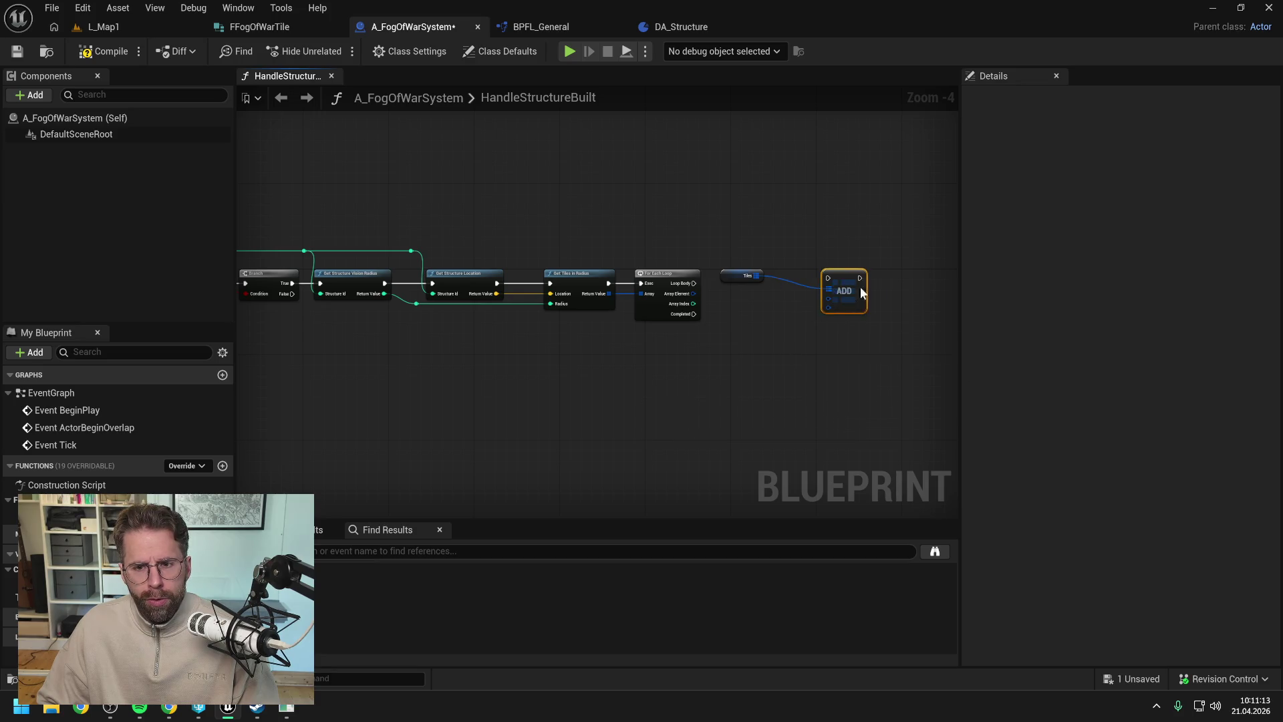
pyautogui.press('Delete')
# - Add a Tiles map Find node keyed by the loop's Array Element
pyautogui.moveTo(755, 275); pyautogui.dragTo(789, 294)
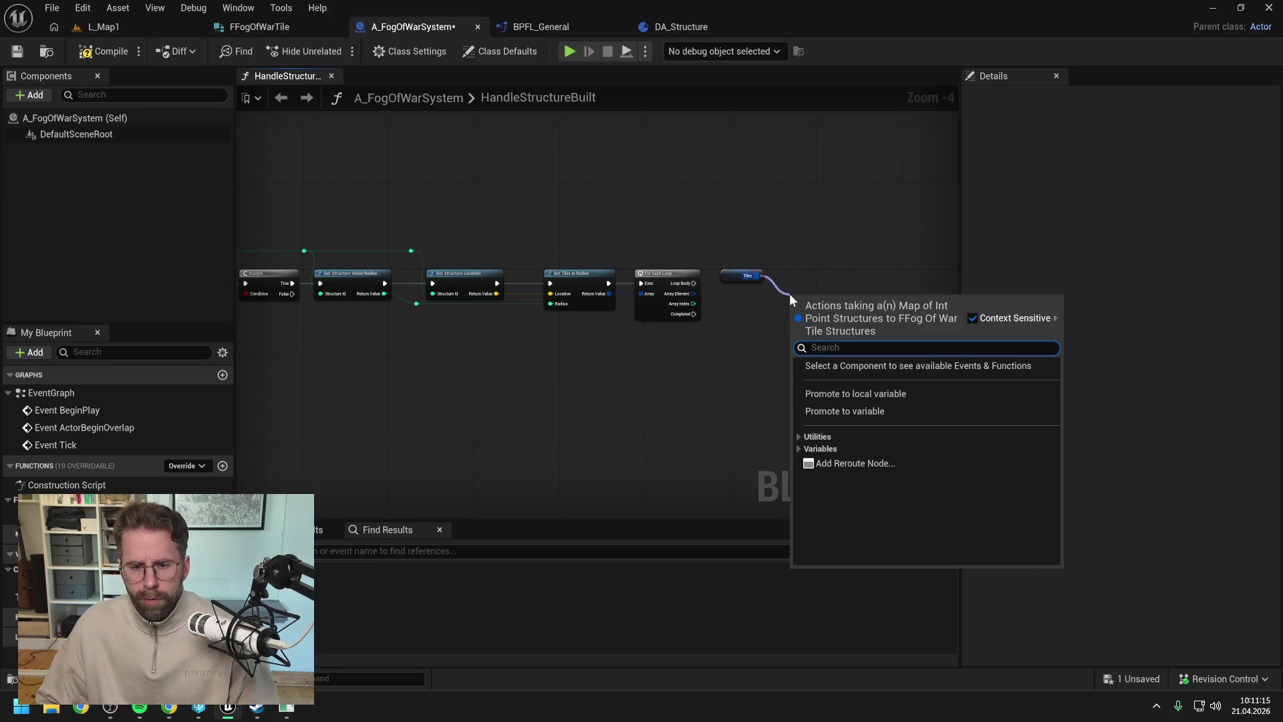
pyautogui.write('fin')
pyautogui.press('Return')
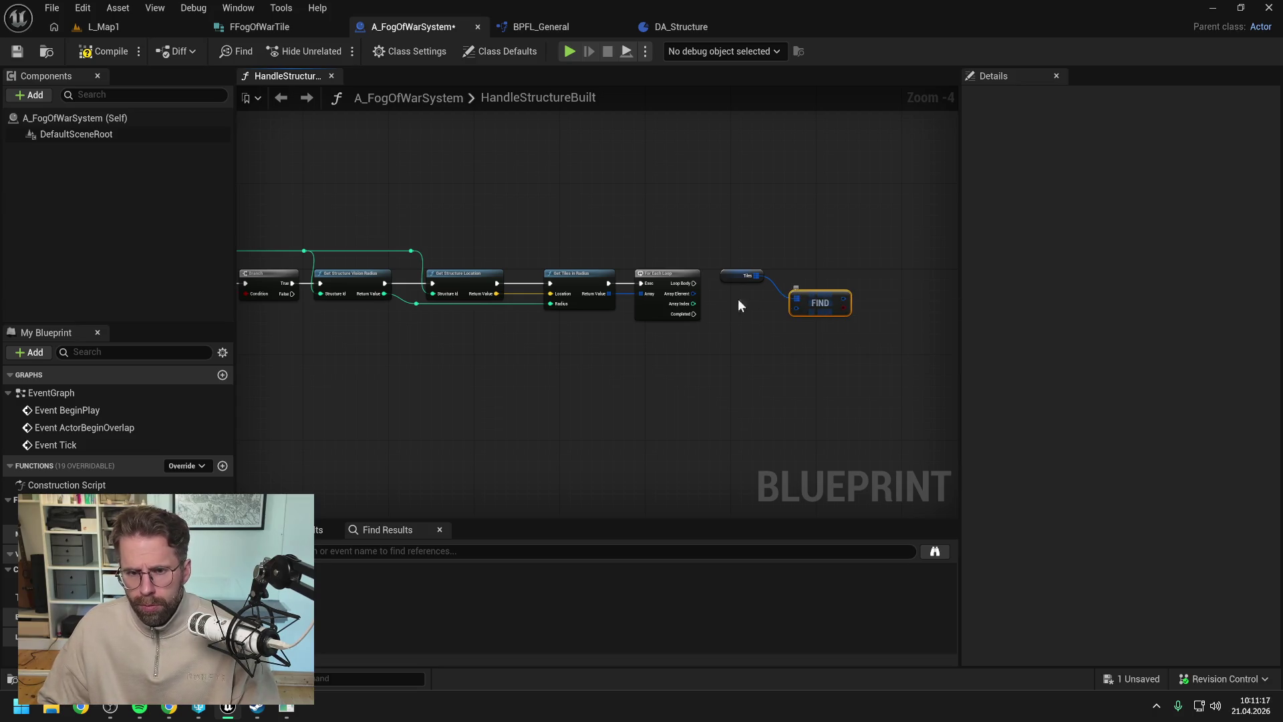
pyautogui.scroll(1, 693, 294)
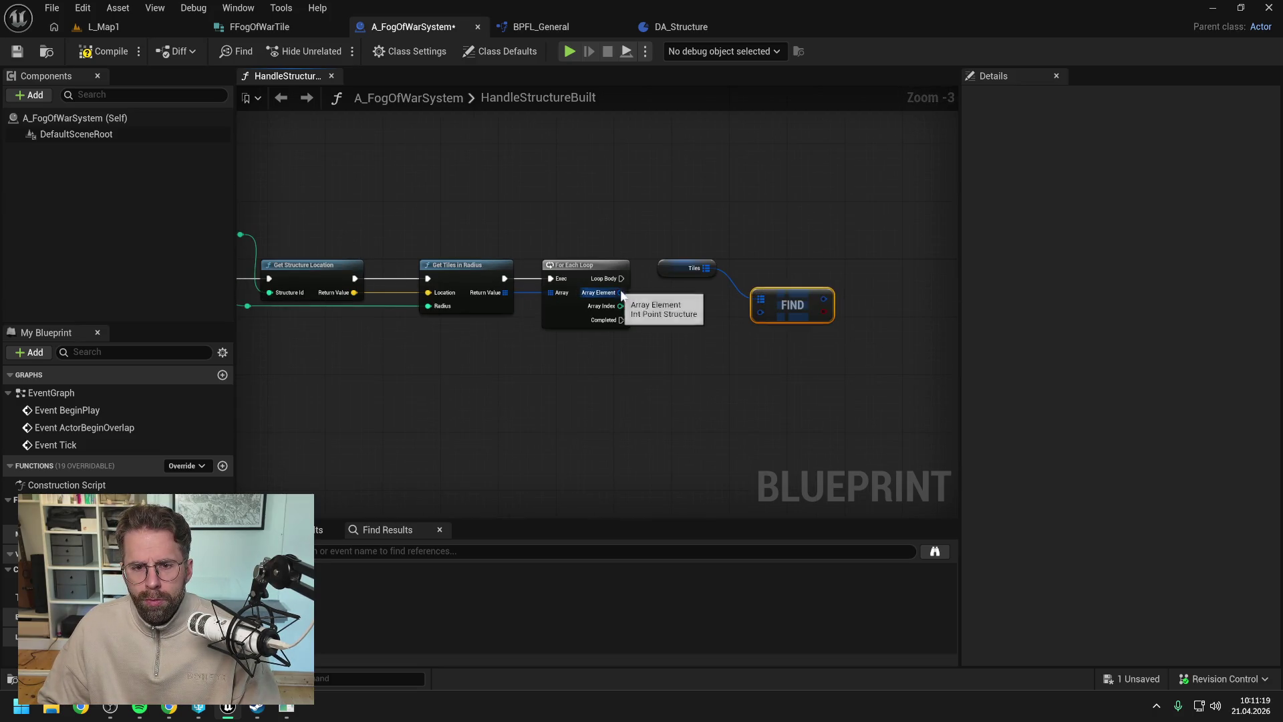
pyautogui.moveTo(621, 292)
pyautogui.mouseDown()
pyautogui.moveTo(760, 313)
pyautogui.moveTo(844, 297)
pyautogui.moveTo(845, 264)
pyautogui.mouseUp()
# - Add a Branch on the Find result, run it from Loop Body, tidy nodes and save
pyautogui.write('branch')
pyautogui.press('Return')
pyautogui.click(740, 283)
pyautogui.moveTo(615, 279); pyautogui.dragTo(845, 279)
pyautogui.moveTo(598, 268); pyautogui.dragTo(590, 260)
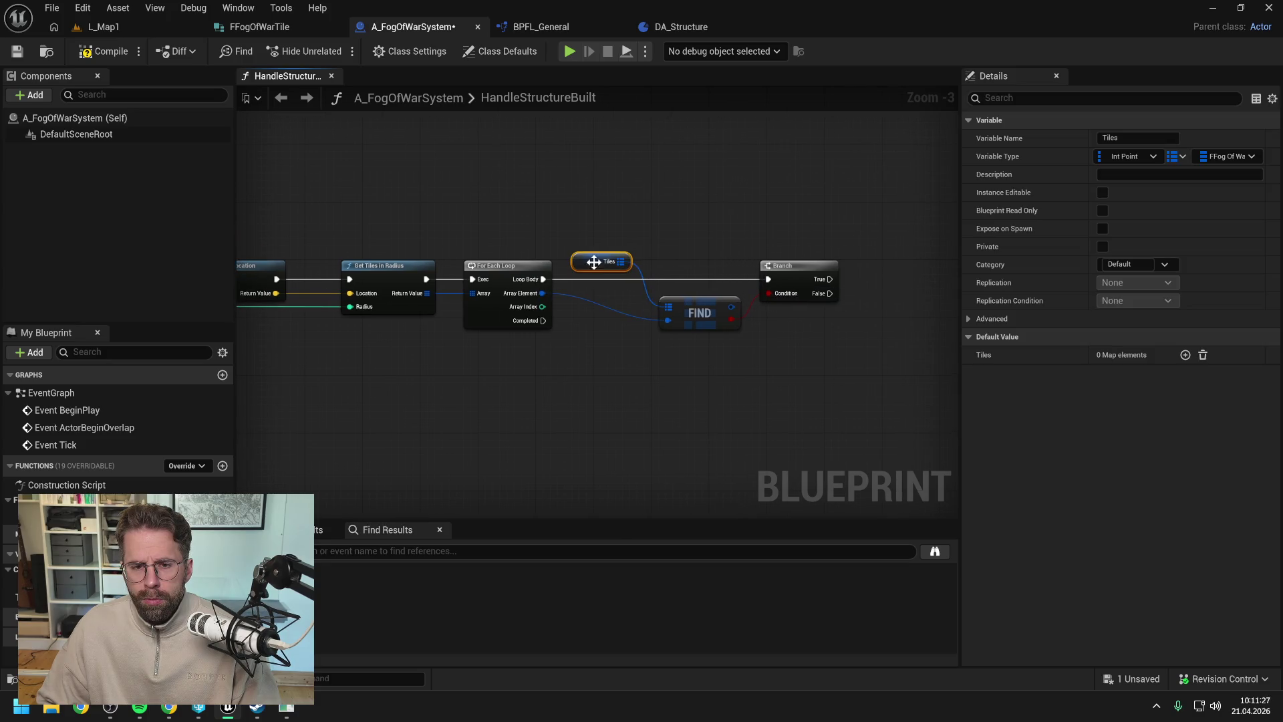
pyautogui.moveTo(740, 267); pyautogui.dragTo(761, 267)
pyautogui.hotkey('ctrl', 's')
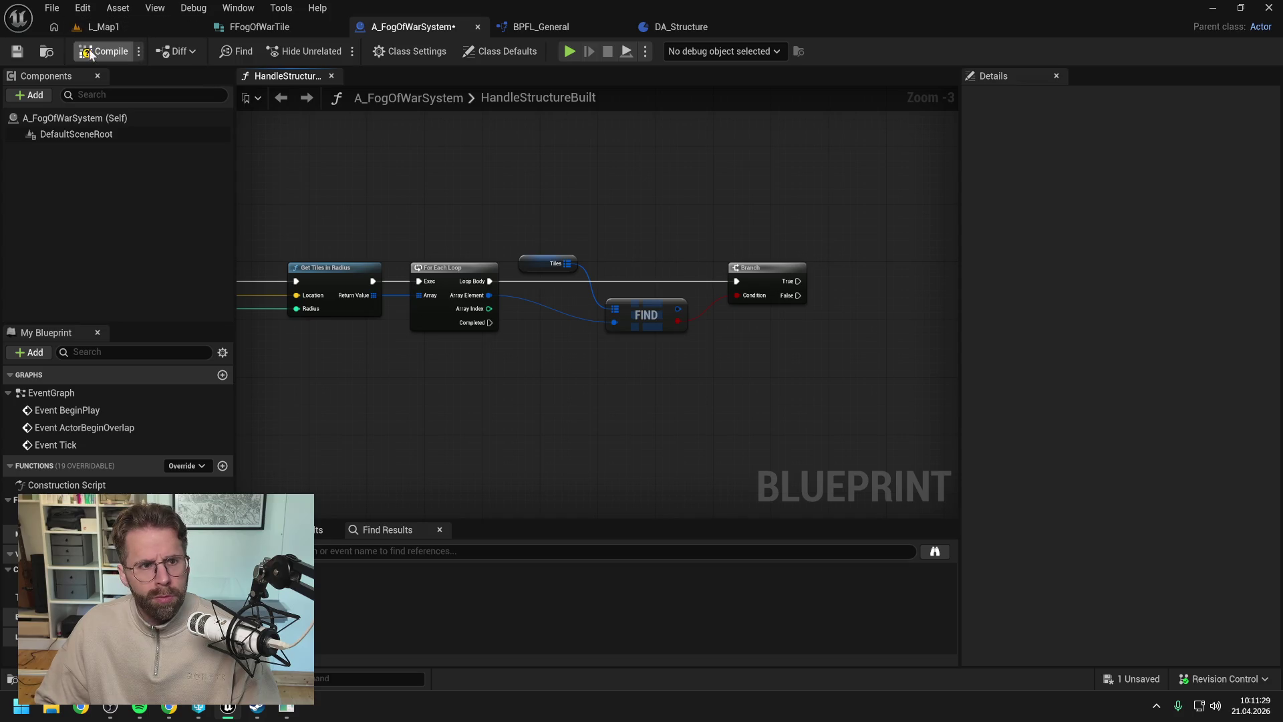
pyautogui.scroll(-1, 680, 312)
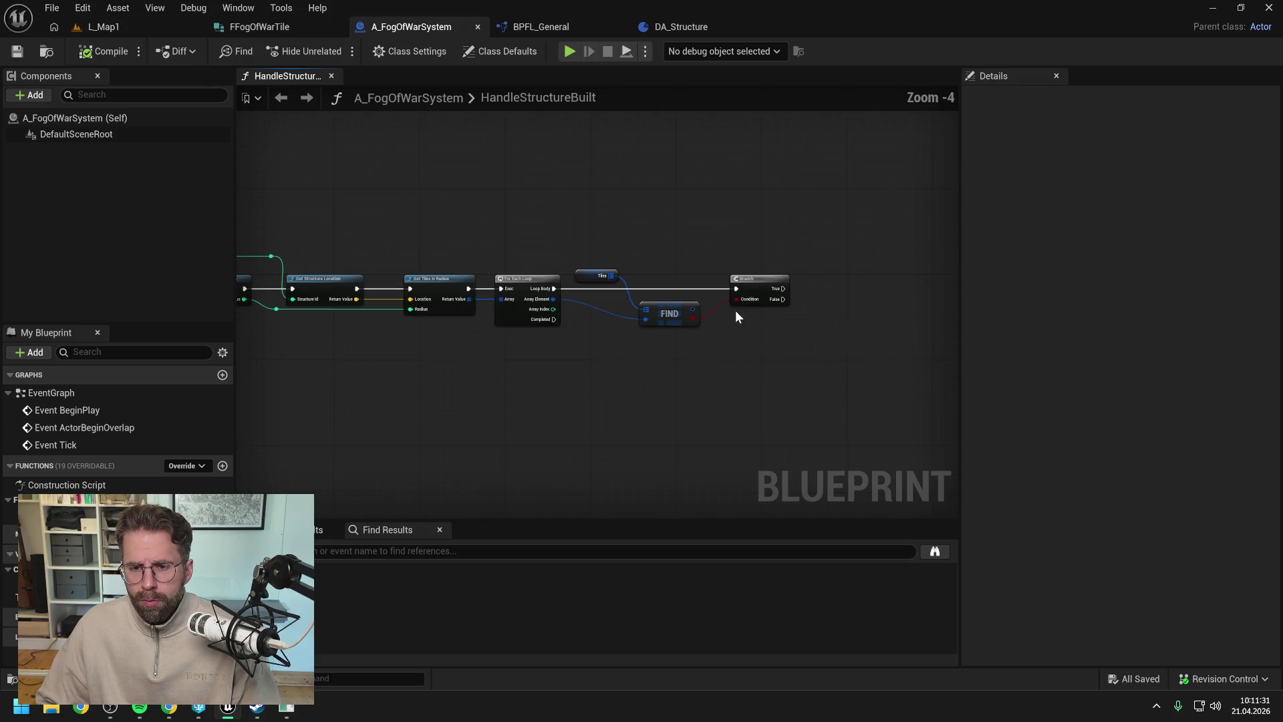
pyautogui.click(554, 274)
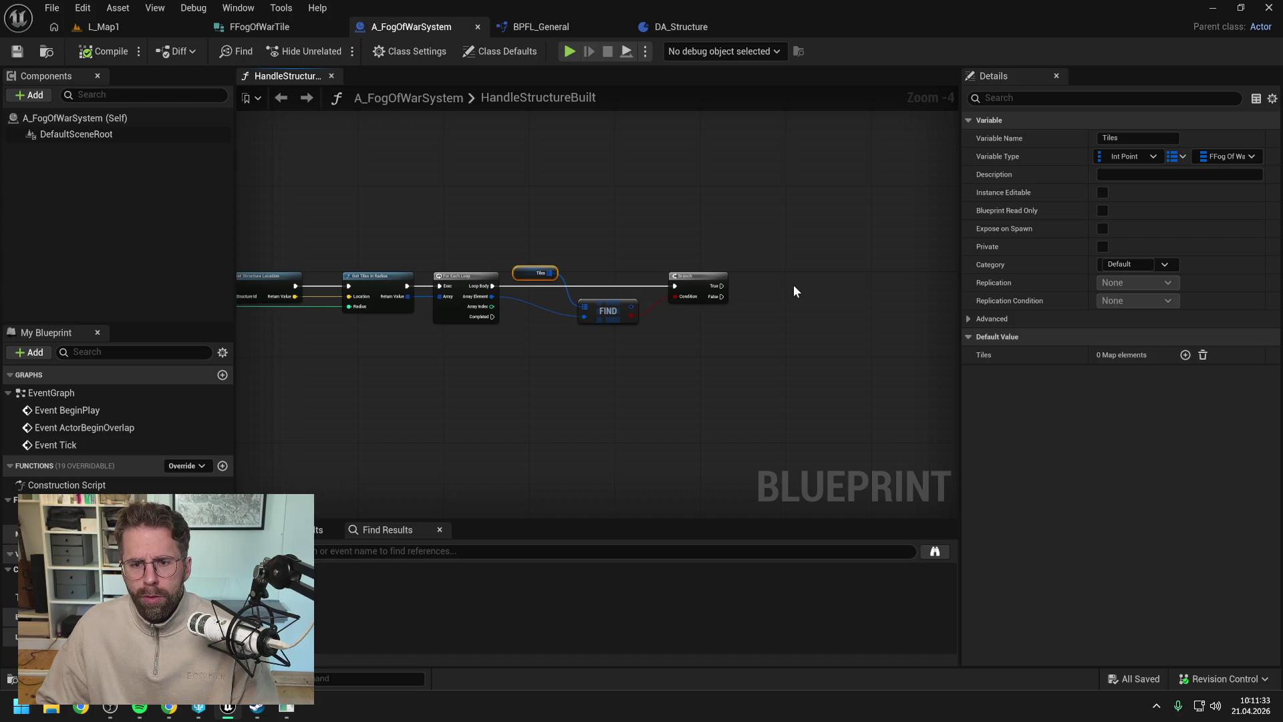
# - Paste a Tiles copy and add a map Add node run from Branch's False path
pyautogui.hotkey('ctrl', 'v')
pyautogui.moveTo(826, 292); pyautogui.dragTo(845, 301)
pyautogui.write('add')
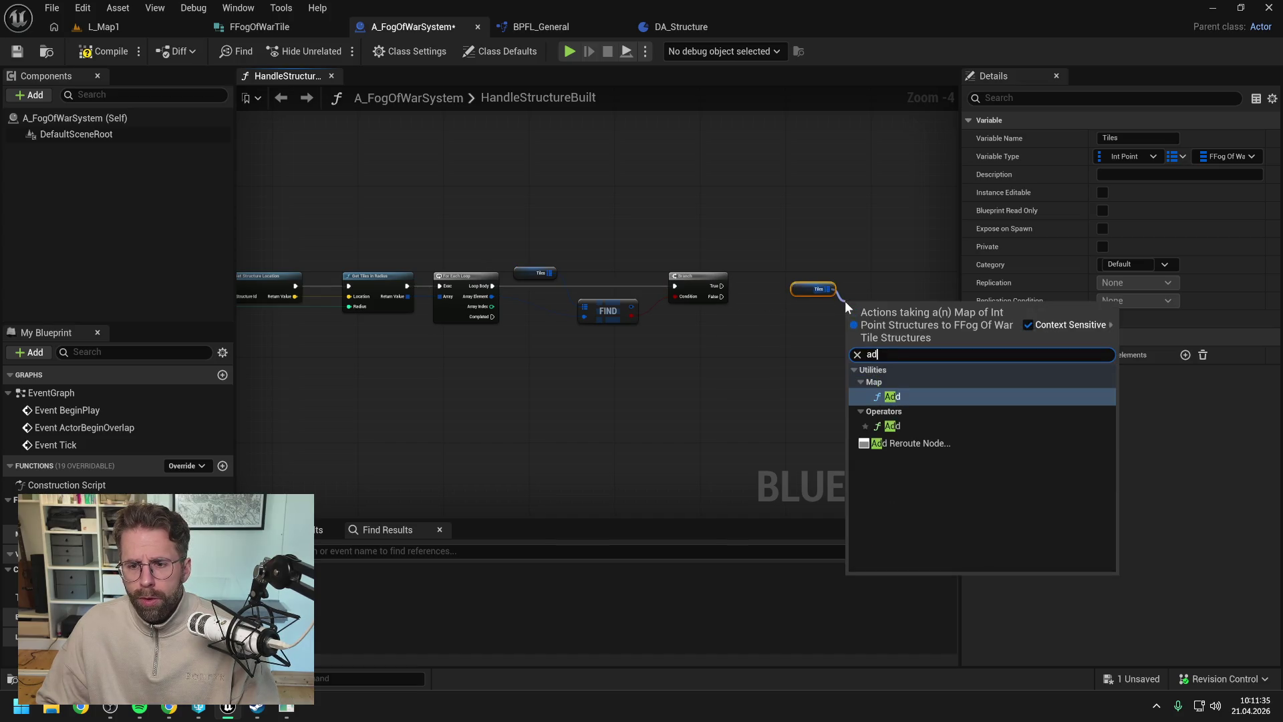
pyautogui.press('Return')
pyautogui.moveTo(726, 295); pyautogui.dragTo(867, 313)
pyautogui.moveTo(868, 315)
pyautogui.mouseDown()
pyautogui.moveTo(884, 319)
pyautogui.moveTo(770, 328)
pyautogui.moveTo(892, 323)
pyautogui.mouseUp()
pyautogui.doubleClick(816, 309)
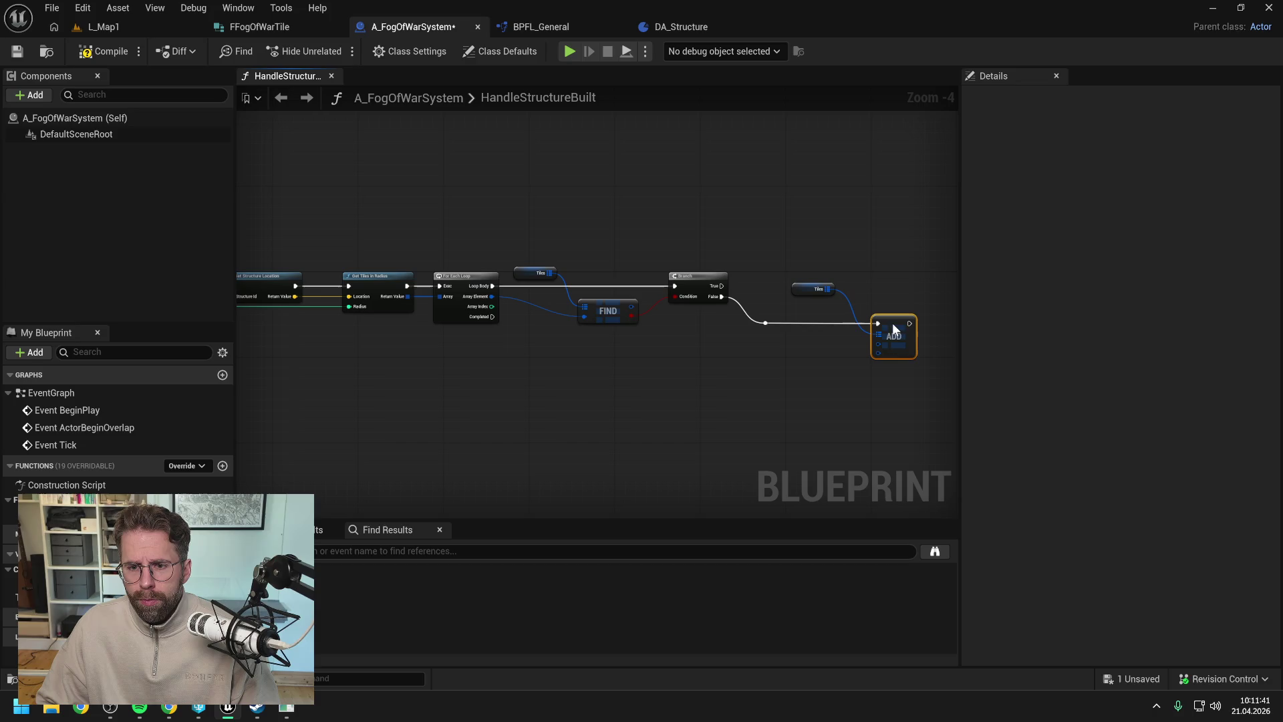
pyautogui.click(816, 292)
pyautogui.moveTo(814, 301); pyautogui.dragTo(833, 318)
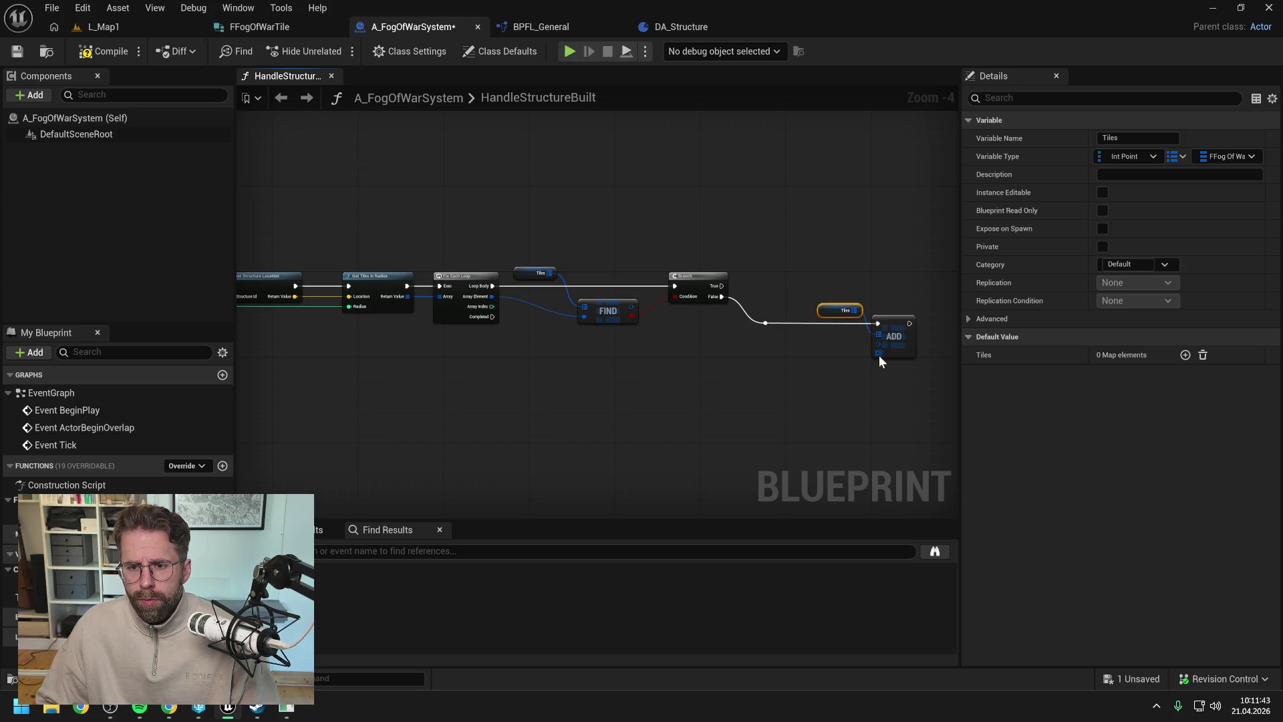
# - Create a Make FFog Of War Tile node for the Add node's value
pyautogui.moveTo(880, 355)
pyautogui.mouseDown()
pyautogui.moveTo(847, 377)
pyautogui.moveTo(790, 357)
pyautogui.mouseUp()
pyautogui.write('make')
pyautogui.press('Return')
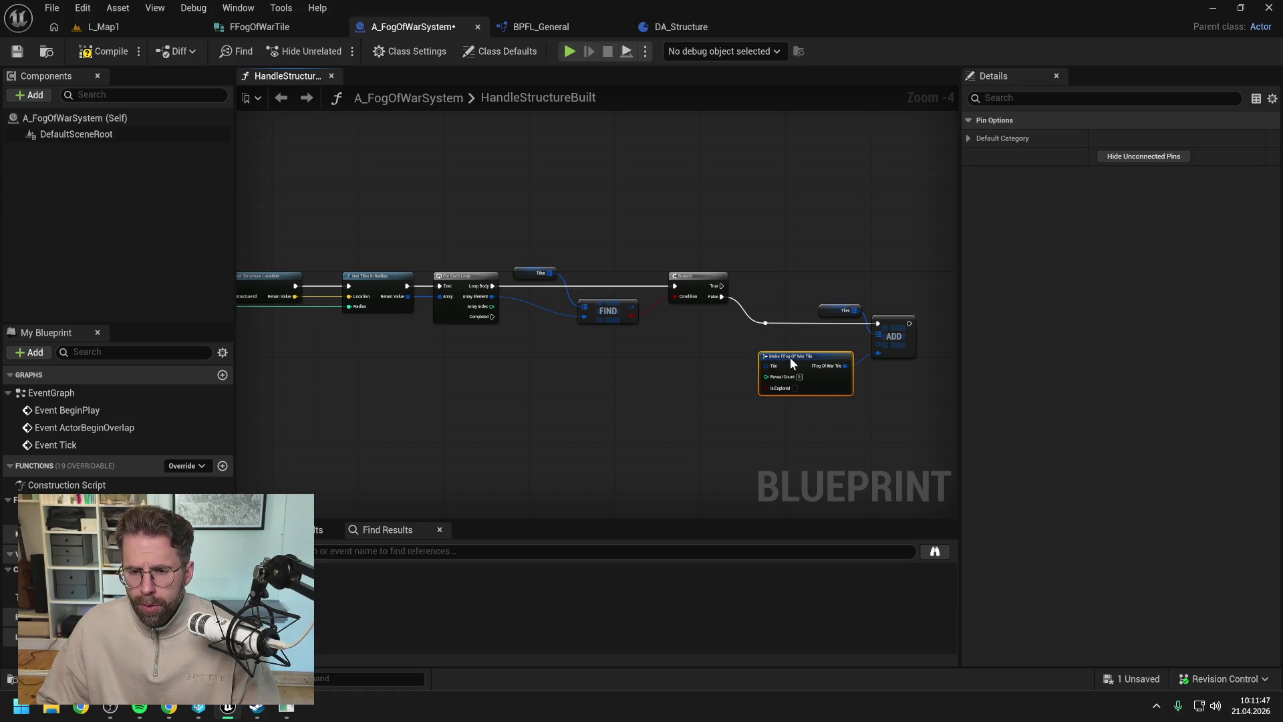
pyautogui.click(817, 336)
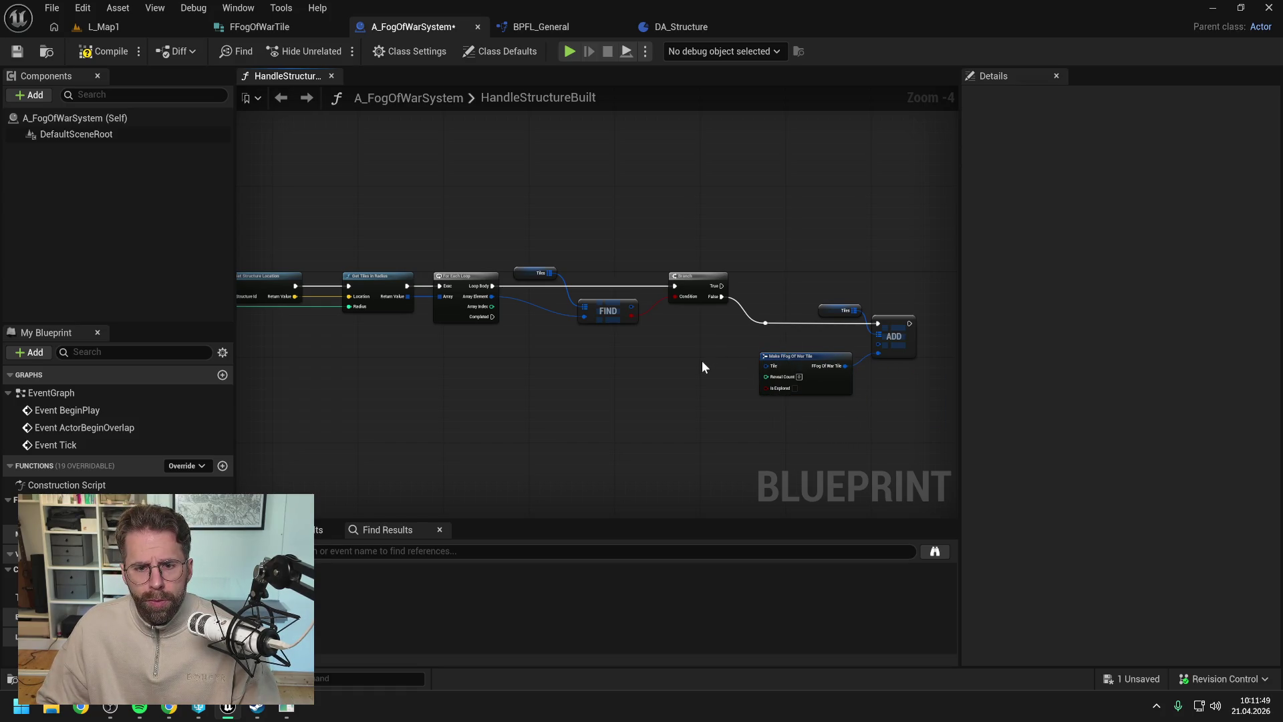
# - Wire the loop's Array Element into Add's key, routed above the graph with reroutes
pyautogui.doubleClick(519, 299)
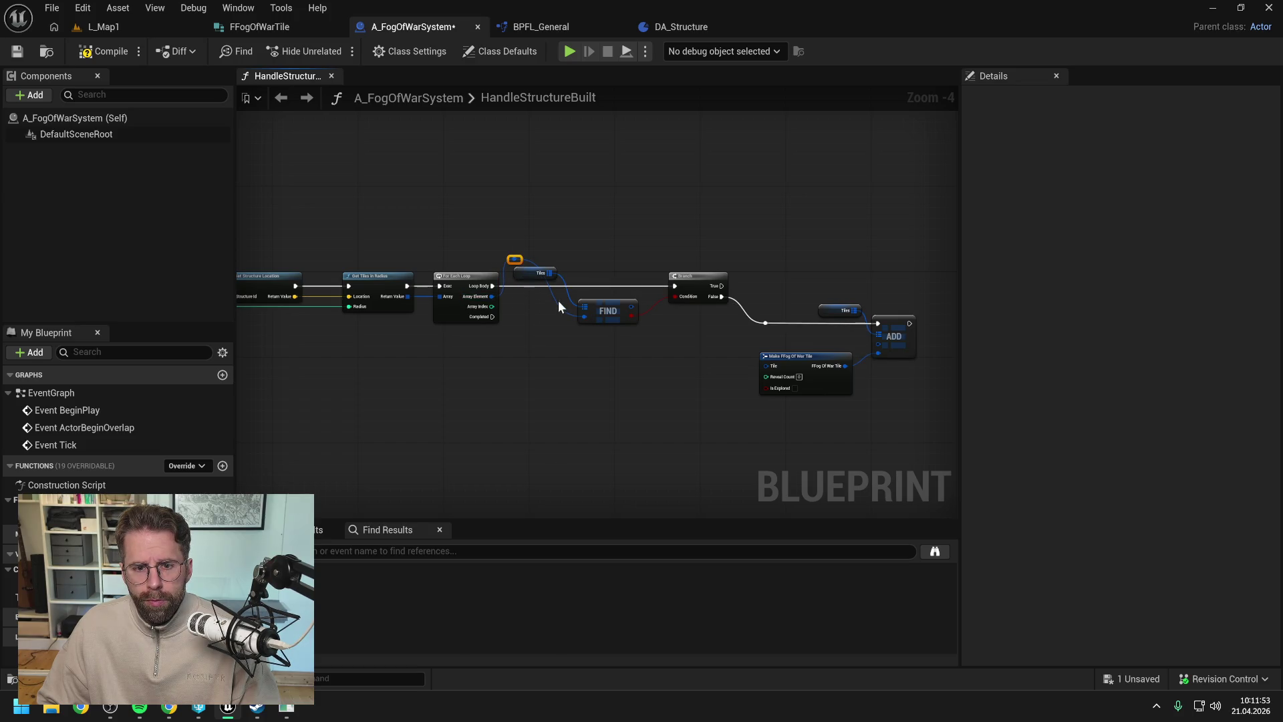
pyautogui.doubleClick(553, 298)
pyautogui.moveTo(565, 272); pyautogui.dragTo(568, 262)
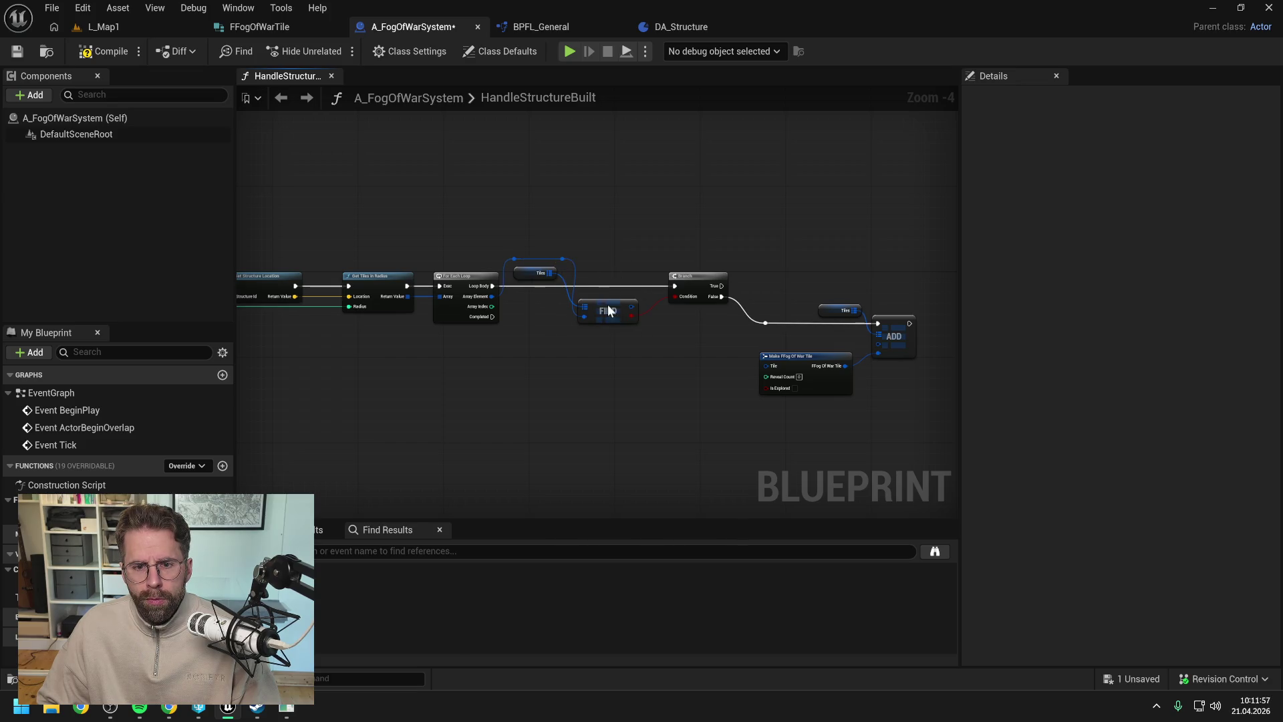
pyautogui.moveTo(607, 305); pyautogui.dragTo(619, 303)
pyautogui.click(571, 261)
pyautogui.moveTo(563, 259)
pyautogui.mouseDown()
pyautogui.moveTo(726, 323)
pyautogui.moveTo(884, 343)
pyautogui.mouseUp()
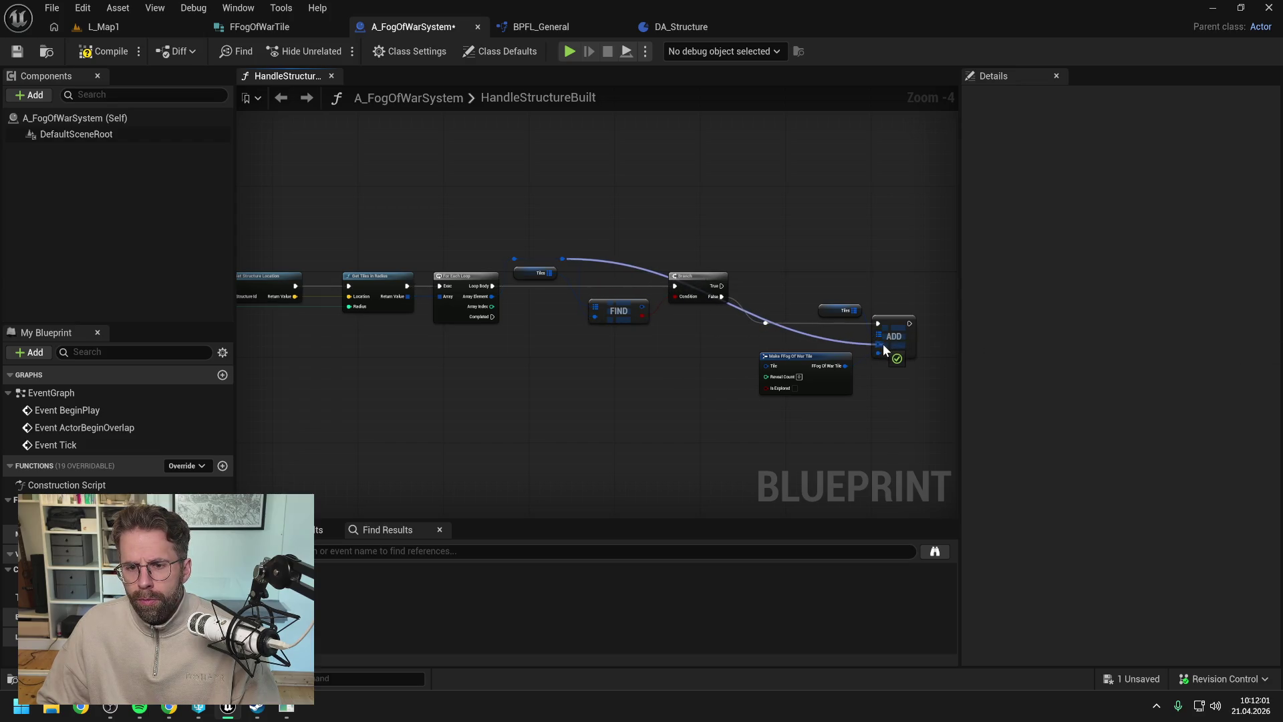
pyautogui.doubleClick(848, 342)
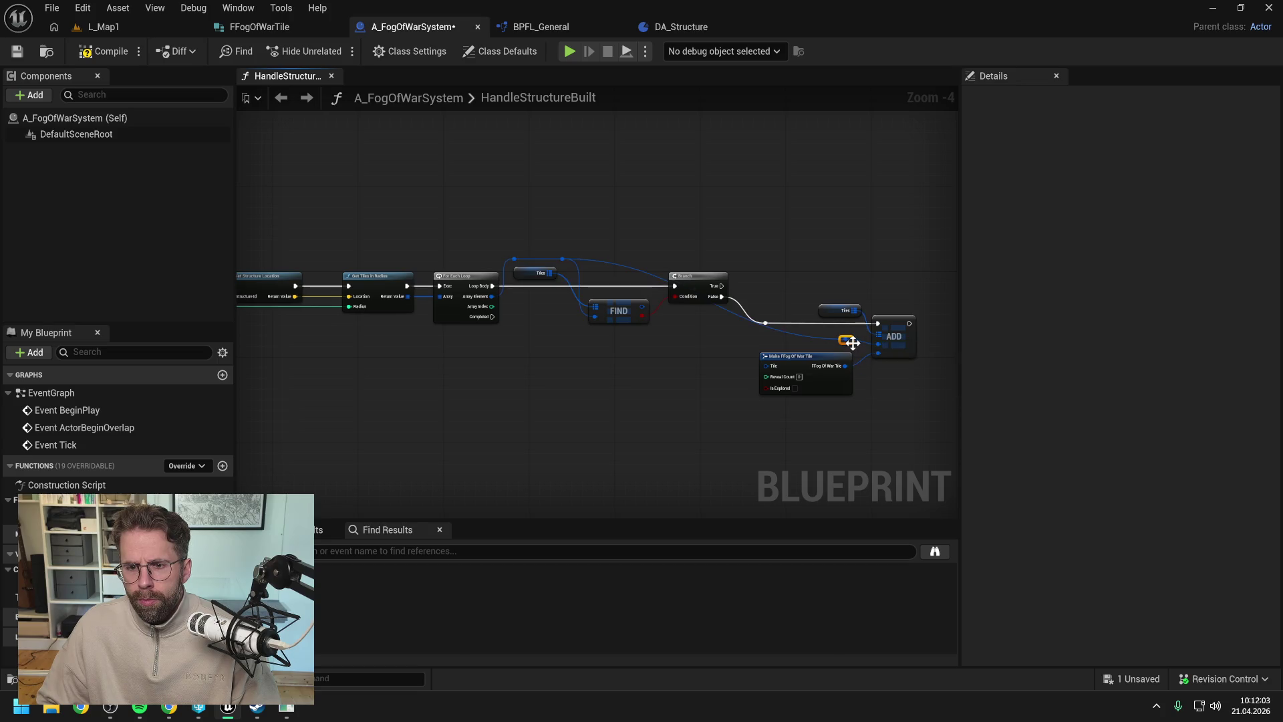
pyautogui.moveTo(856, 321); pyautogui.dragTo(854, 262)
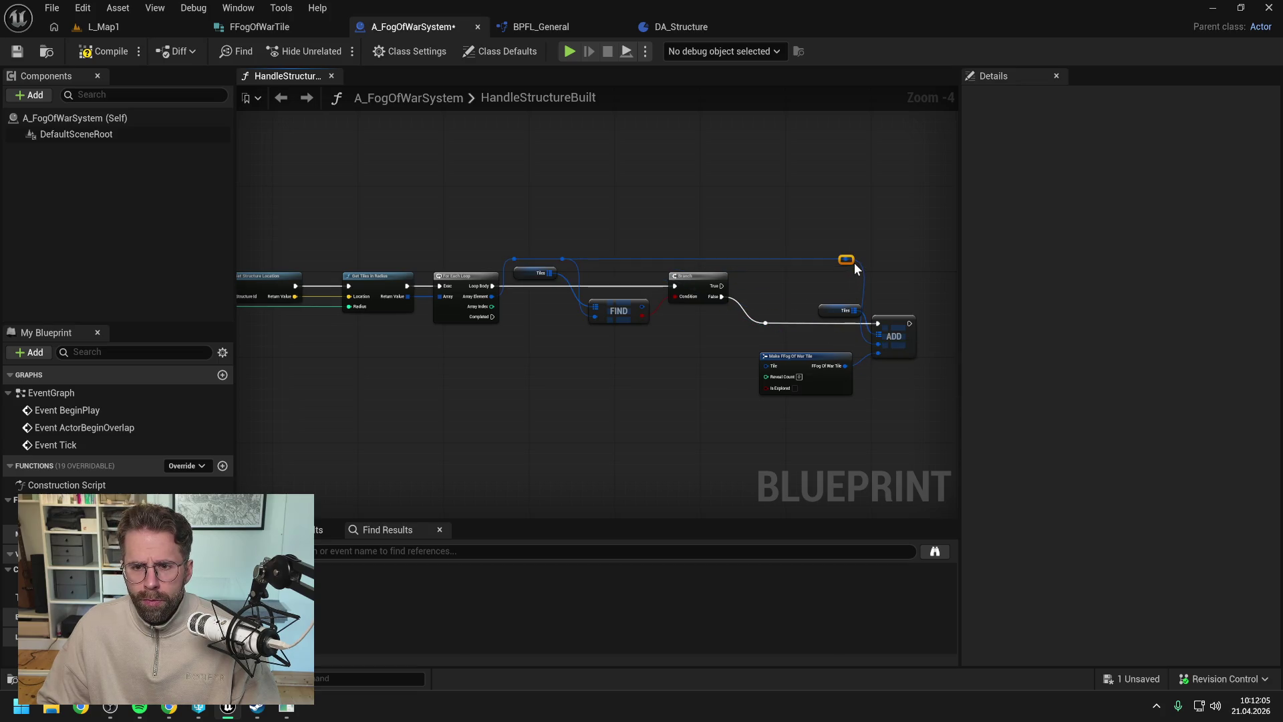
pyautogui.click(814, 281)
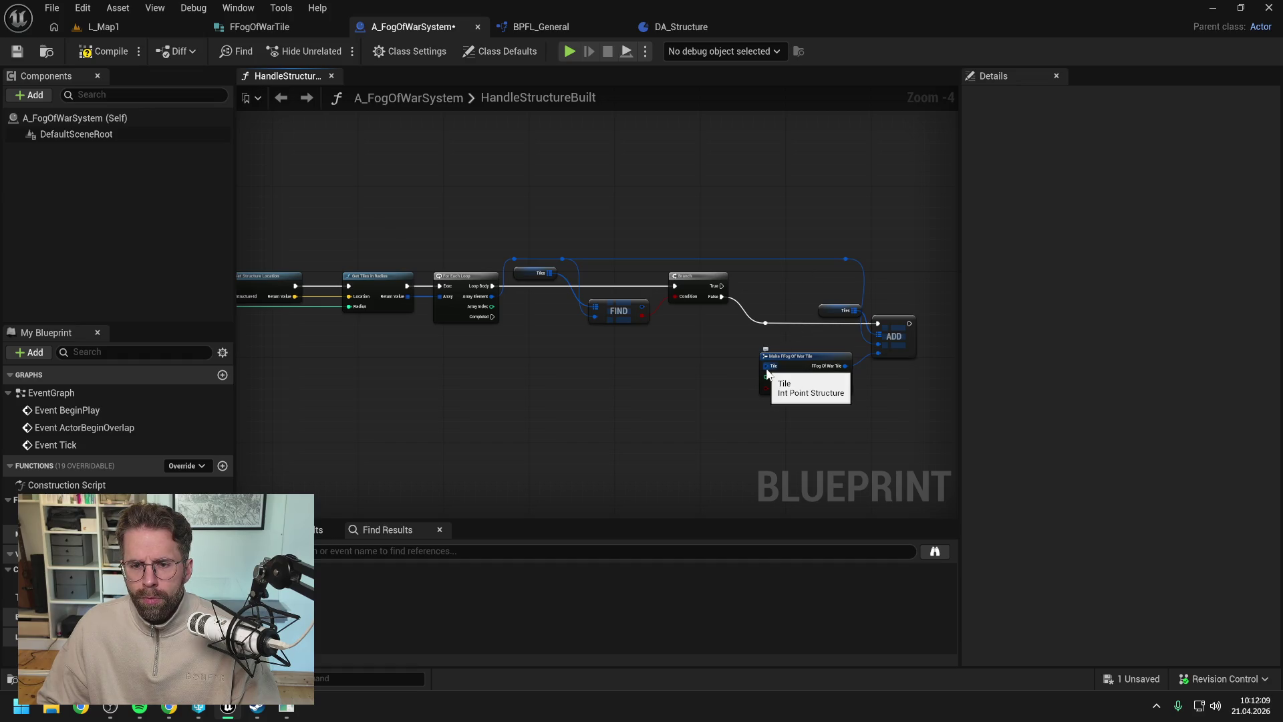
# - Feed the Array Element into the new tile's Tile, with Reveal Count 1, explored ticked
pyautogui.moveTo(719, 350); pyautogui.dragTo(691, 348)
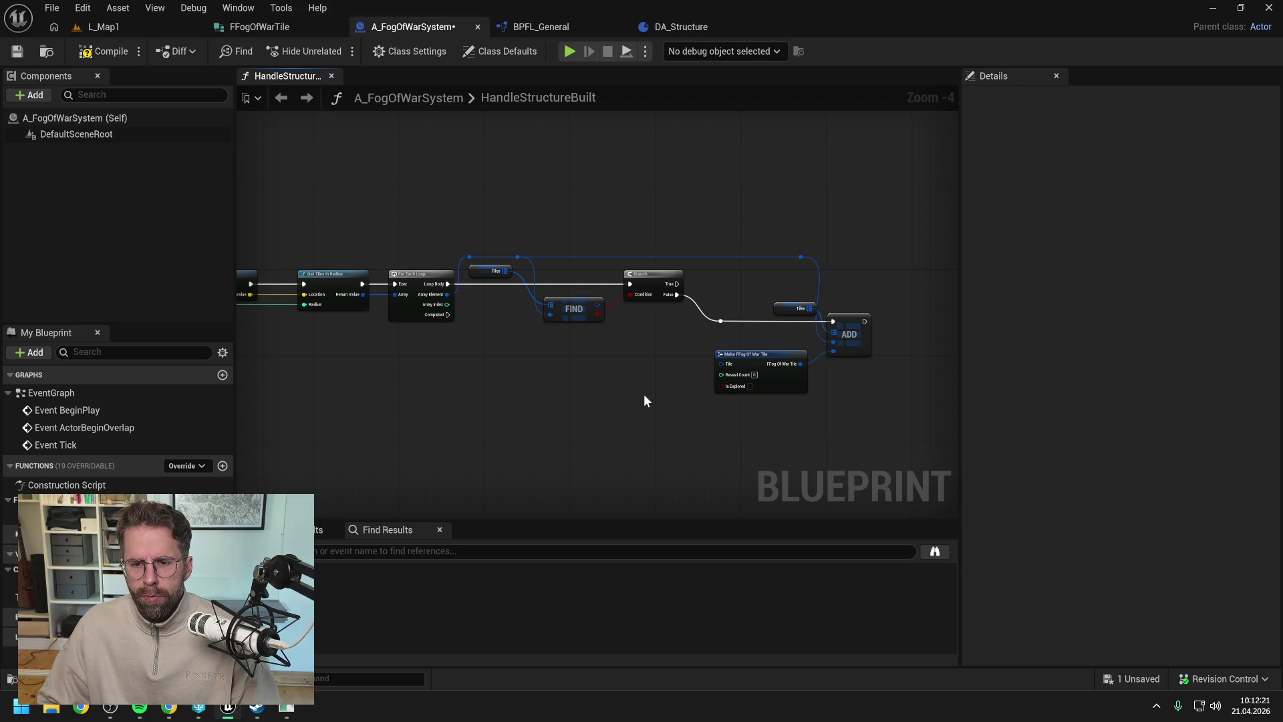
pyautogui.doubleClick(703, 254)
pyautogui.moveTo(703, 254); pyautogui.dragTo(725, 362)
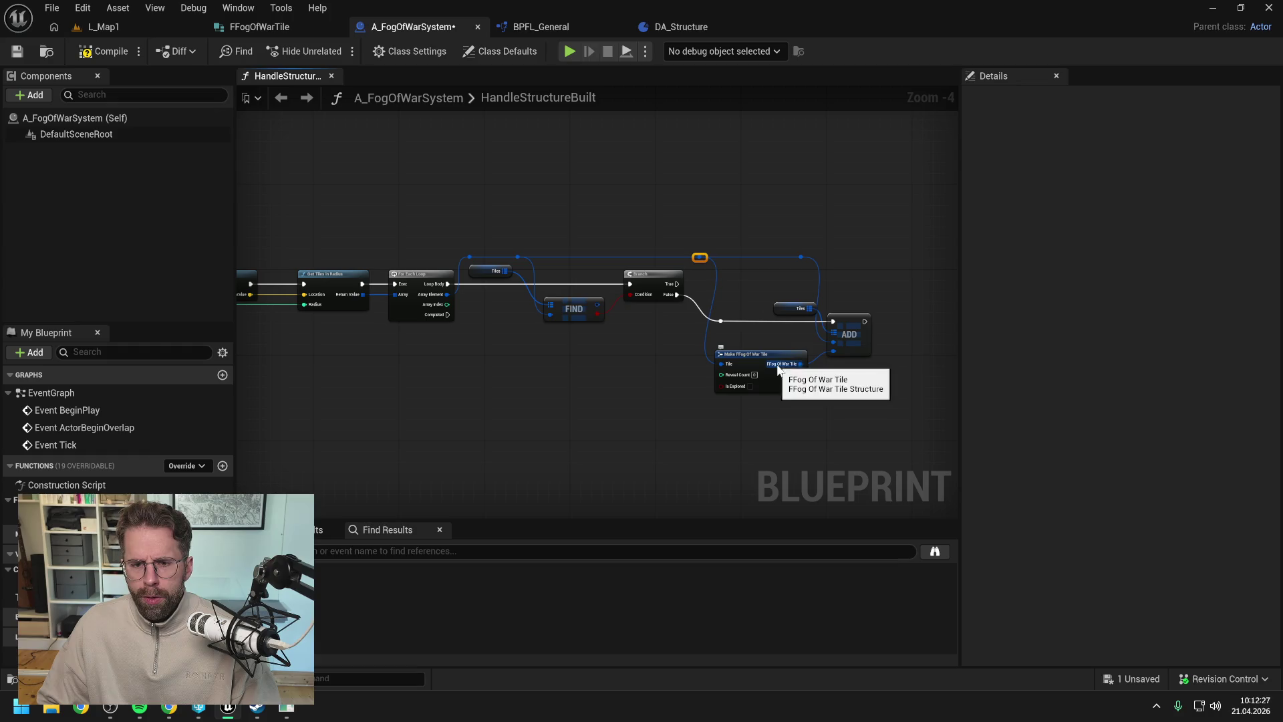
pyautogui.scroll(1, 775, 368)
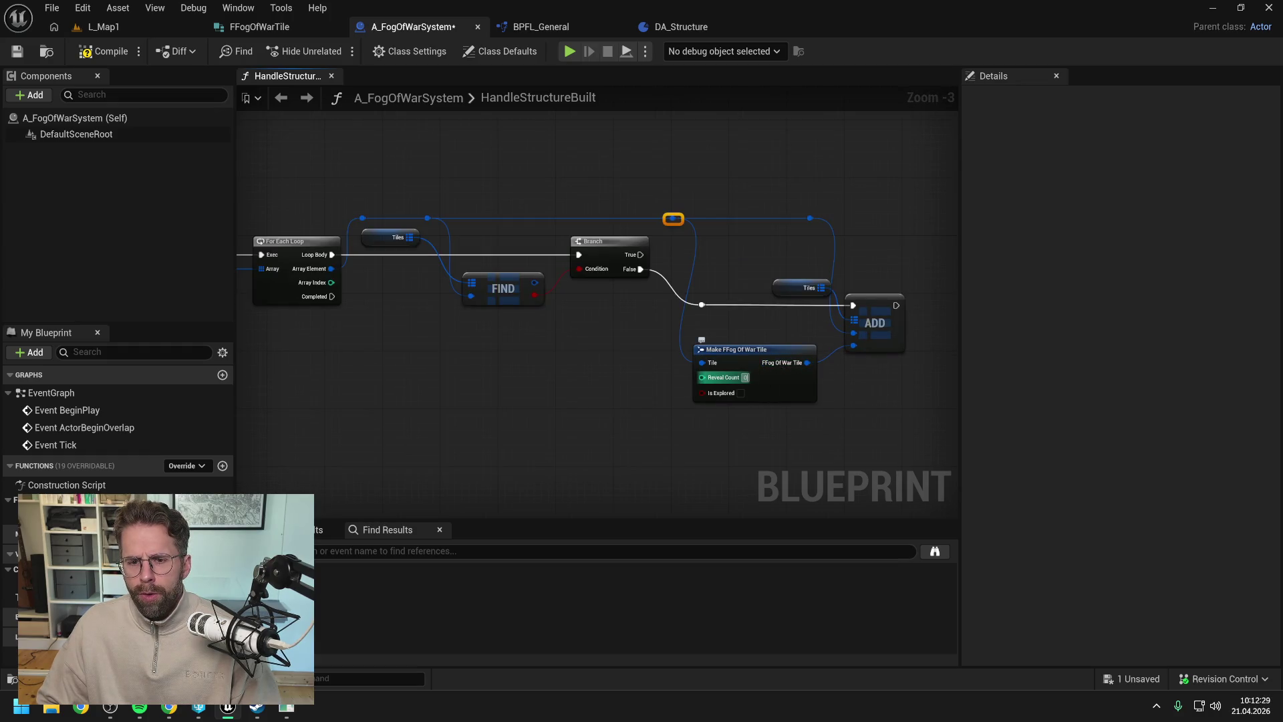
pyautogui.write('1')
pyautogui.click(626, 413)
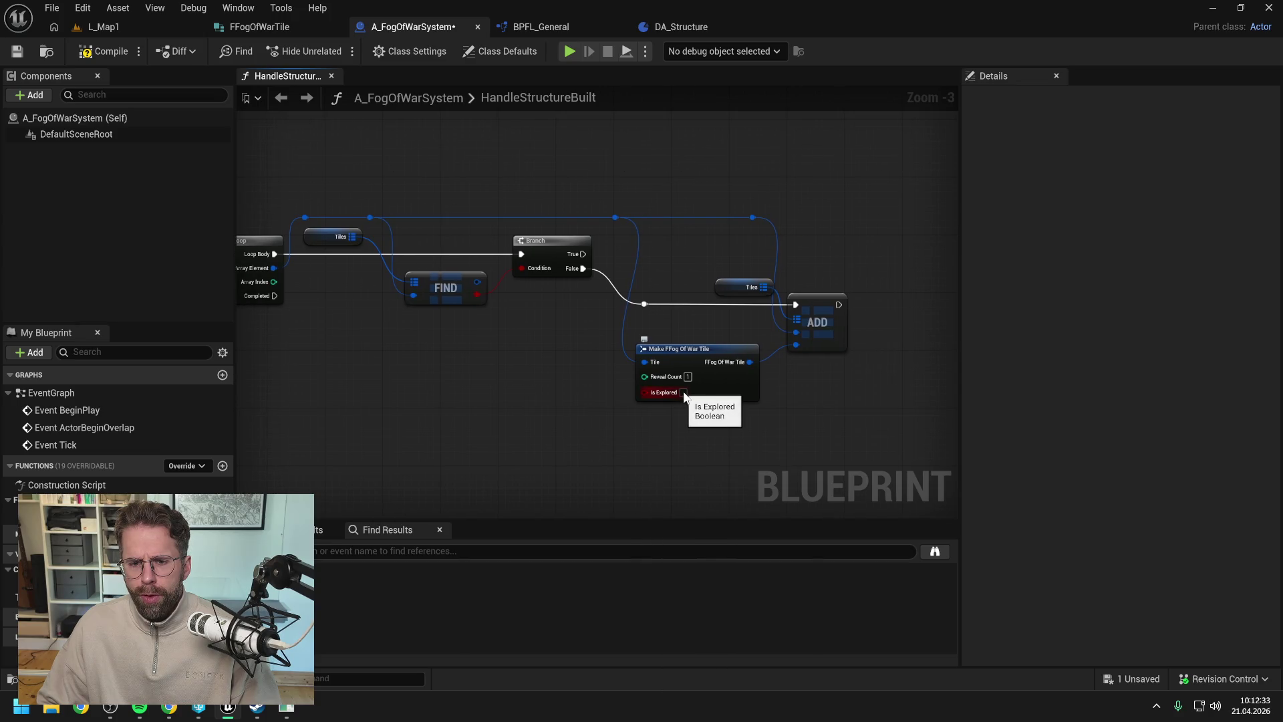
pyautogui.click(683, 393)
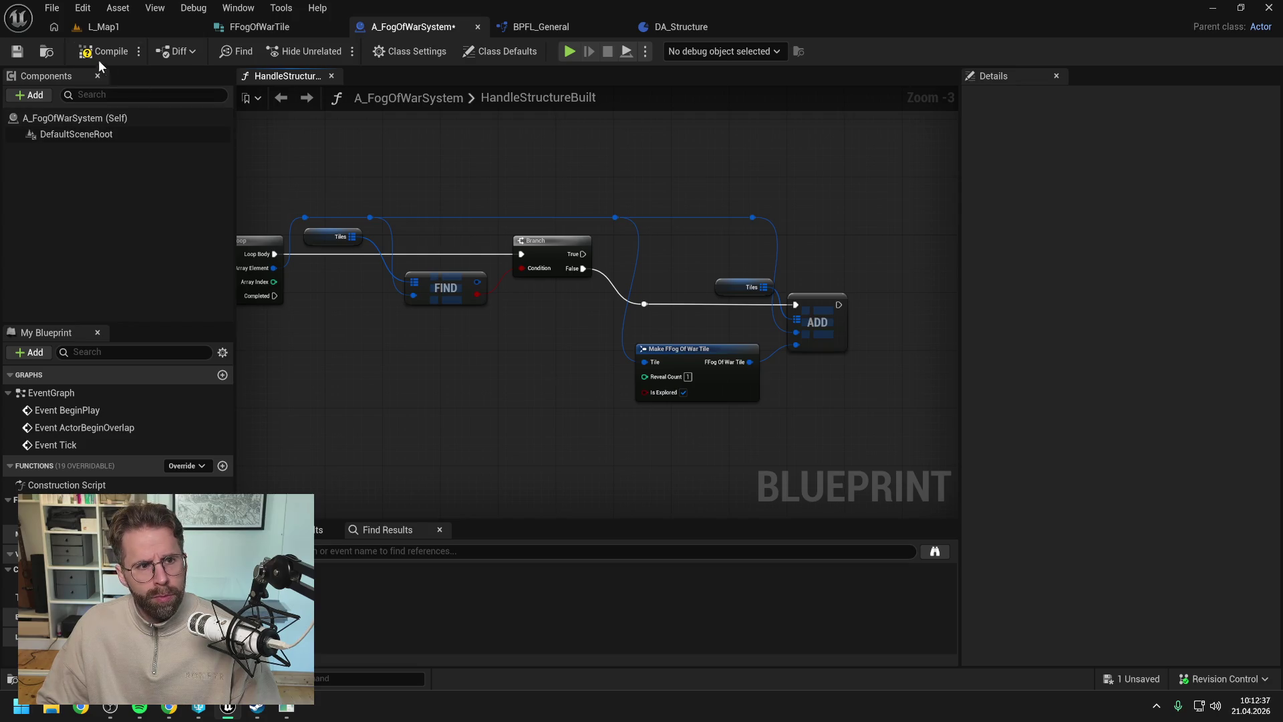
pyautogui.hotkey('ctrl', 's')
# - Add two reroute points on the wires into ADD and straighten them
pyautogui.scroll(-1, 813, 210)
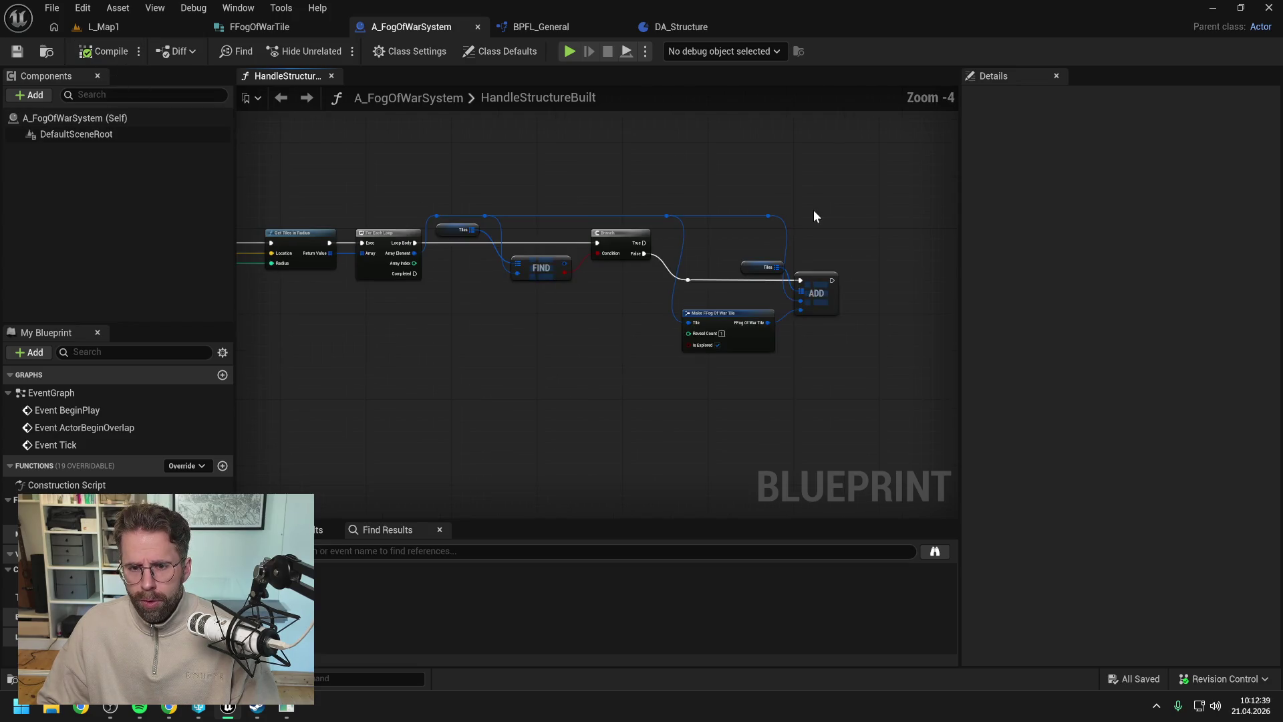
pyautogui.moveTo(812, 210); pyautogui.dragTo(802, 253)
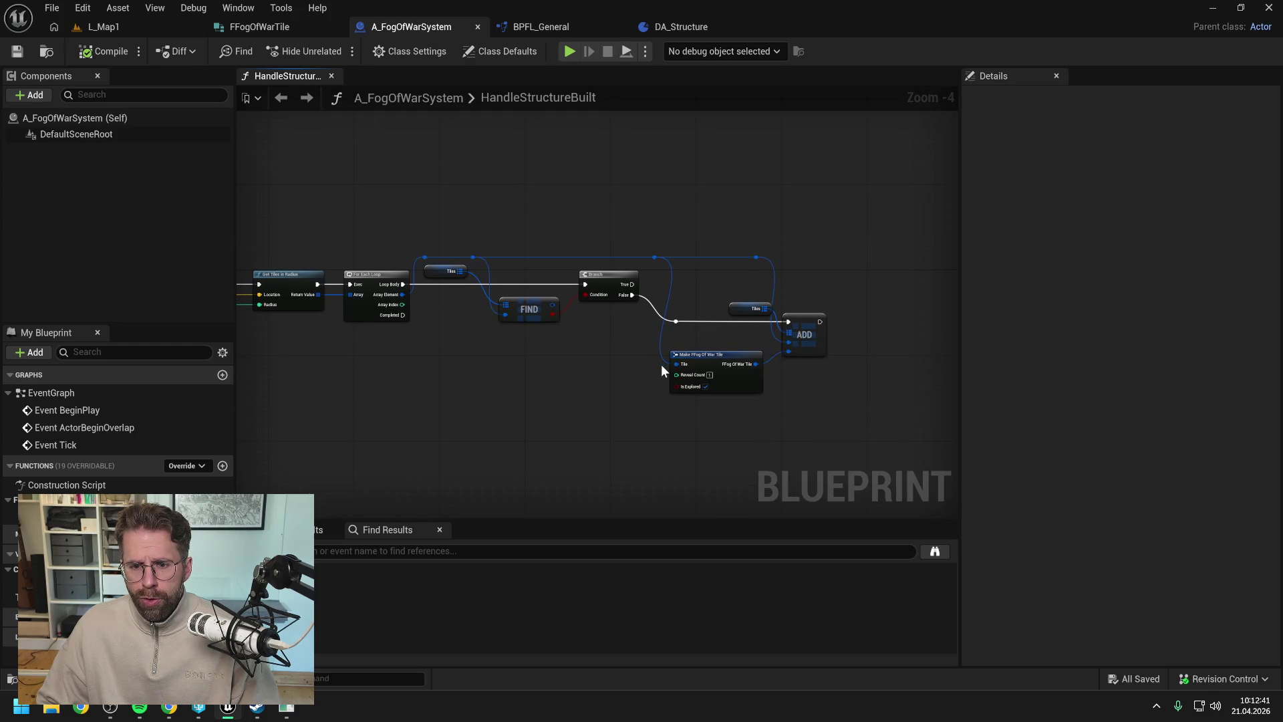
pyautogui.doubleClick(661, 330)
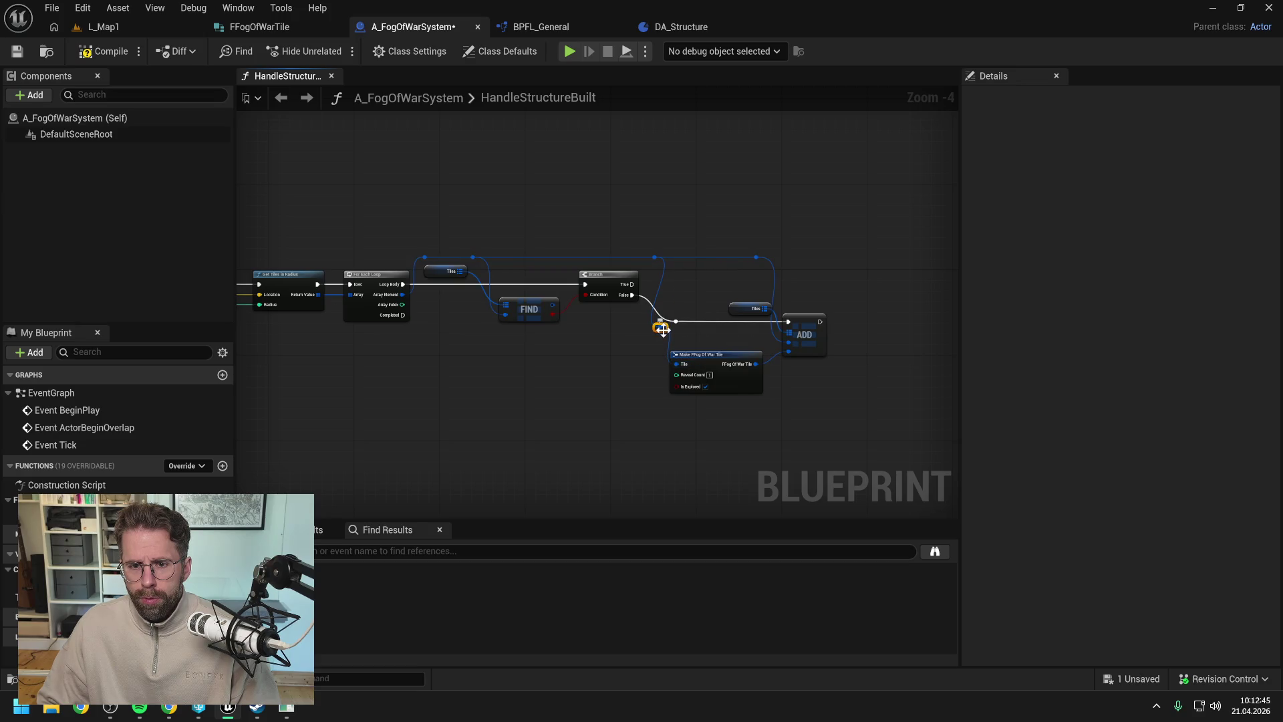
pyautogui.moveTo(659, 311)
pyautogui.mouseDown()
pyautogui.moveTo(789, 349)
pyautogui.moveTo(773, 300)
pyautogui.mouseUp()
pyautogui.doubleClick(769, 340)
pyautogui.click(715, 305)
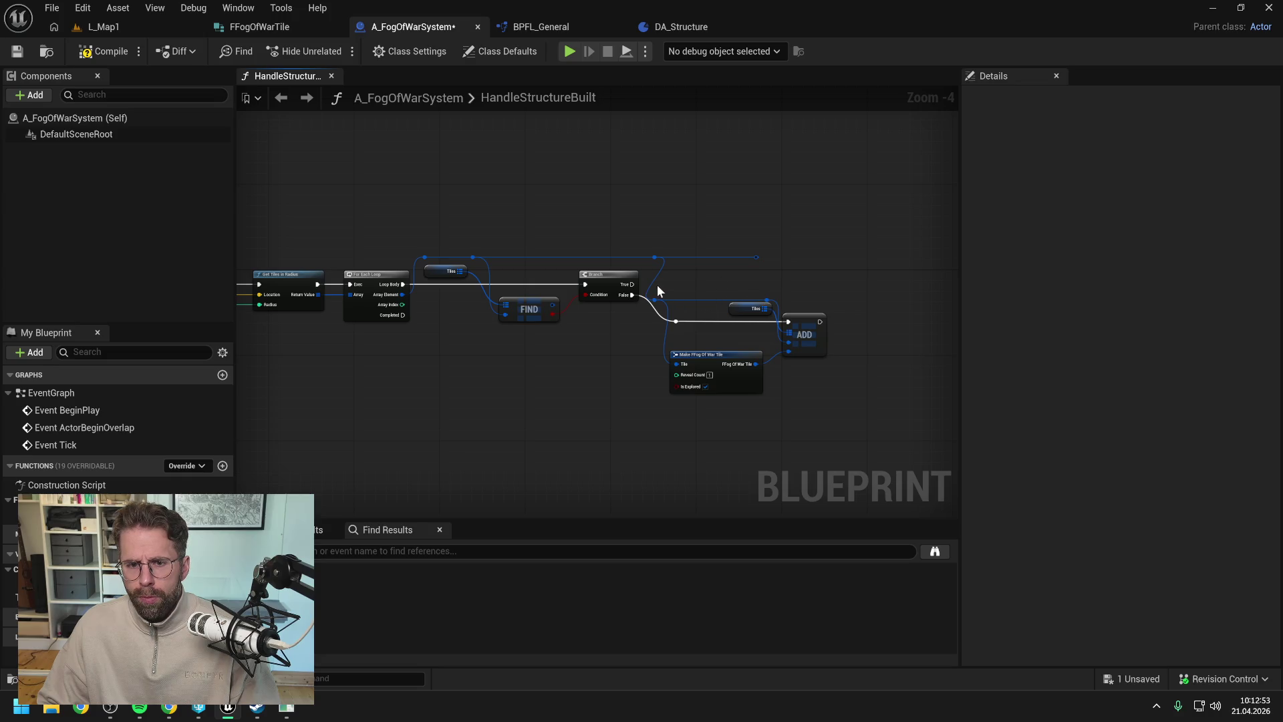
# - Shift the Make, Tiles and ADD group down and right, align the reroute, then save
pyautogui.moveTo(658, 288)
pyautogui.mouseDown()
pyautogui.moveTo(791, 342)
pyautogui.moveTo(838, 402)
pyautogui.mouseUp()
pyautogui.press('Down')
pyautogui.press('Down')
pyautogui.press('Down')
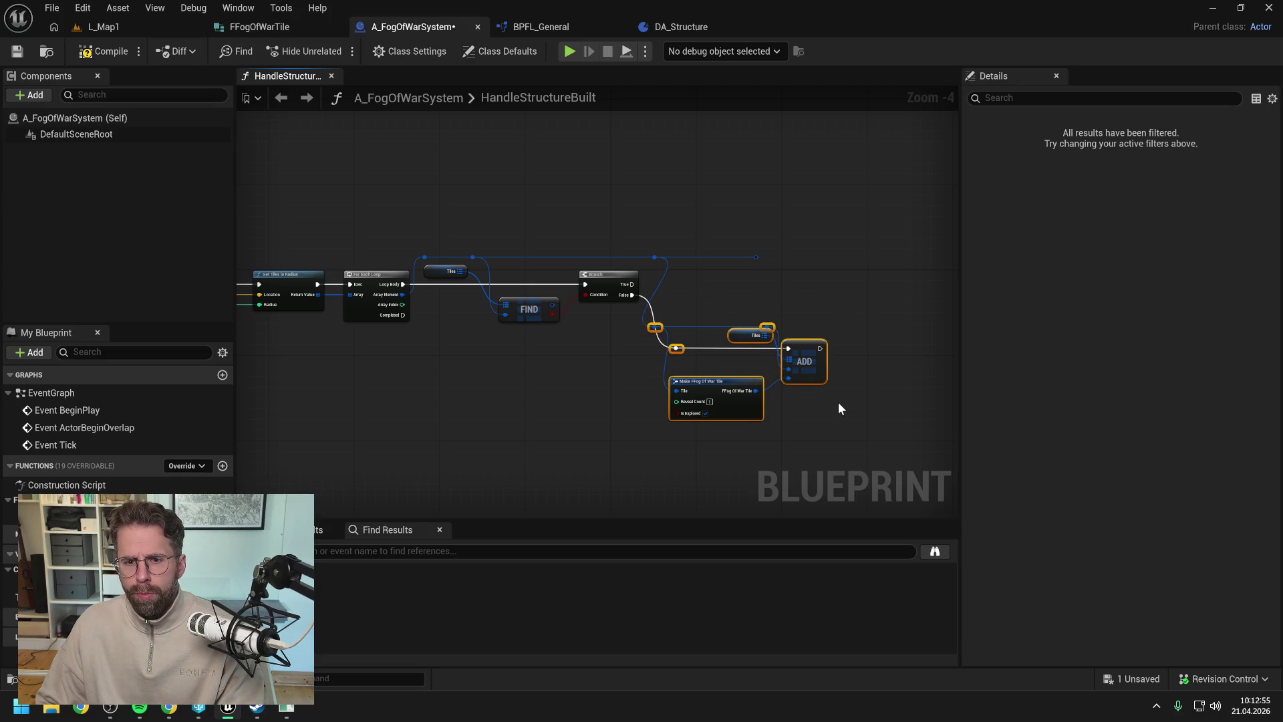
pyautogui.press('Right')
pyautogui.press('Right')
pyautogui.click(727, 361)
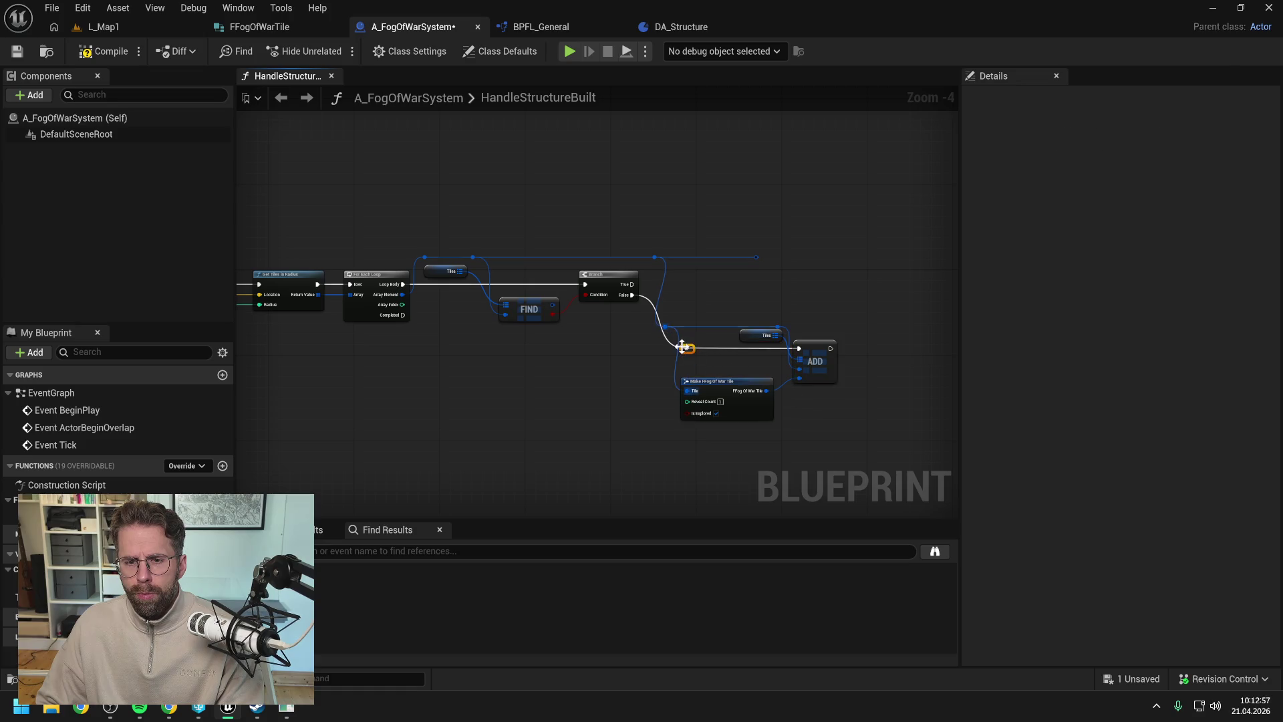
pyautogui.moveTo(681, 347)
pyautogui.mouseDown()
pyautogui.moveTo(665, 348)
pyautogui.moveTo(675, 307)
pyautogui.moveTo(804, 319)
pyautogui.mouseUp()
pyautogui.click(719, 359)
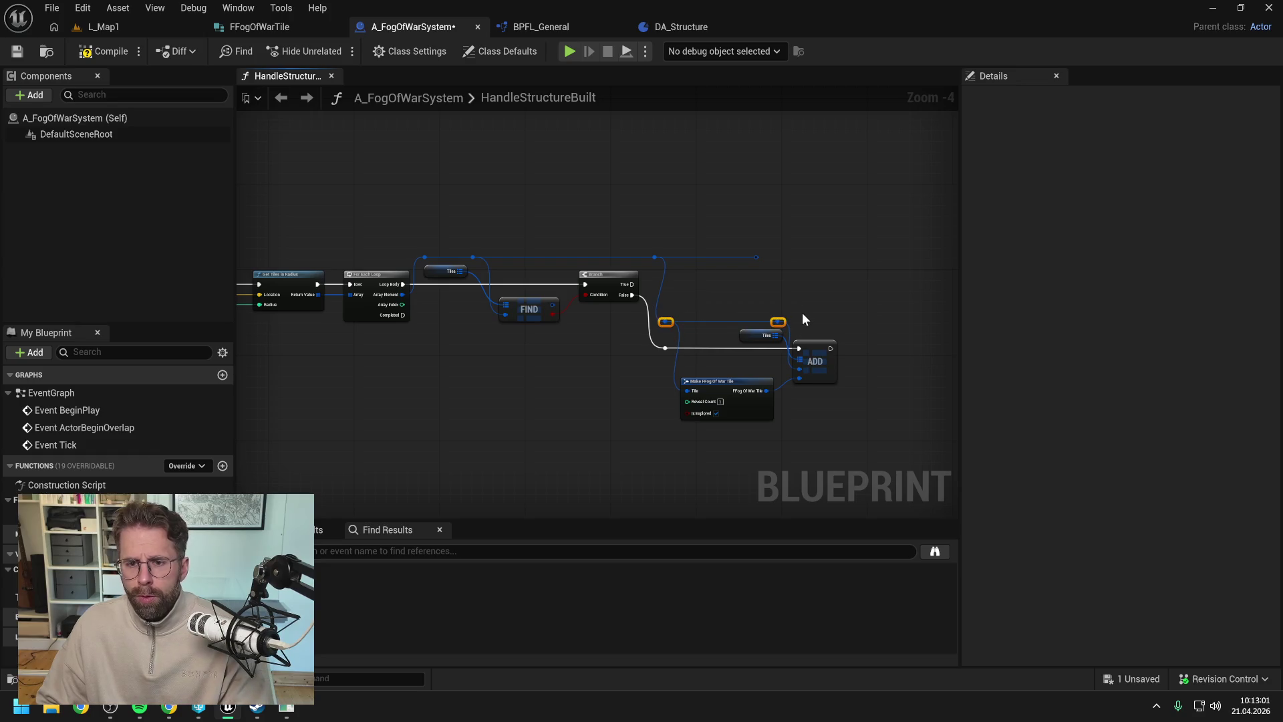
pyautogui.click(804, 319)
pyautogui.hotkey('ctrl', 's')
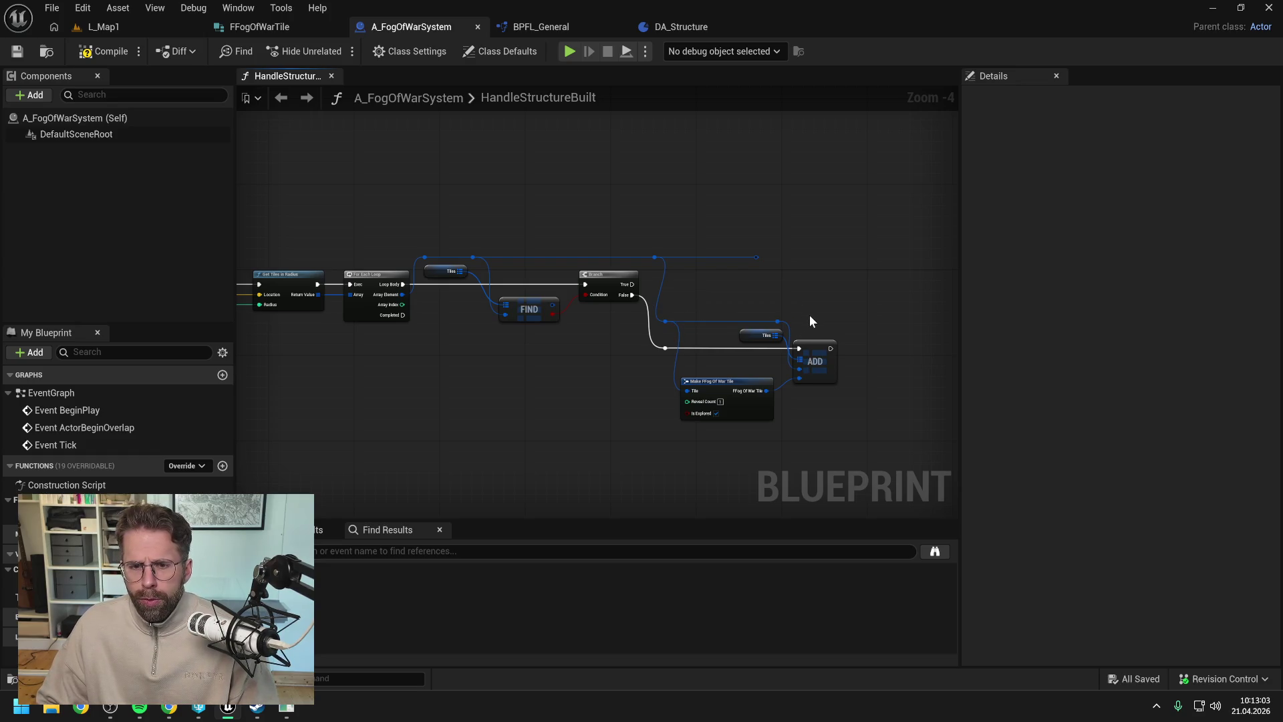
# - Promote the tile FIND returns to a local variable named FogOfWarTileLocal and save
pyautogui.moveTo(552, 306); pyautogui.dragTo(692, 288)
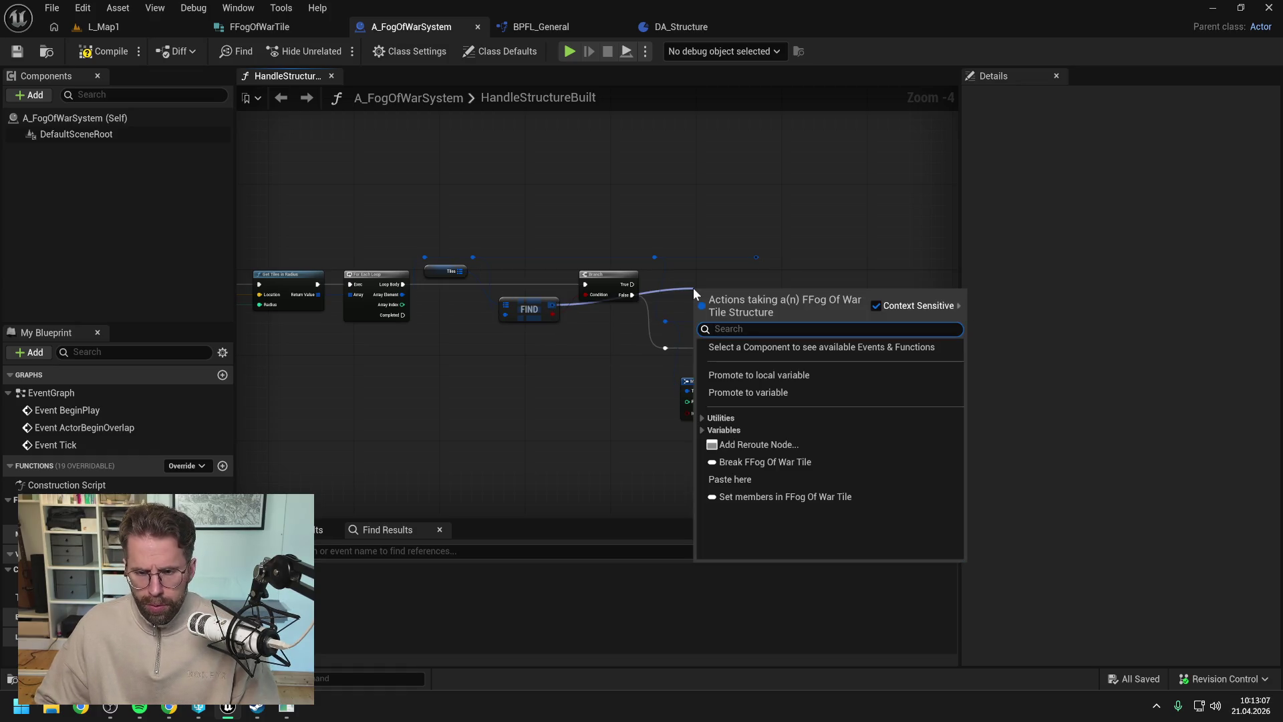
pyautogui.click(758, 375)
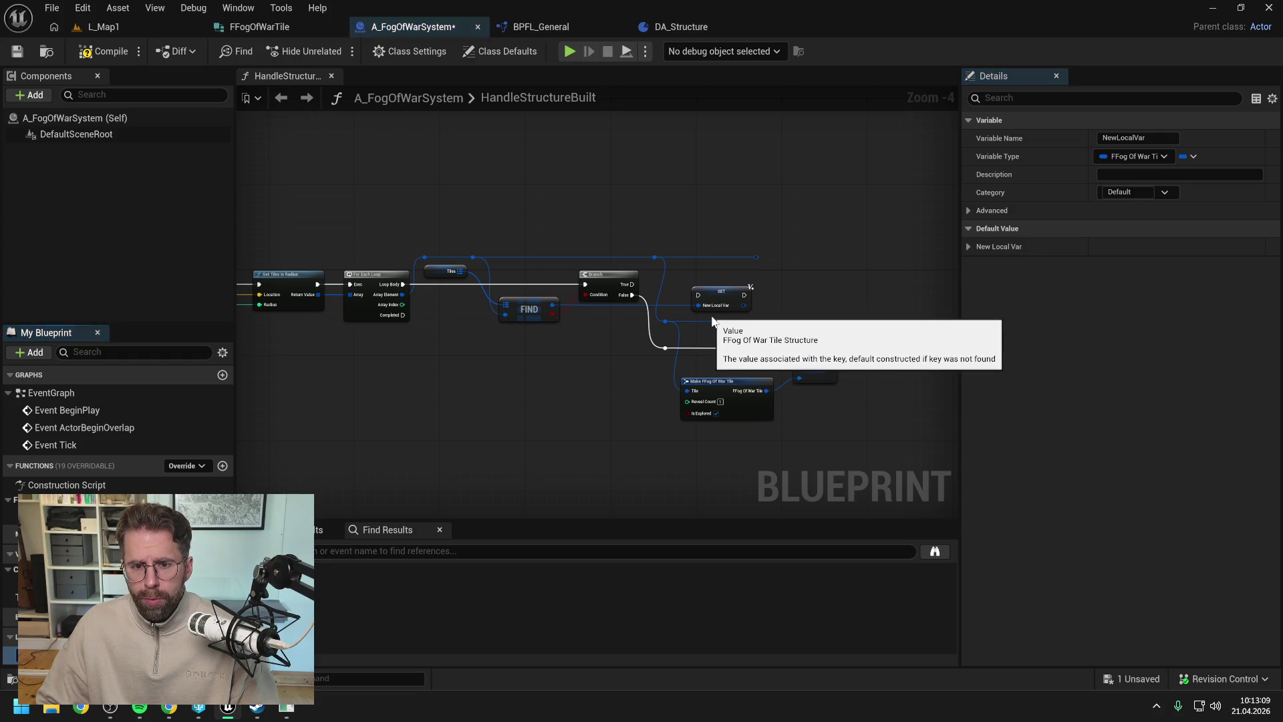
pyautogui.moveTo(717, 295); pyautogui.dragTo(711, 284)
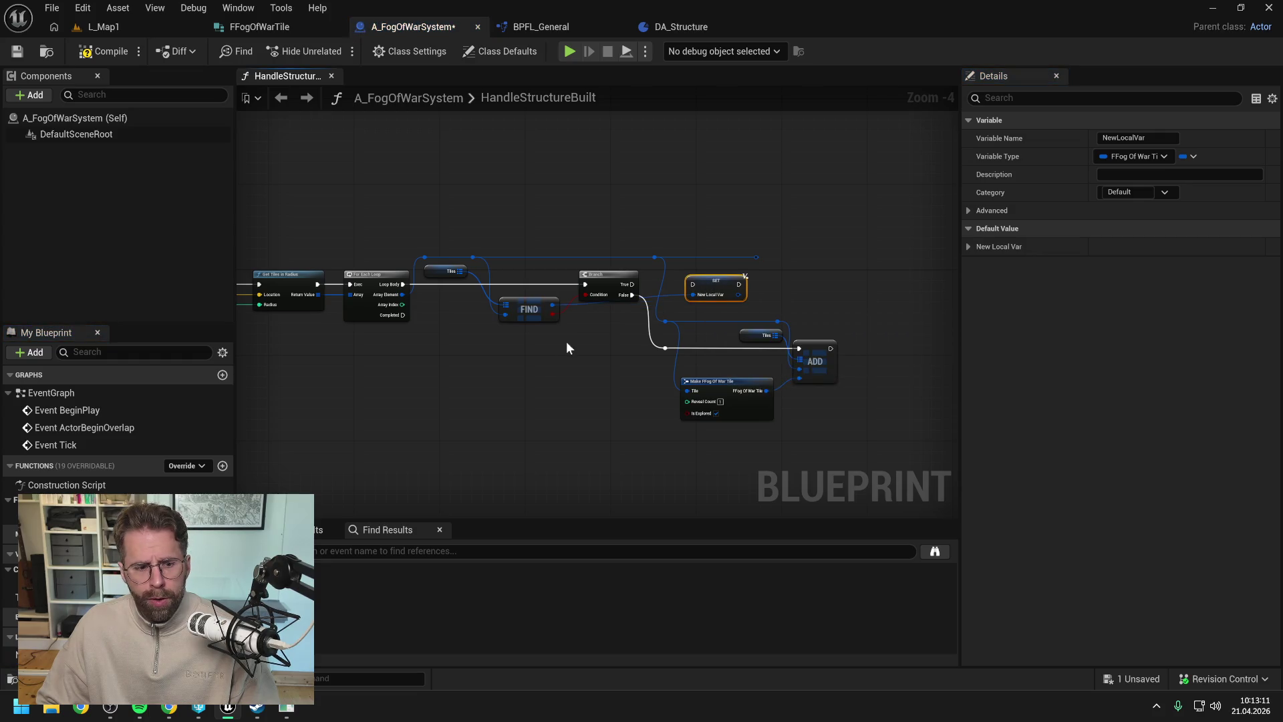
pyautogui.click(10, 654)
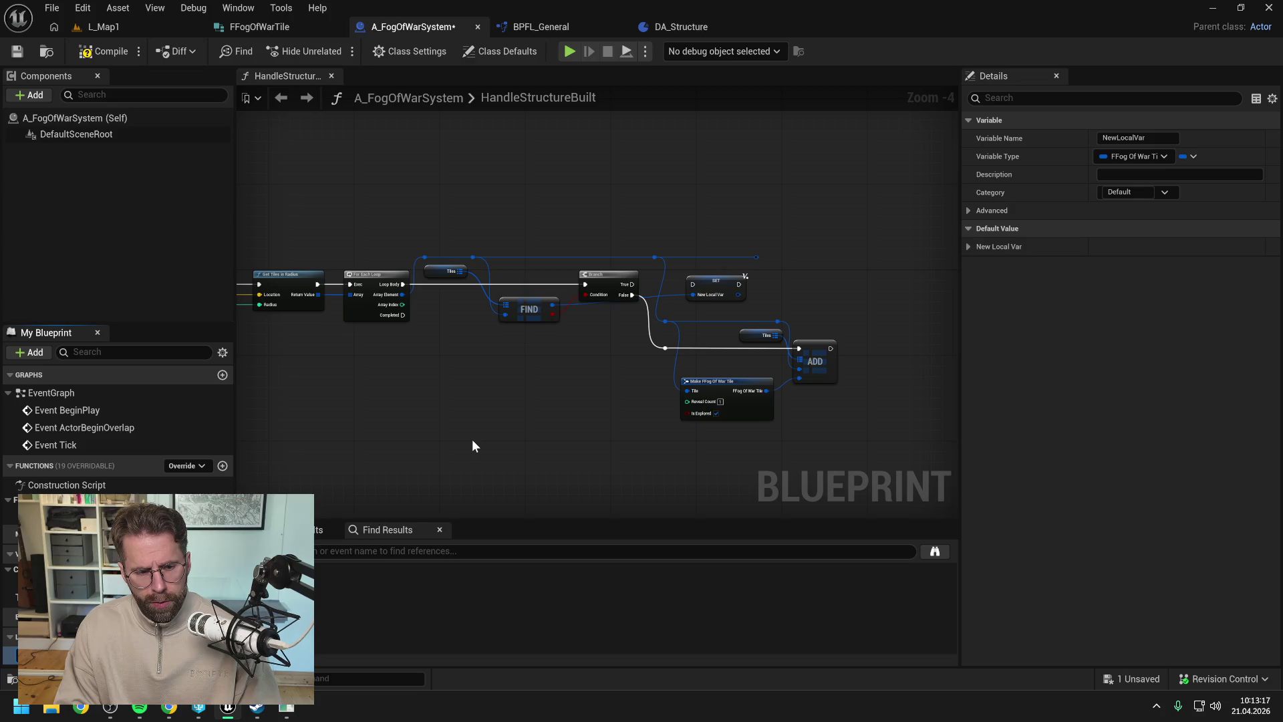
pyautogui.press('Return')
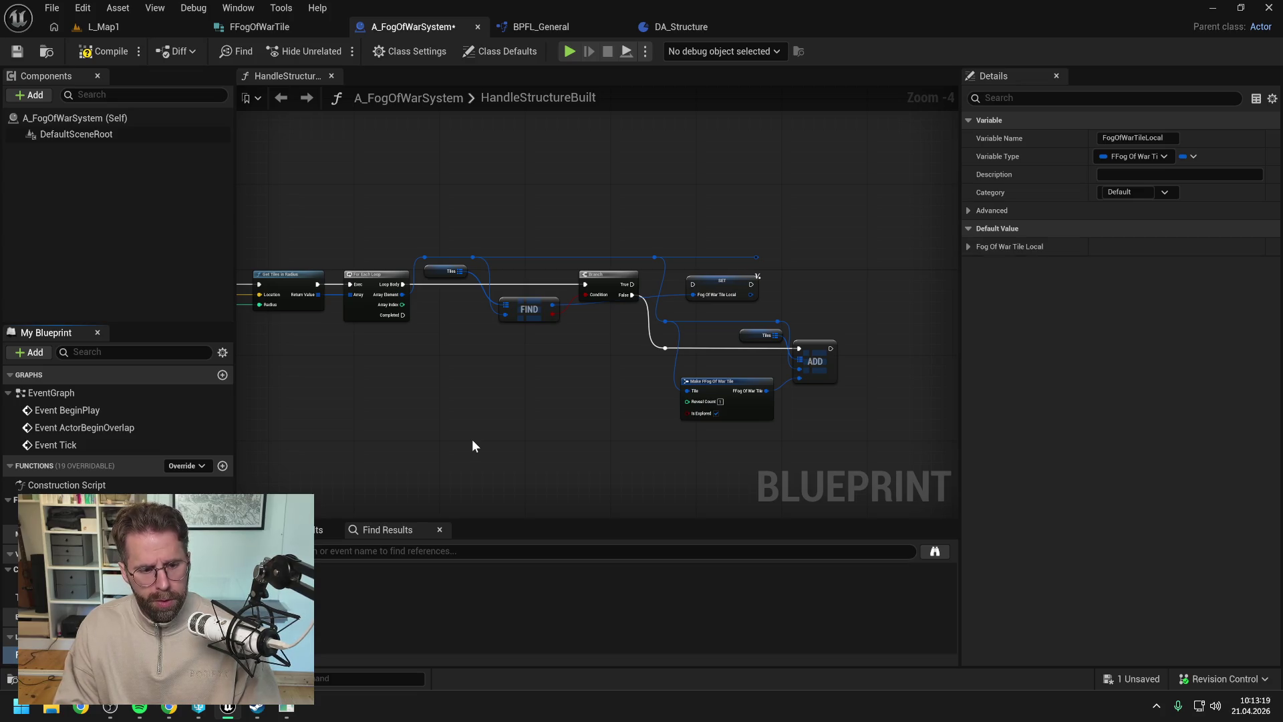
pyautogui.hotkey('ctrl', 's')
# - Run the SET from the Branch's True output, tidy the FIND wire with a reroute, and save
pyautogui.moveTo(632, 284); pyautogui.dragTo(713, 284)
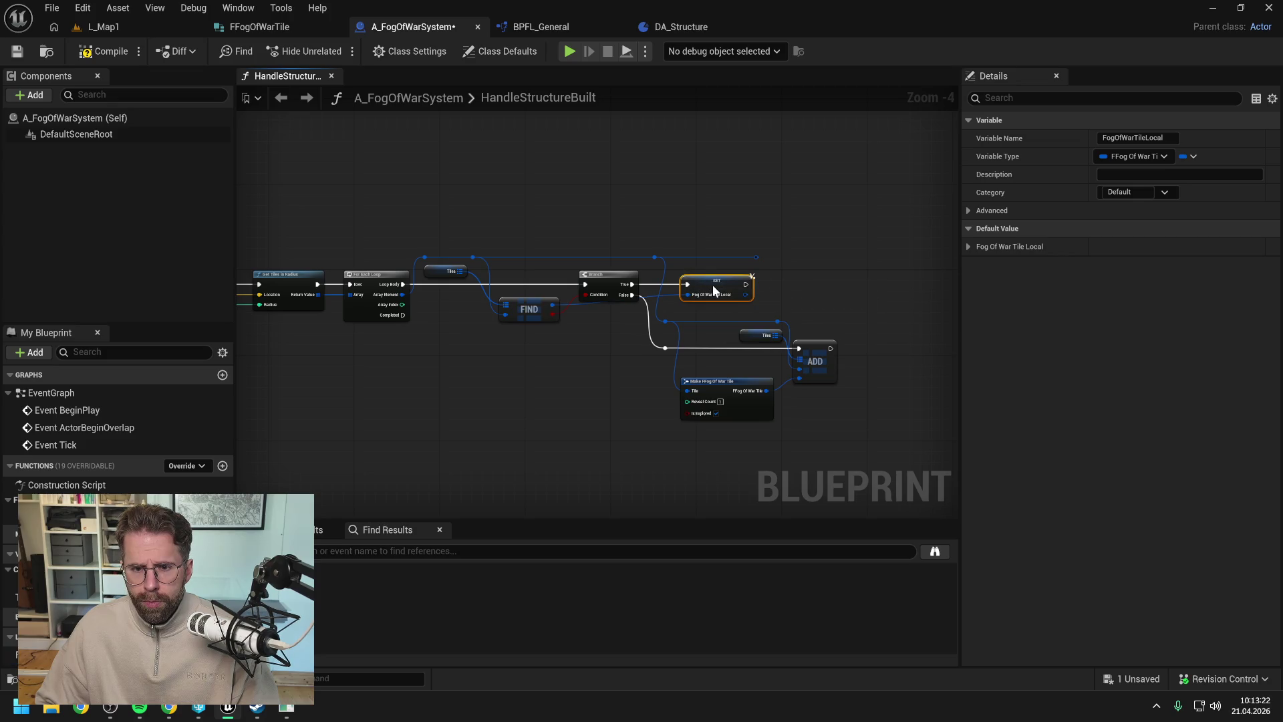
pyautogui.click(651, 296)
pyautogui.doubleClick(652, 296)
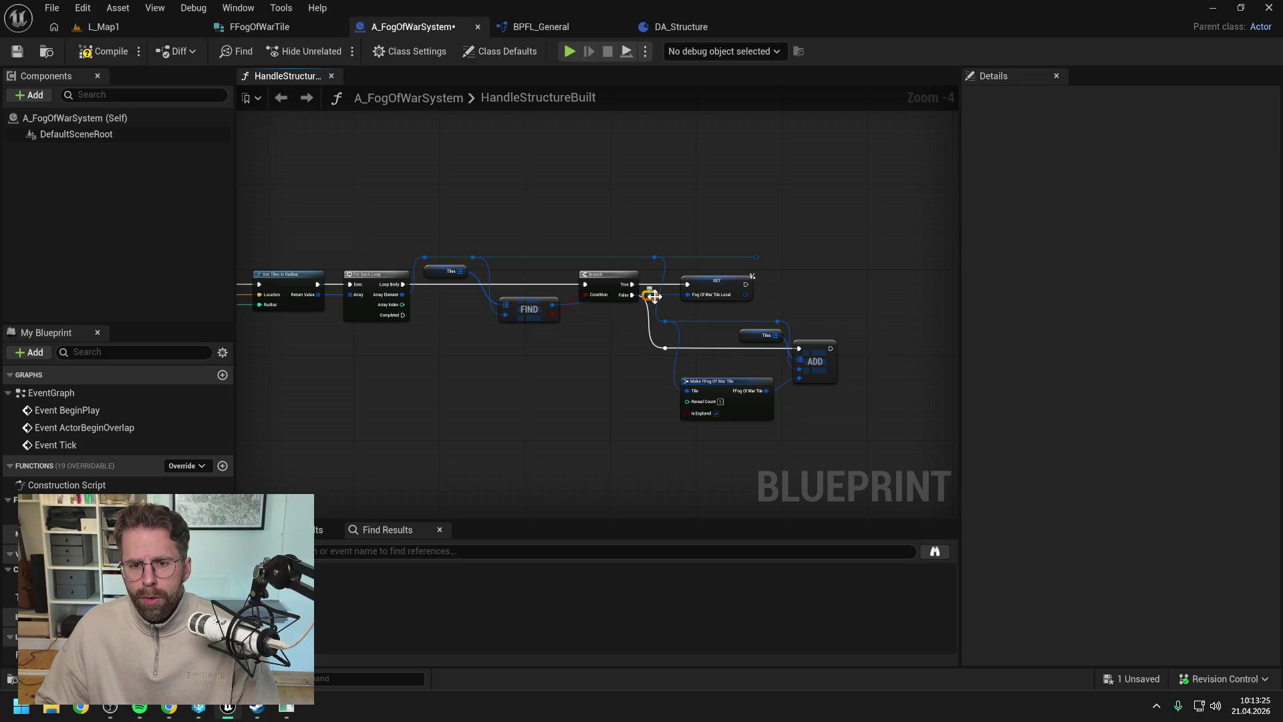
pyautogui.moveTo(659, 274); pyautogui.dragTo(581, 268)
pyautogui.click(703, 222)
pyautogui.hotkey('ctrl', 's')
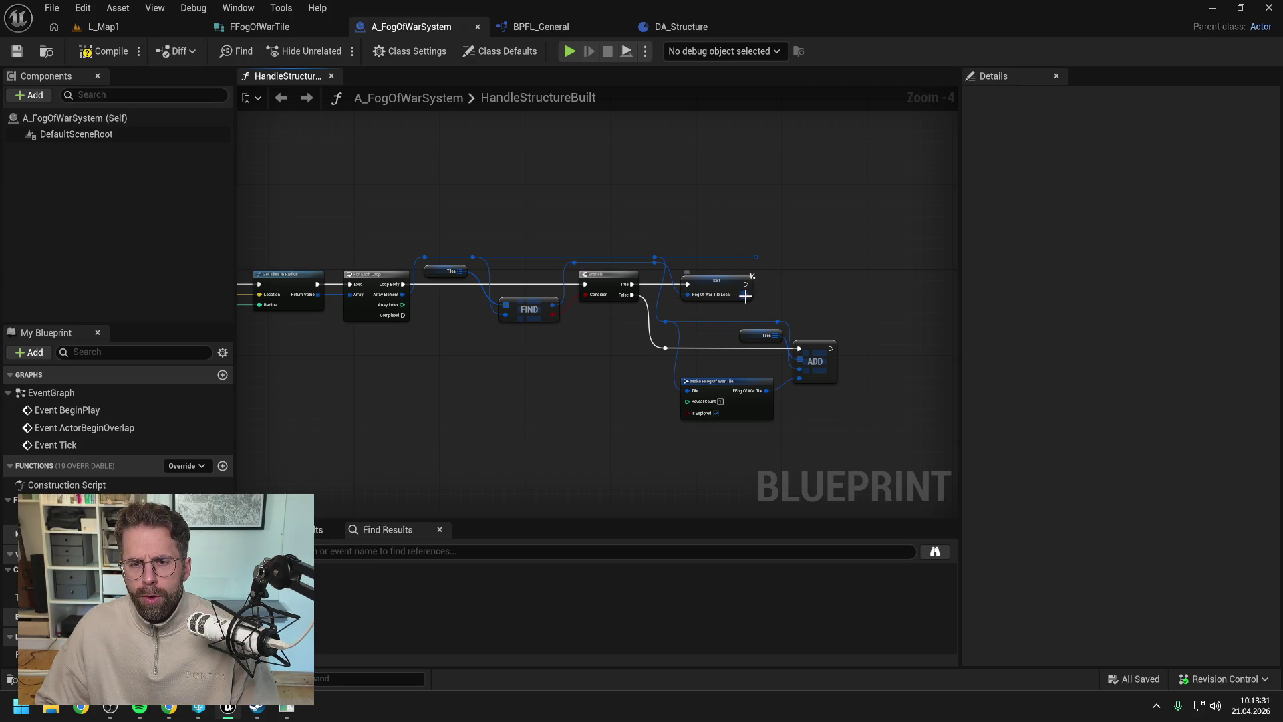
# - Add a Set members in FFog Of War Tile node exposing Reveal Count and Is Explored pins
pyautogui.moveTo(746, 295); pyautogui.dragTo(789, 292)
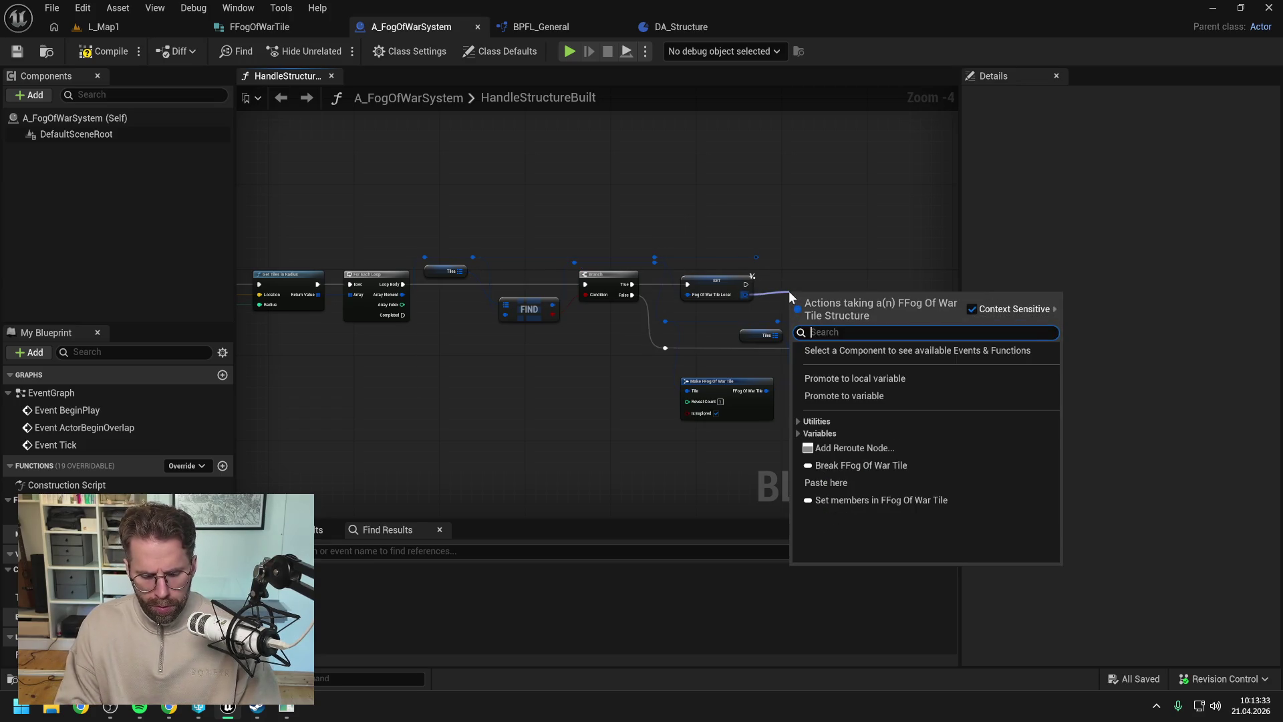
pyautogui.write('mem')
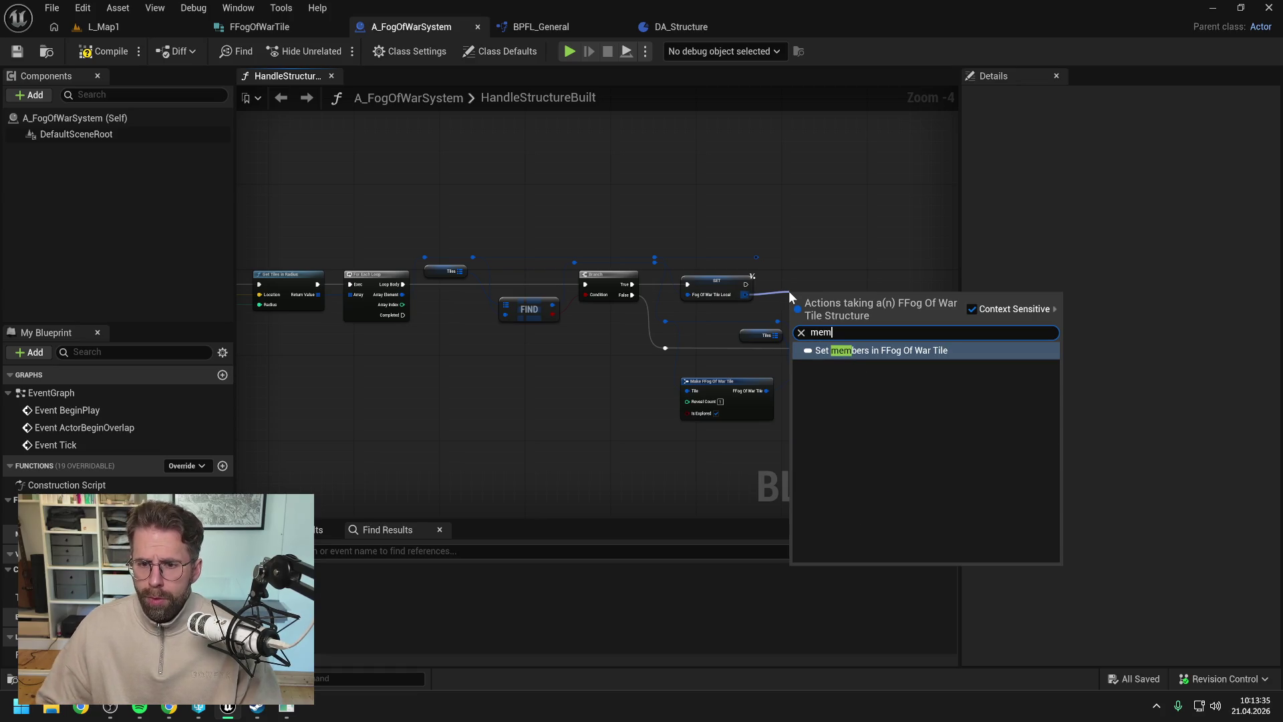
pyautogui.click(833, 351)
pyautogui.moveTo(815, 295); pyautogui.dragTo(801, 276)
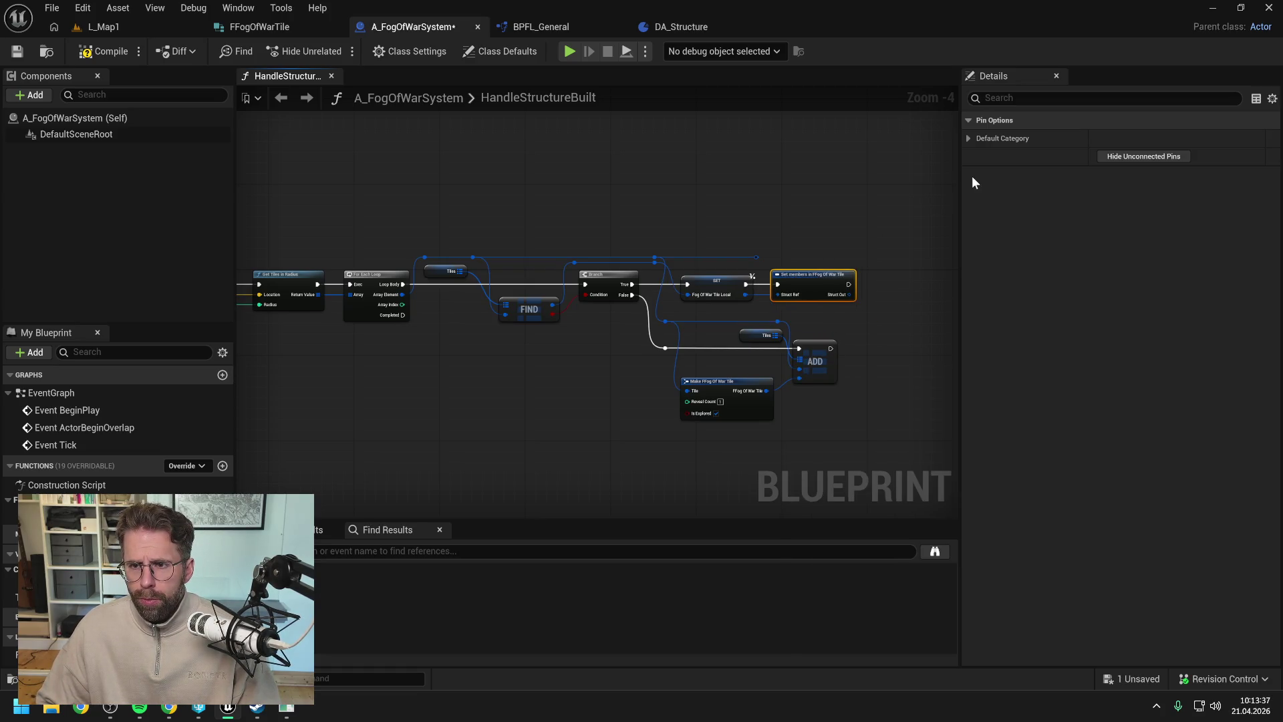
pyautogui.click(976, 136)
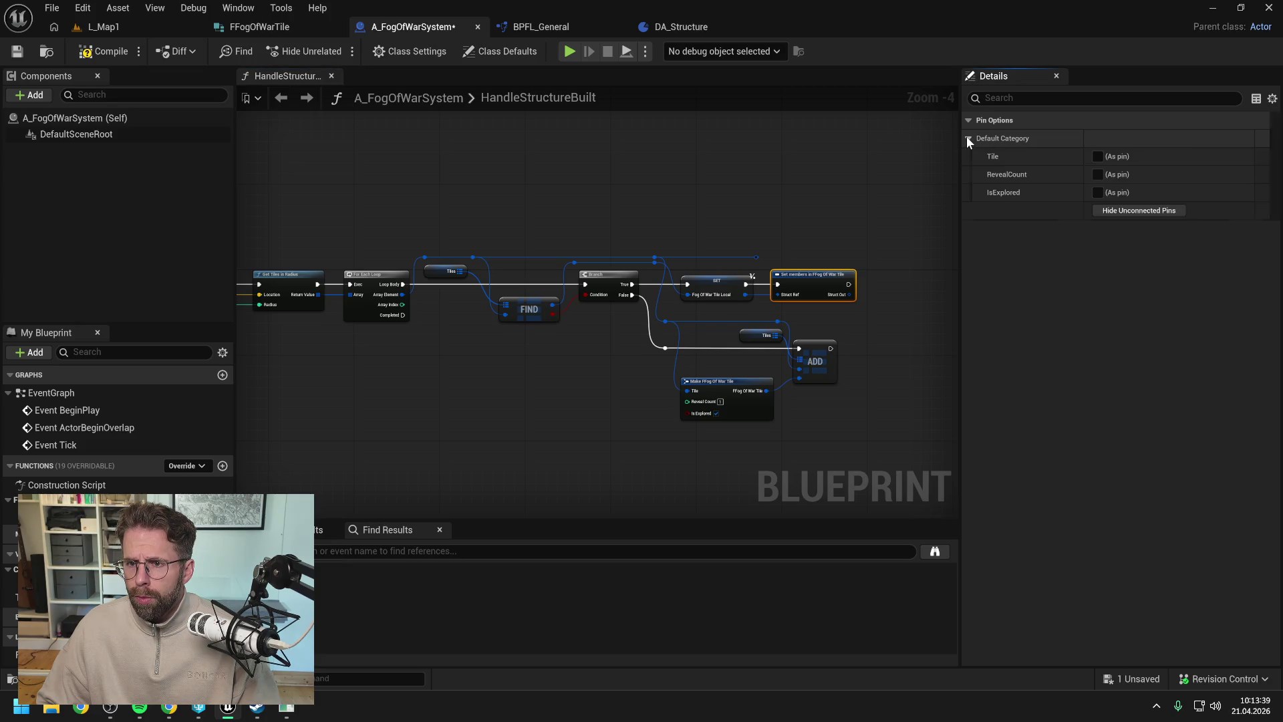
pyautogui.click(1103, 174)
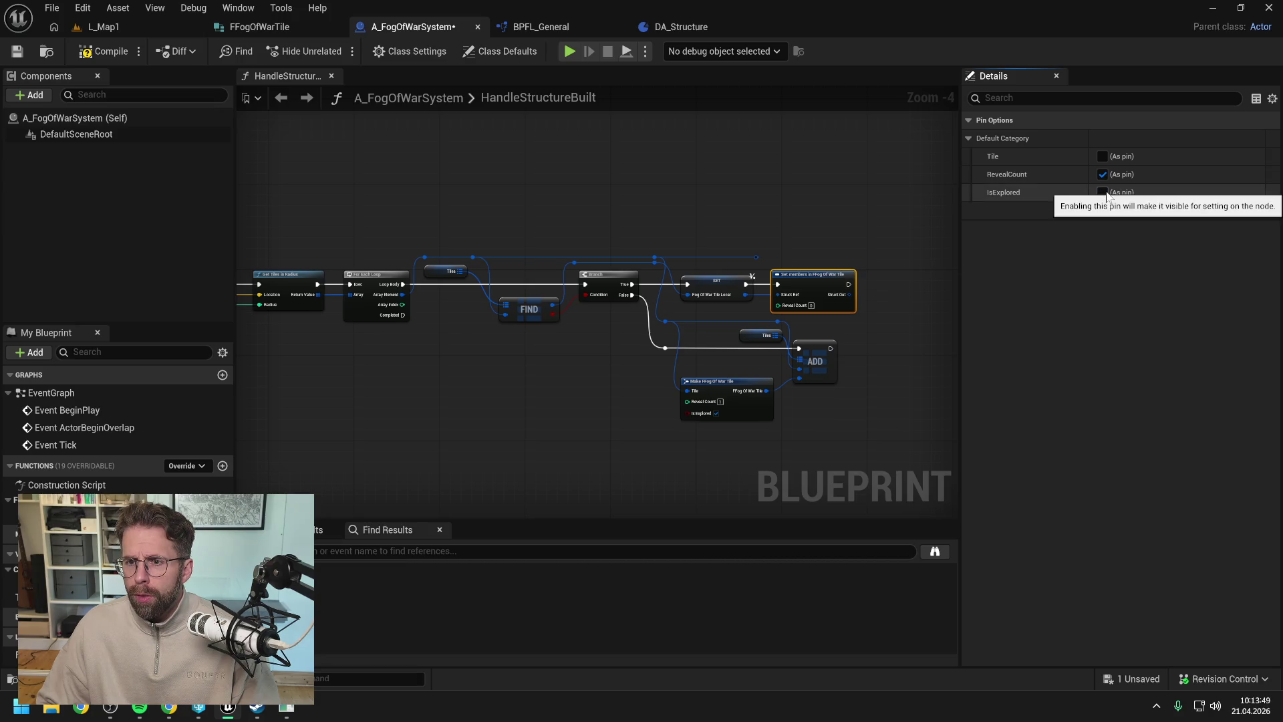
pyautogui.click(1102, 193)
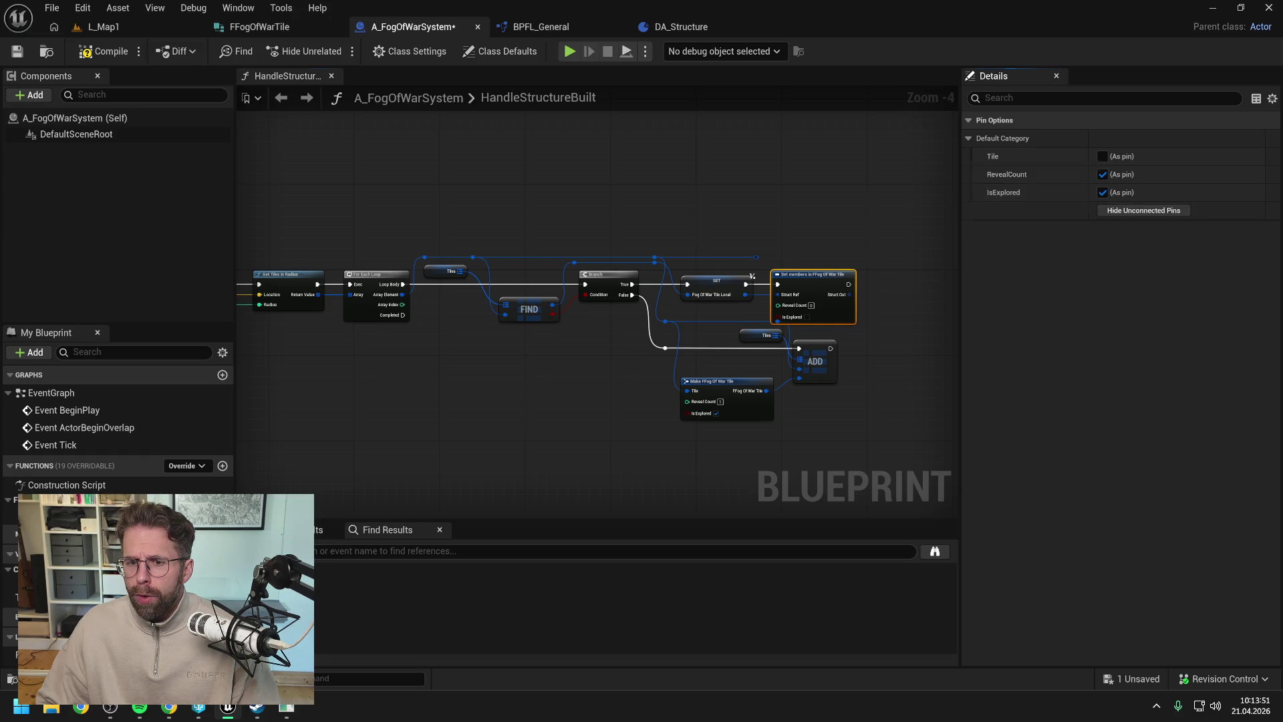
pyautogui.moveTo(860, 275)
pyautogui.mouseDown()
pyautogui.moveTo(864, 231)
pyautogui.moveTo(833, 246)
pyautogui.mouseUp()
pyautogui.moveTo(656, 267); pyautogui.dragTo(818, 371)
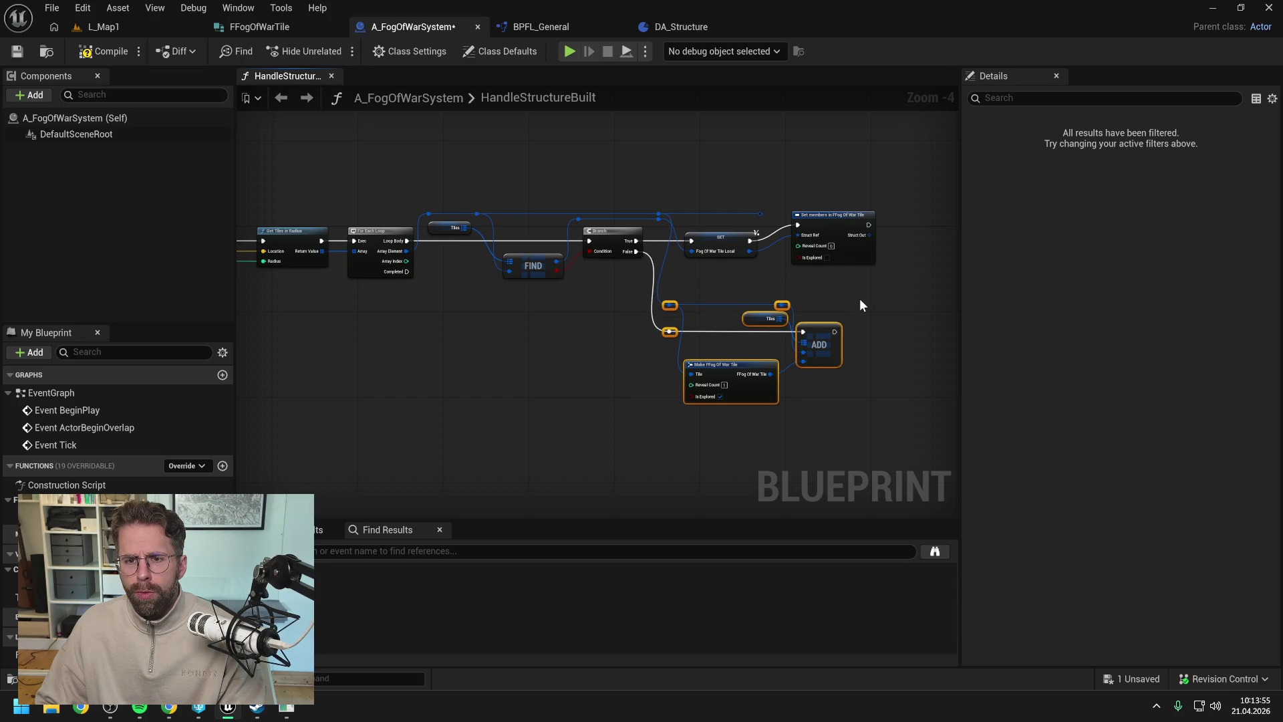
pyautogui.click(831, 222)
# - Duplicate the ADD node and execute the copy after Set members
pyautogui.moveTo(891, 188); pyautogui.dragTo(804, 209)
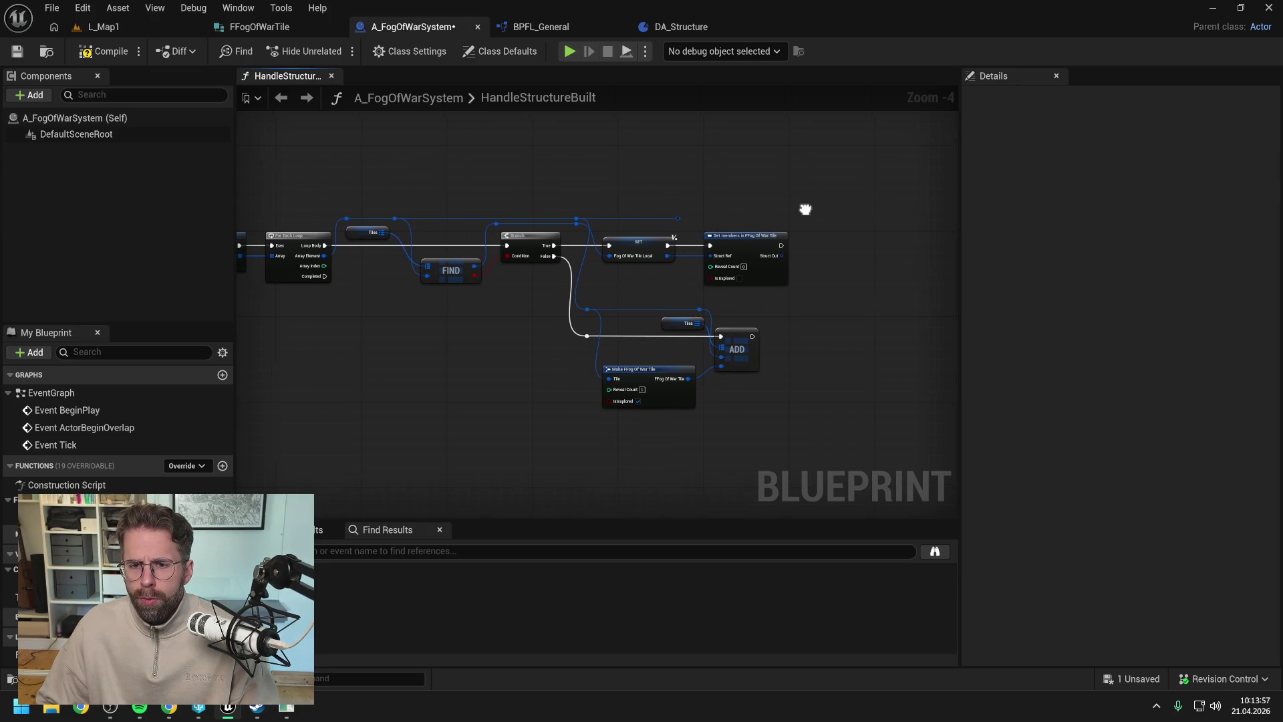
pyautogui.scroll(1, 809, 215)
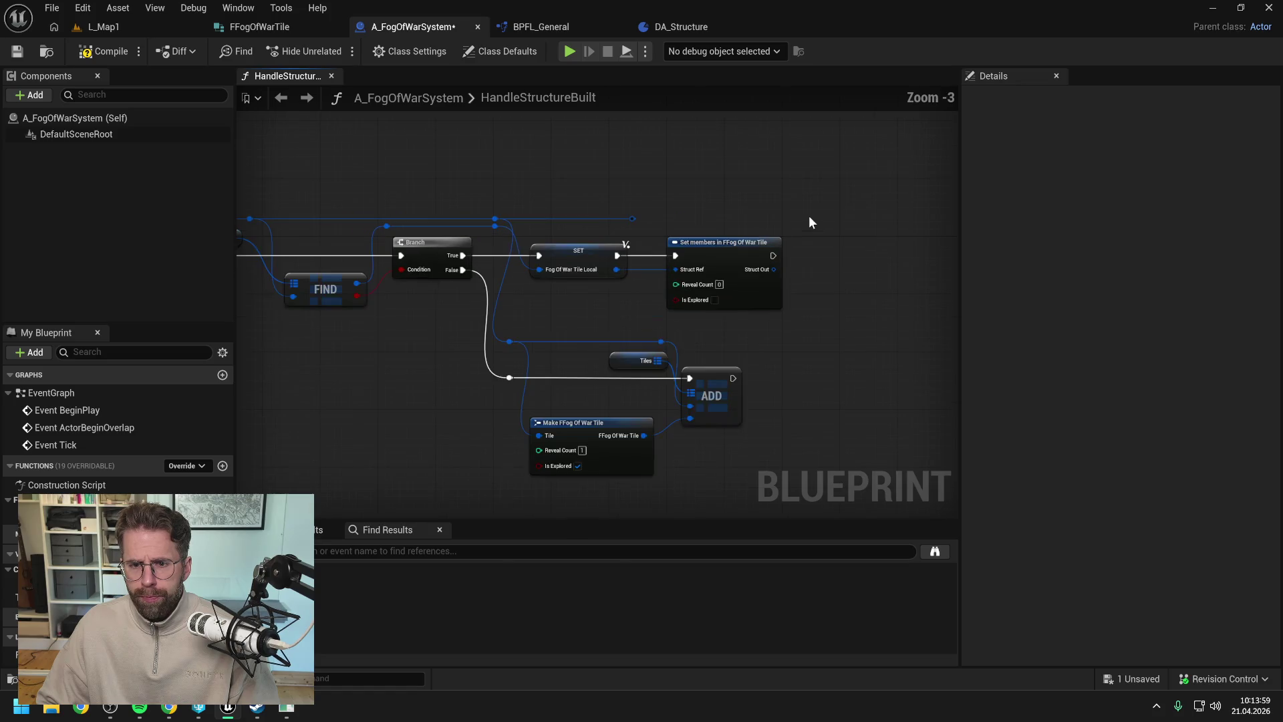
pyautogui.scroll(1, 809, 235)
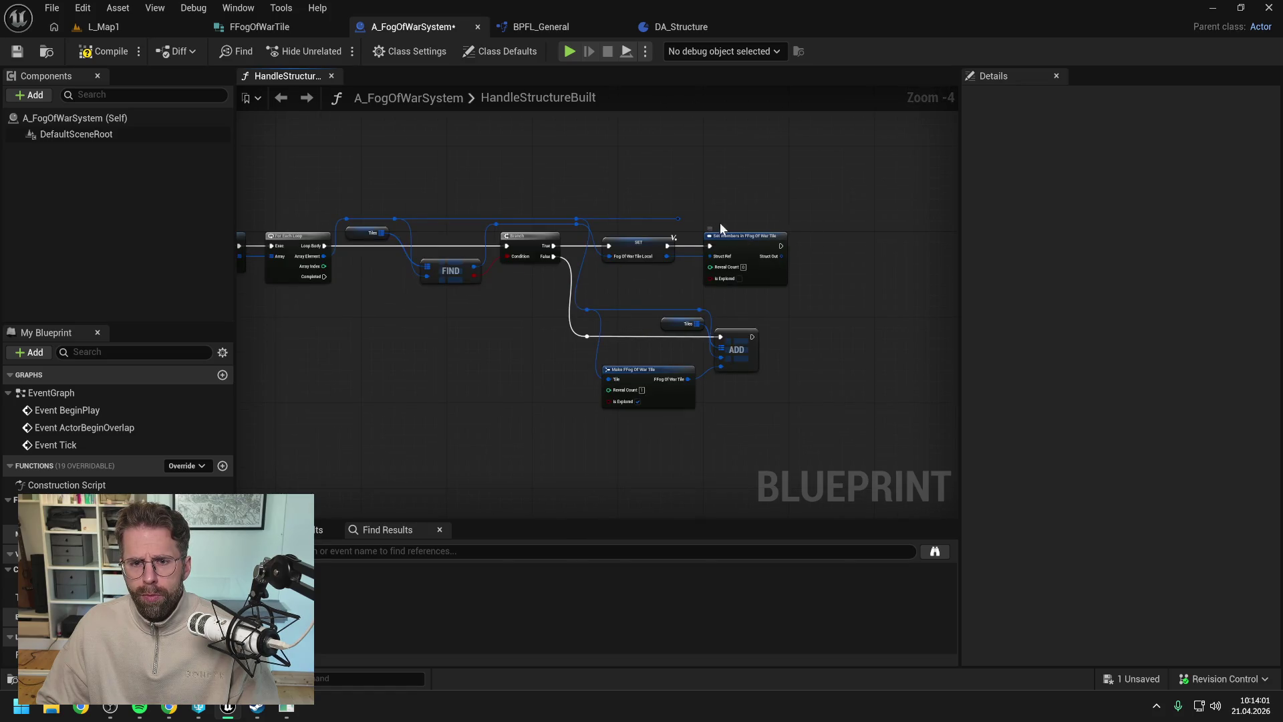
pyautogui.click(737, 348)
pyautogui.hotkey('ctrl', 'c')
pyautogui.hotkey('ctrl', 'v')
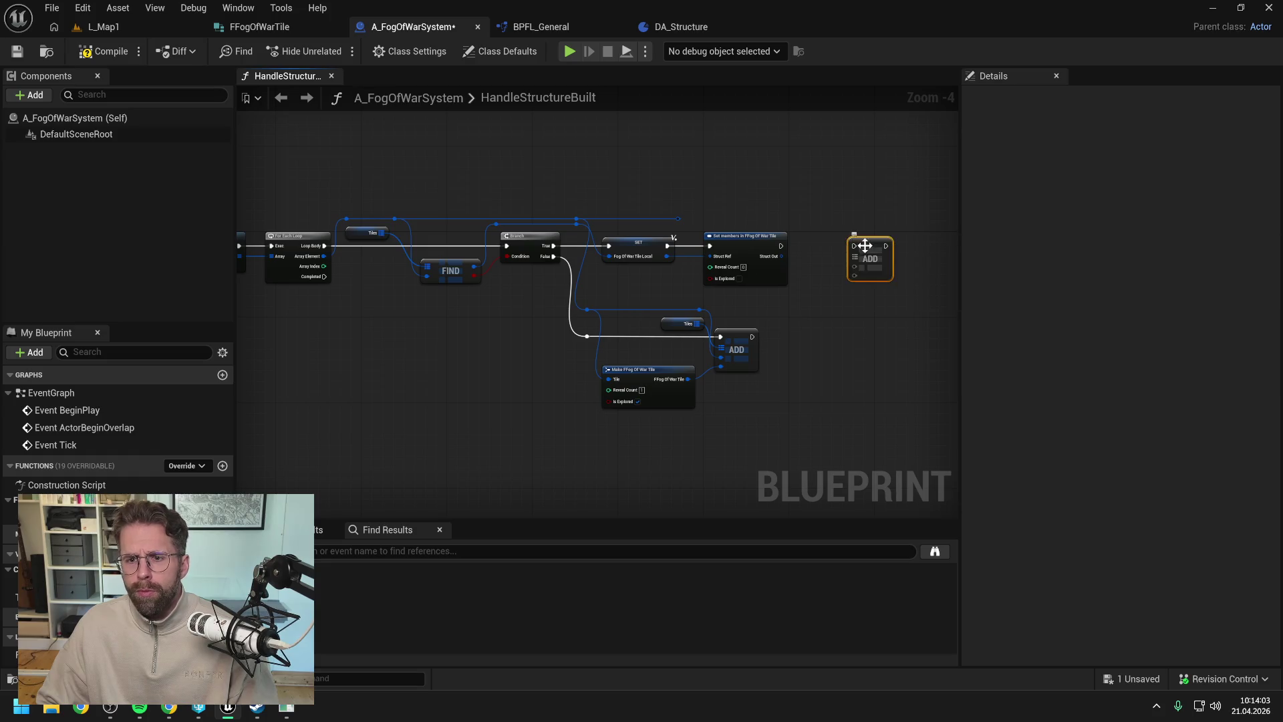
pyautogui.moveTo(781, 246)
pyautogui.mouseDown()
pyautogui.moveTo(882, 248)
pyautogui.moveTo(869, 233)
pyautogui.mouseUp()
pyautogui.press('Escape')
pyautogui.click(833, 216)
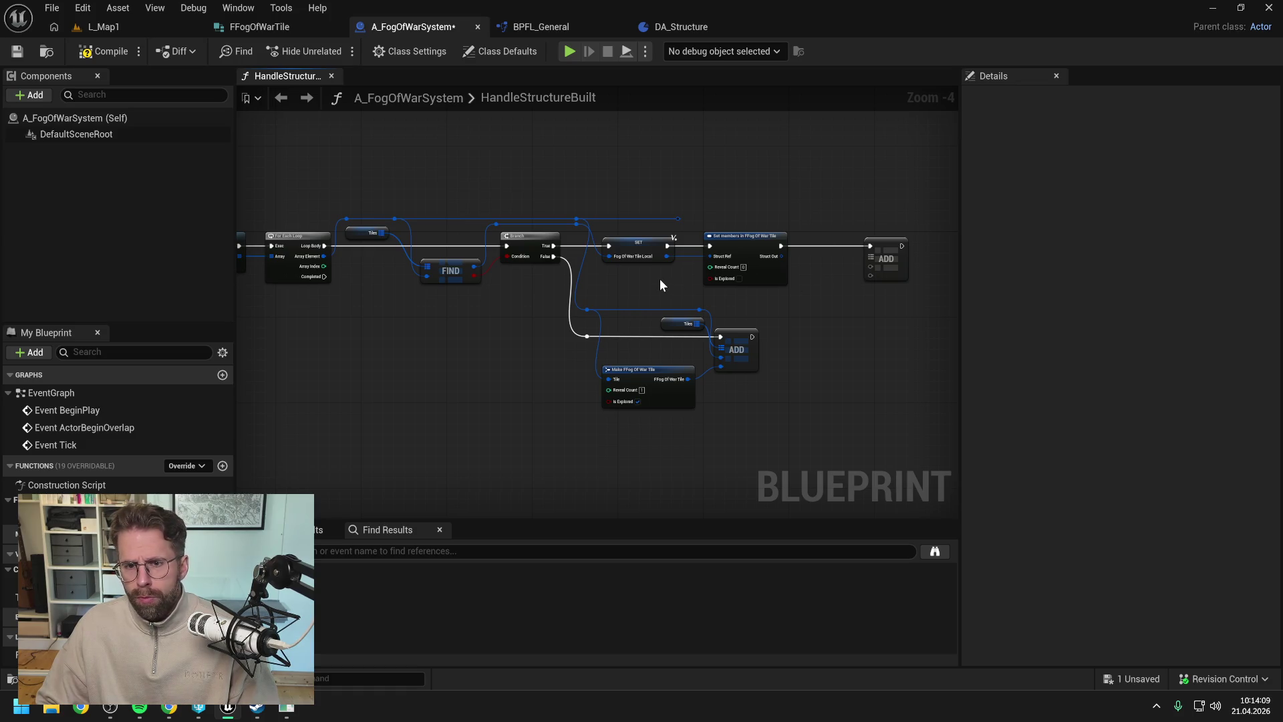
# - Rearrange the SET and Set members nodes and add a reroute point on the top wire
pyautogui.moveTo(660, 285); pyautogui.dragTo(724, 239)
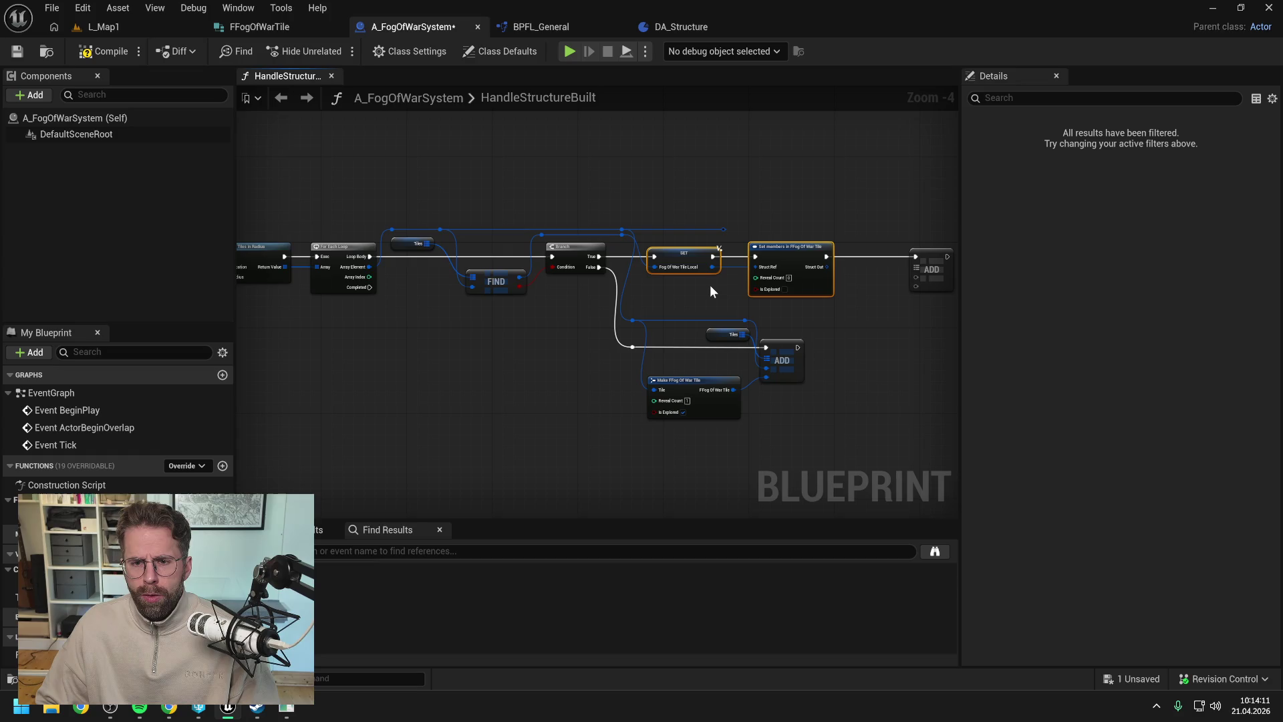
pyautogui.moveTo(709, 285); pyautogui.dragTo(633, 279)
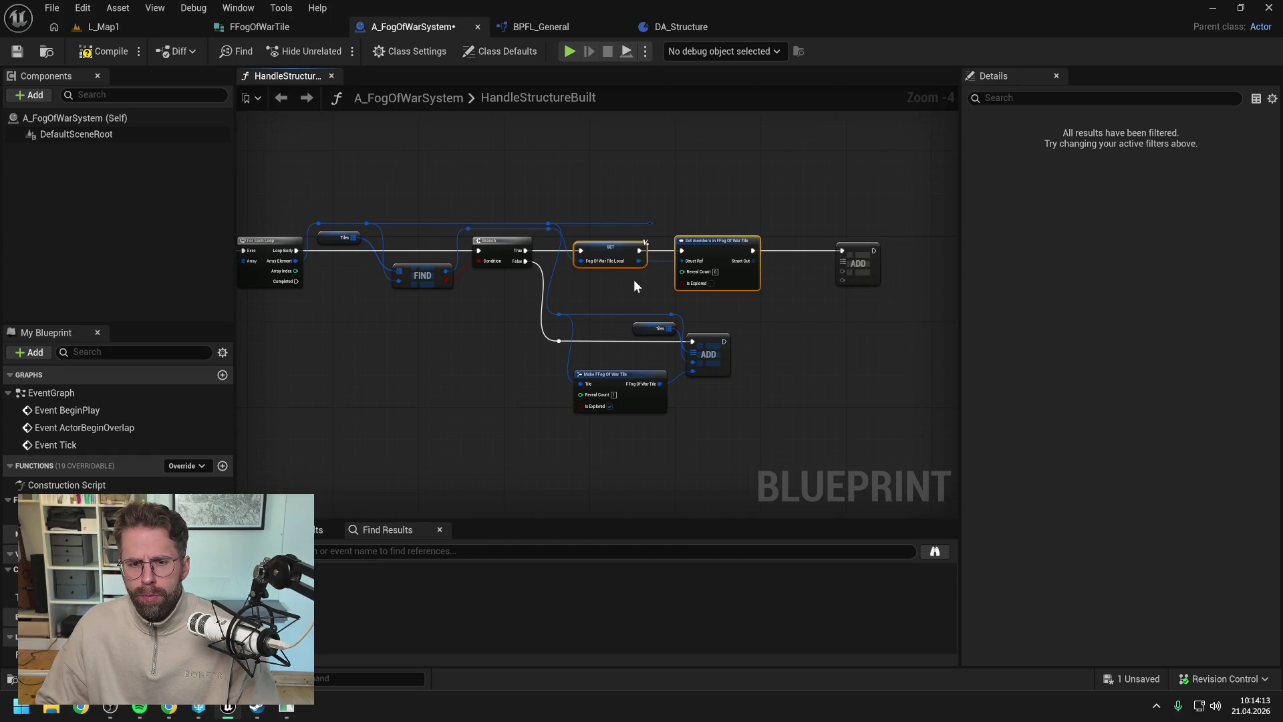
pyautogui.click(633, 279)
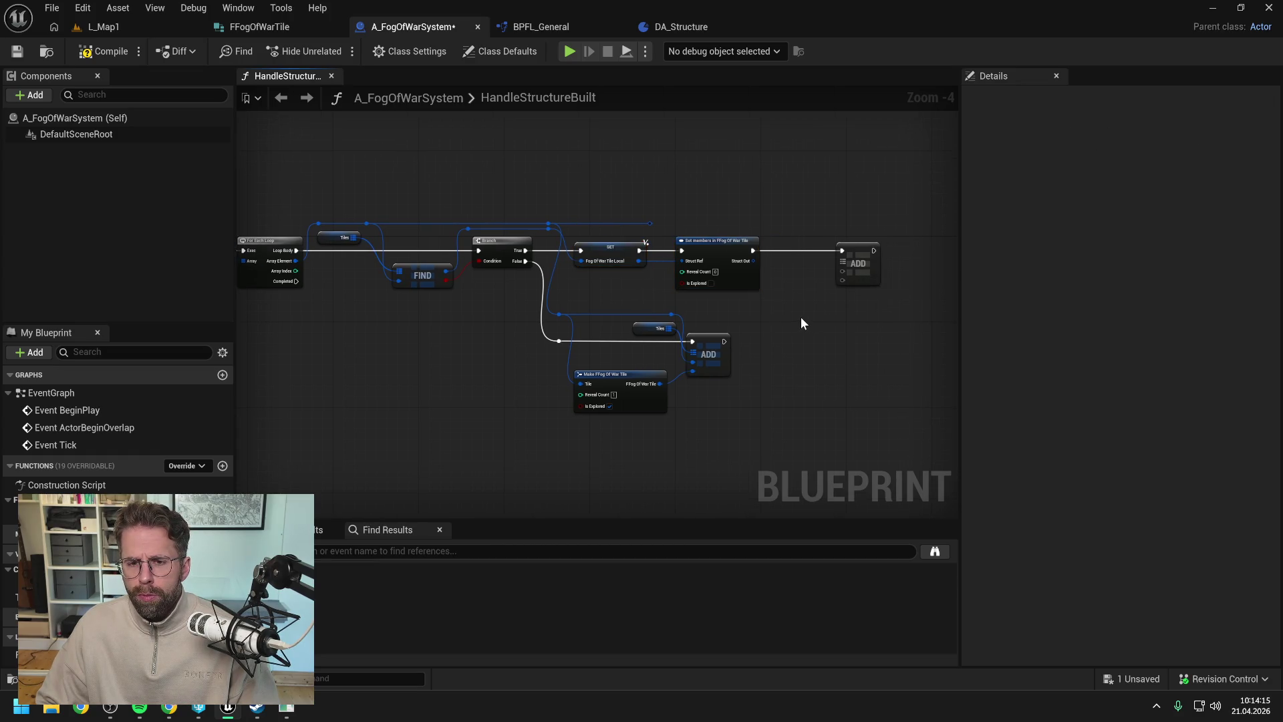
pyautogui.moveTo(782, 304); pyautogui.dragTo(804, 304)
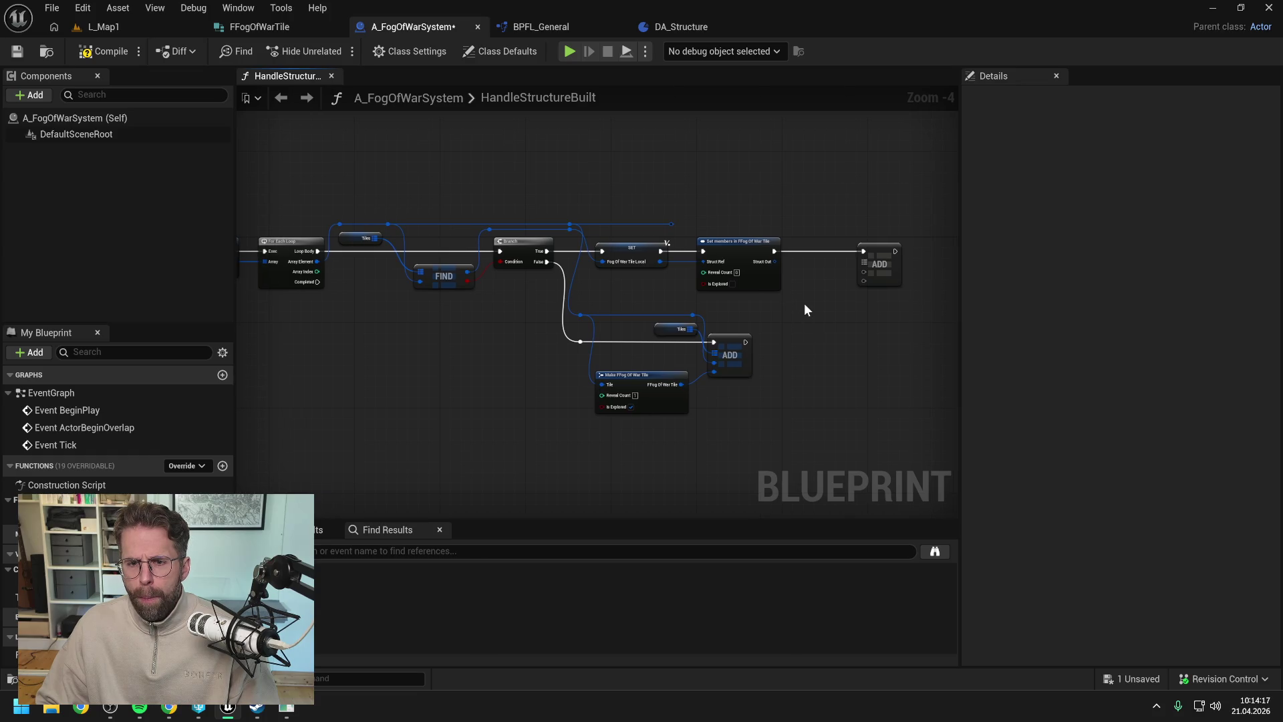
pyautogui.doubleClick(665, 225)
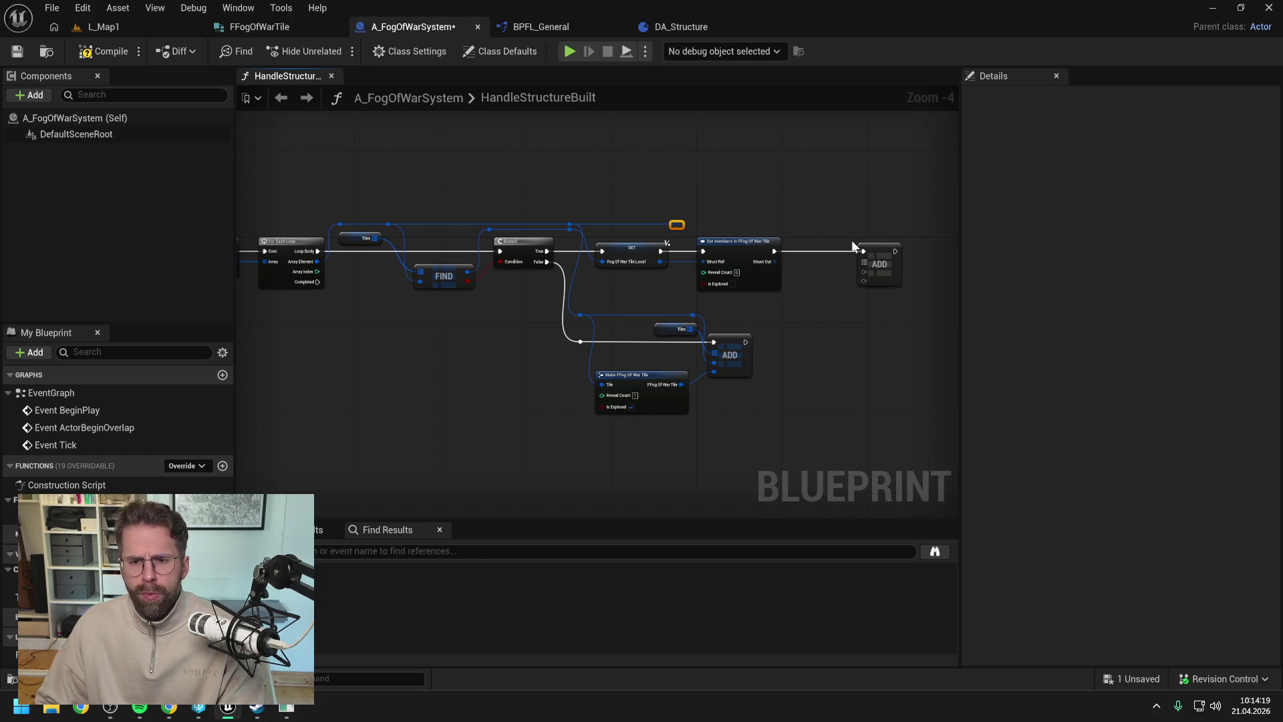
pyautogui.moveTo(852, 239)
pyautogui.mouseDown()
pyautogui.moveTo(831, 286)
pyautogui.moveTo(844, 225)
pyautogui.moveTo(864, 271)
pyautogui.mouseUp()
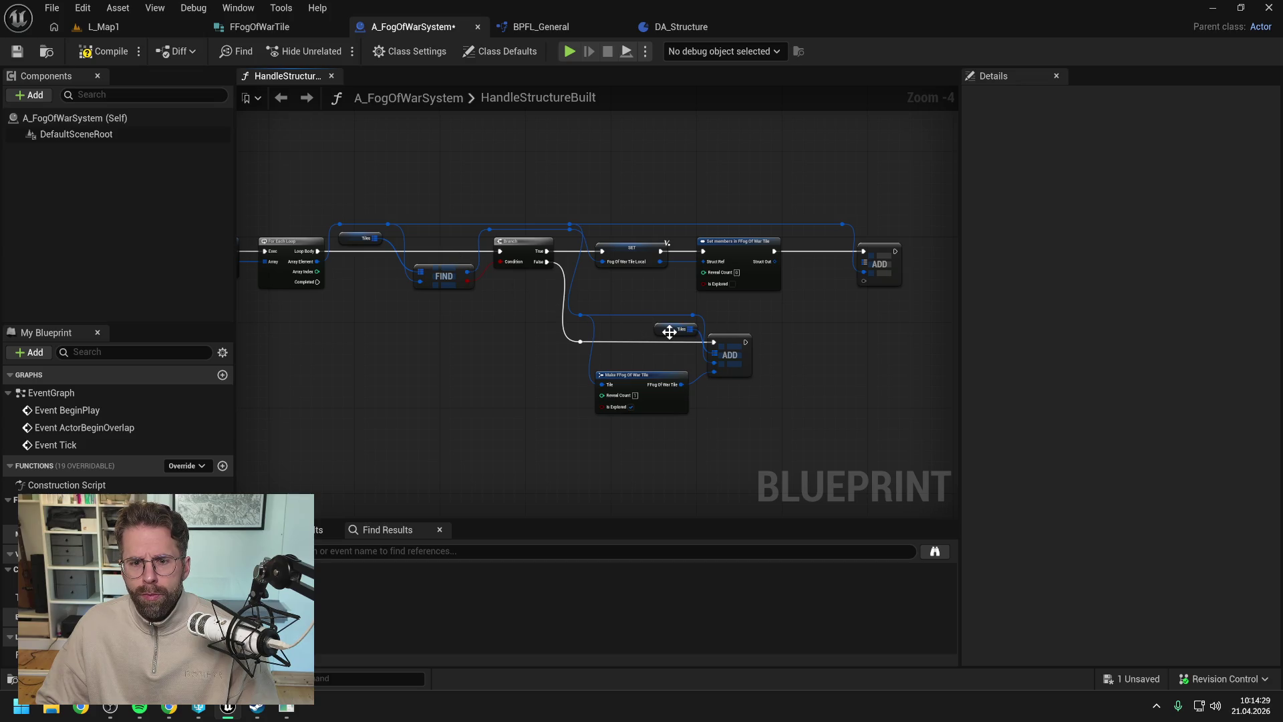
# - Feed a copied Tiles getter and Set members' Struct Out into the upper ADD
pyautogui.click(671, 328)
pyautogui.hotkey('ctrl', 'c')
pyautogui.hotkey('ctrl', 'v')
pyautogui.moveTo(835, 244)
pyautogui.mouseDown()
pyautogui.moveTo(825, 244)
pyautogui.moveTo(864, 262)
pyautogui.mouseUp()
pyautogui.click(826, 290)
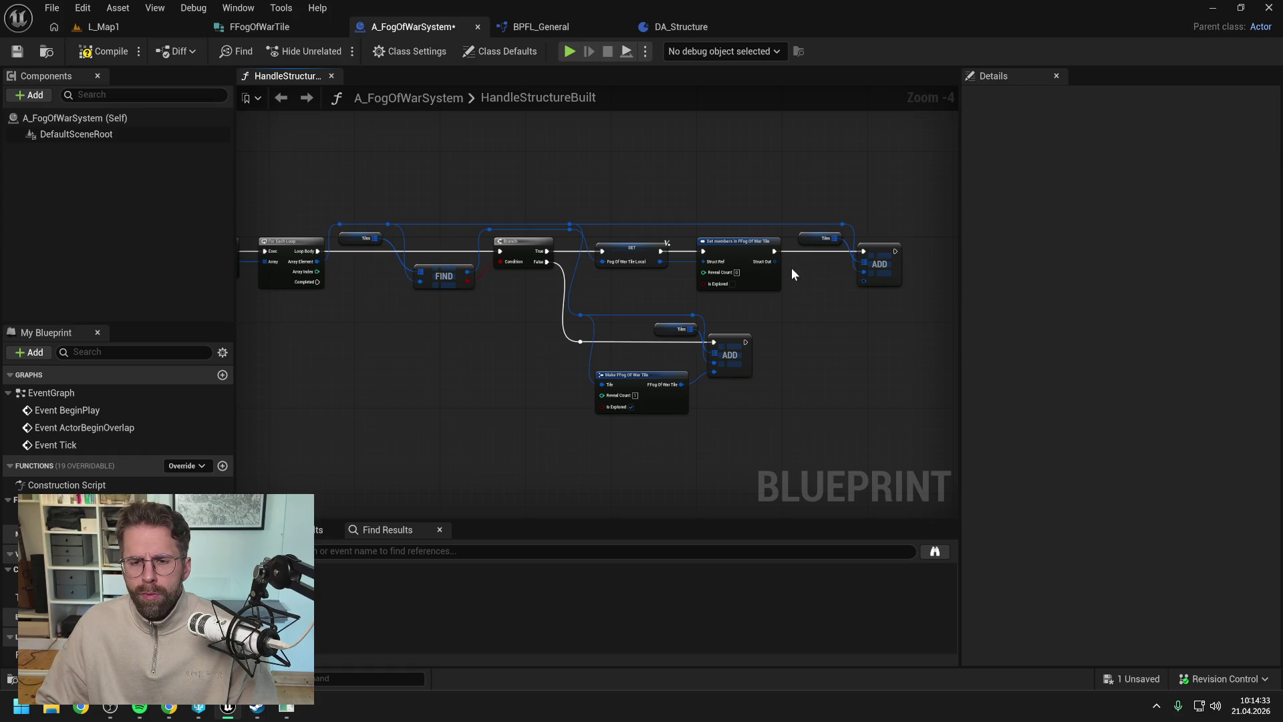
pyautogui.moveTo(774, 262); pyautogui.dragTo(864, 281)
# - Add a Break FFog Of War Tile node from SET's tile and place it under SET
pyautogui.moveTo(661, 262); pyautogui.dragTo(675, 283)
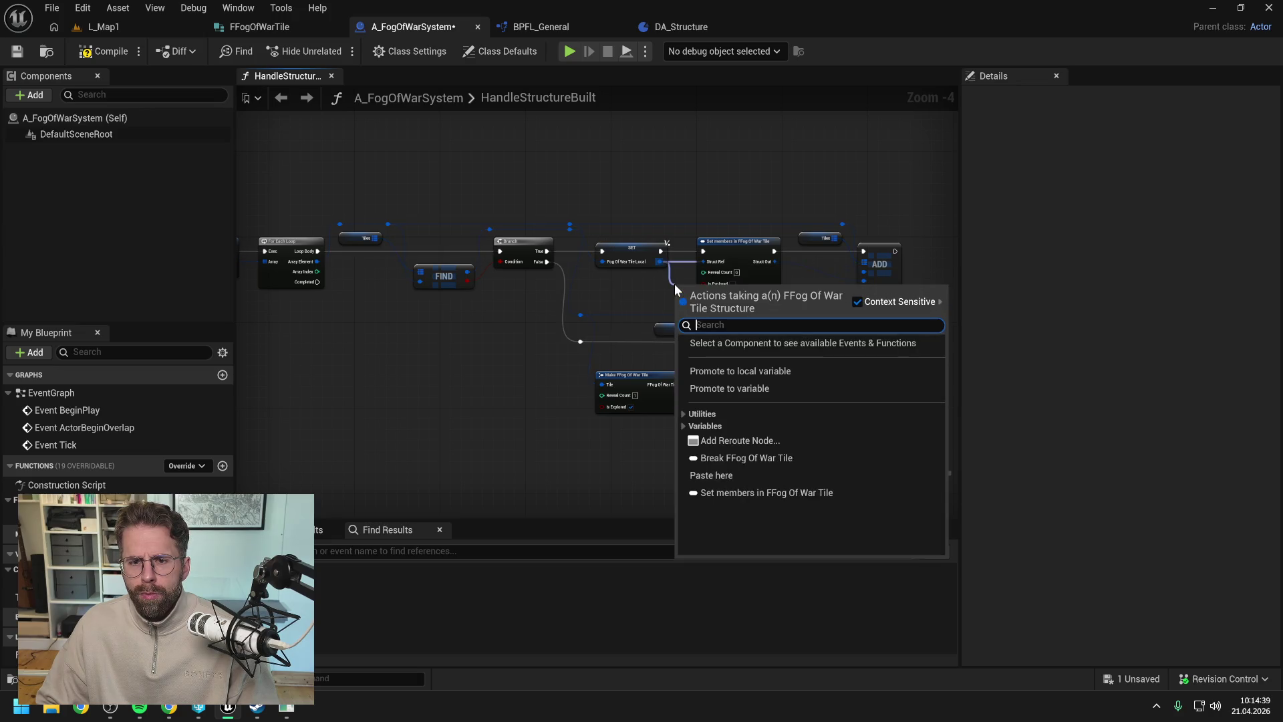
pyautogui.write('get')
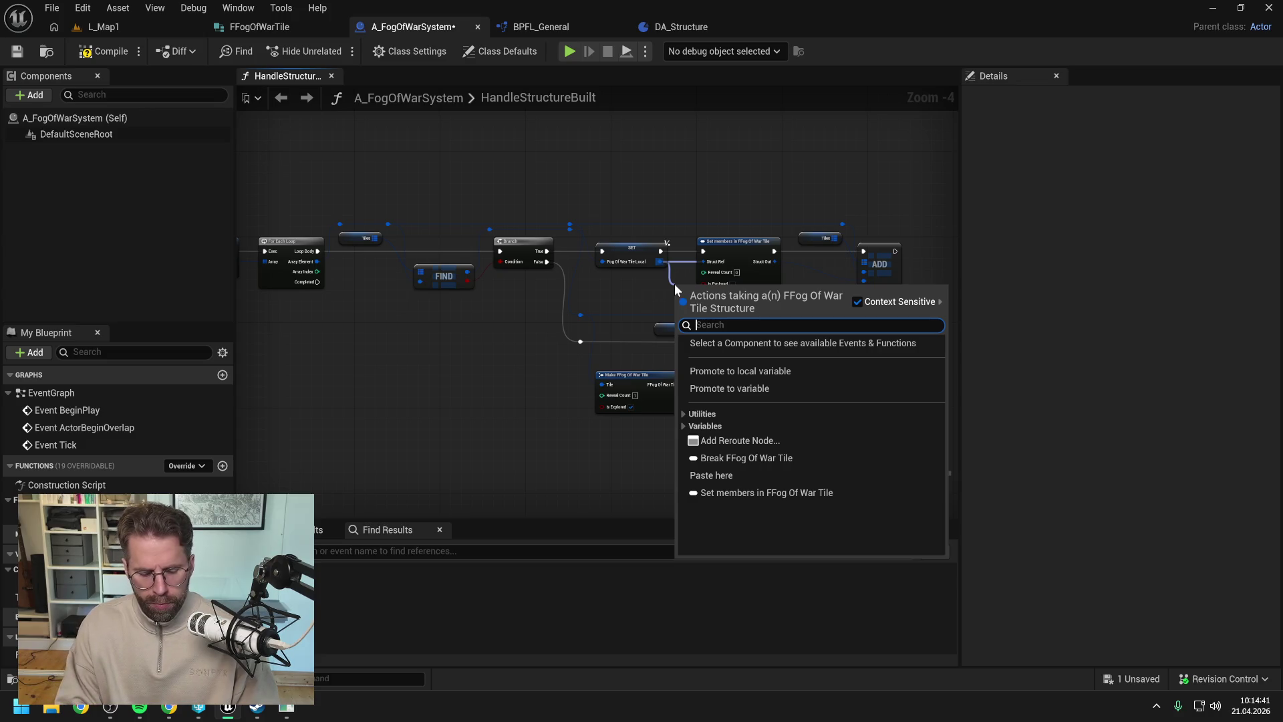
pyautogui.press('BackSpace')
pyautogui.press('BackSpace')
pyautogui.press('BackSpace')
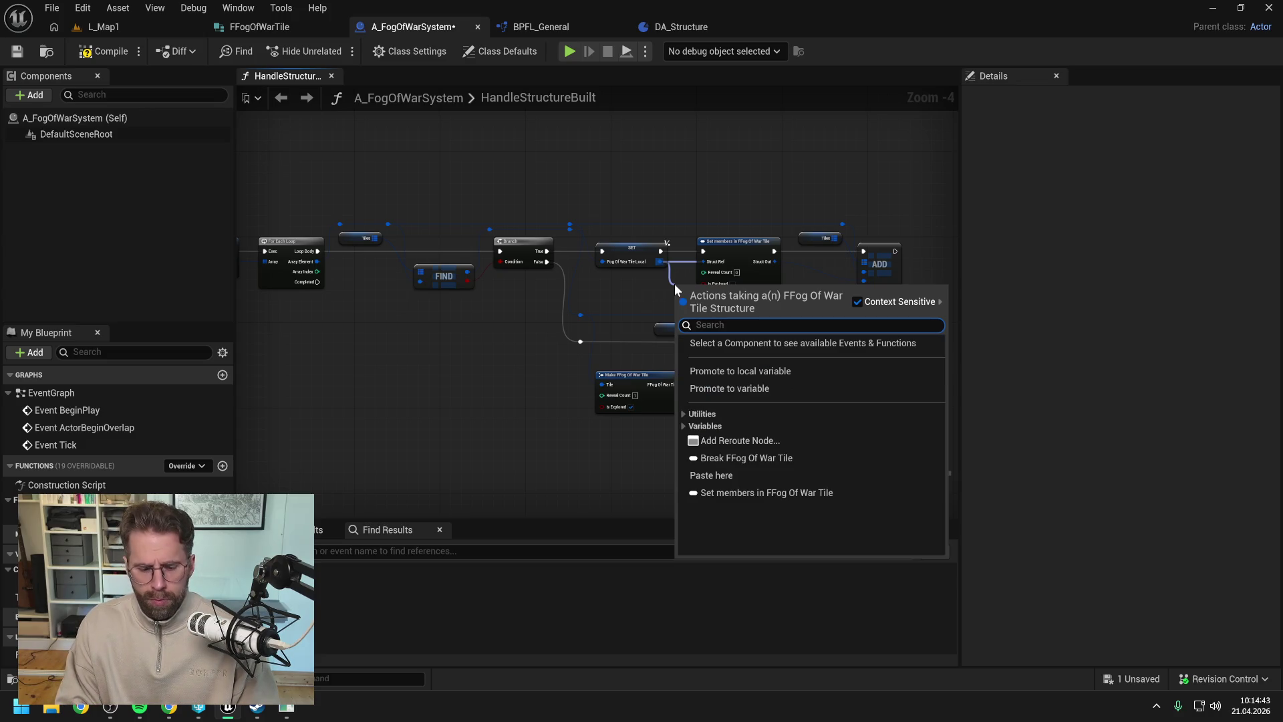
pyautogui.write('break')
pyautogui.press('Return')
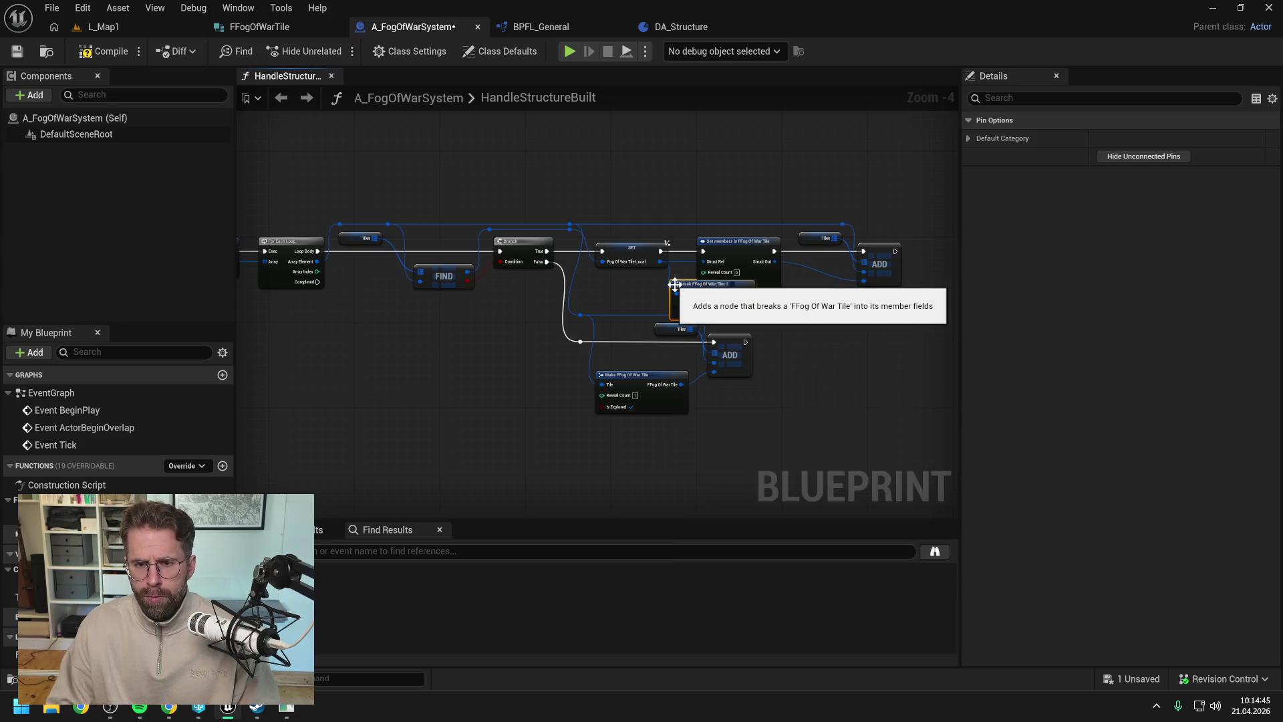
pyautogui.moveTo(689, 284); pyautogui.dragTo(653, 284)
pyautogui.moveTo(695, 221); pyautogui.dragTo(863, 275)
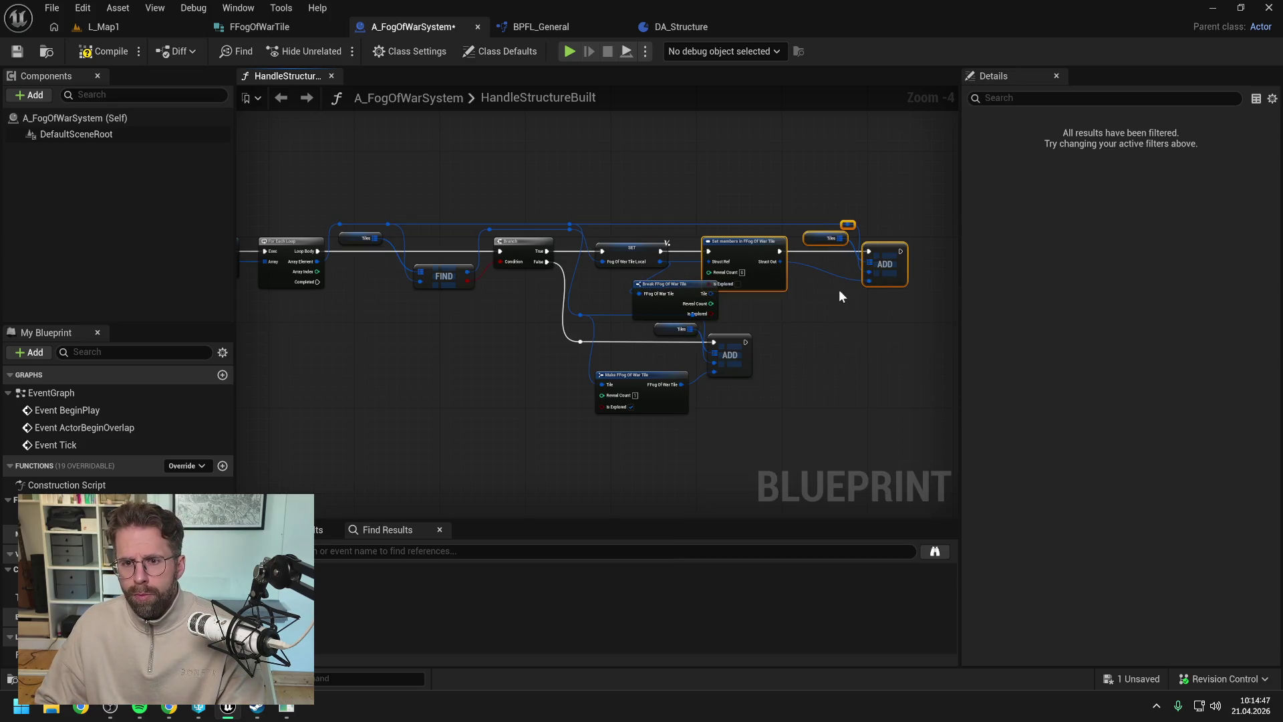
pyautogui.moveTo(810, 313); pyautogui.dragTo(864, 313)
pyautogui.click(781, 312)
pyautogui.moveTo(689, 291); pyautogui.dragTo(730, 277)
pyautogui.click(786, 305)
pyautogui.scroll(1, 786, 304)
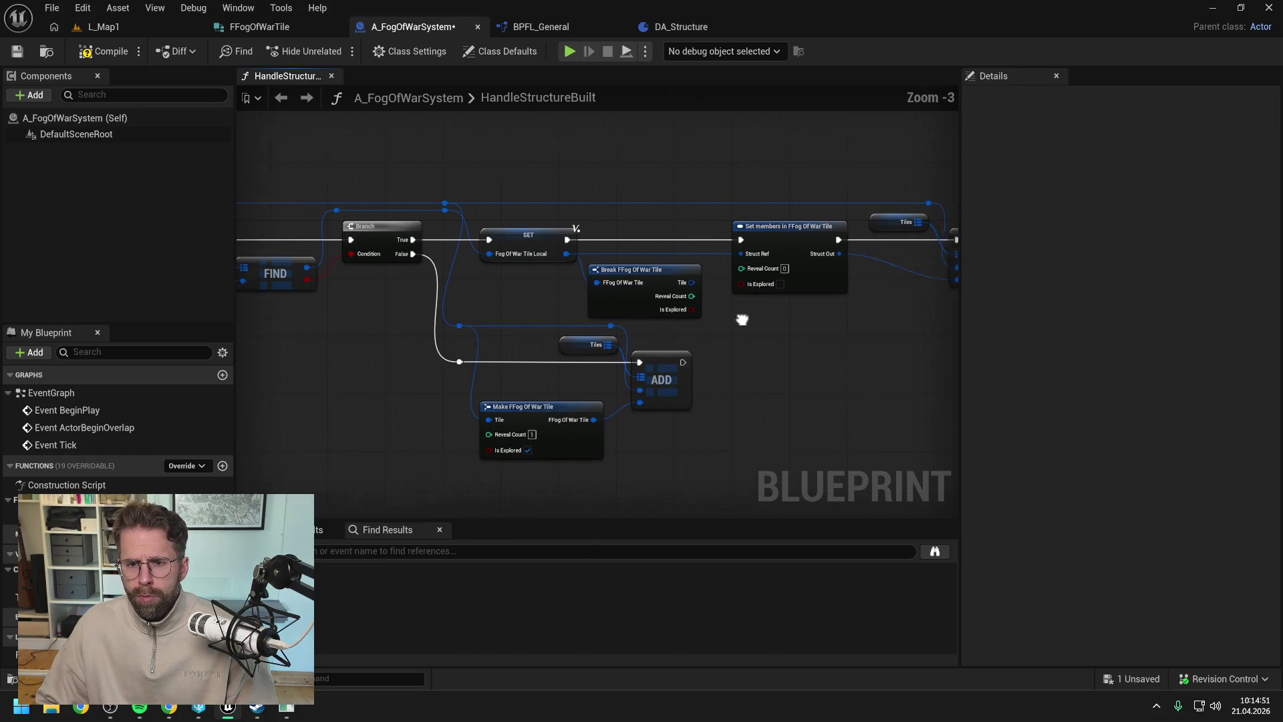
# - Wire Break's Reveal Count into Set members and tick Is Explored
pyautogui.moveTo(676, 299)
pyautogui.mouseDown()
pyautogui.moveTo(716, 272)
pyautogui.moveTo(744, 277)
pyautogui.mouseUp()
pyautogui.click(764, 283)
pyautogui.scroll(-1, 711, 319)
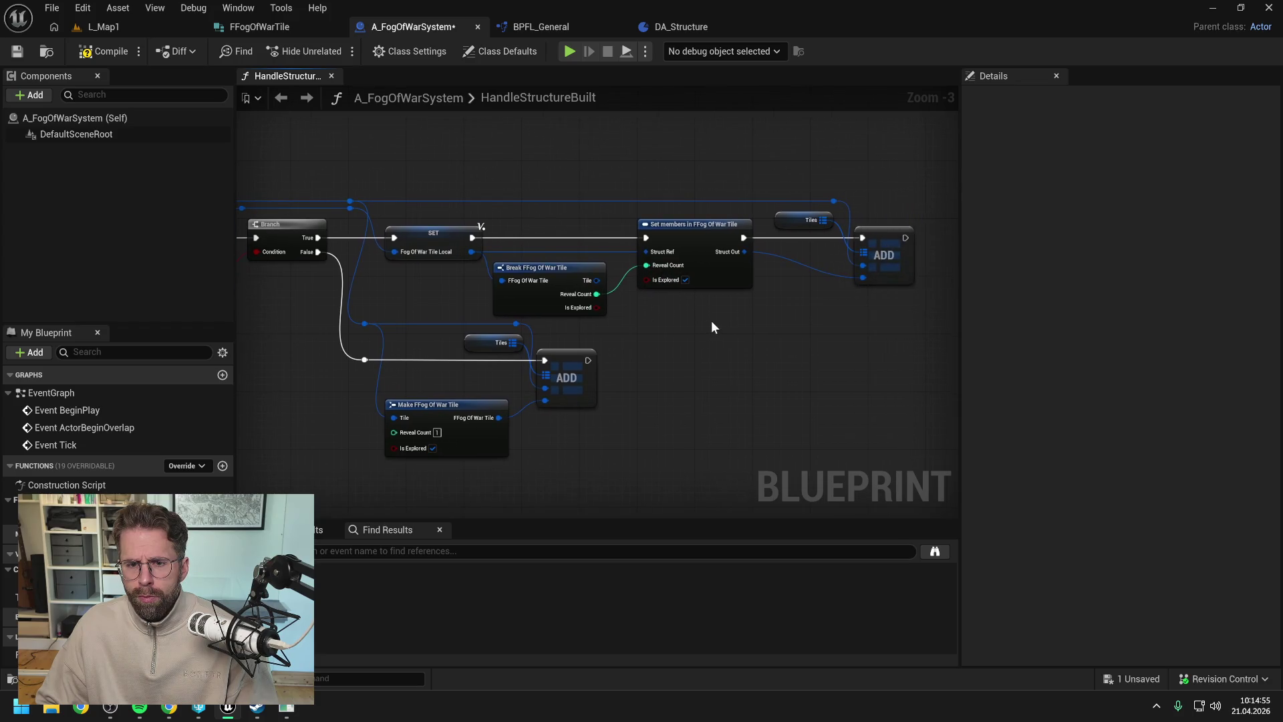
# - Compile and save the fog-of-war blueprint, then zoom out to review the graph
pyautogui.click(104, 51)
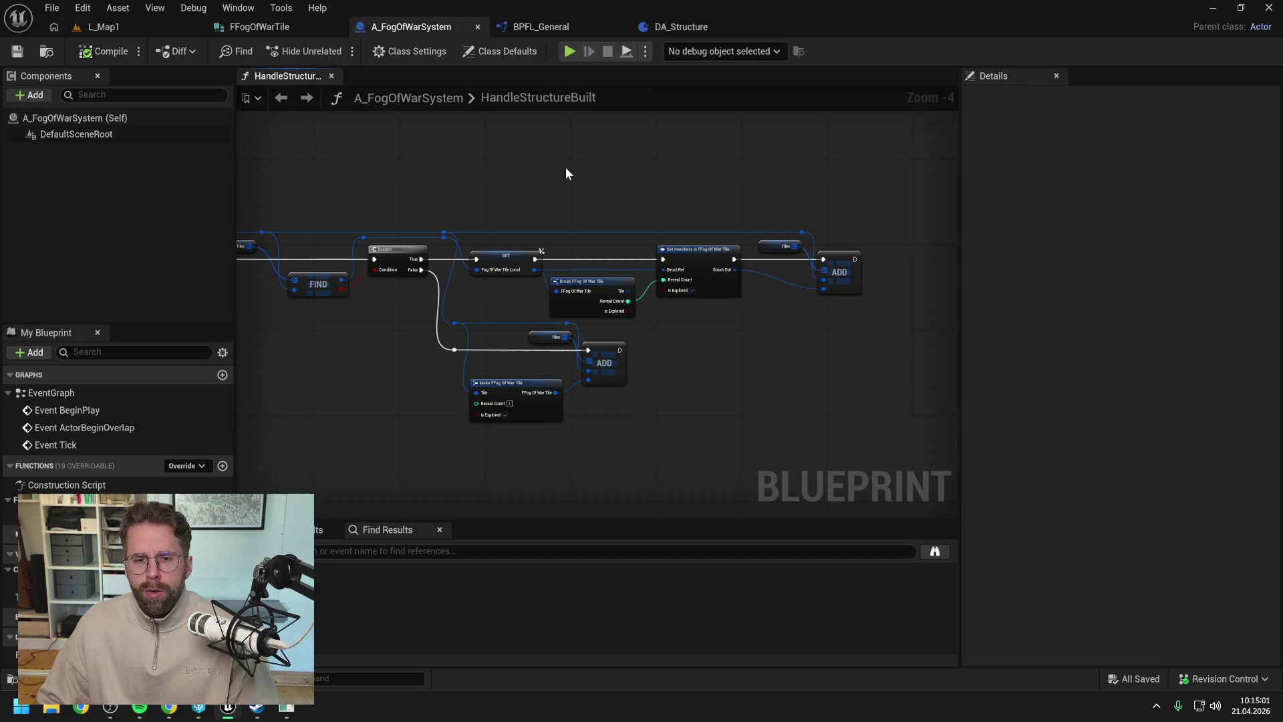
pyautogui.scroll(-1, 565, 167)
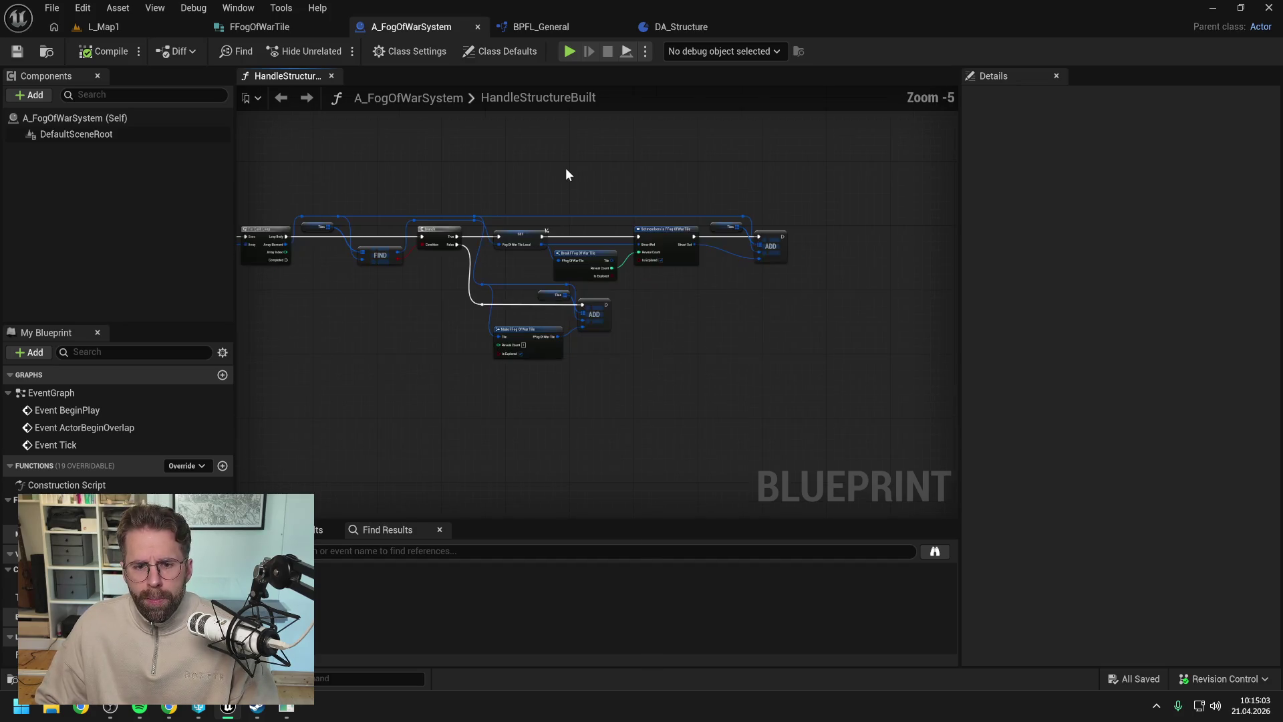
pyautogui.moveTo(565, 168); pyautogui.dragTo(755, 179)
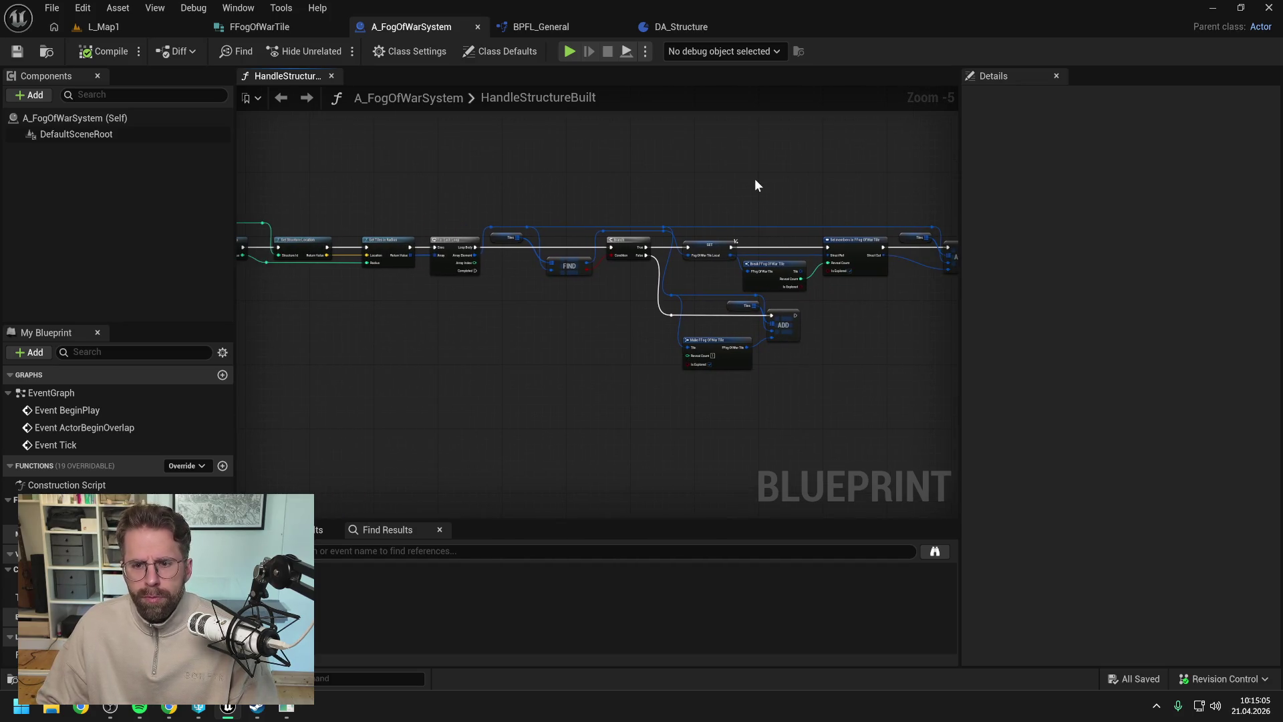
pyautogui.scroll(-1, 755, 180)
pyautogui.scroll(1, 691, 190)
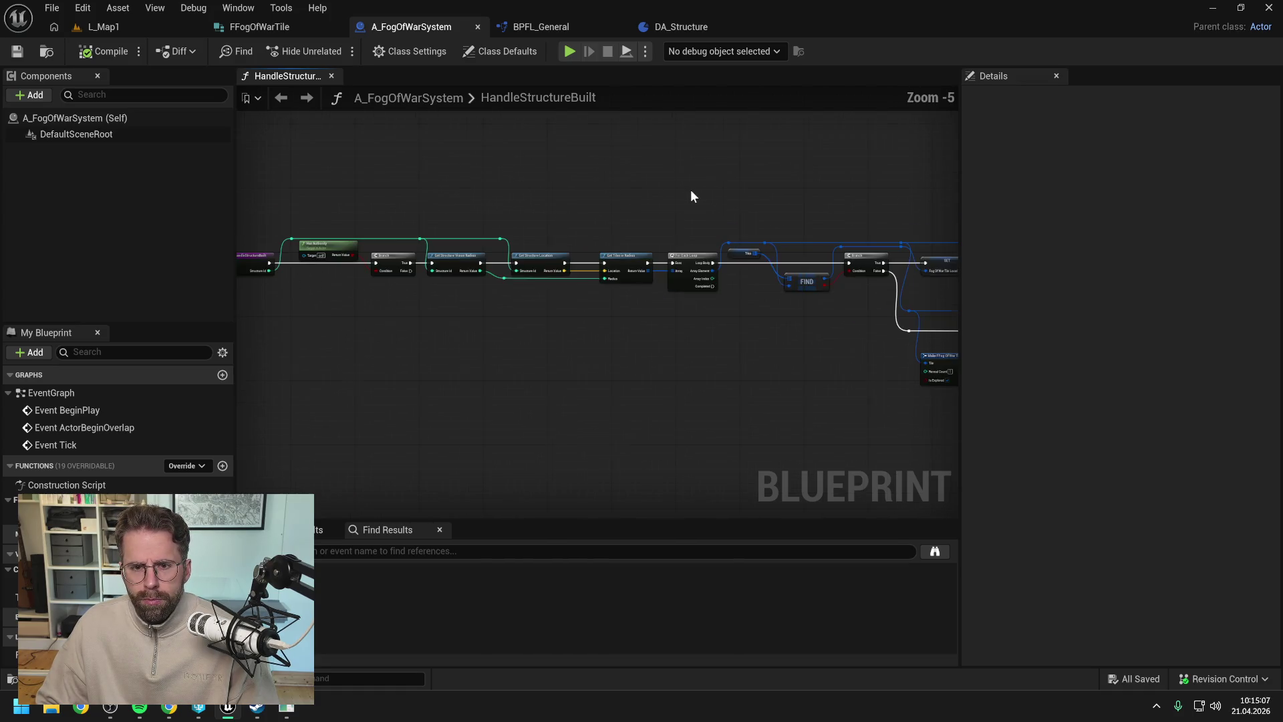
pyautogui.moveTo(717, 191); pyautogui.dragTo(609, 190)
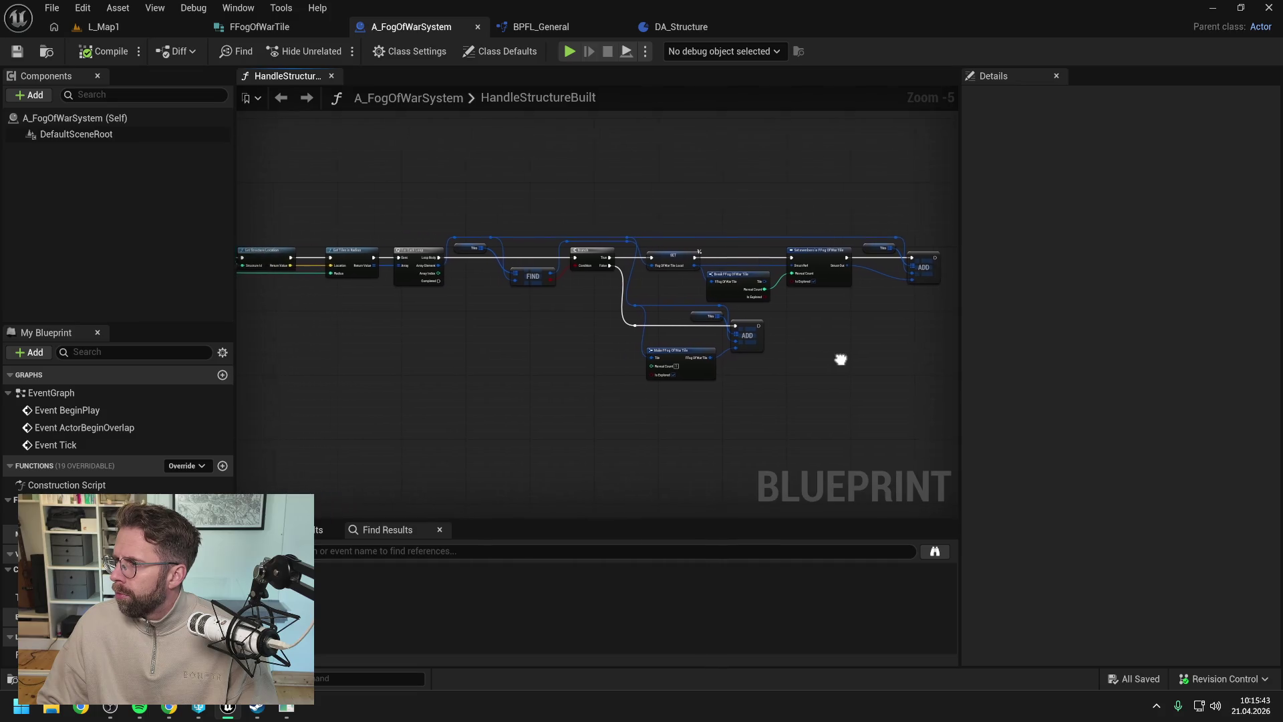
# - Bring the HandleStructureBuilt entry into view and drag the Details splitter right to widen the graph
pyautogui.scroll(-1, 840, 358)
pyautogui.scroll(1, 693, 339)
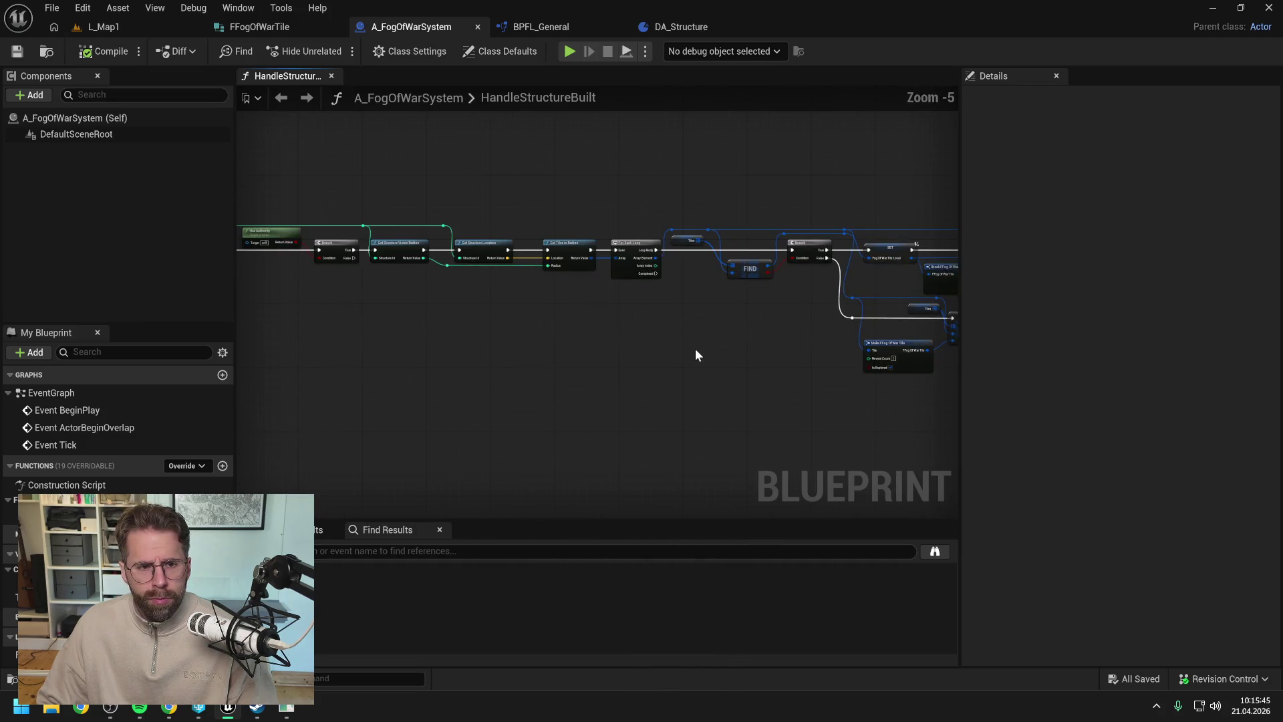
pyautogui.moveTo(739, 343)
pyautogui.mouseDown()
pyautogui.moveTo(856, 348)
pyautogui.moveTo(835, 355)
pyautogui.mouseUp()
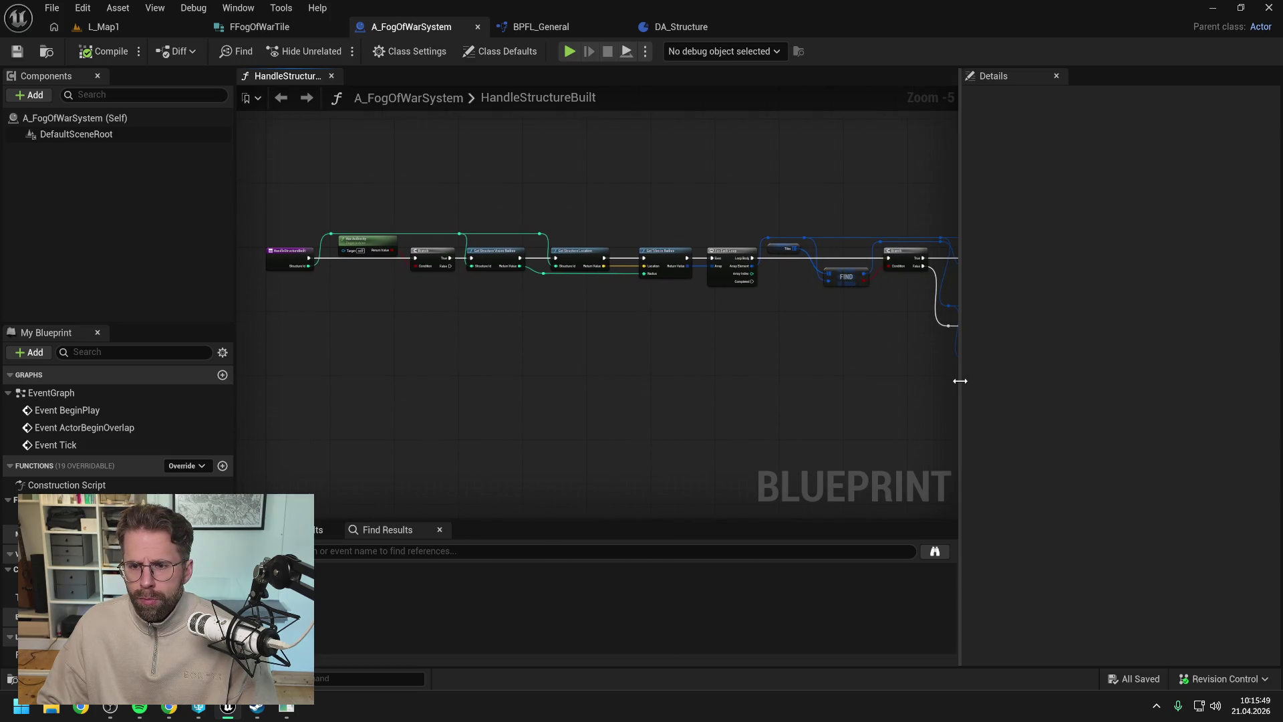
pyautogui.moveTo(959, 375)
pyautogui.mouseDown()
pyautogui.moveTo(1225, 388)
pyautogui.moveTo(998, 375)
pyautogui.mouseUp()
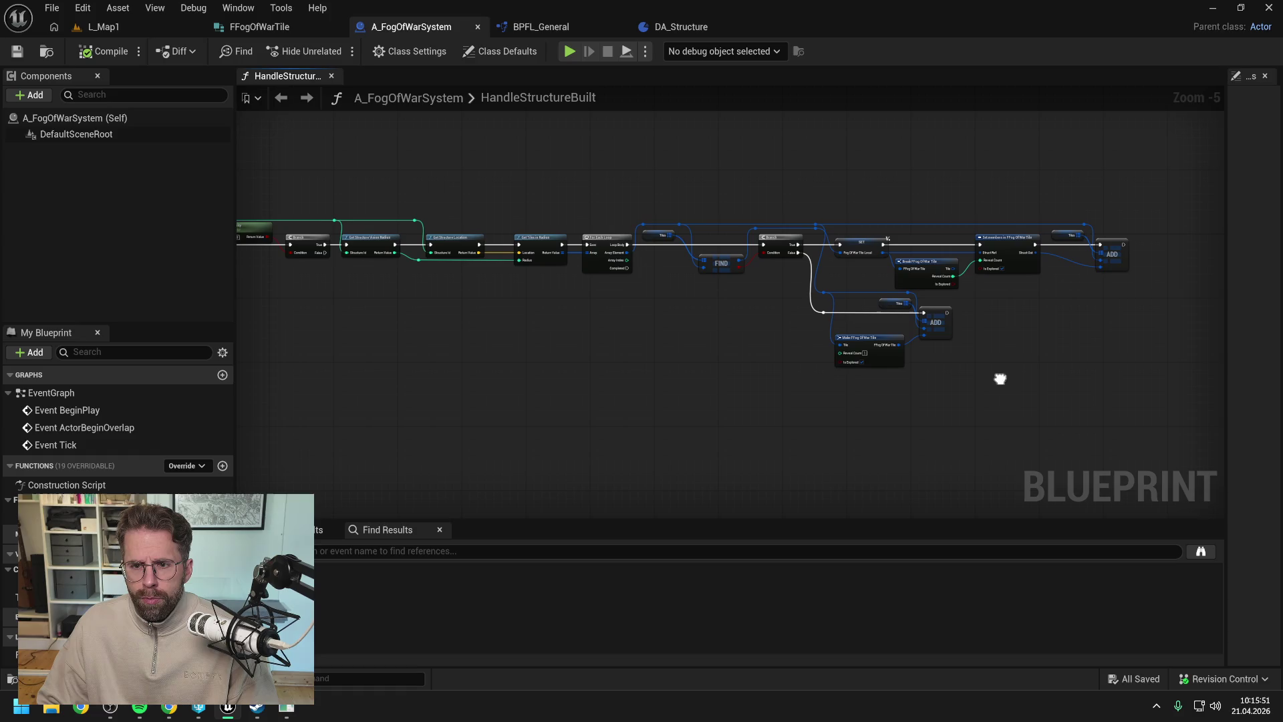
pyautogui.moveTo(820, 359); pyautogui.dragTo(807, 359)
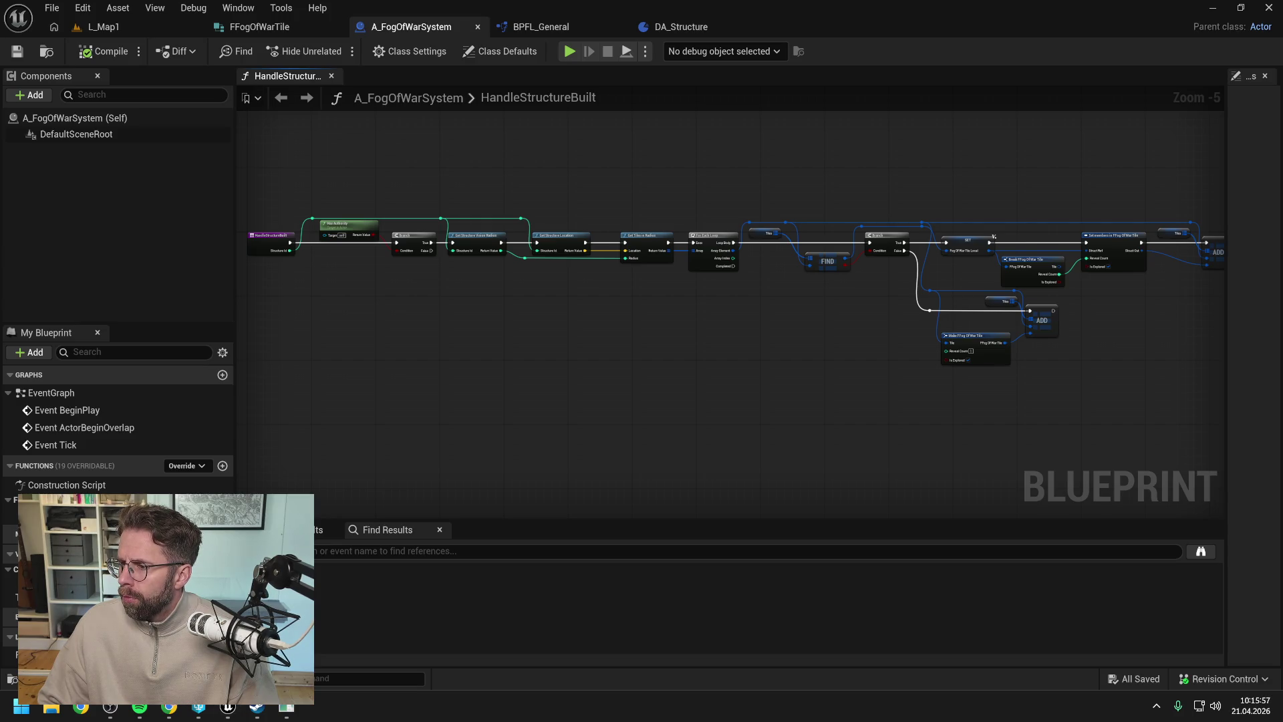
# - Switch to the browser's Claude chat about the survival-game minimap
pyautogui.hotkey('alt', 'Tab')
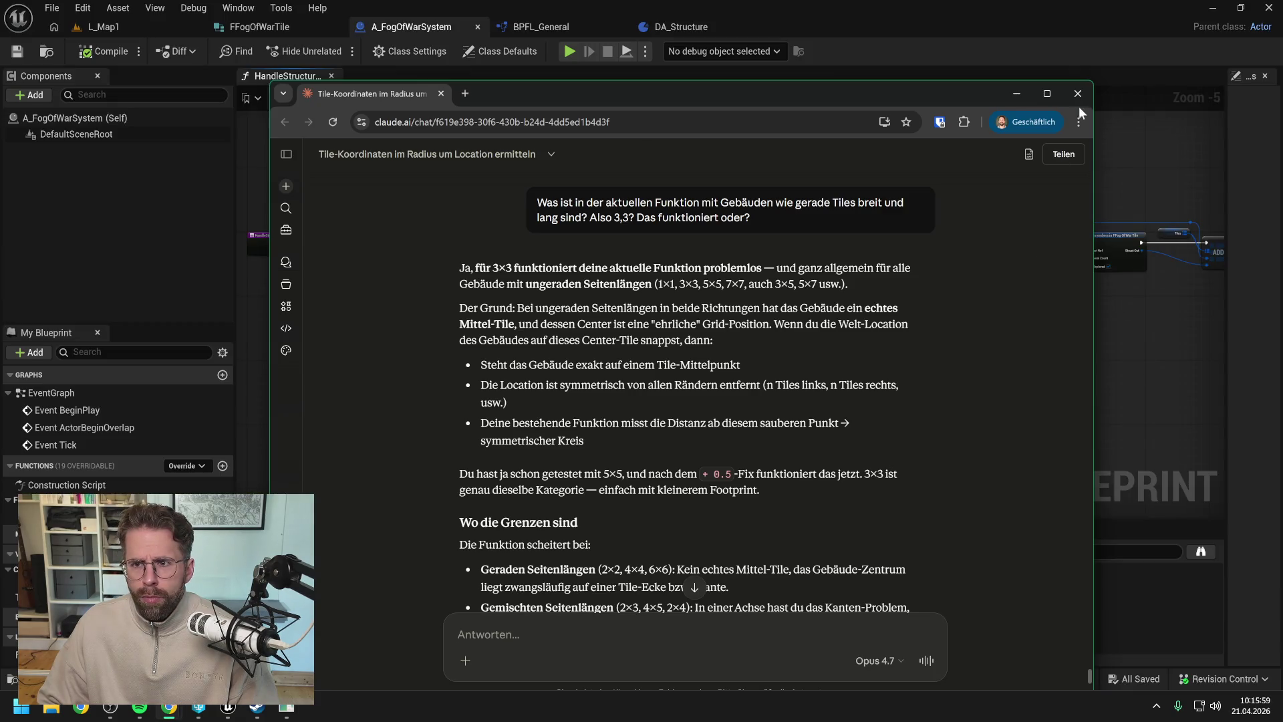
pyautogui.click(1081, 92)
pyautogui.hotkey('alt', 'Tab')
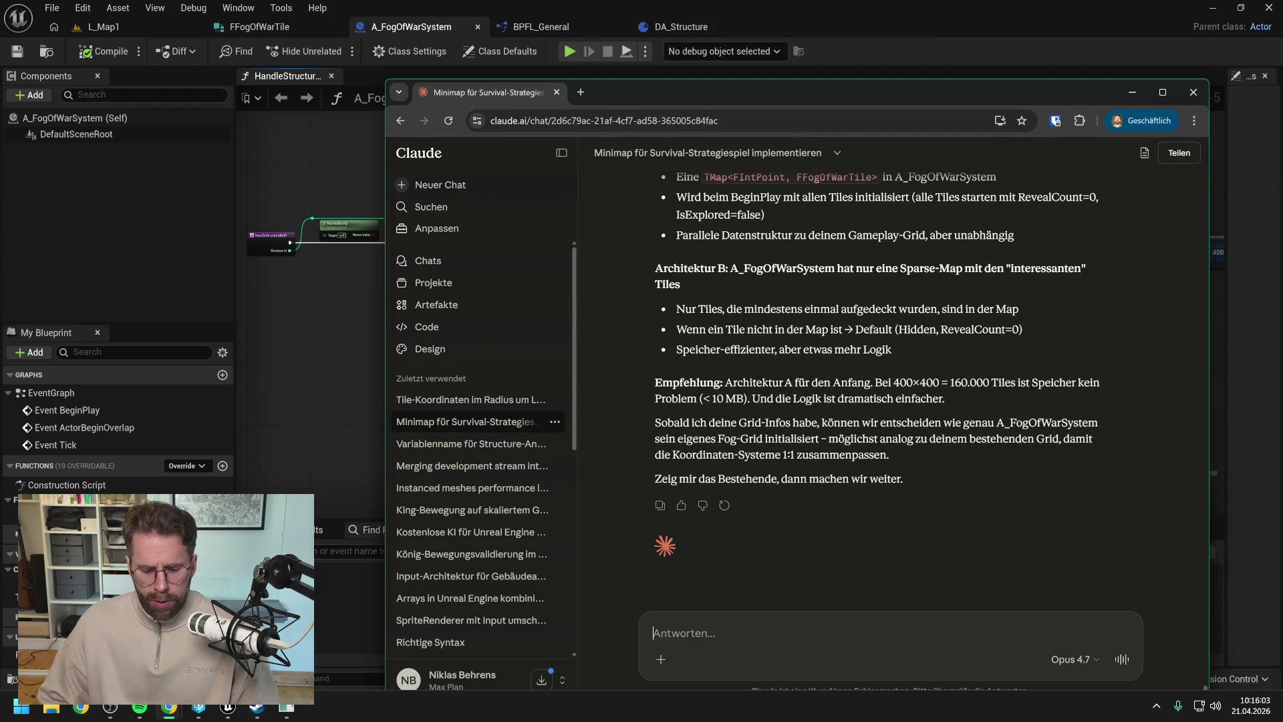
# - Type that A_FogOfWarSystem now reacts to StructureBuilt and updates all FogOfWarTiles via HandleStructureBuilt
pyautogui.write('A_FogO')
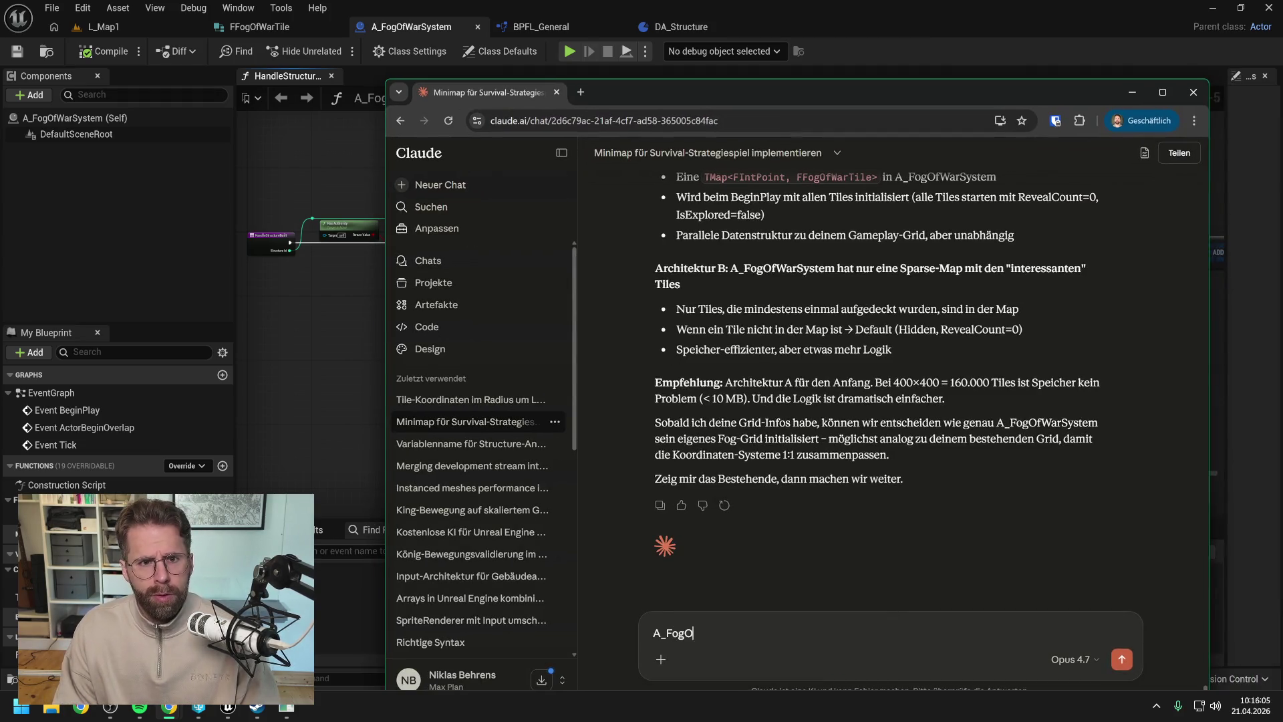
pyautogui.write('fWarSystem reagi')
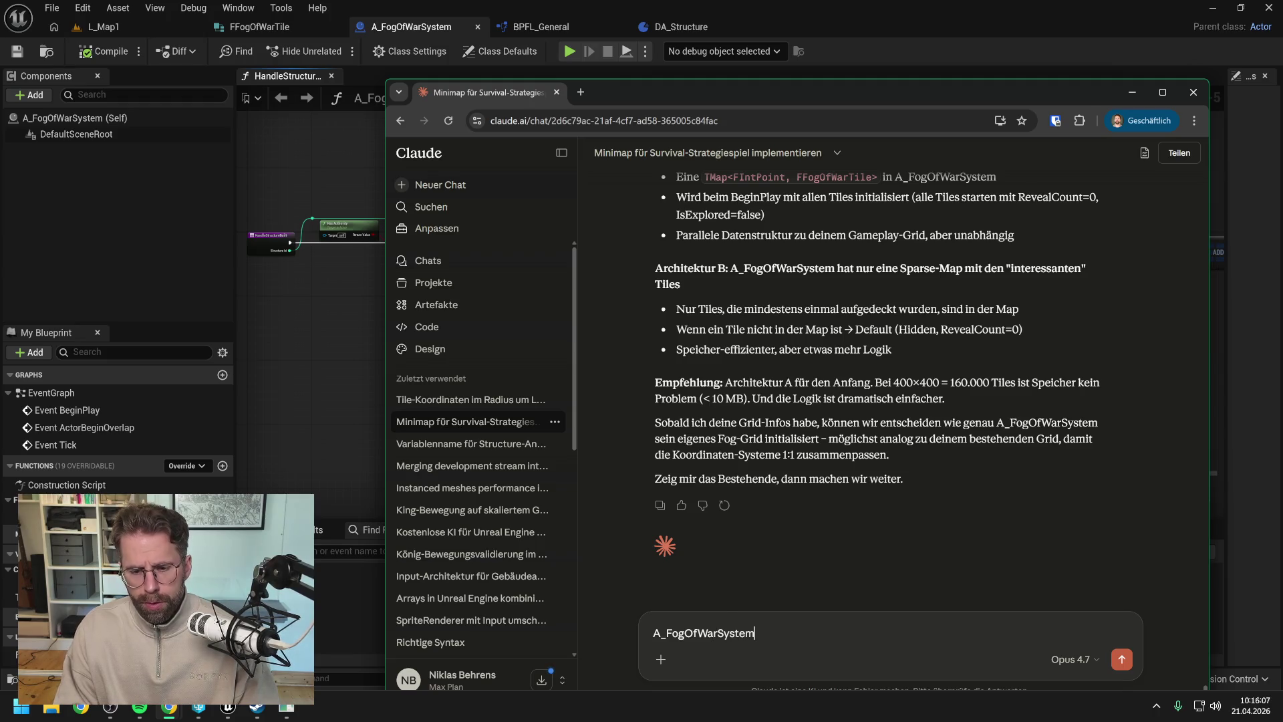
pyautogui.write('ert nich')
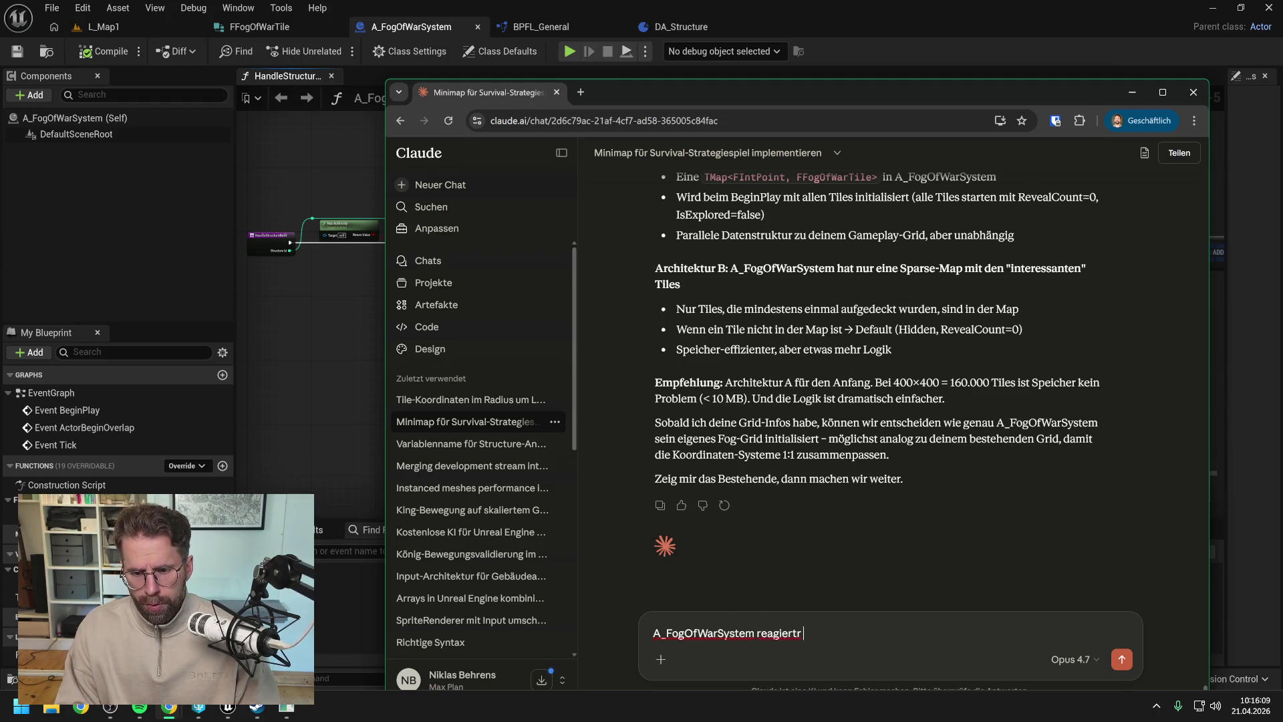
pyautogui.press('BackSpace')
pyautogui.press('BackSpace')
pyautogui.press('BackSpace')
pyautogui.write('nun auch')
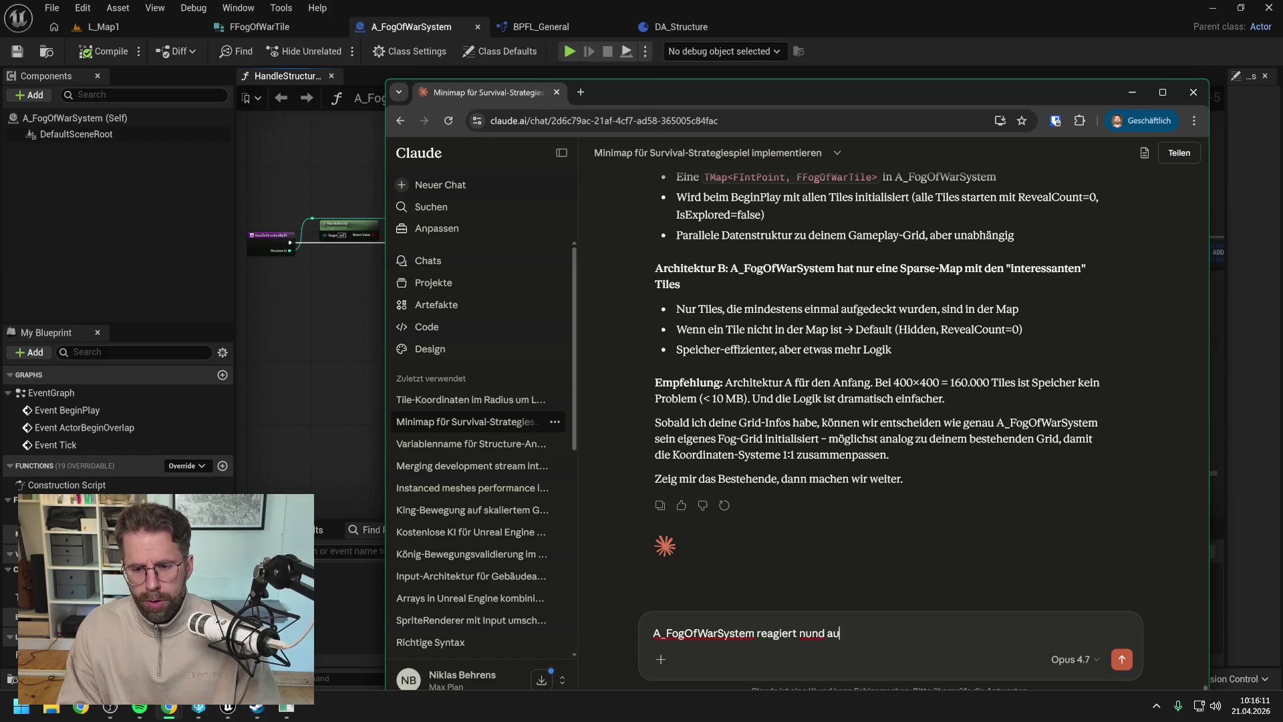
pyautogui.press('BackSpace')
pyautogui.press('BackSpace')
pyautogui.press('BackSpace')
pyautogui.write('auf')
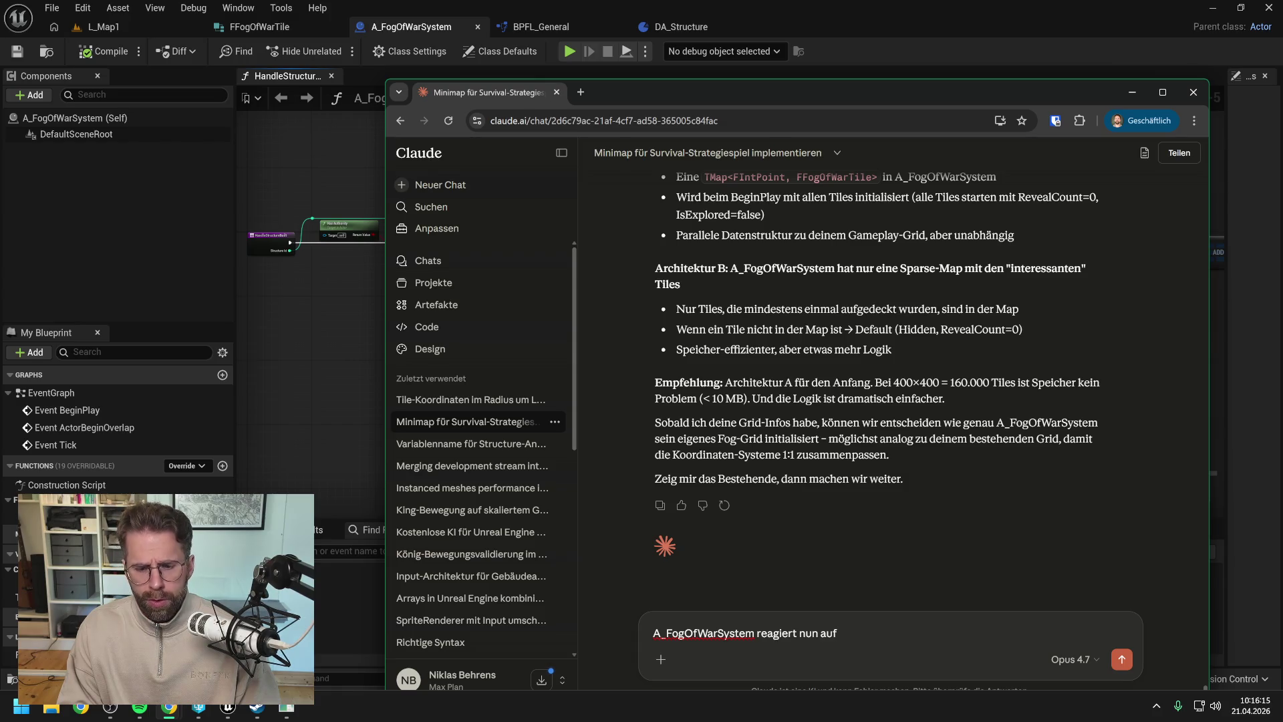
pyautogui.write(' Struc')
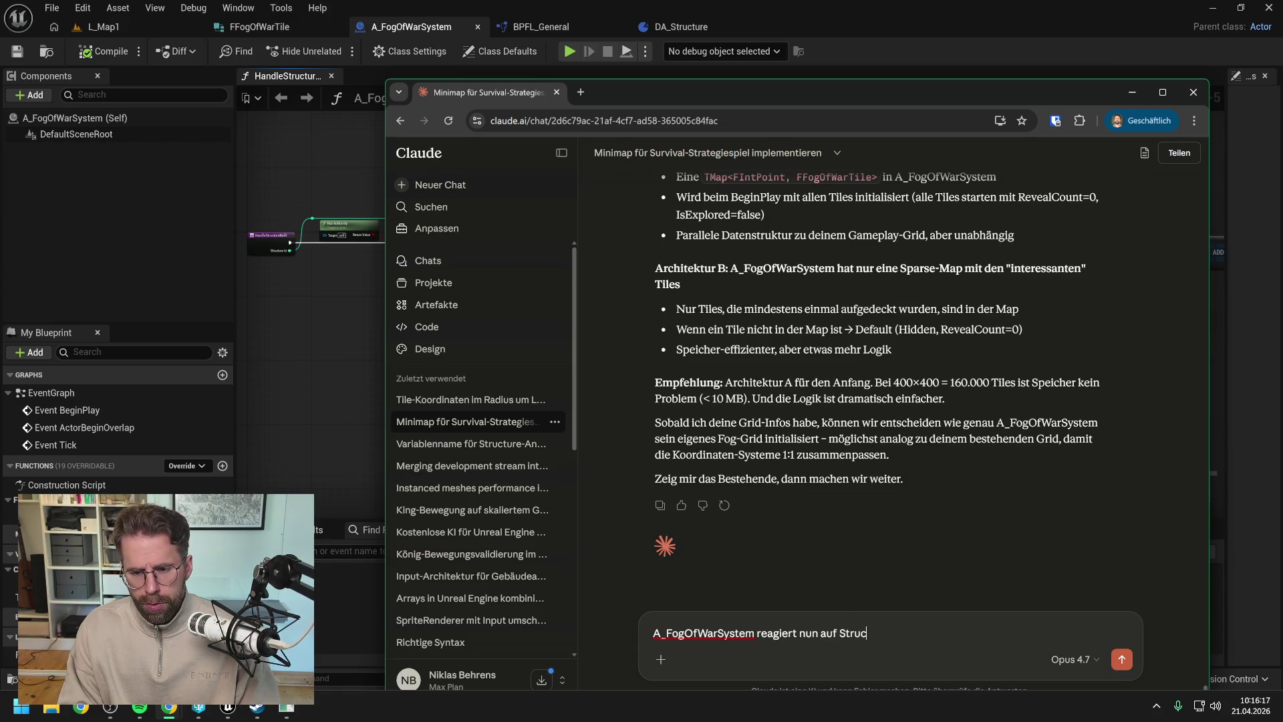
pyautogui.write('tureBuilt')
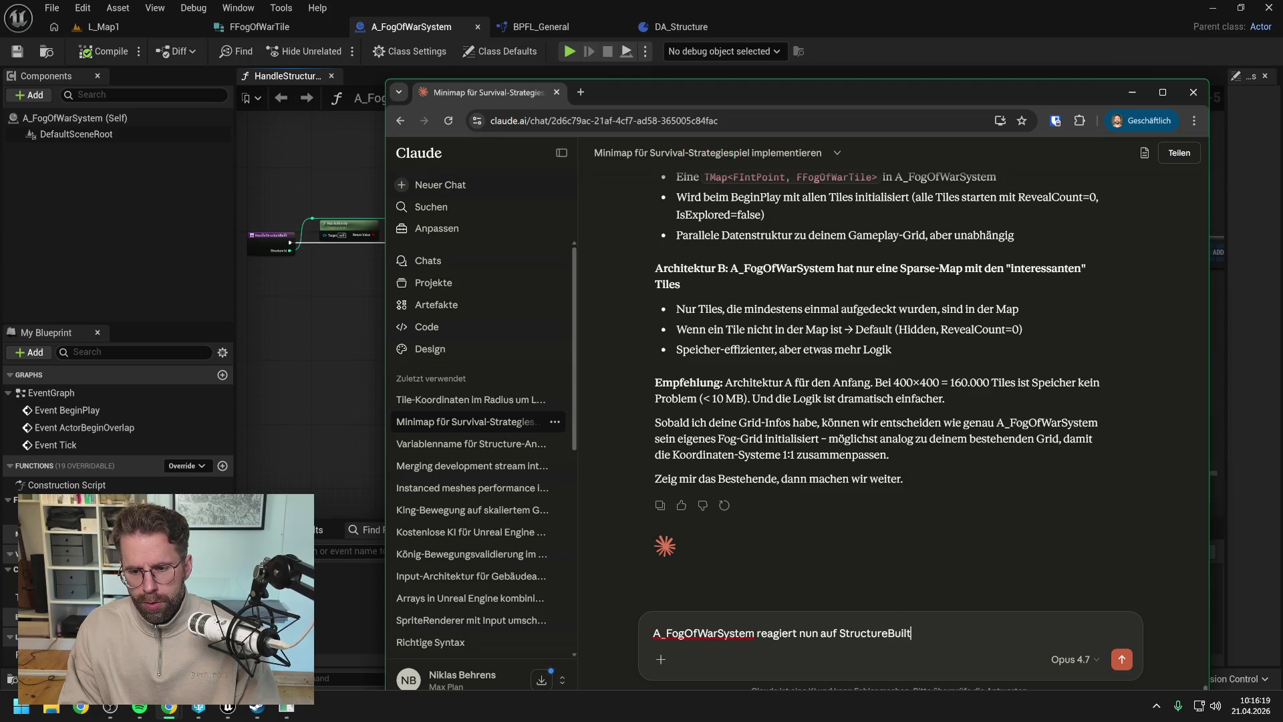
pyautogui.write(' unt')
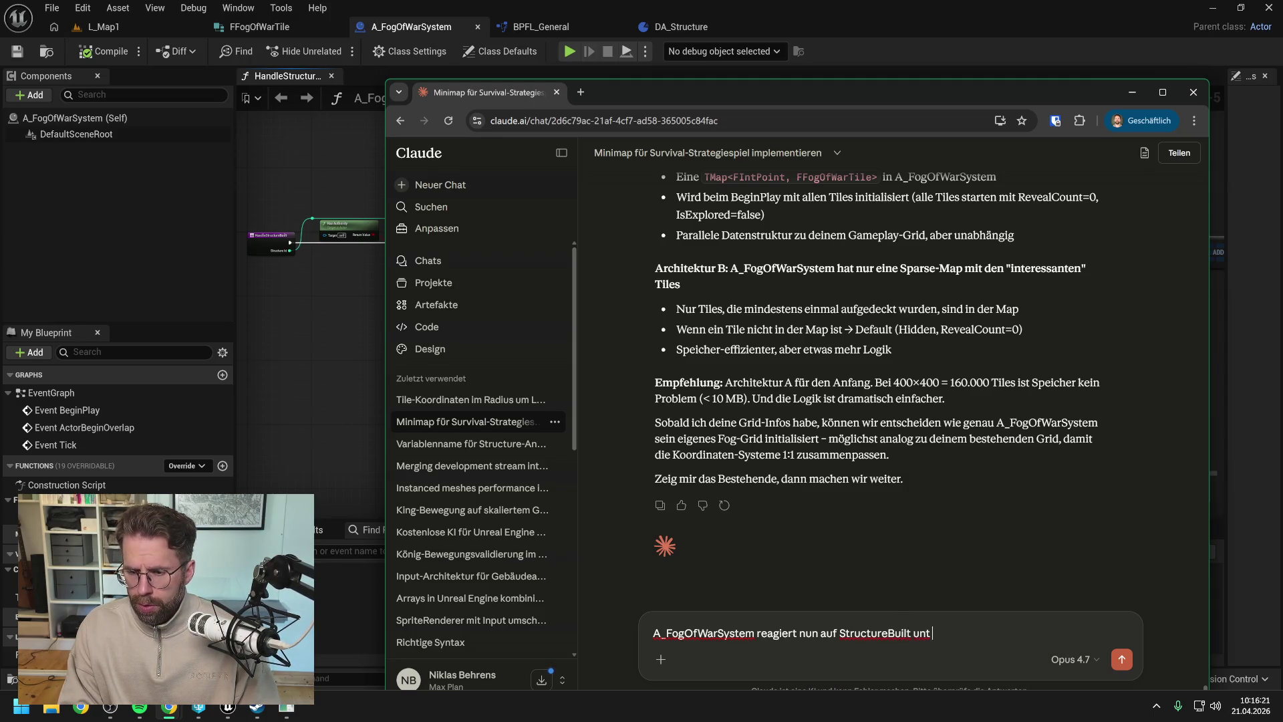
pyautogui.press('BackSpace')
pyautogui.write('d ')
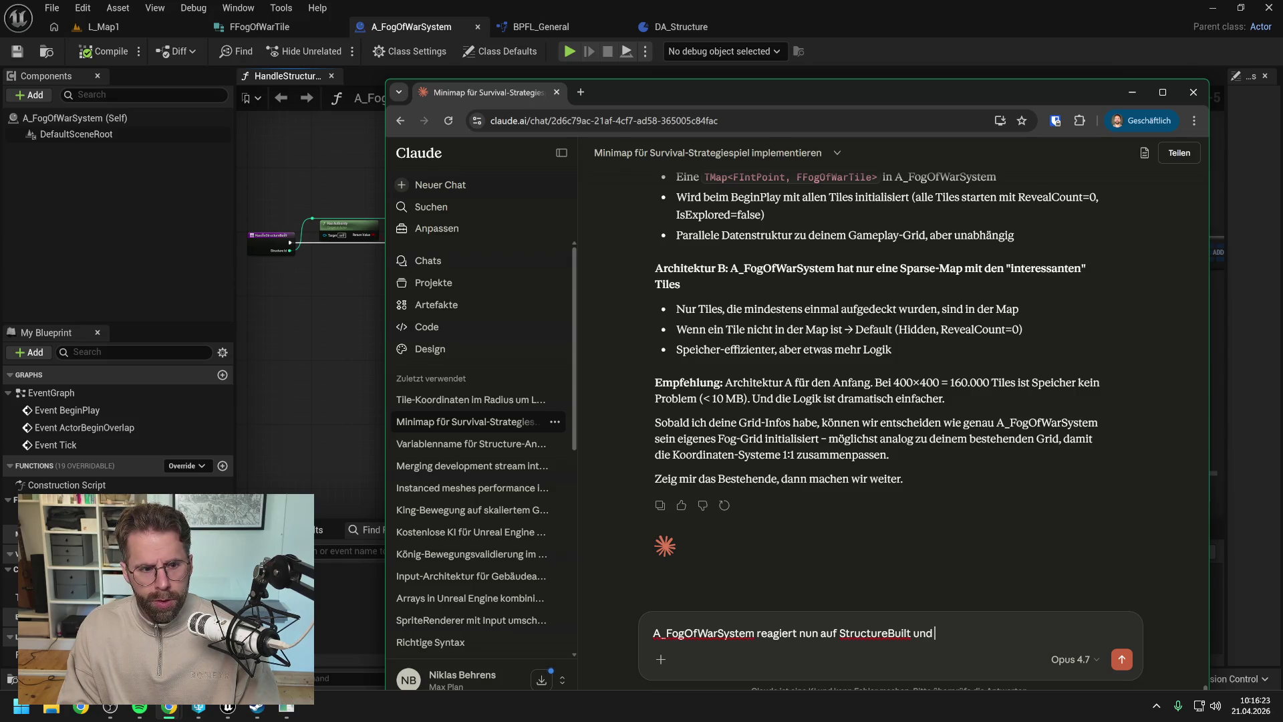
pyautogui.write('upda')
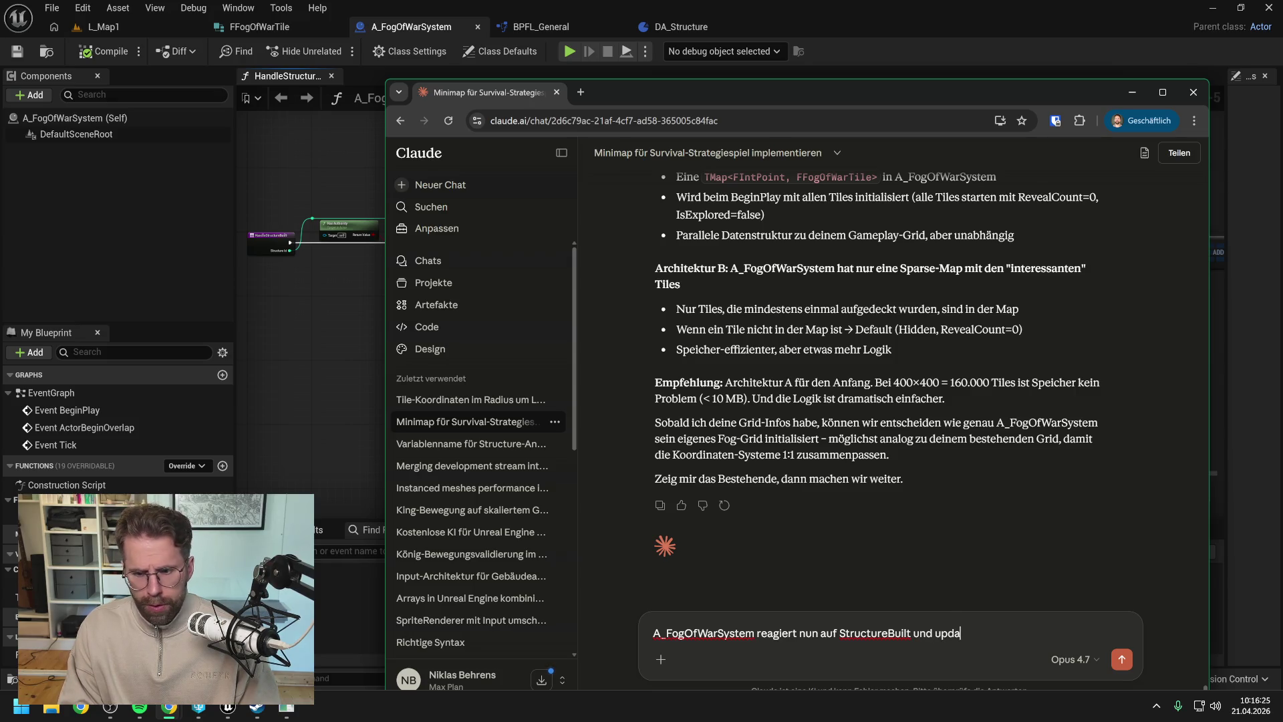
pyautogui.write('ted alle')
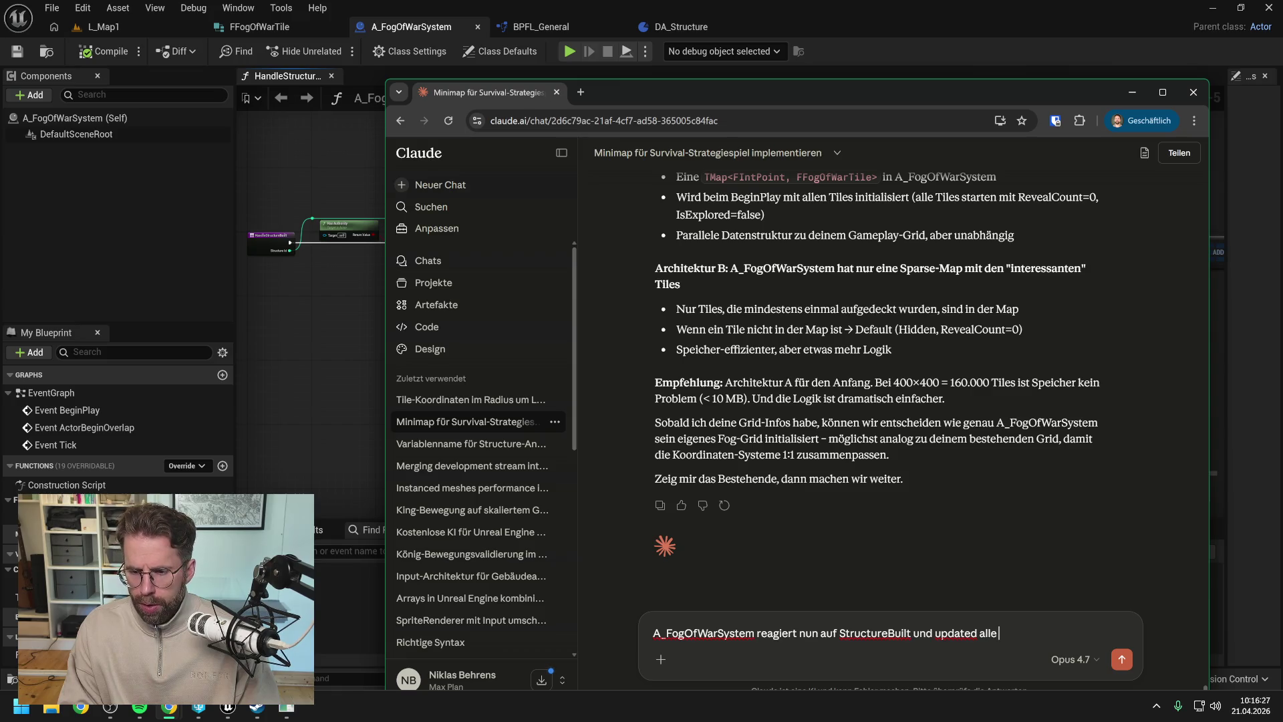
pyautogui.write(' FogF')
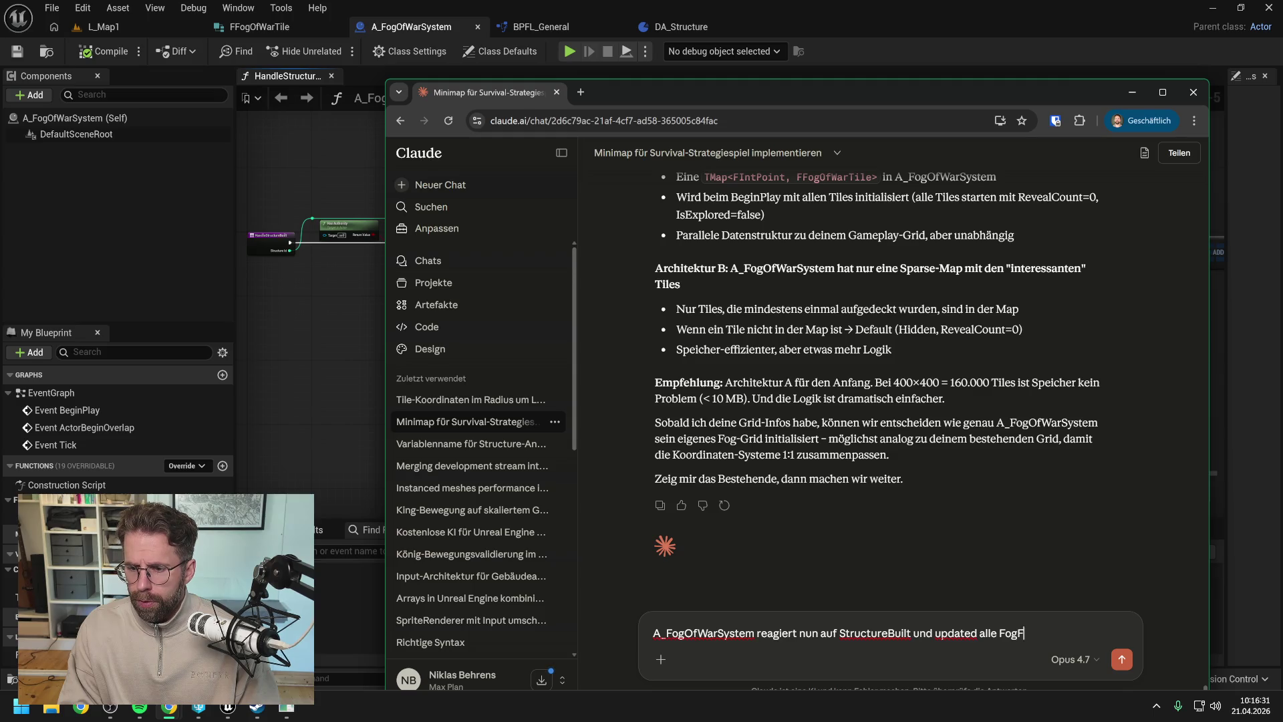
pyautogui.press('BackSpace')
pyautogui.write('OfWar')
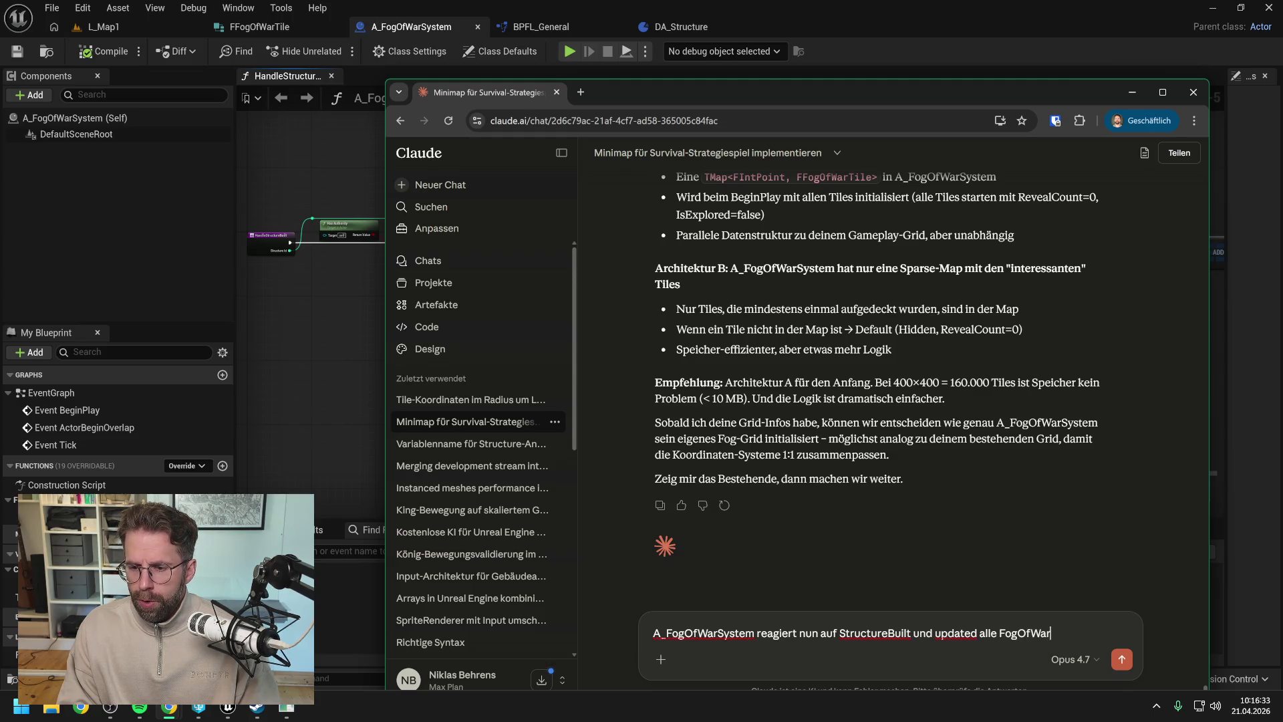
pyautogui.write('Tiles mit ')
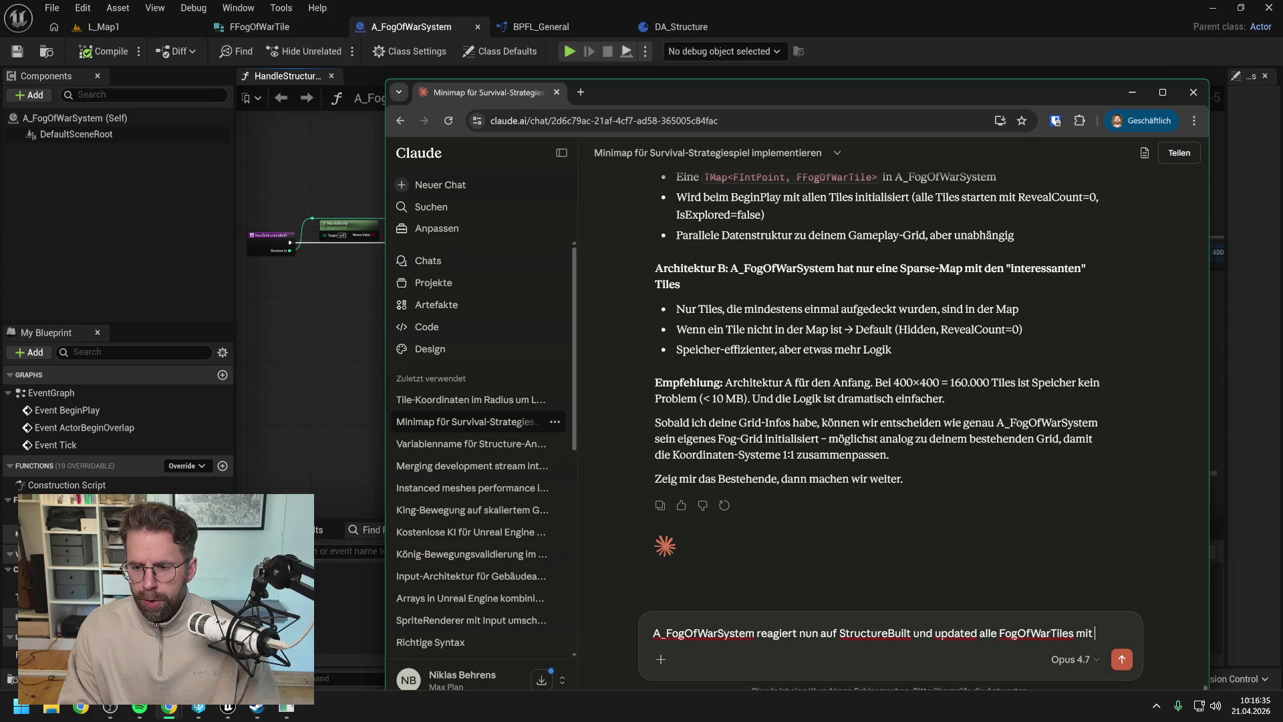
pyautogui.write('HandleSt')
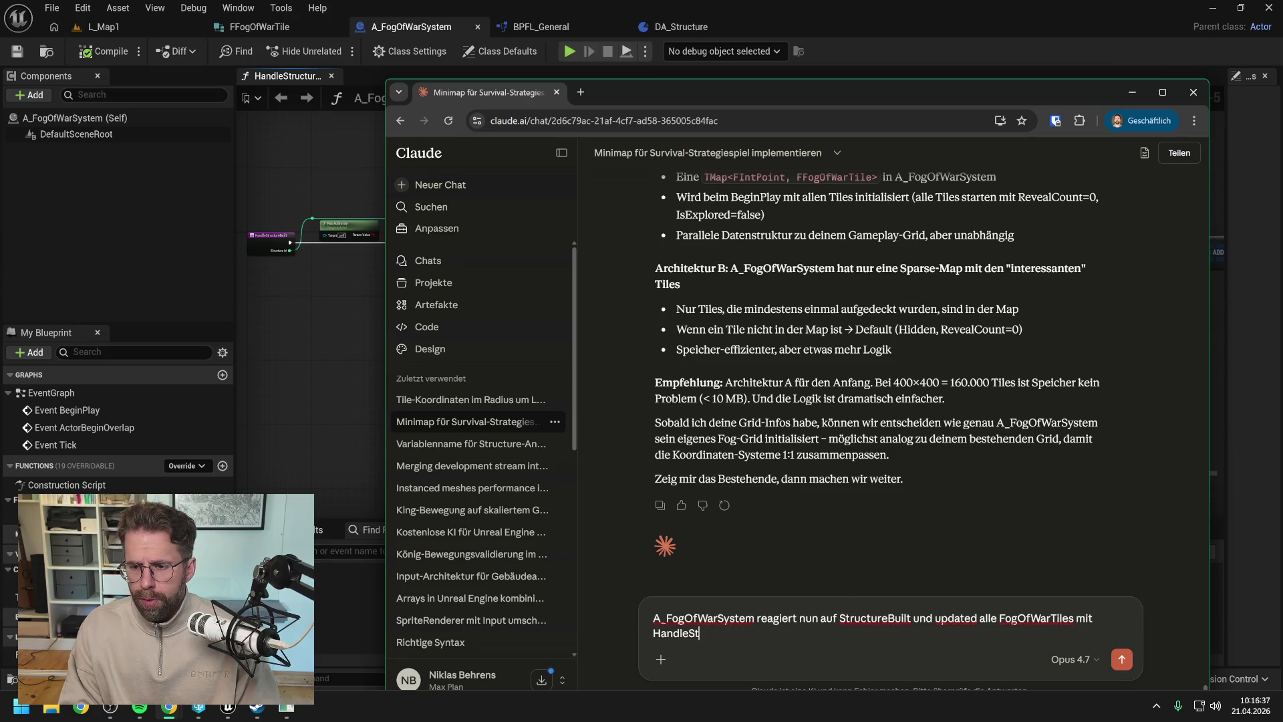
pyautogui.write('ructureBuilt')
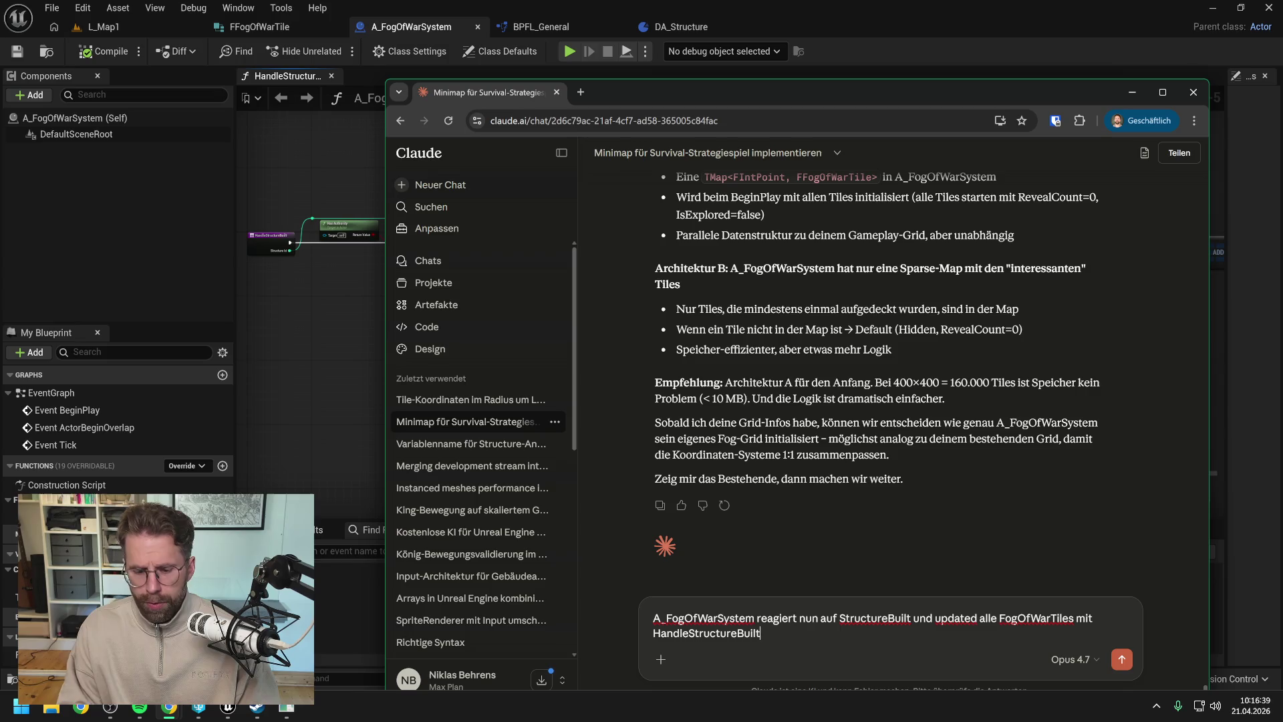
pyautogui.write('. Das he')
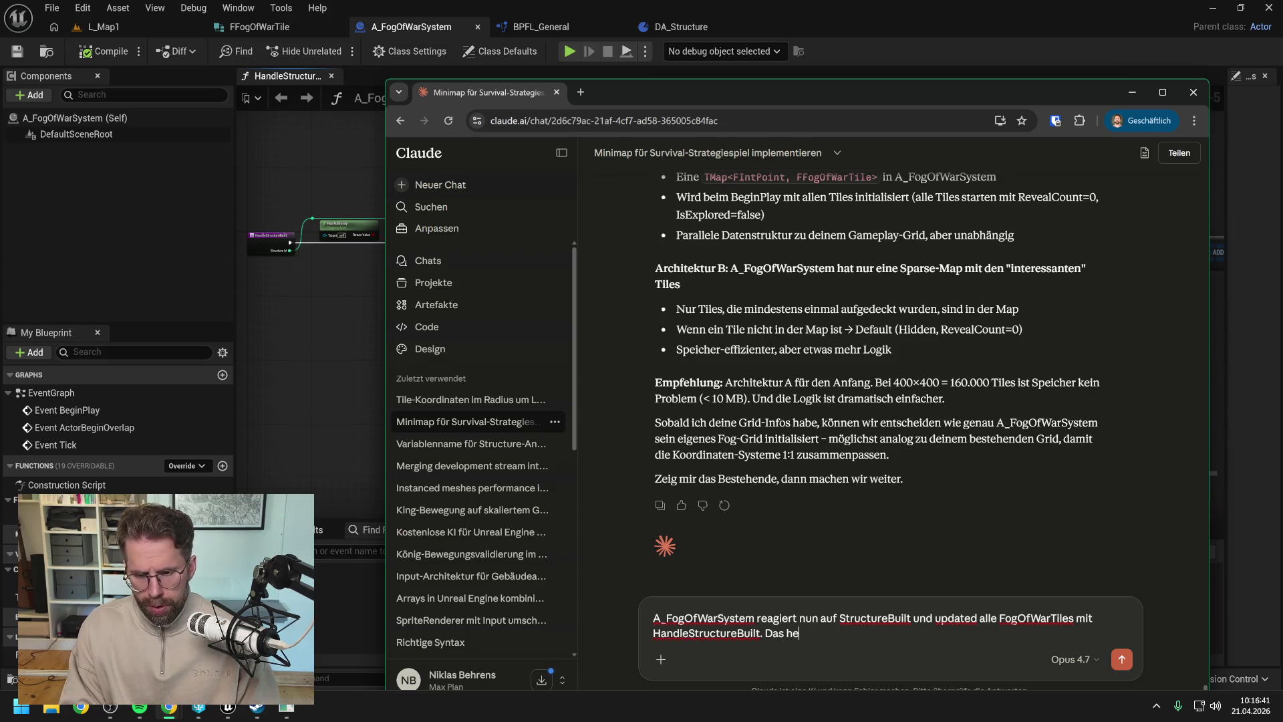
pyautogui.write('ißt ich habe ')
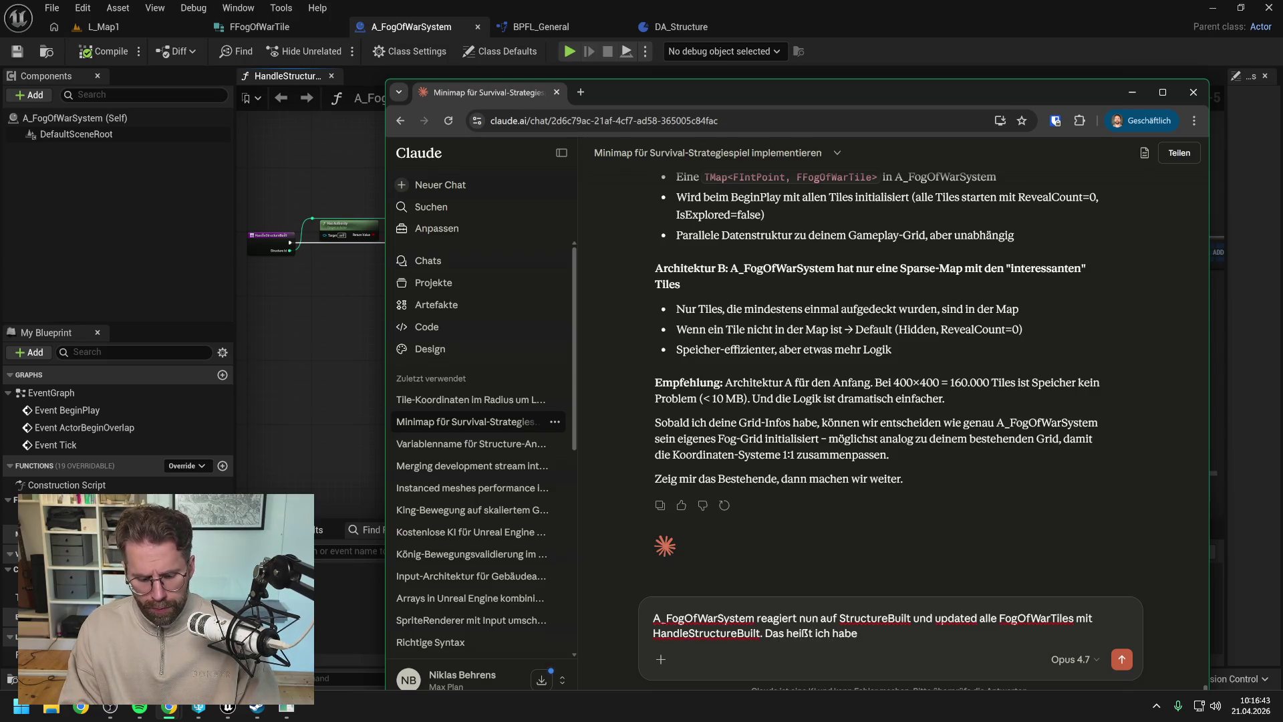
pyautogui.write('immer eine M')
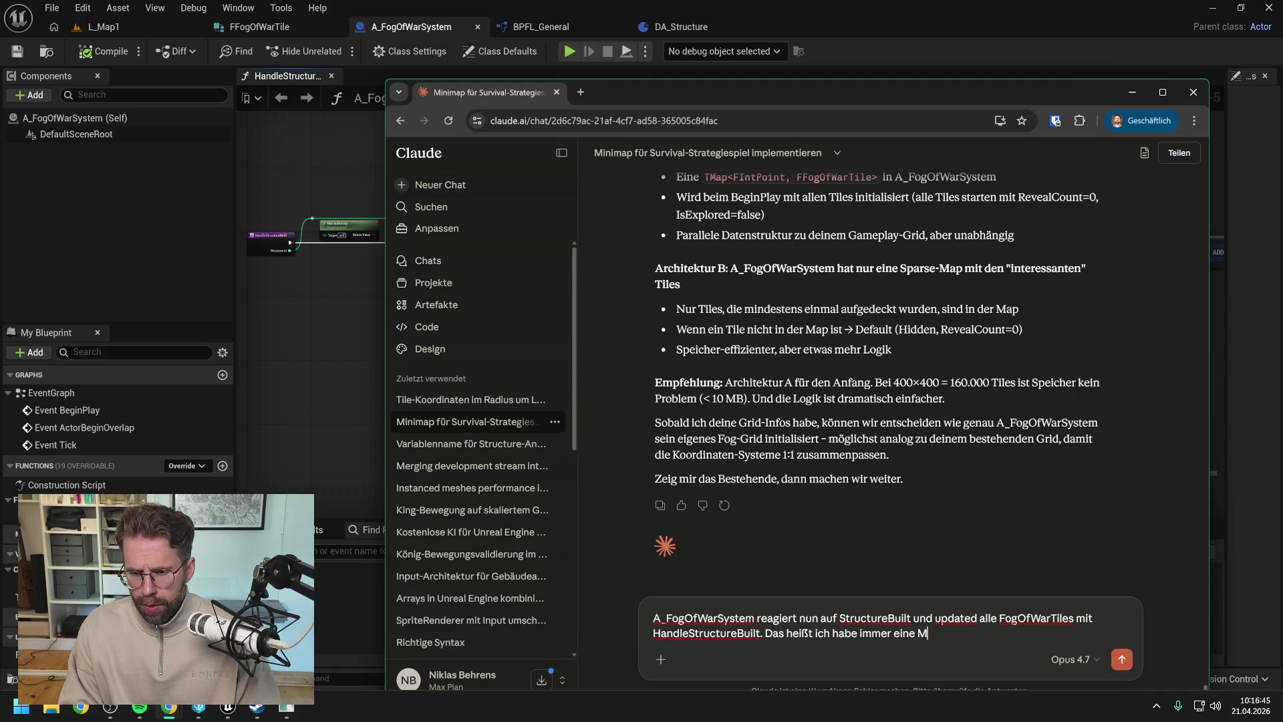
pyautogui.write('ap mit allen')
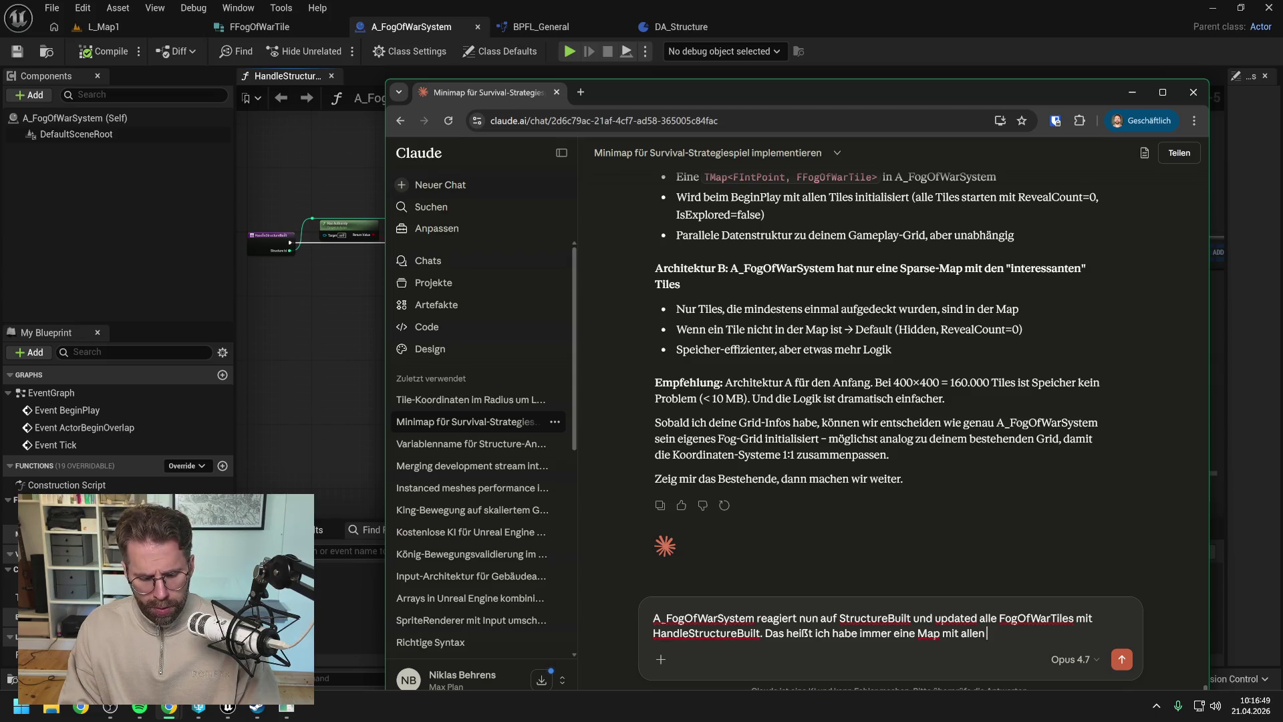
pyautogui.write(' FogOfWarTil')
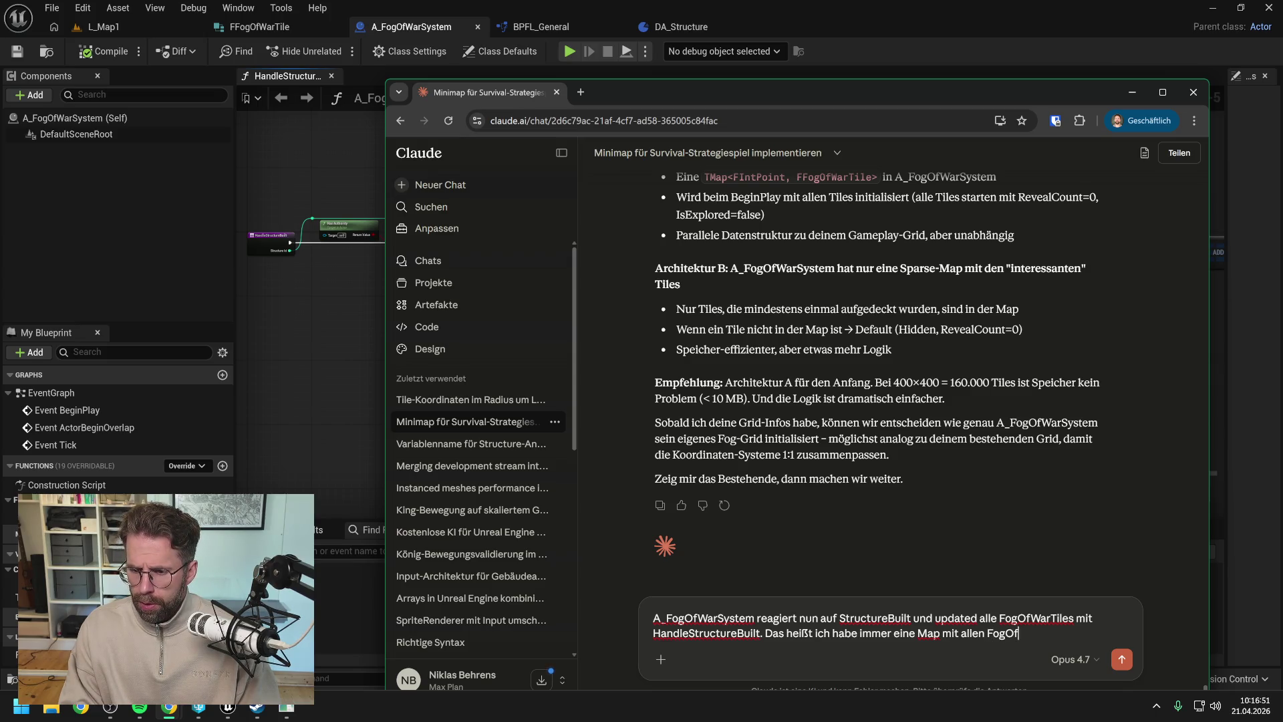
pyautogui.write('es,')
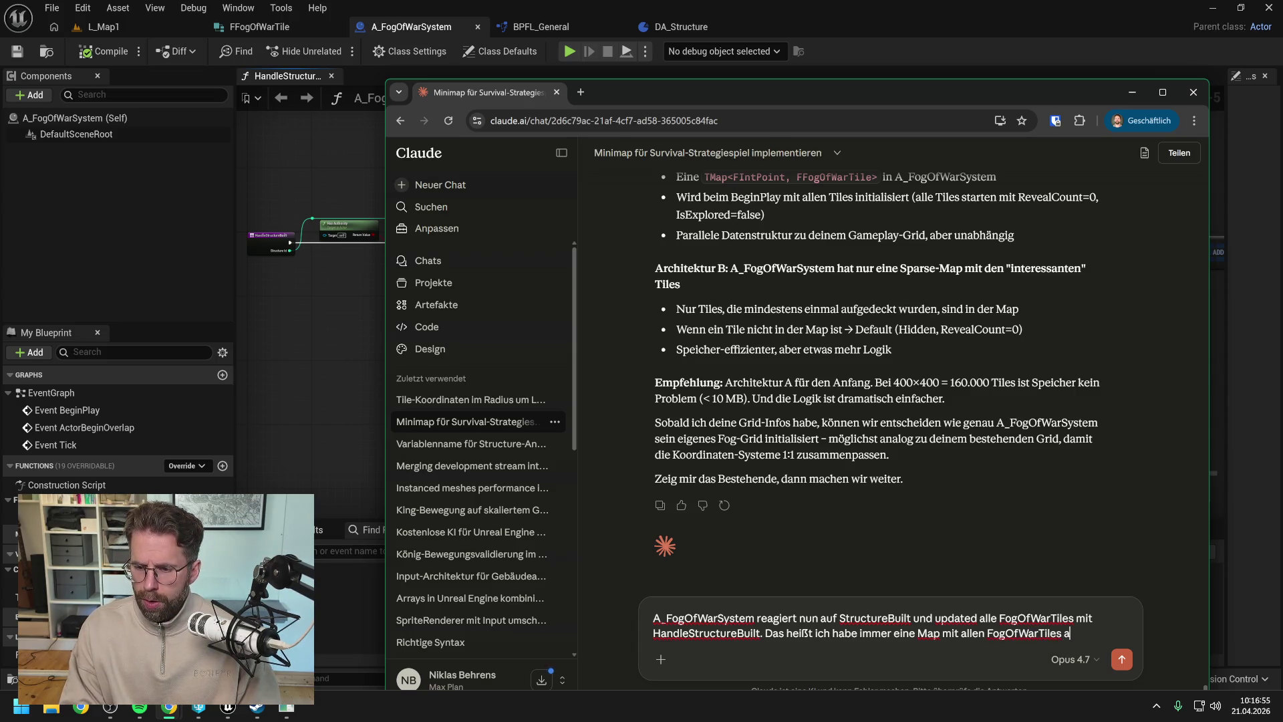
pyautogui.write(' die nun fertig')
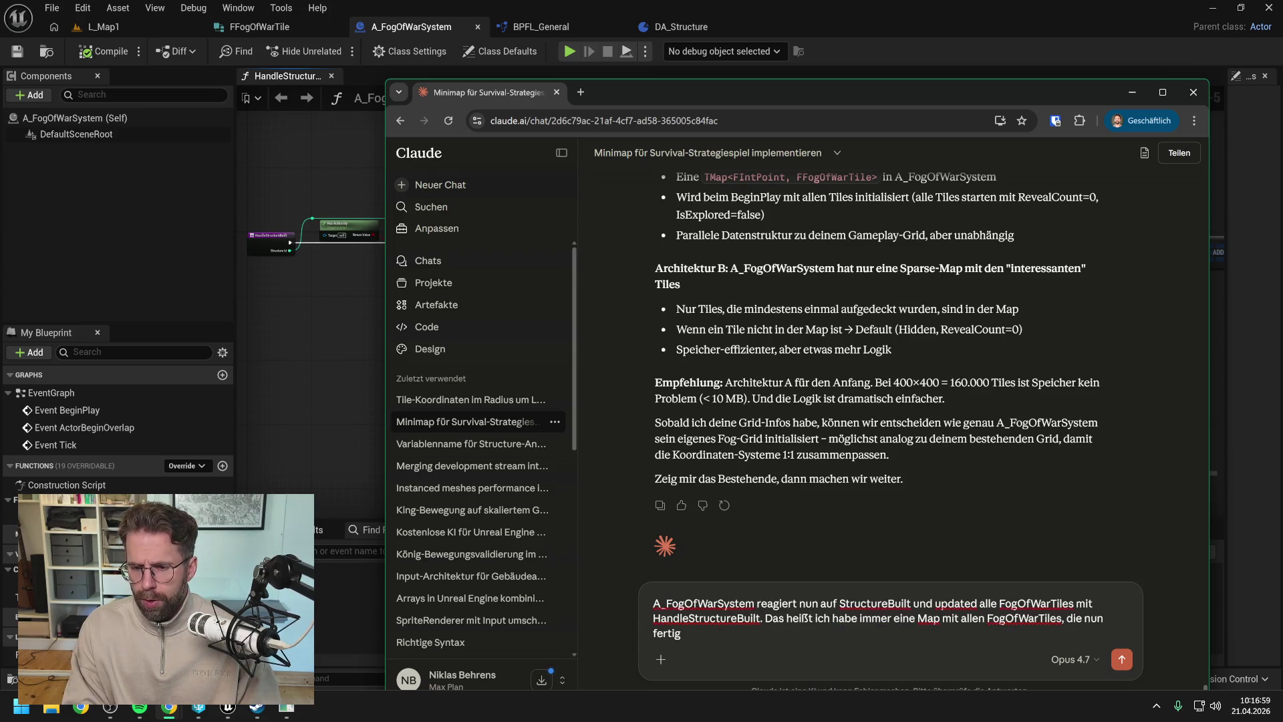
pyautogui.write(' zur')
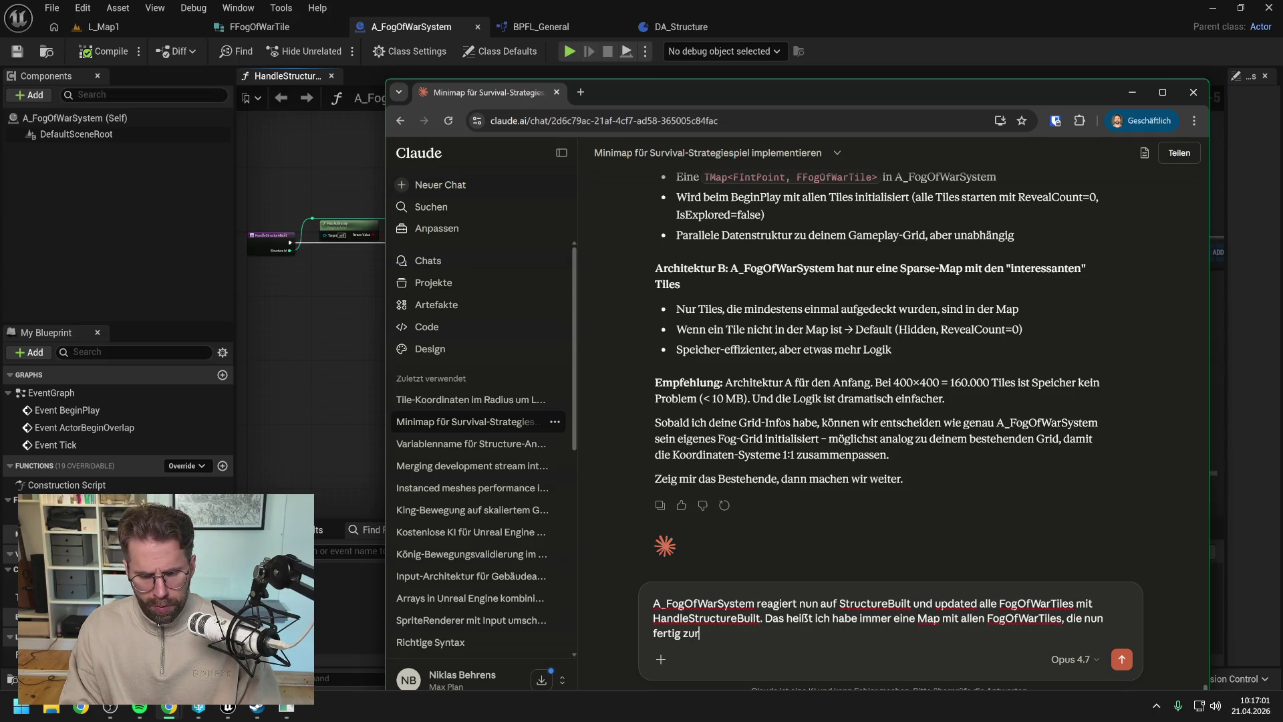
pyautogui.write(' weiter')
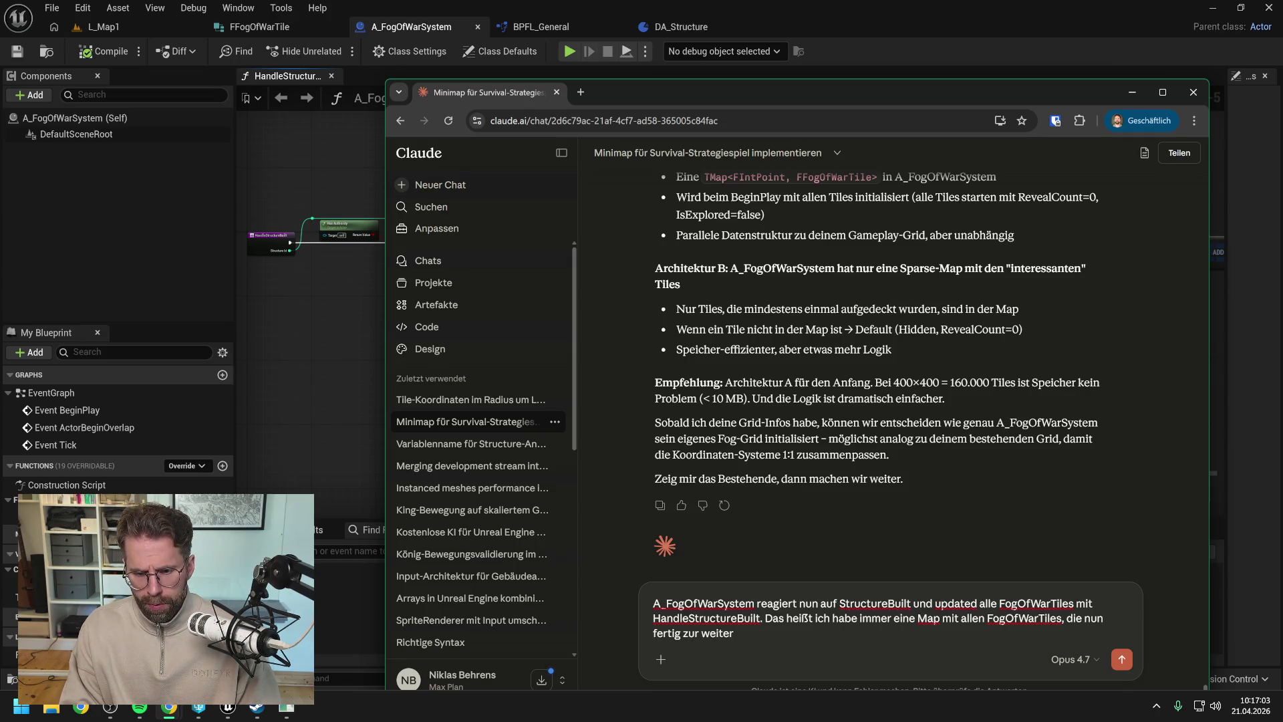
# - Replace 'Map' with 'Array', end with 'das nun fertig zur Weiterverarbeitung ist.', and send
pyautogui.moveTo(903, 618)
pyautogui.mouseDown()
pyautogui.moveTo(941, 618)
pyautogui.moveTo(861, 618)
pyautogui.mouseUp()
pyautogui.write('immer ein Arra')
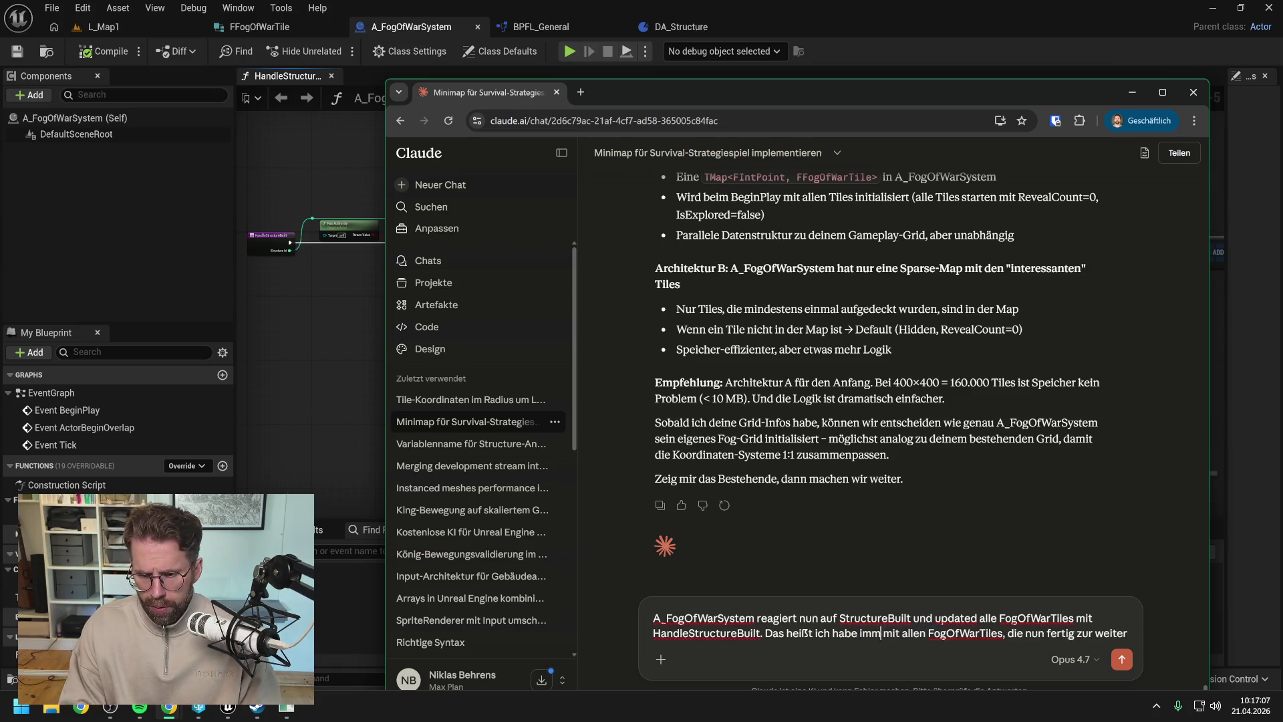
pyautogui.write('y')
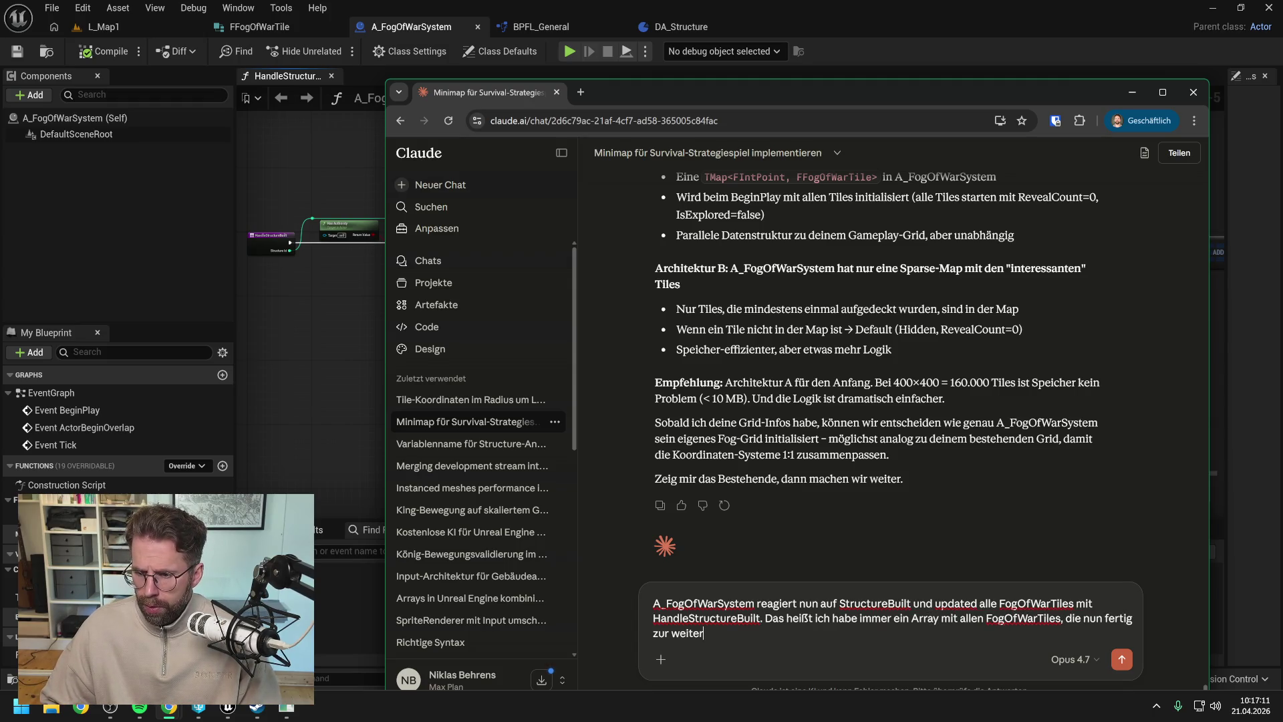
pyautogui.hotkey('ctrl', 'shift', 'Left')
pyautogui.hotkey('ctrl', 'shift', 'Left')
pyautogui.hotkey('ctrl', 'shift', 'Left')
pyautogui.write('das nun ')
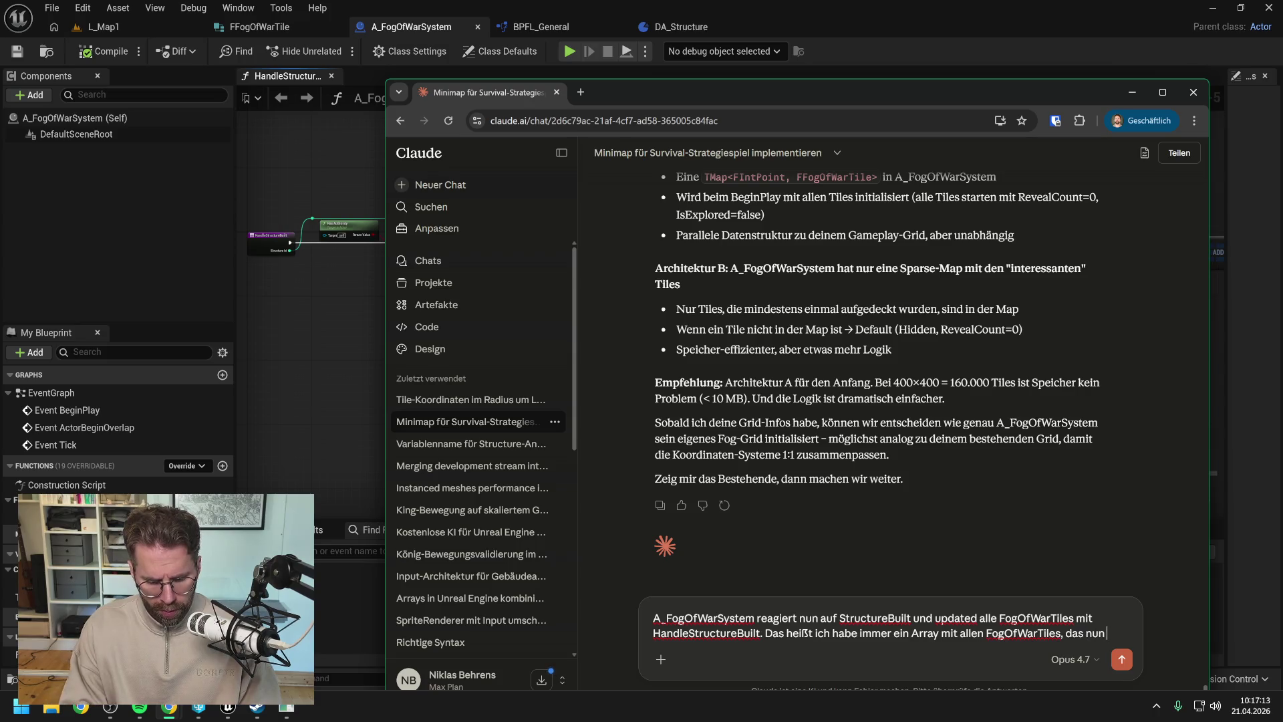
pyautogui.write('fertig zur W')
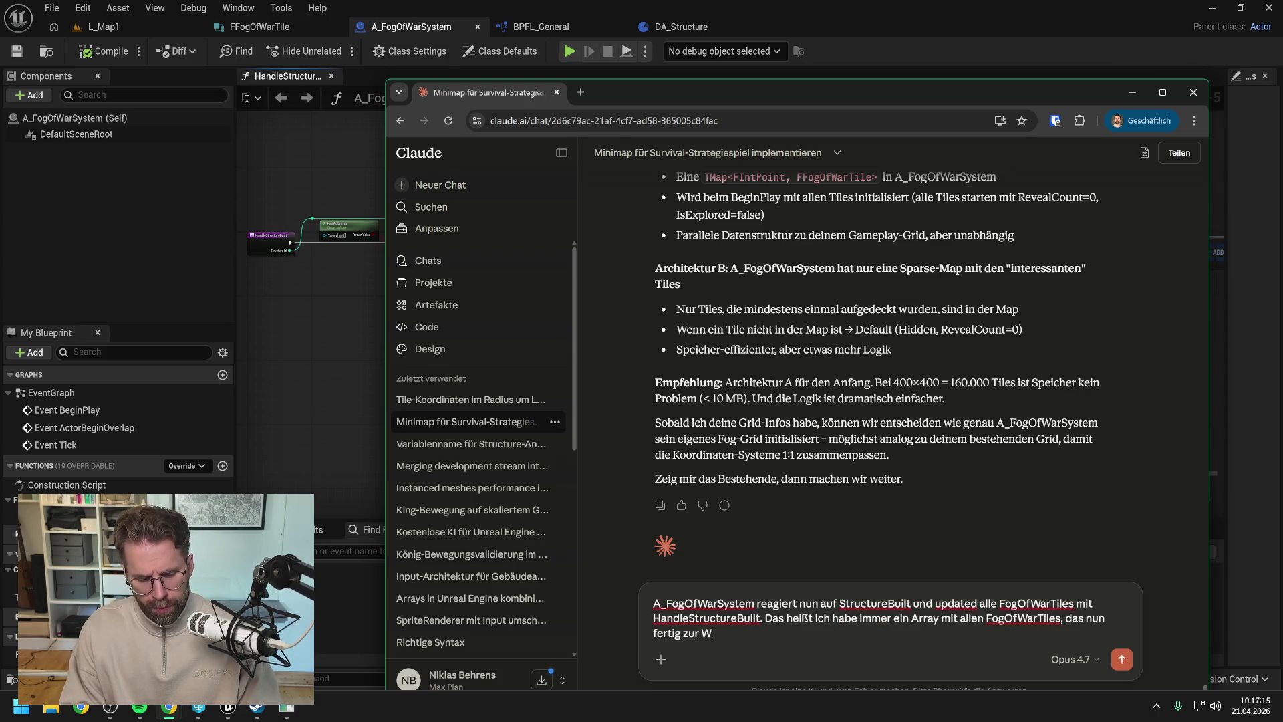
pyautogui.write('eiterverarbeiwi')
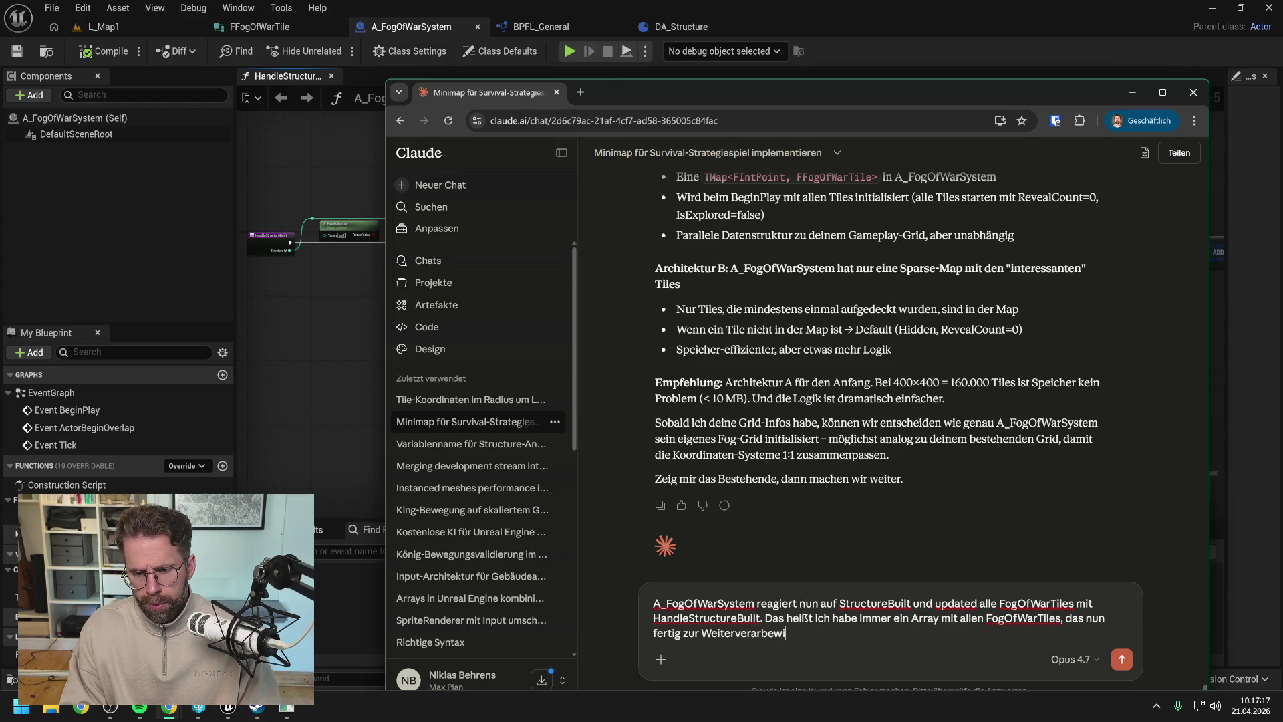
pyautogui.press('BackSpace')
pyautogui.press('BackSpace')
pyautogui.write('itung ist.')
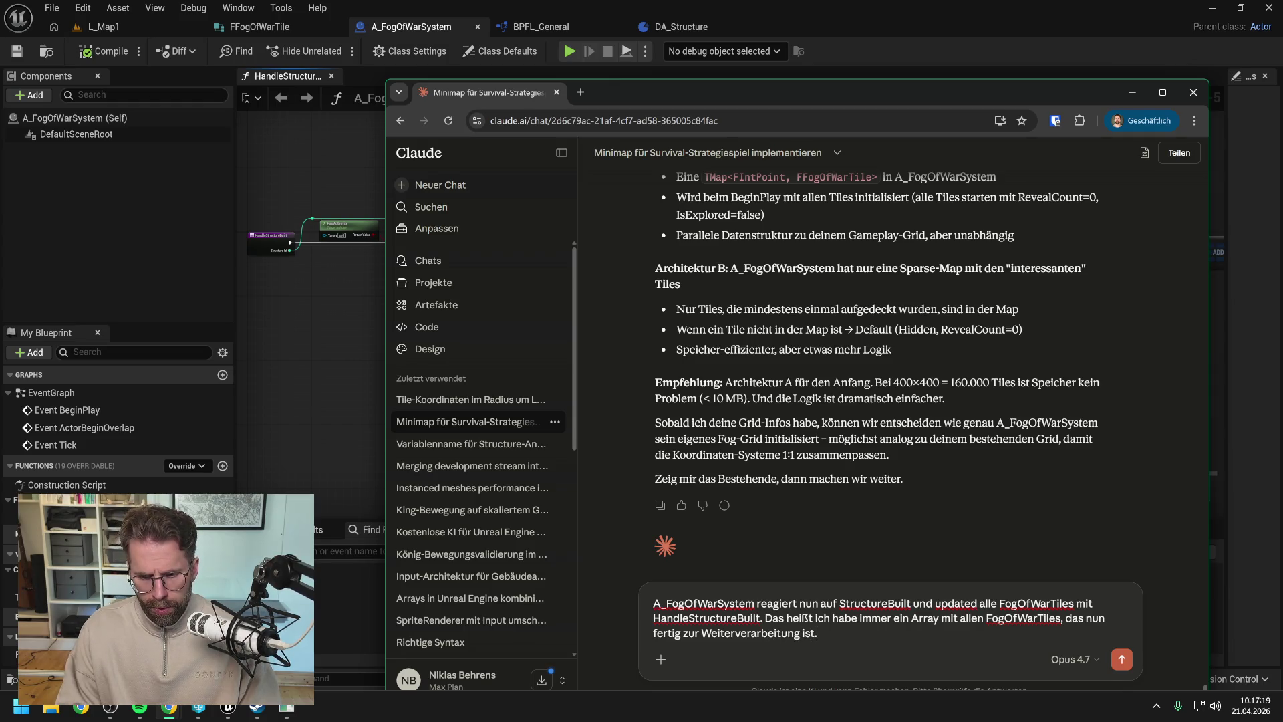
pyautogui.press('Return')
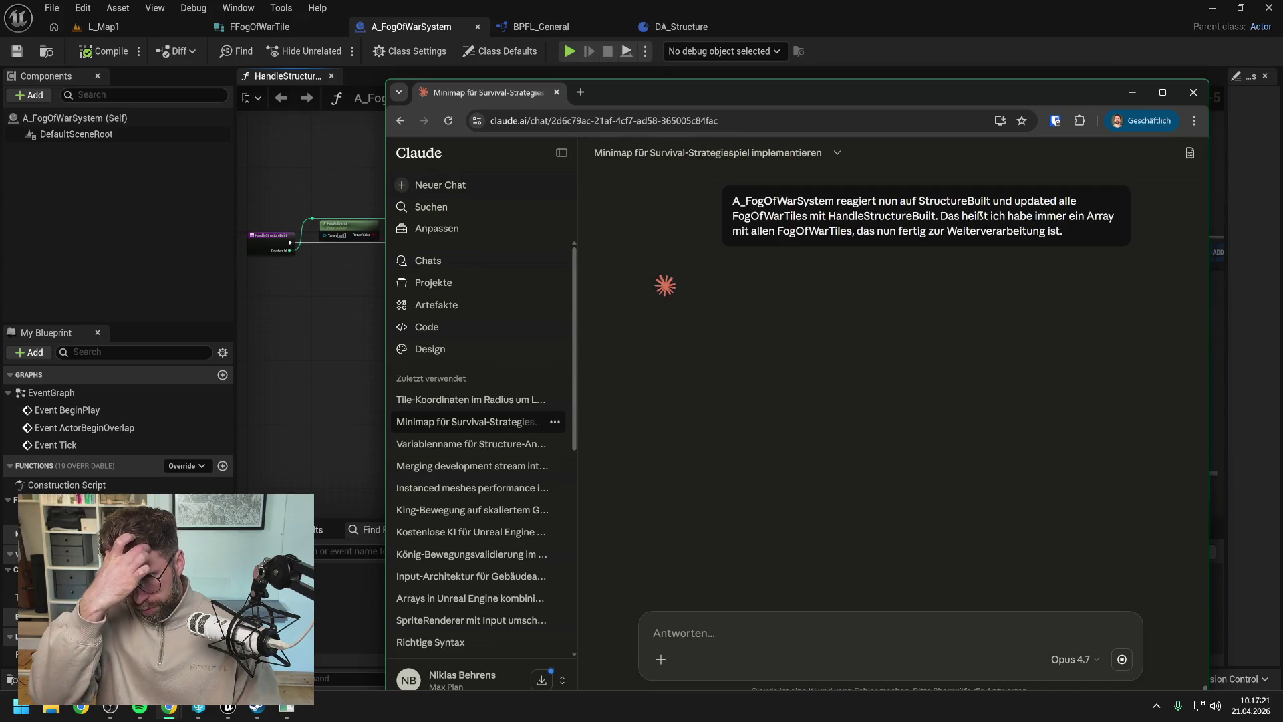
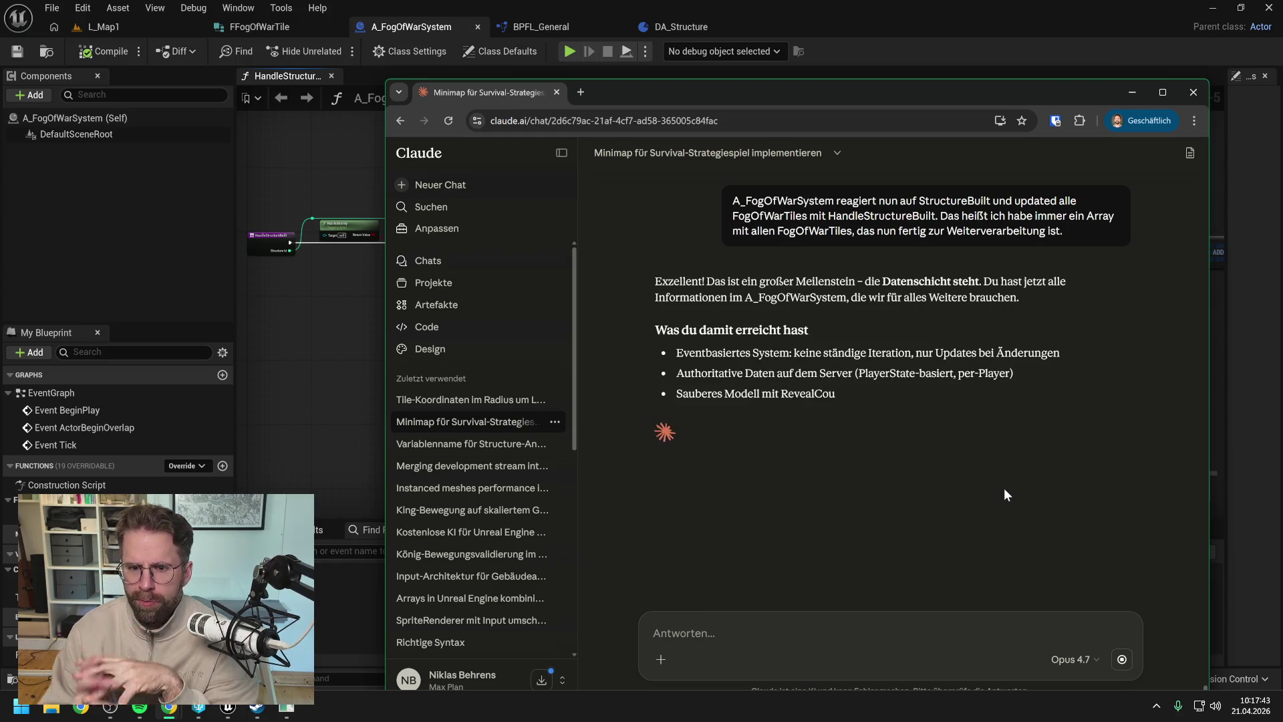
# - Read Claude's reply through to the end, then switch back to the A_FogOfWarSystem Blueprint in Unreal
pyautogui.moveTo(838, 97); pyautogui.dragTo(820, 45)
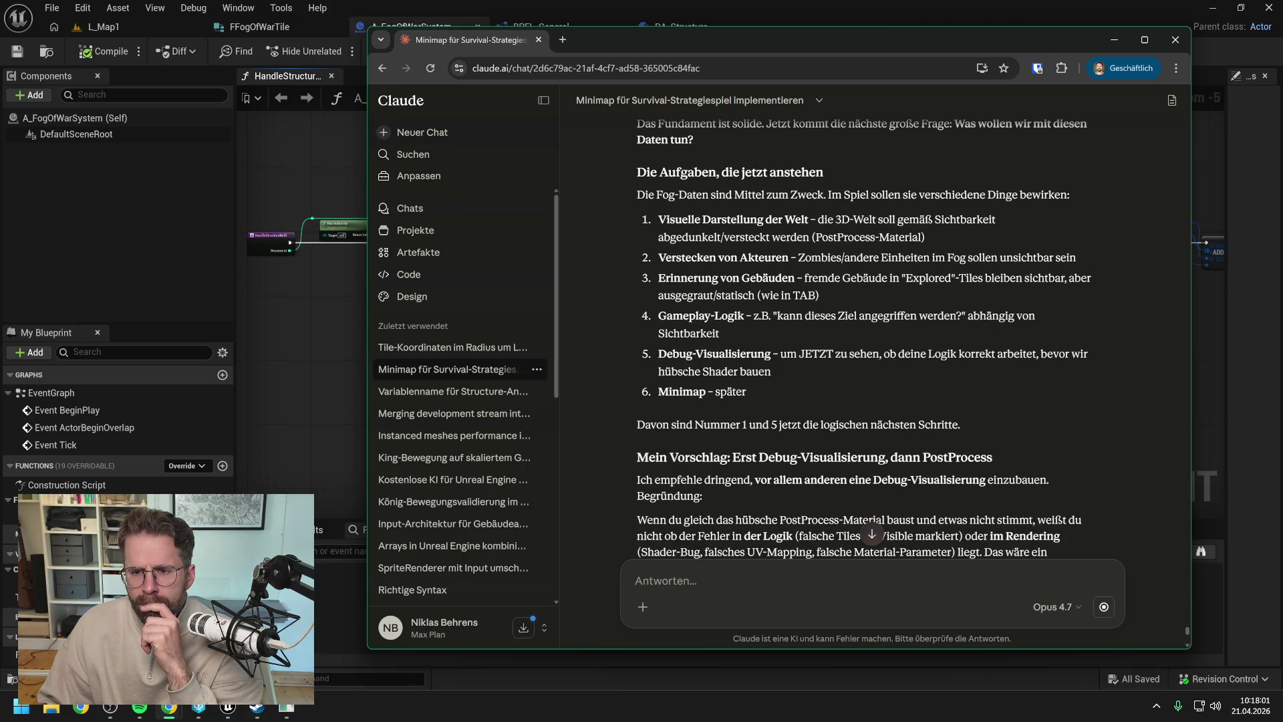
pyautogui.scroll(-2, 982, 370)
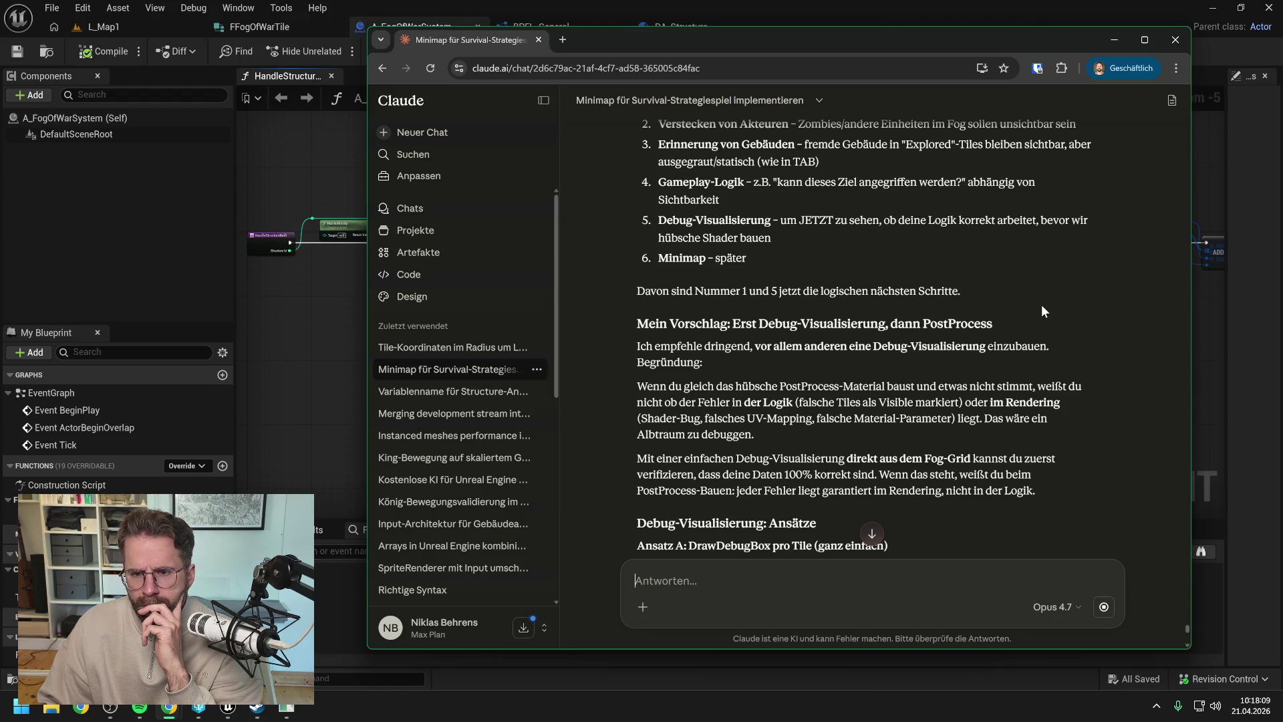
pyautogui.scroll(1, 1048, 291)
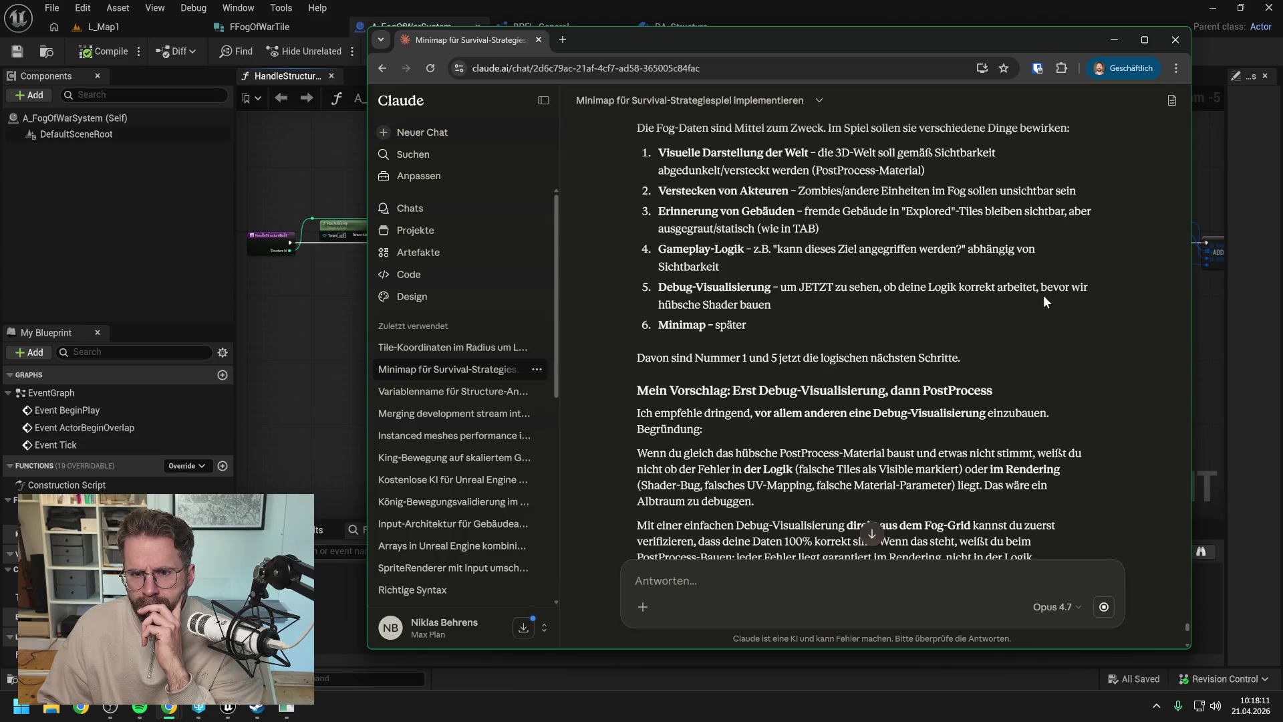
pyautogui.scroll(-2, 1044, 296)
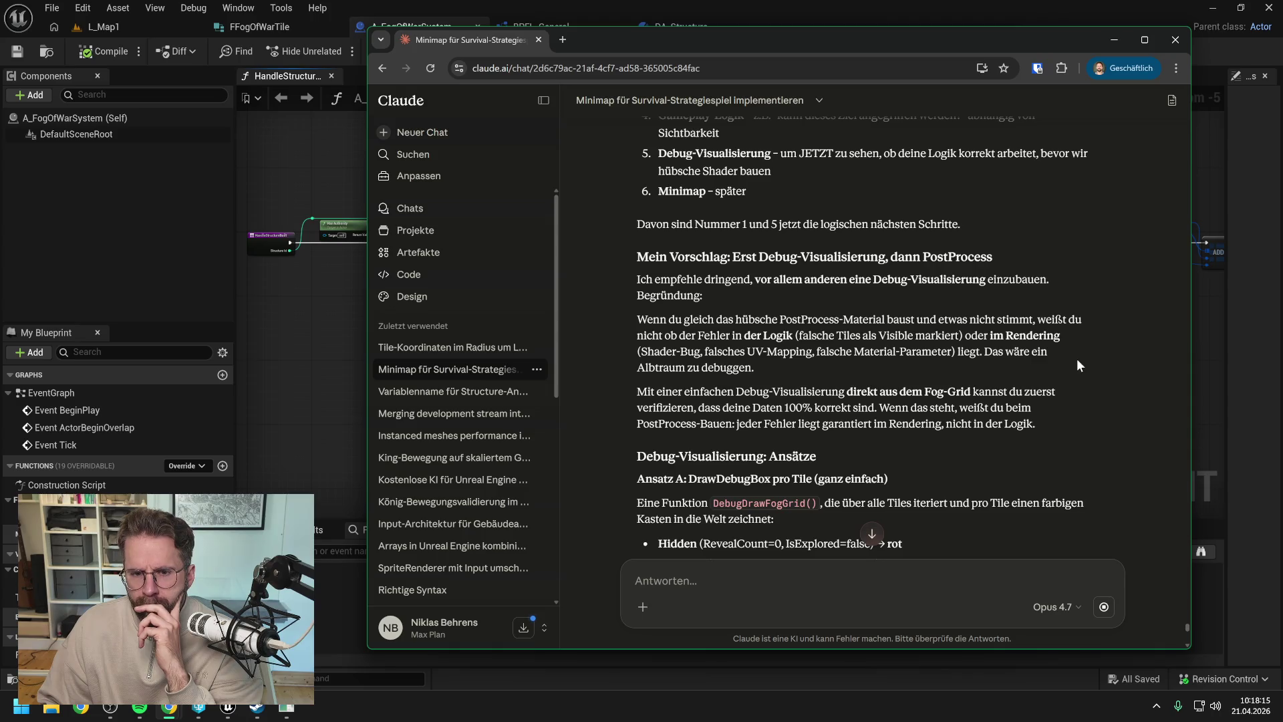
pyautogui.scroll(-1, 1076, 365)
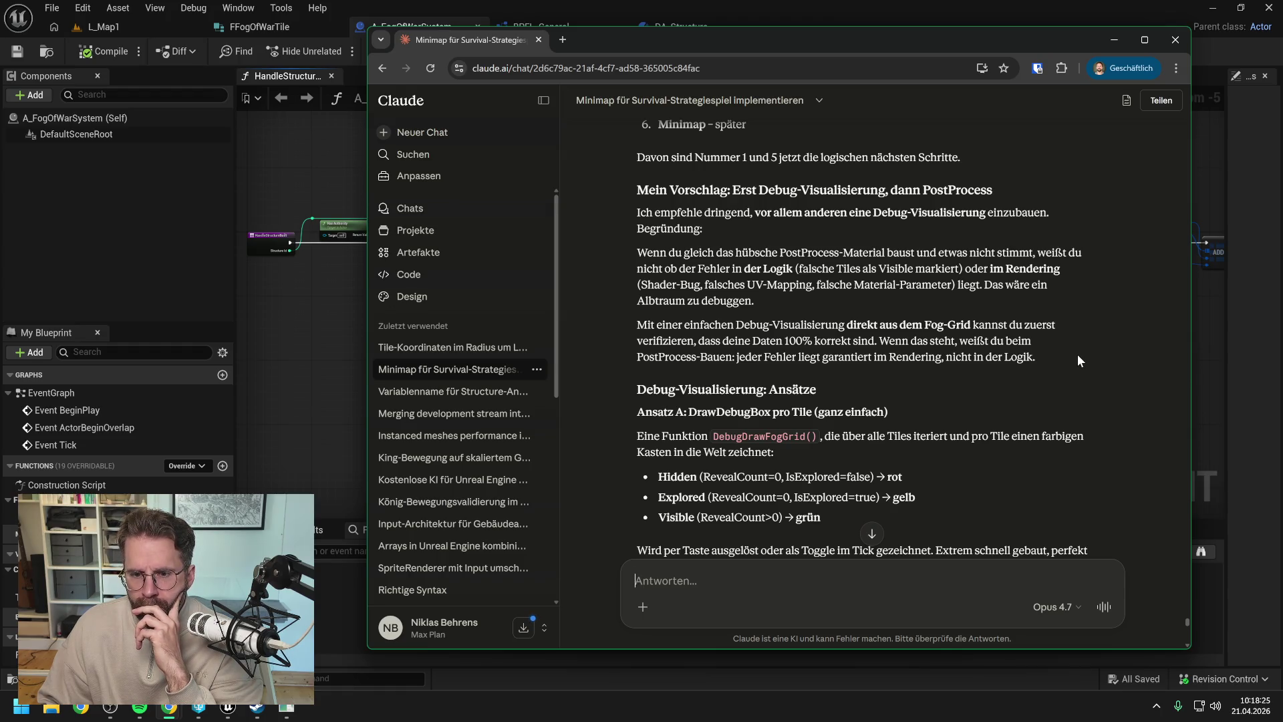
pyautogui.scroll(-1, 1077, 356)
pyautogui.scroll(-1, 1037, 407)
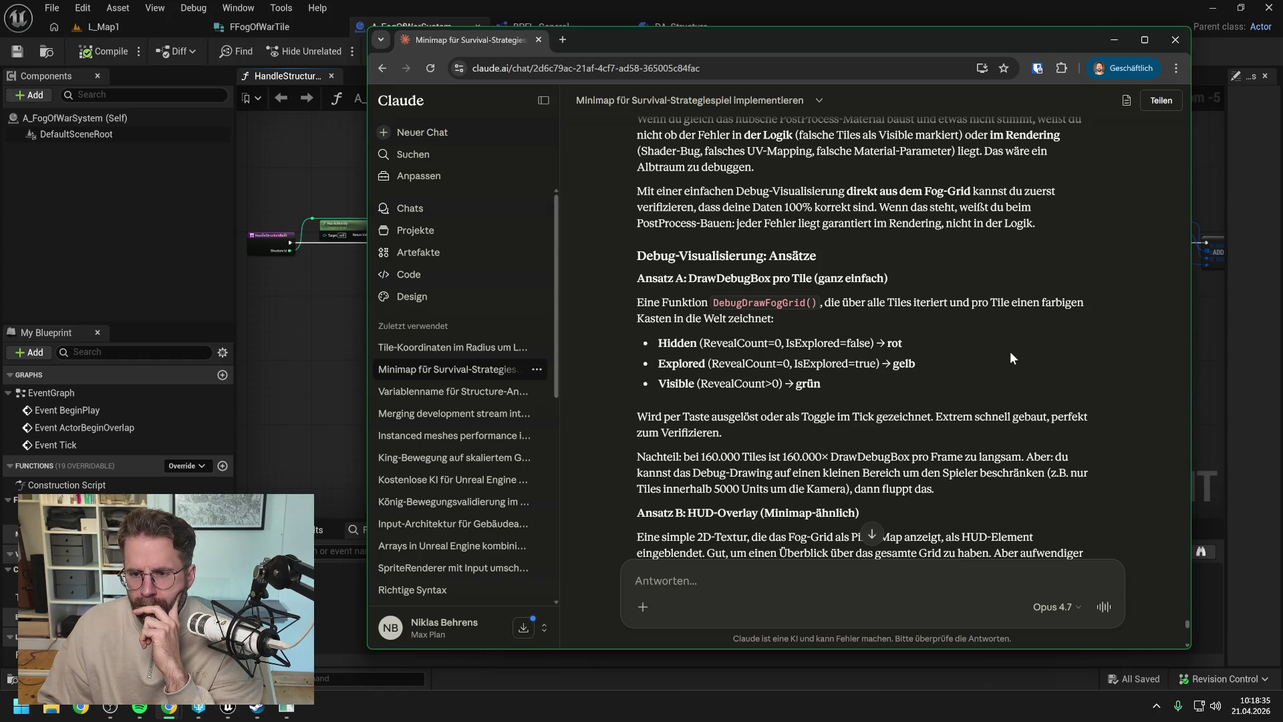
pyautogui.scroll(-1, 1012, 349)
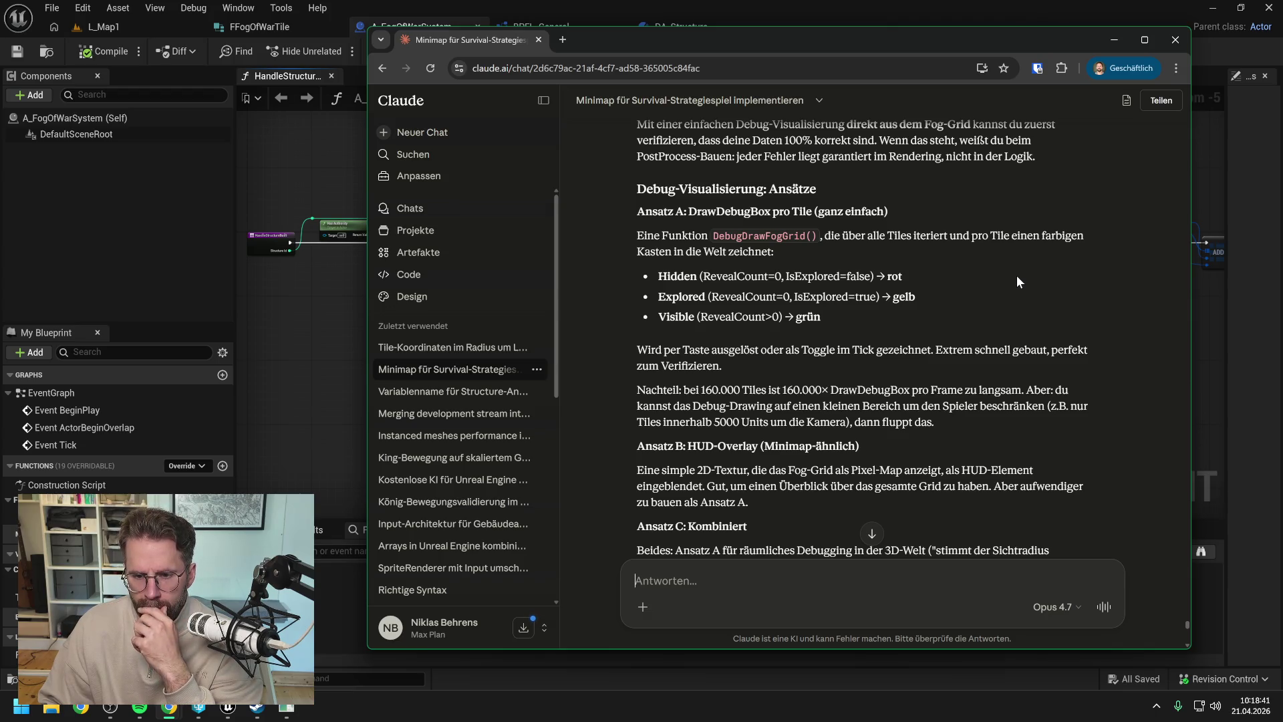
pyautogui.scroll(-2, 1017, 275)
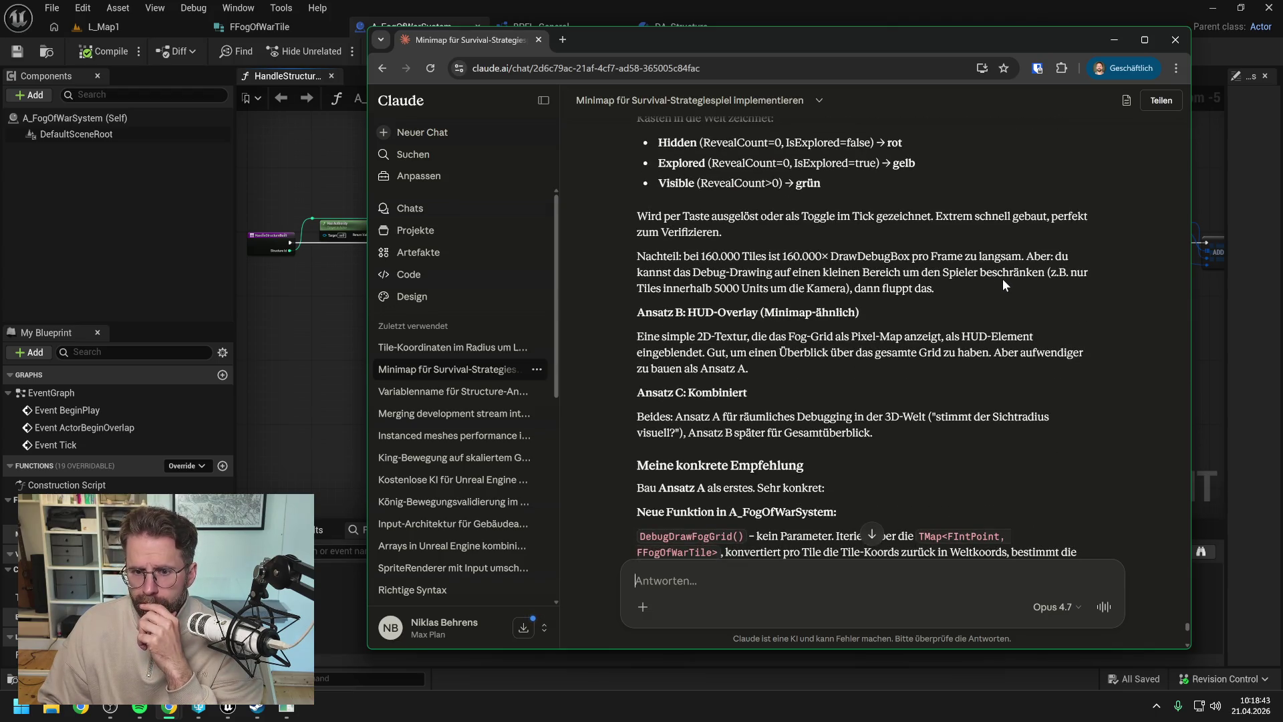
pyautogui.scroll(-2, 1003, 280)
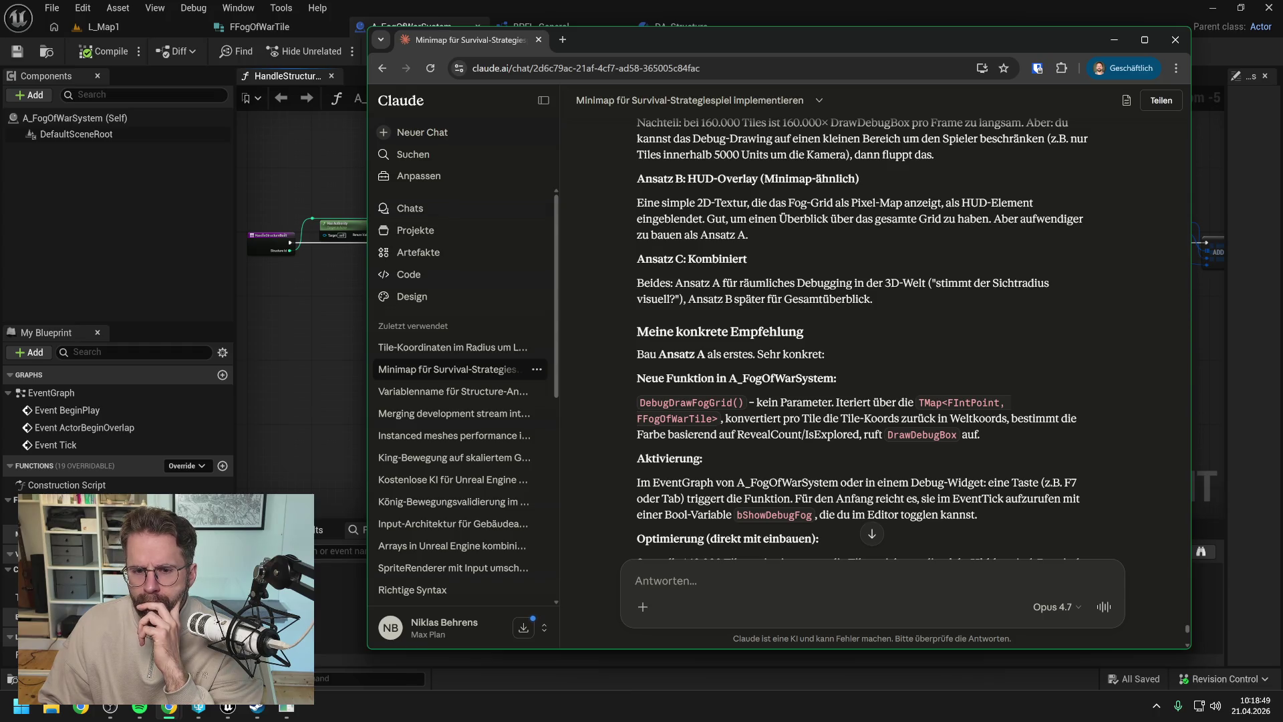
pyautogui.scroll(-2, 964, 297)
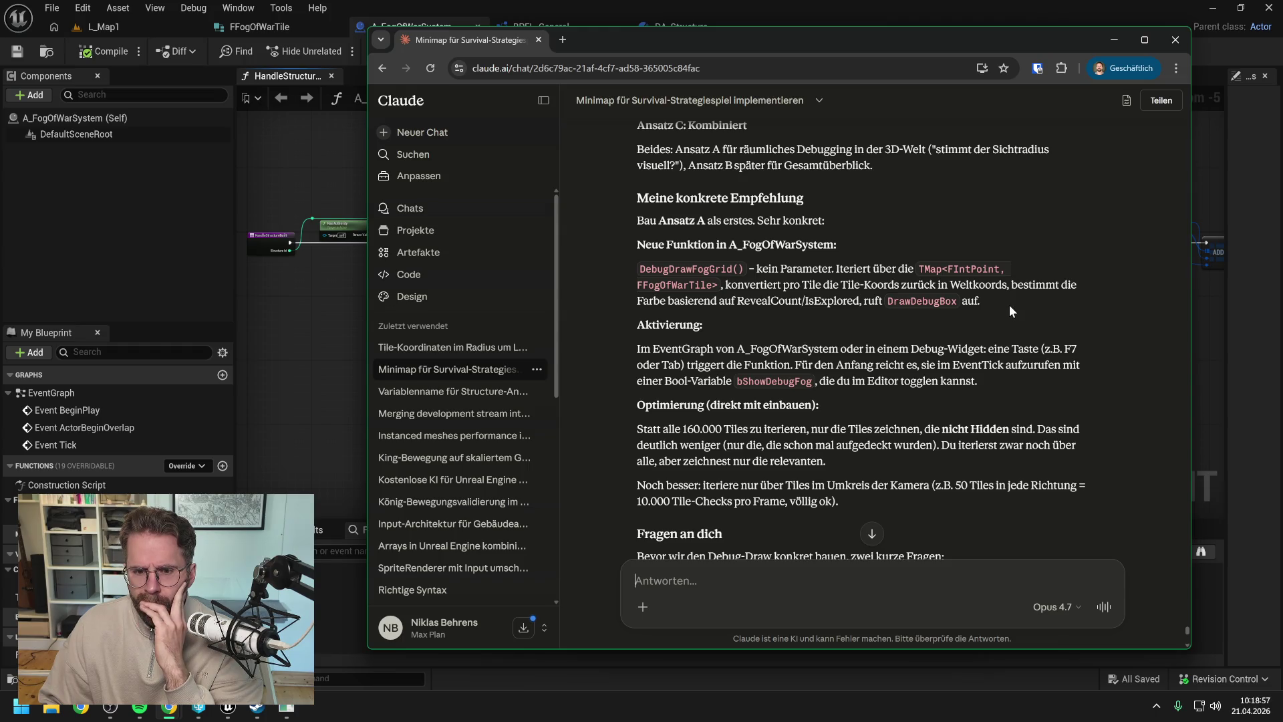
pyautogui.scroll(-2, 1010, 309)
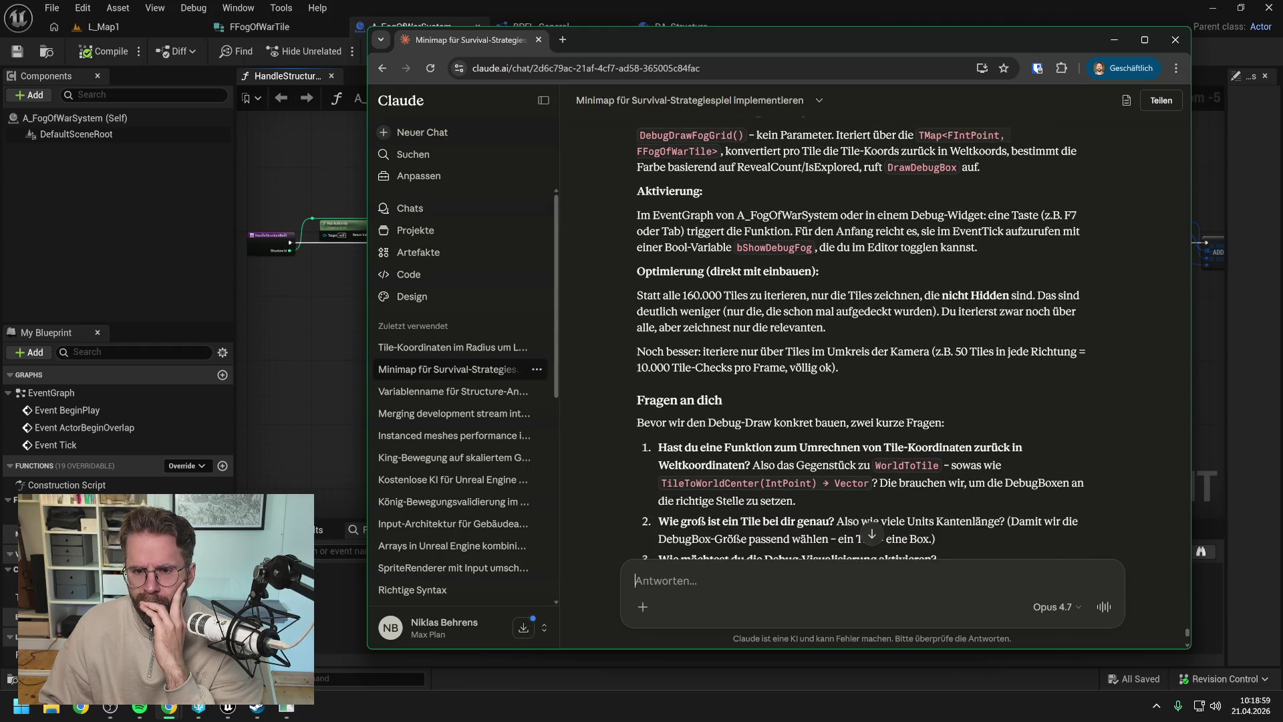
pyautogui.scroll(-1, 860, 339)
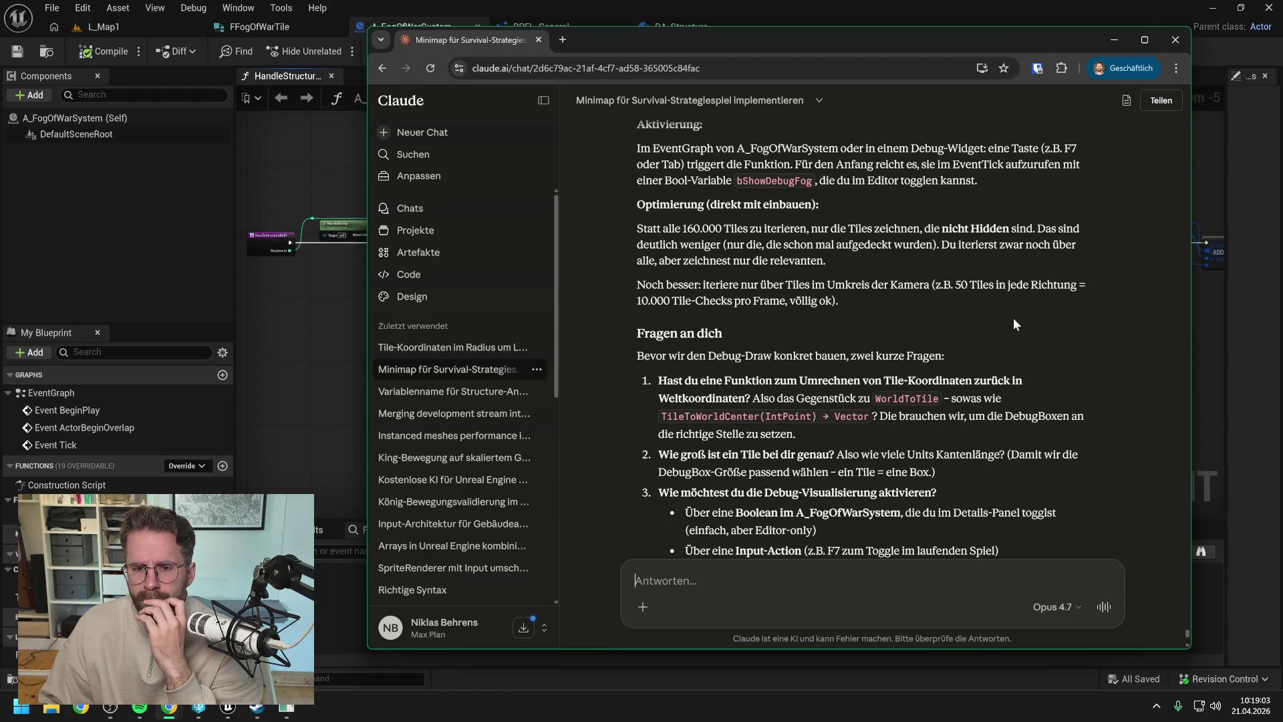
pyautogui.scroll(-1, 1013, 315)
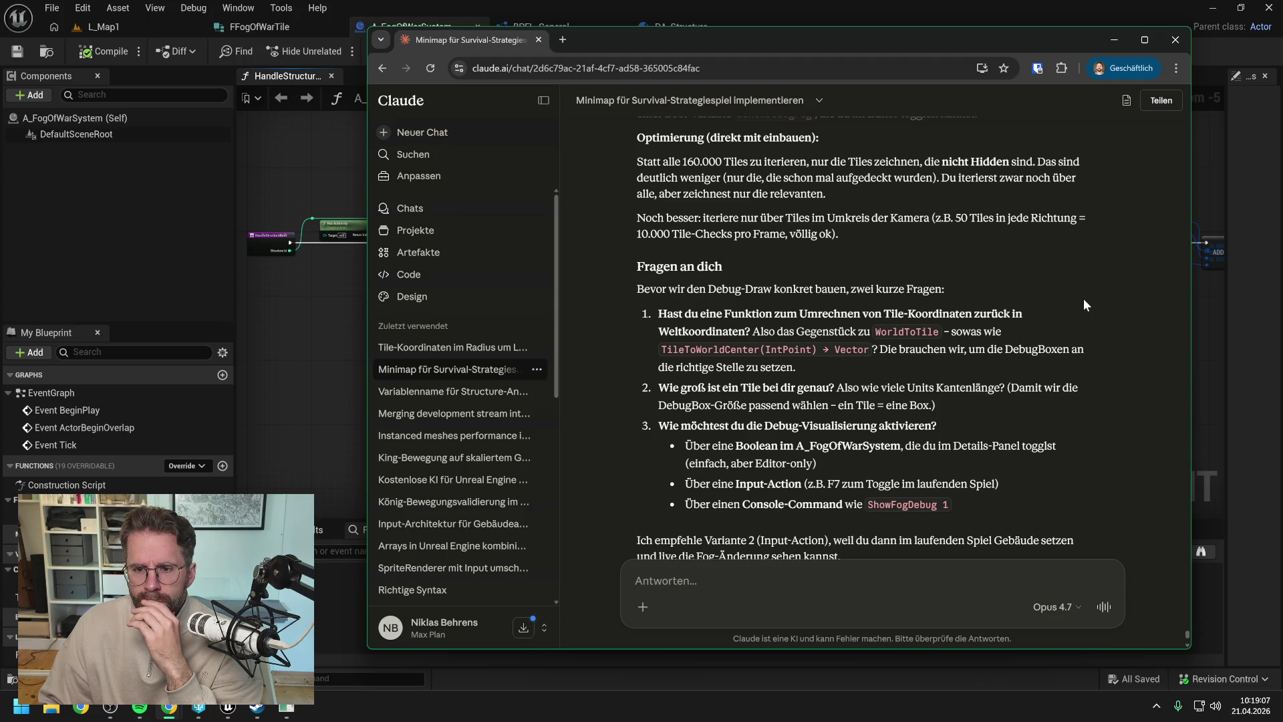
pyautogui.scroll(-2, 1084, 298)
pyautogui.scroll(-1, 1076, 298)
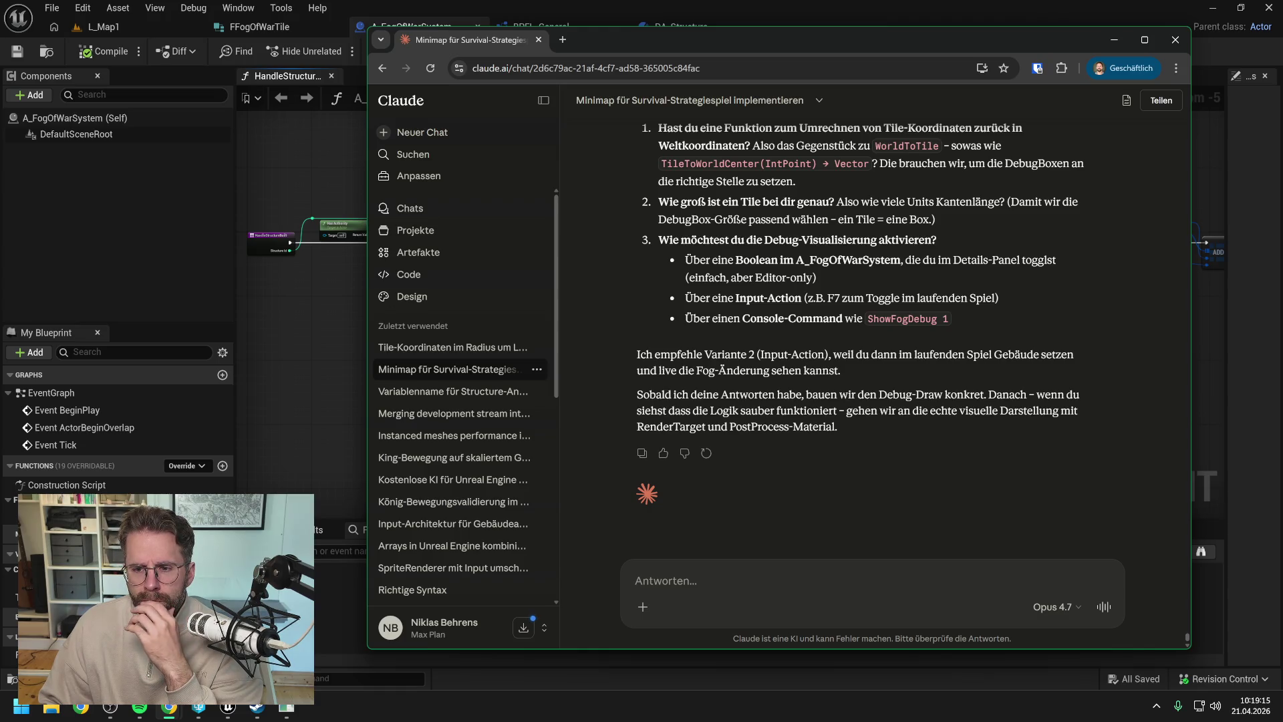
pyautogui.scroll(12, 913, 288)
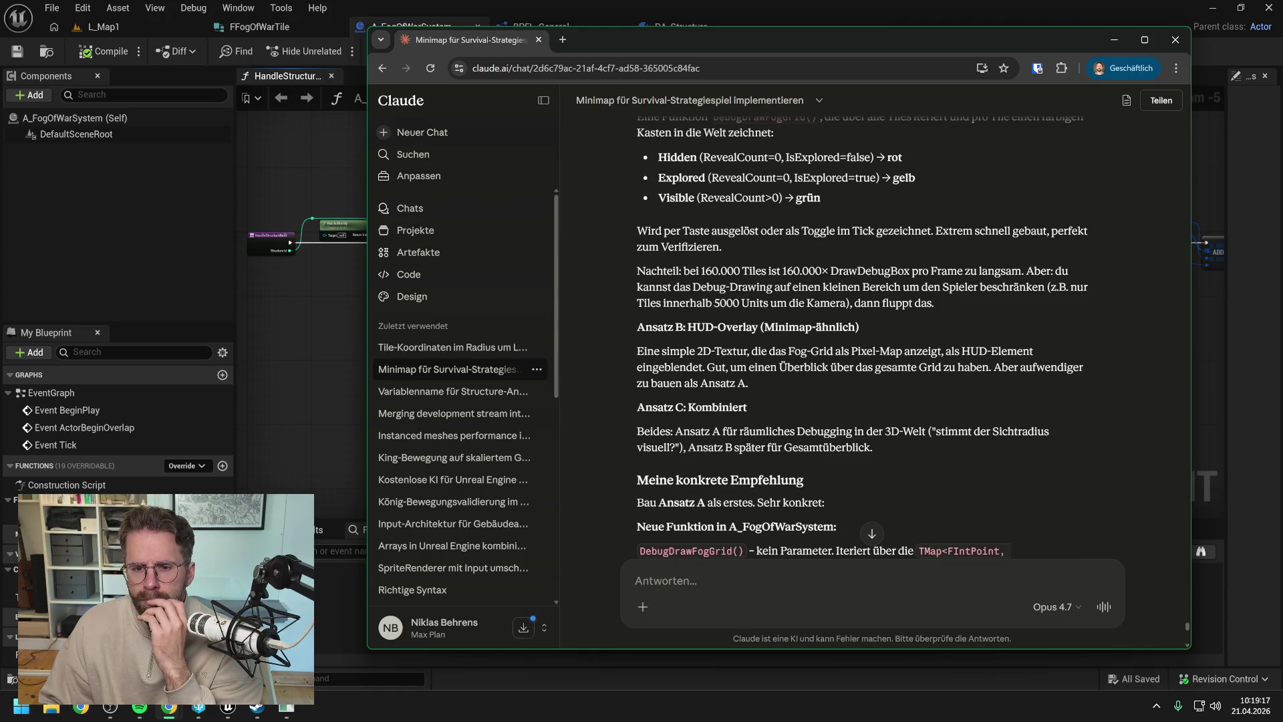
pyautogui.scroll(-12, 863, 335)
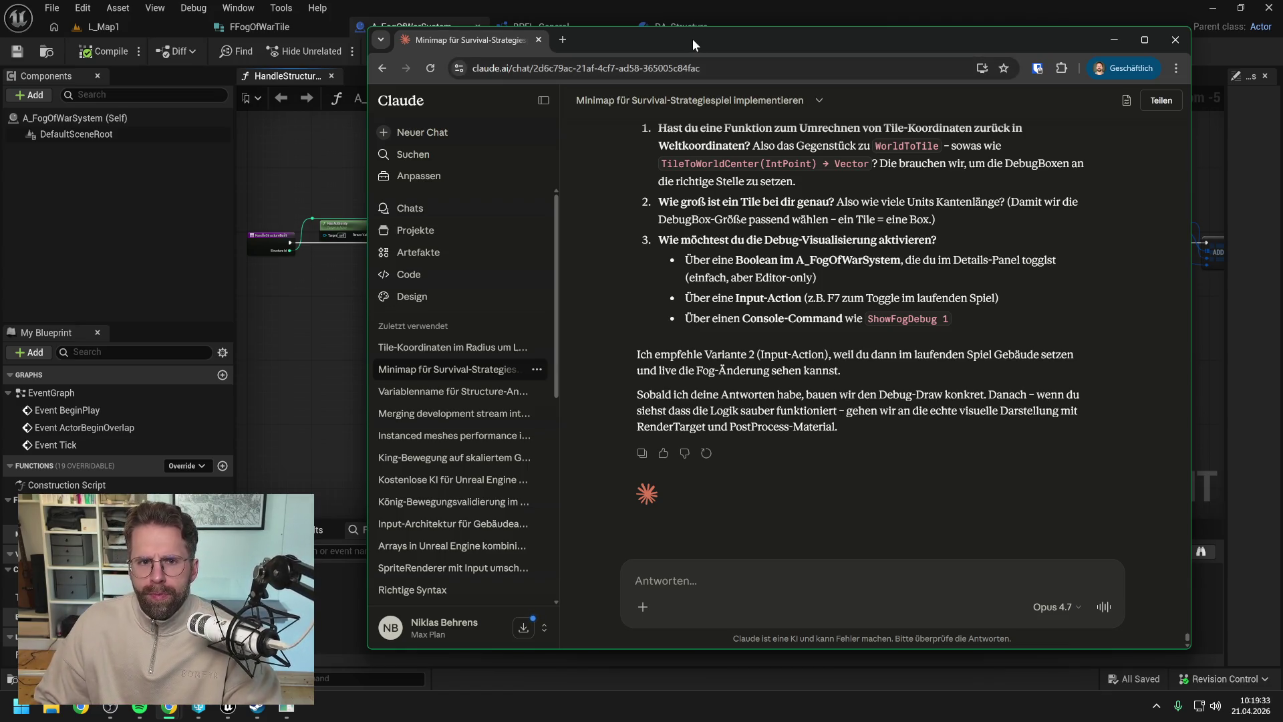
pyautogui.hotkey('alt', 'Tab')
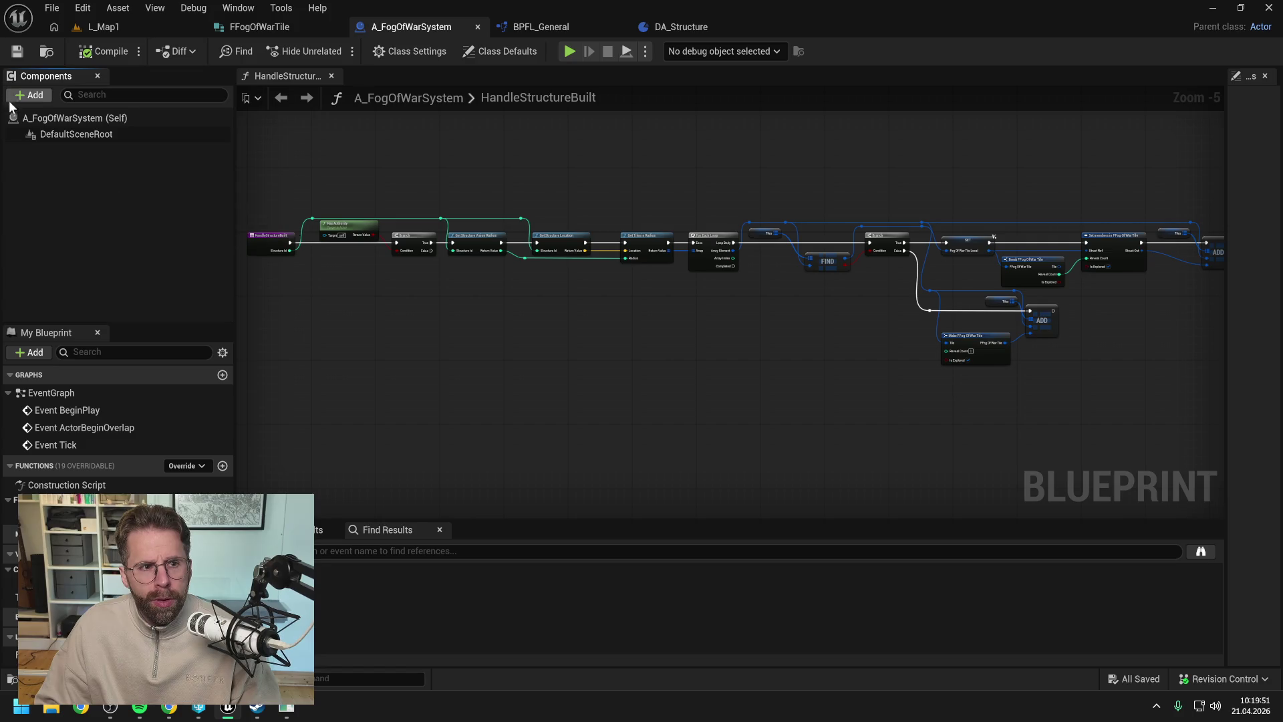
# - Add an Instanced Static Mesh component named DebugTiles, then compile and save
pyautogui.click(30, 95)
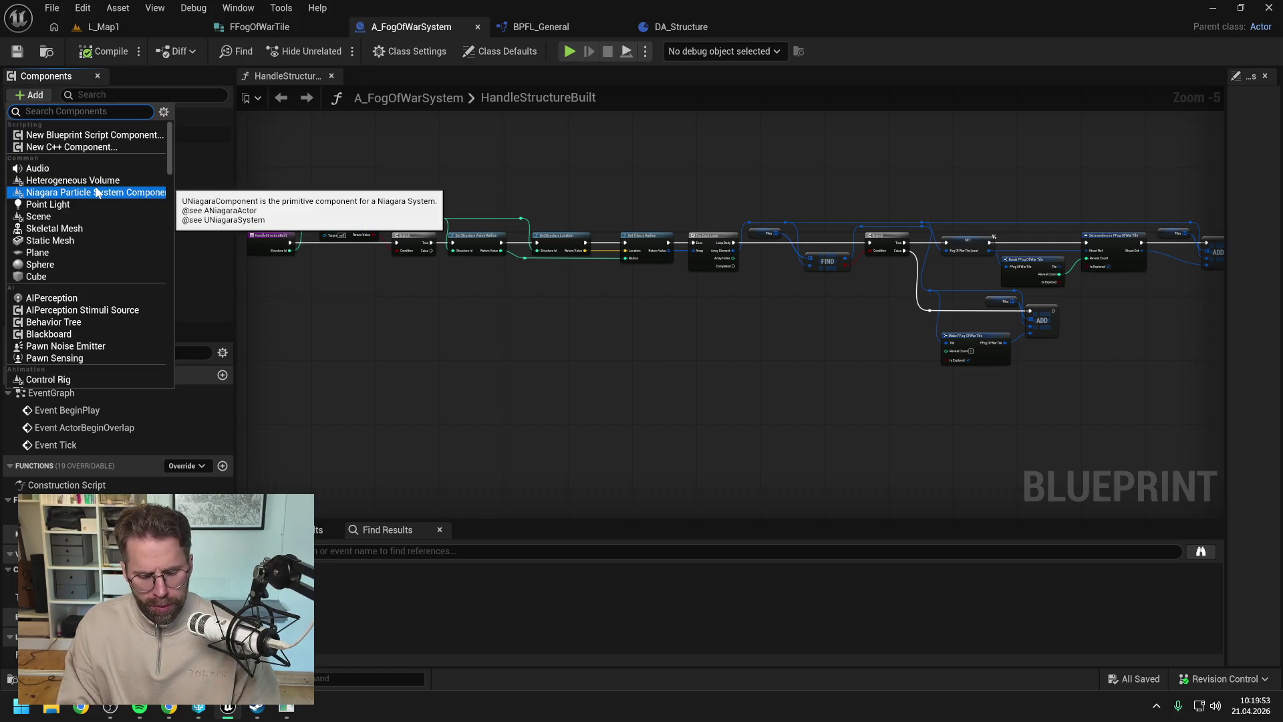
pyautogui.write('instanced')
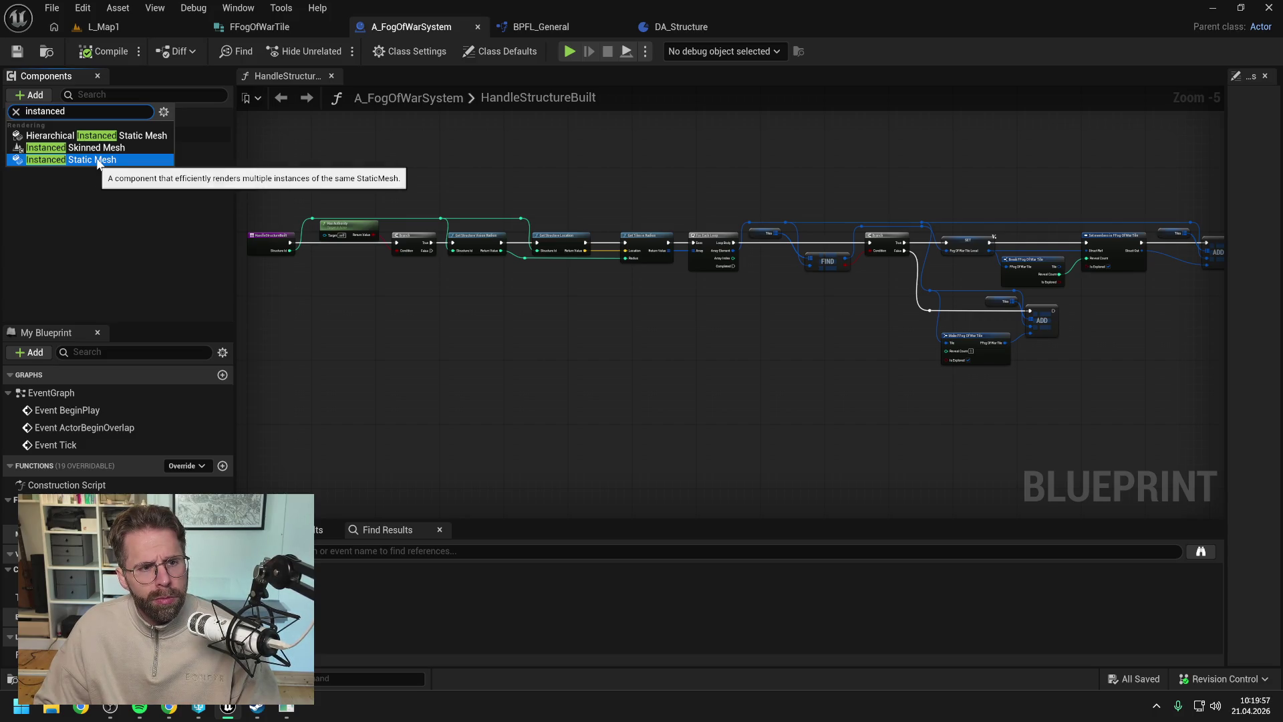
pyautogui.click(97, 160)
pyautogui.write('D')
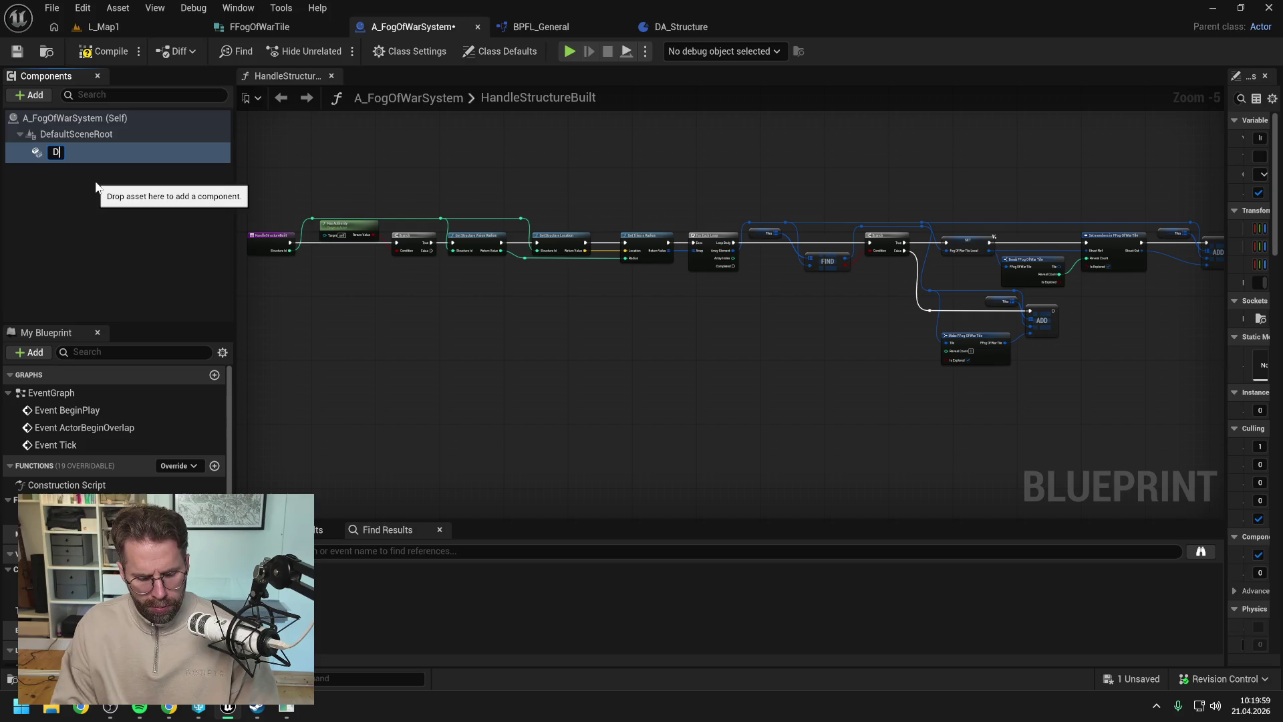
pyautogui.write('ebugTiles')
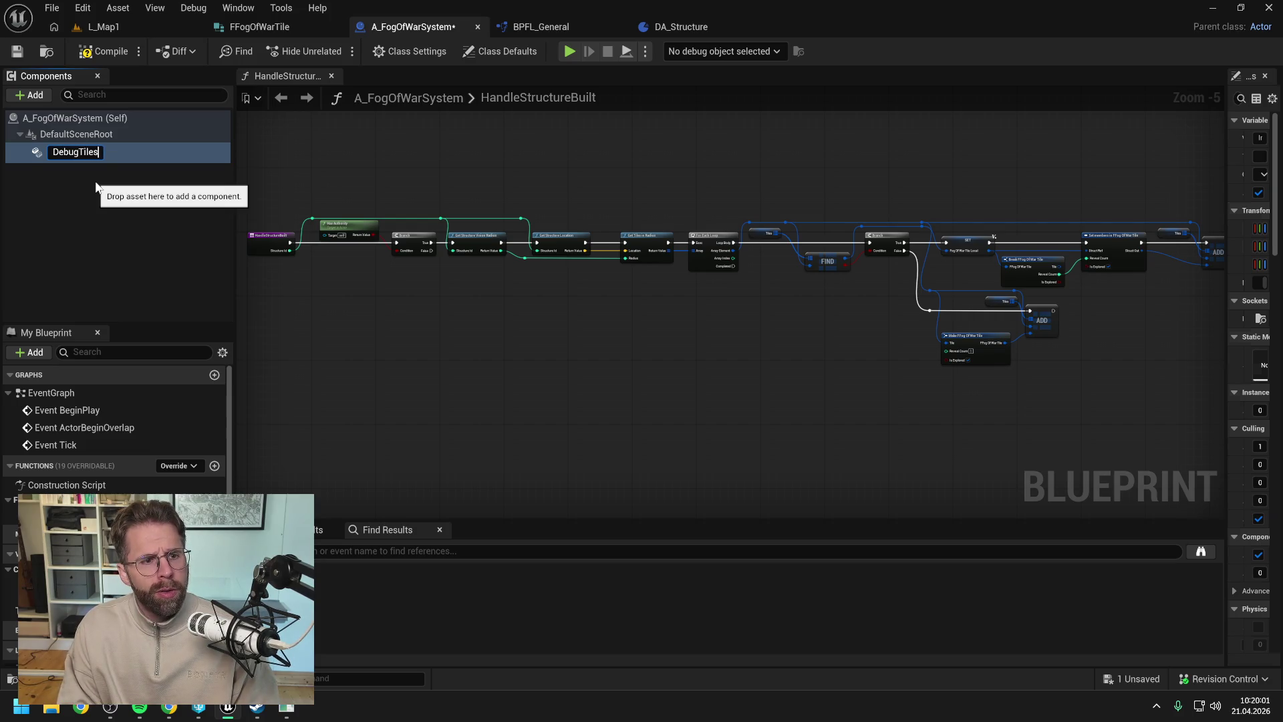
pyautogui.press('Return')
pyautogui.click(103, 51)
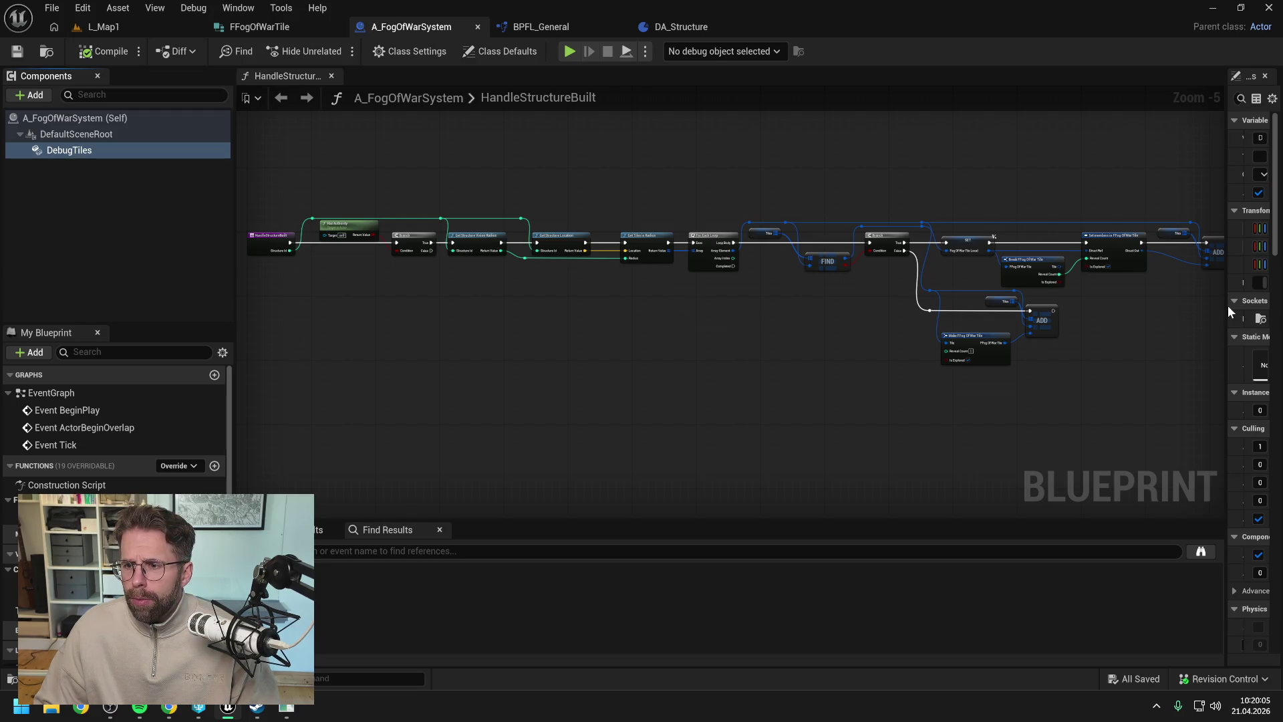
# - Drop a Tiles variable node onto the HandleStructureBuilt graph
pyautogui.moveTo(1229, 306); pyautogui.dragTo(1101, 308)
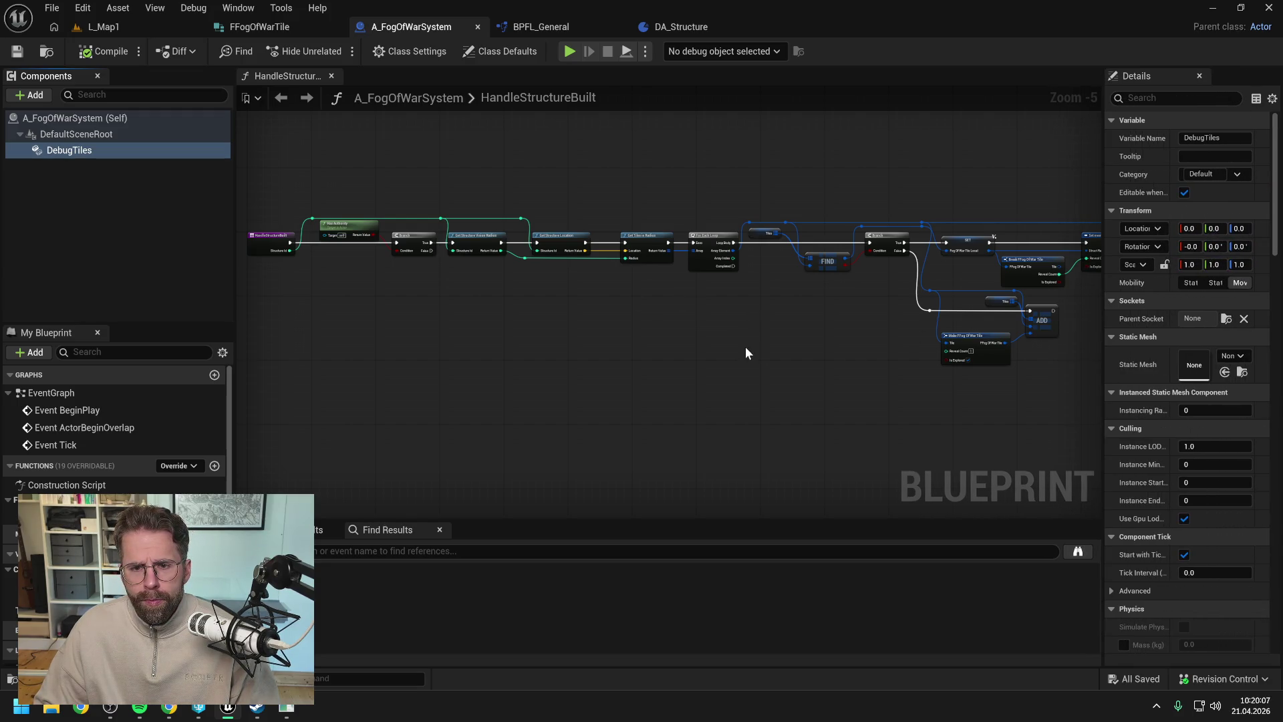
pyautogui.moveTo(648, 346); pyautogui.dragTo(676, 352)
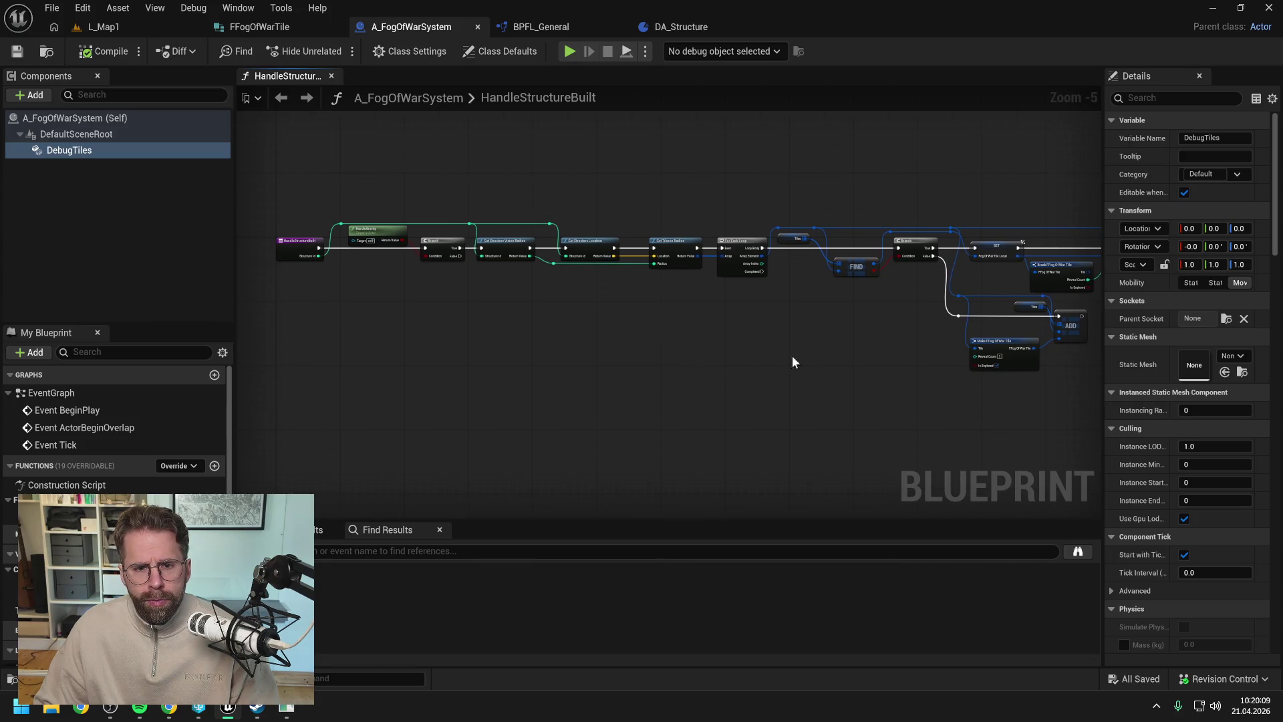
pyautogui.moveTo(794, 362)
pyautogui.mouseDown()
pyautogui.moveTo(537, 307)
pyautogui.moveTo(705, 311)
pyautogui.moveTo(651, 297)
pyautogui.mouseUp()
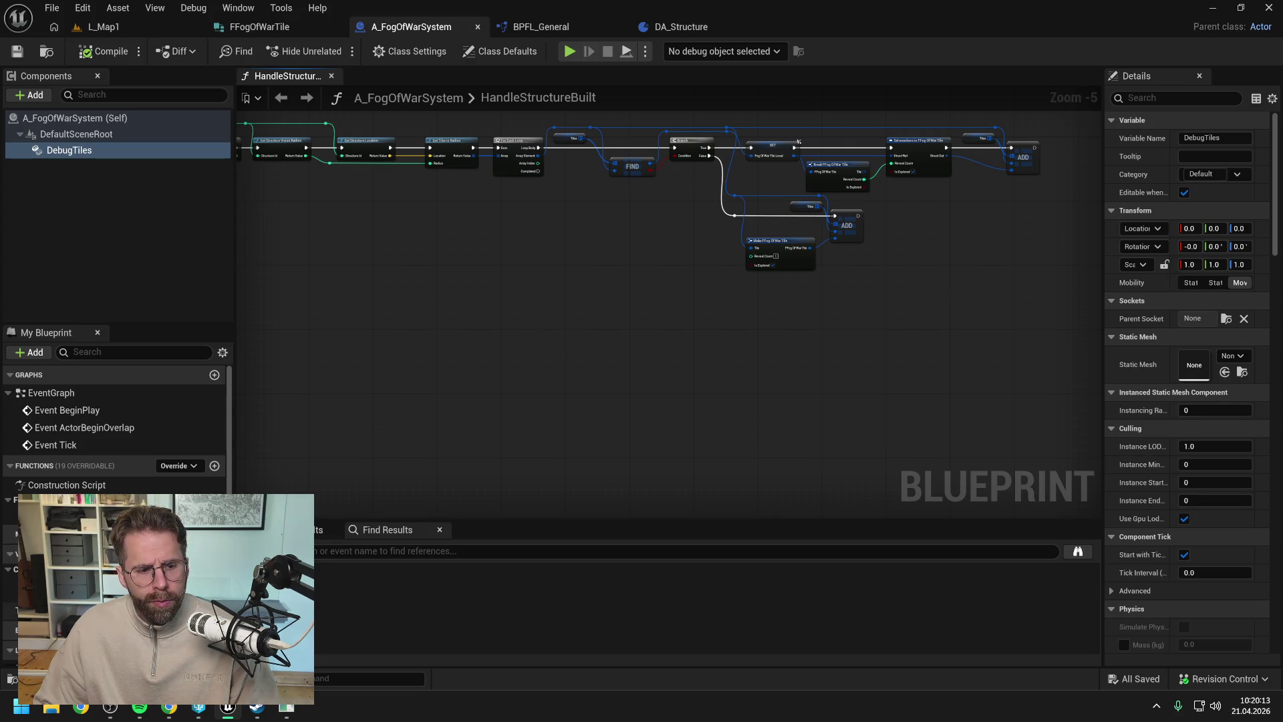
pyautogui.moveTo(10, 611)
pyautogui.mouseDown()
pyautogui.moveTo(484, 294)
pyautogui.moveTo(505, 297)
pyautogui.mouseUp()
# - Add a Tiles getter with a Keys node wired to run after the loop completes
pyautogui.click(527, 311)
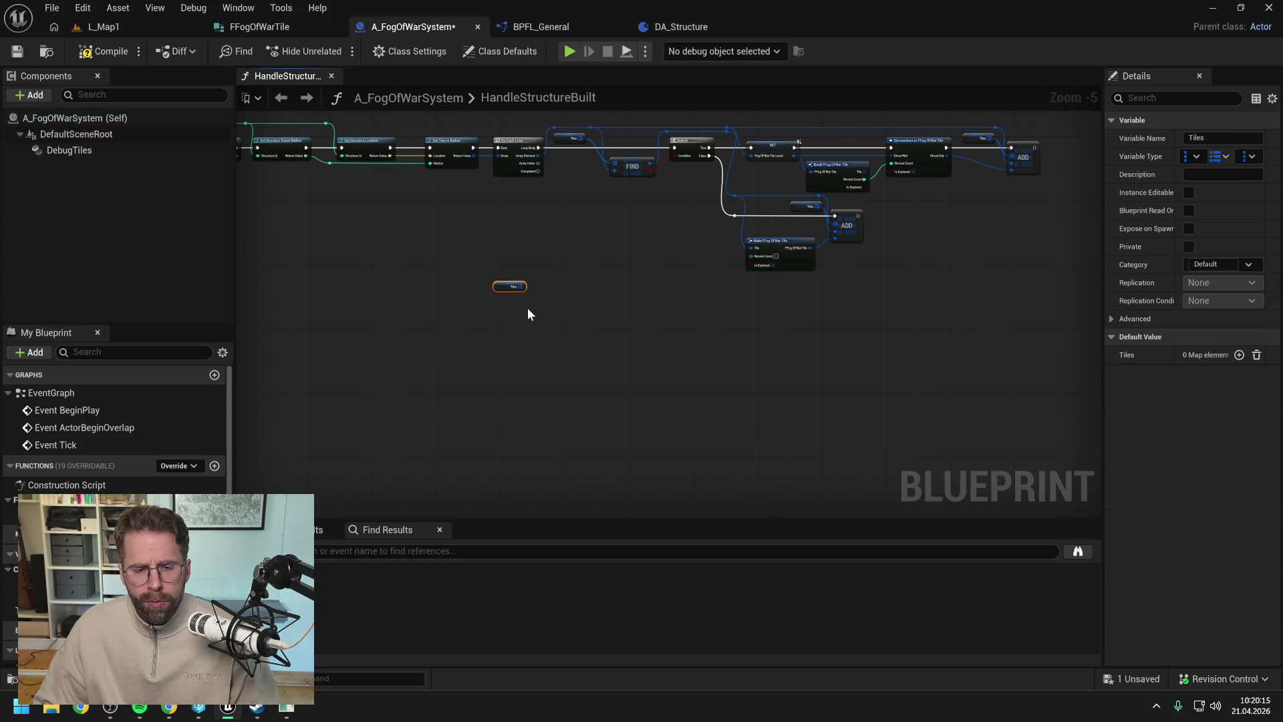
pyautogui.click(579, 284)
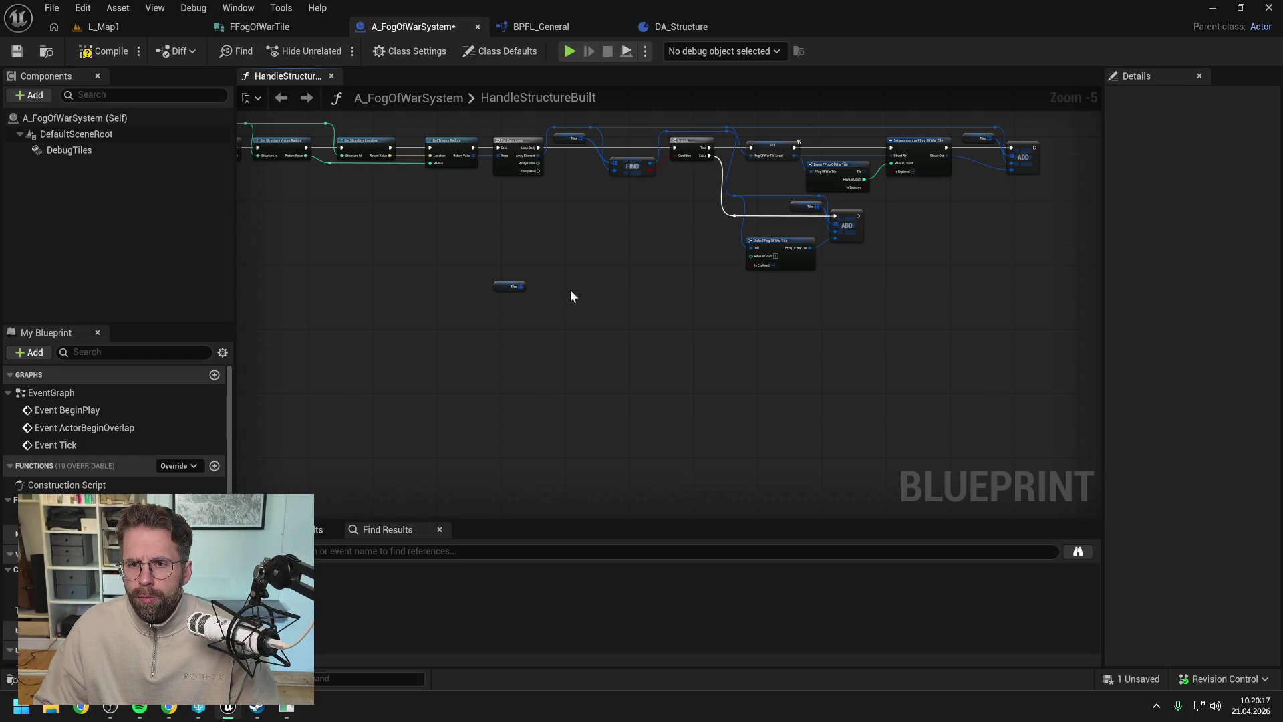
pyautogui.scroll(1, 571, 290)
pyautogui.moveTo(568, 290); pyautogui.dragTo(491, 342)
pyautogui.write('keys')
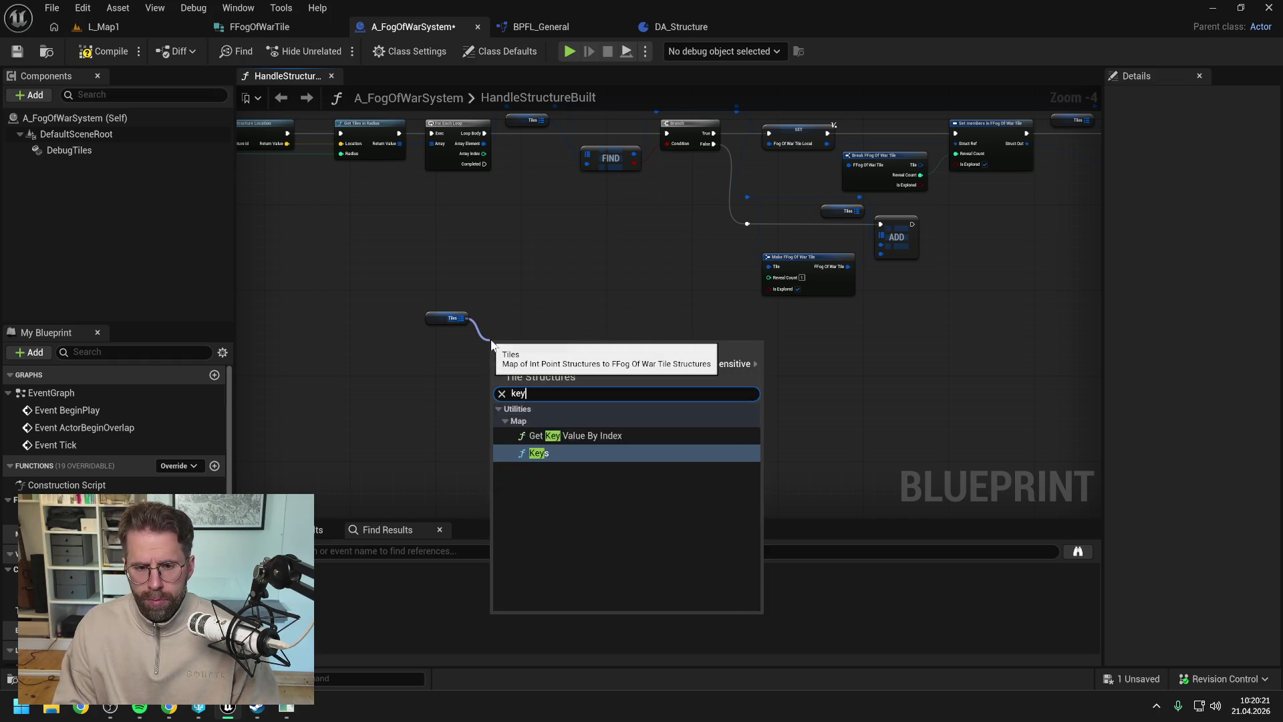
pyautogui.press('Return')
pyautogui.moveTo(483, 164)
pyautogui.mouseDown()
pyautogui.moveTo(495, 348)
pyautogui.moveTo(557, 363)
pyautogui.mouseUp()
pyautogui.moveTo(434, 321); pyautogui.dragTo(445, 358)
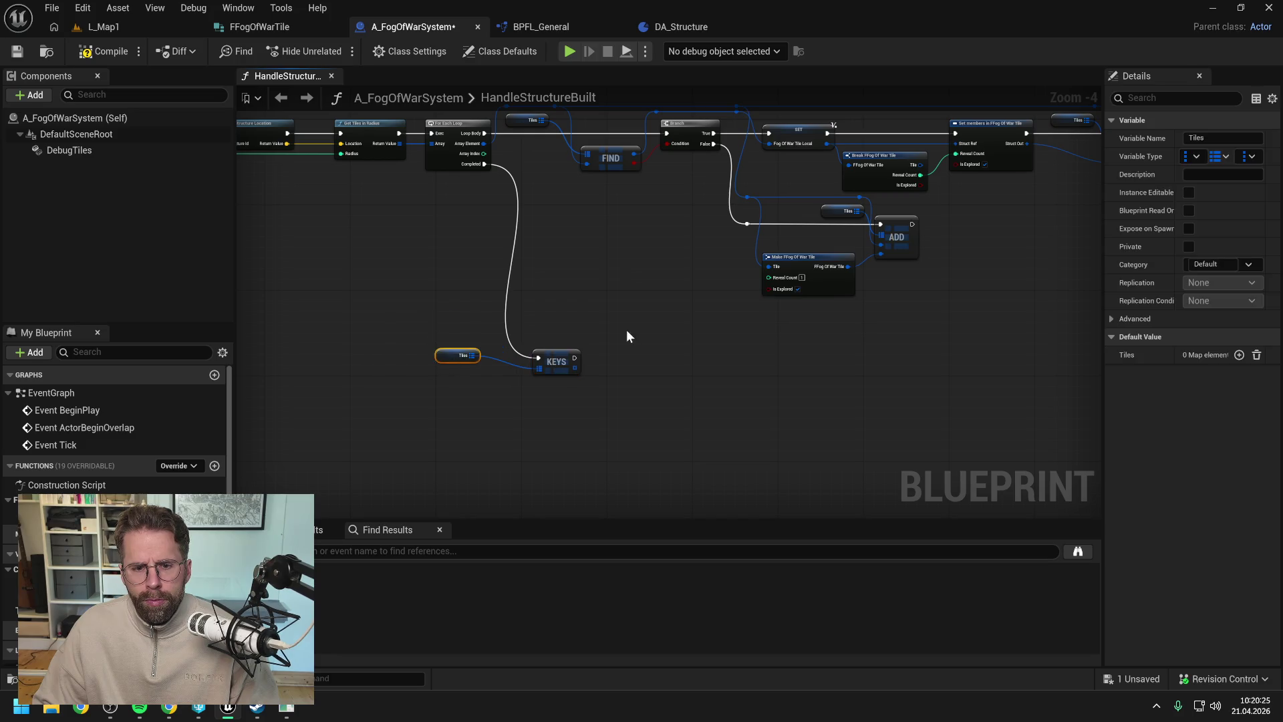
# - Feed the Tiles keys into a For Each Loop, tidy the nodes, compile and save
pyautogui.click(627, 330)
pyautogui.moveTo(575, 367)
pyautogui.mouseDown()
pyautogui.moveTo(639, 366)
pyautogui.moveTo(646, 351)
pyautogui.mouseUp()
pyautogui.write('fore')
pyautogui.press('Return')
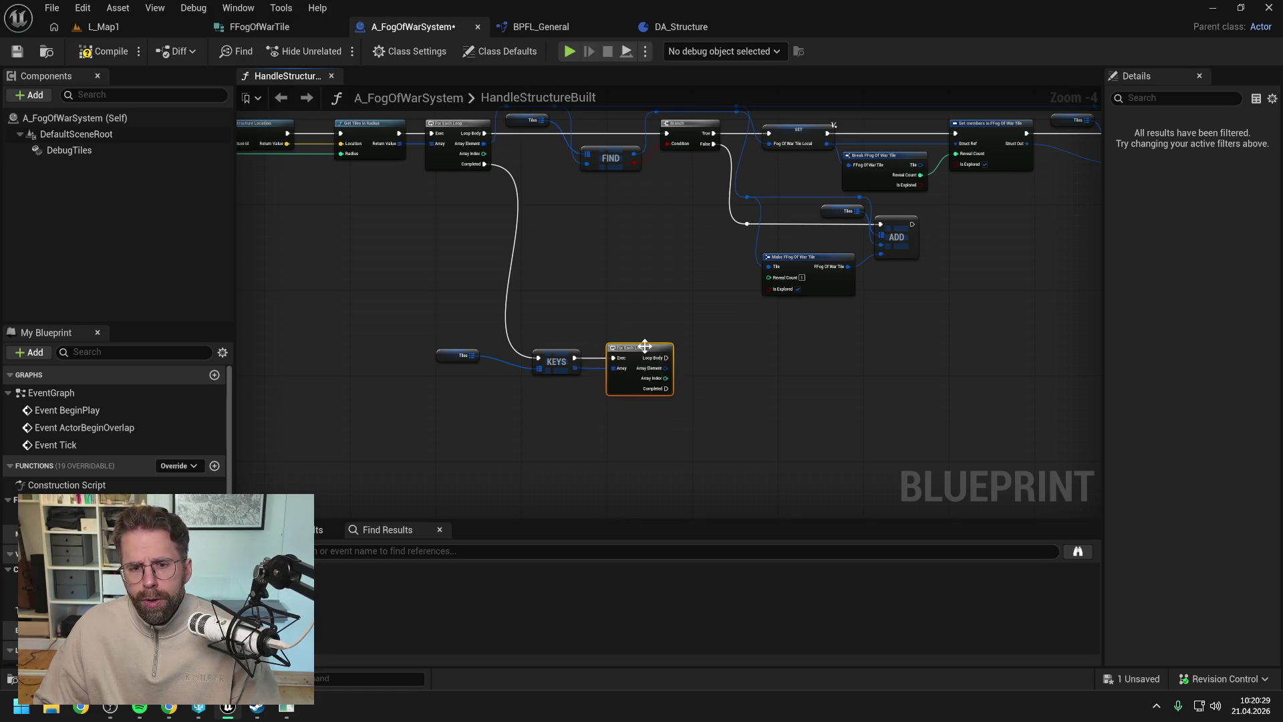
pyautogui.click(478, 415)
pyautogui.moveTo(452, 363); pyautogui.dragTo(484, 379)
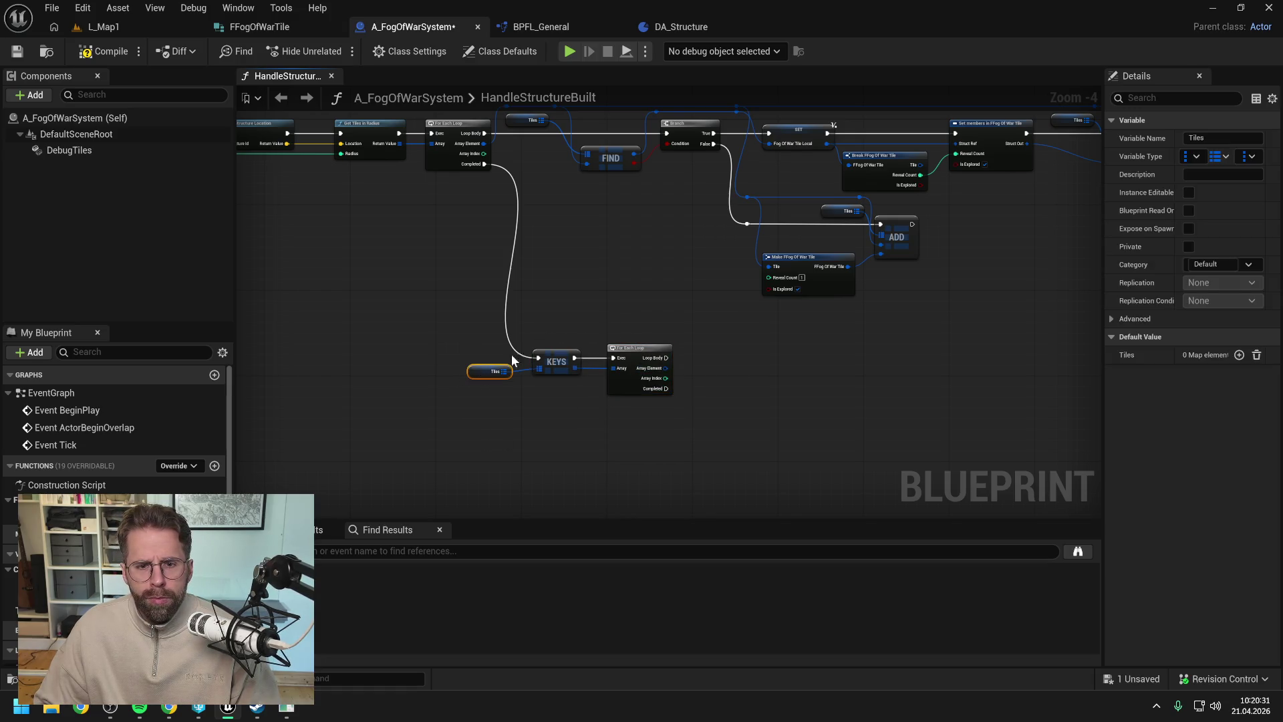
pyautogui.click(632, 303)
pyautogui.moveTo(633, 302); pyautogui.dragTo(546, 311)
pyautogui.click(105, 52)
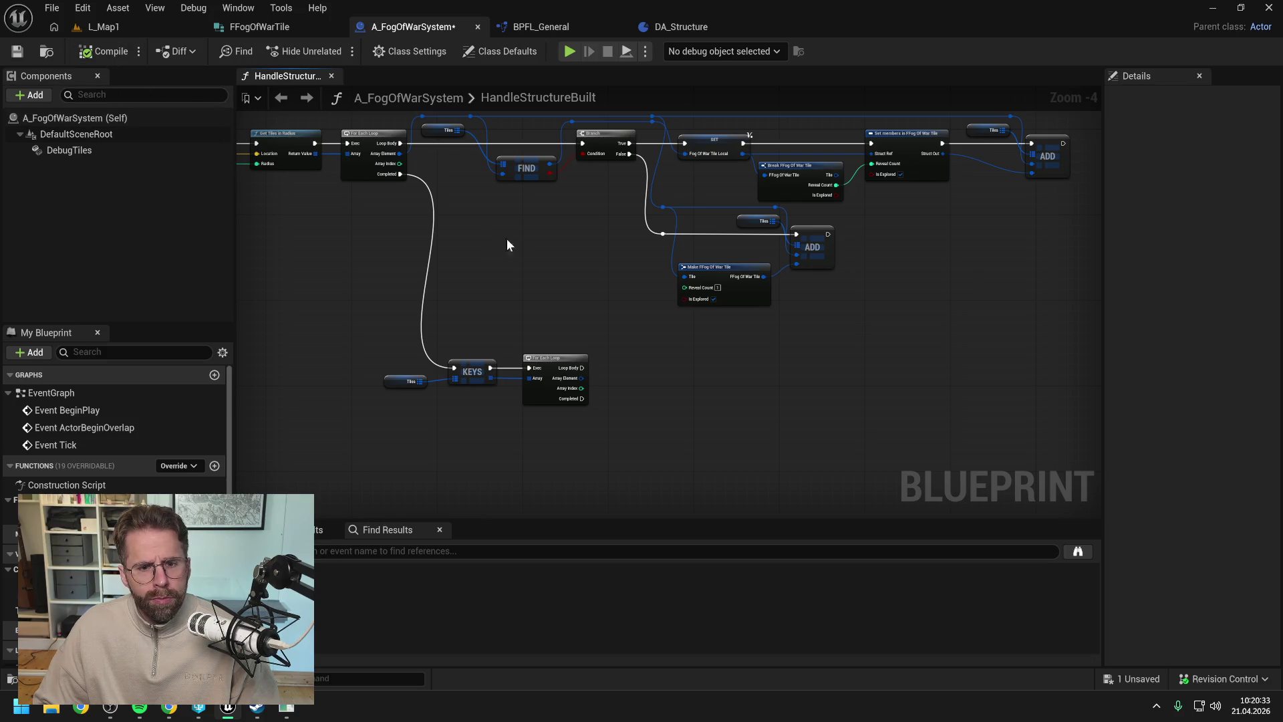
pyautogui.hotkey('ctrl', 's')
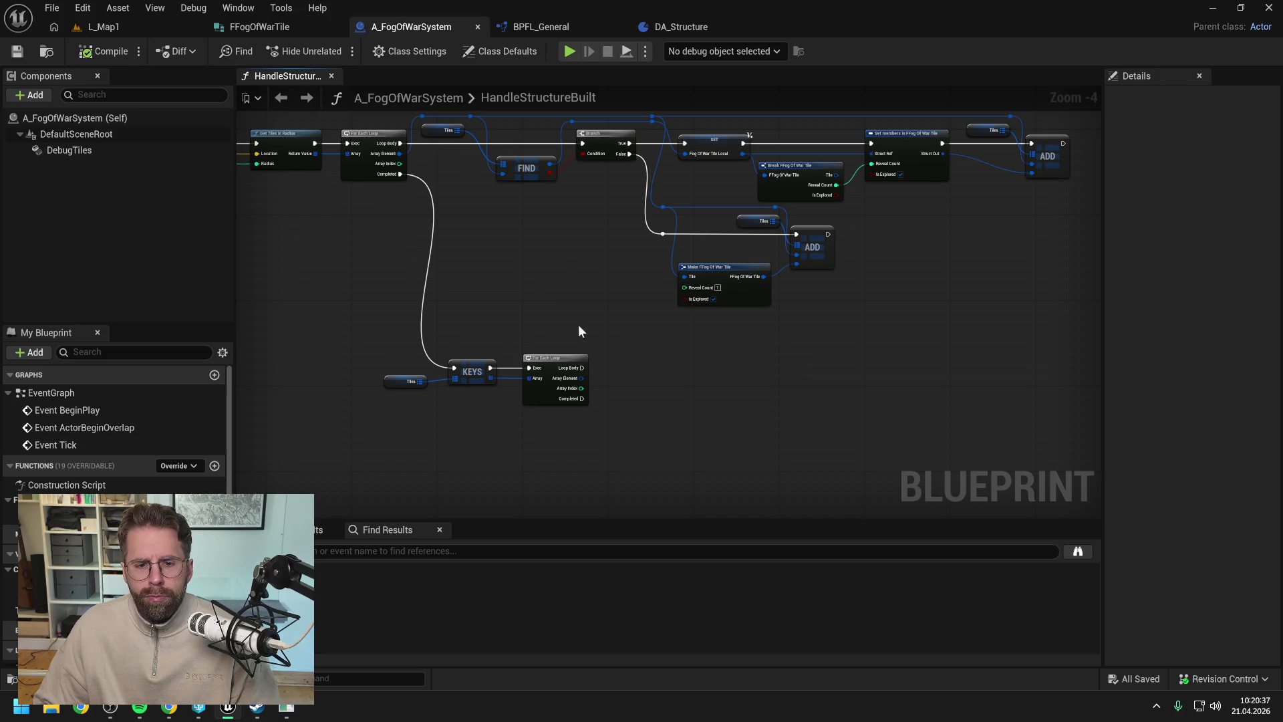
# - Add a Break Int Point on the loop's Array Element, then delete it
pyautogui.moveTo(579, 323); pyautogui.dragTo(573, 298)
pyautogui.moveTo(565, 353); pyautogui.dragTo(601, 368)
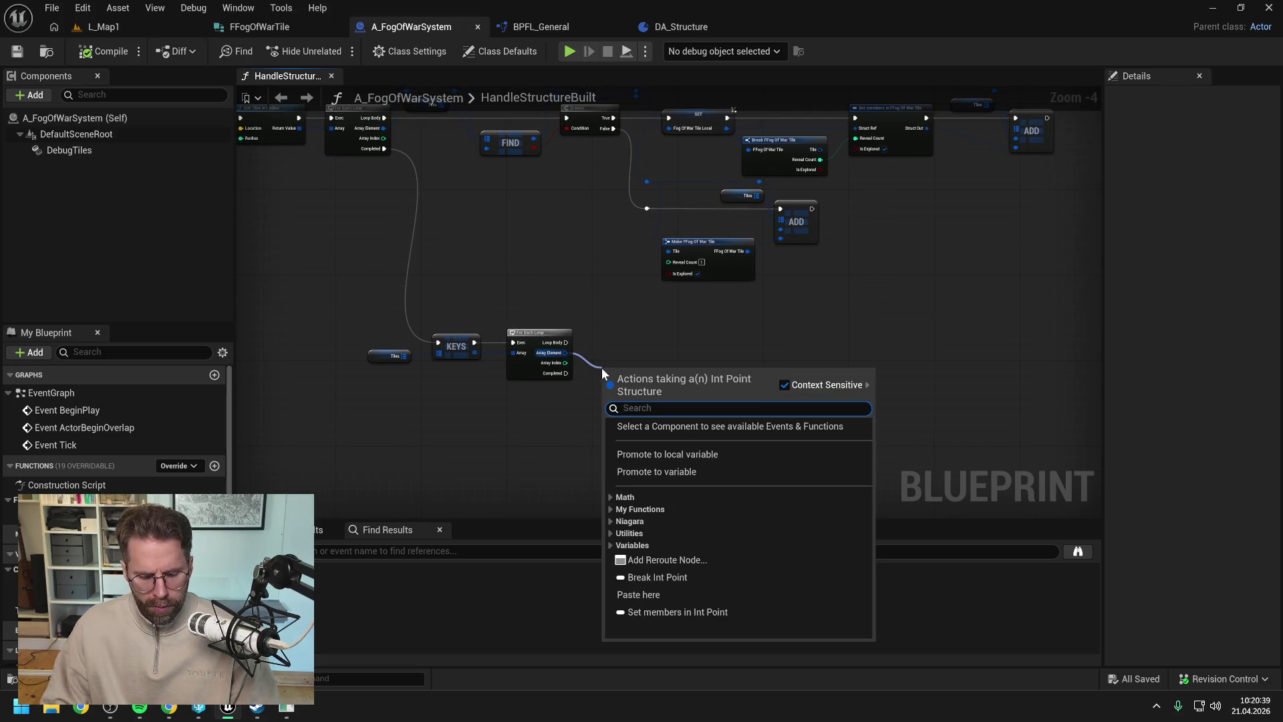
pyautogui.write('break int')
pyautogui.press('Return')
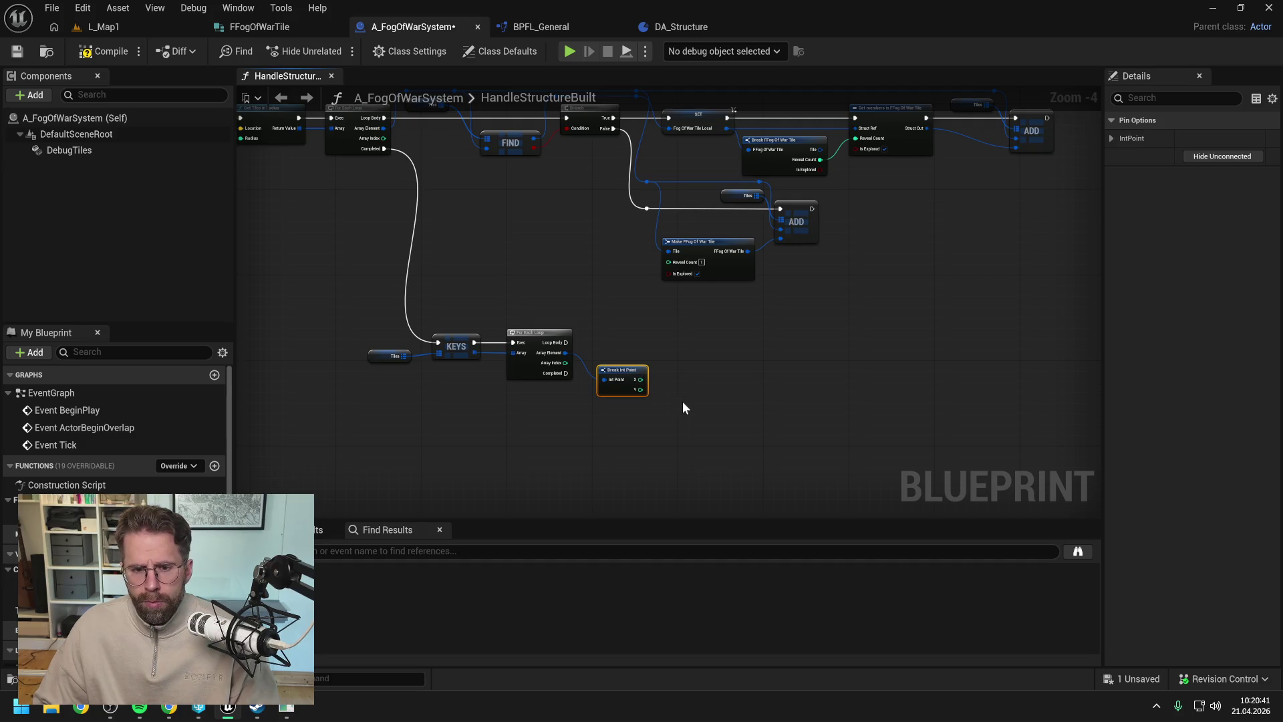
pyautogui.press('Delete')
# - Replace the Keys node with a Tiles Values node feeding the For Each Loop
pyautogui.moveTo(404, 356); pyautogui.dragTo(436, 383)
pyautogui.write('value')
pyautogui.press('Return')
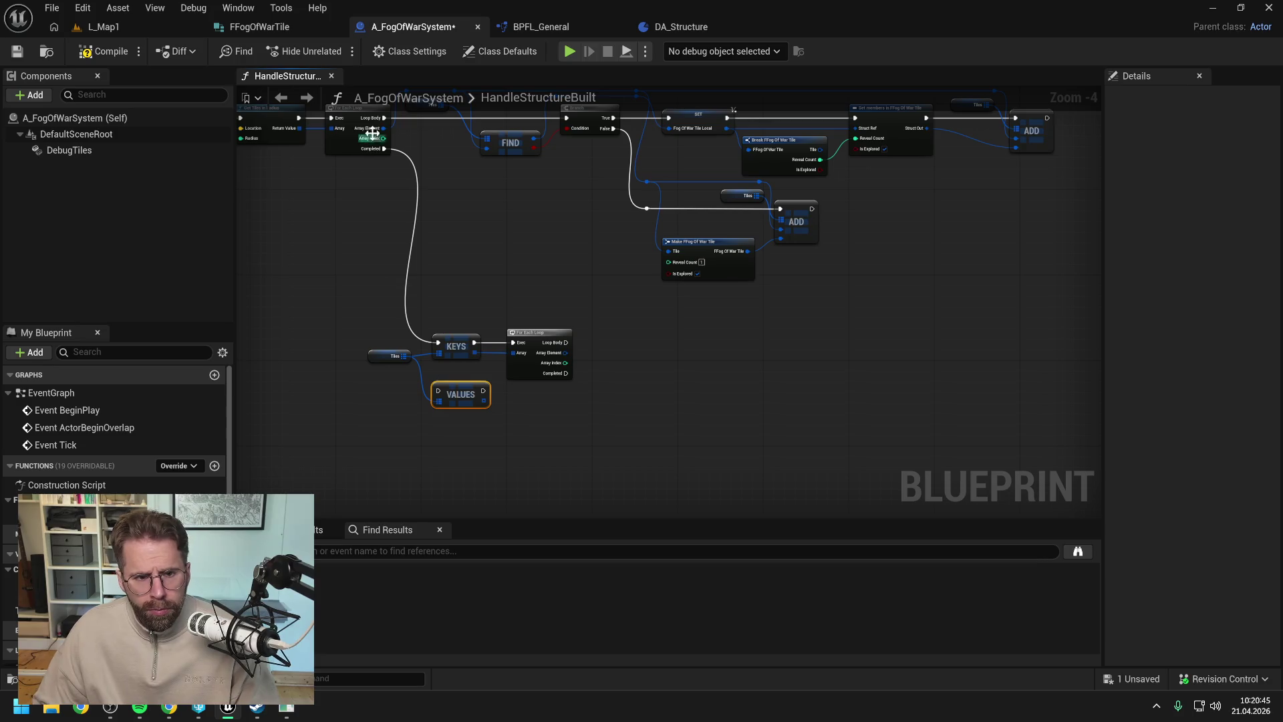
pyautogui.moveTo(384, 149); pyautogui.dragTo(439, 390)
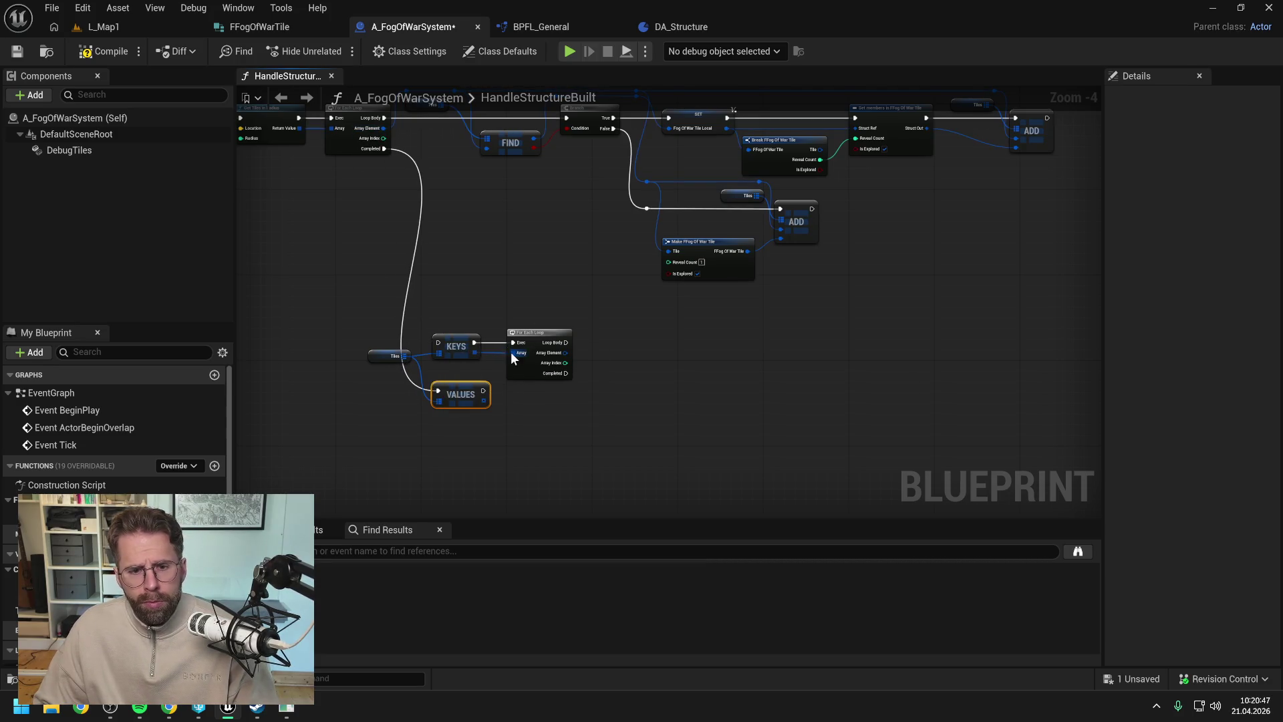
pyautogui.click(456, 345)
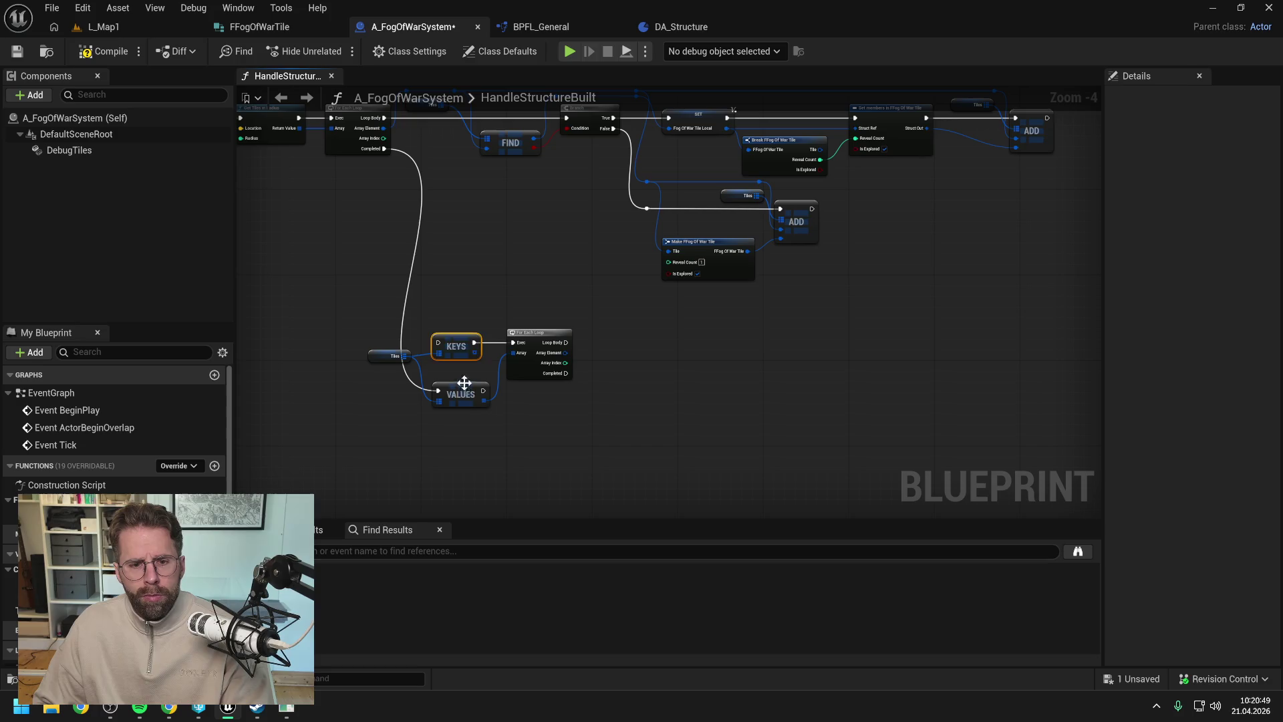
pyautogui.press('Delete')
pyautogui.moveTo(469, 391); pyautogui.dragTo(469, 343)
pyautogui.click(624, 352)
# - Break each Array Element into its FFog Of War Tile fields and save
pyautogui.moveTo(565, 353); pyautogui.dragTo(600, 361)
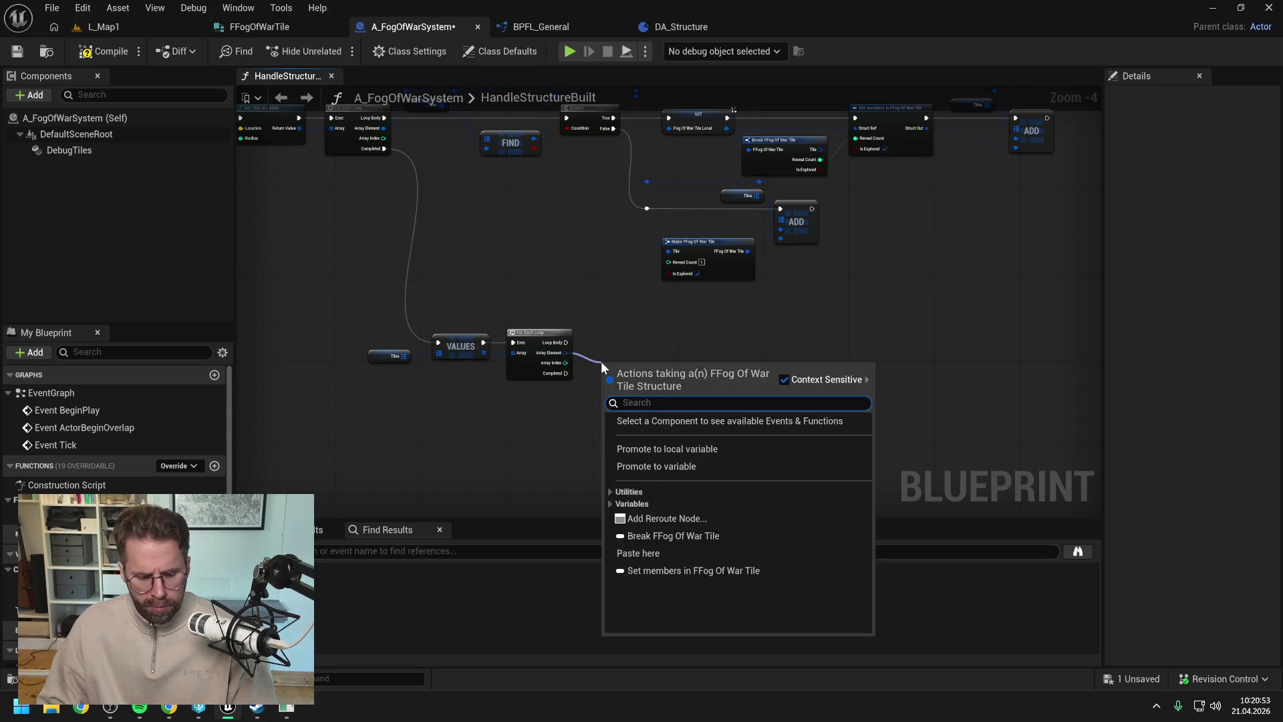
pyautogui.write('break')
pyautogui.press('Return')
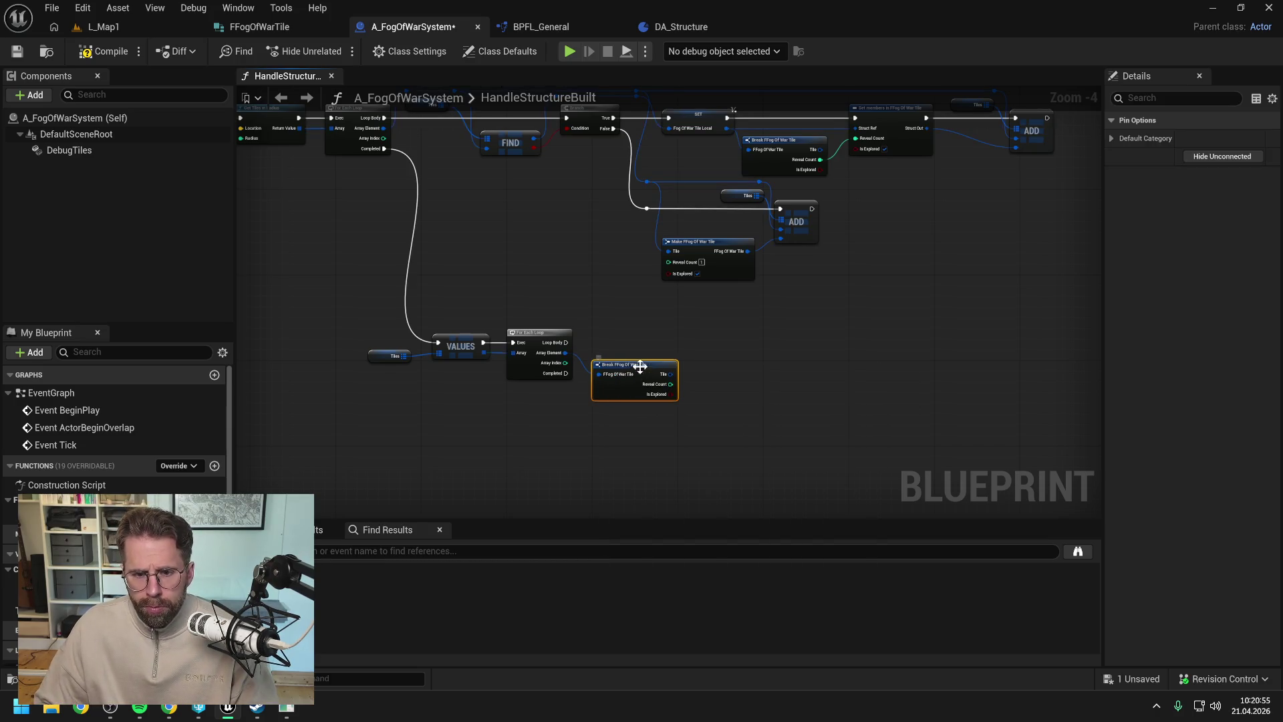
pyautogui.moveTo(752, 365); pyautogui.dragTo(690, 356)
pyautogui.hotkey('ctrl', 's')
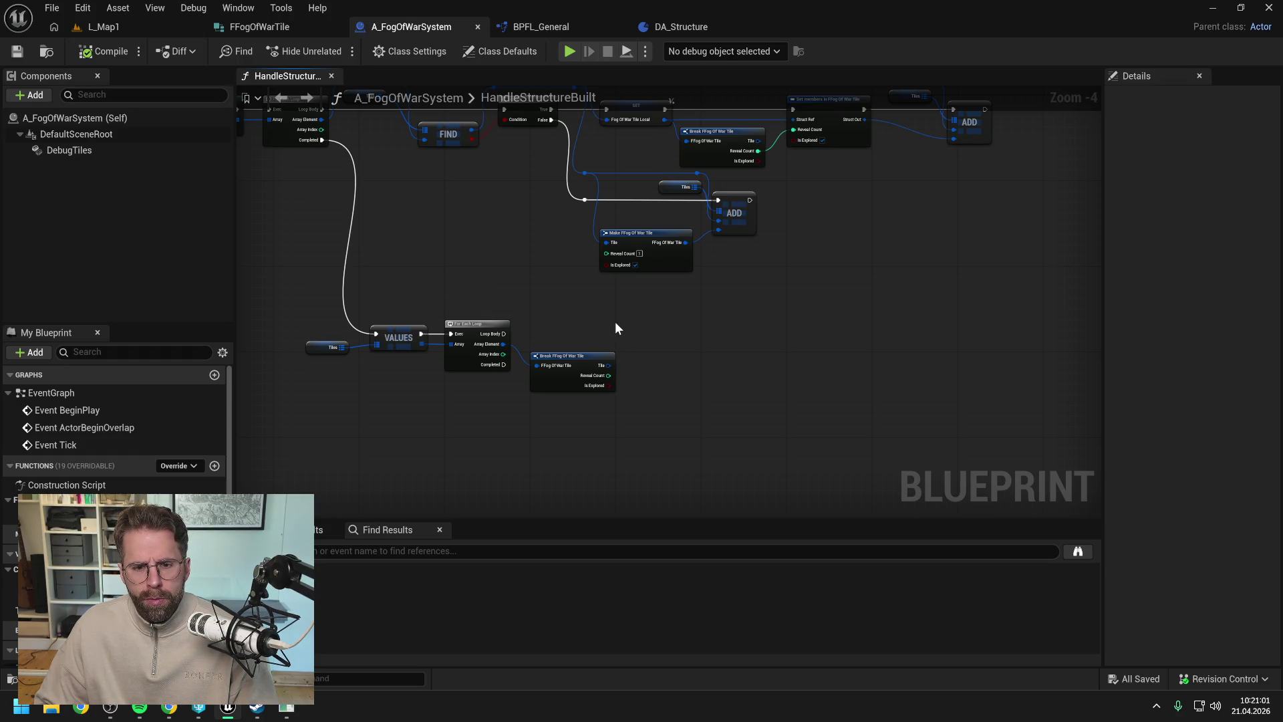
# - Branch each loop iteration on Reveal Count > 1
pyautogui.moveTo(608, 375)
pyautogui.mouseDown()
pyautogui.moveTo(668, 379)
pyautogui.moveTo(745, 347)
pyautogui.mouseUp()
pyautogui.write('>')
pyautogui.click(737, 451)
pyautogui.click(659, 389)
pyautogui.write('1')
pyautogui.write('bran')
pyautogui.press('Return')
pyautogui.moveTo(506, 334)
pyautogui.mouseDown()
pyautogui.moveTo(691, 366)
pyautogui.moveTo(744, 338)
pyautogui.mouseUp()
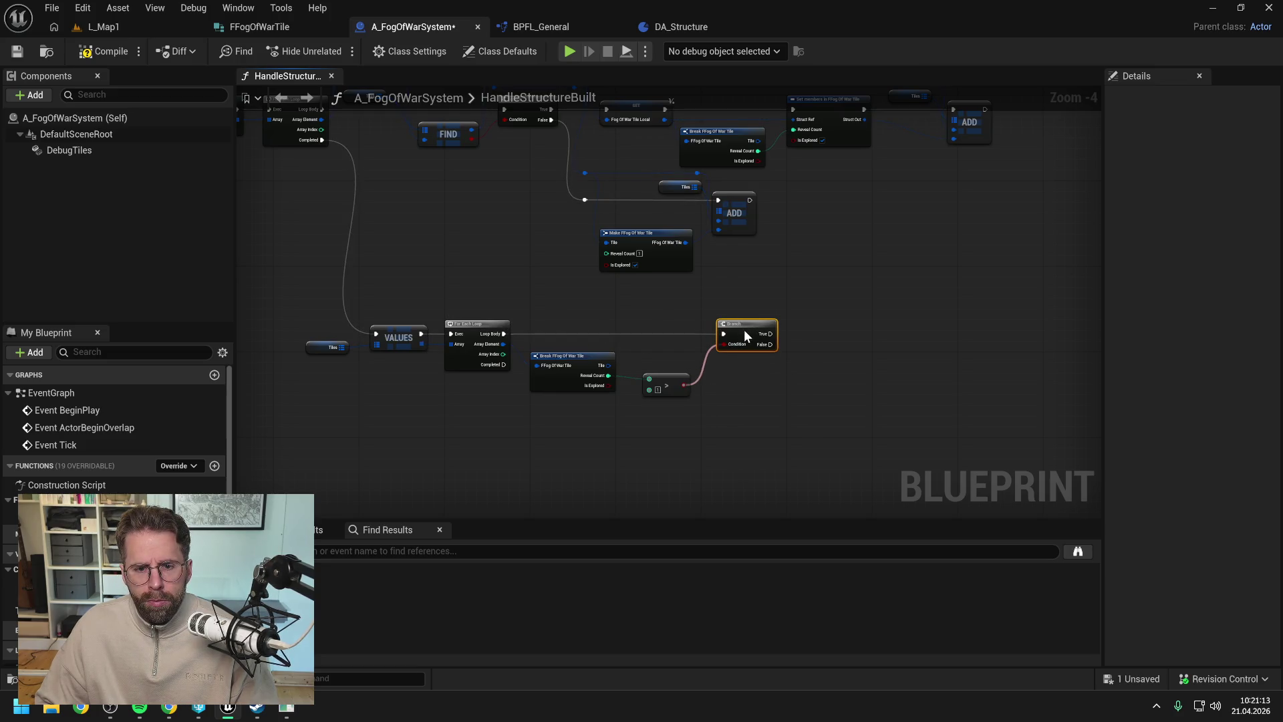
pyautogui.click(644, 317)
# - Delete the lower loop row from the function and switch to the EventGraph
pyautogui.scroll(-1, 748, 343)
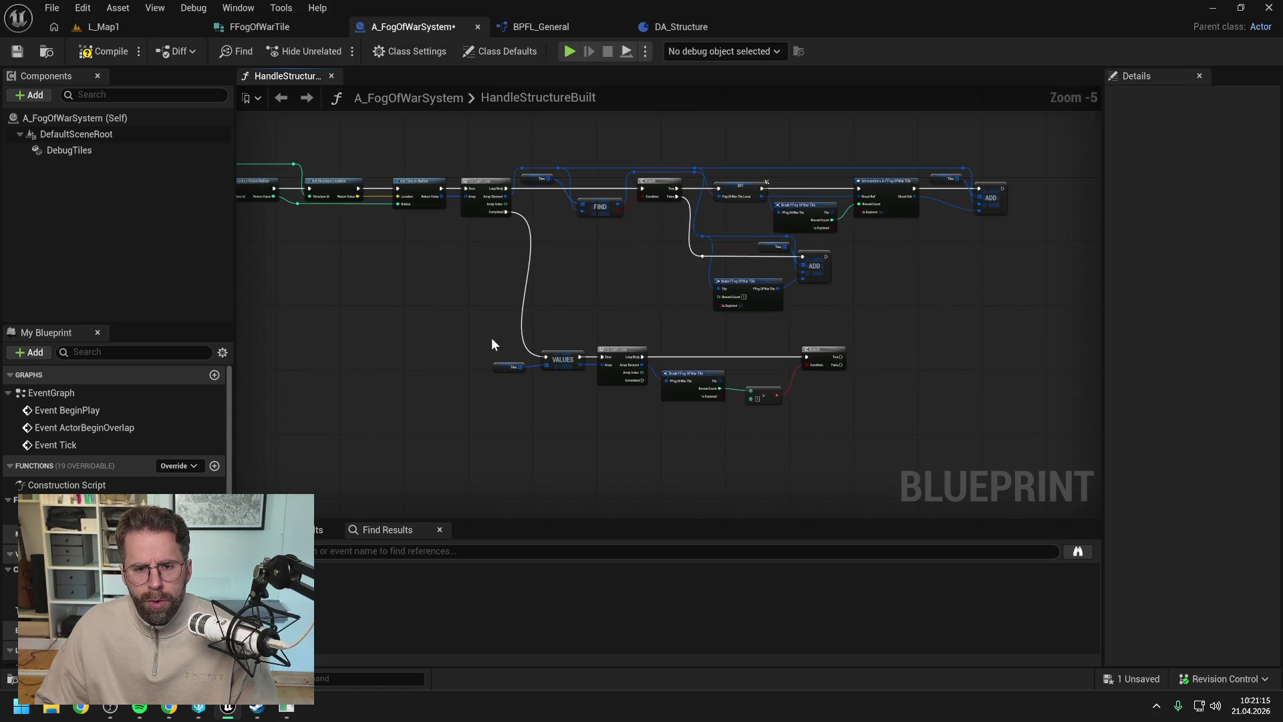
pyautogui.moveTo(470, 338); pyautogui.dragTo(888, 439)
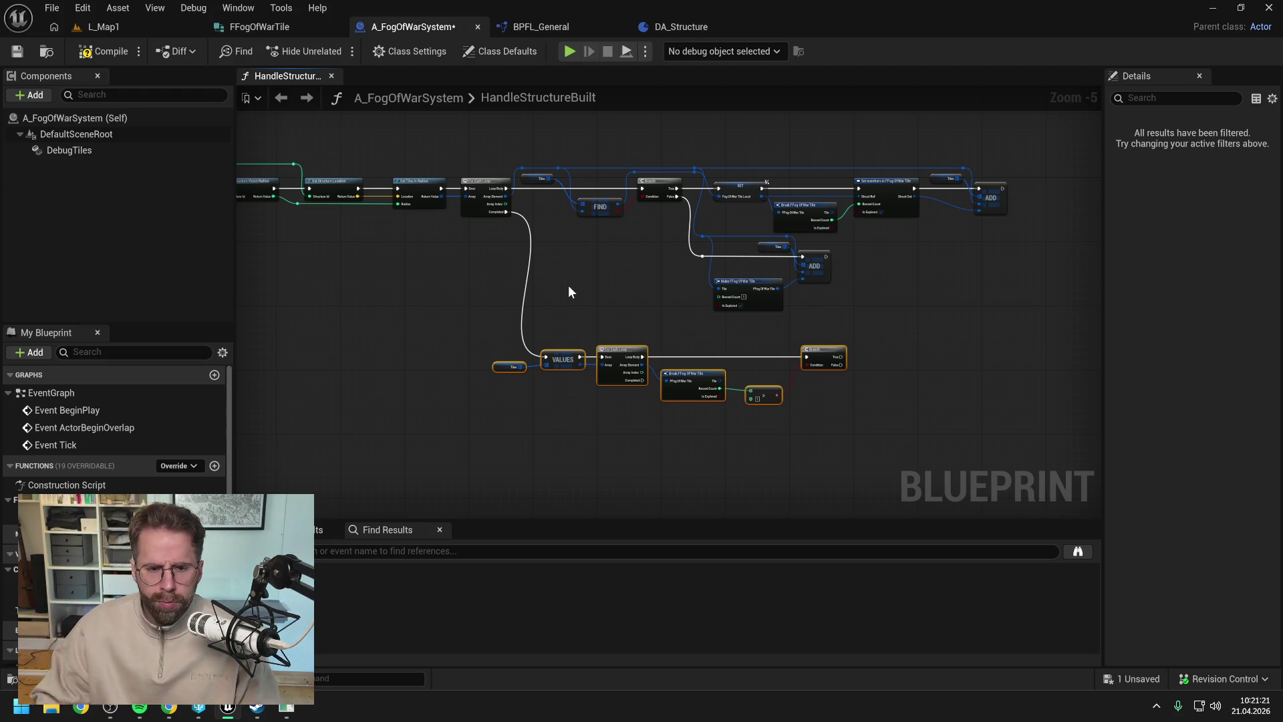
pyautogui.press('Delete')
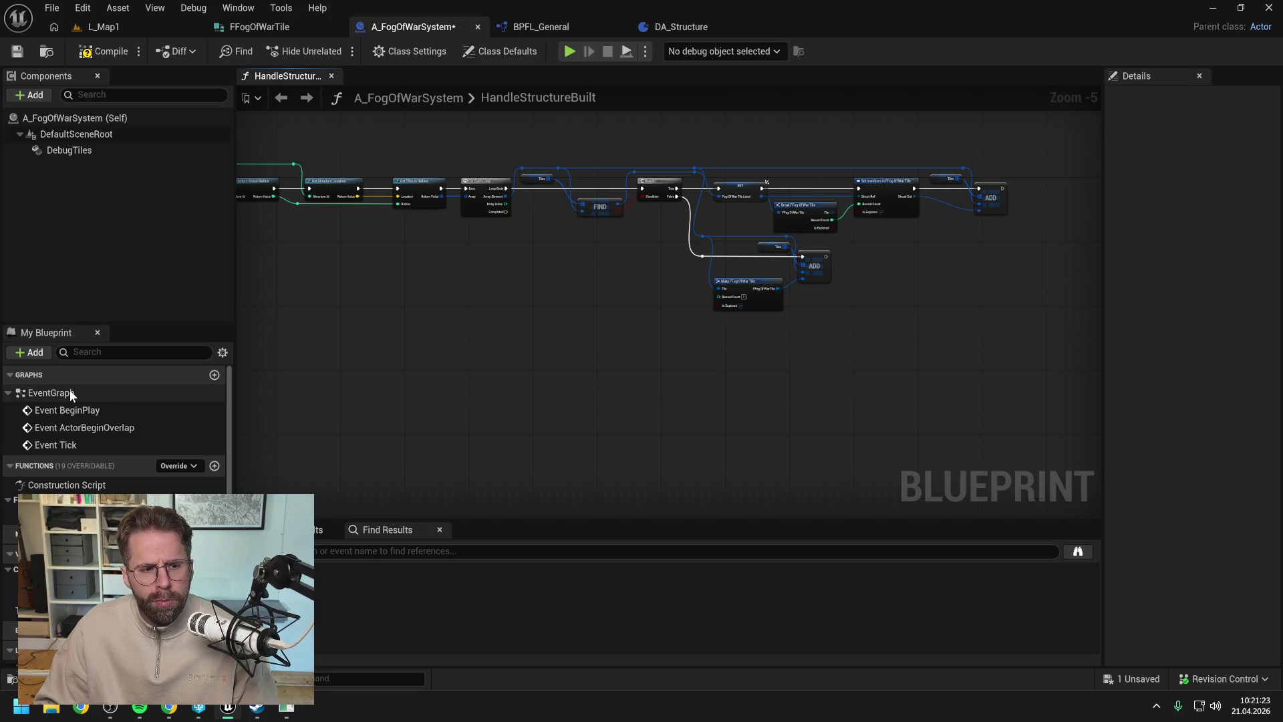
pyautogui.doubleClick(64, 395)
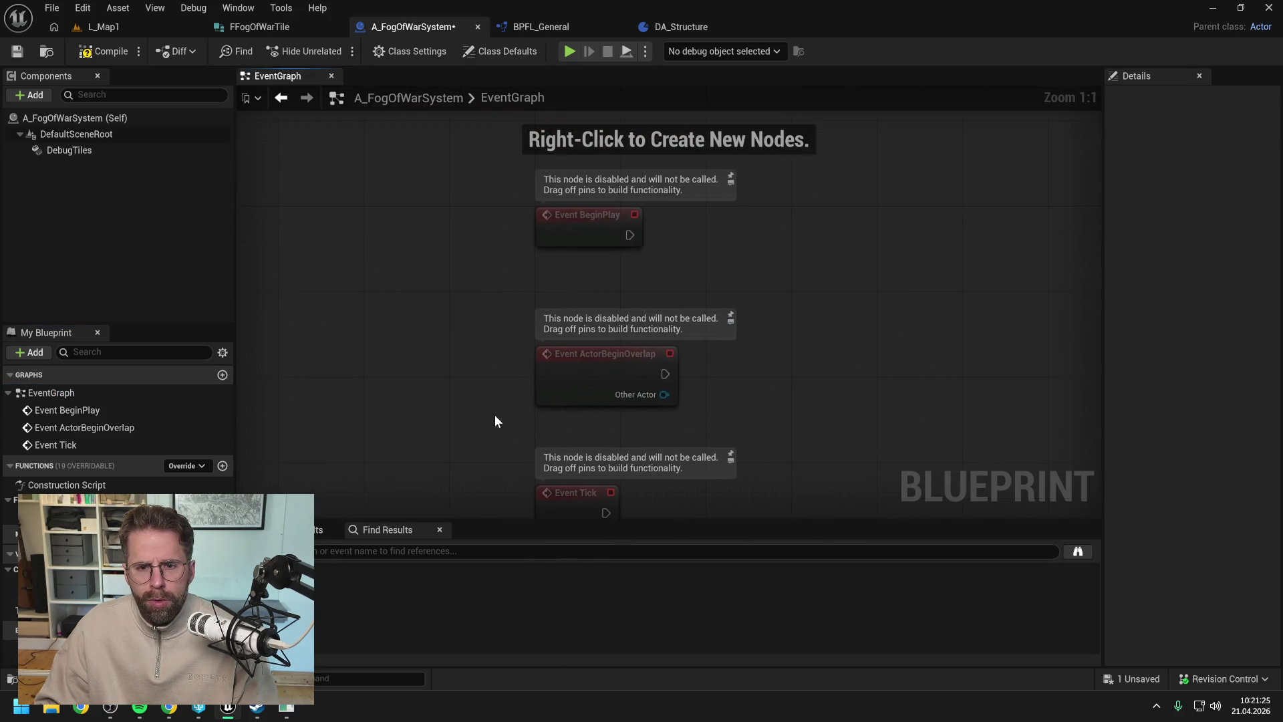
pyautogui.rightClick(687, 250)
# - On BeginPlay, call Enable Input using Get My Player Controller as the controller
pyautogui.write('enable inpiu')
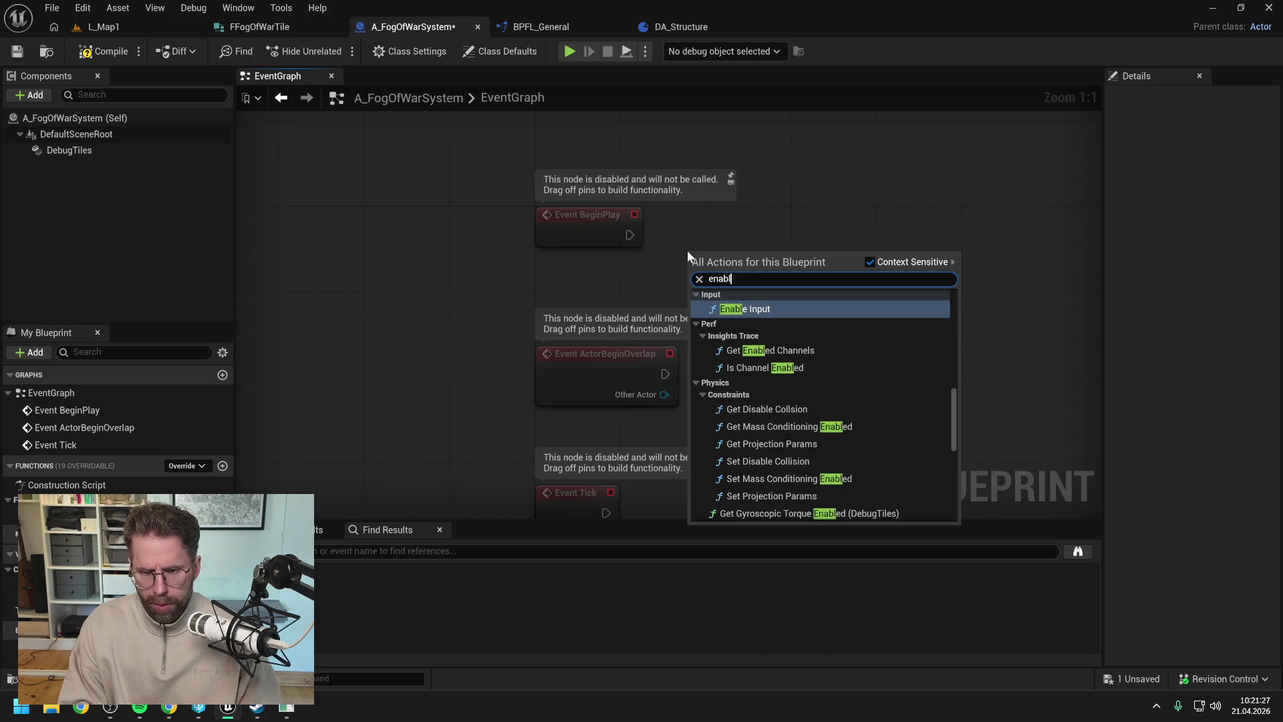
pyautogui.press('BackSpace')
pyautogui.press('BackSpace')
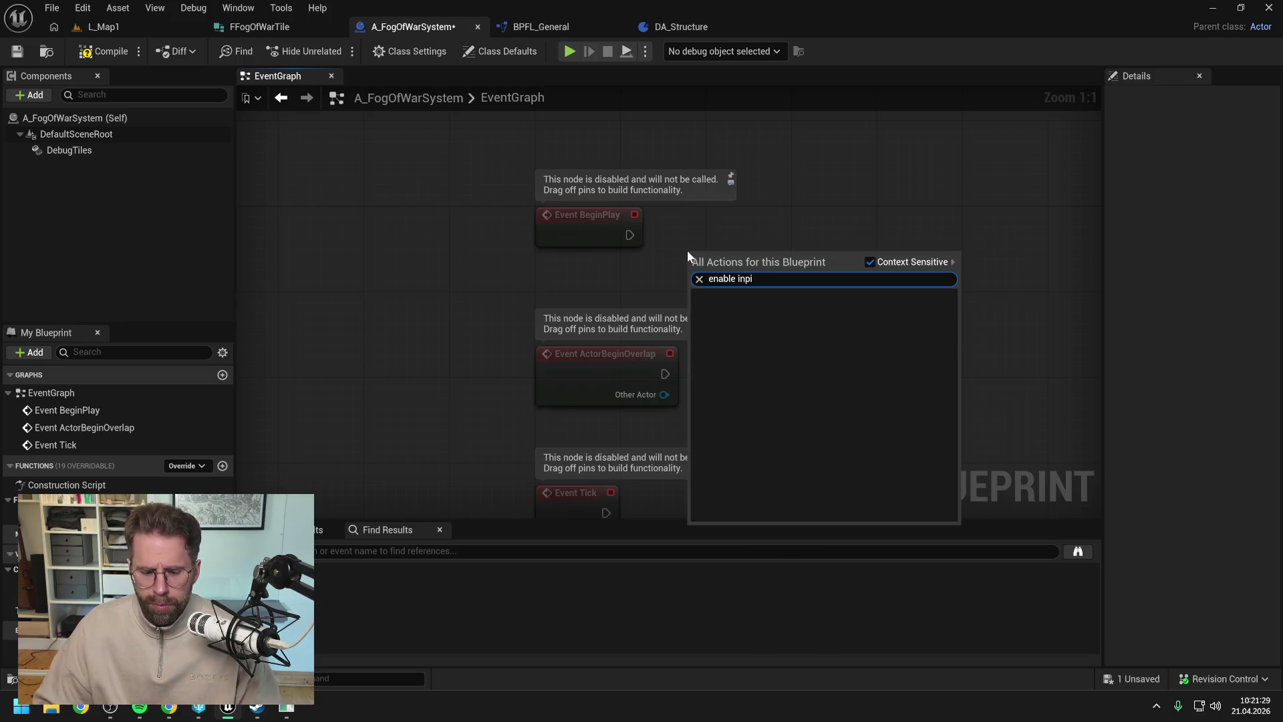
pyautogui.write('ut')
pyautogui.click(772, 312)
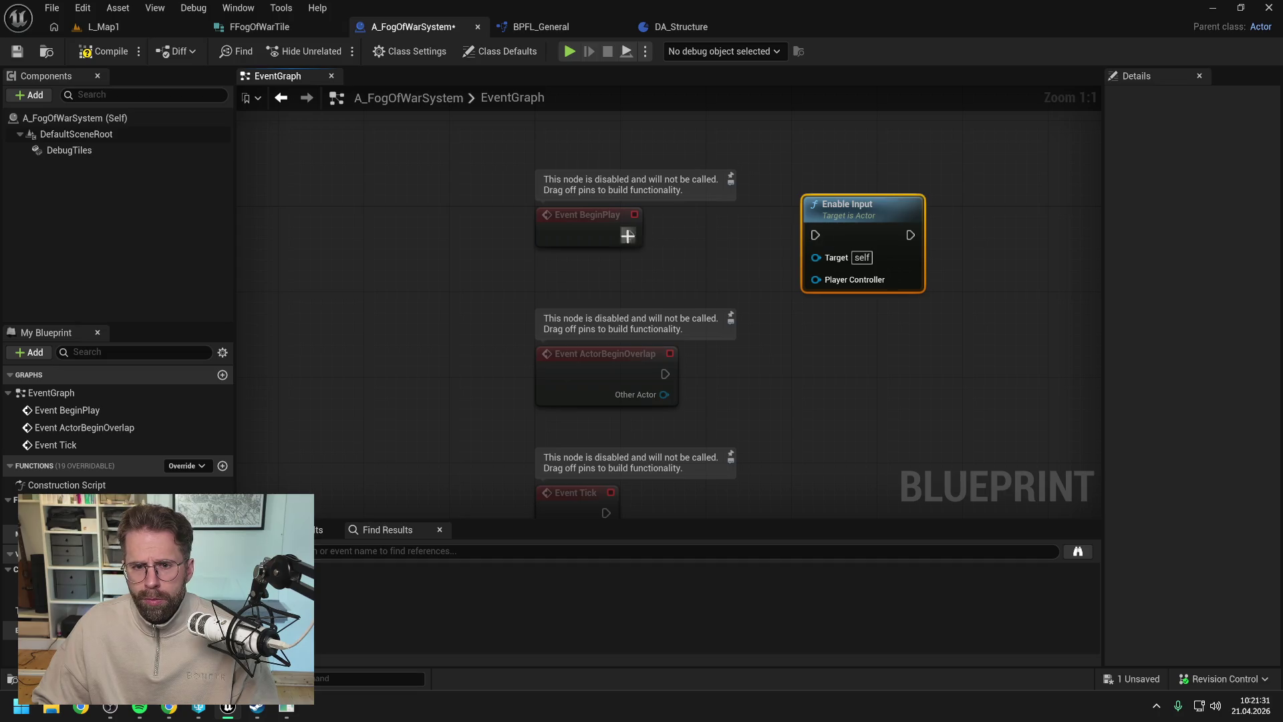
pyautogui.moveTo(629, 234); pyautogui.dragTo(815, 235)
pyautogui.rightClick(705, 198)
pyautogui.write('ge')
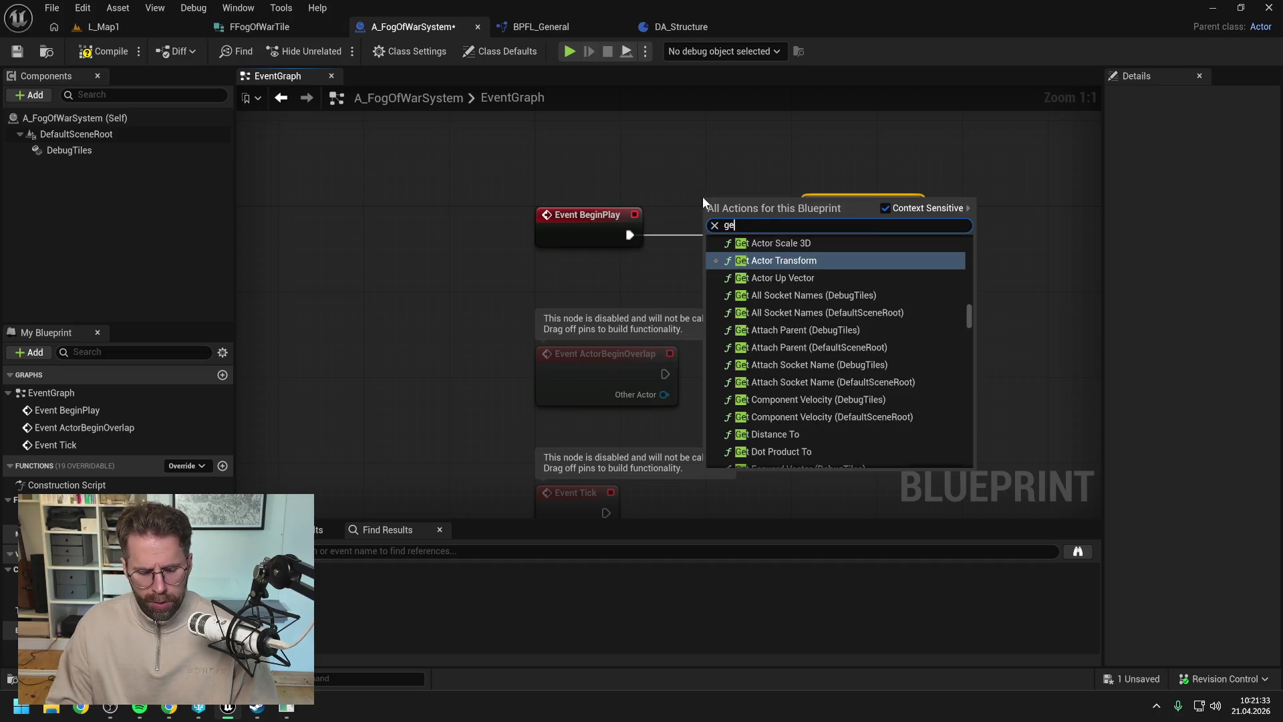
pyautogui.write('t my play')
pyautogui.press('Return')
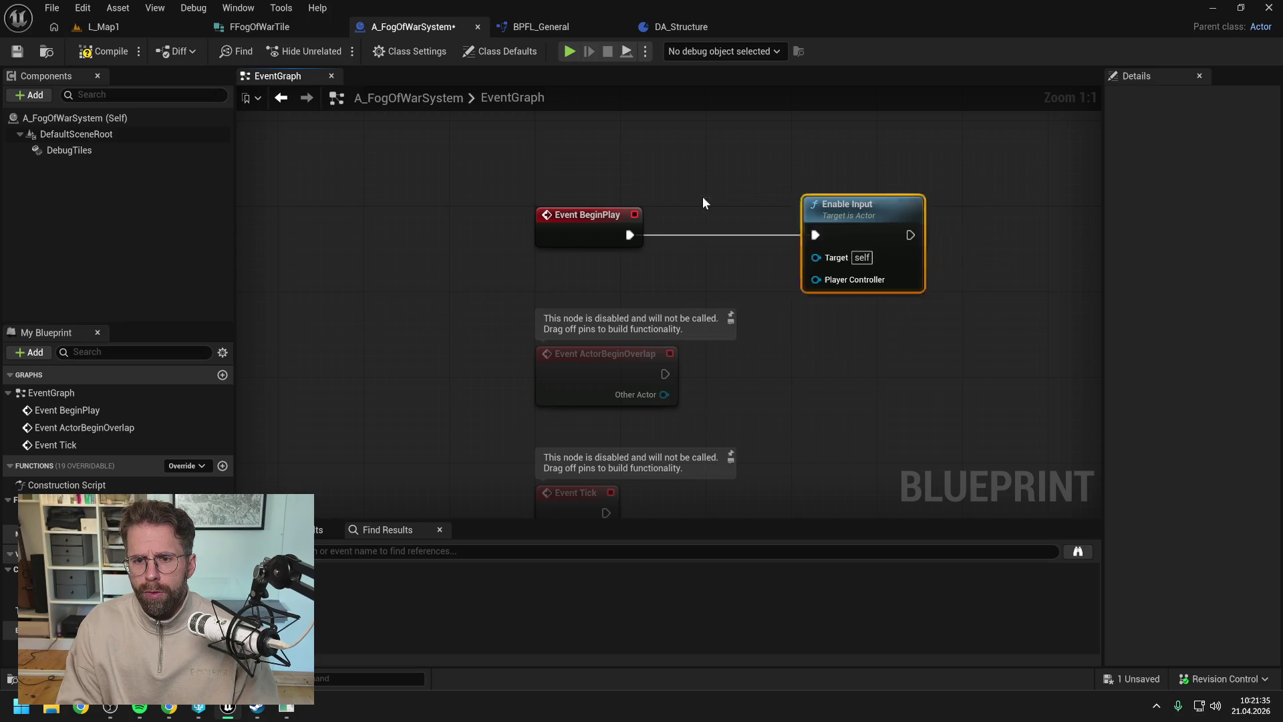
pyautogui.moveTo(862, 213); pyautogui.dragTo(917, 212)
pyautogui.moveTo(823, 223); pyautogui.dragTo(869, 279)
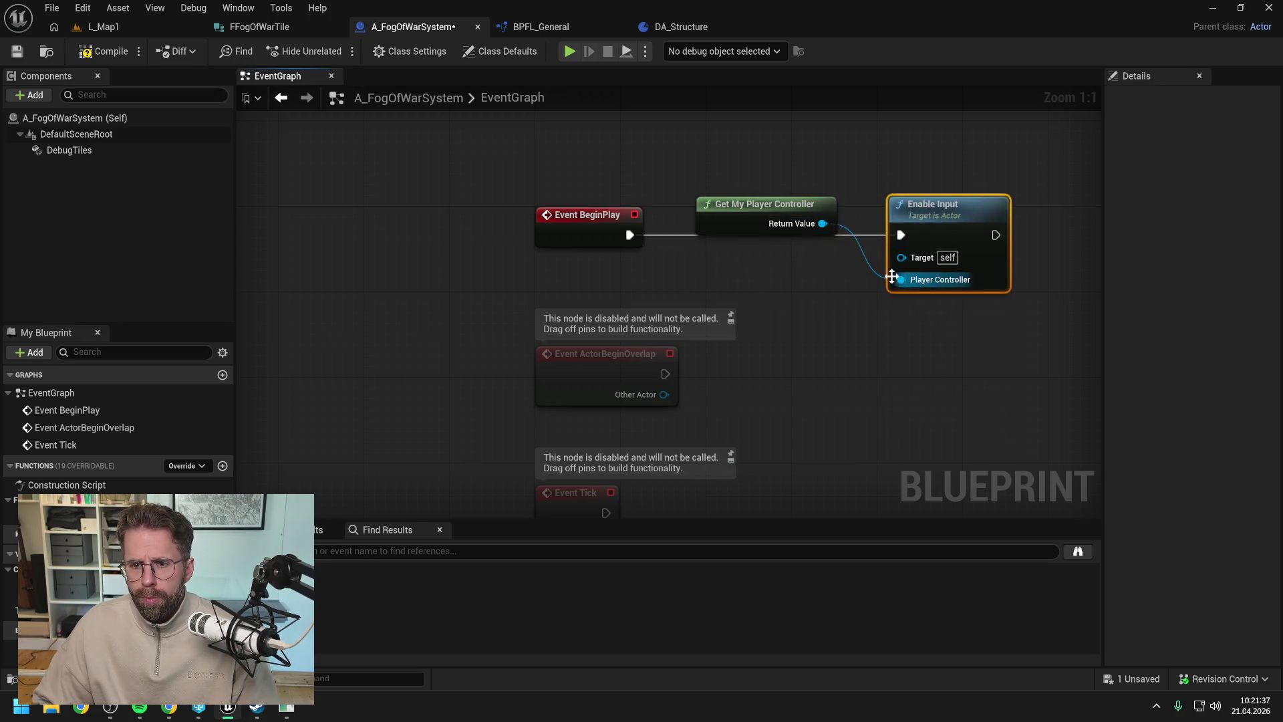
pyautogui.click(777, 218)
# - Delete the unused overlap and tick events
pyautogui.scroll(-3, 777, 217)
pyautogui.moveTo(700, 404); pyautogui.dragTo(605, 340)
pyautogui.press('Delete')
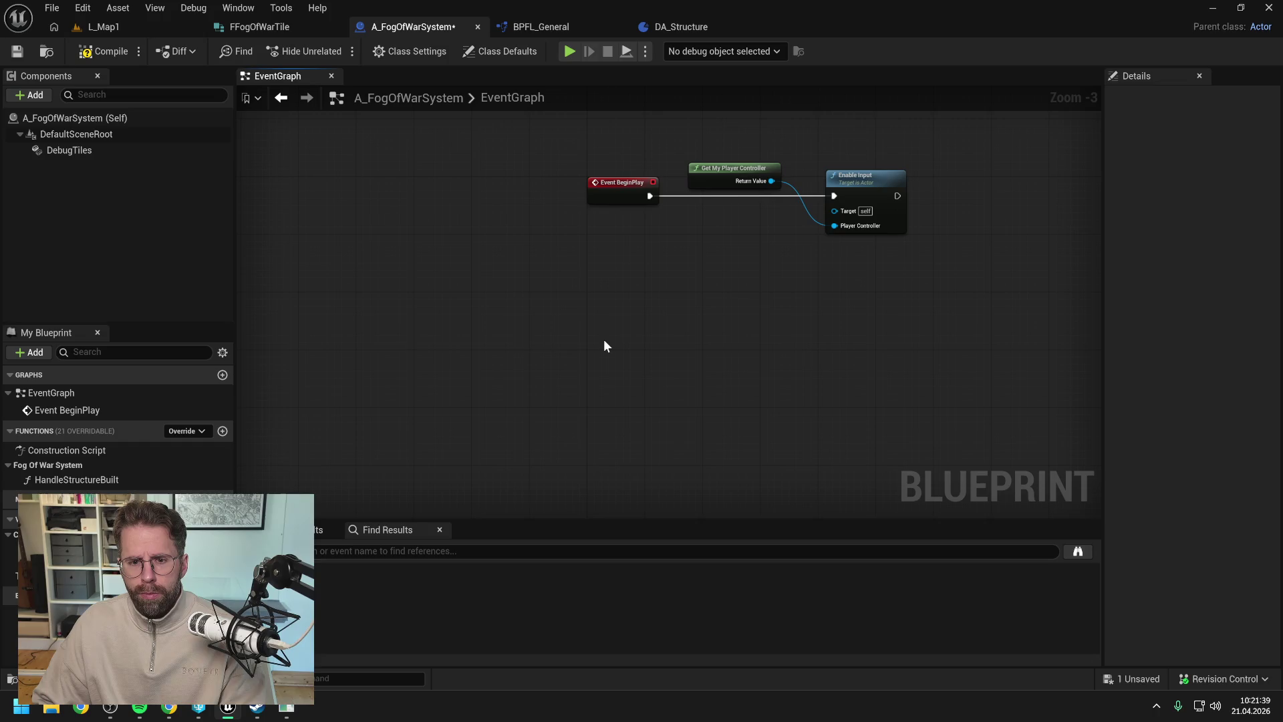
# - Add a Debug Key # event and paste the Tiles values loop nodes beside it
pyautogui.rightClick(605, 342)
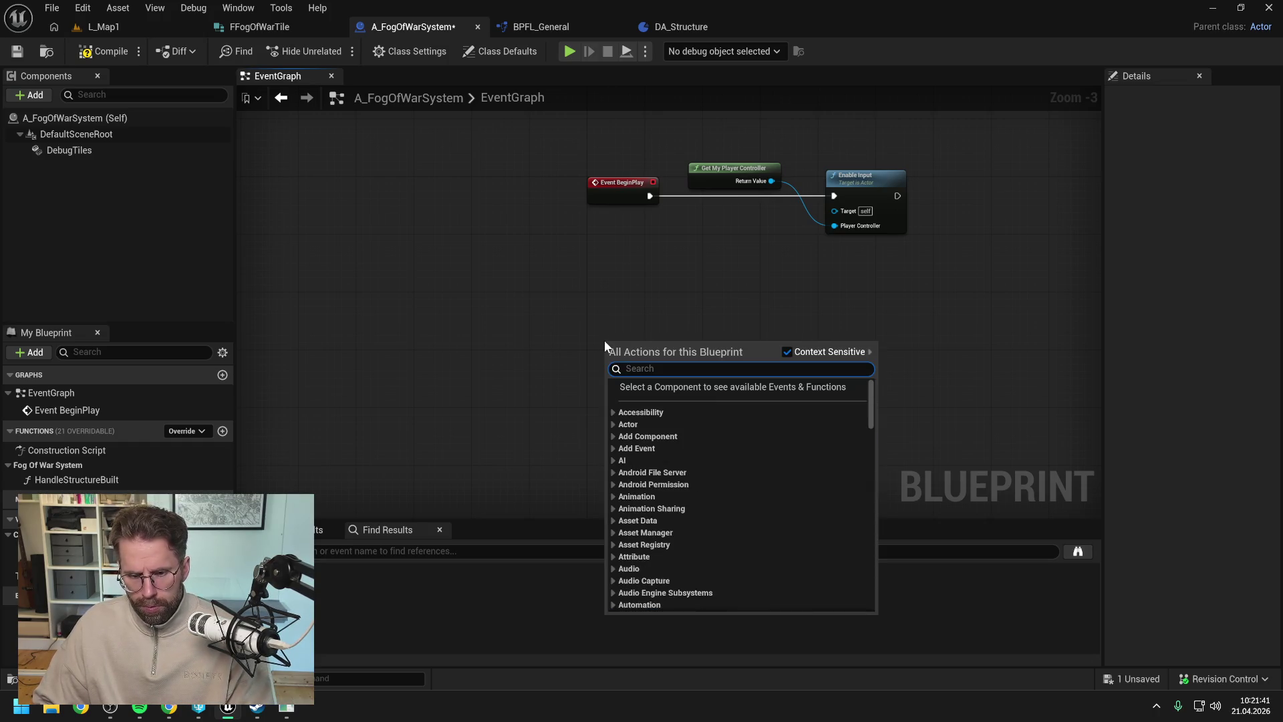
pyautogui.write('#')
pyautogui.click(665, 454)
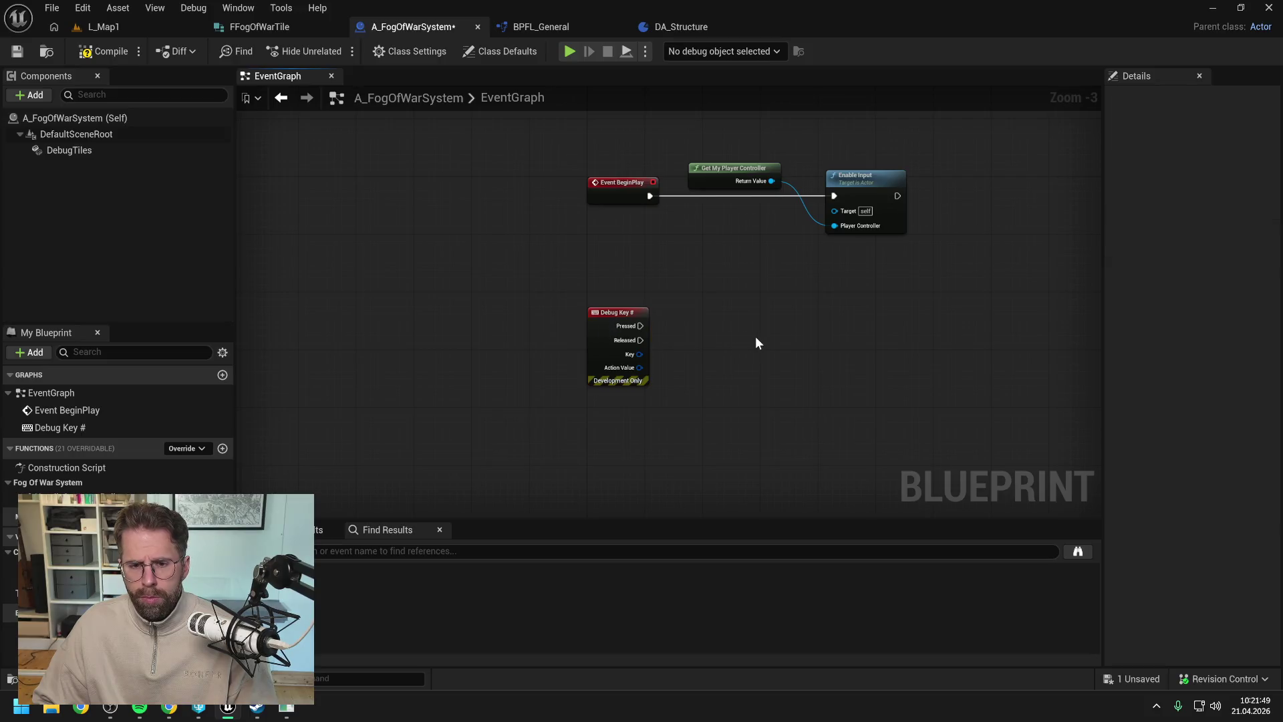
pyautogui.hotkey('ctrl', 'v')
pyautogui.moveTo(869, 314)
pyautogui.mouseDown()
pyautogui.moveTo(828, 312)
pyautogui.moveTo(895, 315)
pyautogui.mouseUp()
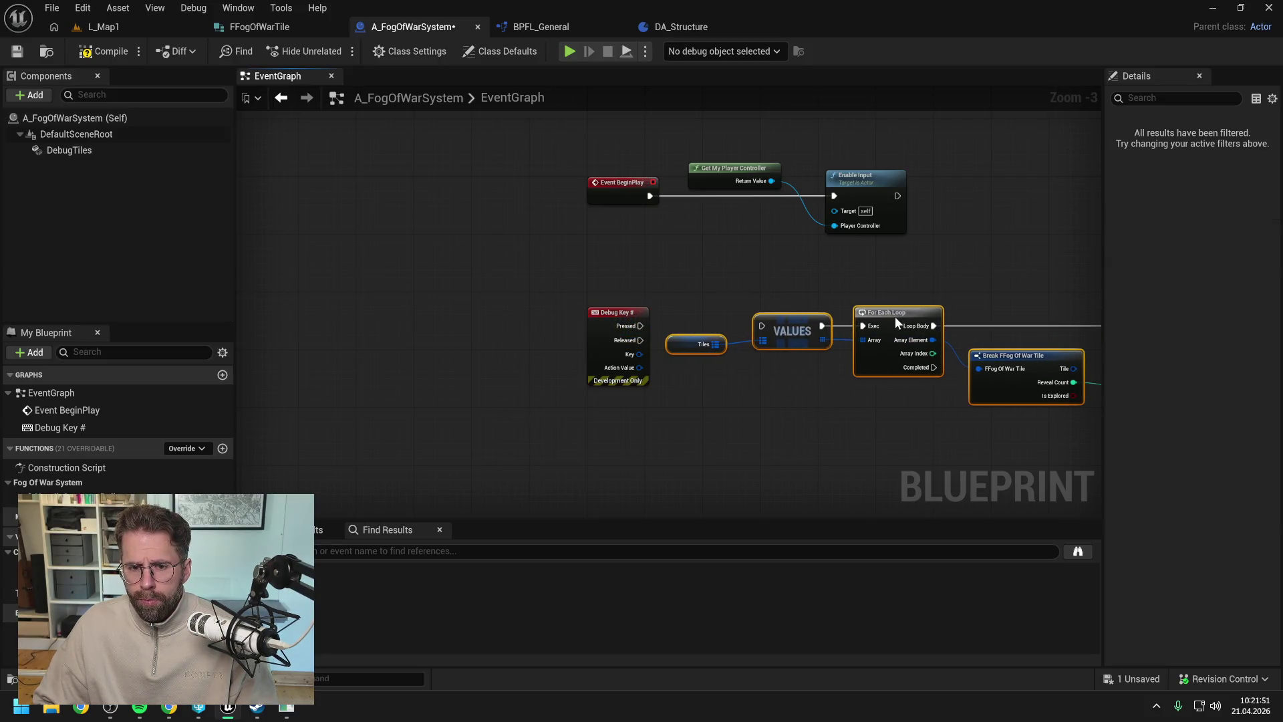
pyautogui.click(805, 307)
pyautogui.moveTo(640, 326)
pyautogui.mouseDown()
pyautogui.moveTo(761, 328)
pyautogui.moveTo(739, 300)
pyautogui.moveTo(655, 331)
pyautogui.moveTo(762, 326)
pyautogui.mouseUp()
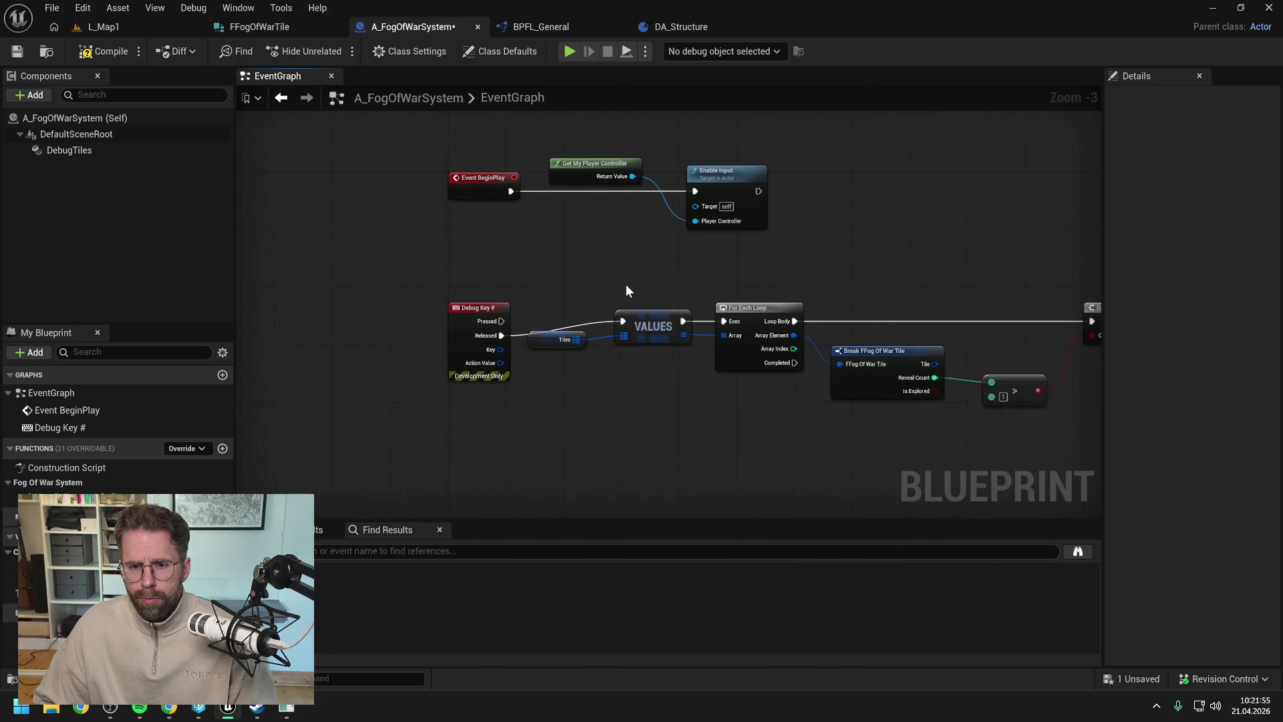
# - Shift the pasted Tiles-through-Branch nodes into position and save
pyautogui.scroll(-1, 626, 283)
pyautogui.moveTo(587, 278); pyautogui.dragTo(1019, 387)
pyautogui.moveTo(715, 303); pyautogui.dragTo(719, 314)
pyautogui.moveTo(830, 294); pyautogui.dragTo(752, 287)
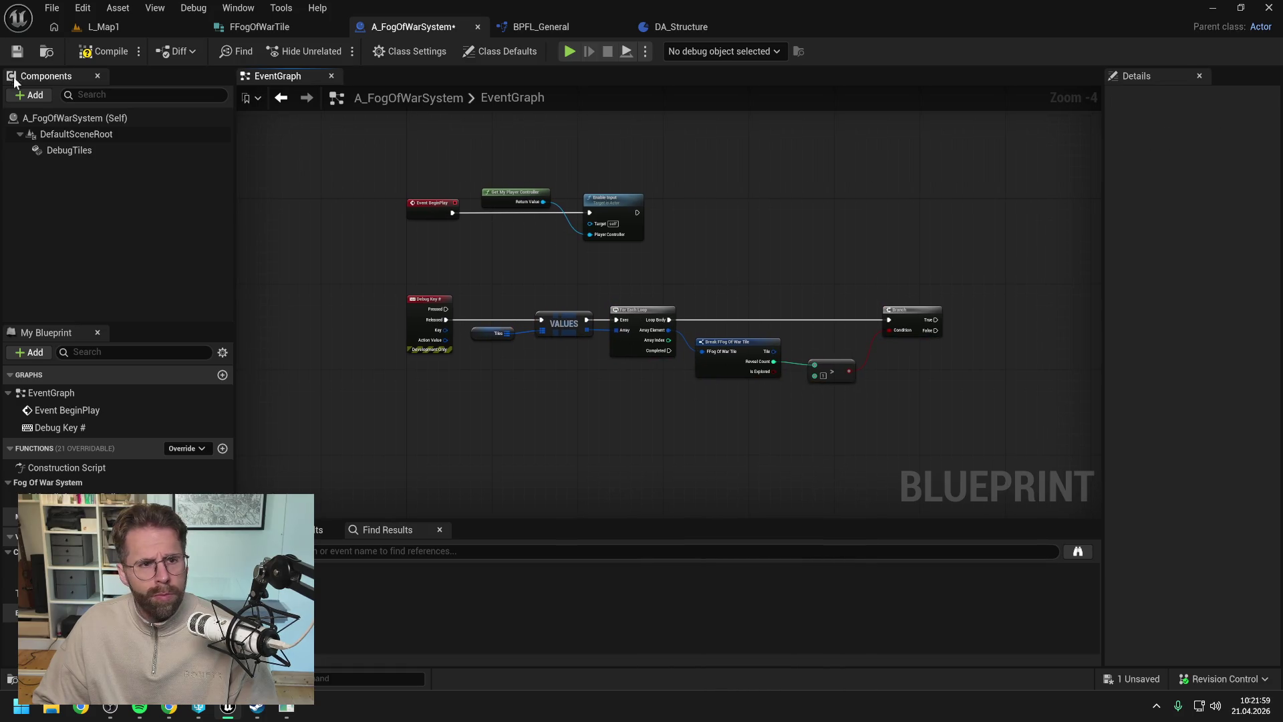
pyautogui.moveTo(756, 220); pyautogui.dragTo(727, 230)
pyautogui.hotkey('ctrl', 's')
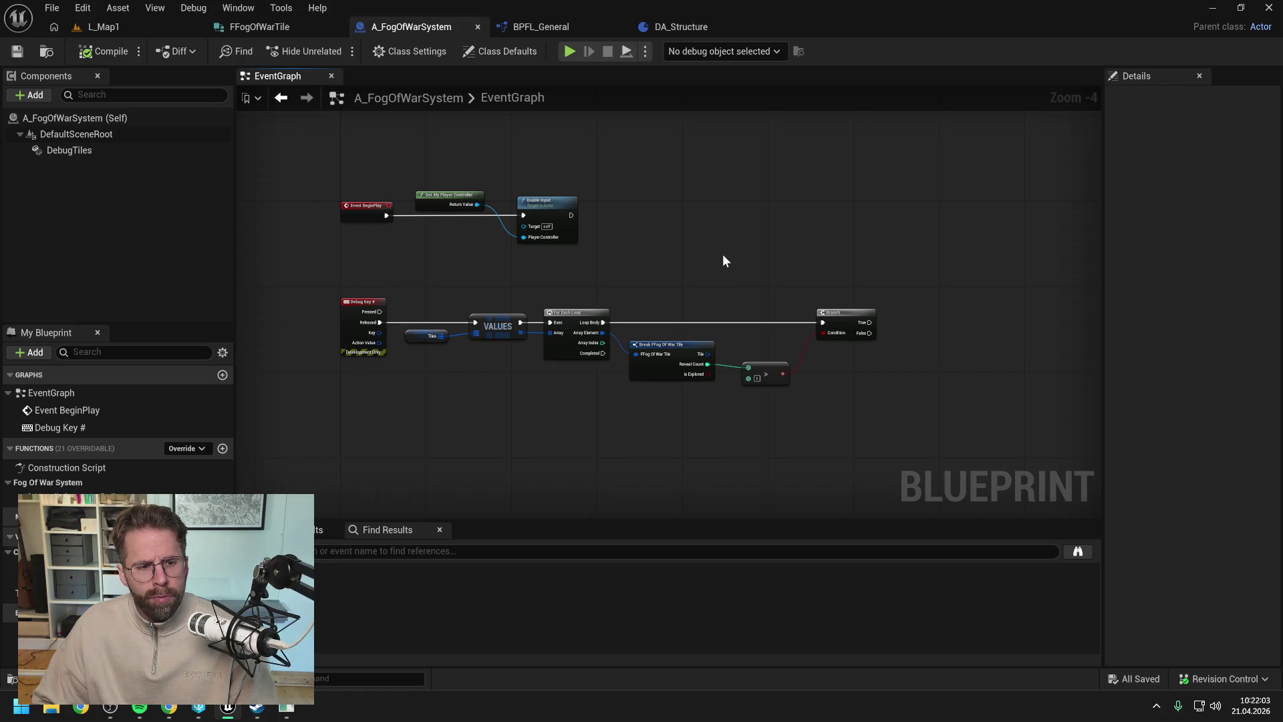
# - Line up the Break FFog Of War Tile, compare and Branch nodes, then save
pyautogui.moveTo(723, 254); pyautogui.dragTo(659, 243)
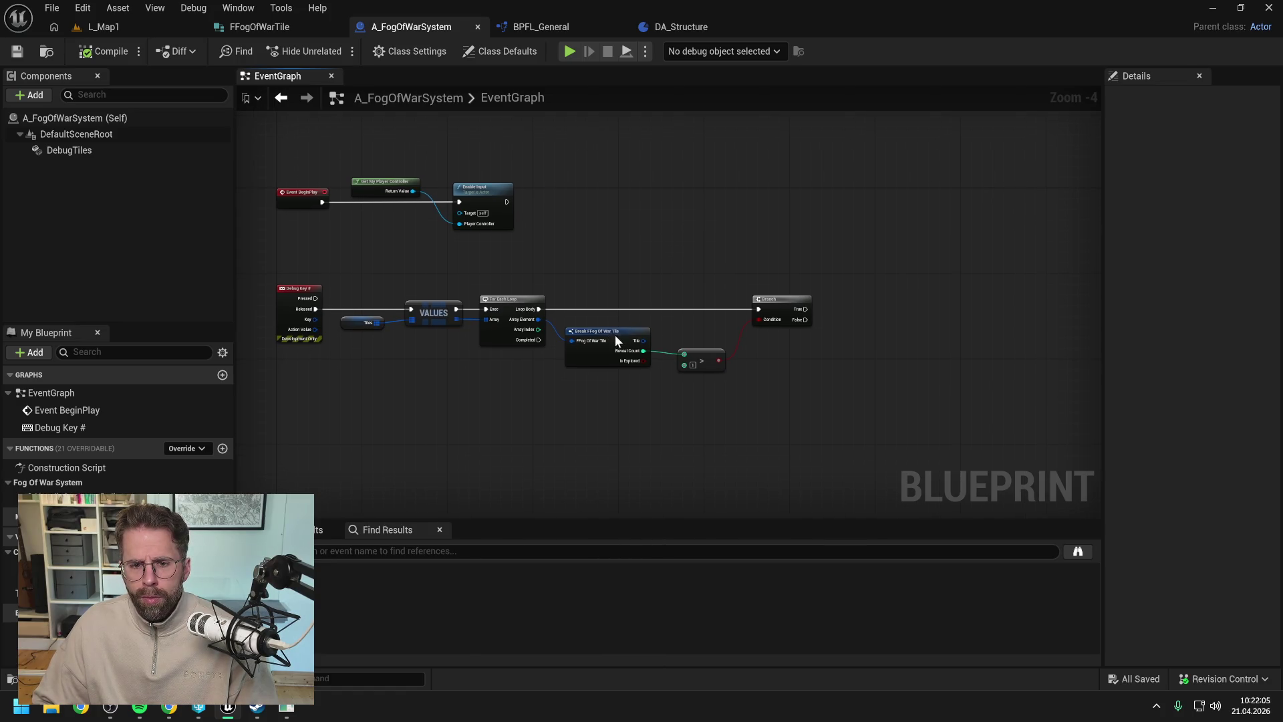
pyautogui.moveTo(616, 341); pyautogui.dragTo(626, 329)
pyautogui.moveTo(700, 353); pyautogui.dragTo(717, 327)
pyautogui.click(760, 245)
pyautogui.moveTo(760, 245); pyautogui.dragTo(703, 244)
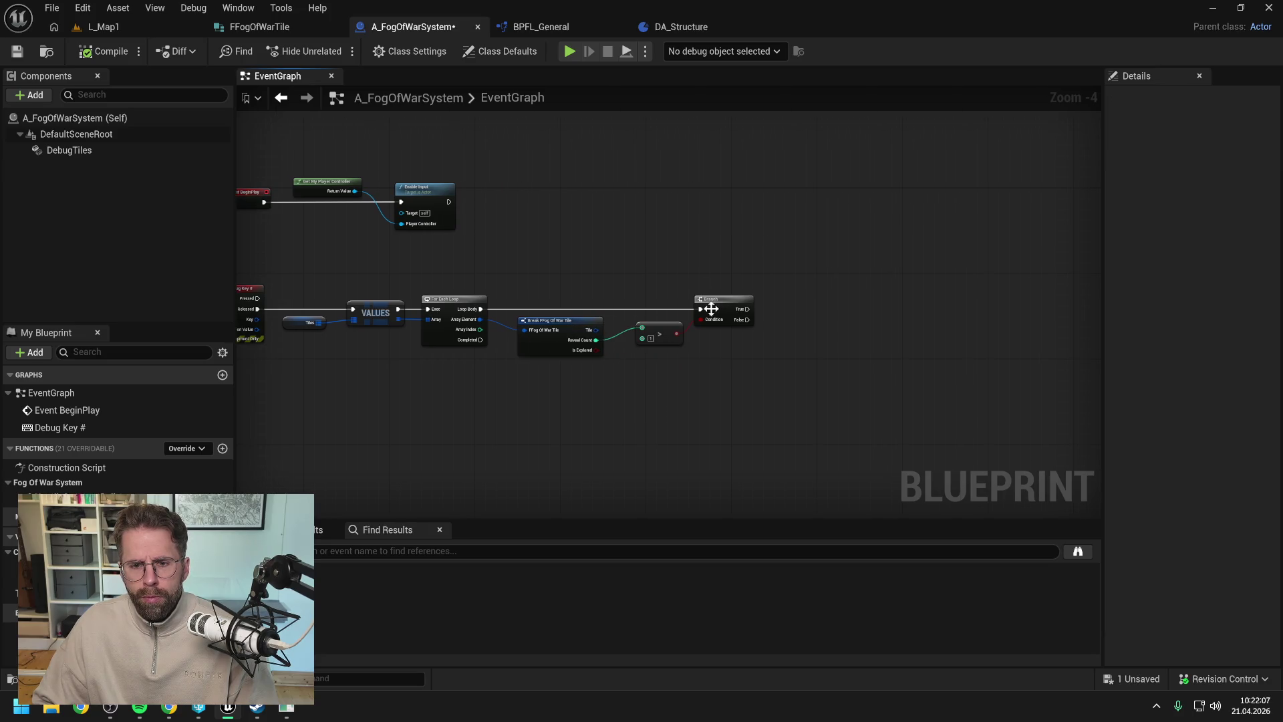
pyautogui.click(697, 271)
pyautogui.hotkey('ctrl', 's')
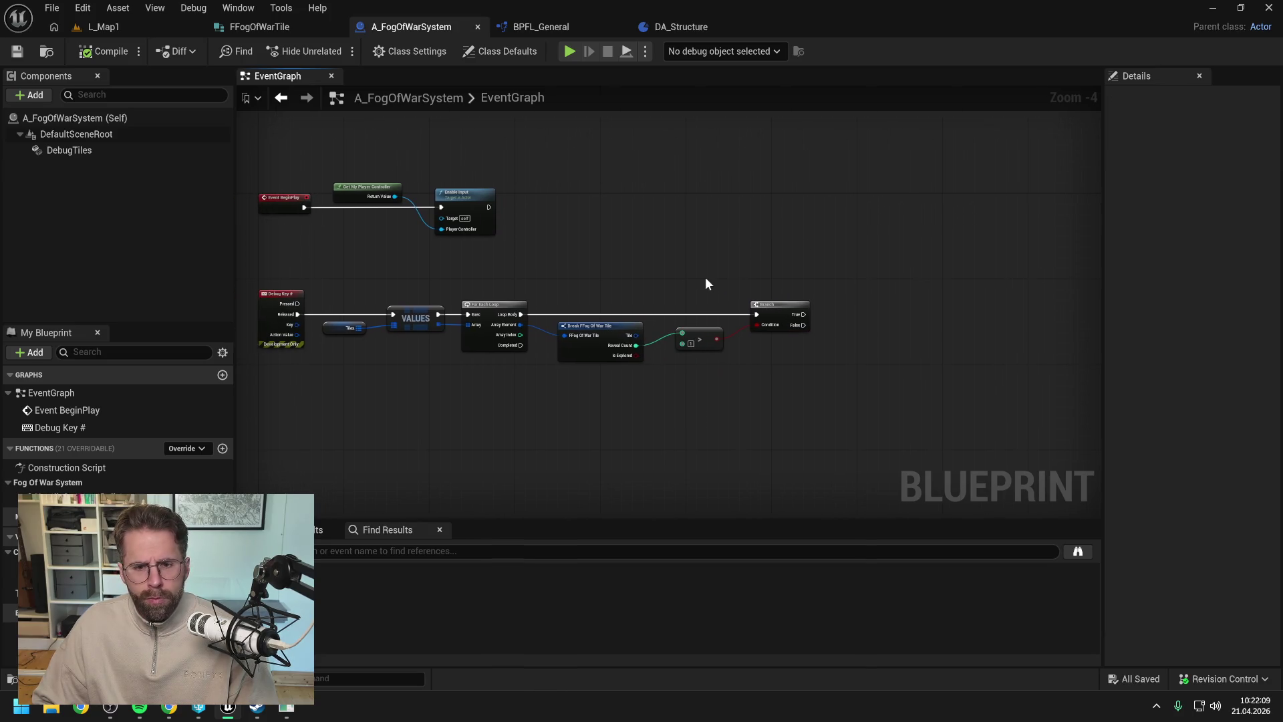
# - Give DebugTiles the Plane mesh, Movable mobility and Location Z 10, then save
pyautogui.click(122, 151)
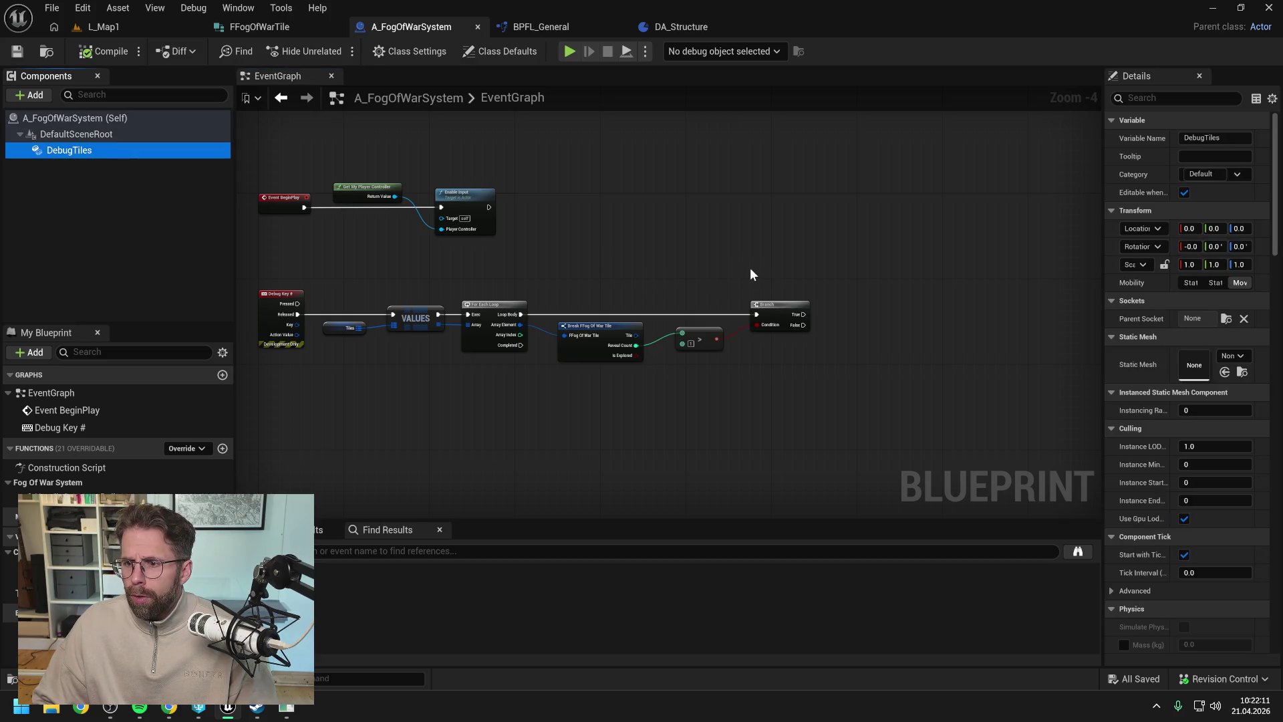
pyautogui.moveTo(1101, 304); pyautogui.dragTo(957, 304)
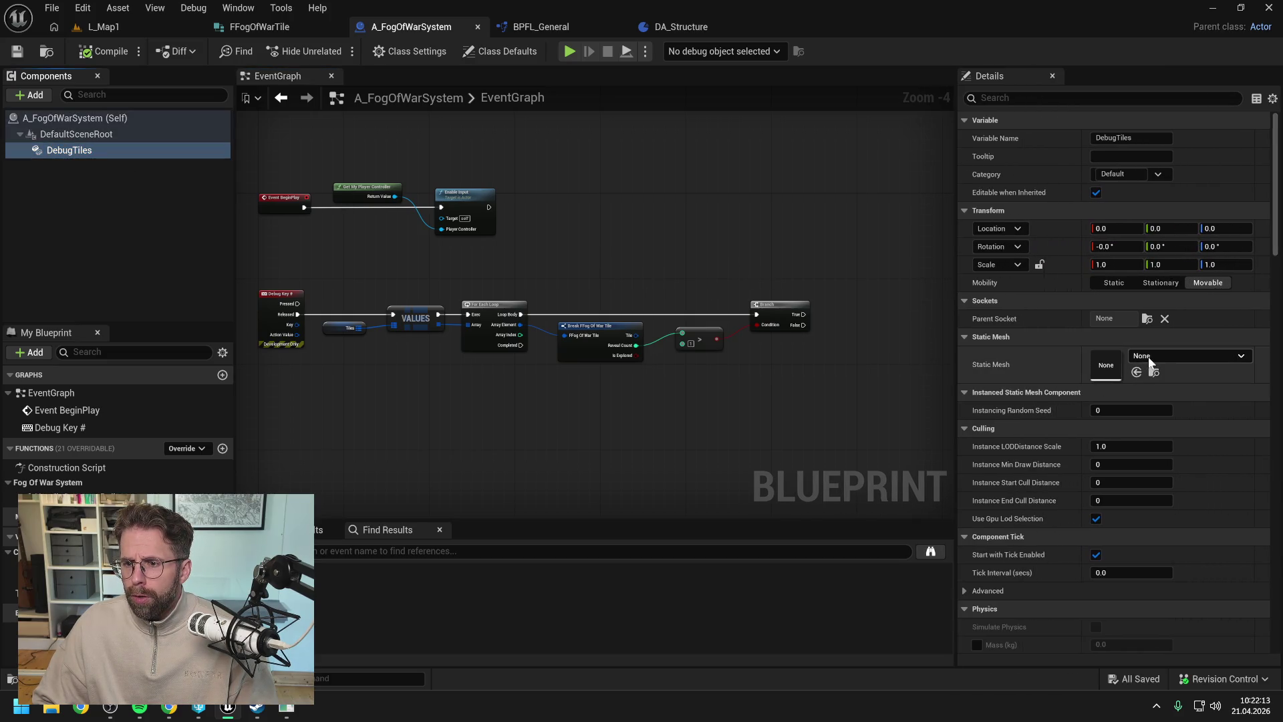
pyautogui.click(1149, 356)
pyautogui.write('plane')
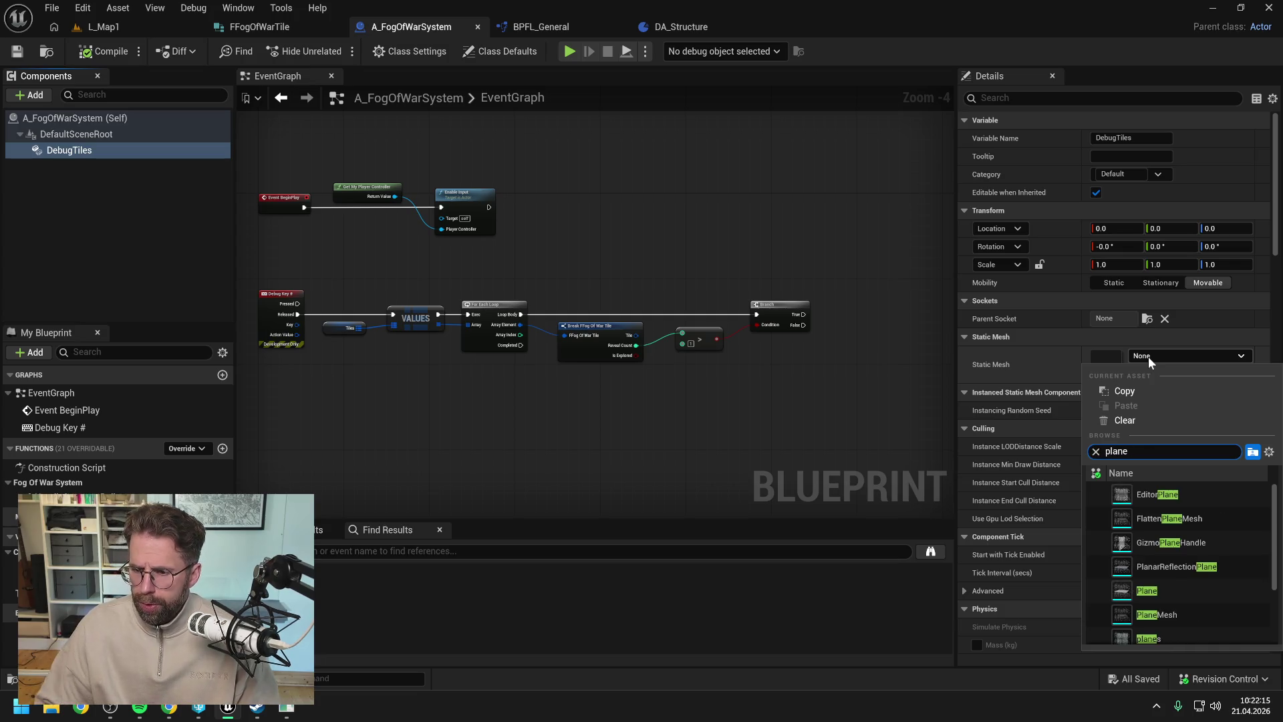
pyautogui.click(1147, 590)
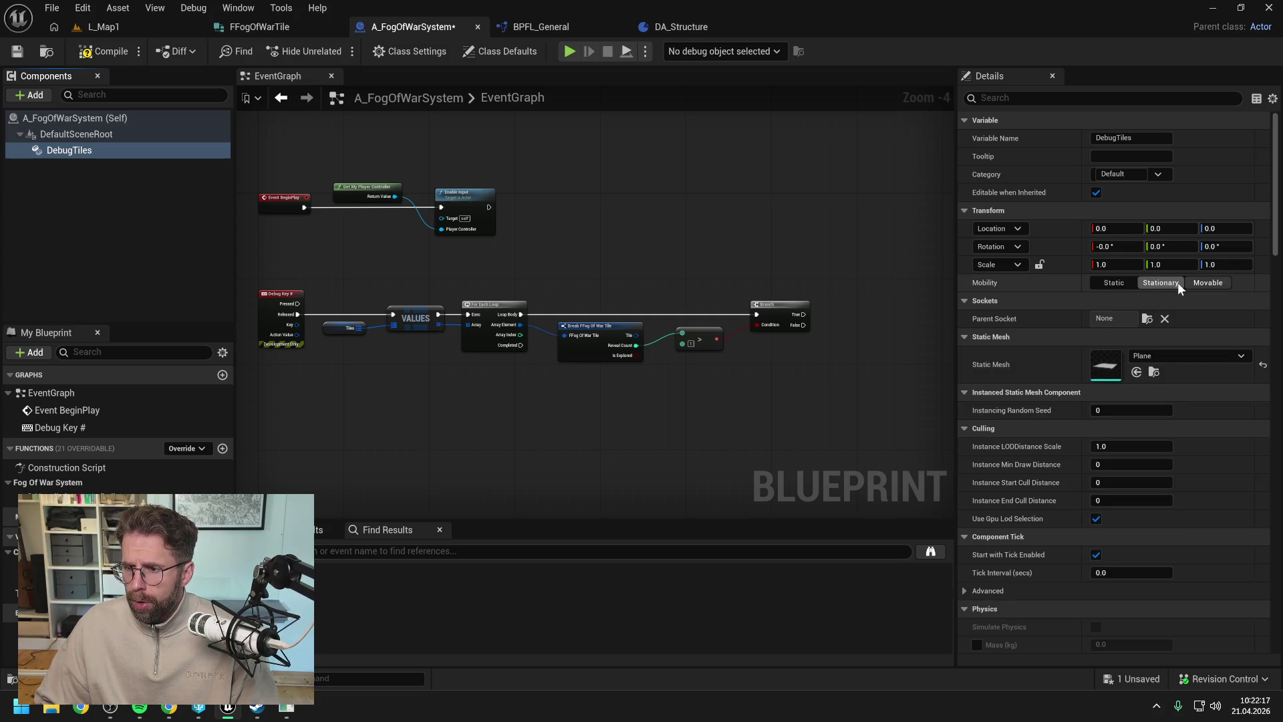
pyautogui.click(1209, 282)
pyautogui.click(1223, 228)
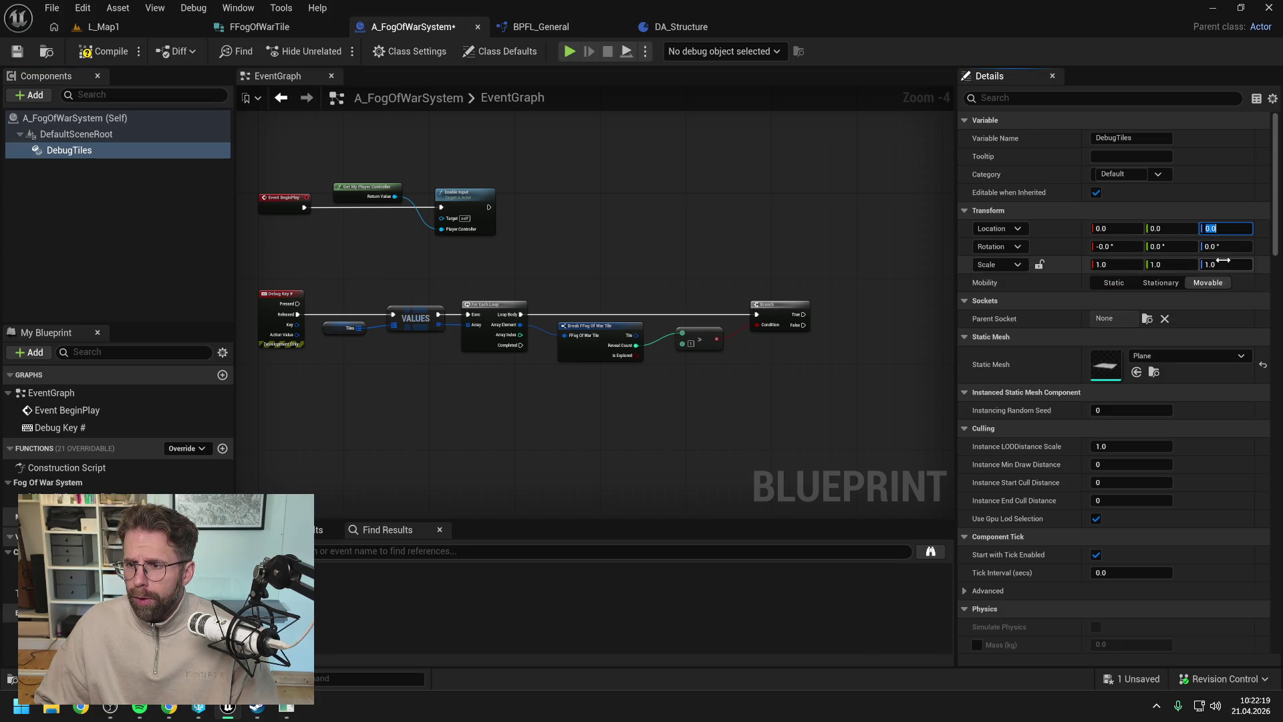
pyautogui.write('10')
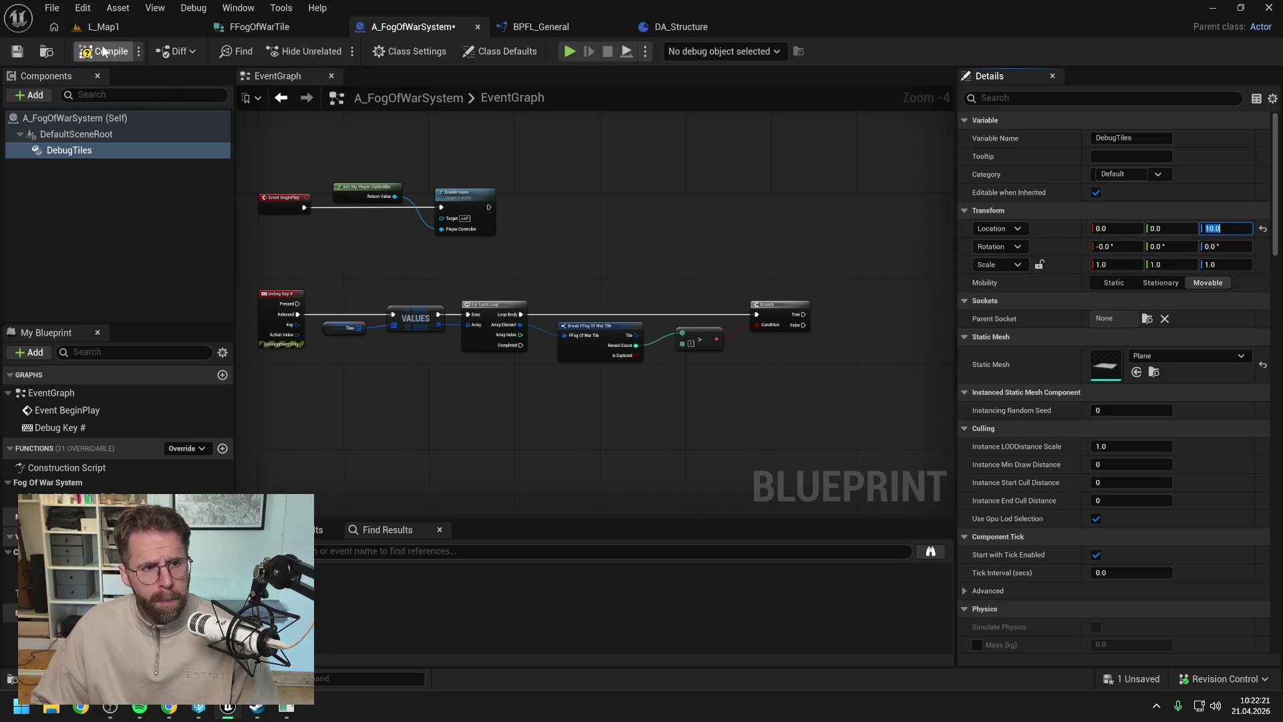
pyautogui.press('Return')
pyautogui.hotkey('ctrl', 's')
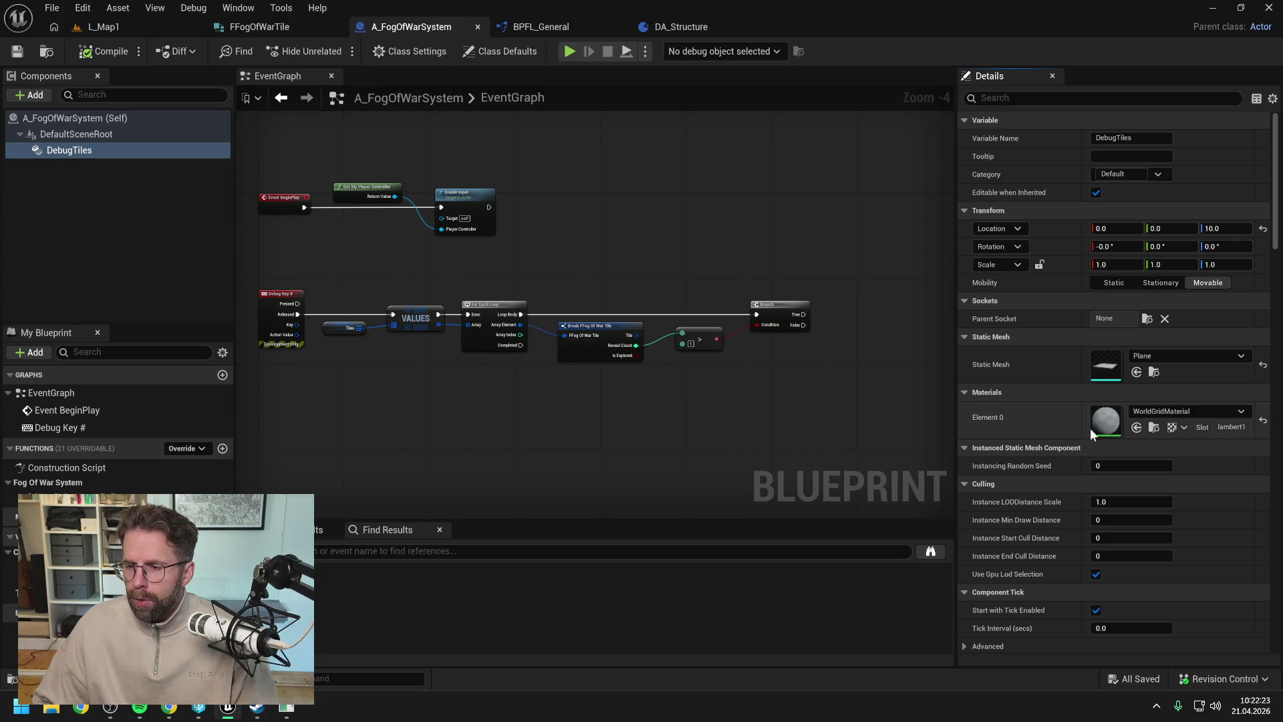
# - Check the mesh's material options, keeping WorldGridMaterial, and open the Content Drawer
pyautogui.click(1158, 416)
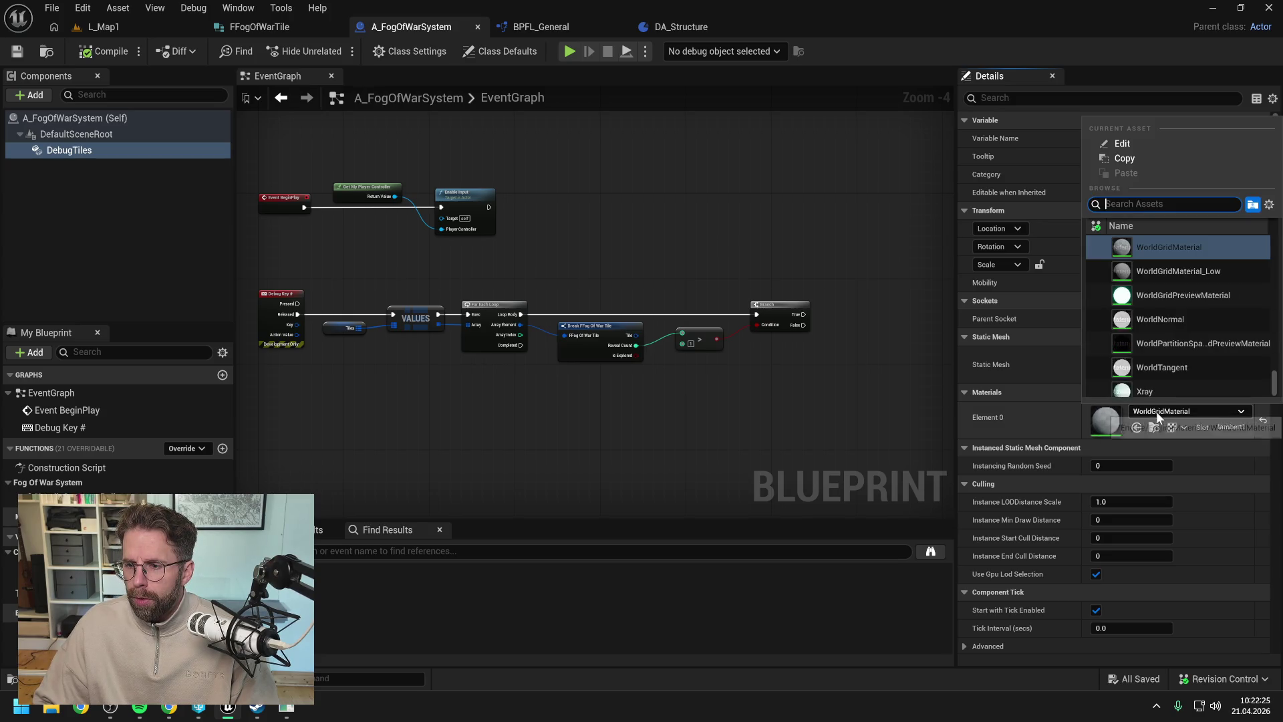
pyautogui.click(1159, 415)
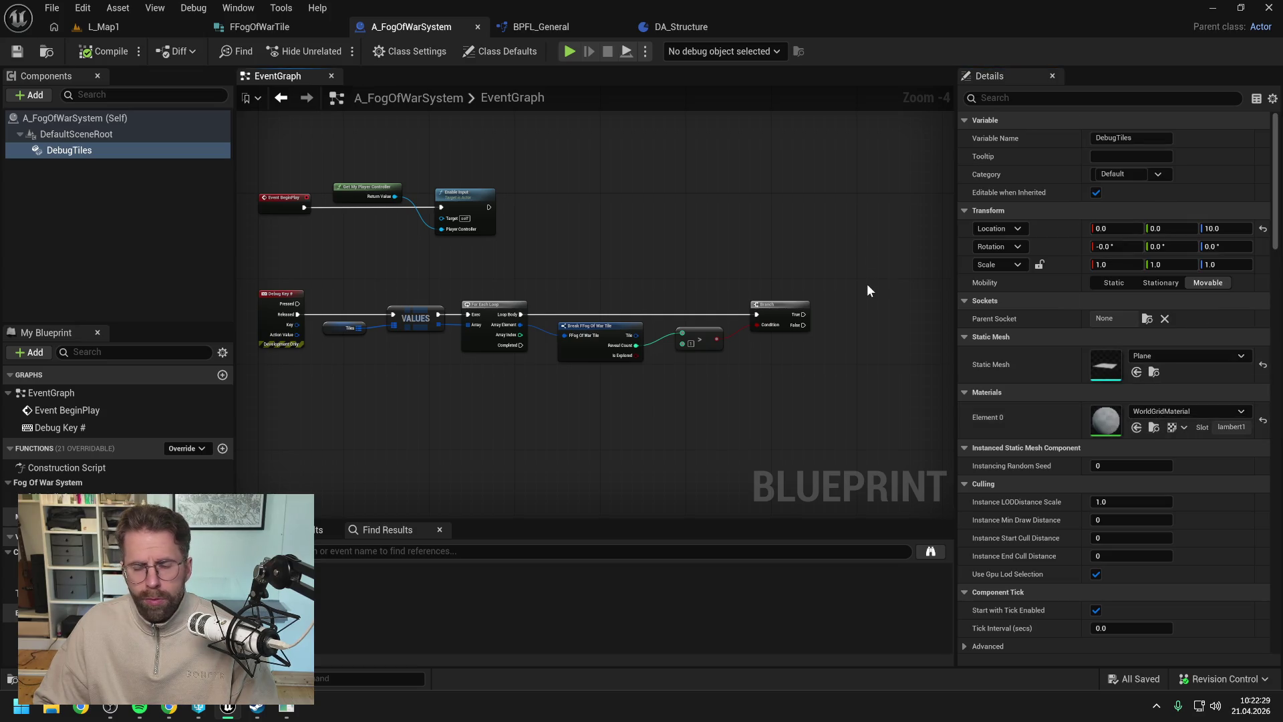
pyautogui.click(1175, 412)
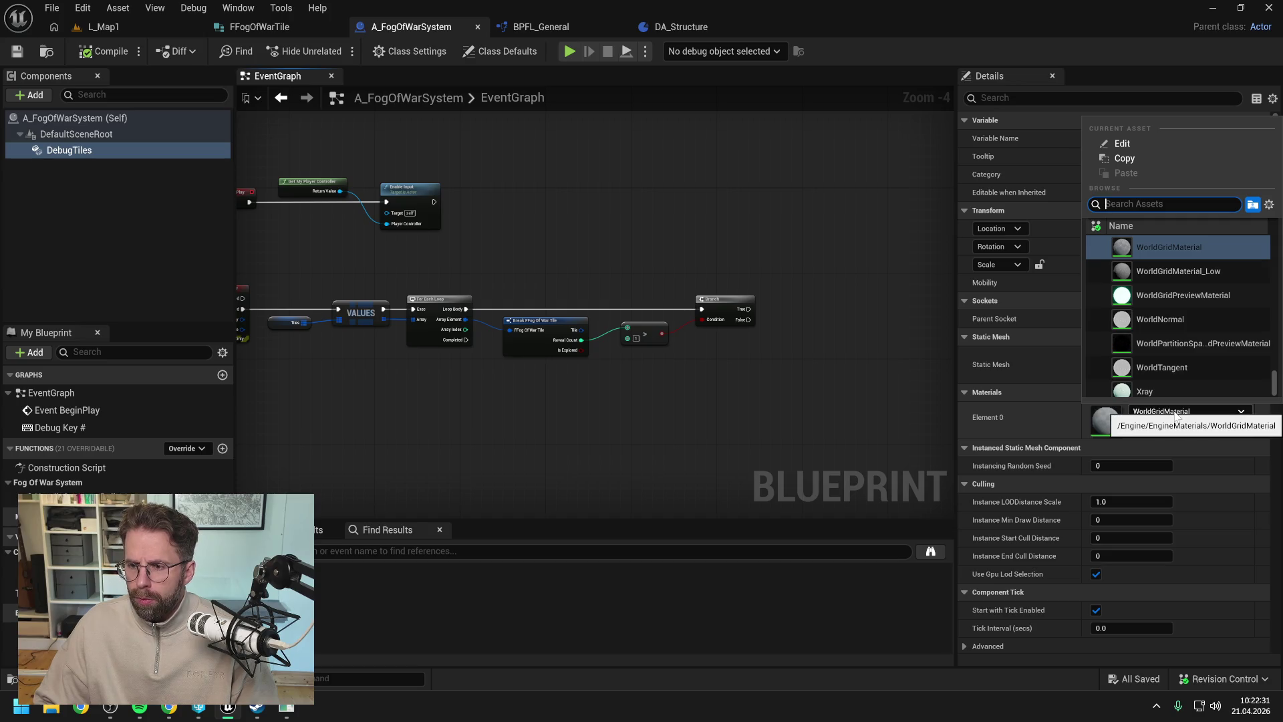
pyautogui.press('Escape')
pyautogui.hotkey('ctrl', 'space')
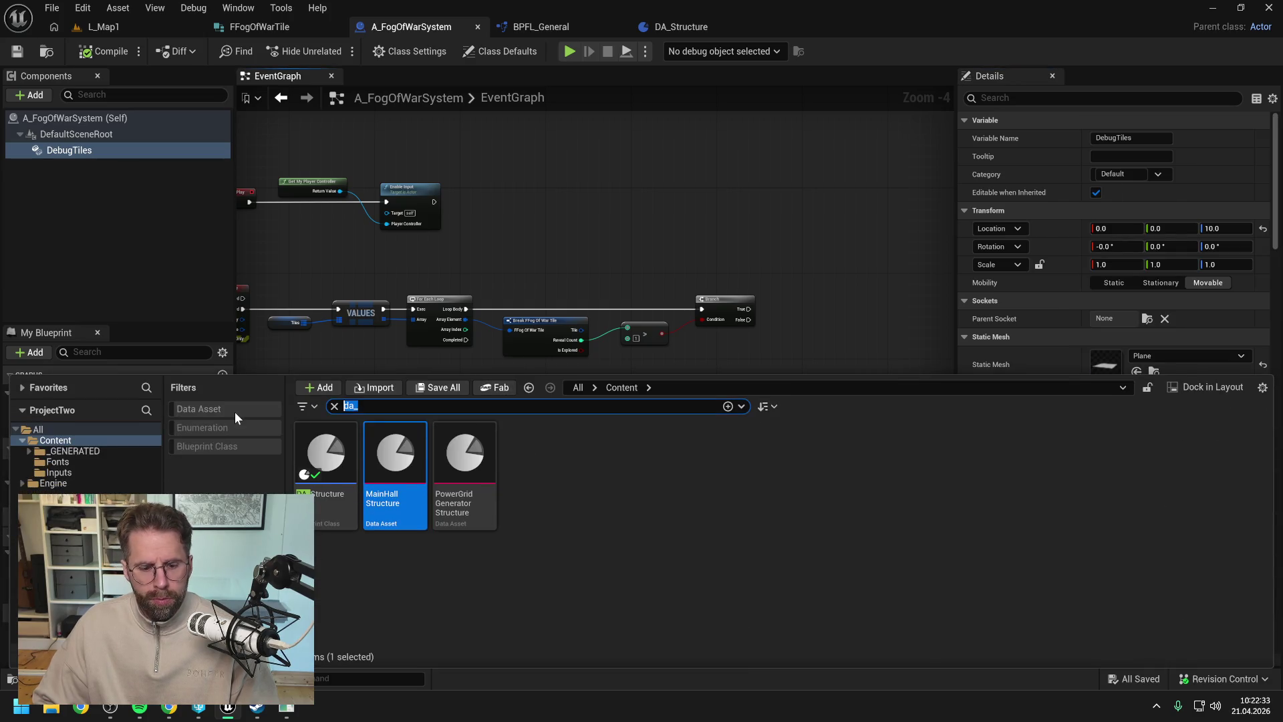
# - Filter the Content Drawer by 'M_' and preview the M_PowerGridTile material on a plane
pyautogui.write('M_')
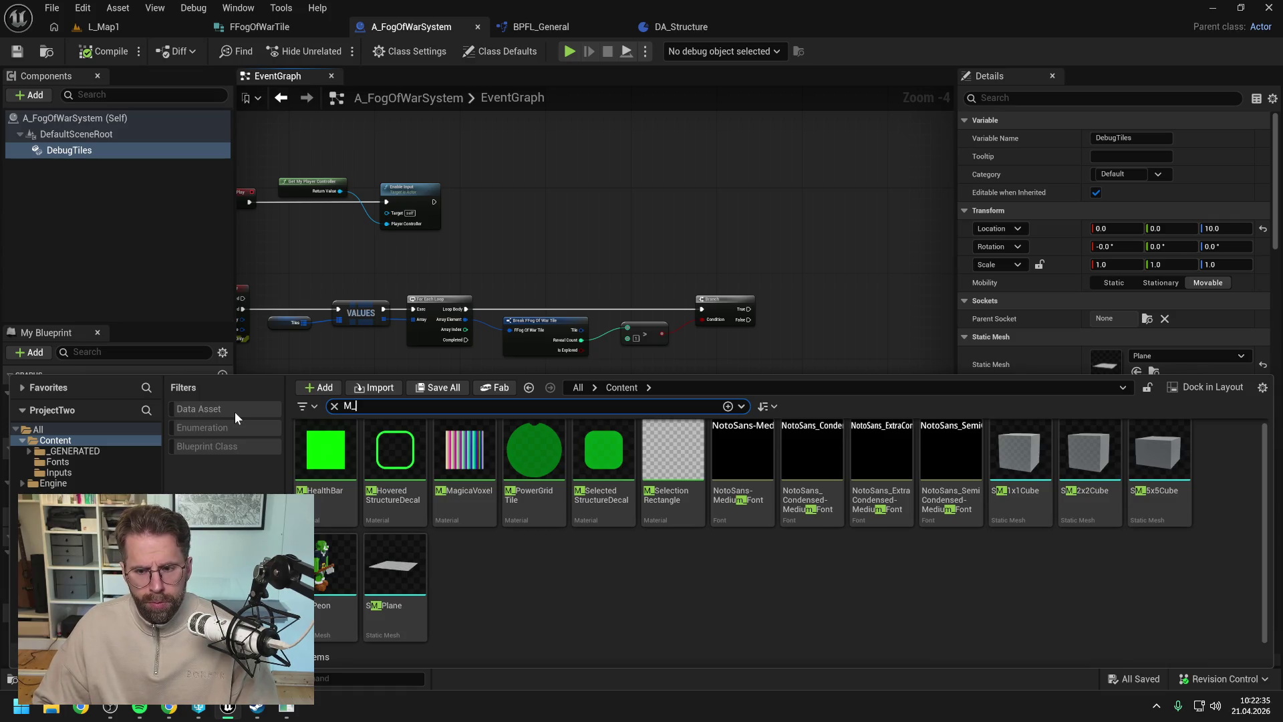
pyautogui.click(666, 594)
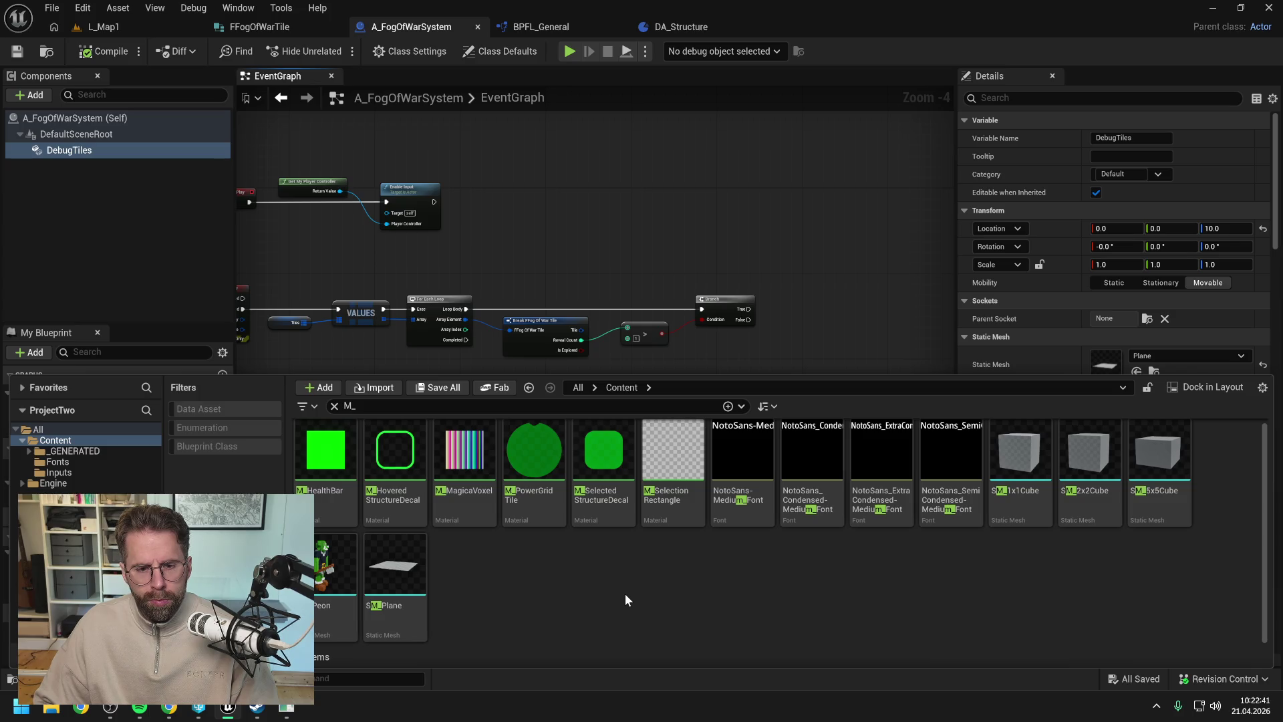
pyautogui.doubleClick(533, 468)
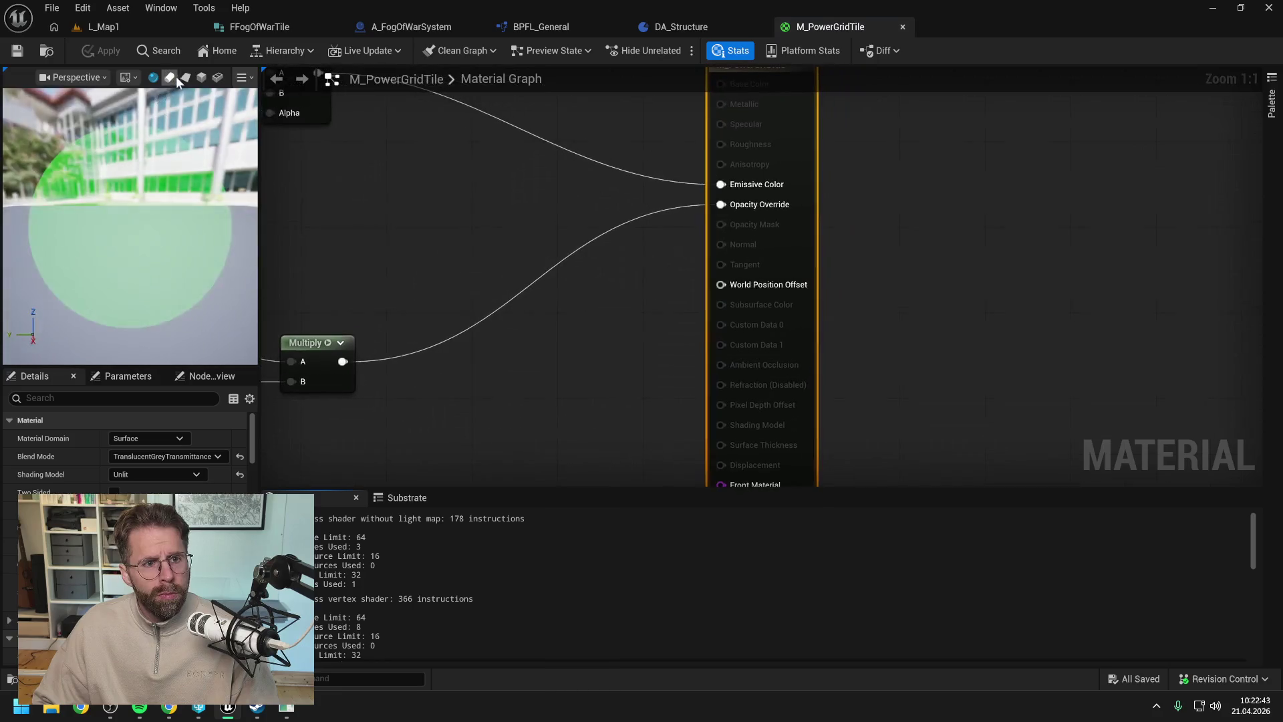
pyautogui.click(185, 77)
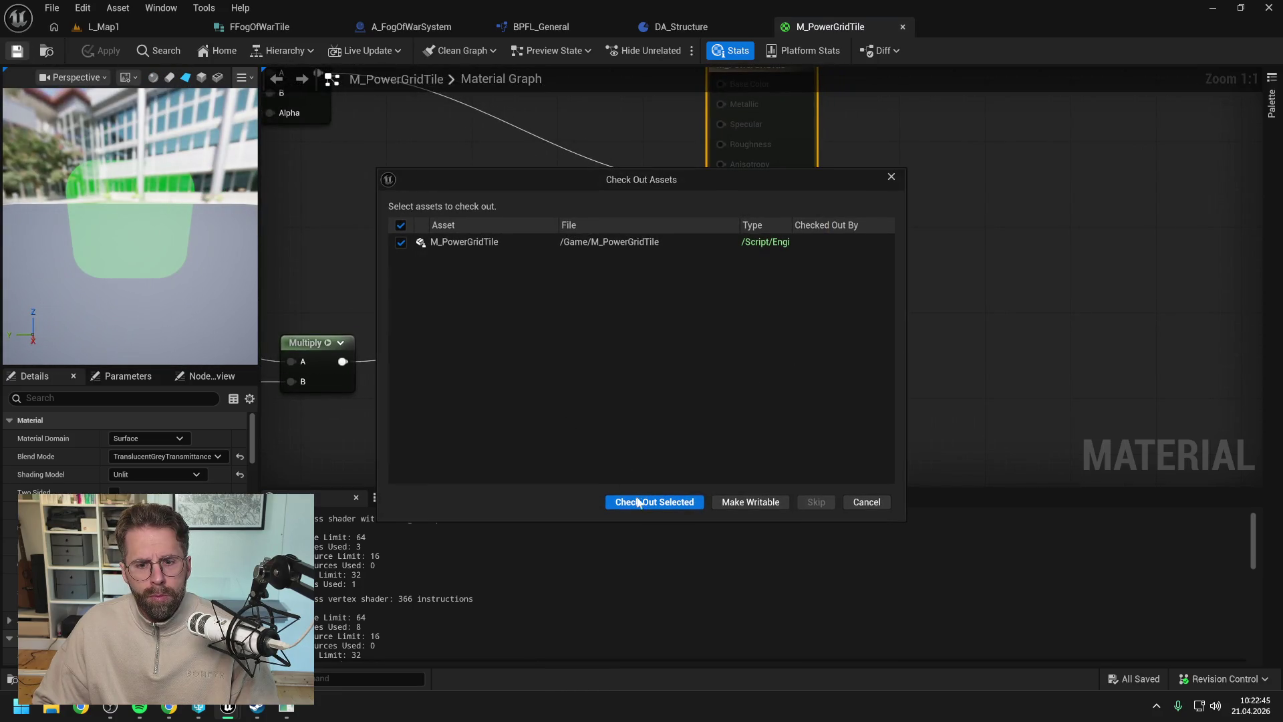
pyautogui.click(638, 502)
pyautogui.hotkey('ctrl', 'space')
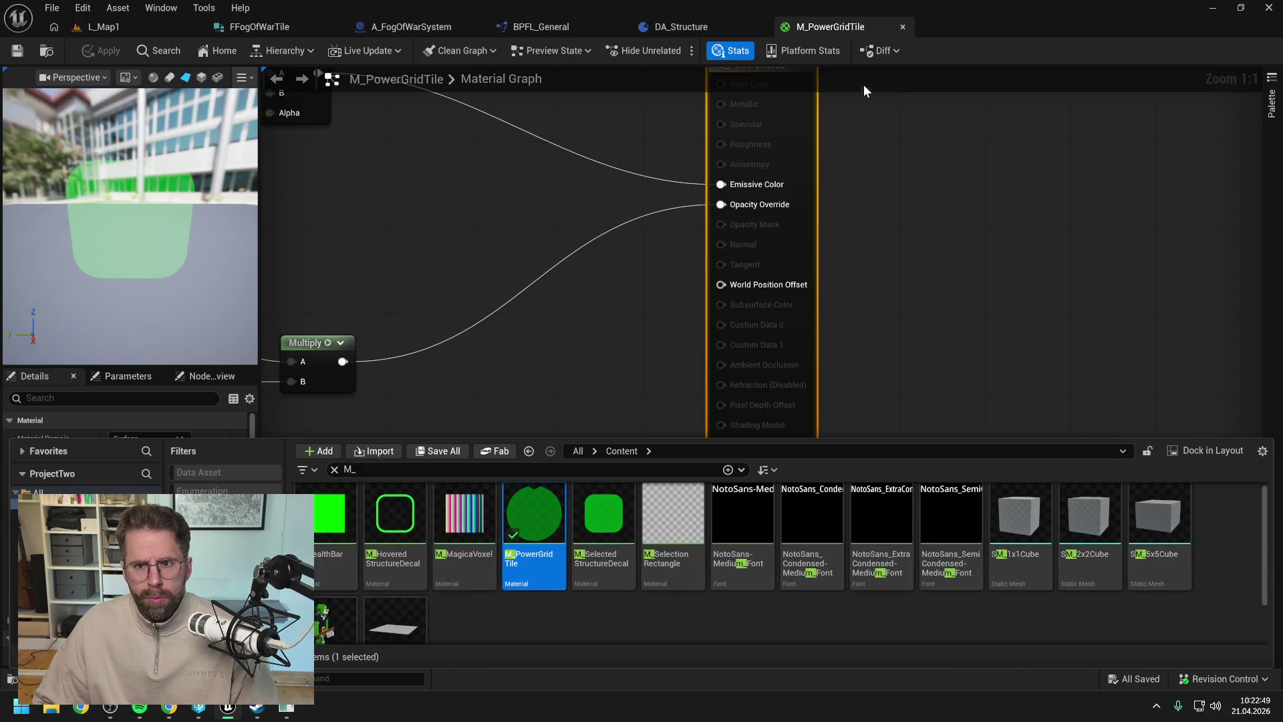
pyautogui.click(898, 27)
pyautogui.hotkey('ctrl', 'space')
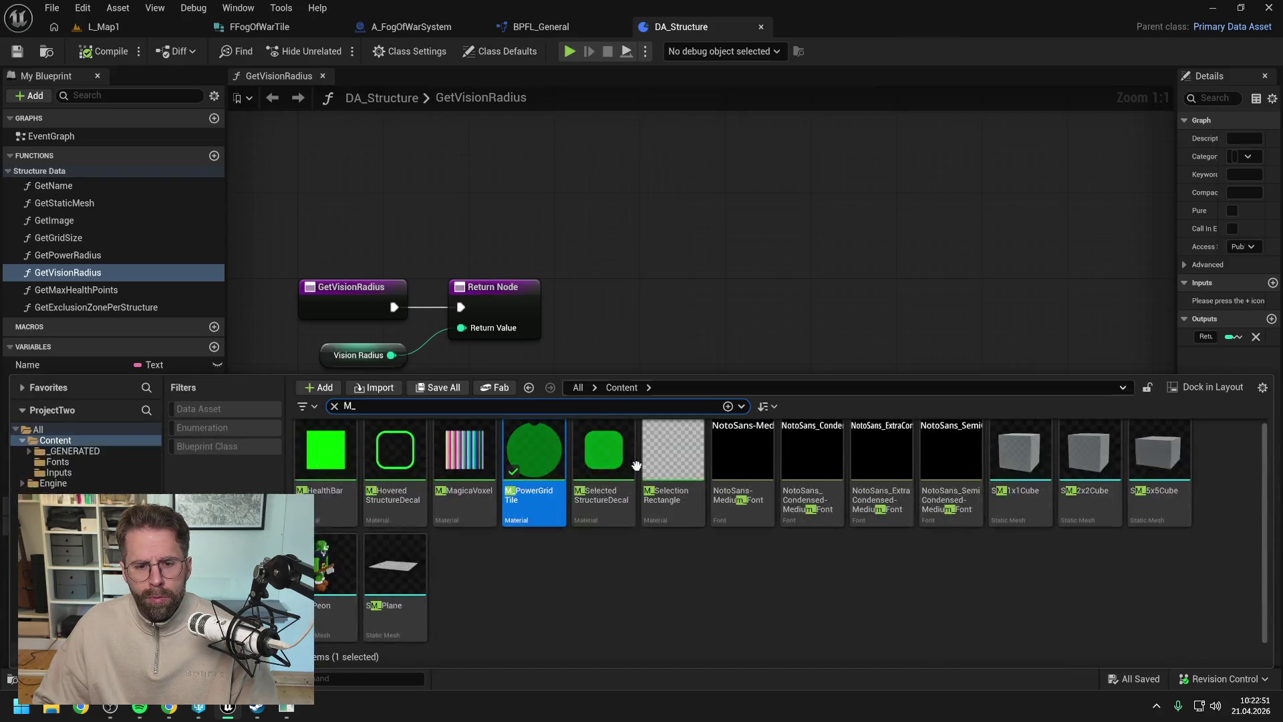
# - Duplicate M_HoveredStructureDecal in the Content folder and name the copy M_DebugTile
pyautogui.click(63, 451)
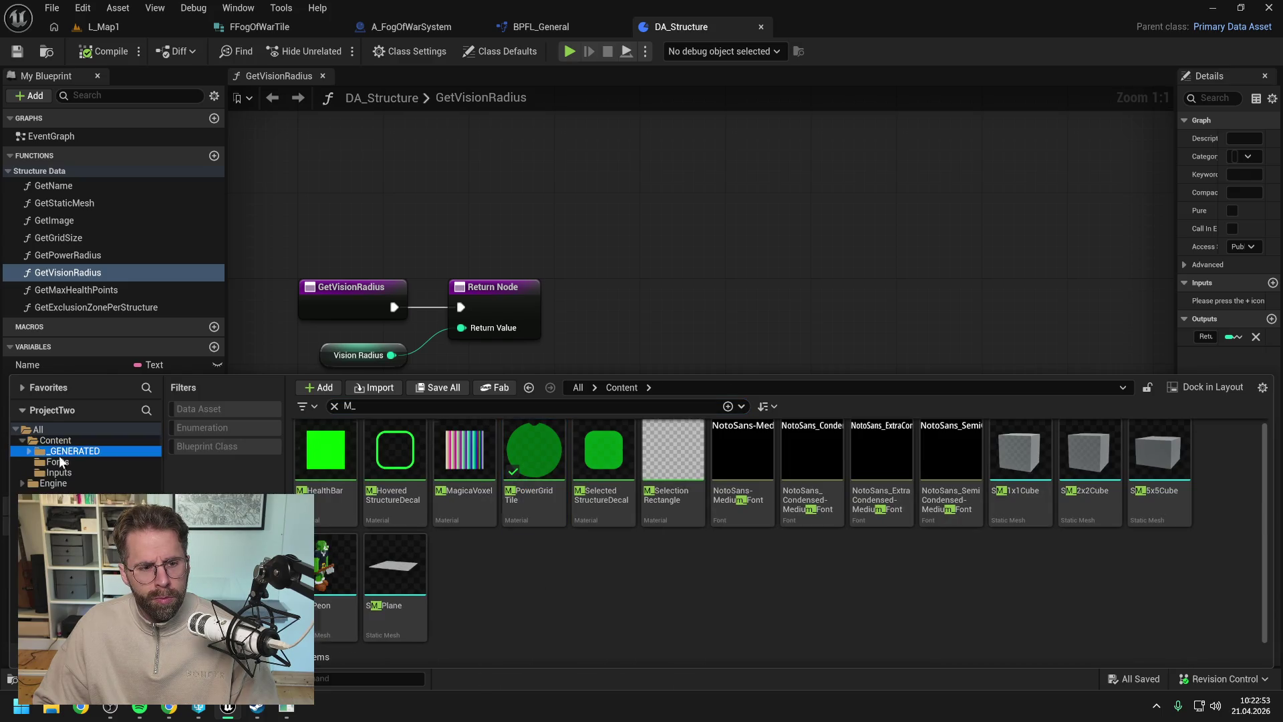
pyautogui.click(57, 440)
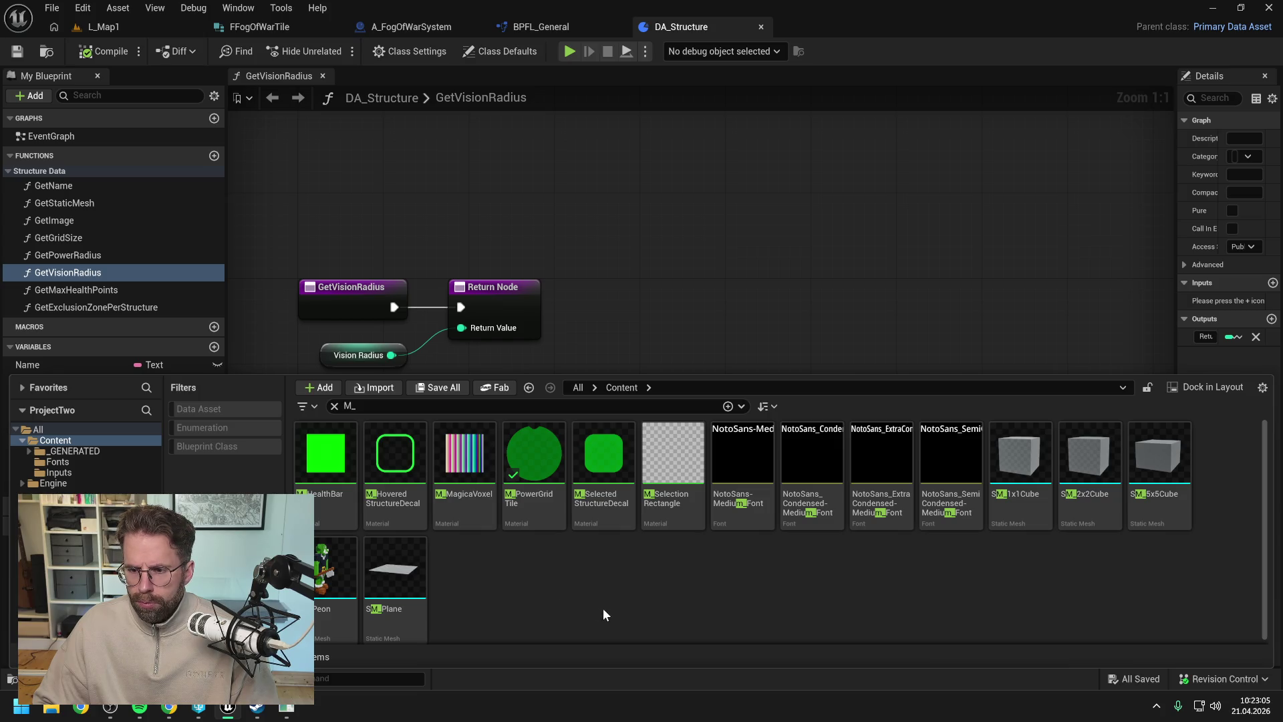
pyautogui.click(386, 514)
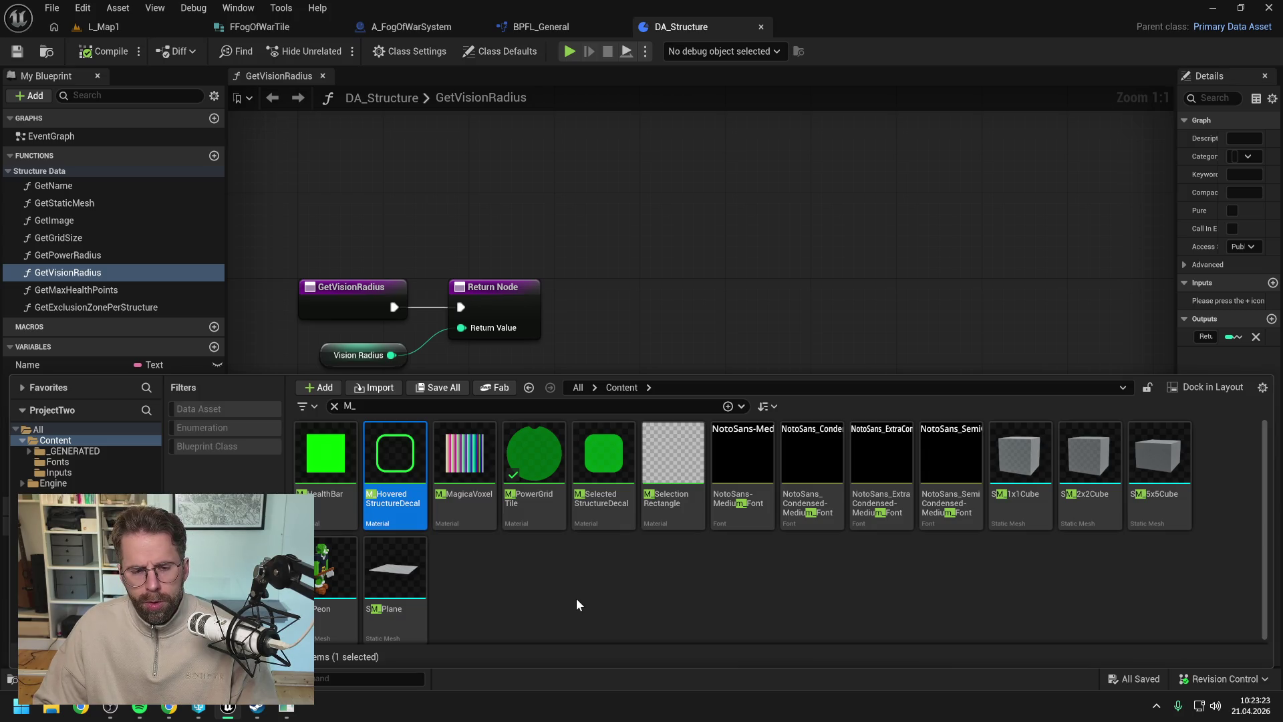
pyautogui.hotkey('ctrl', 'd')
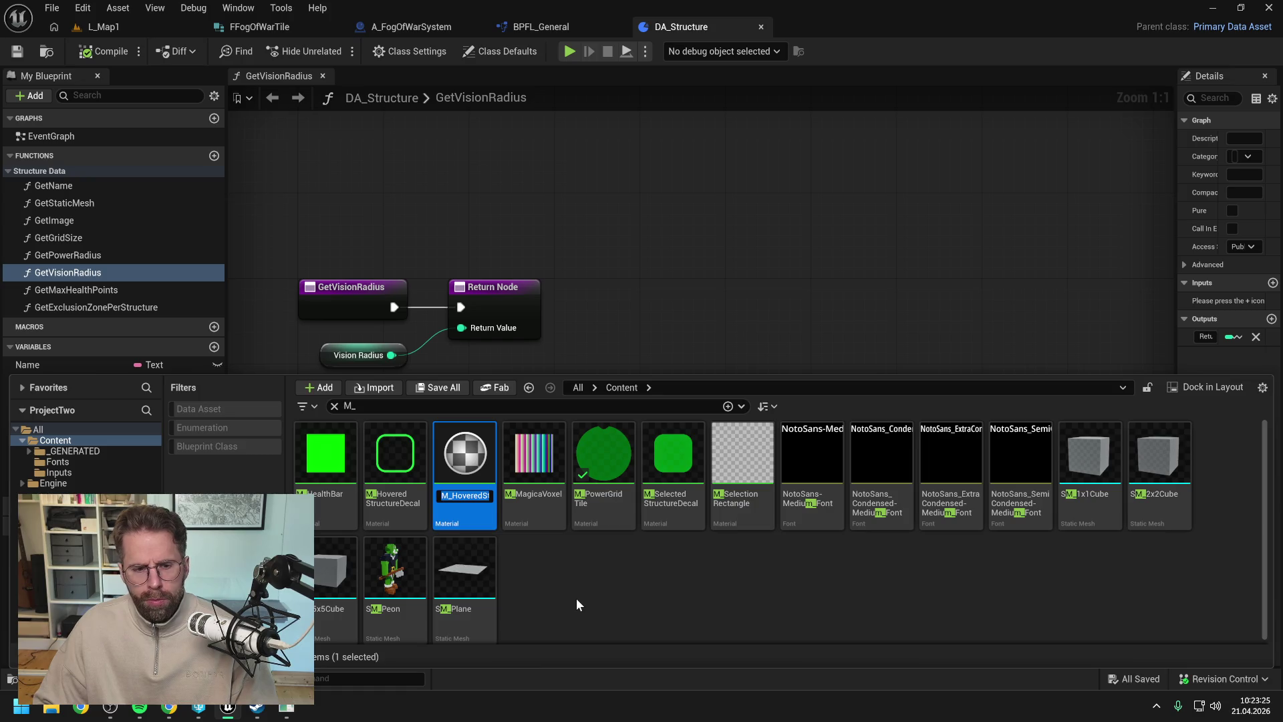
pyautogui.write('M_')
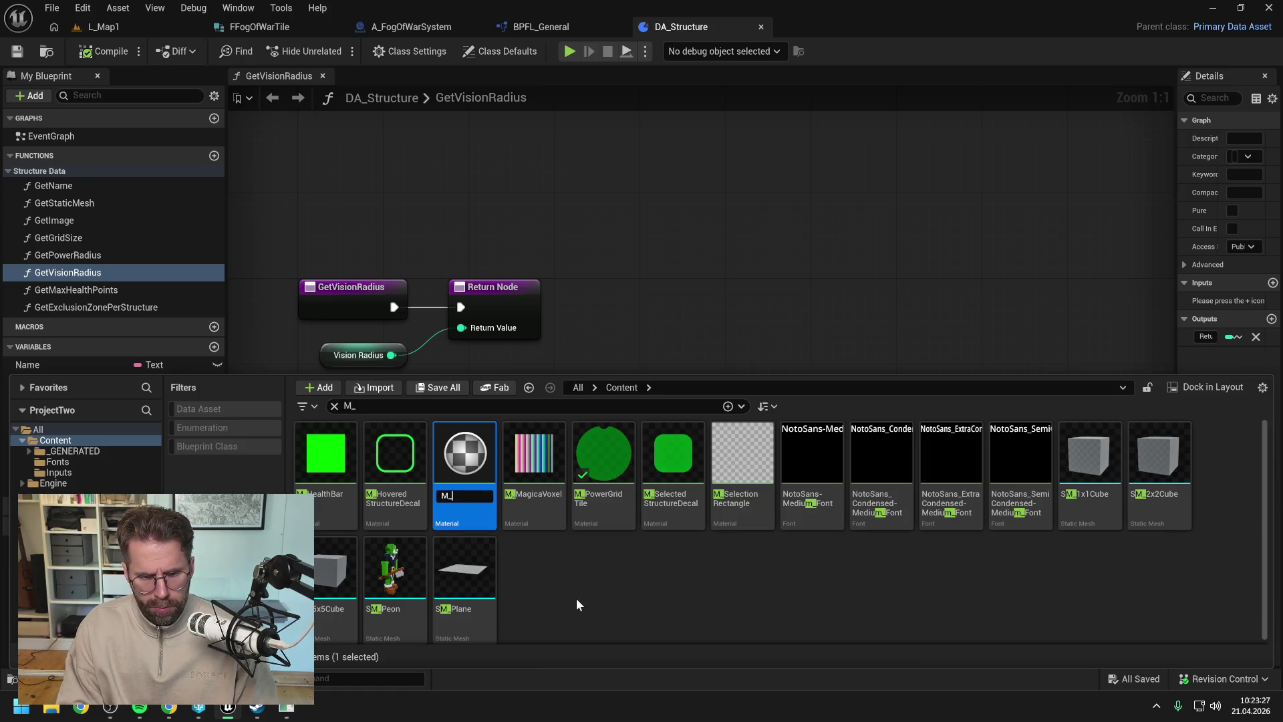
pyautogui.write('DebugTile')
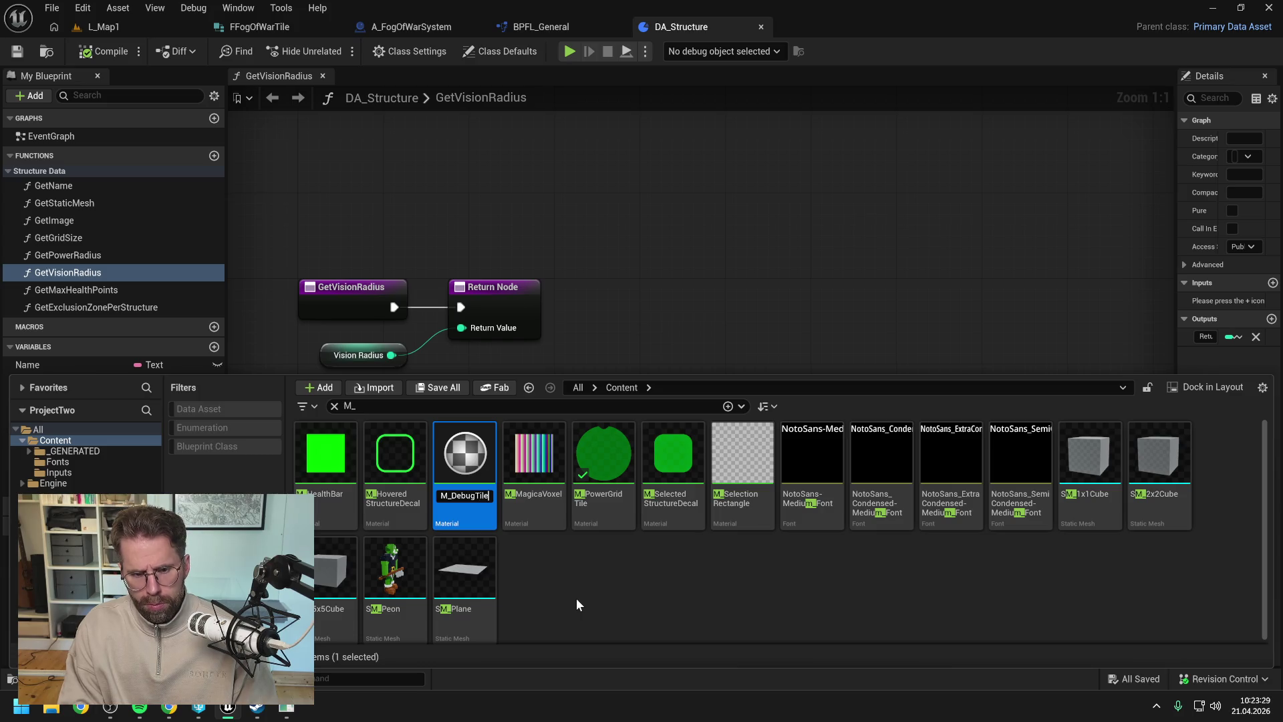
pyautogui.press('Return')
# - Change M_DebugTile's green constant to cyan, apply and save, then close the material
pyautogui.doubleClick(340, 511)
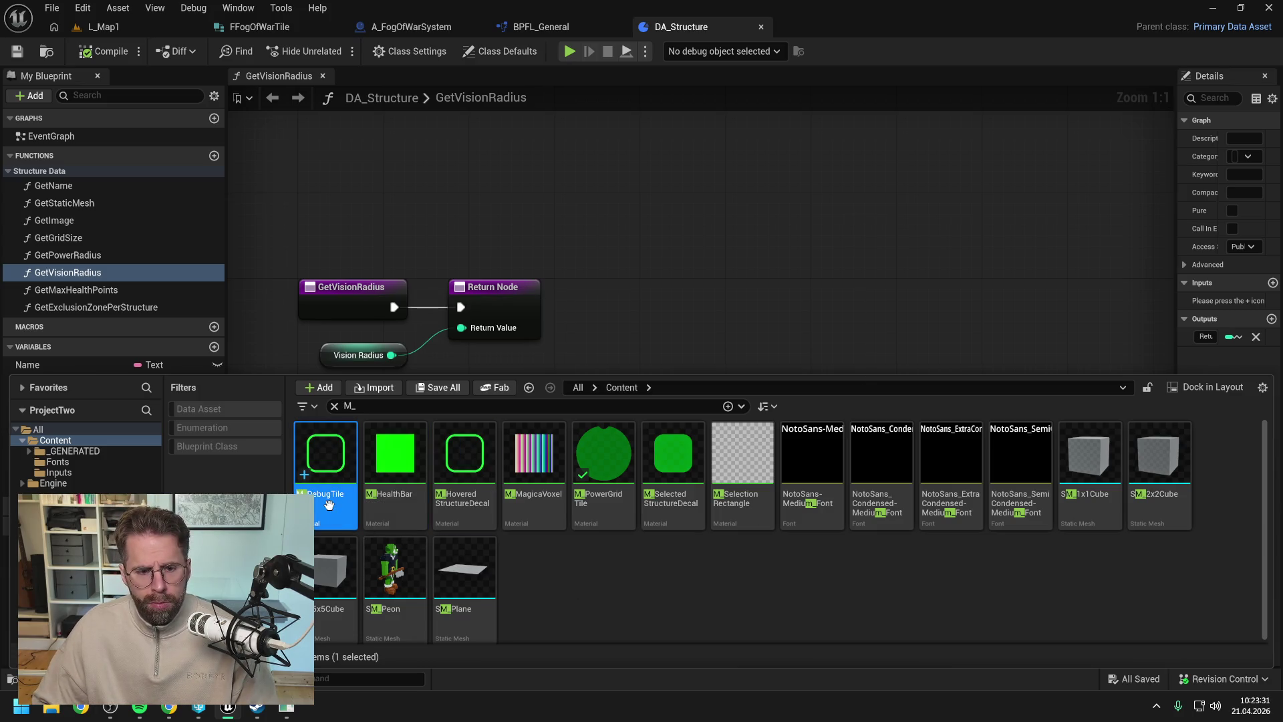
pyautogui.doubleClick(615, 145)
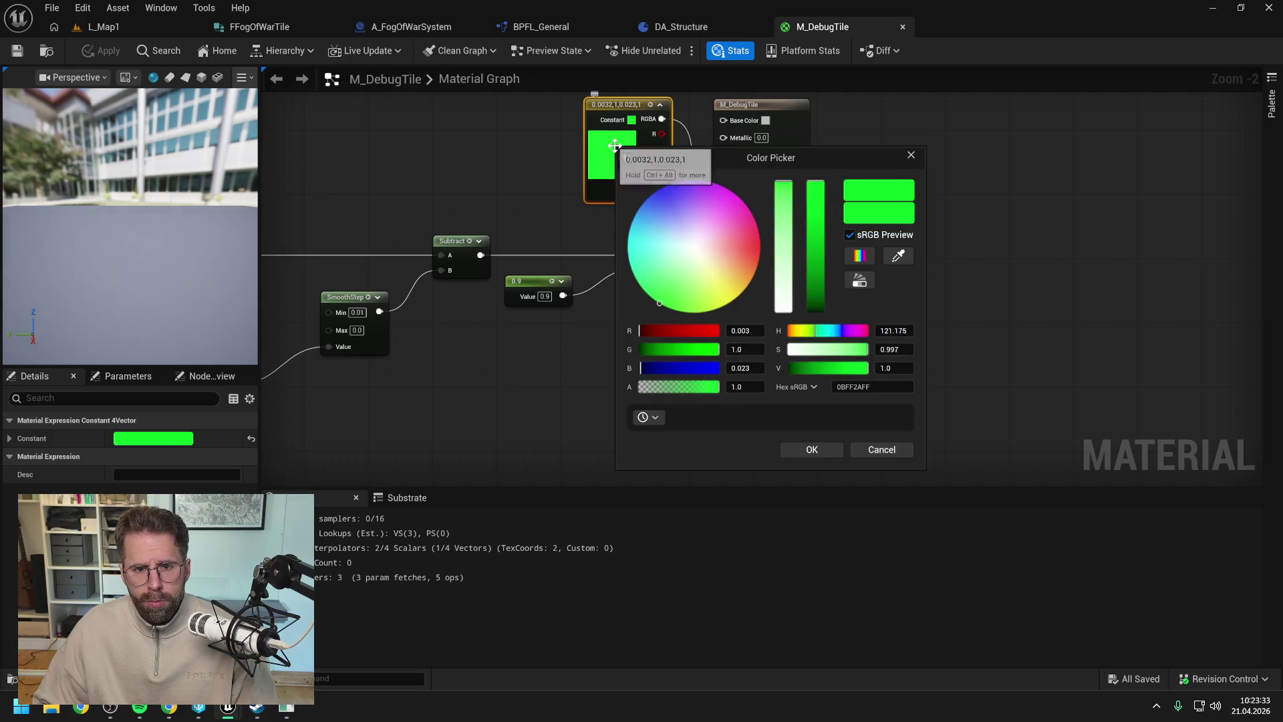
pyautogui.moveTo(656, 258)
pyautogui.mouseDown()
pyautogui.moveTo(660, 218)
pyautogui.moveTo(627, 249)
pyautogui.mouseUp()
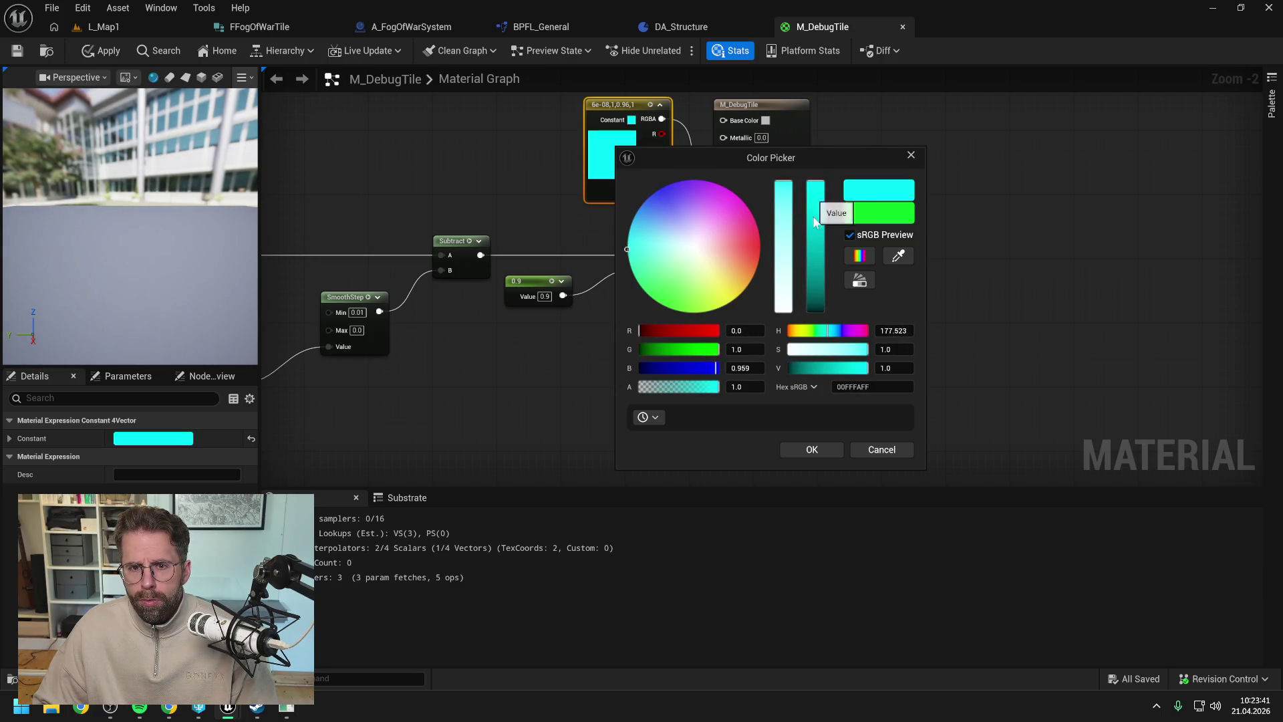
pyautogui.click(812, 449)
pyautogui.click(100, 50)
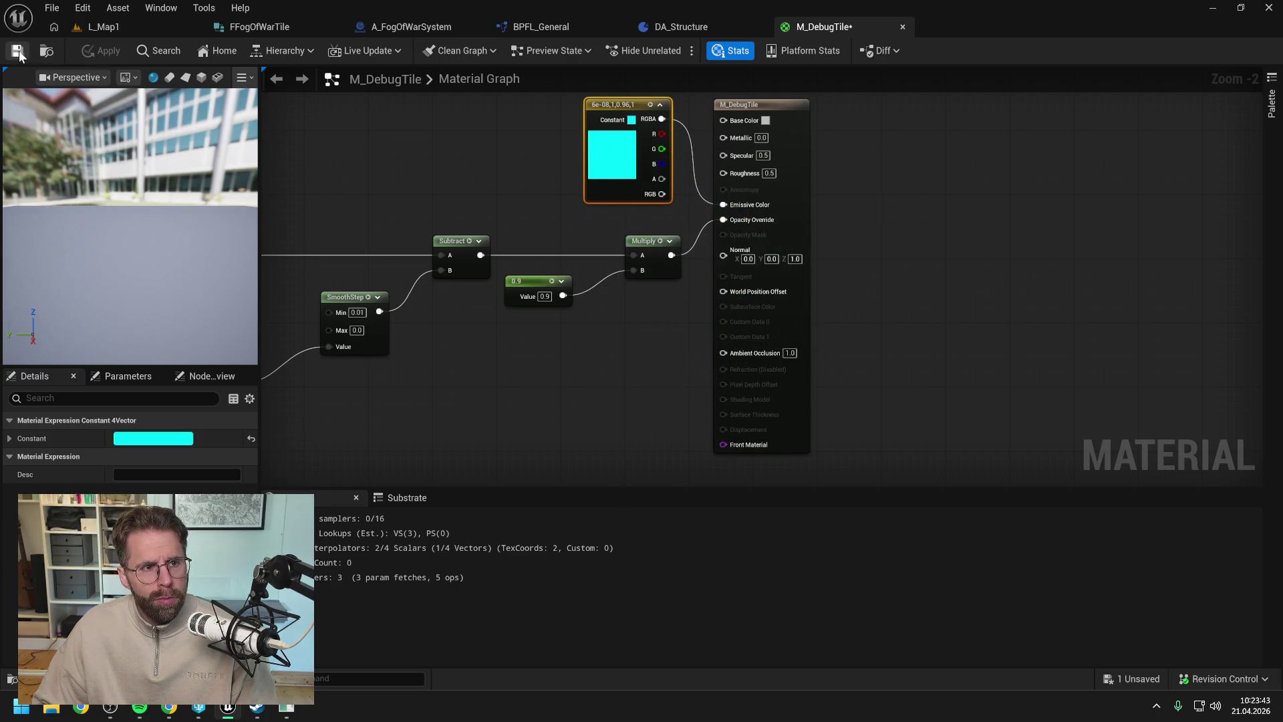
pyautogui.click(17, 50)
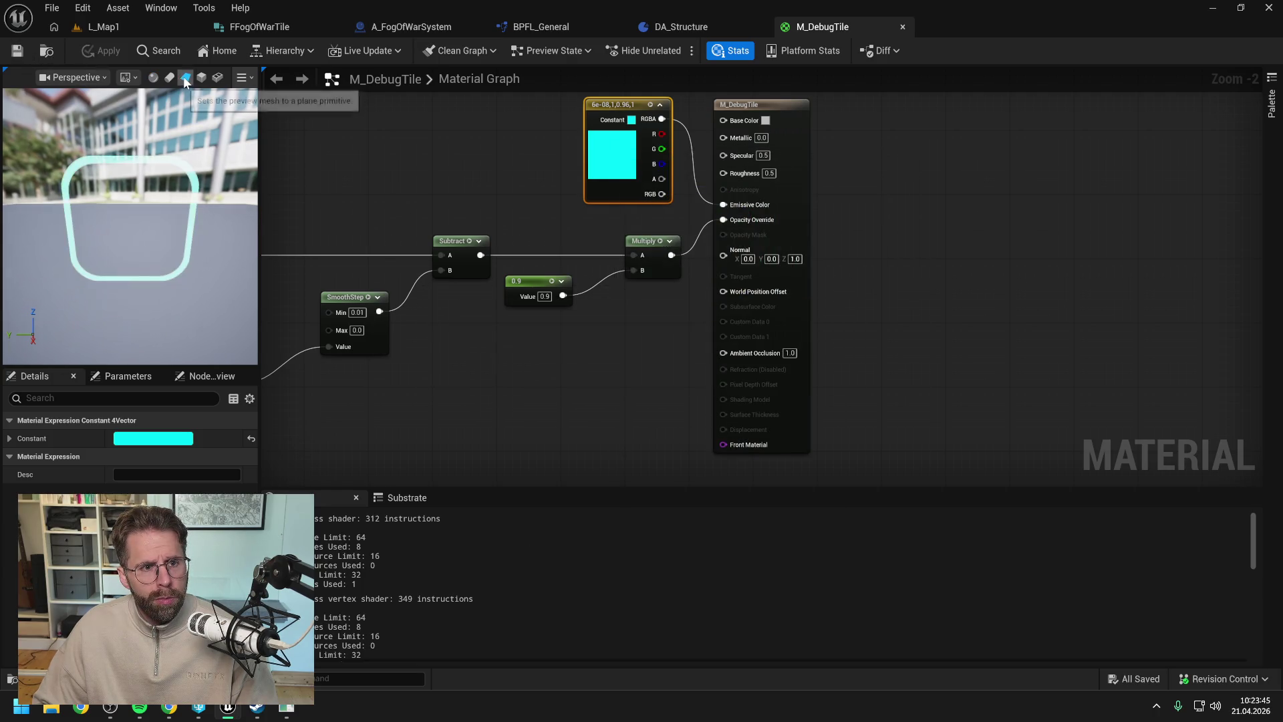
pyautogui.click(902, 27)
# - In A_FogOfWarSystem, search 'debug' in the DebugTiles Element 0 material picker
pyautogui.click(535, 27)
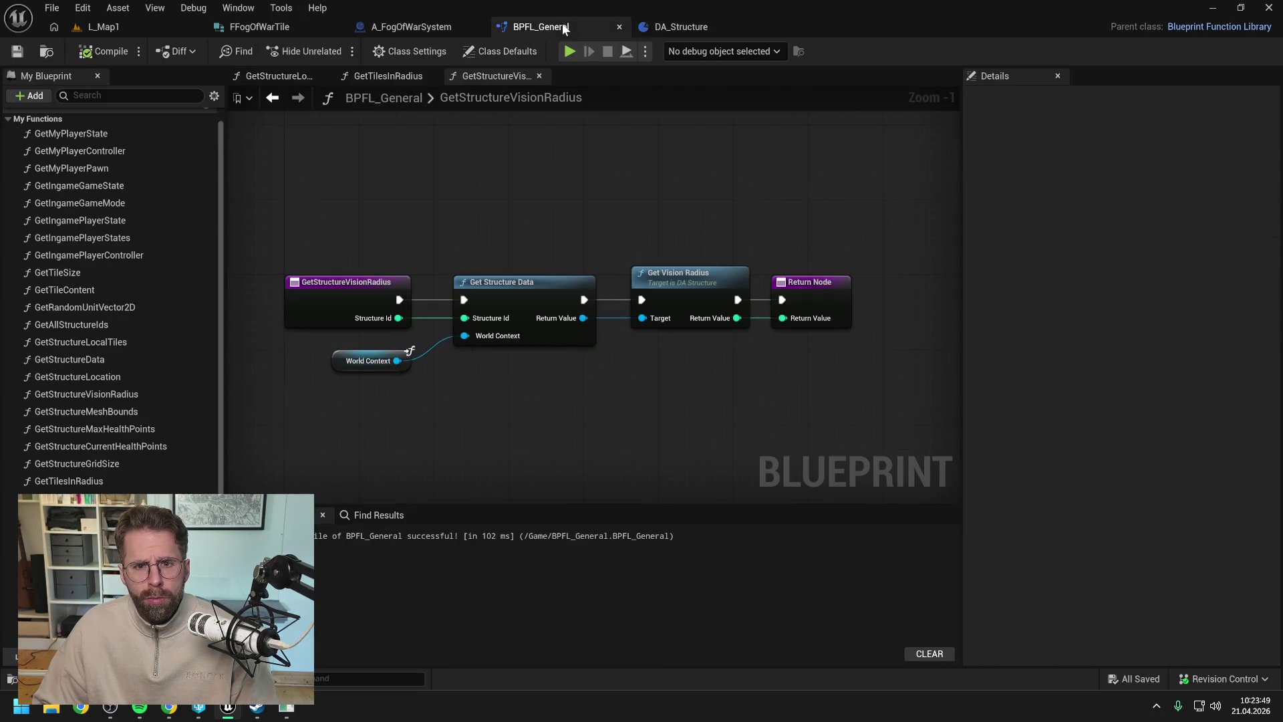
pyautogui.click(414, 26)
pyautogui.click(287, 26)
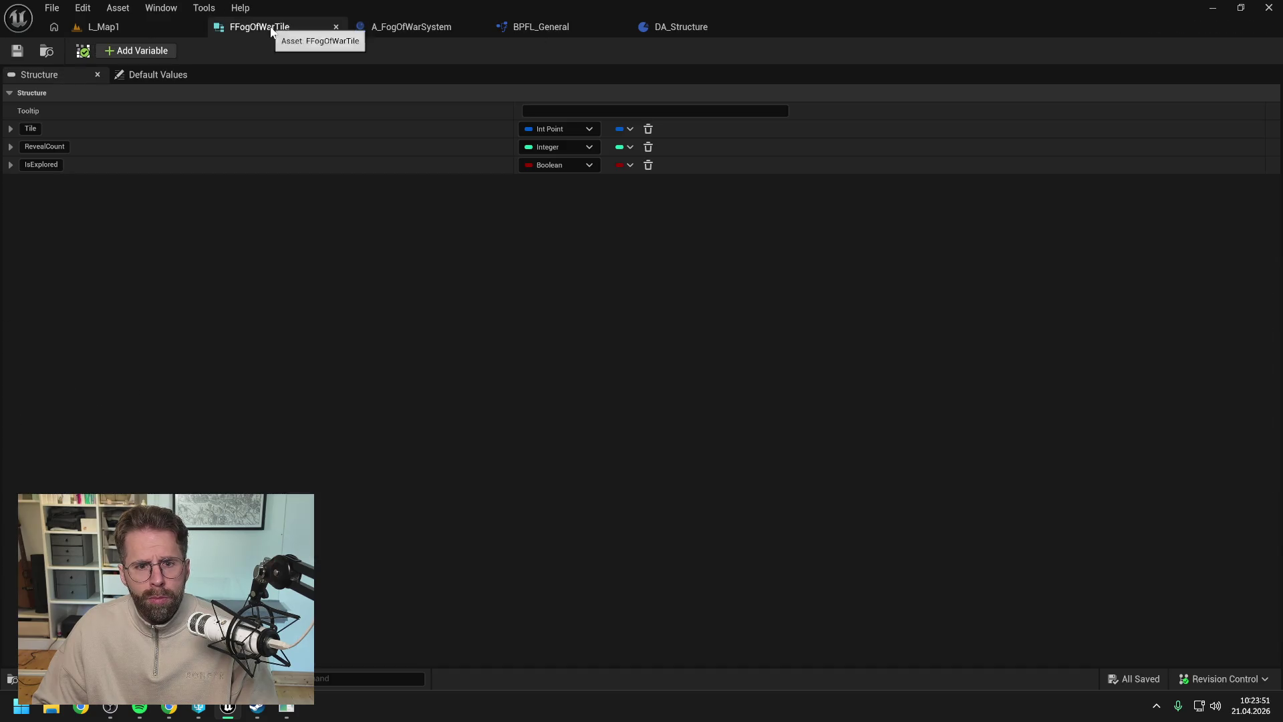
pyautogui.click(406, 25)
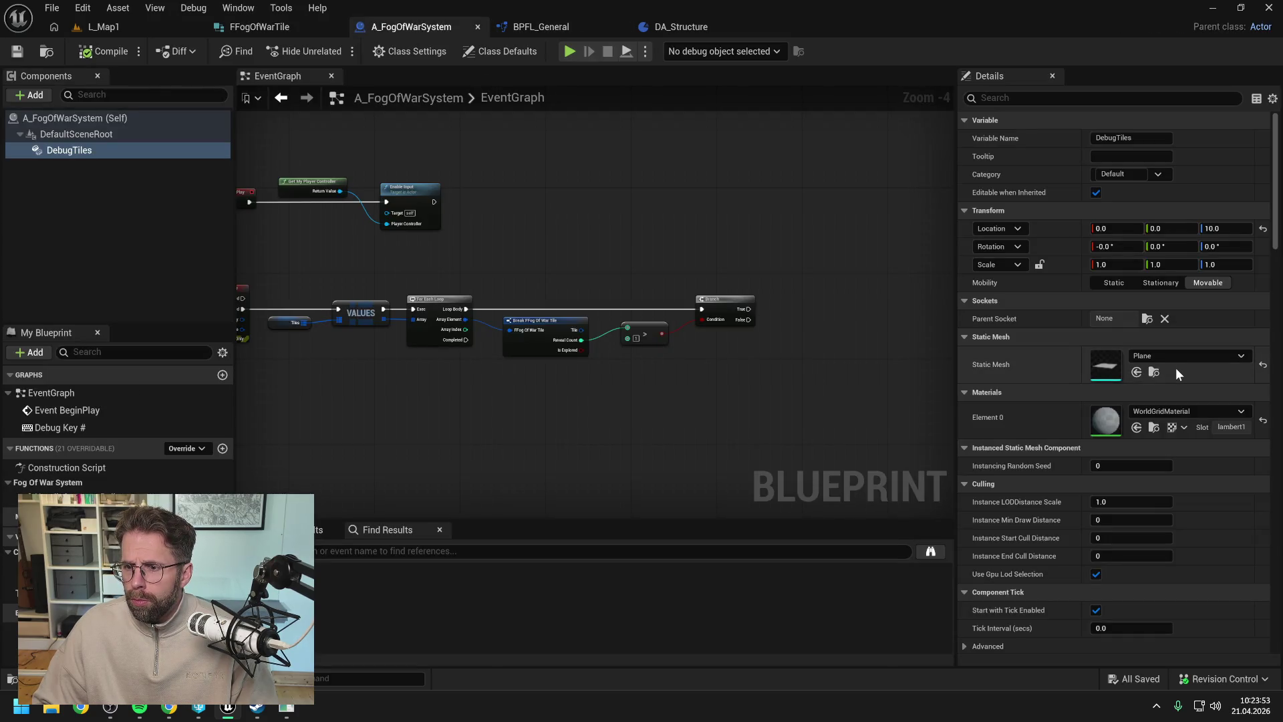
pyautogui.click(1173, 416)
pyautogui.write('debug')
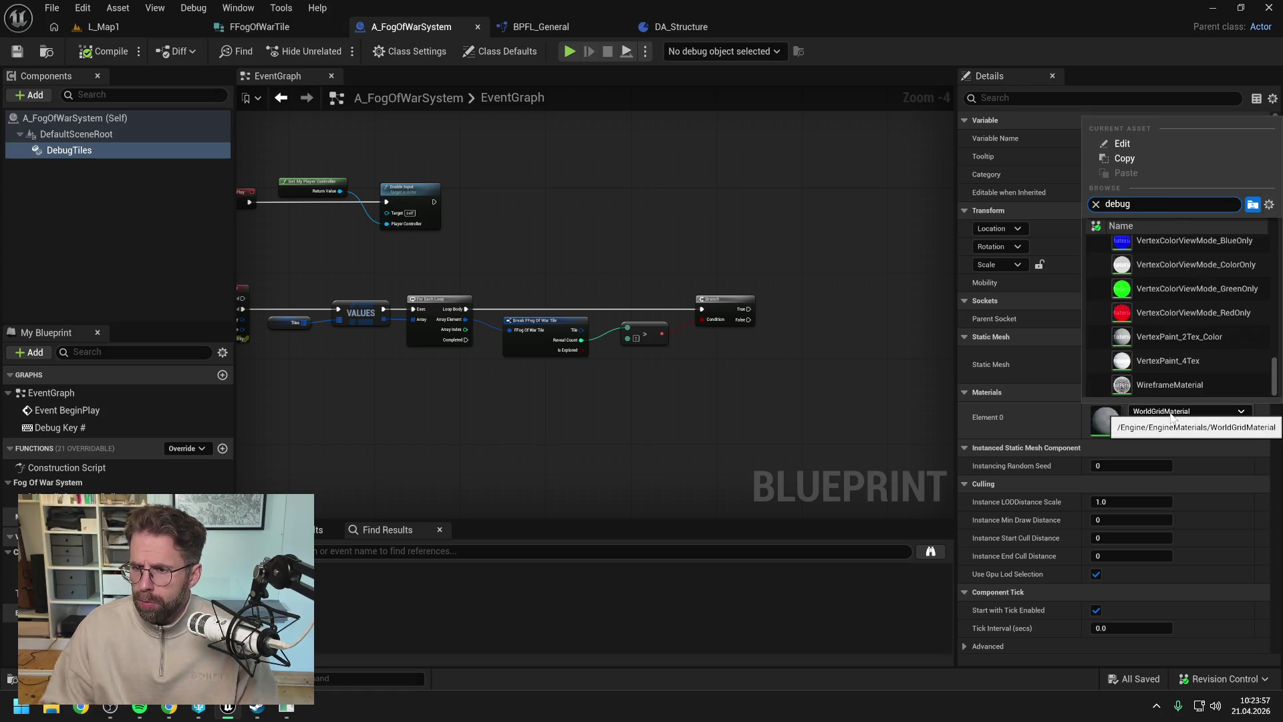
# - Assign M_DebugTile to DebugTiles' Element 0 material and save A_FogOfWarSystem
pyautogui.press('BackSpace')
pyautogui.press('BackSpace')
pyautogui.press('BackSpace')
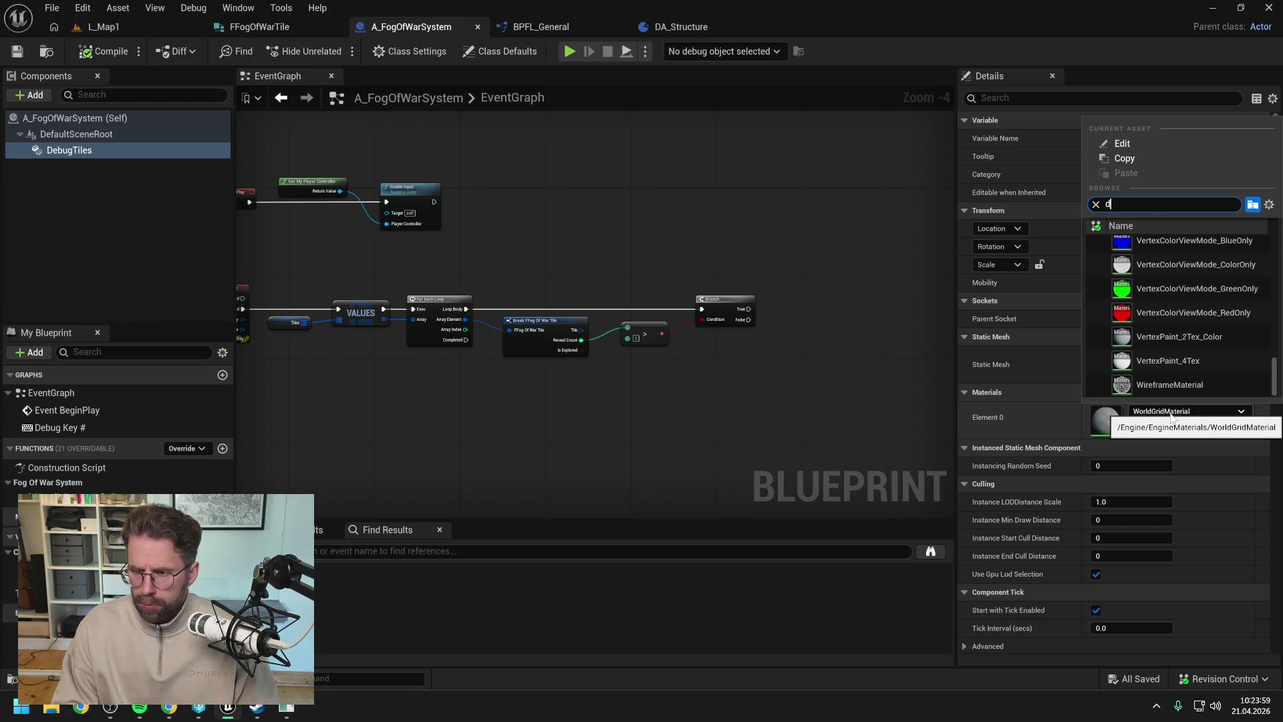
pyautogui.write('M_debug')
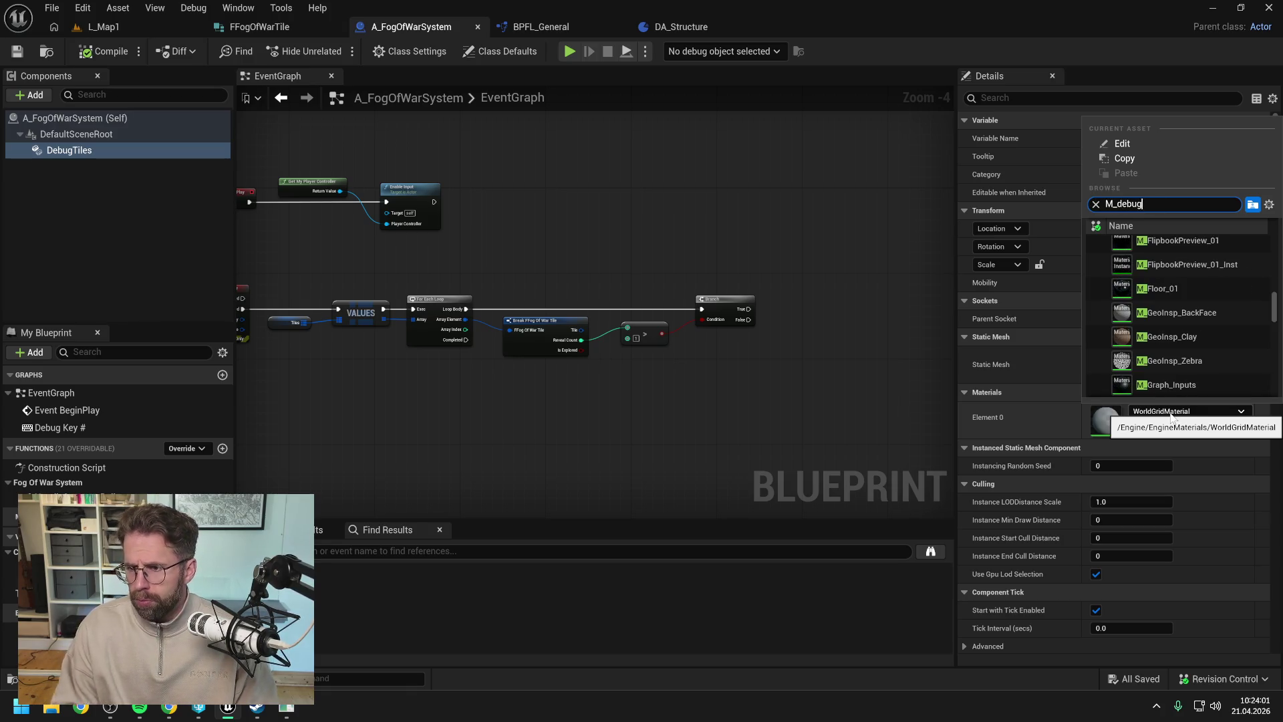
pyautogui.click(1176, 296)
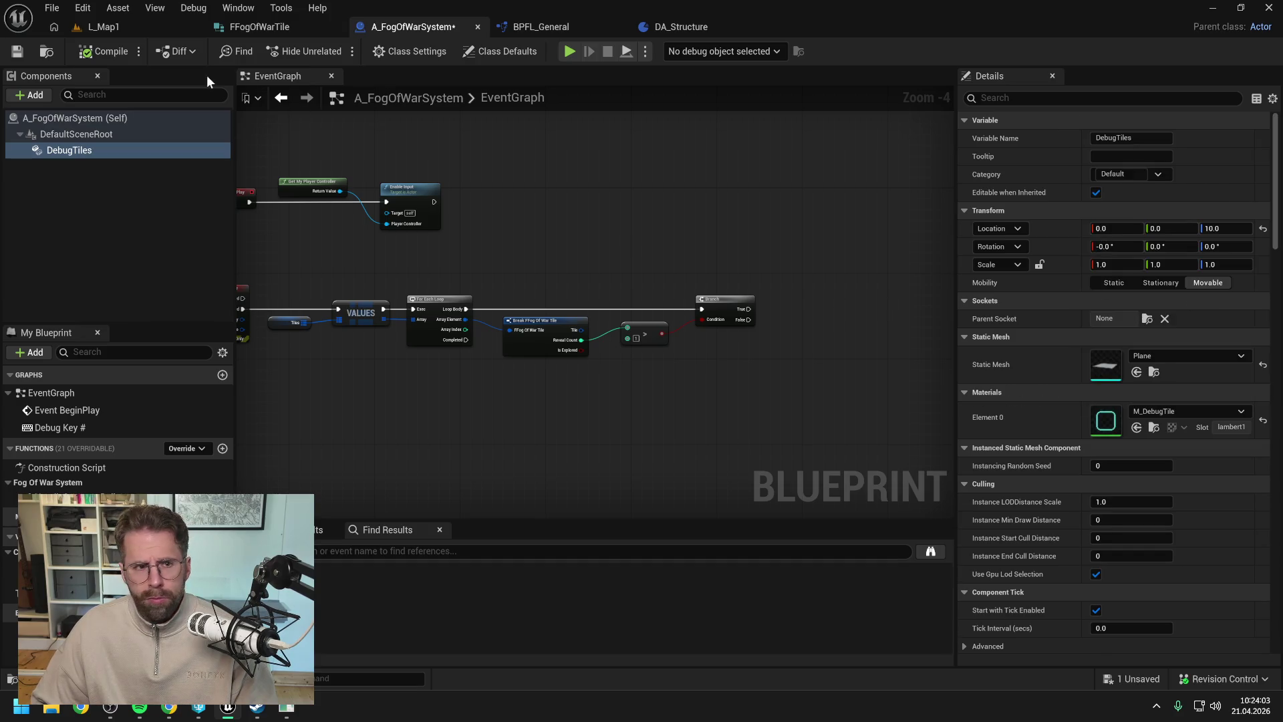
pyautogui.click(17, 52)
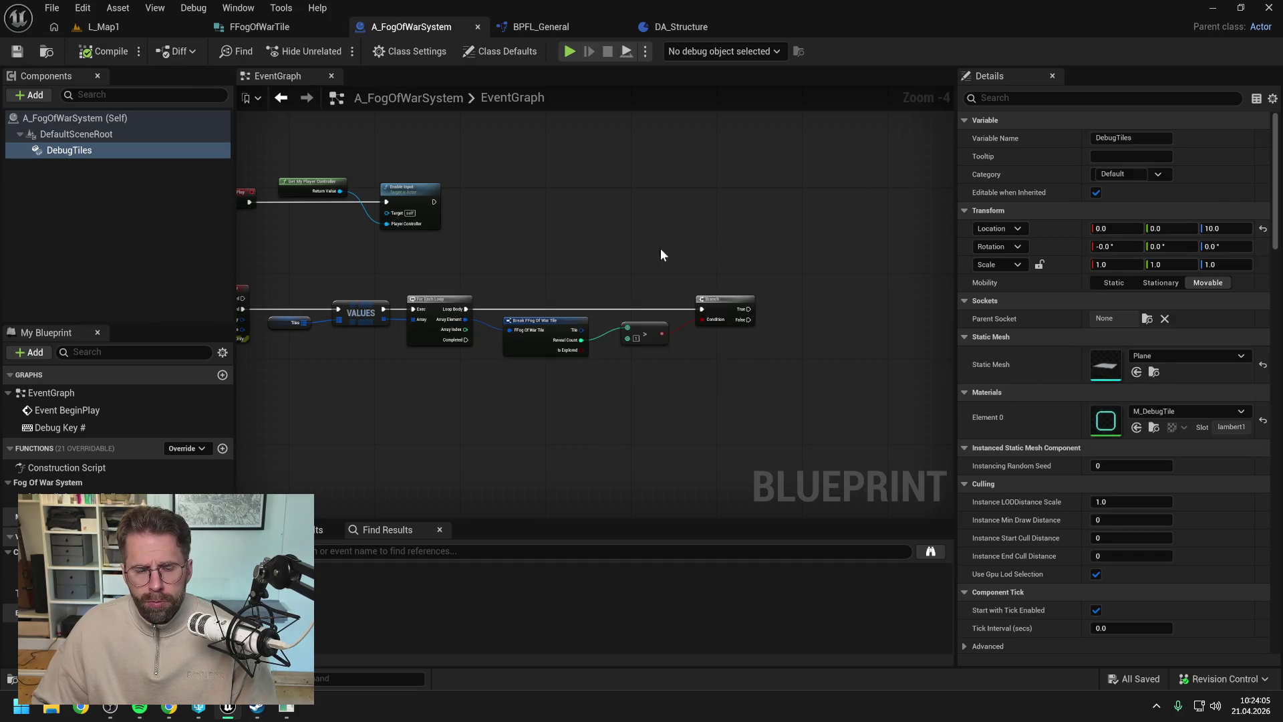
pyautogui.moveTo(615, 252); pyautogui.dragTo(676, 259)
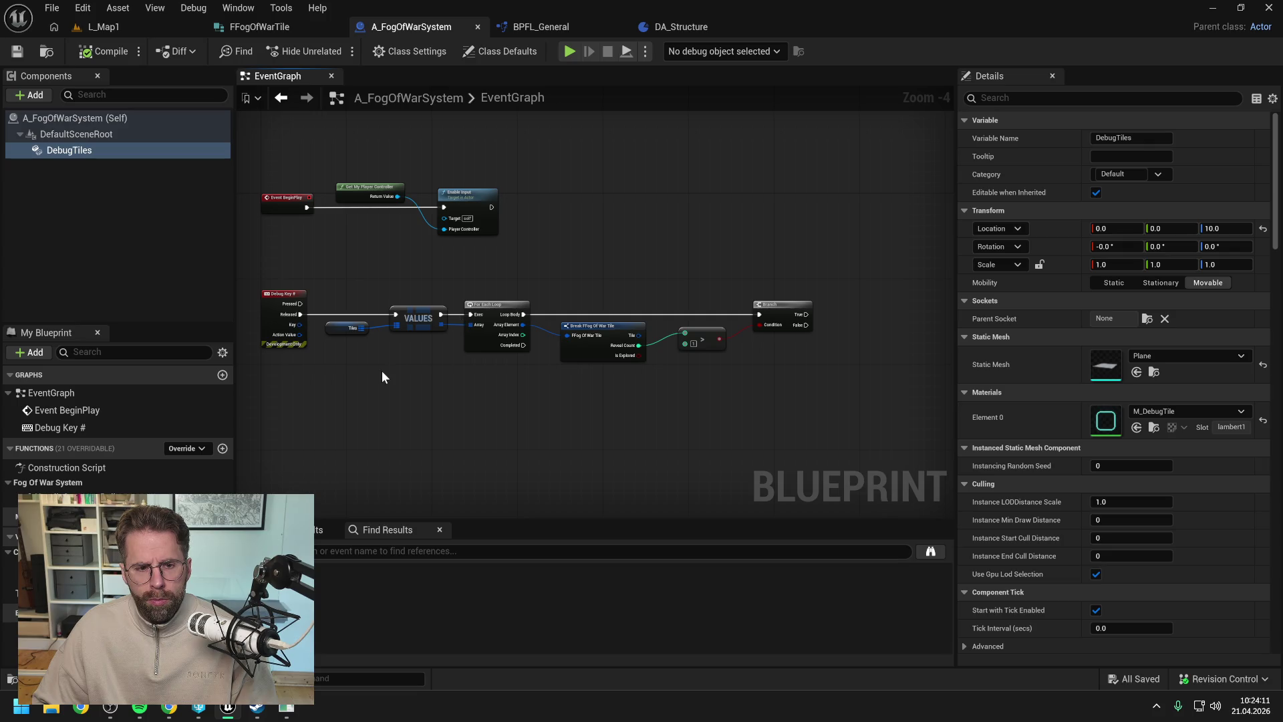
# - Add a Flip Flop node fed by the debug key's Released, with its A output driving VALUES
pyautogui.rightClick(354, 375)
pyautogui.write('flri')
pyautogui.press('BackSpace')
pyautogui.press('BackSpace')
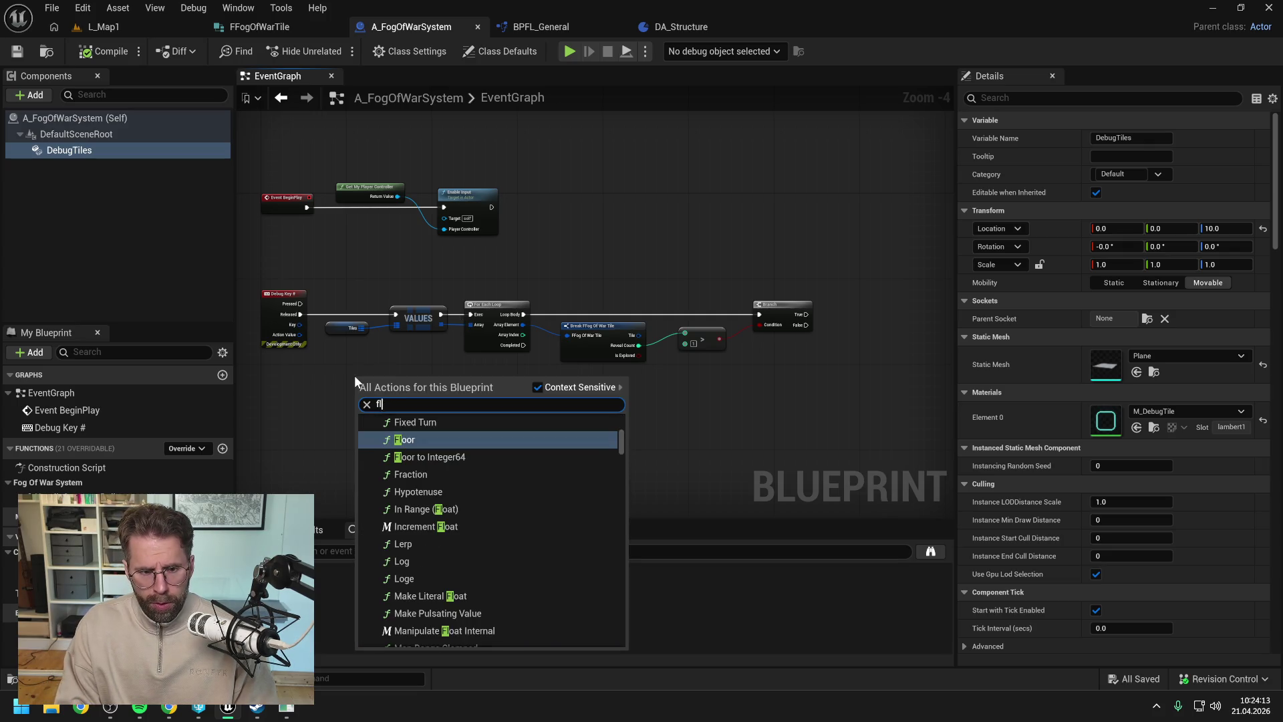
pyautogui.write('ipfl')
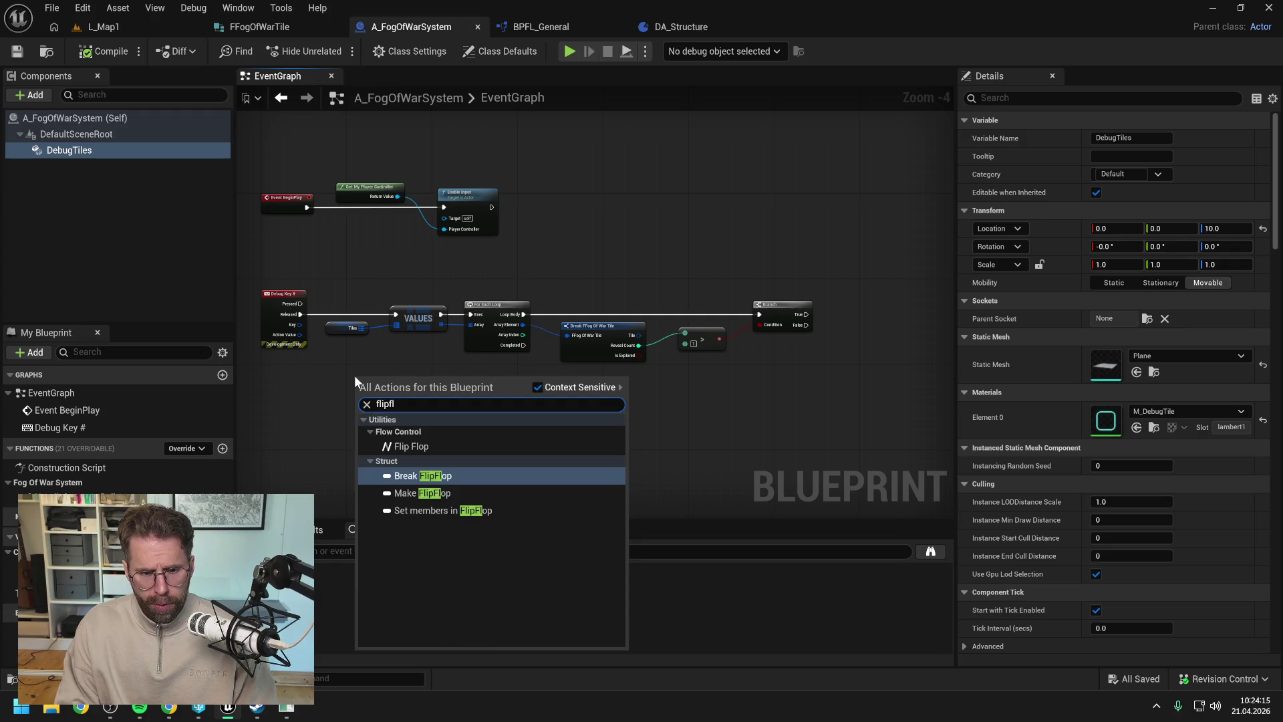
pyautogui.click(413, 446)
pyautogui.scroll(1, 347, 387)
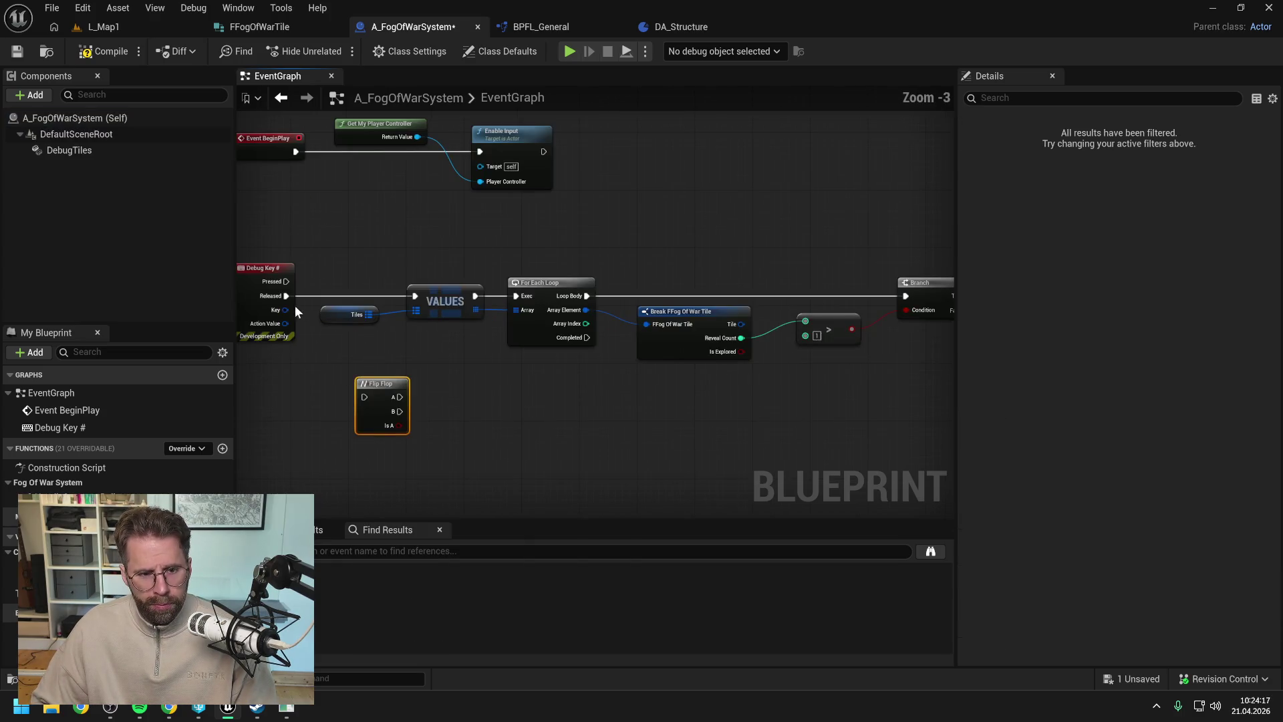
pyautogui.moveTo(286, 295)
pyautogui.mouseDown()
pyautogui.moveTo(362, 398)
pyautogui.moveTo(415, 296)
pyautogui.mouseUp()
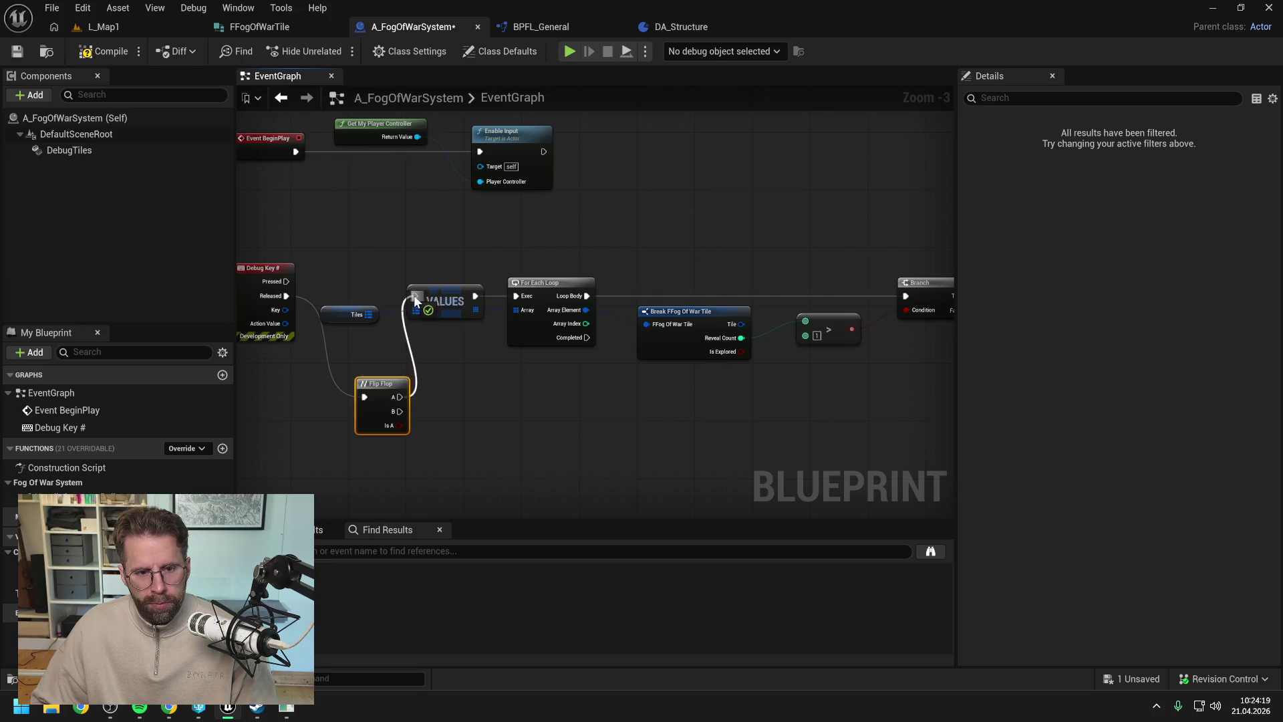
pyautogui.moveTo(459, 343); pyautogui.dragTo(368, 347)
# - Realign the Tiles-to-Branch node row behind Flip Flop with a reroute knot, and save
pyautogui.scroll(-1, 368, 354)
pyautogui.moveTo(287, 281); pyautogui.dragTo(714, 348)
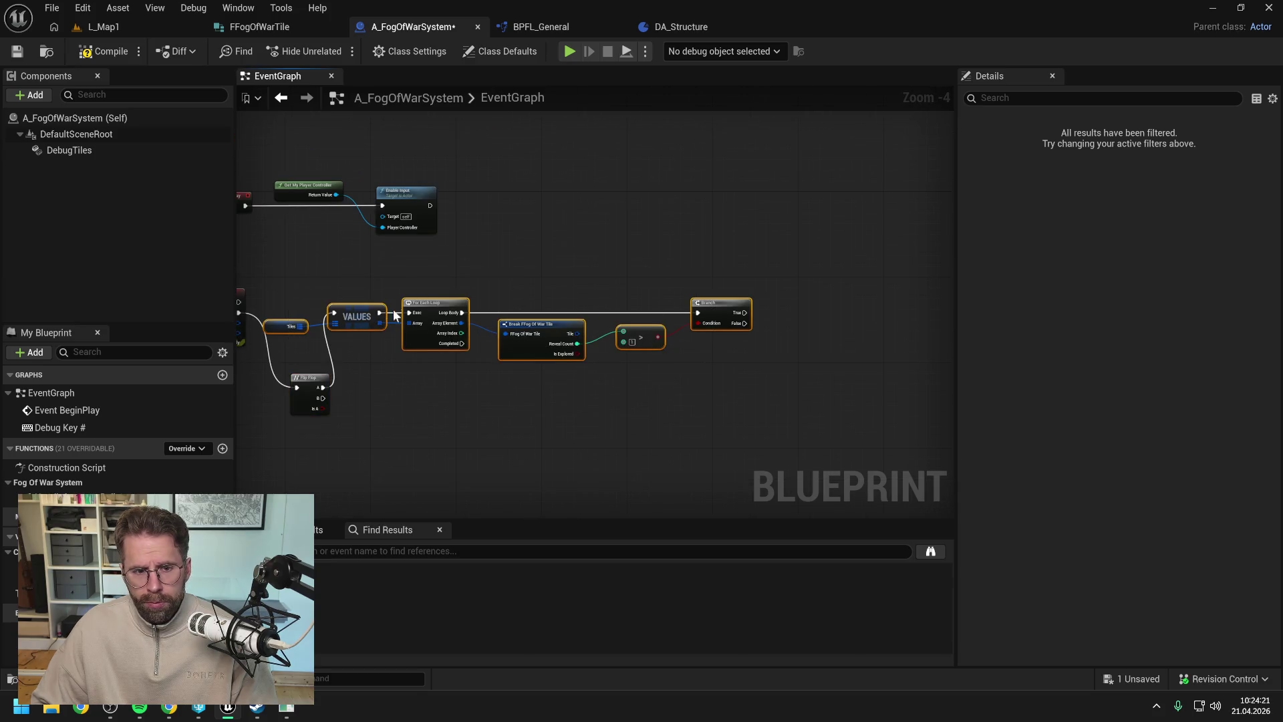
pyautogui.moveTo(365, 301); pyautogui.dragTo(534, 276)
pyautogui.moveTo(320, 385); pyautogui.dragTo(338, 298)
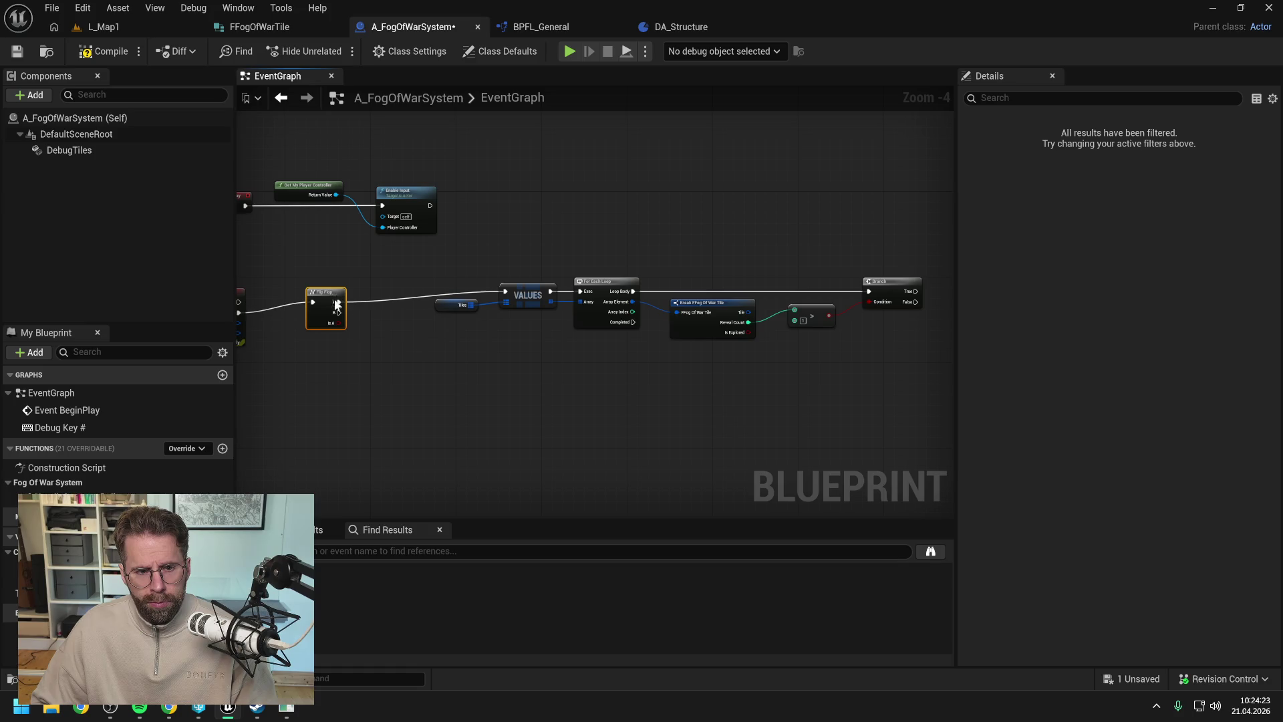
pyautogui.click(496, 261)
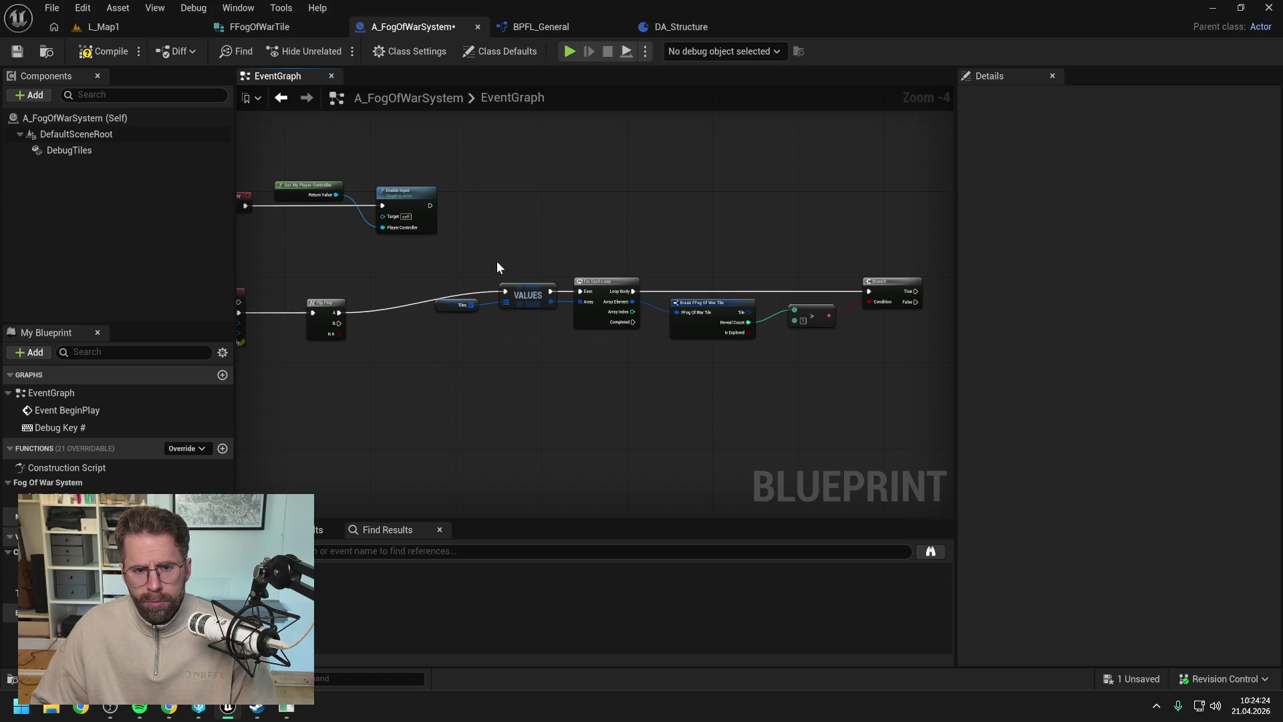
pyautogui.doubleClick(399, 305)
pyautogui.moveTo(399, 305)
pyautogui.mouseDown()
pyautogui.moveTo(390, 294)
pyautogui.moveTo(845, 360)
pyautogui.mouseUp()
pyautogui.moveTo(581, 288)
pyautogui.mouseDown()
pyautogui.moveTo(542, 282)
pyautogui.moveTo(560, 271)
pyautogui.moveTo(550, 264)
pyautogui.moveTo(744, 231)
pyautogui.moveTo(657, 226)
pyautogui.mouseUp()
pyautogui.click(700, 242)
pyautogui.hotkey('ctrl', 's')
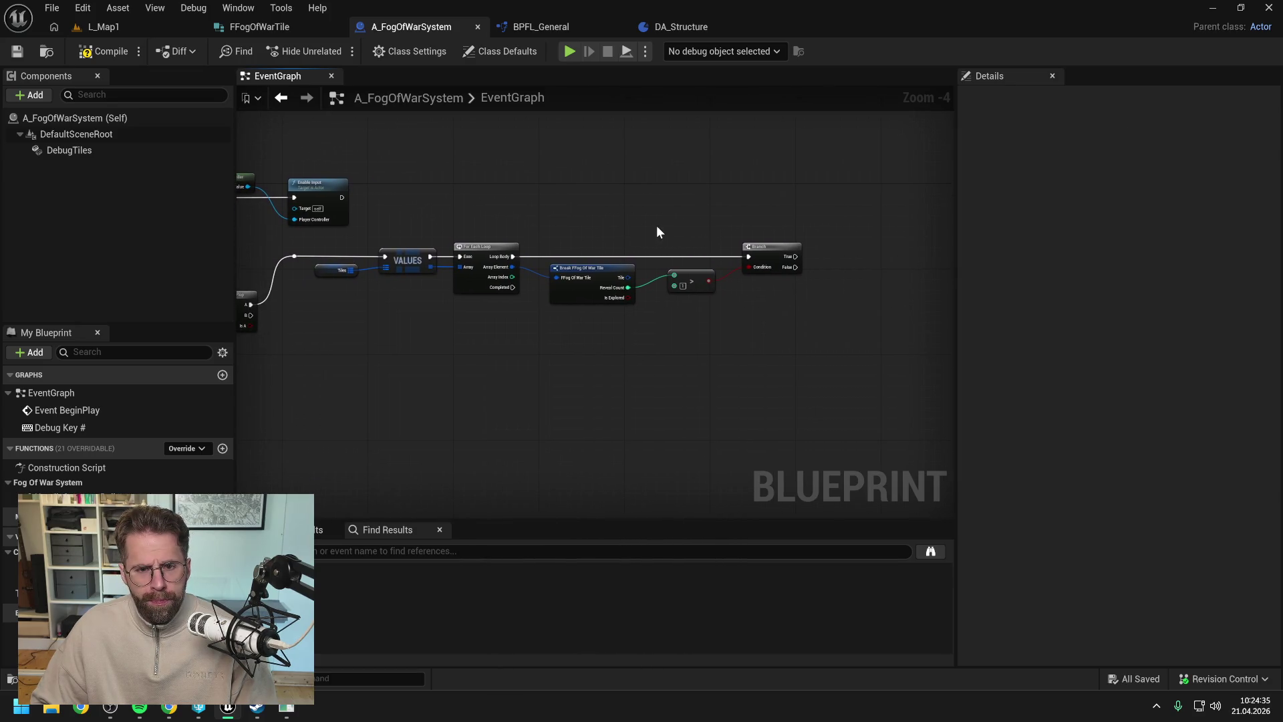
# - Straighten the wire between the Break and comparison nodes and save the blueprint
pyautogui.moveTo(628, 293); pyautogui.dragTo(651, 345)
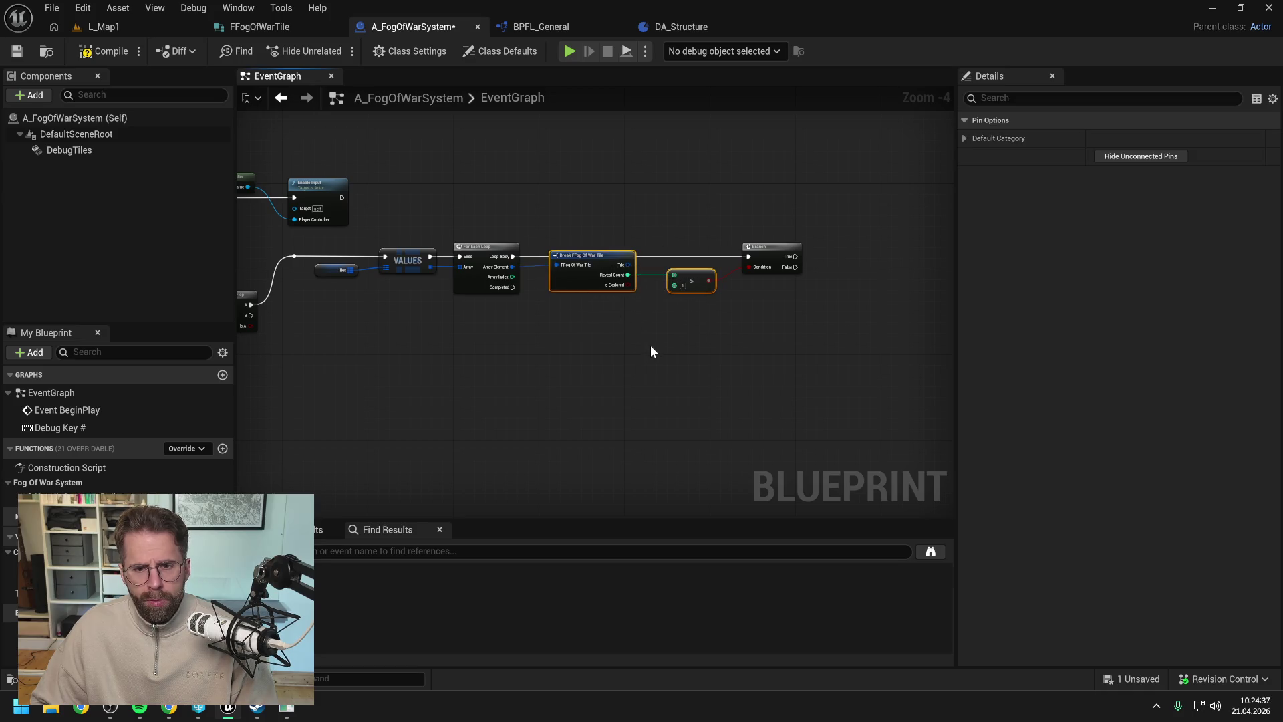
pyautogui.press('q')
pyautogui.click(651, 354)
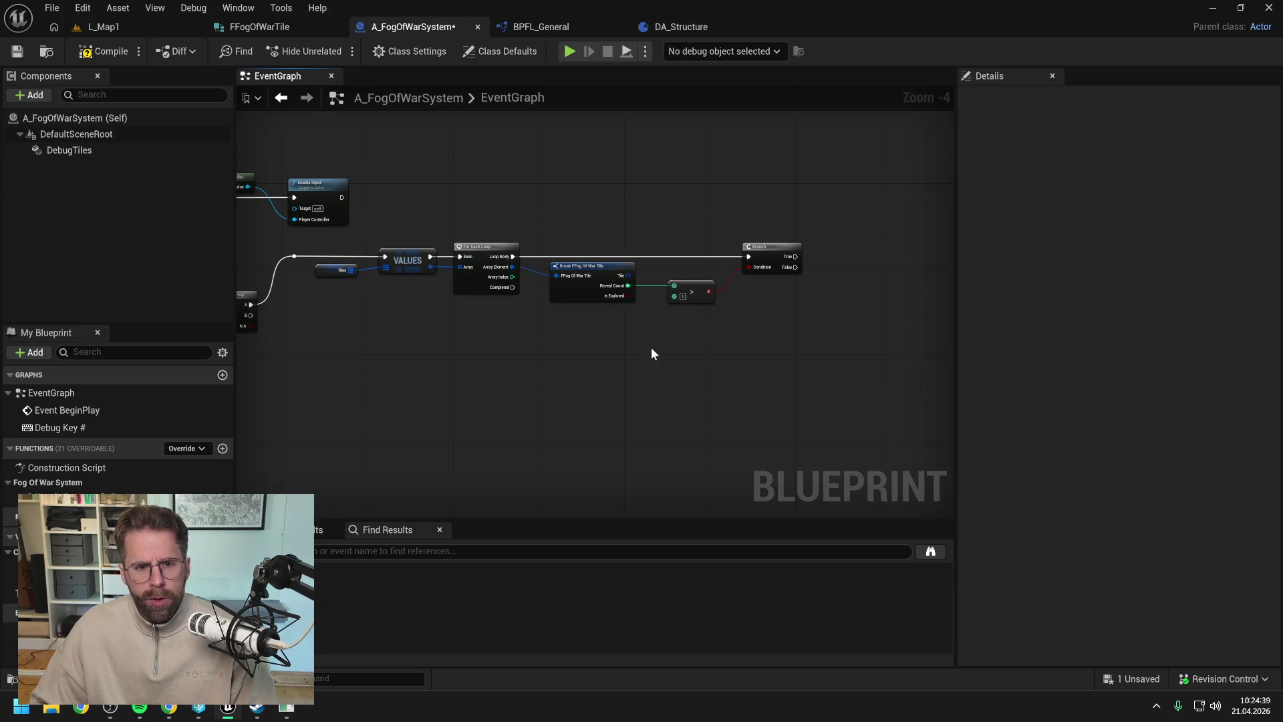
pyautogui.hotkey('ctrl', 's')
pyautogui.moveTo(711, 353)
pyautogui.mouseDown()
pyautogui.moveTo(741, 354)
pyautogui.moveTo(723, 359)
pyautogui.mouseUp()
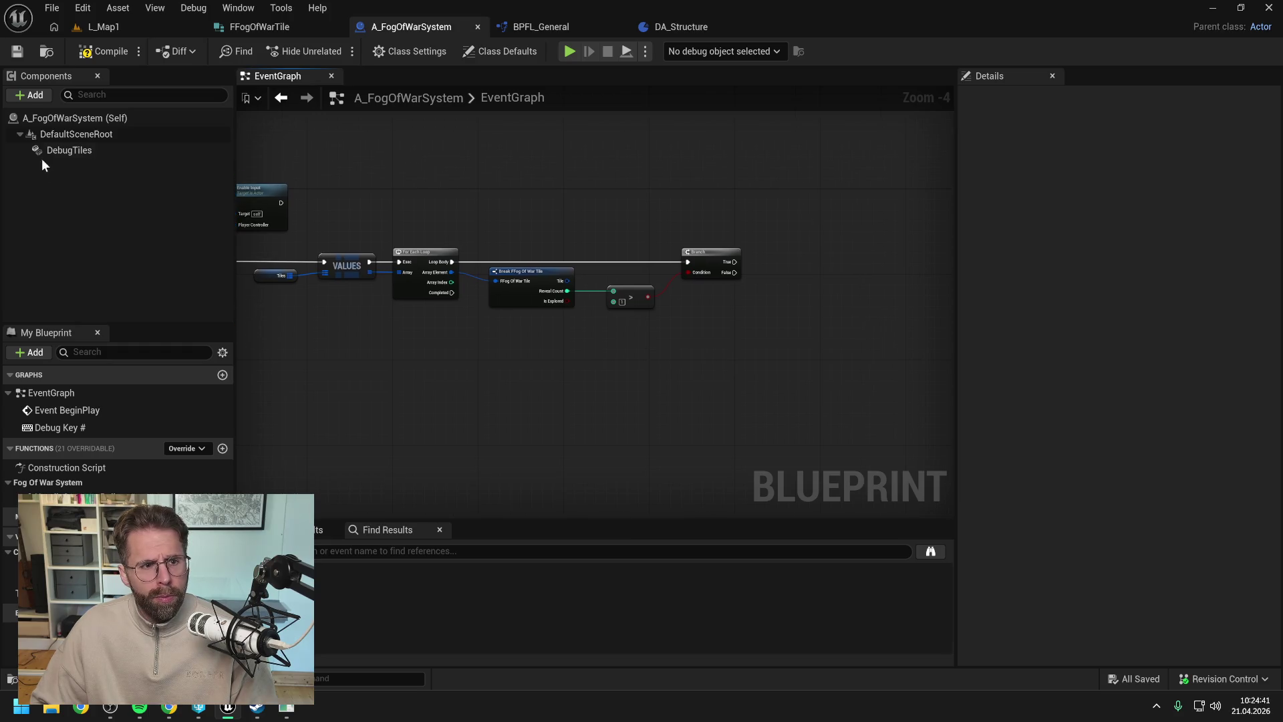
# - Add an Add Instance node for Debug Tiles with its Instance Transform split
pyautogui.moveTo(54, 151); pyautogui.dragTo(897, 256)
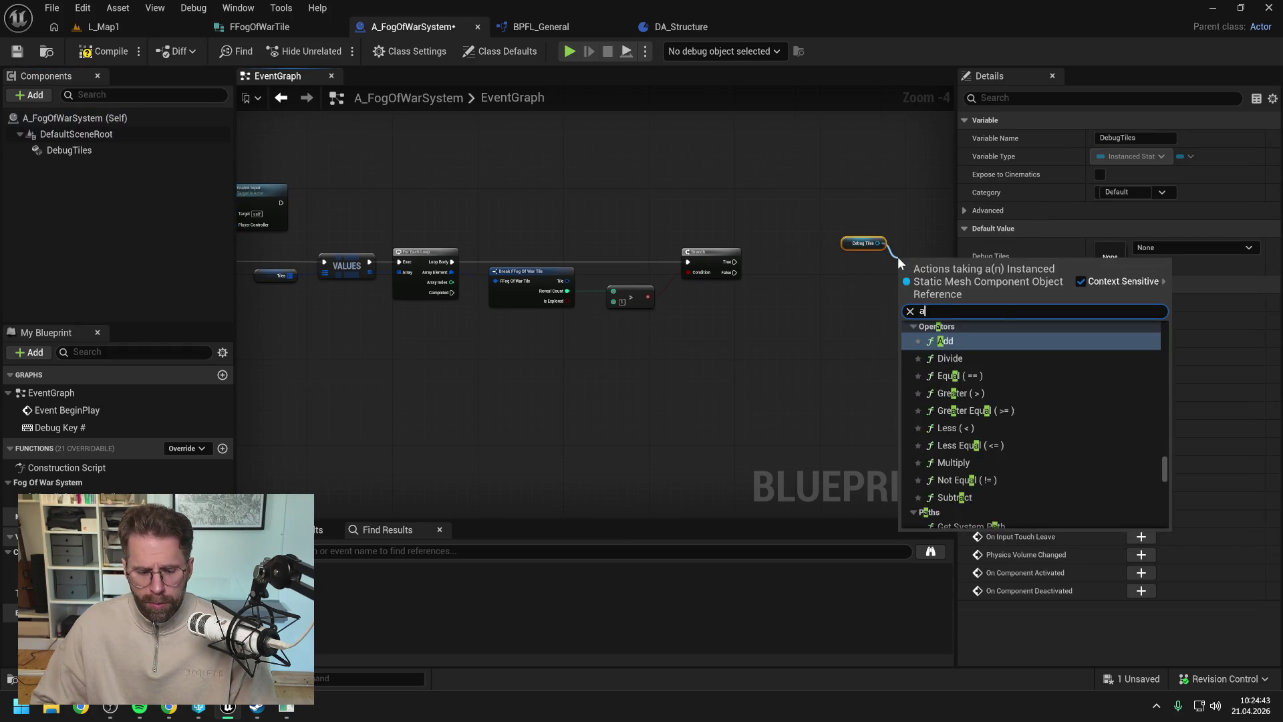
pyautogui.write('add ins')
pyautogui.click(960, 354)
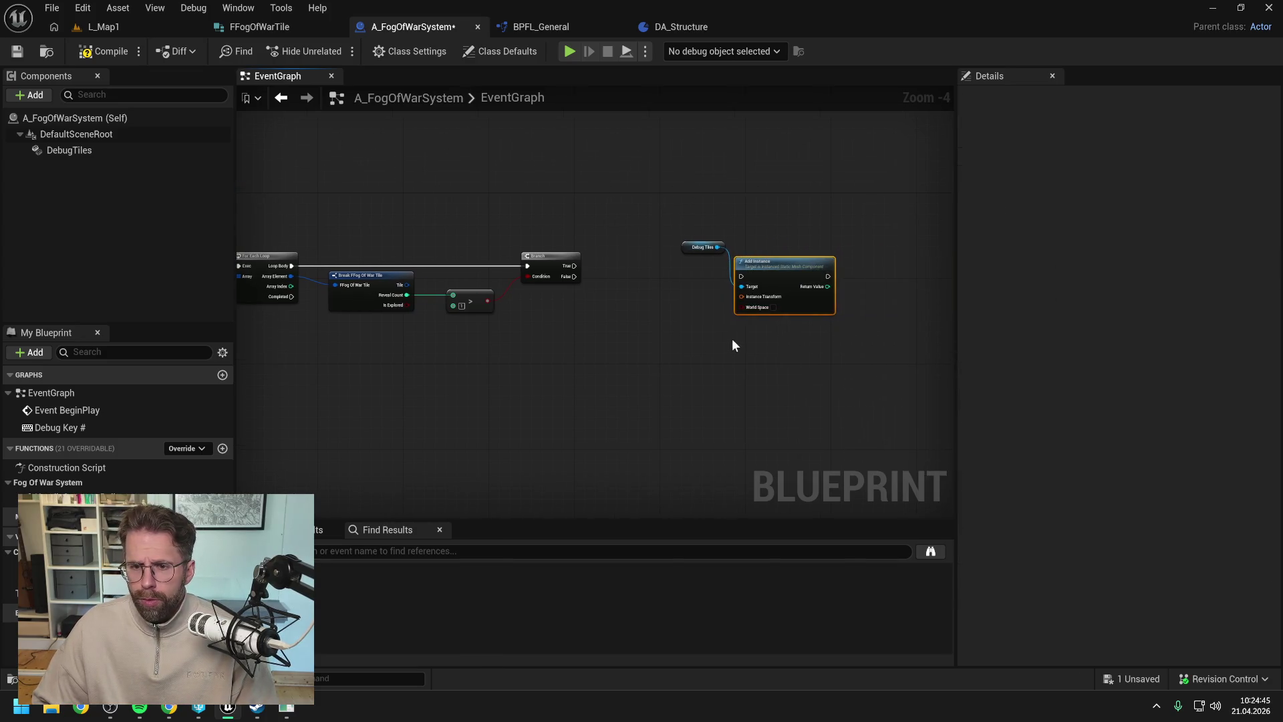
pyautogui.rightClick(748, 297)
pyautogui.click(777, 355)
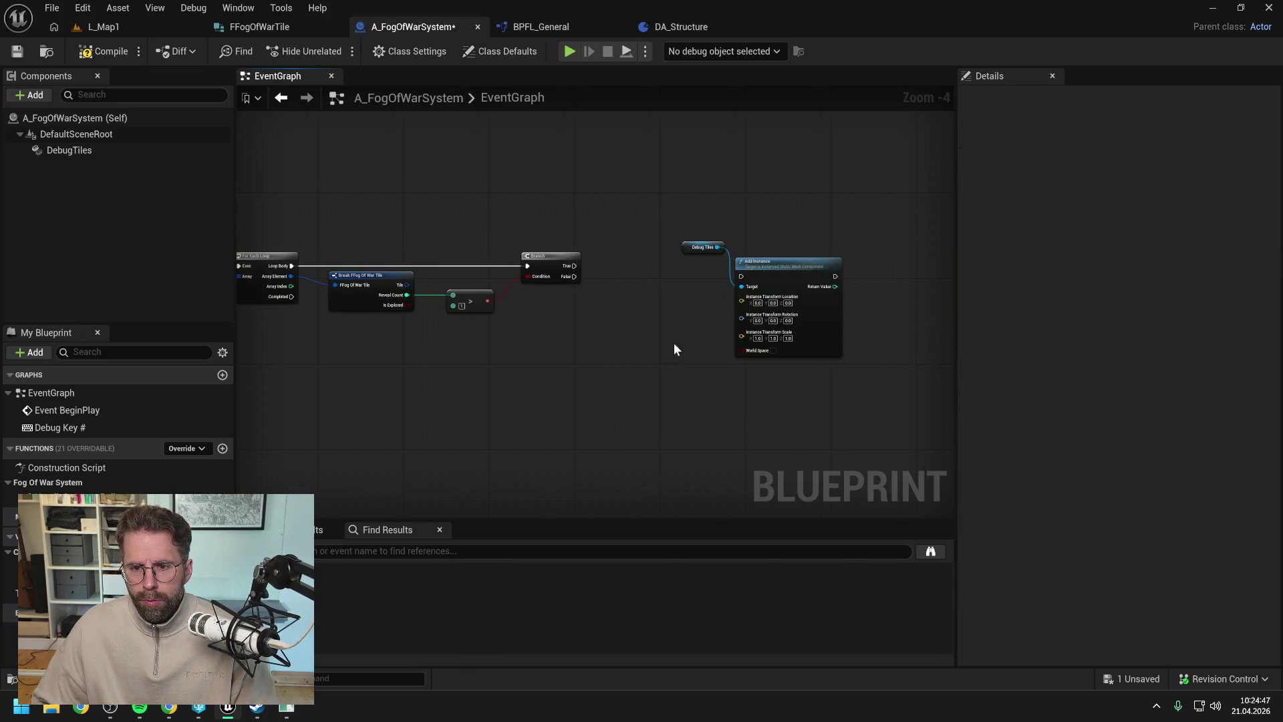
pyautogui.moveTo(769, 278); pyautogui.dragTo(780, 261)
pyautogui.click(656, 284)
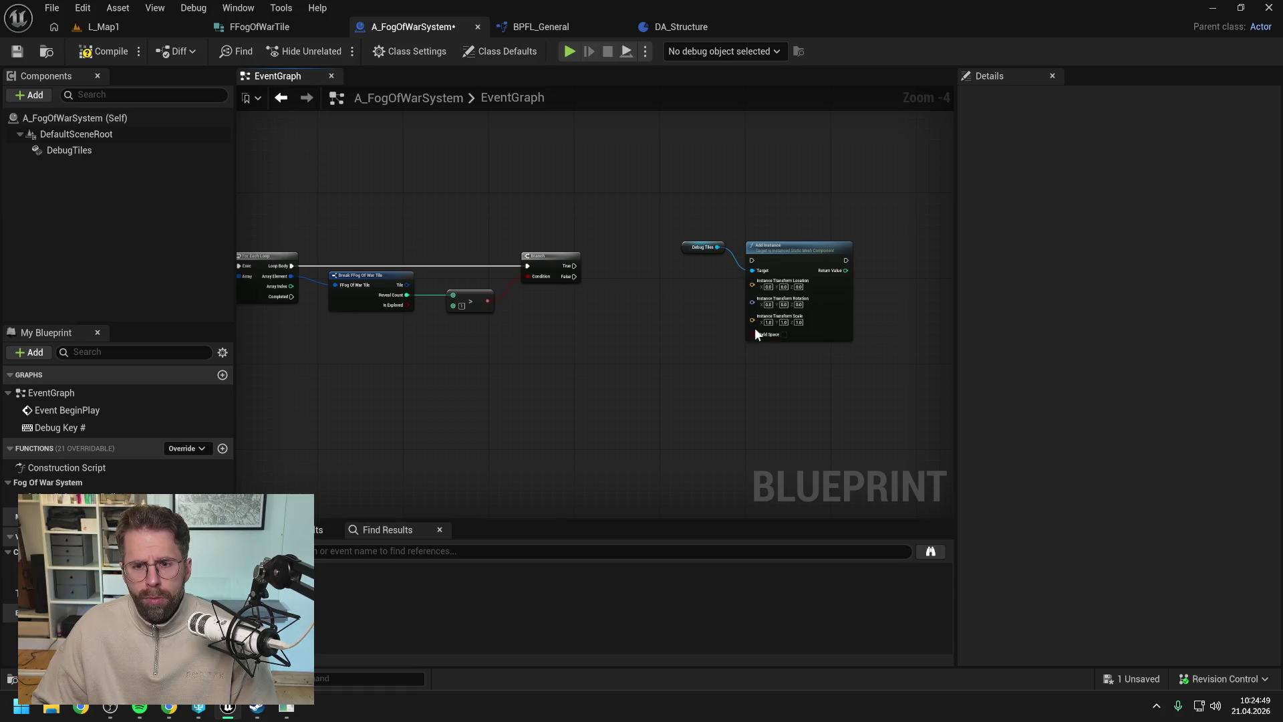
# - Set Add Instance to world space, run it from the Branch's True output, and save
pyautogui.click(784, 334)
pyautogui.scroll(1, 601, 268)
pyautogui.moveTo(562, 264)
pyautogui.mouseDown()
pyautogui.moveTo(802, 281)
pyautogui.moveTo(805, 257)
pyautogui.moveTo(853, 254)
pyautogui.mouseUp()
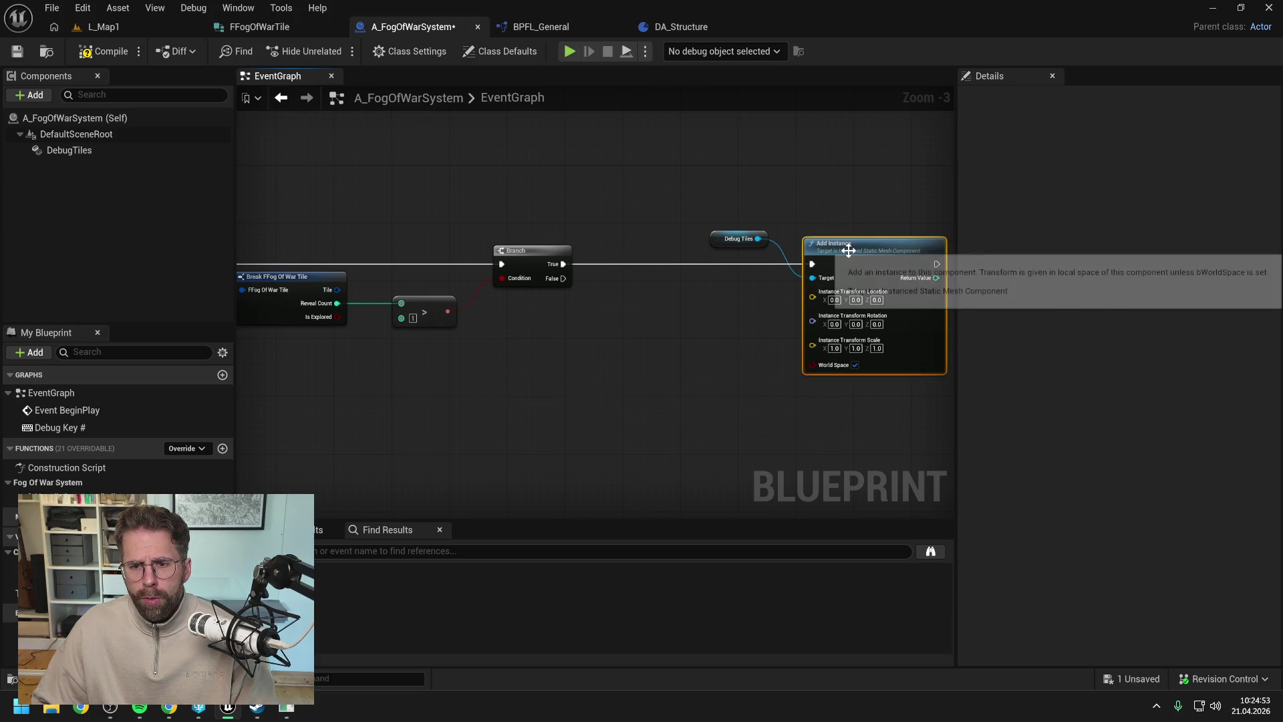
pyautogui.click(681, 307)
pyautogui.scroll(-1, 680, 307)
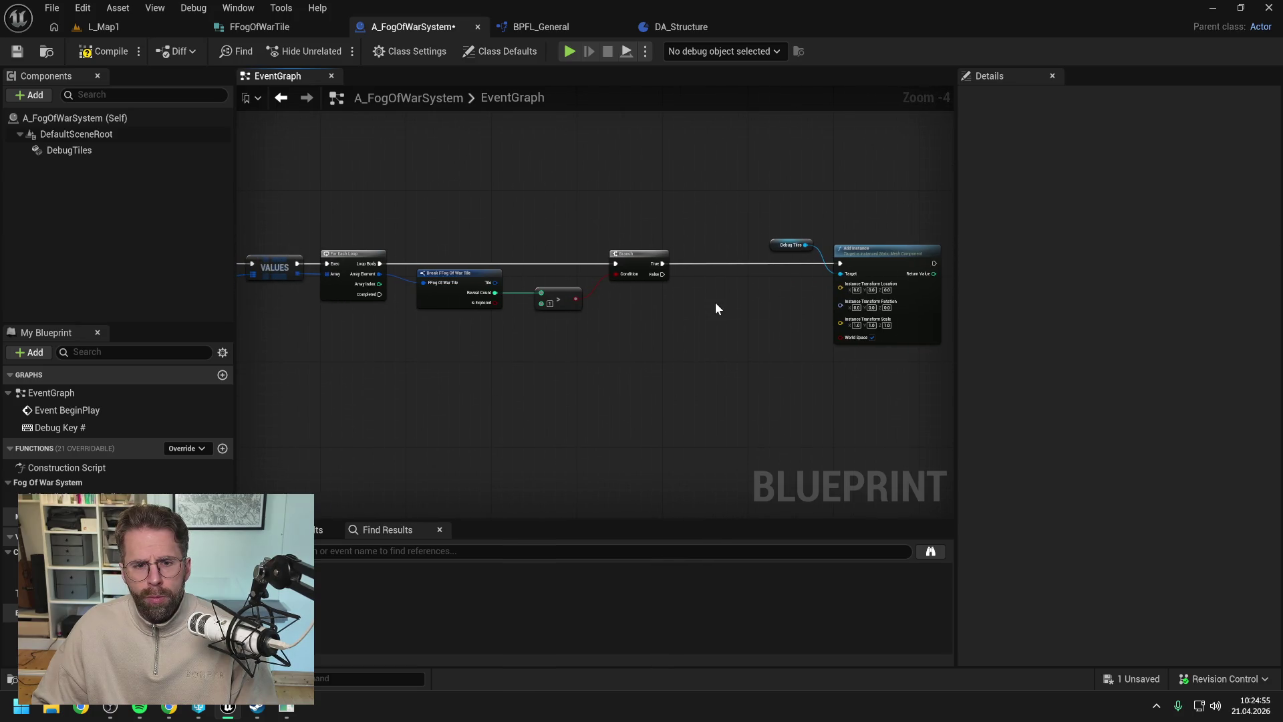
pyautogui.hotkey('ctrl', 's')
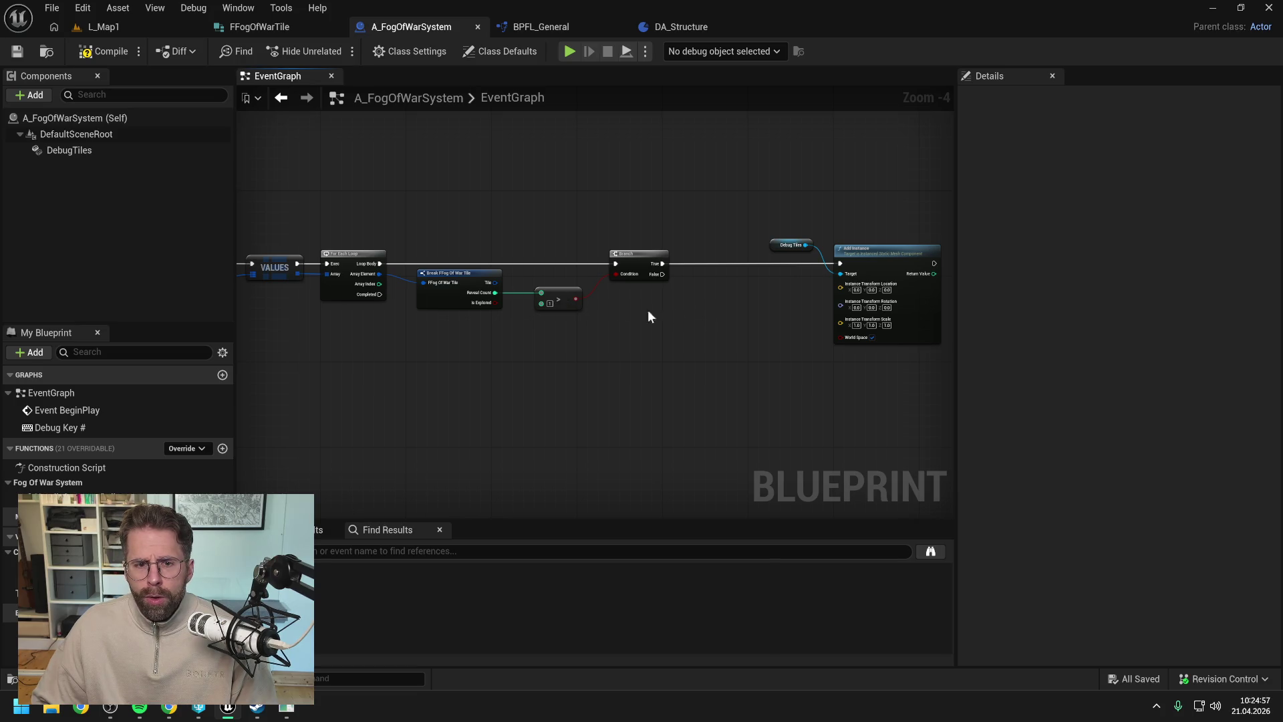
# - Place a Convert Grid Coordinate to Location node in the event graph
pyautogui.rightClick(708, 313)
pyautogui.write('convert ')
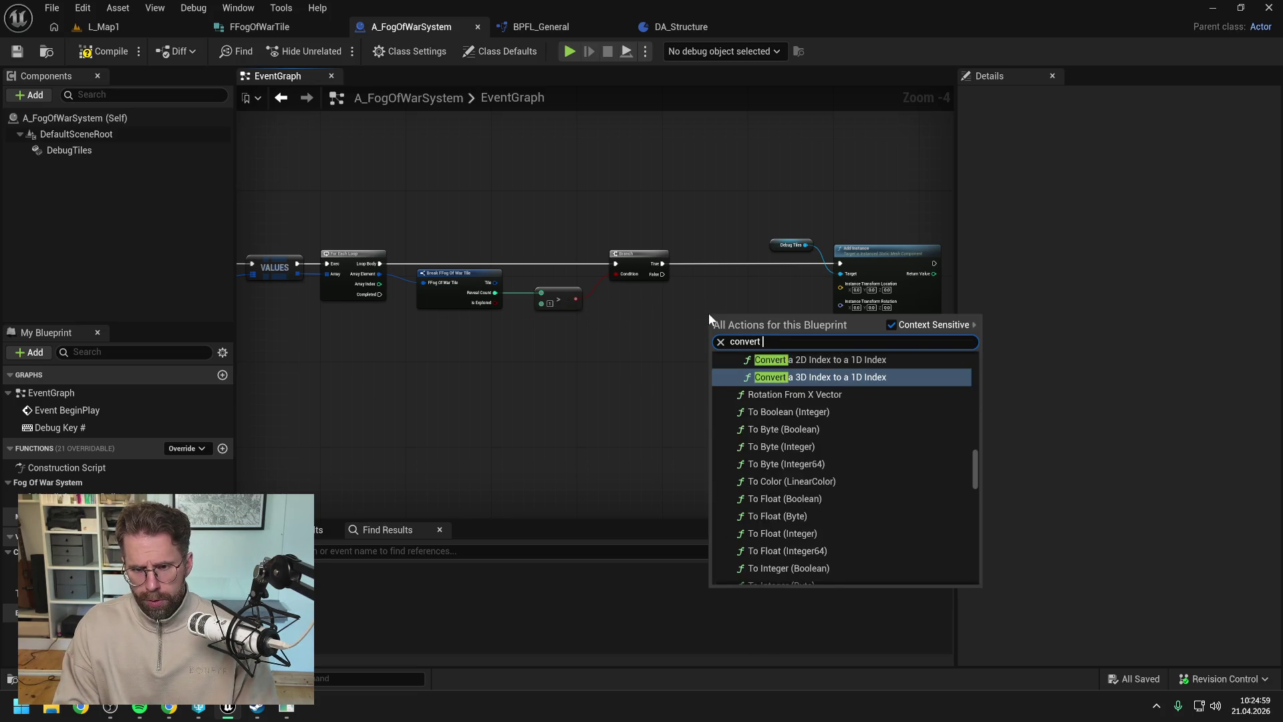
pyautogui.write('t')
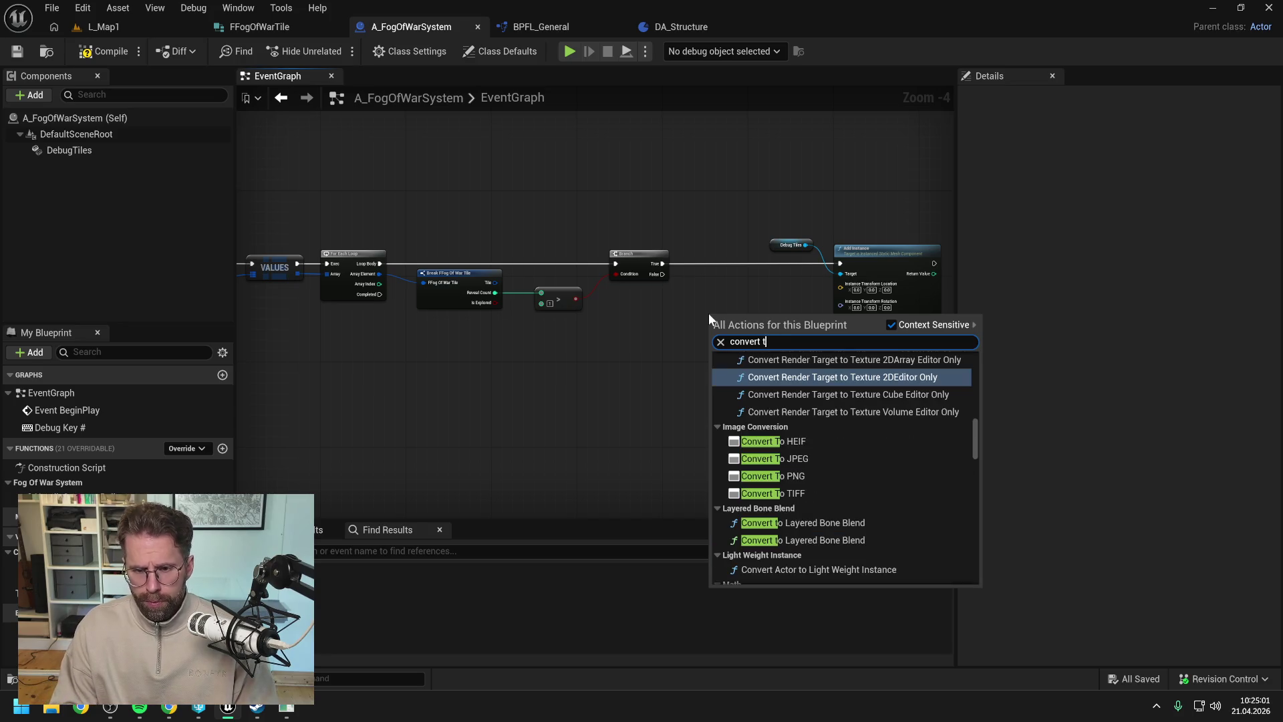
pyautogui.press('BackSpace')
pyautogui.write('grid co')
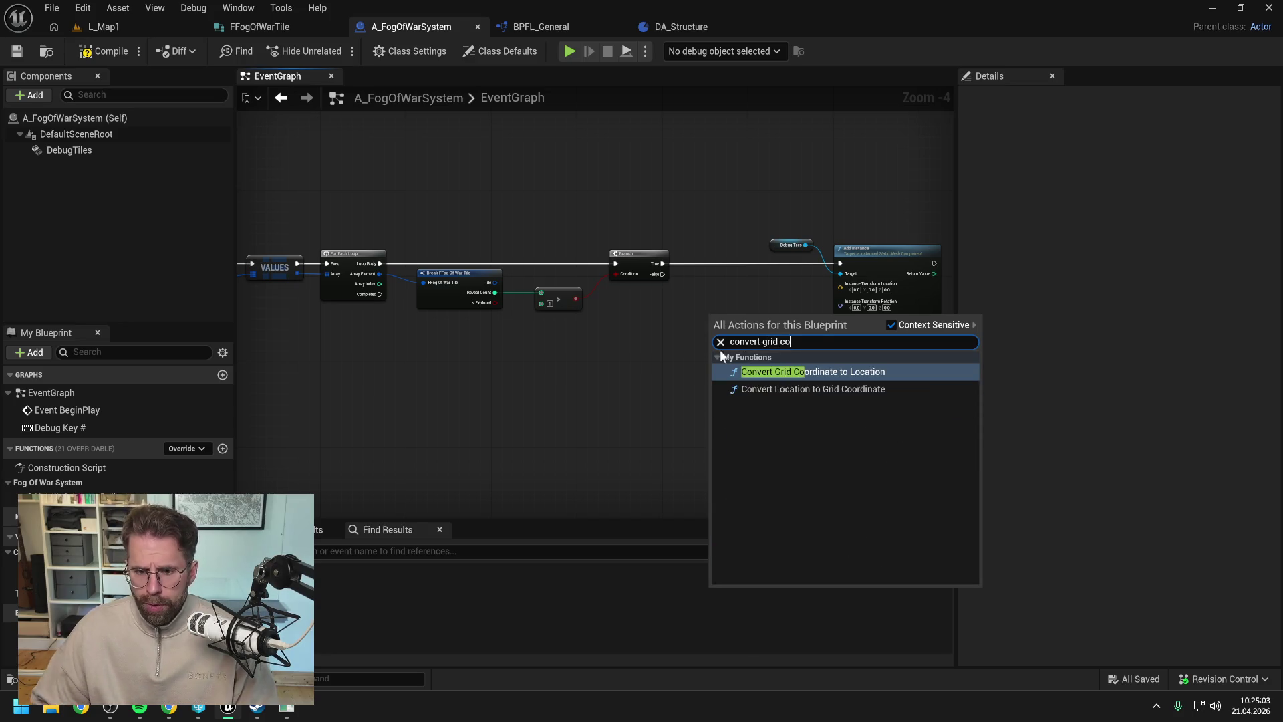
pyautogui.press('Return')
# - Rename BPFL_General's ConvertGridCoordinateToLocation function to ConvertTileToLocation
pyautogui.click(528, 27)
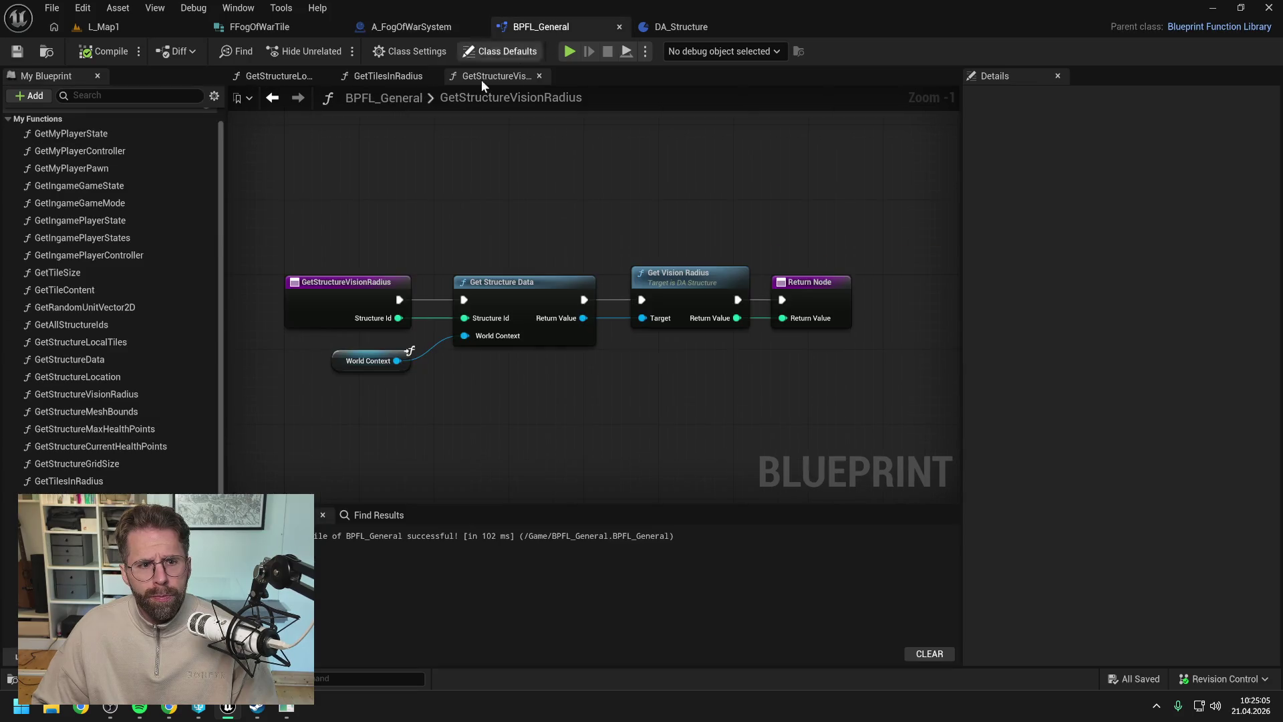
pyautogui.click(97, 96)
pyautogui.write('grid c')
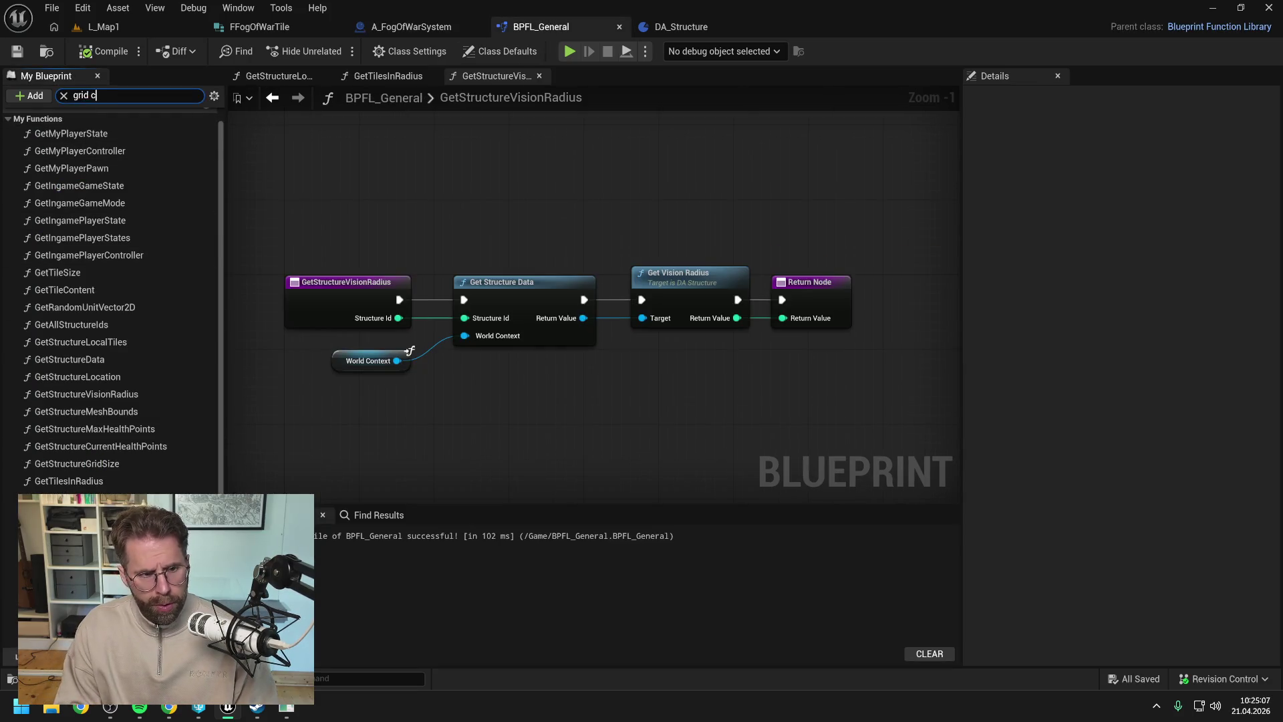
pyautogui.write('oo')
pyautogui.click(95, 149)
pyautogui.click(117, 154)
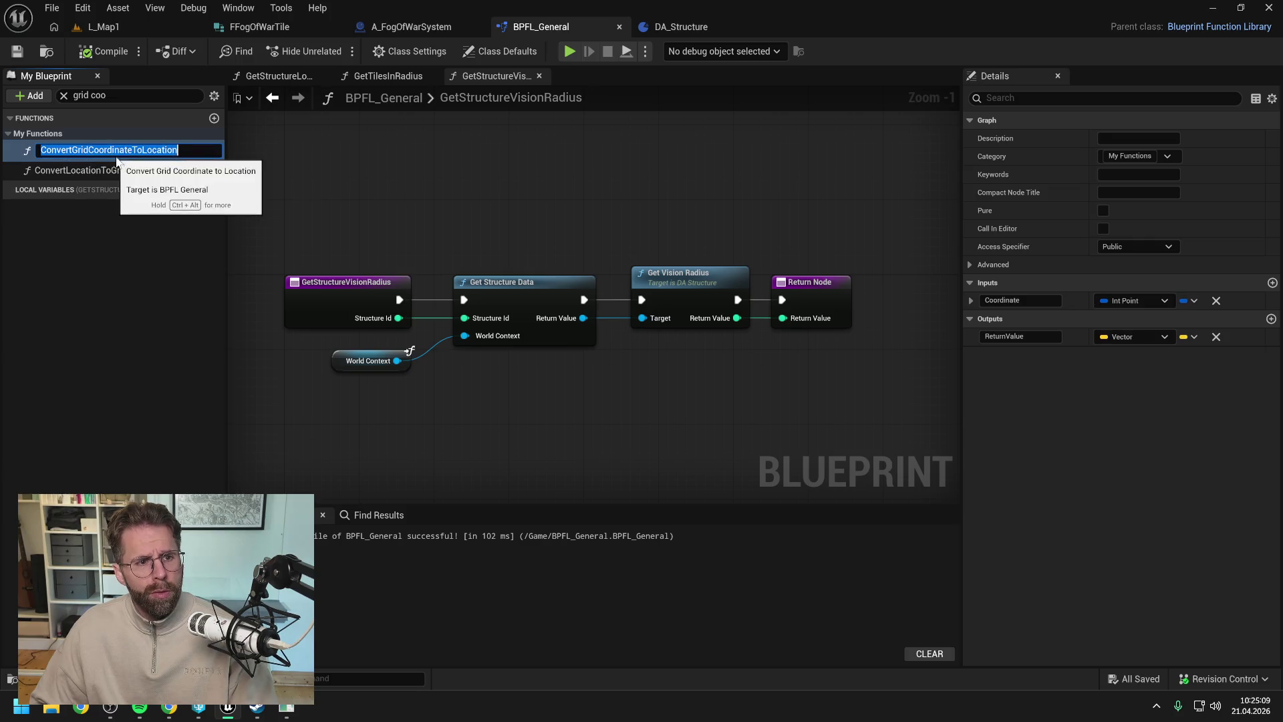
pyautogui.moveTo(133, 150); pyautogui.dragTo(82, 150)
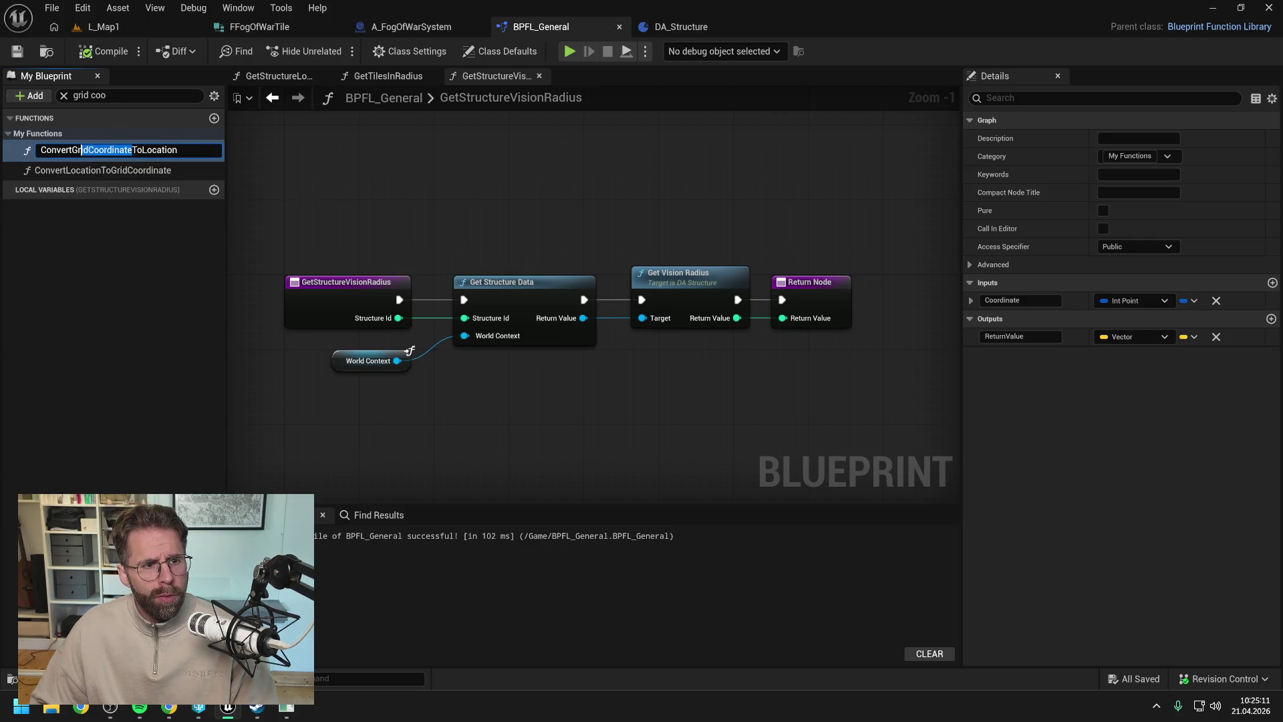
pyautogui.write('Tile')
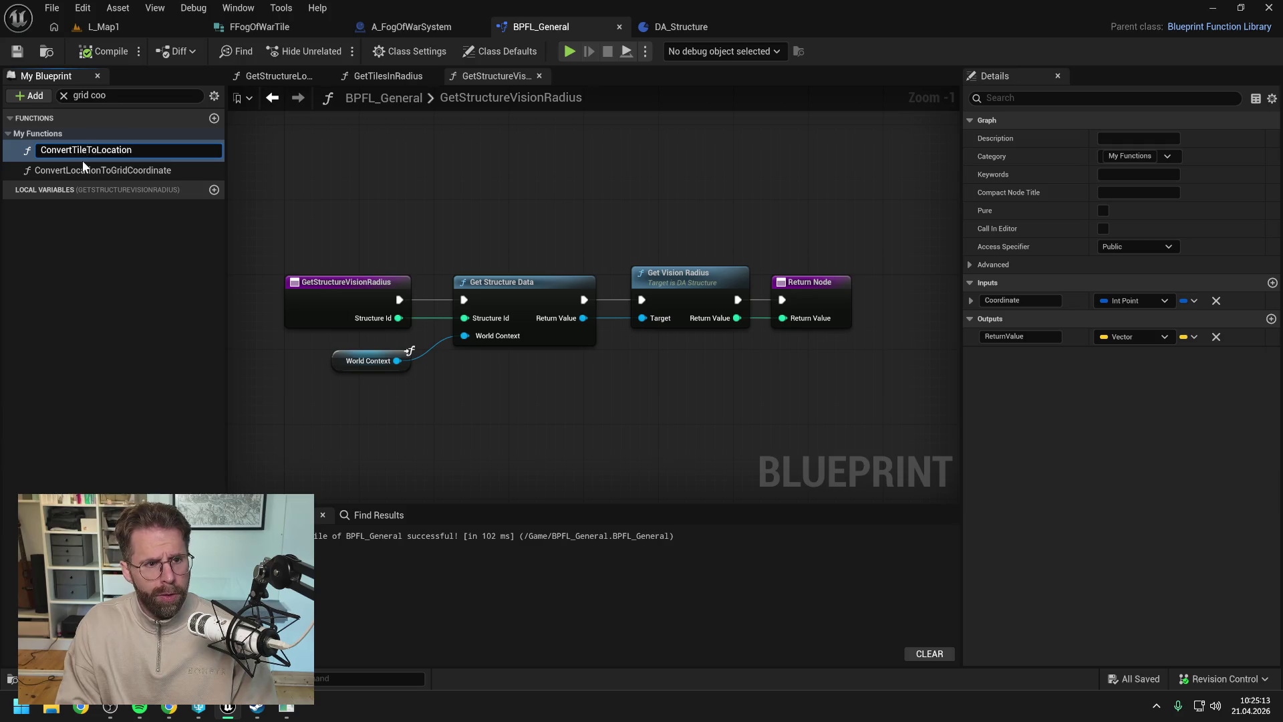
pyautogui.press('Return')
# - Check out and save BPFL_General, recompile it and save all modified assets
pyautogui.hotkey('ctrl', 's')
pyautogui.click(645, 505)
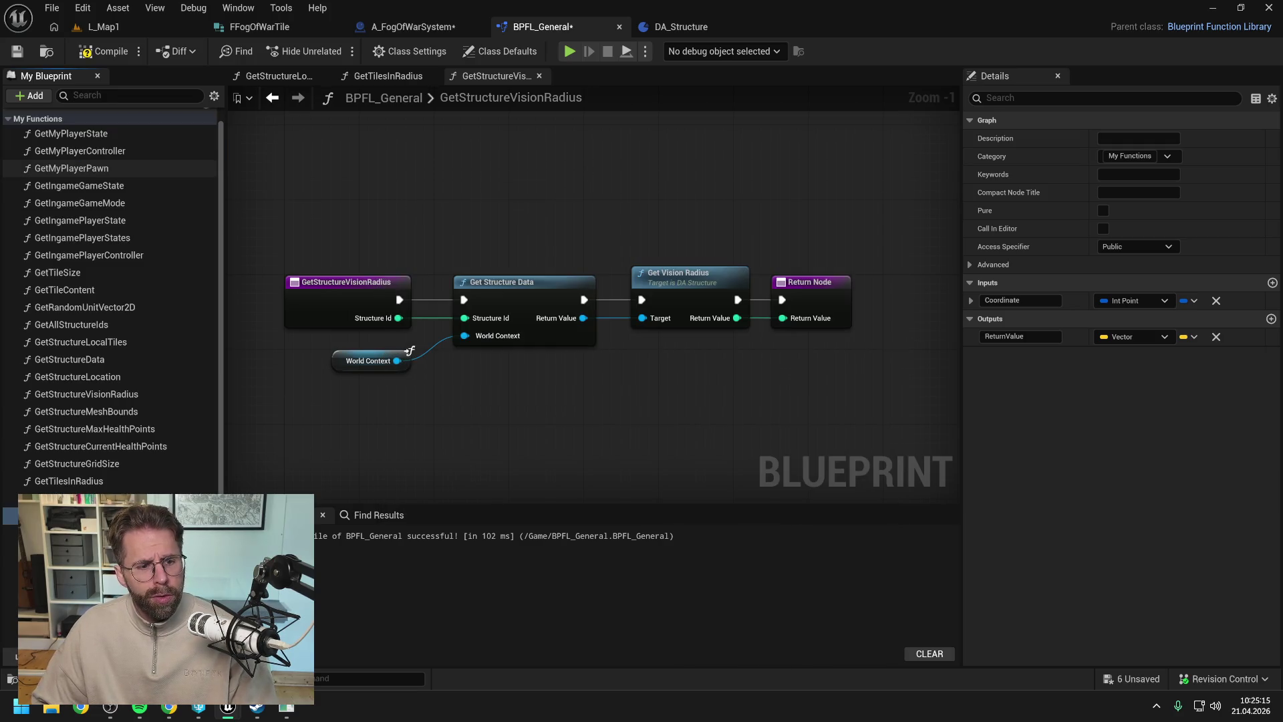
pyautogui.click(100, 536)
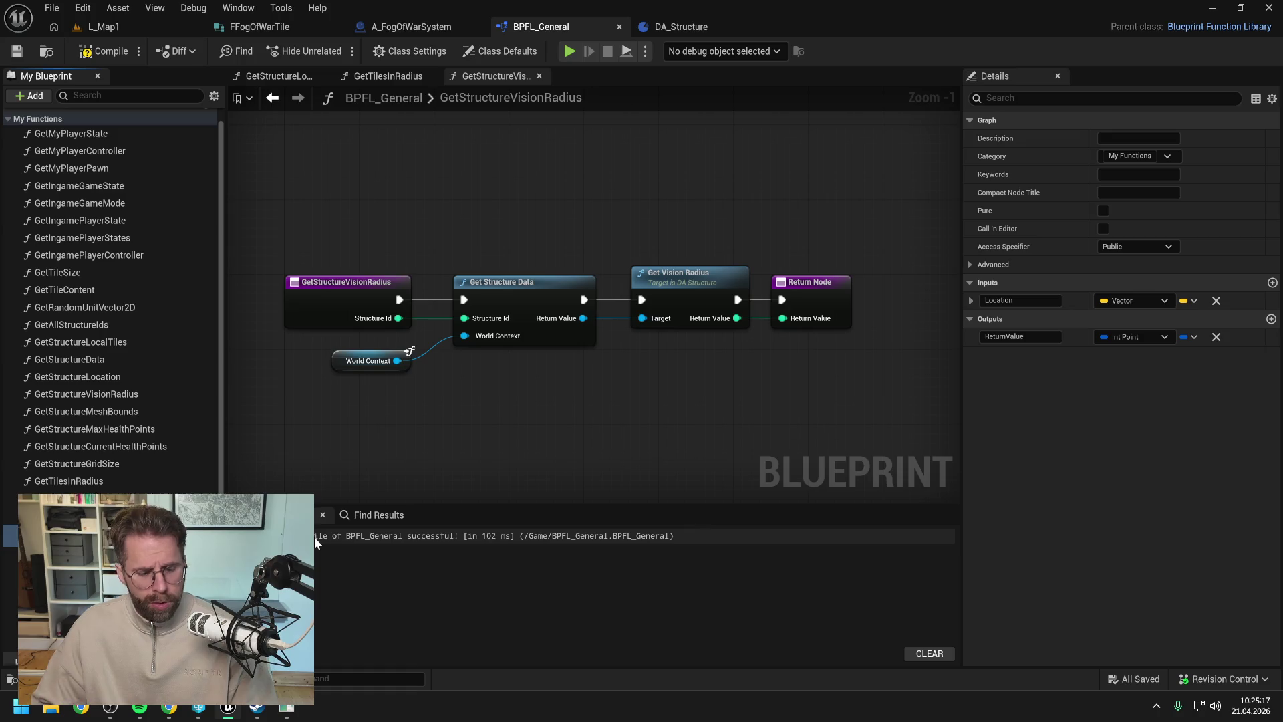
pyautogui.click(104, 51)
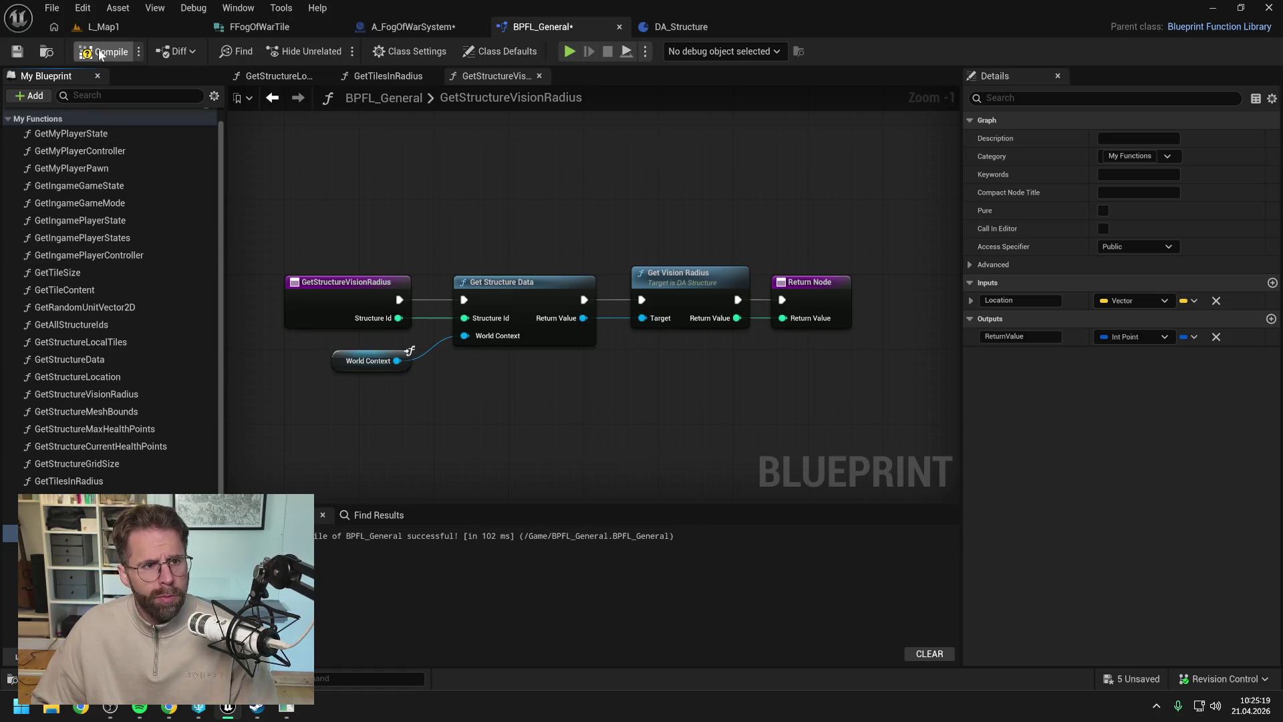
pyautogui.hotkey('ctrl', 's')
pyautogui.click(418, 29)
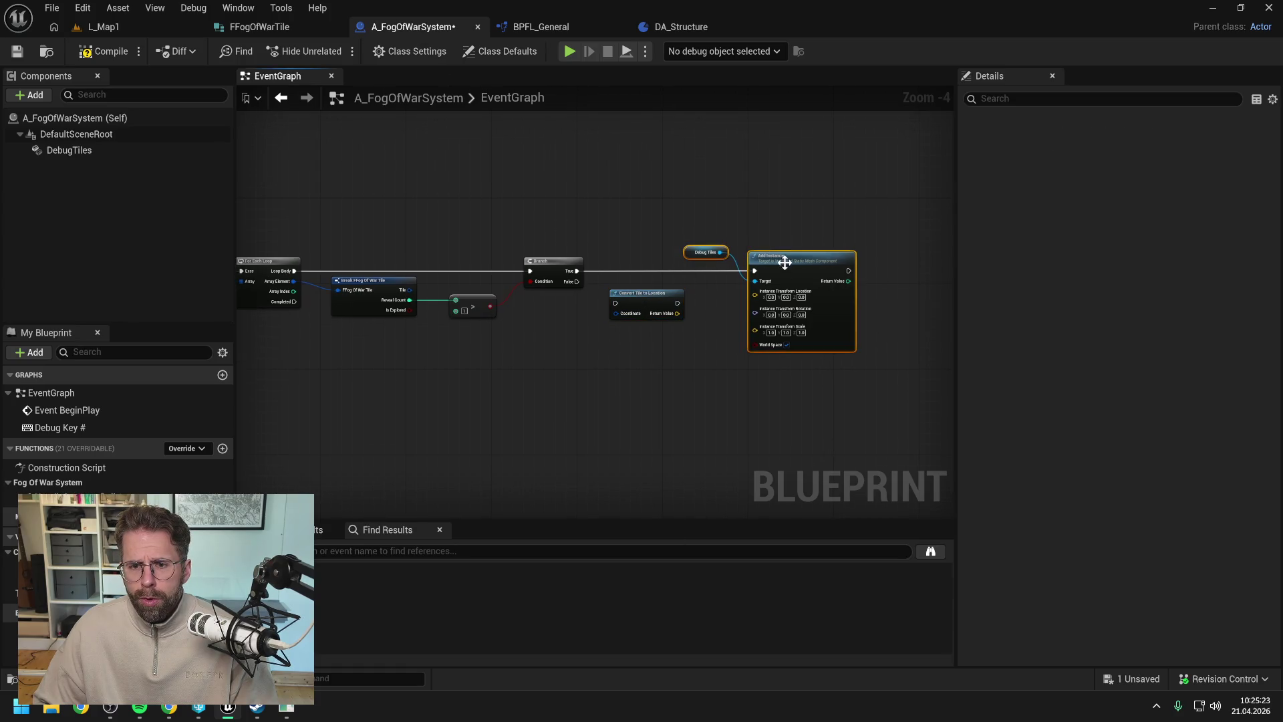
# - Wire Convert Tile to Location between Branch and Add Instance, location out, Break's Tile into Coordinate via a reroute
pyautogui.moveTo(707, 293)
pyautogui.mouseDown()
pyautogui.moveTo(674, 259)
pyautogui.moveTo(691, 275)
pyautogui.moveTo(792, 271)
pyautogui.mouseUp()
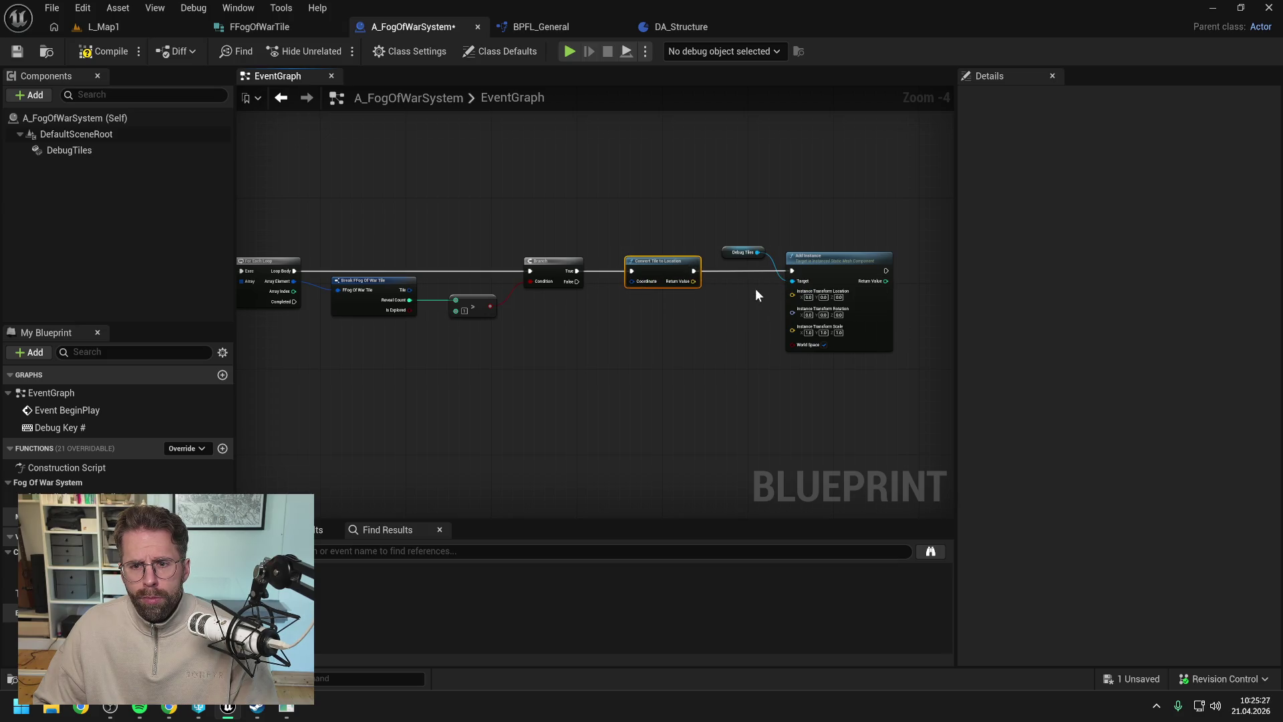
pyautogui.moveTo(694, 281); pyautogui.dragTo(792, 291)
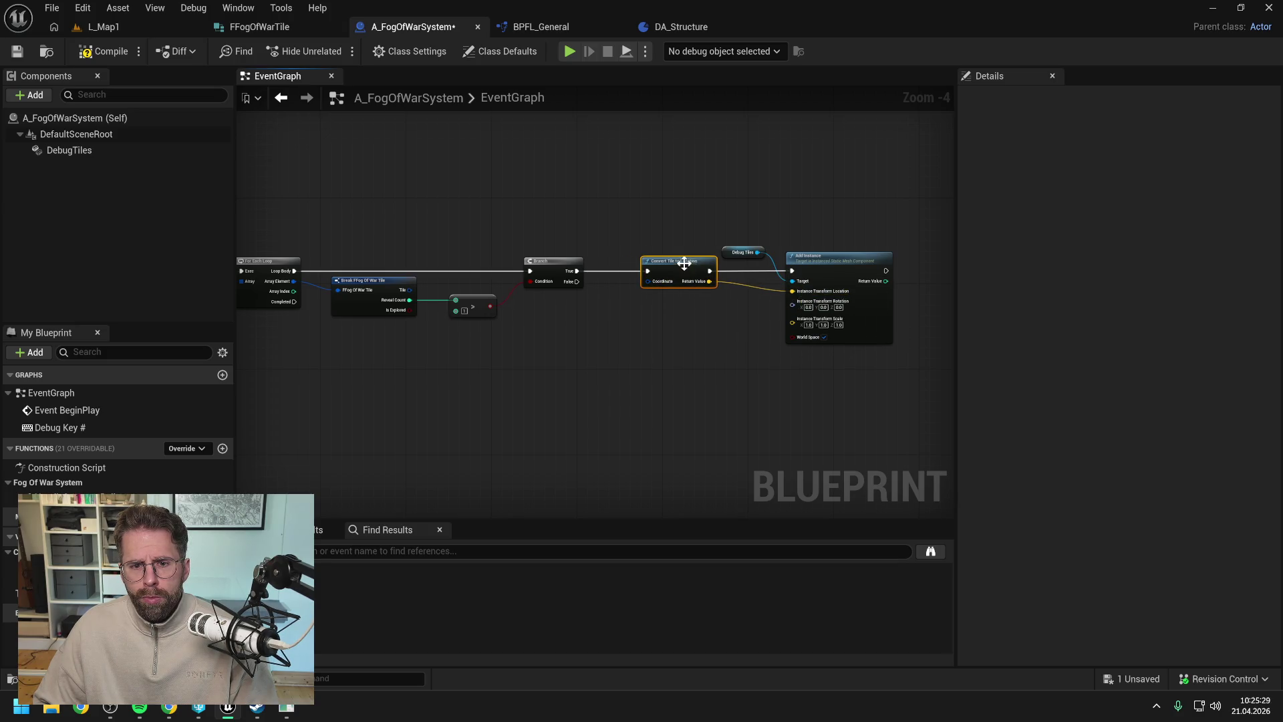
pyautogui.moveTo(562, 314); pyautogui.dragTo(704, 314)
pyautogui.hotkey('ctrl', 's')
pyautogui.moveTo(535, 291)
pyautogui.mouseDown()
pyautogui.moveTo(774, 280)
pyautogui.moveTo(741, 246)
pyautogui.moveTo(689, 246)
pyautogui.mouseUp()
pyautogui.doubleClick(747, 281)
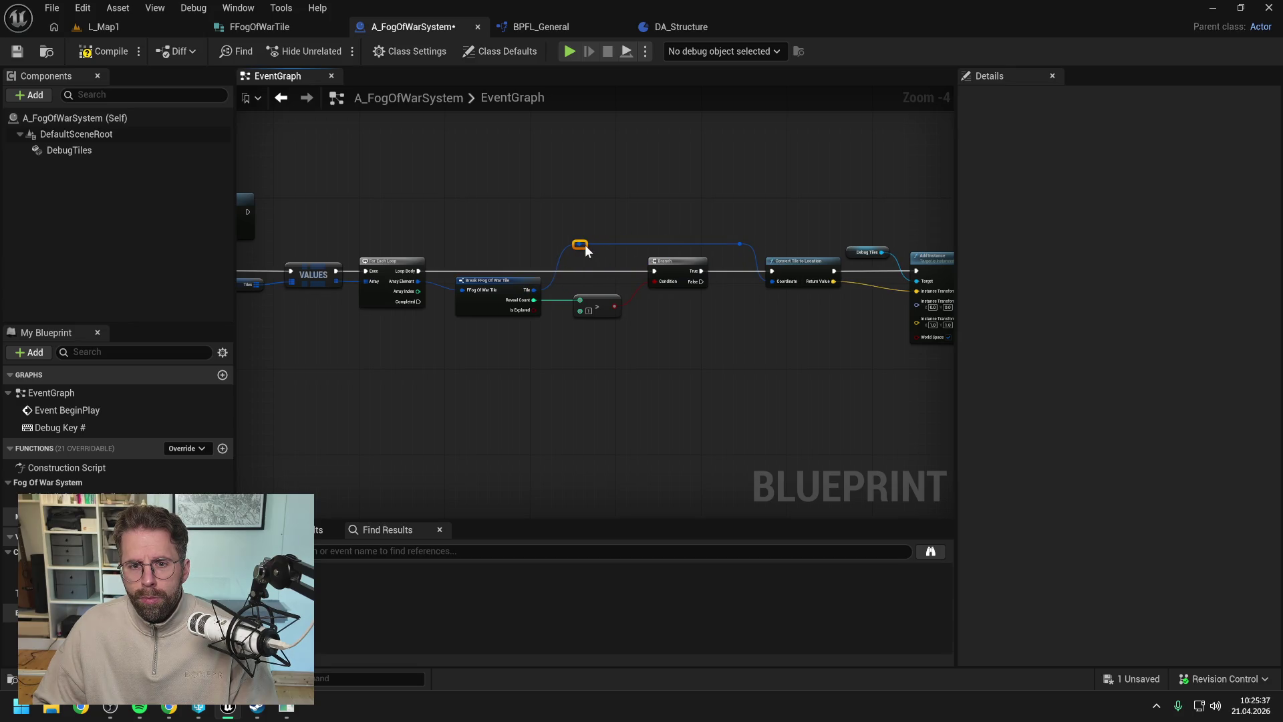
# - Rename ConvertTileToLocation's Coordinate input to Tile and save the function library
pyautogui.doubleClick(776, 271)
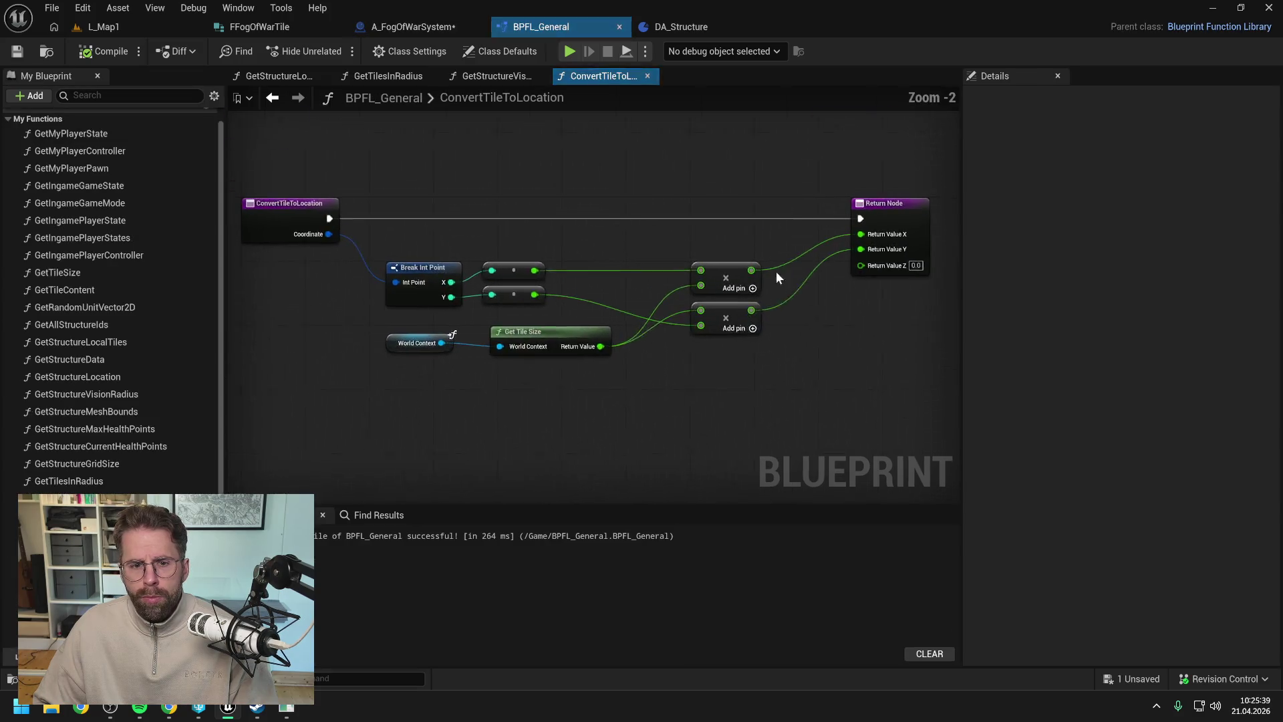
pyautogui.click(297, 230)
pyautogui.click(1021, 336)
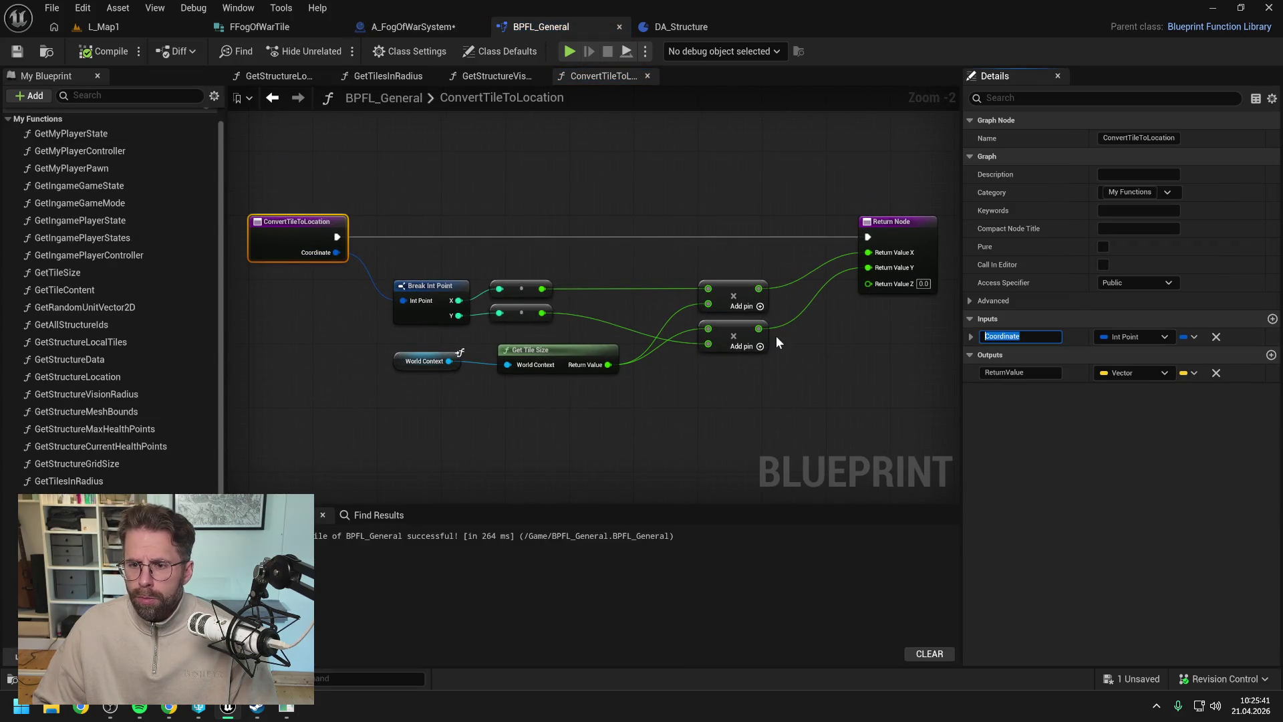
pyautogui.write('Tile')
pyautogui.press('Return')
pyautogui.hotkey('ctrl', 'shift', 's')
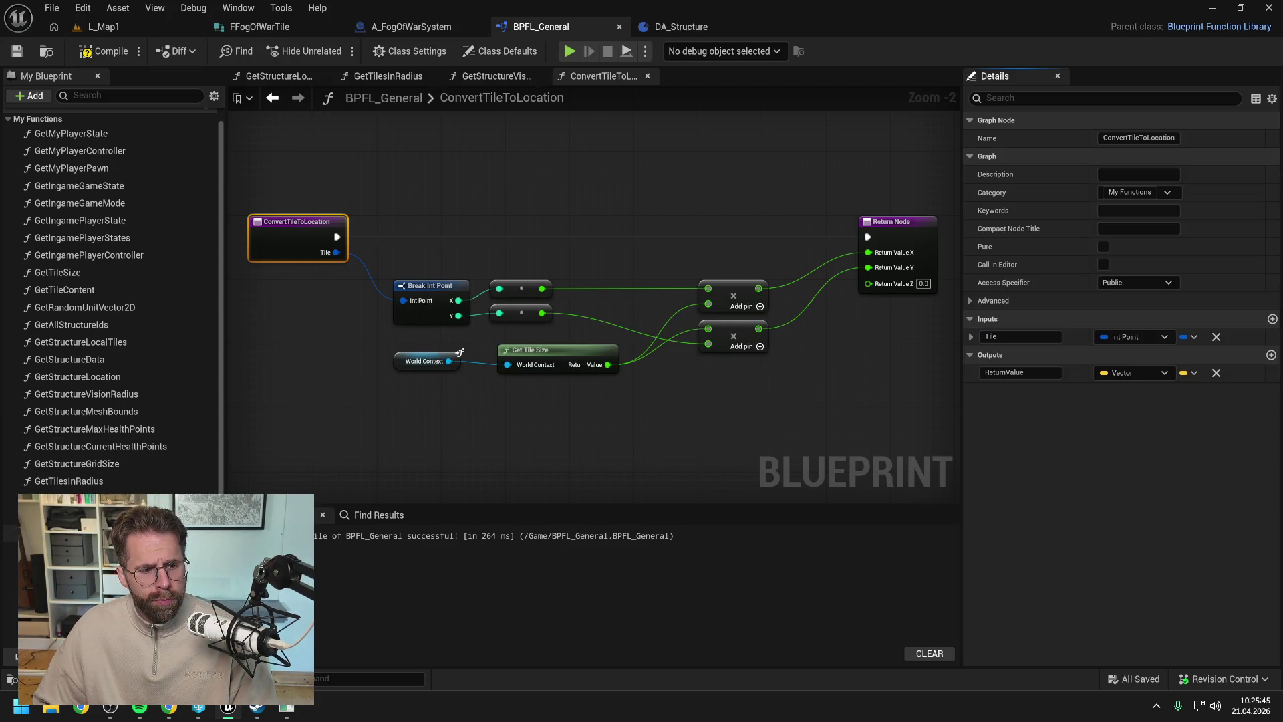
pyautogui.click(80, 532)
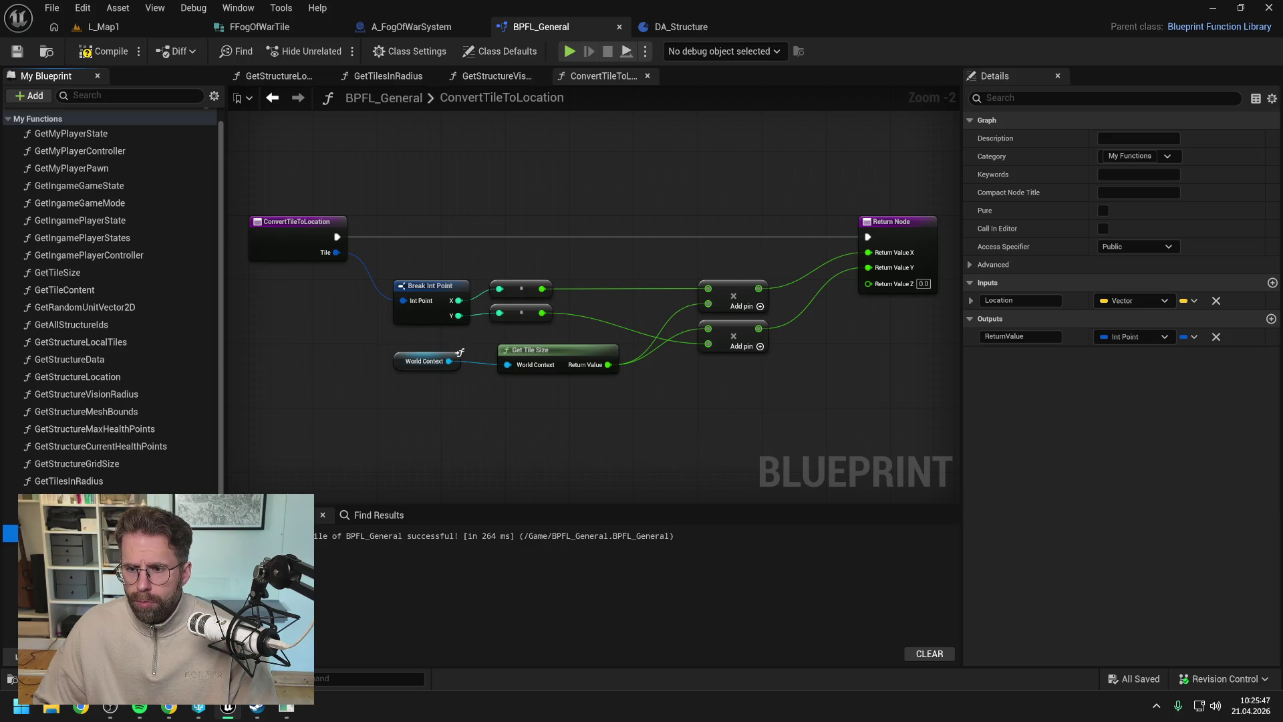
pyautogui.click(540, 403)
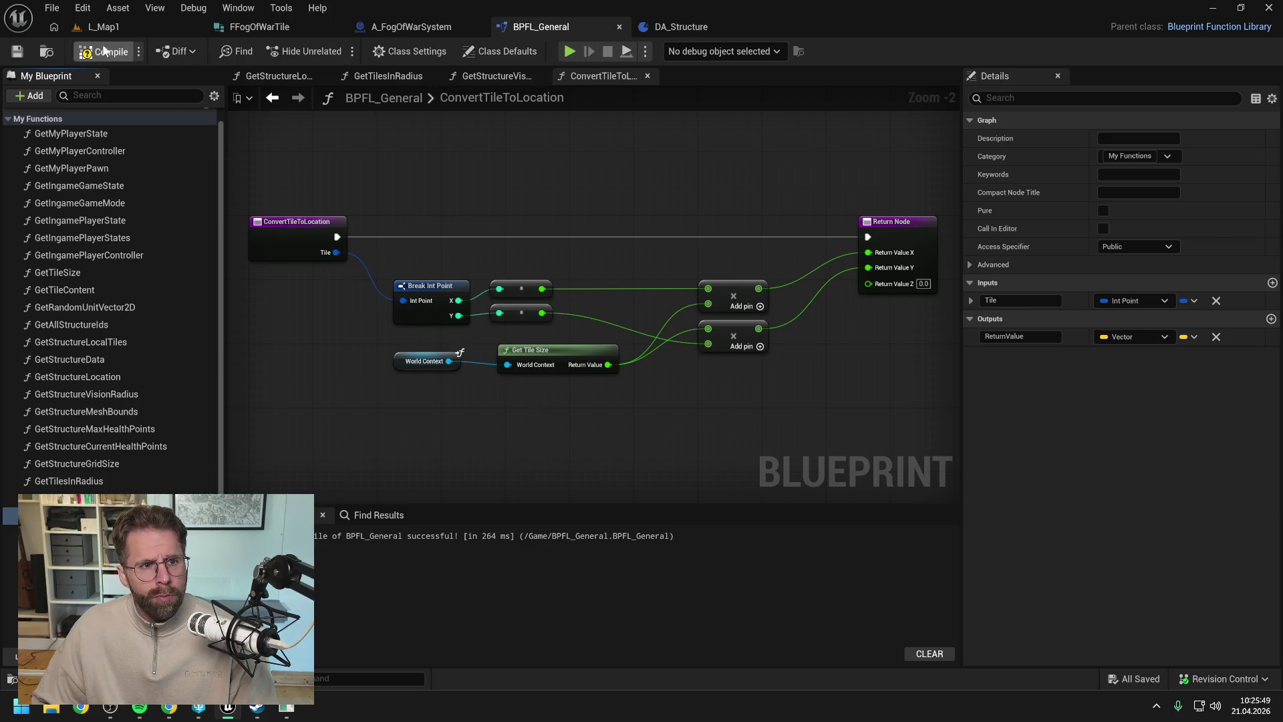
pyautogui.click(140, 29)
pyautogui.click(420, 32)
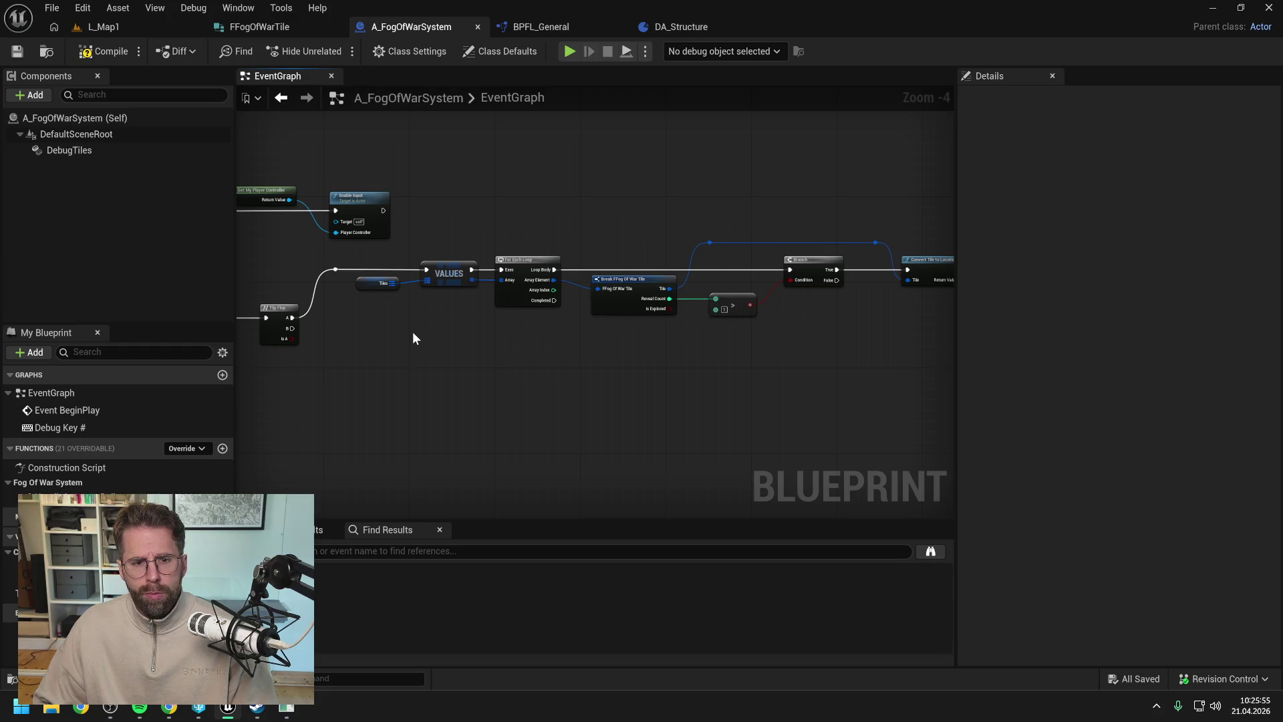
# - Add a Clear Instances node on Debug Tiles driven by the Flip Flop's B output
pyautogui.scroll(-1, 413, 333)
pyautogui.moveTo(70, 149); pyautogui.dragTo(407, 347)
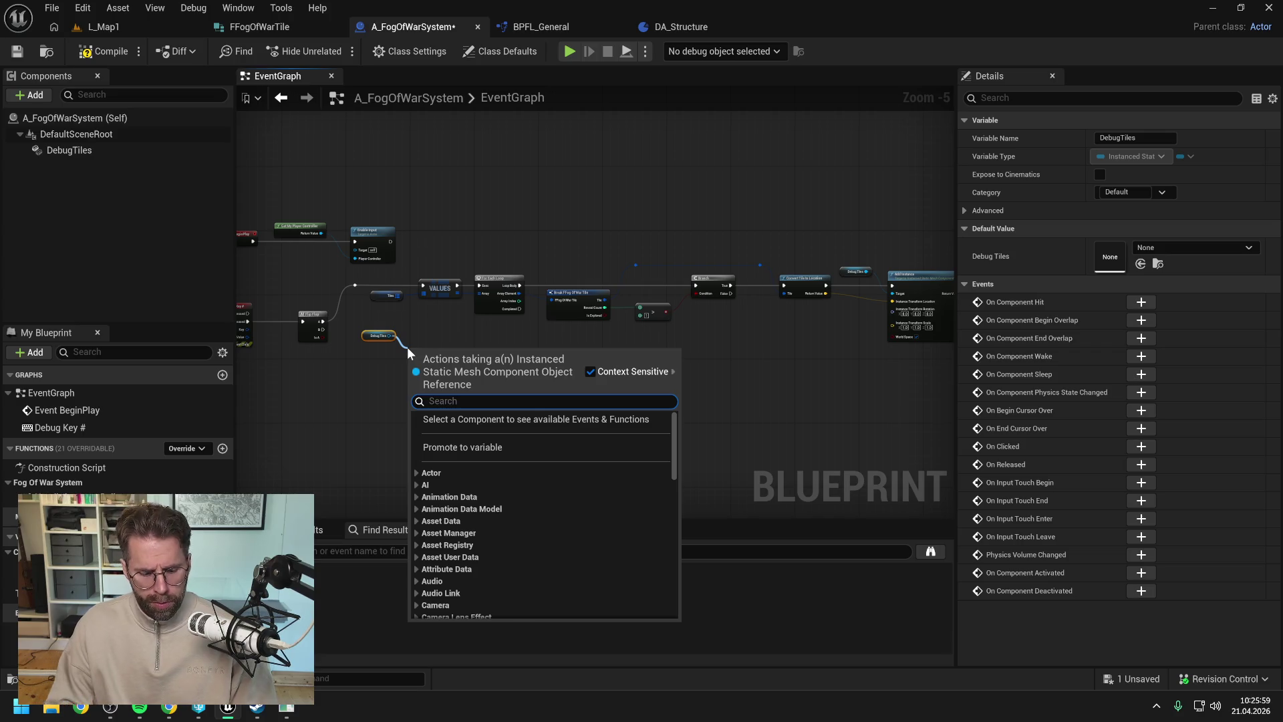
pyautogui.write('clear')
pyautogui.press('Return')
pyautogui.scroll(2, 347, 364)
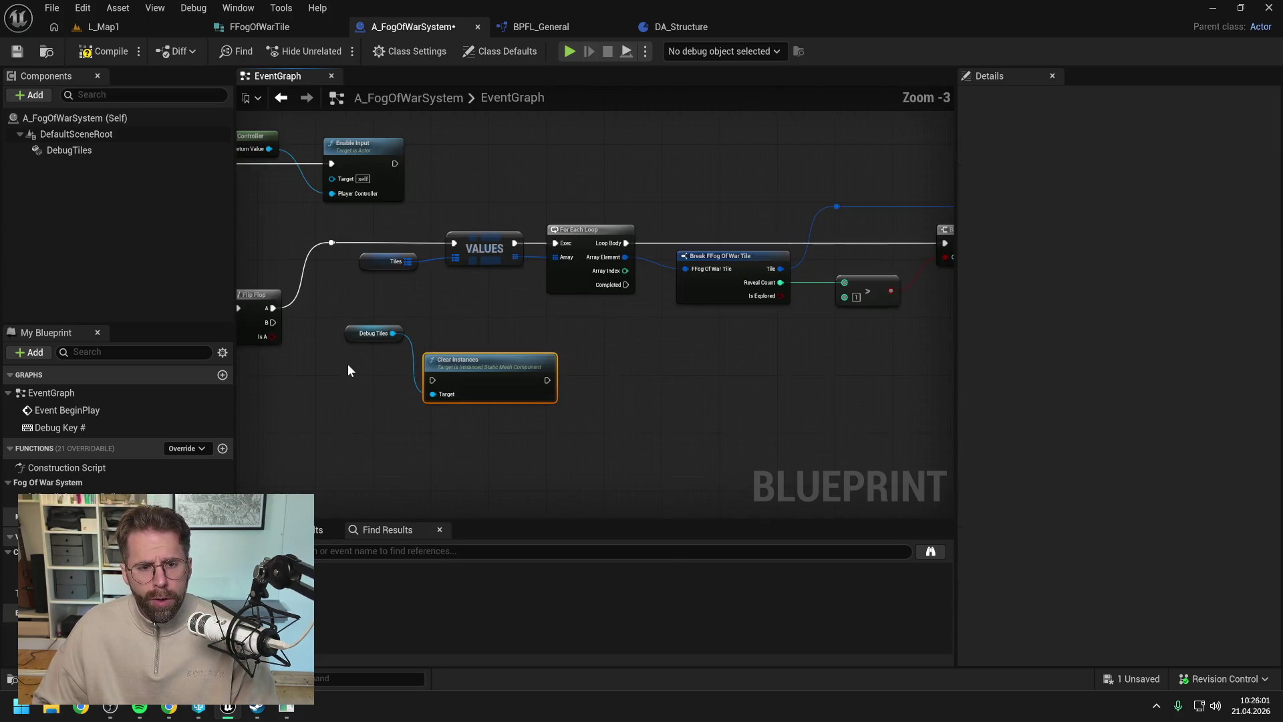
pyautogui.moveTo(342, 328)
pyautogui.mouseDown()
pyautogui.moveTo(503, 389)
pyautogui.moveTo(516, 319)
pyautogui.moveTo(450, 324)
pyautogui.mouseUp()
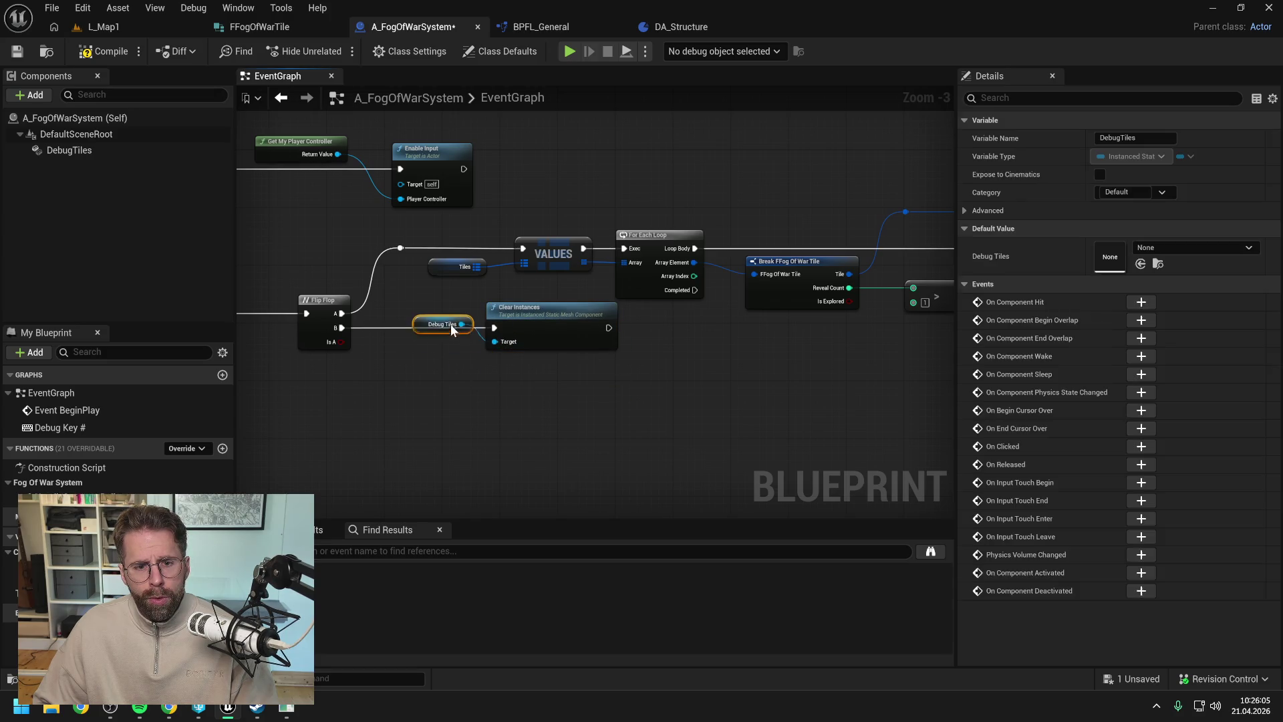
# - Add a reroute knot on the B exec wire, then compile and save A_FogOfWarSystem
pyautogui.scroll(-2, 452, 359)
pyautogui.keyDown('ctrl'); pyautogui.click(494, 351); pyautogui.keyUp('ctrl')
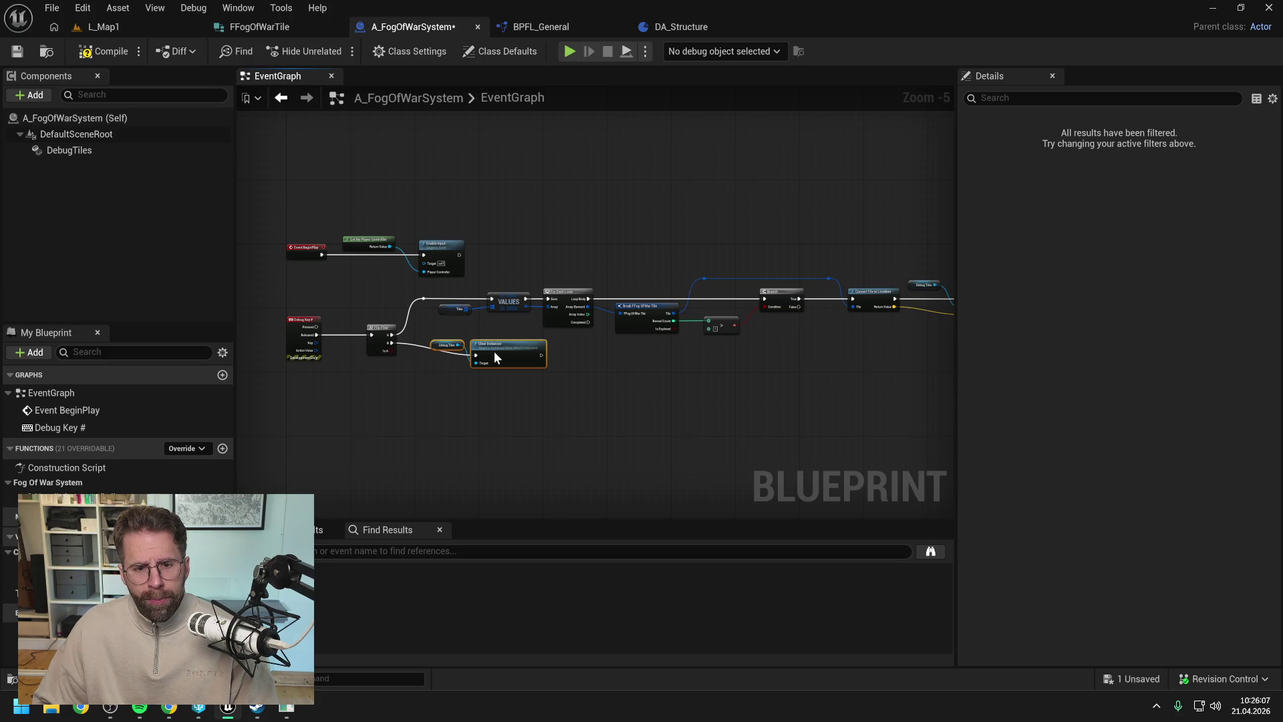
pyautogui.click(439, 370)
pyautogui.doubleClick(418, 343)
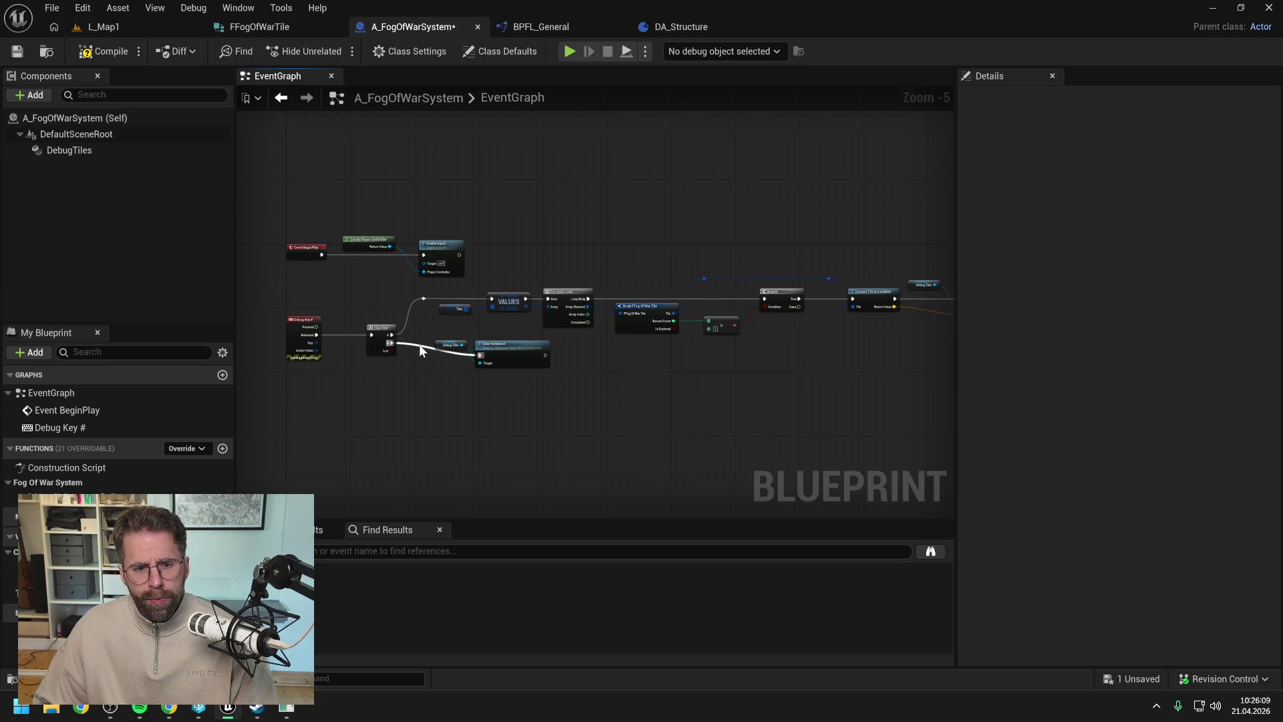
pyautogui.moveTo(419, 344); pyautogui.dragTo(420, 354)
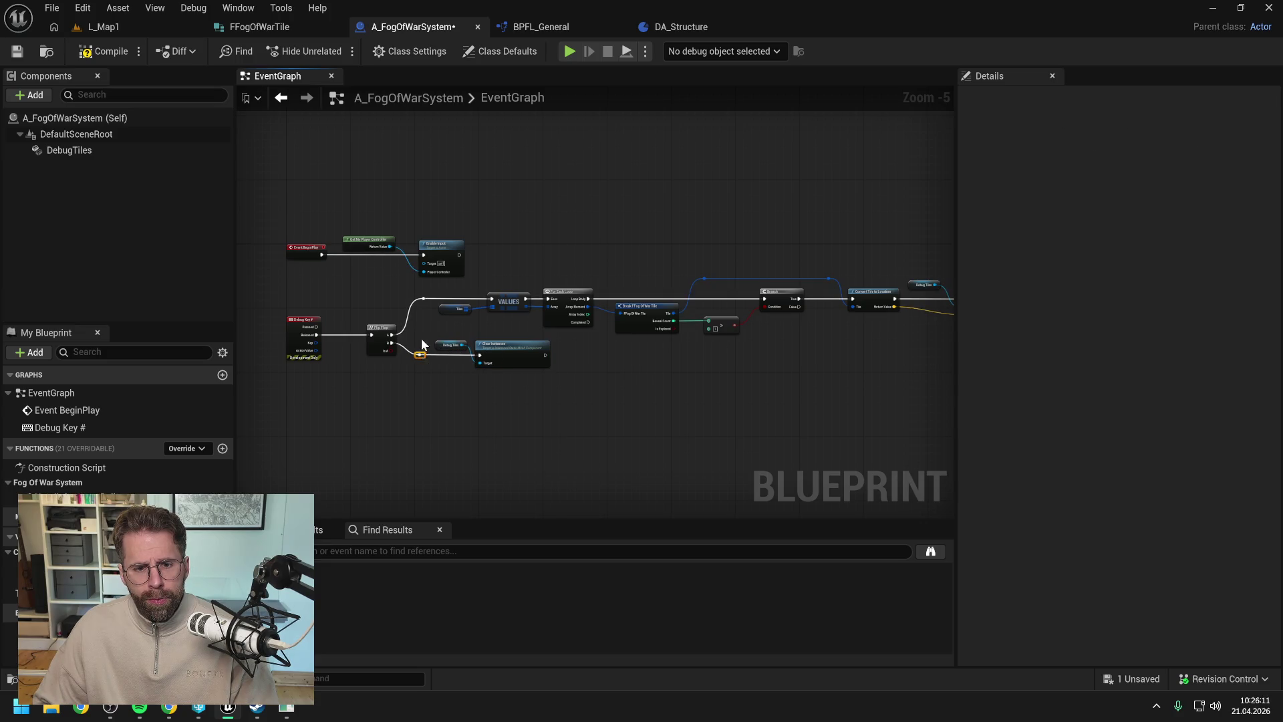
pyautogui.click(103, 52)
pyautogui.hotkey('ctrl', 's')
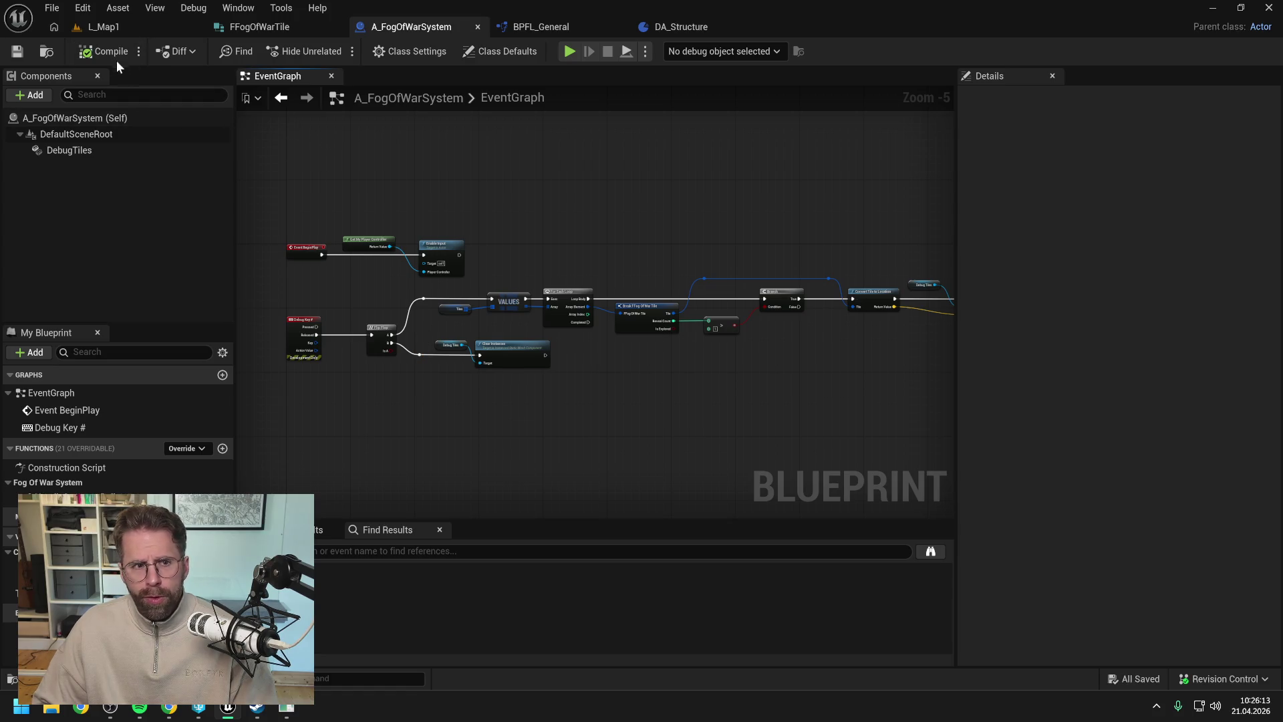
pyautogui.click(110, 26)
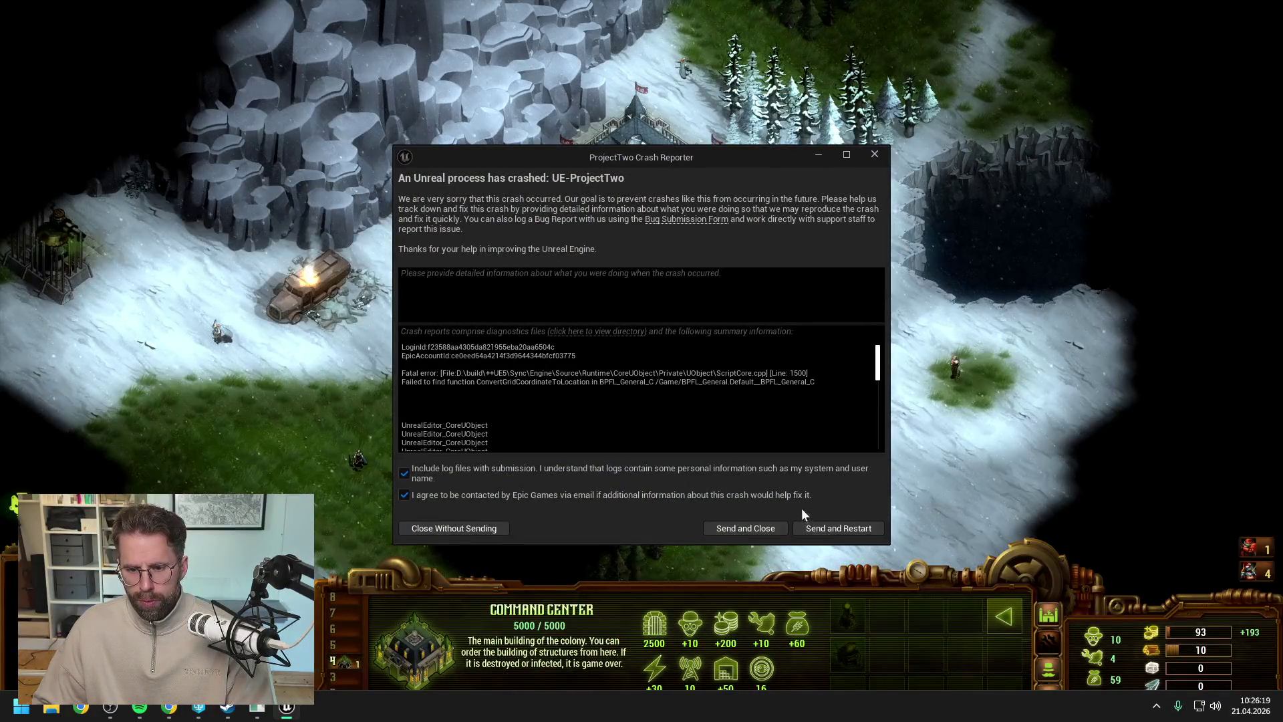
# - Send the crash report and restart the editor on the L_Map1 level
pyautogui.click(835, 528)
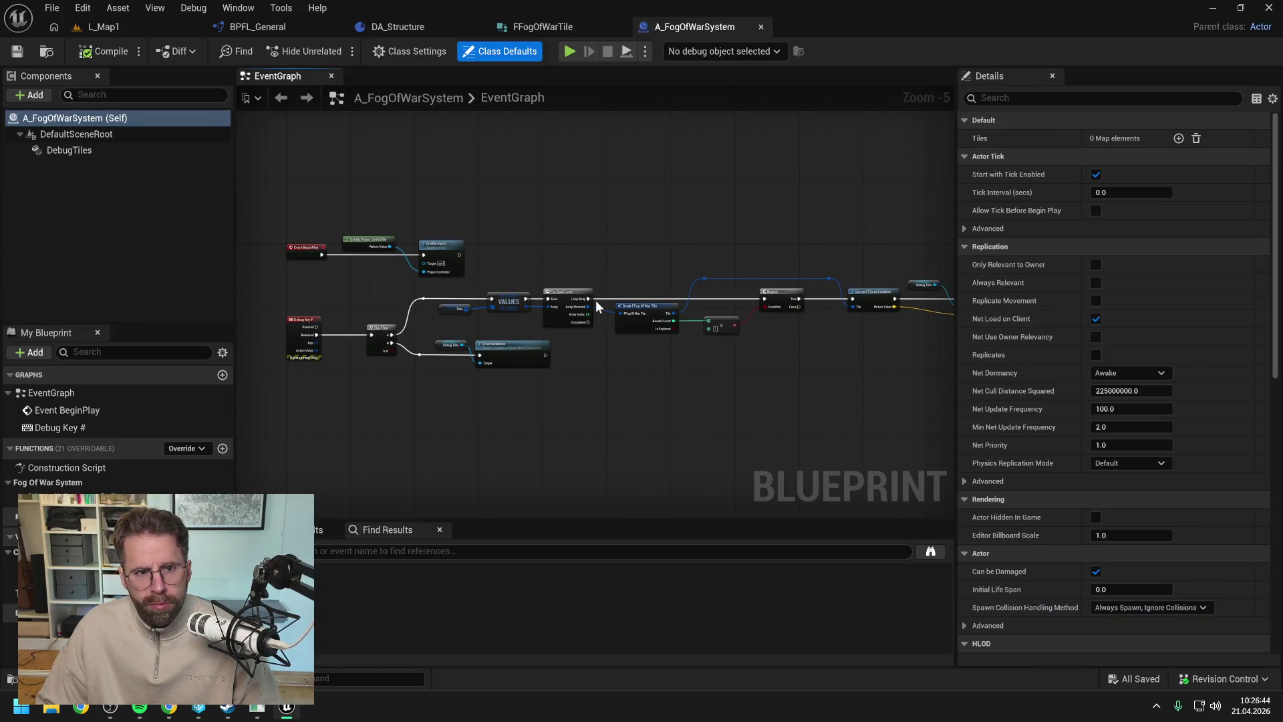
# - Reopen the asset editors from before the crash and run a brief play session
pyautogui.click(127, 26)
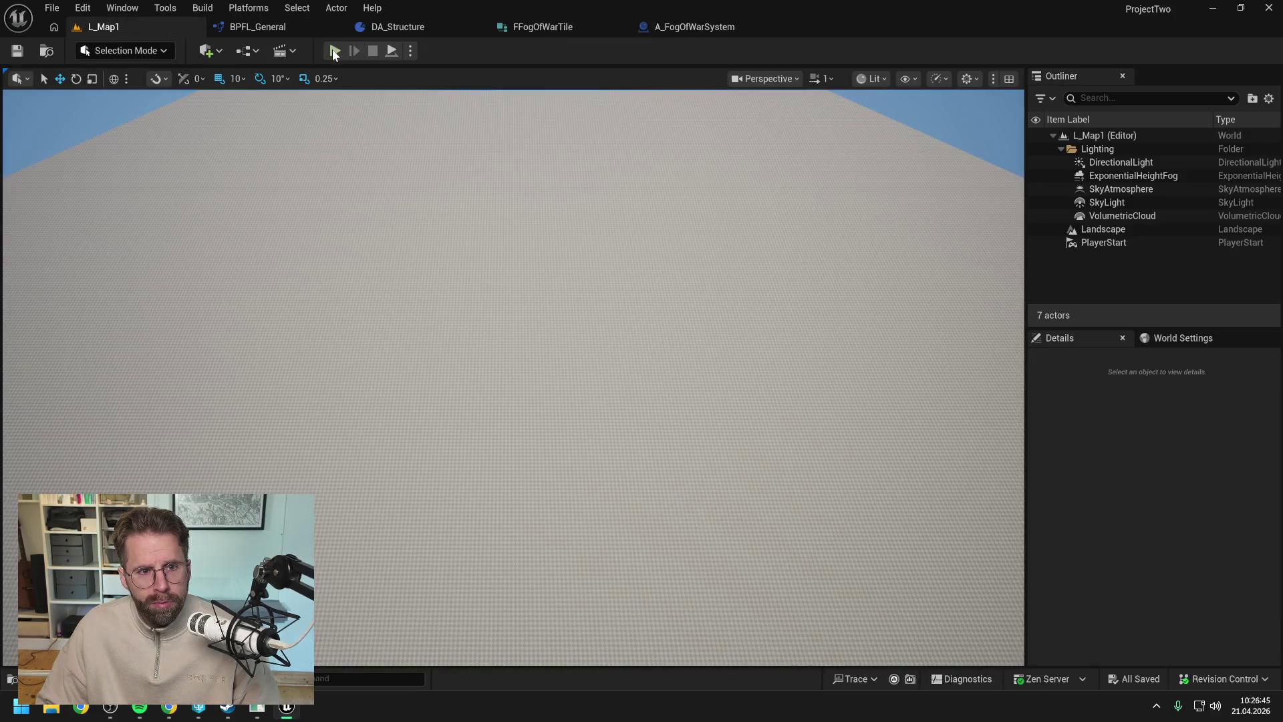
pyautogui.hotkey('alt', 'p')
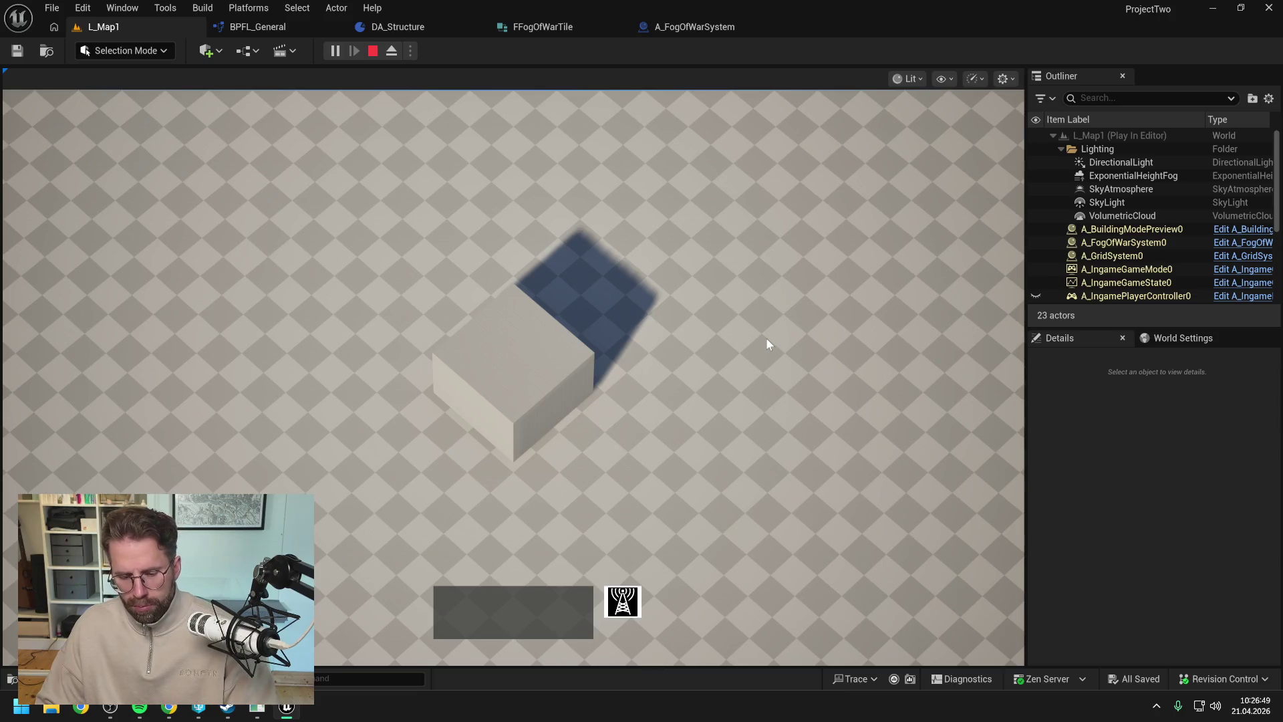
pyautogui.scroll(-3, 766, 338)
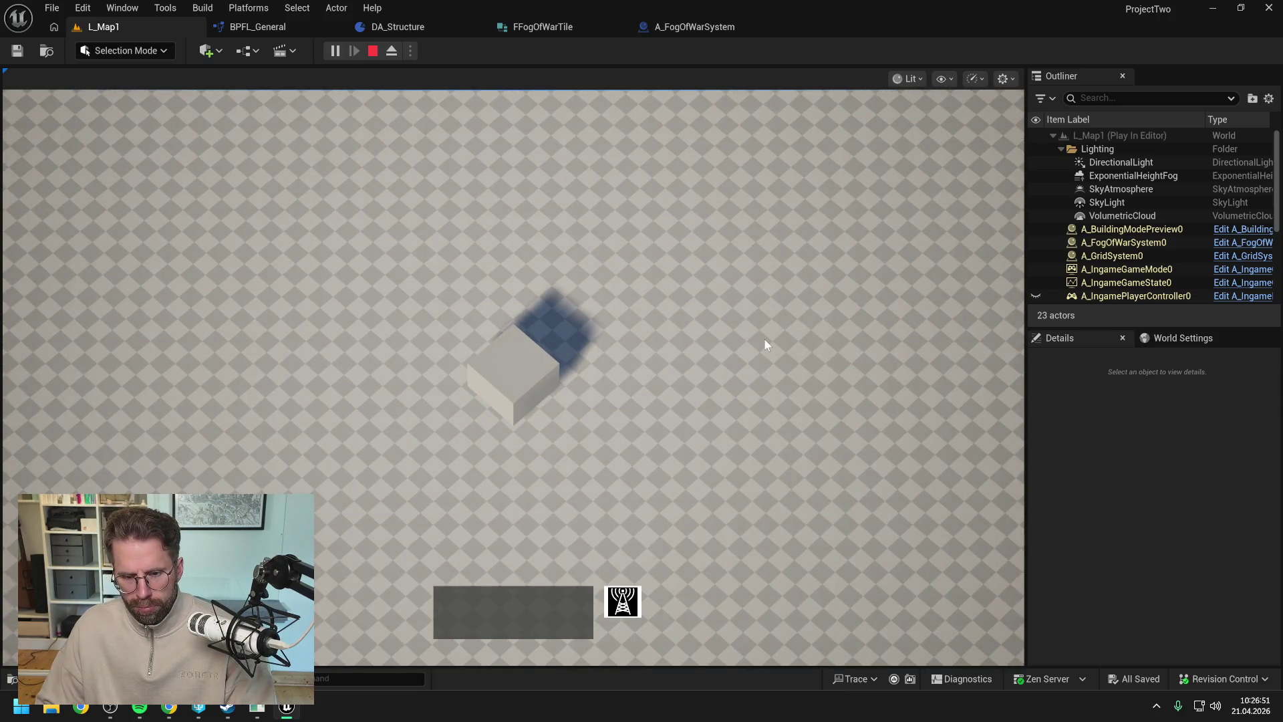
pyautogui.press('Escape')
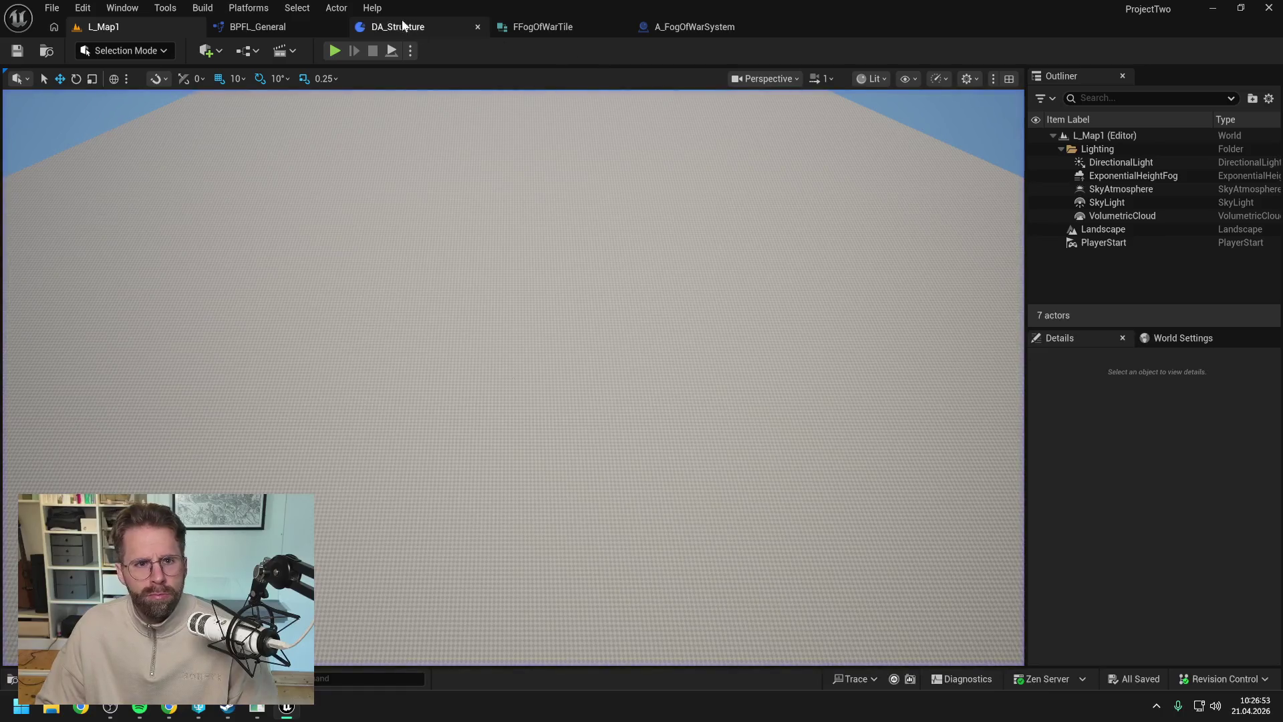
# - Put a breakpoint on the Flip Flop node in A_FogOfWarSystem's graph
pyautogui.click(271, 29)
pyautogui.click(699, 27)
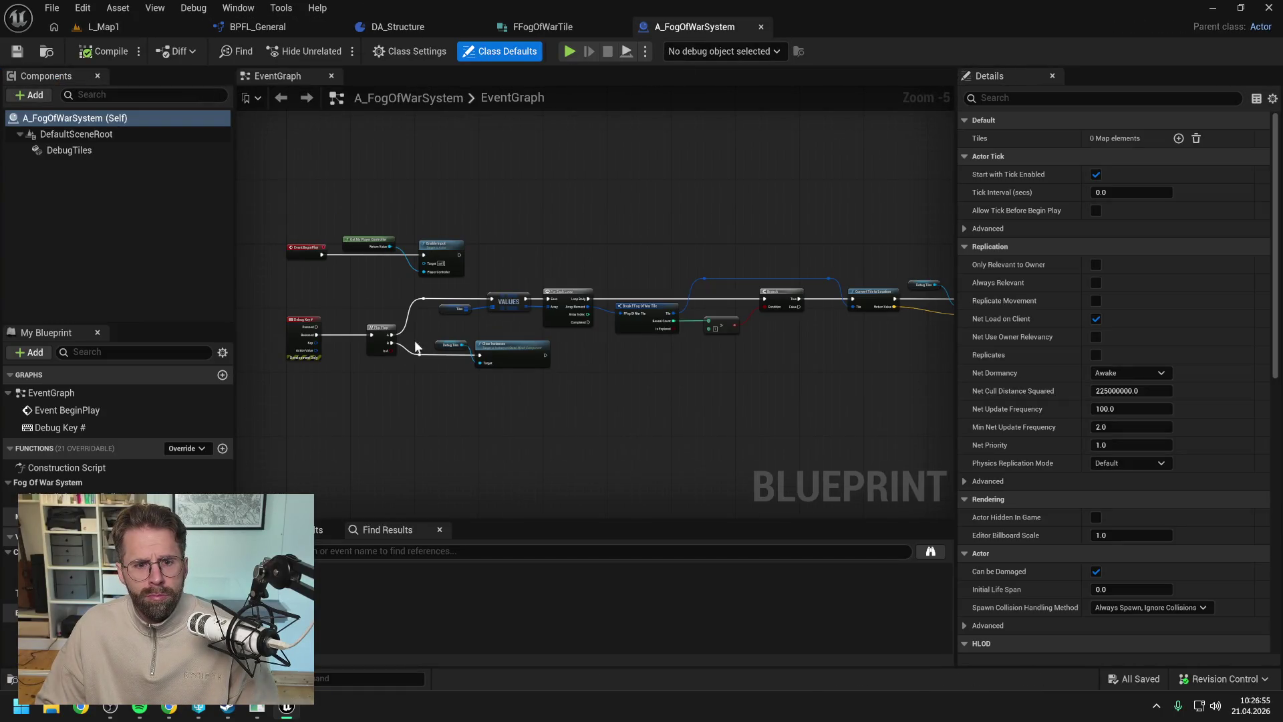
pyautogui.click(373, 327)
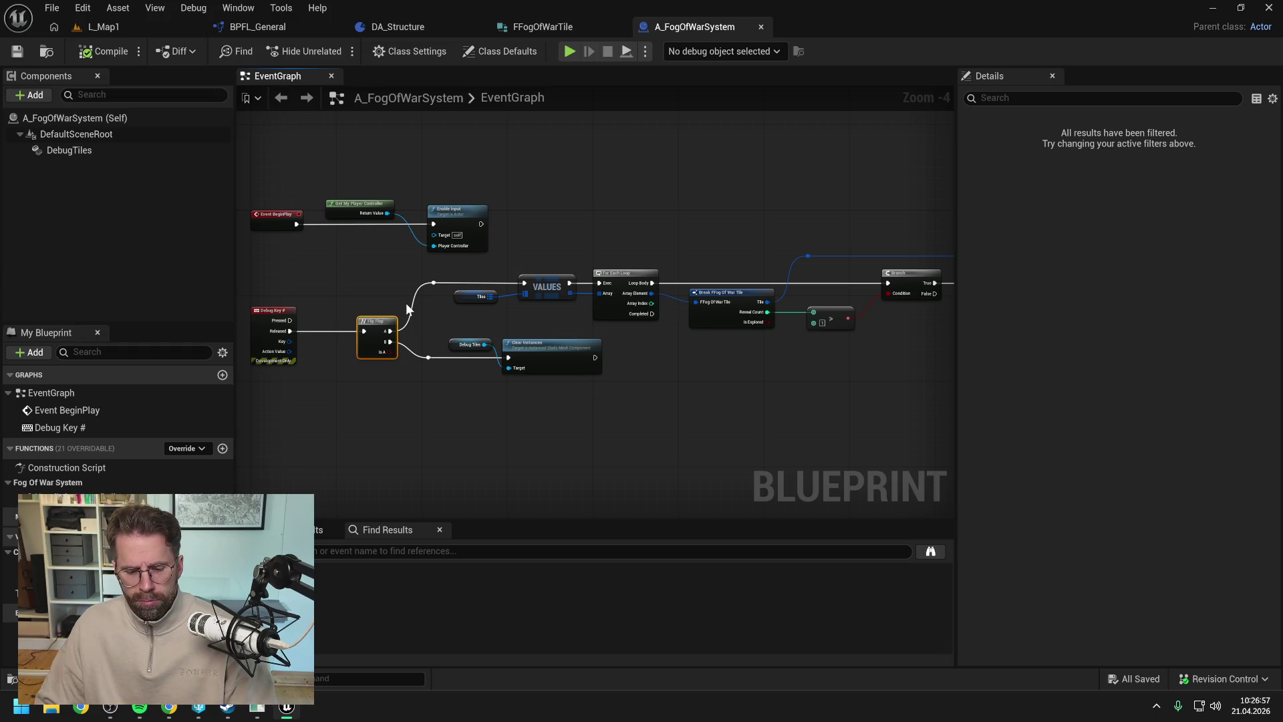
pyautogui.press('F9')
# - Play L_Map1, trigger the debug key, remove the breakpoint, step over, then stop
pyautogui.click(102, 27)
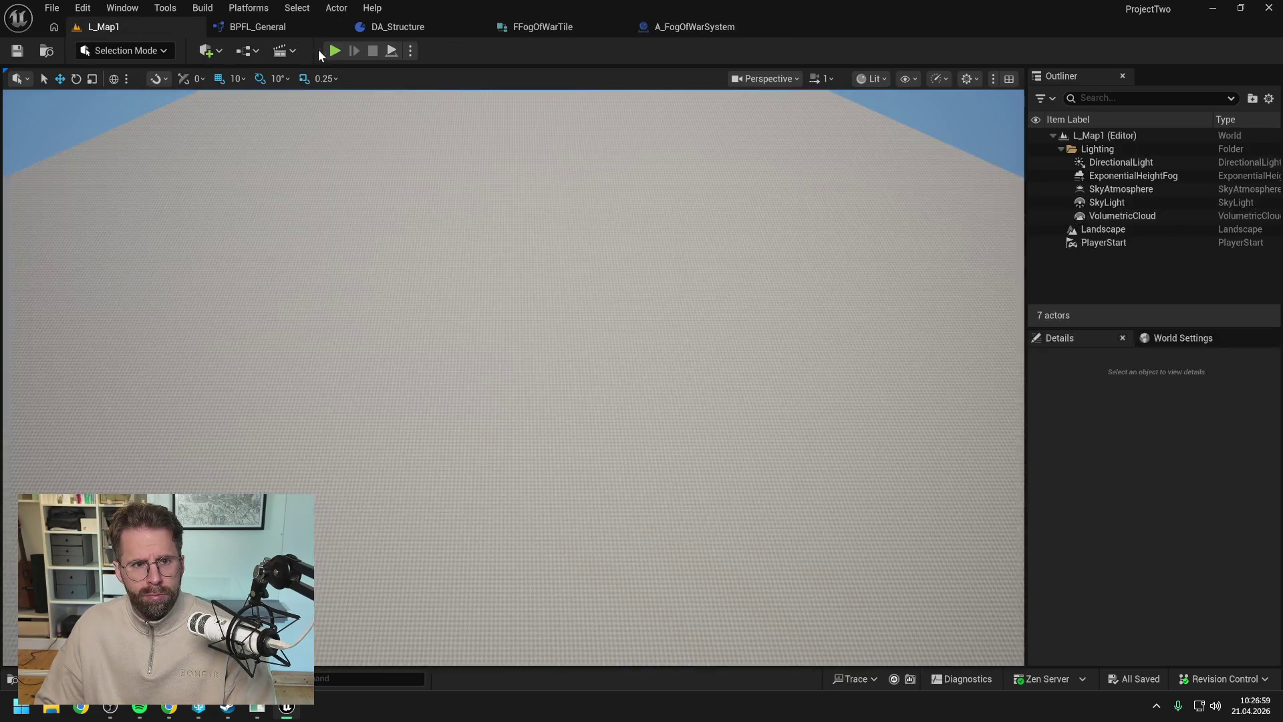
pyautogui.hotkey('alt', 'p')
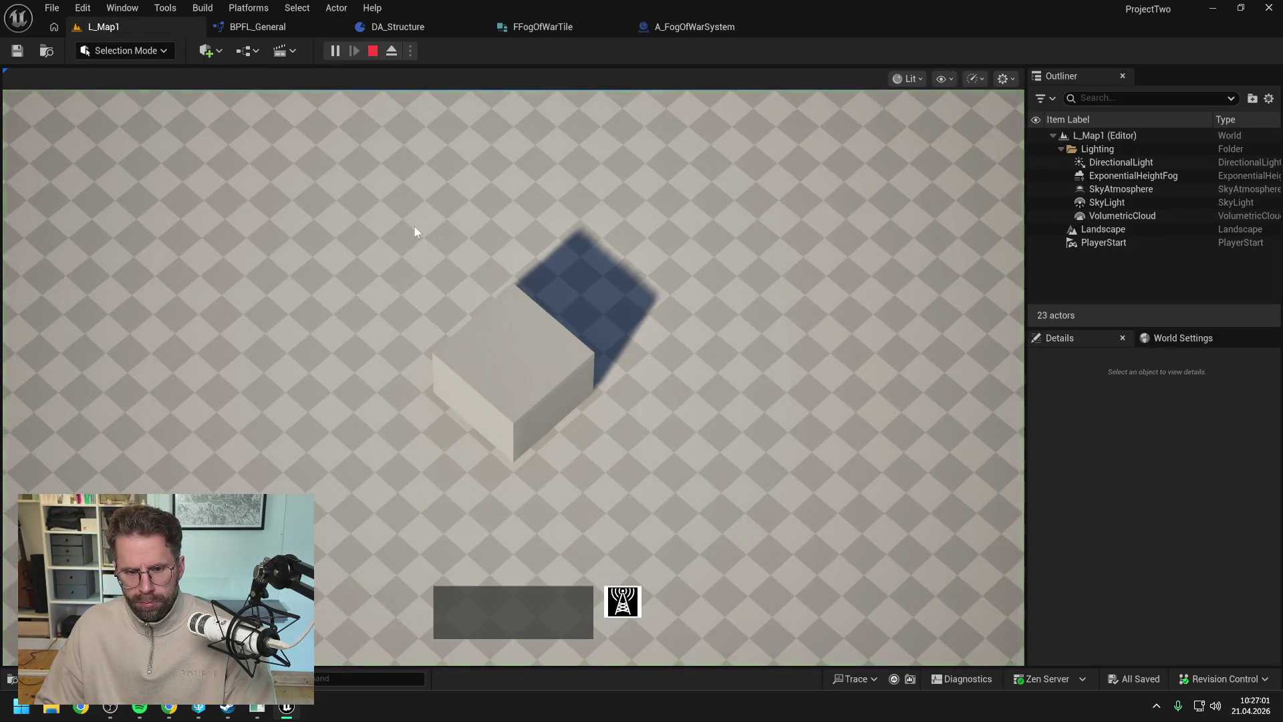
pyautogui.press('#')
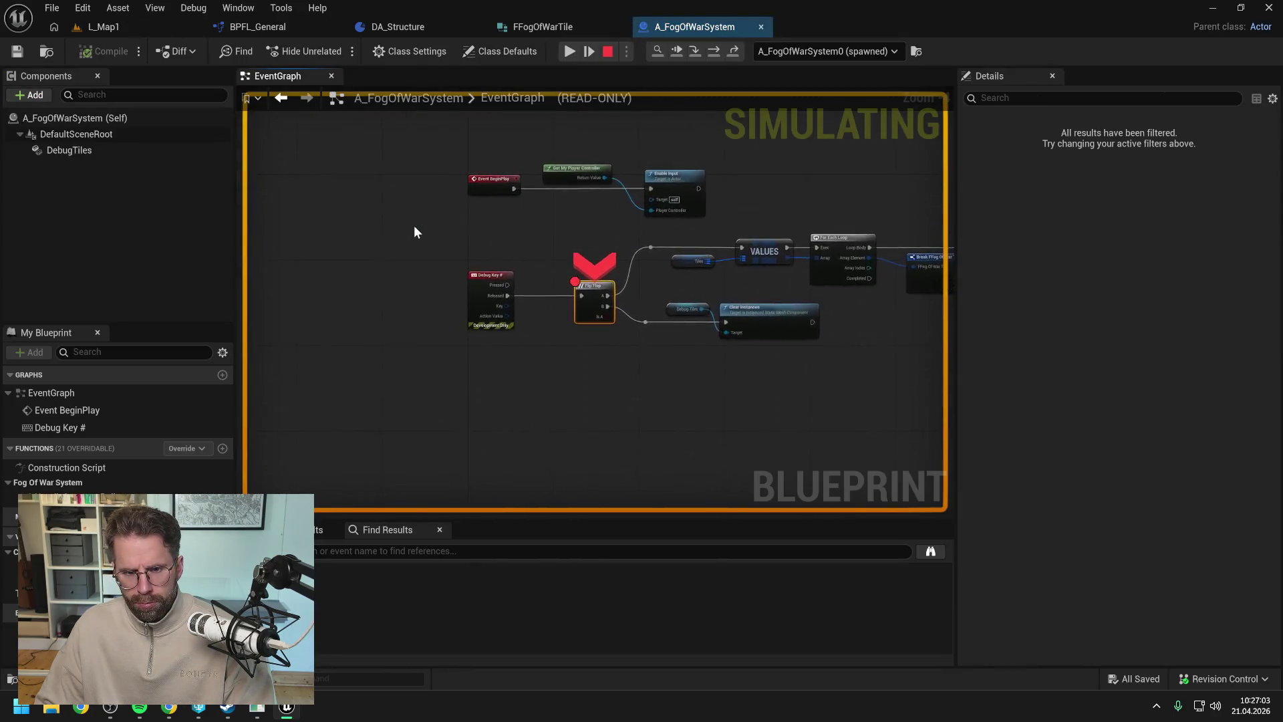
pyautogui.press('F9')
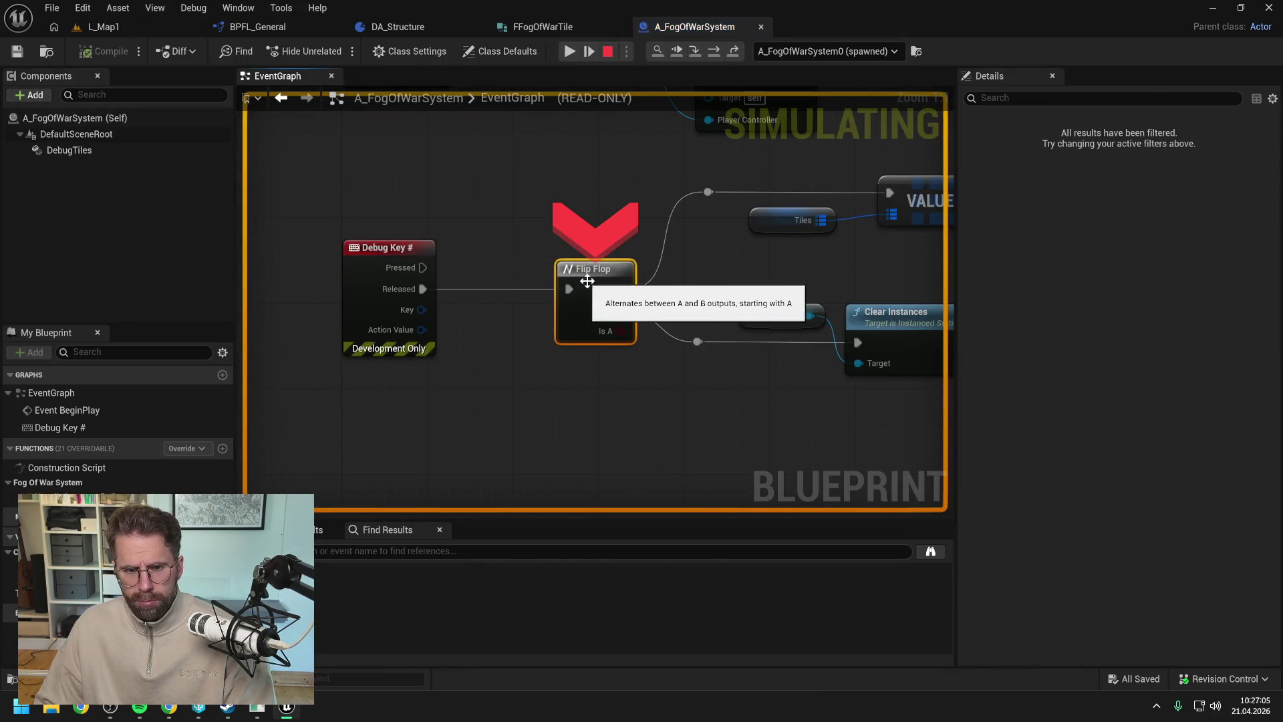
pyautogui.click(719, 54)
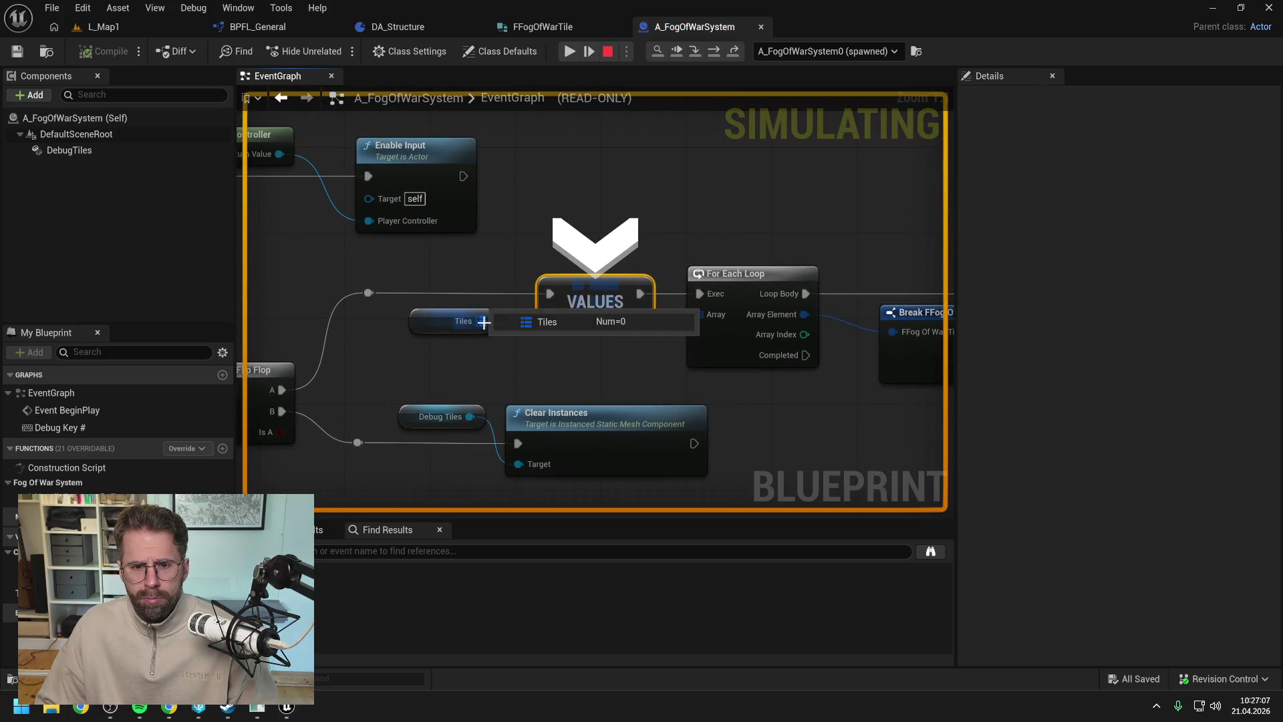
pyautogui.click(607, 52)
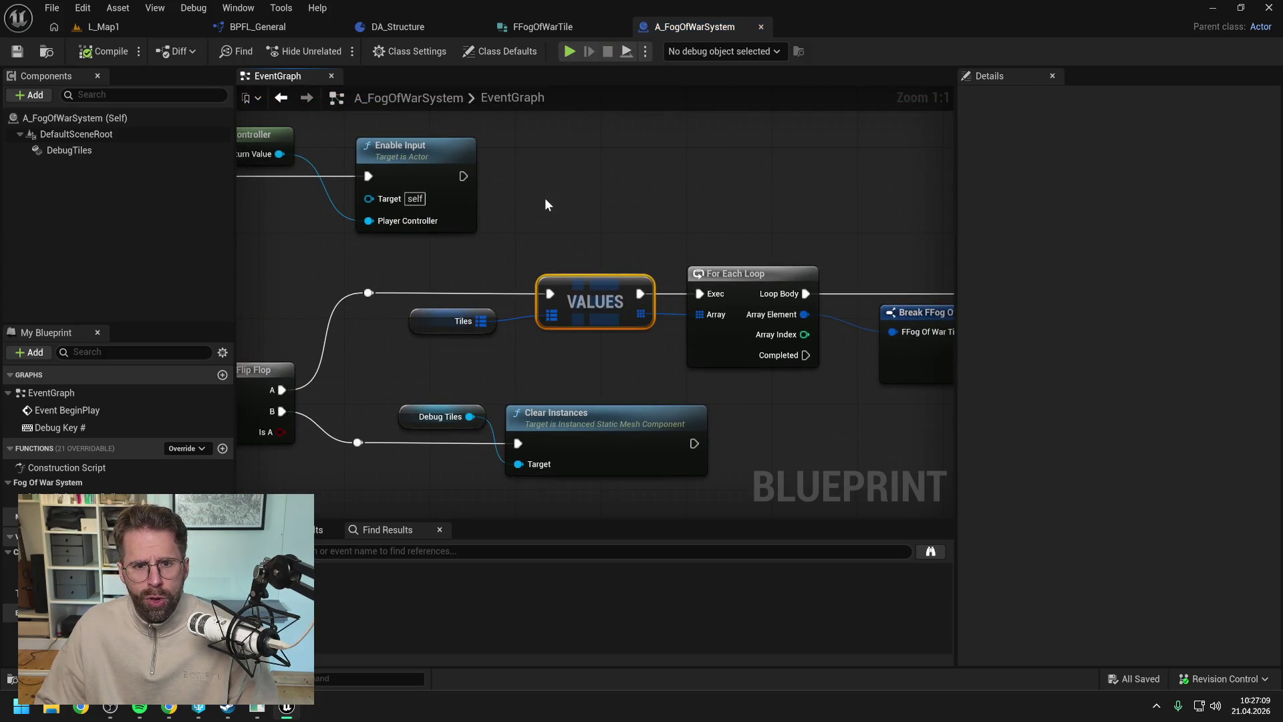
pyautogui.scroll(-3, 543, 205)
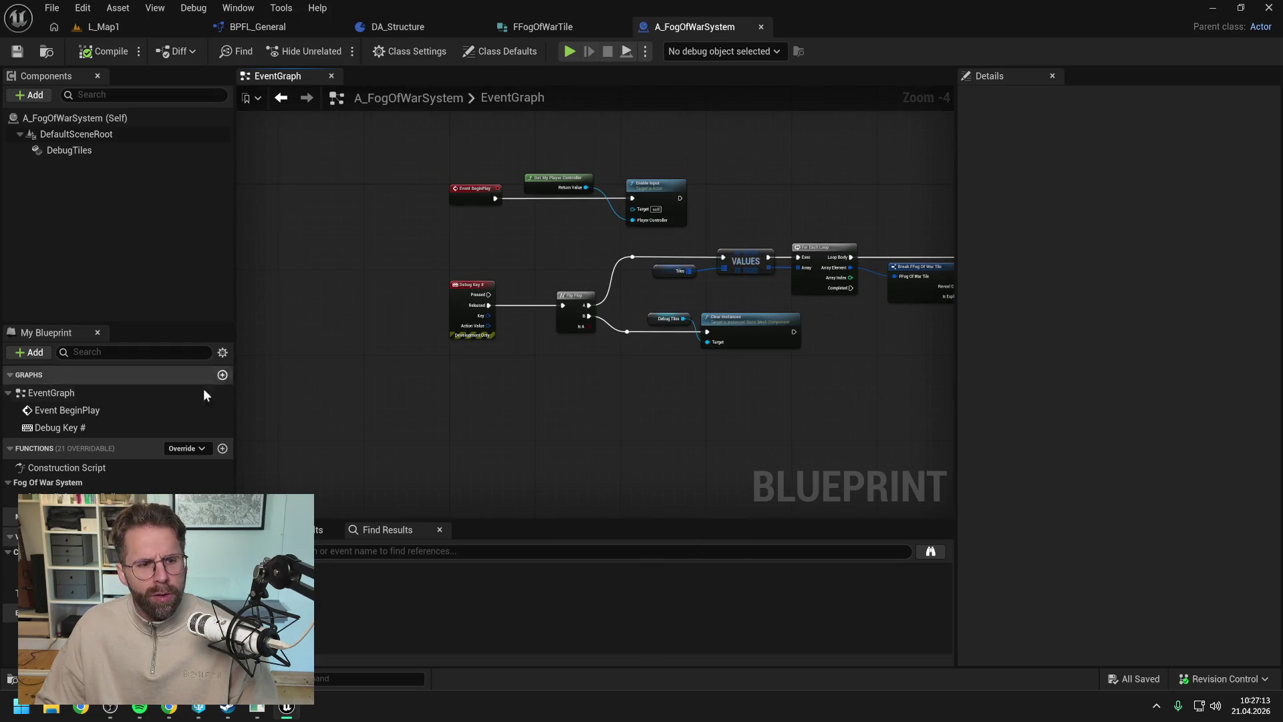
# - Find A_IngamePlayerState via an 'ingame player state' search and breakpoint its HandleStructureBuilt entry node
pyautogui.doubleClick(60, 498)
pyautogui.scroll(3, 482, 330)
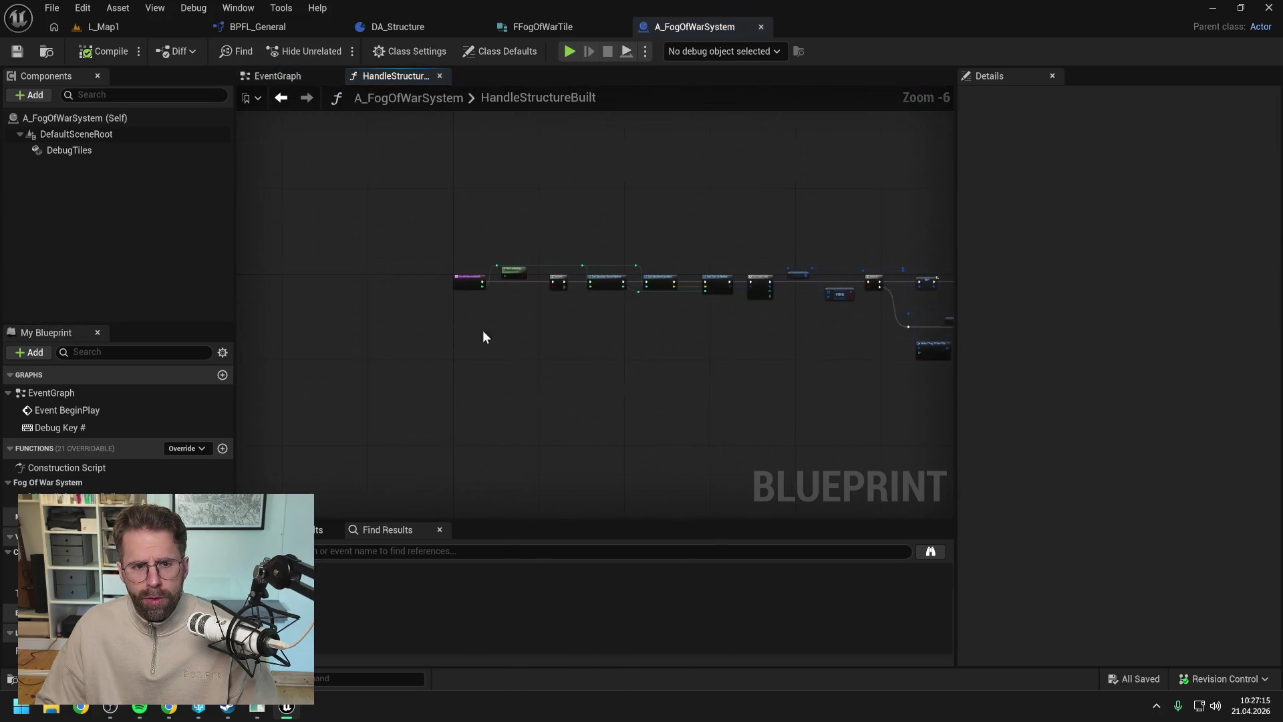
pyautogui.hotkey('ctrl', 'space')
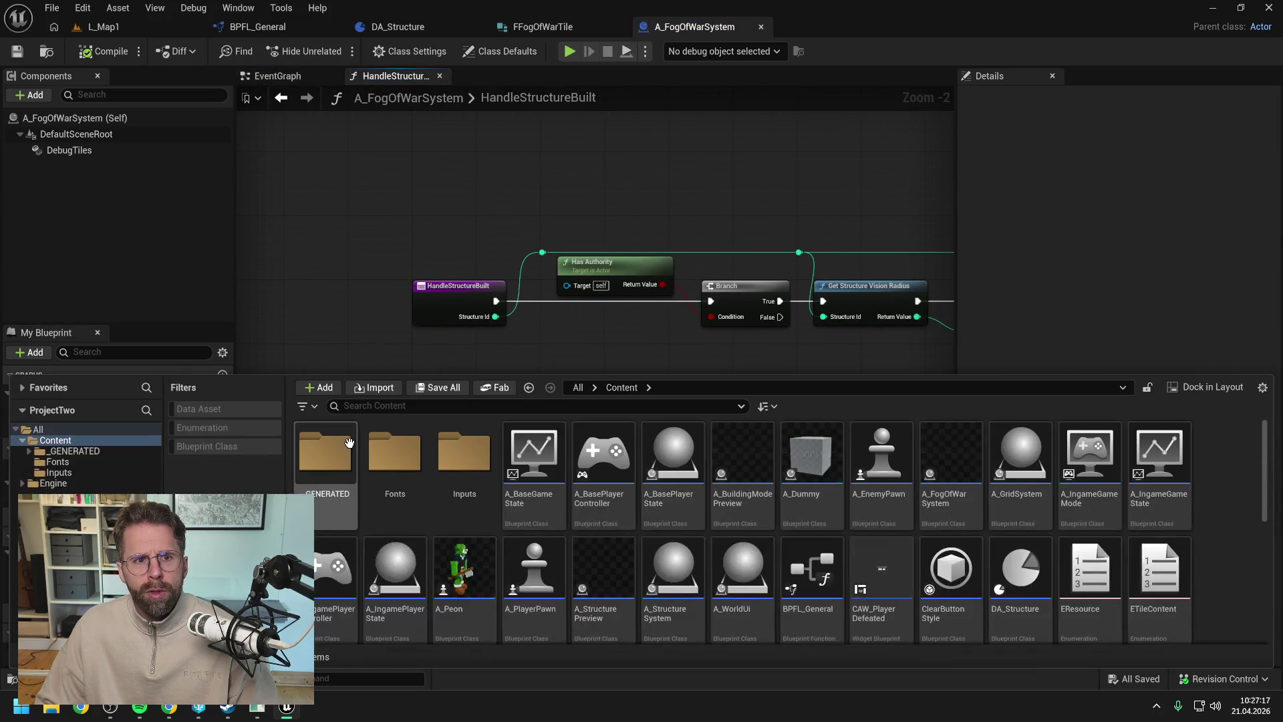
pyautogui.write('ing')
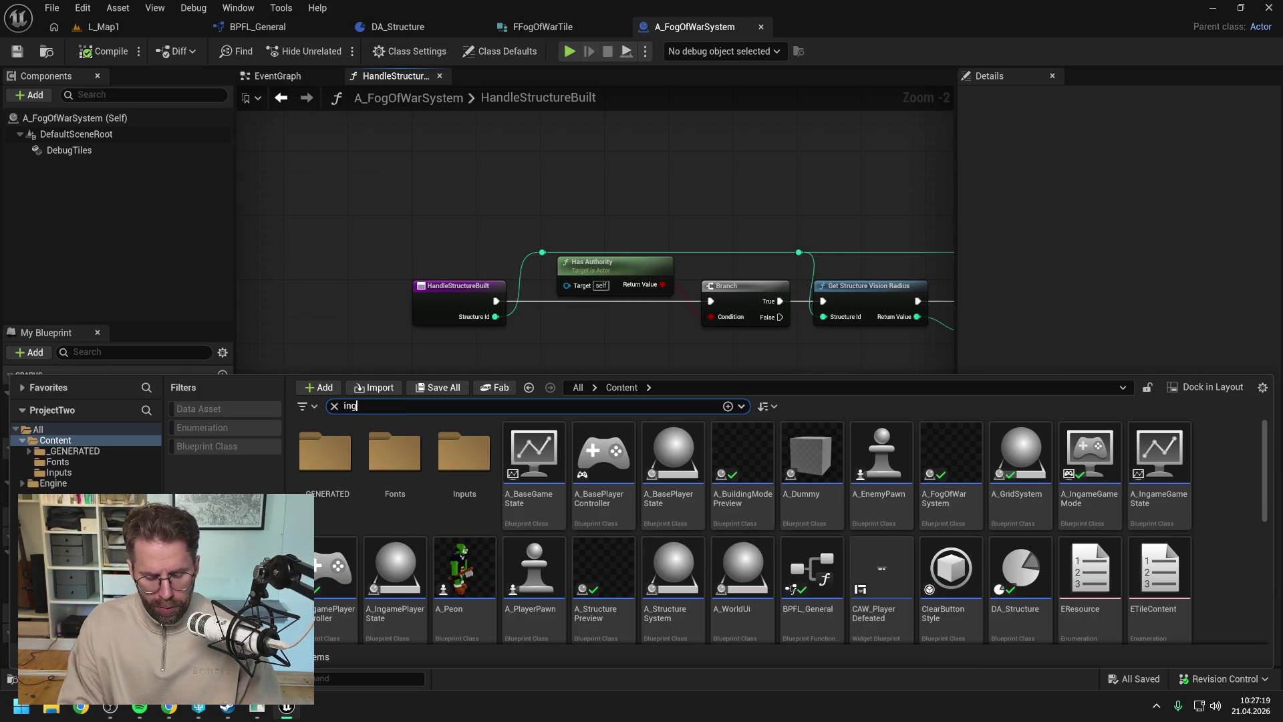
pyautogui.write('ame player state')
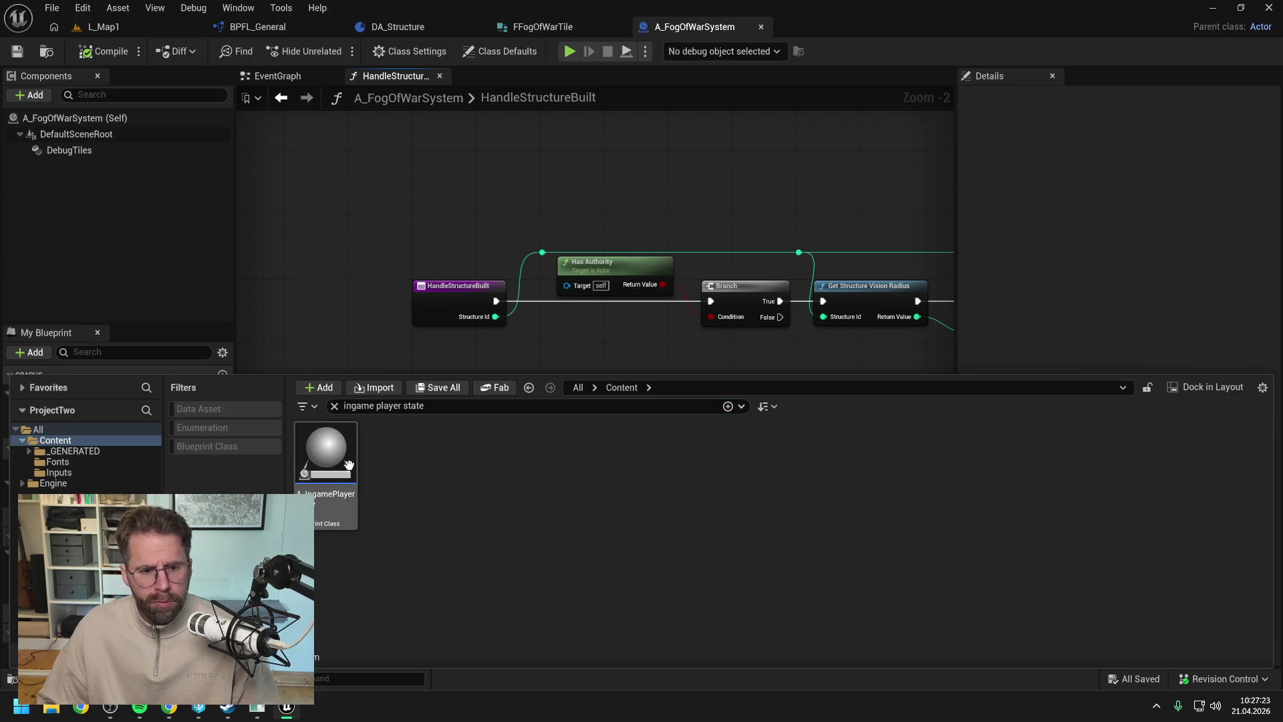
pyautogui.doubleClick(347, 463)
pyautogui.moveTo(367, 424); pyautogui.dragTo(432, 430)
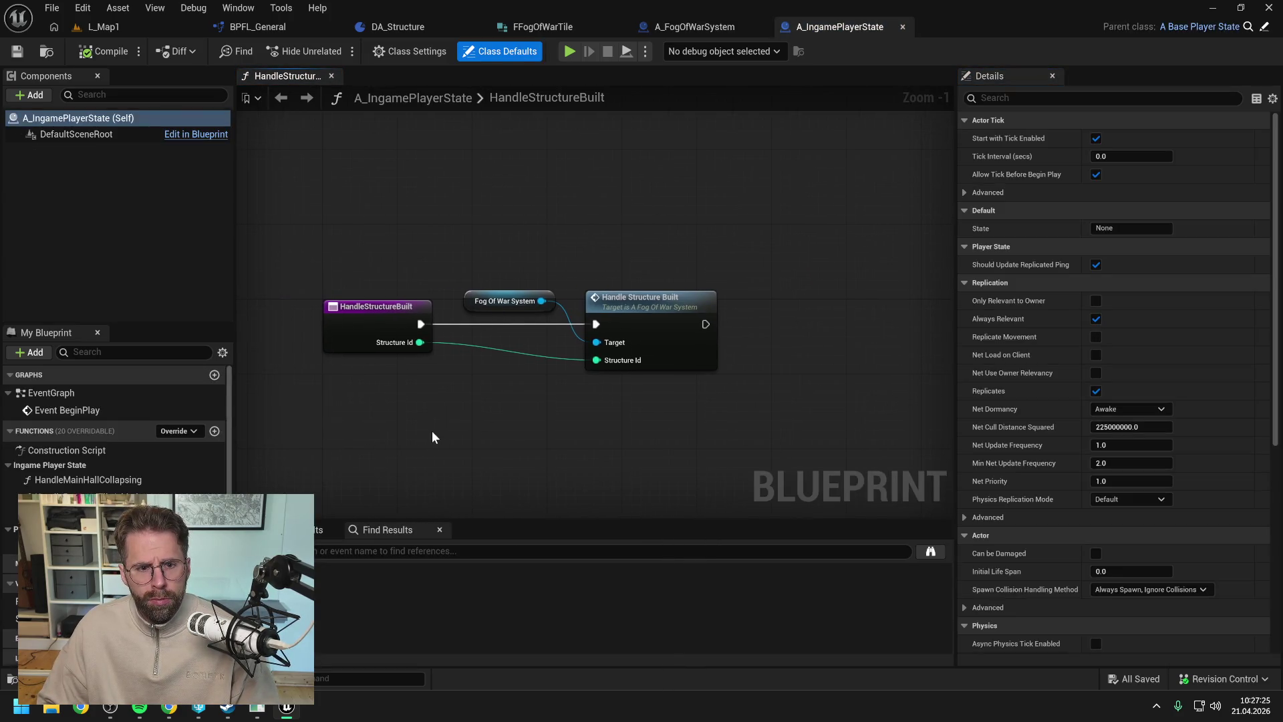
pyautogui.click(349, 310)
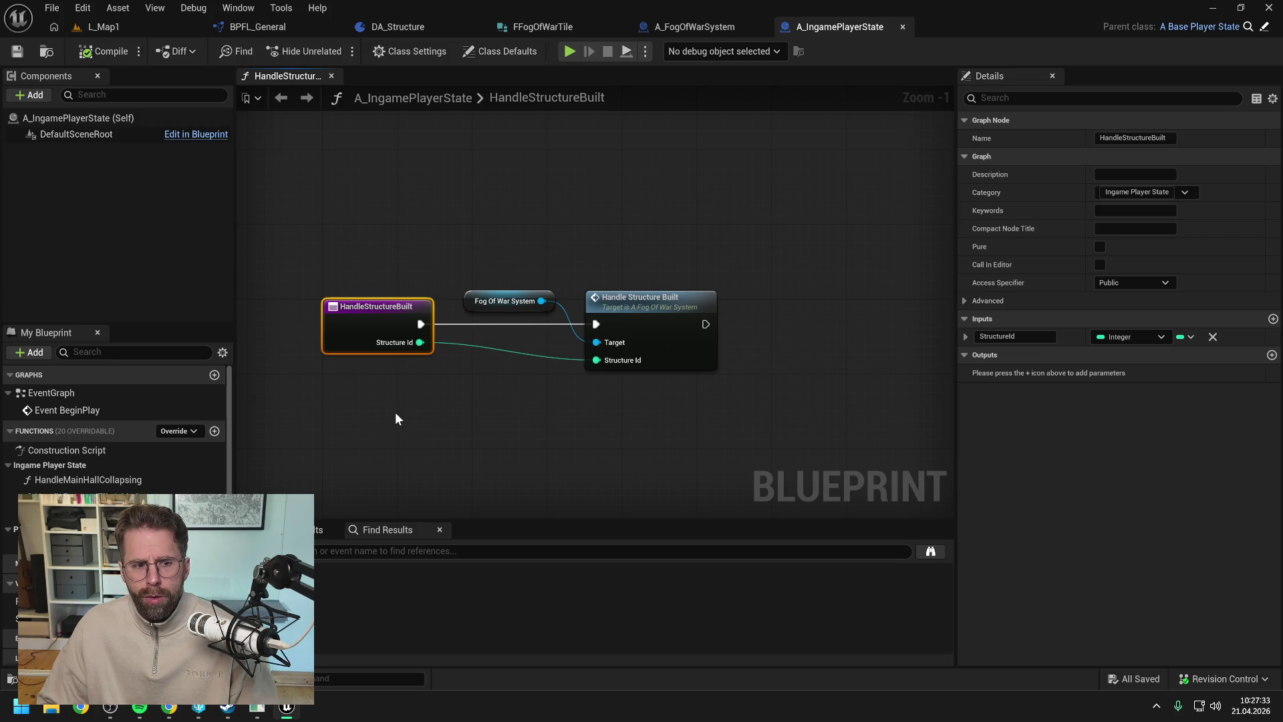
pyautogui.press('F9')
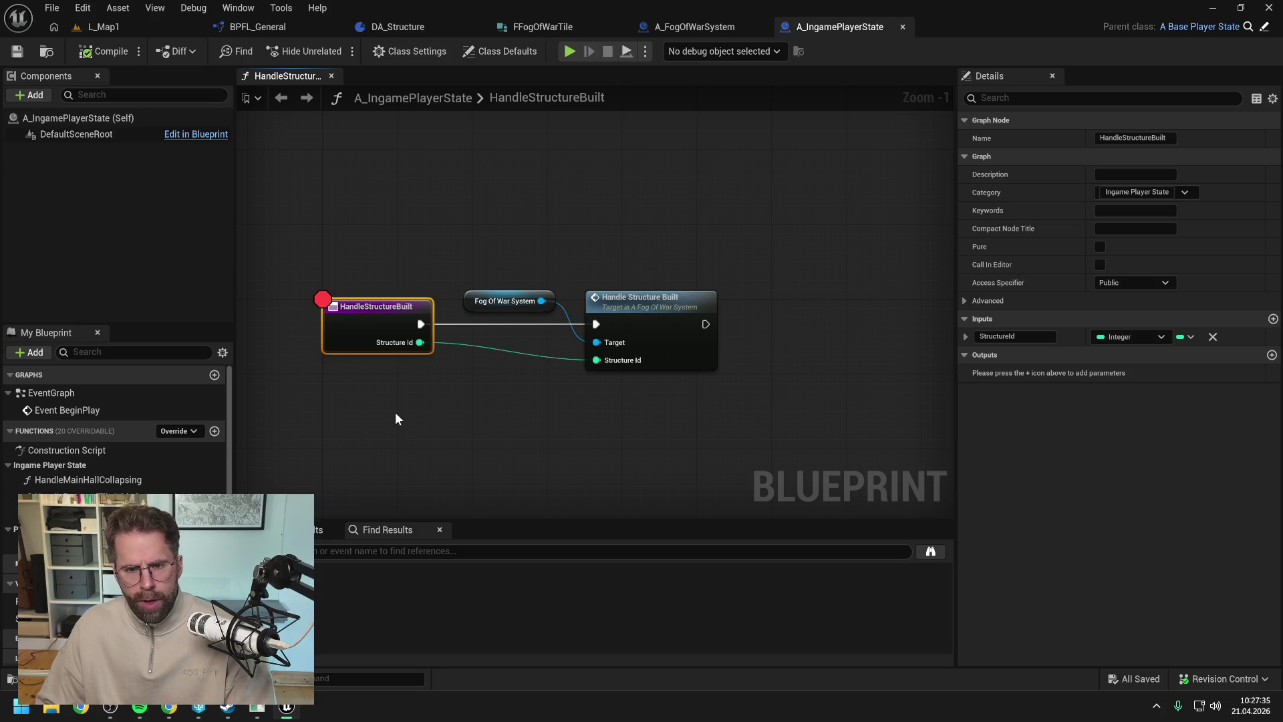
# - Test-play L_Map1 briefly, then return to the A_IngamePlayerState blueprint
pyautogui.click(100, 27)
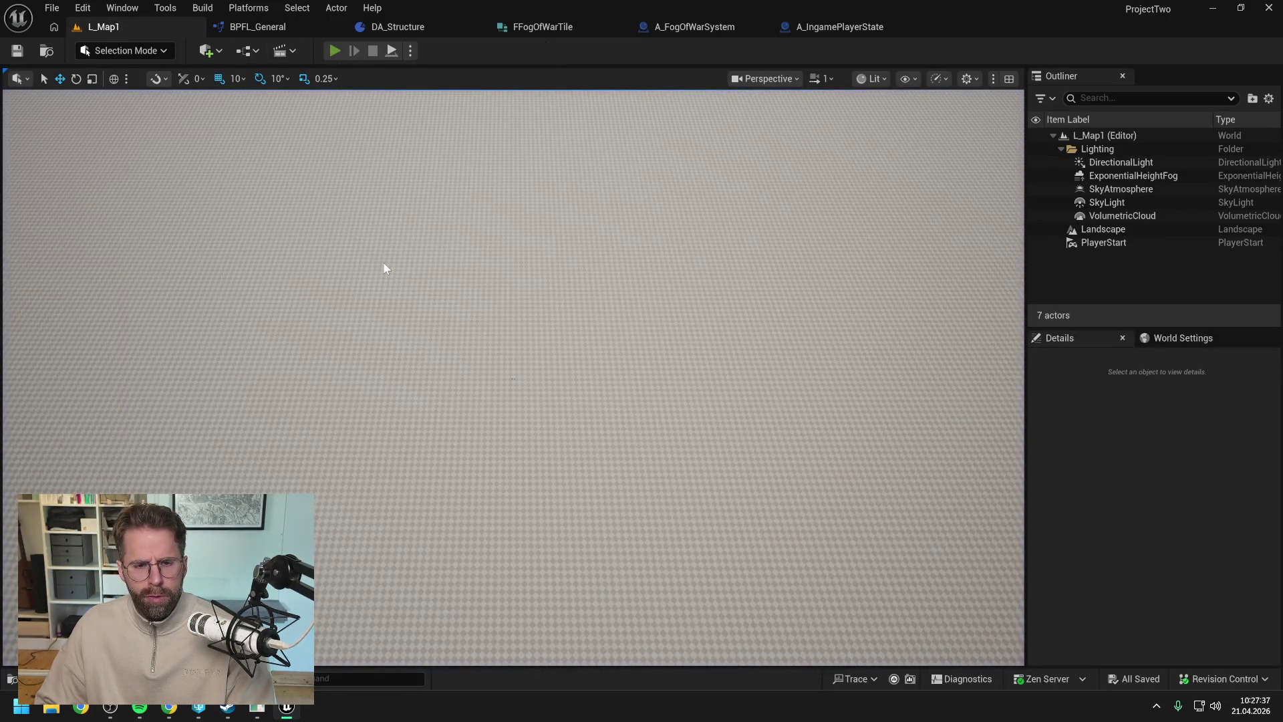
pyautogui.hotkey('alt', 'p')
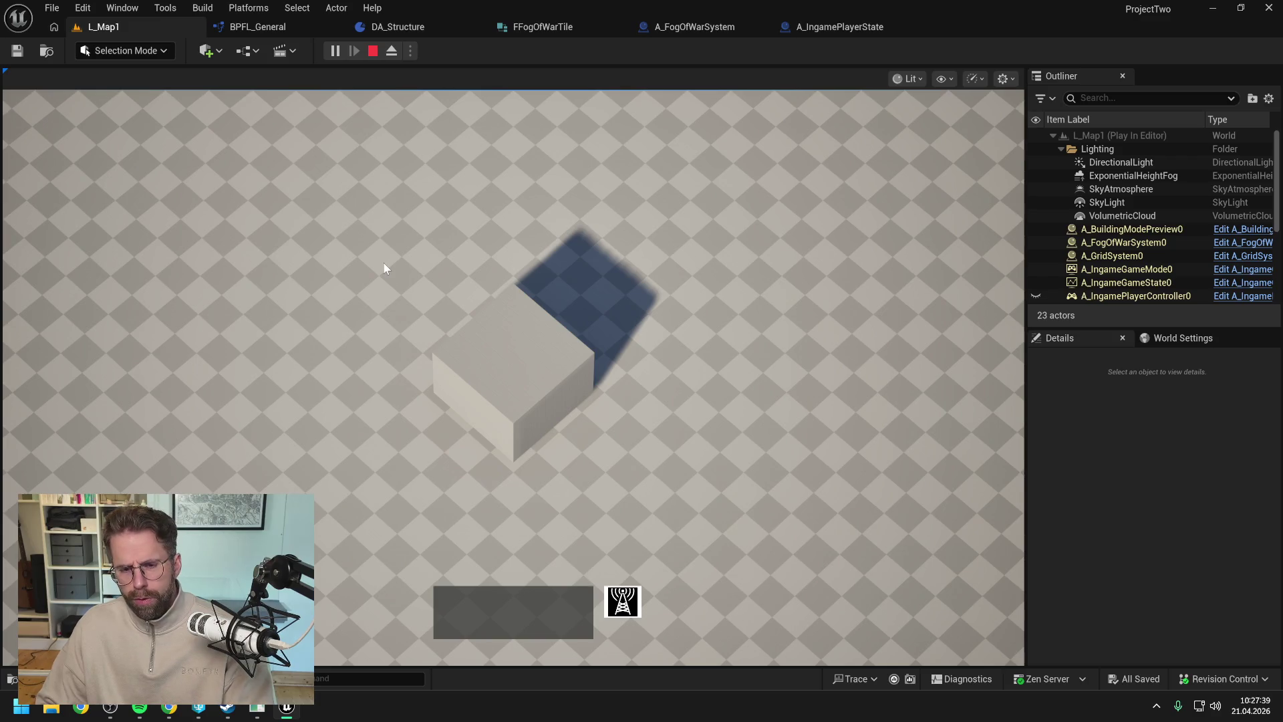
pyautogui.press('Escape')
pyautogui.click(853, 20)
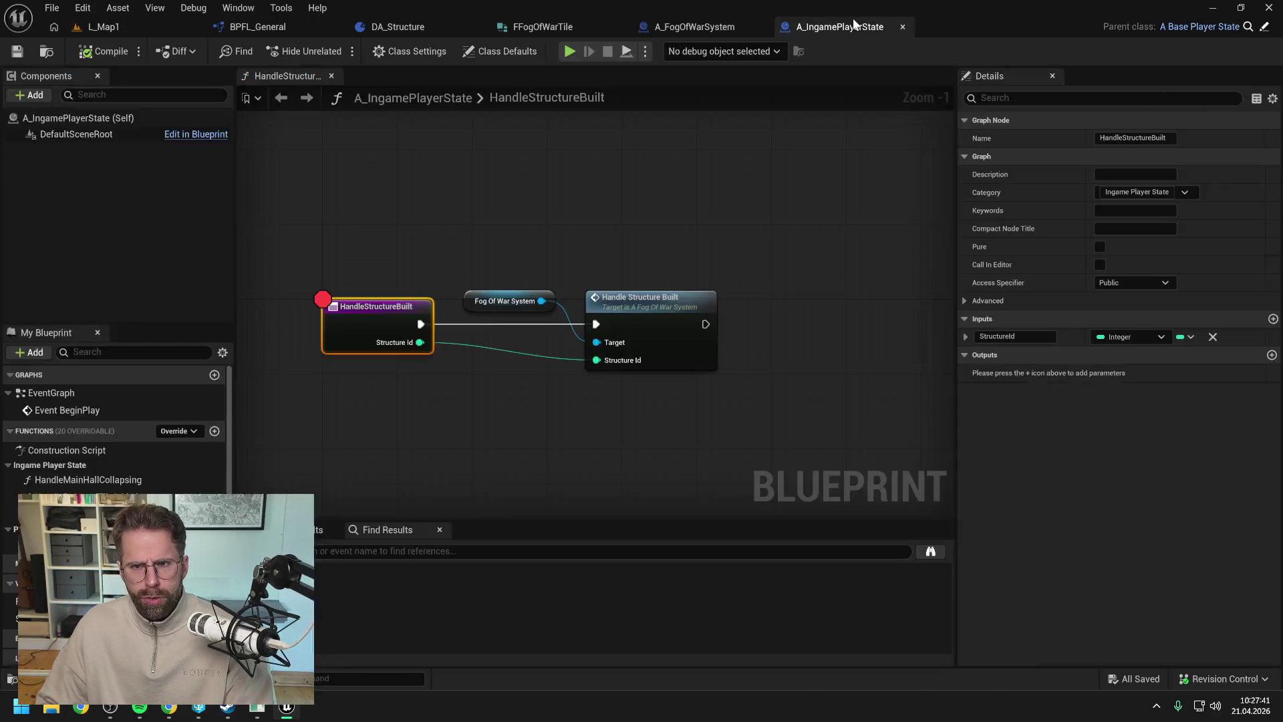
pyautogui.scroll(-1, 476, 220)
pyautogui.moveTo(483, 215); pyautogui.dragTo(547, 216)
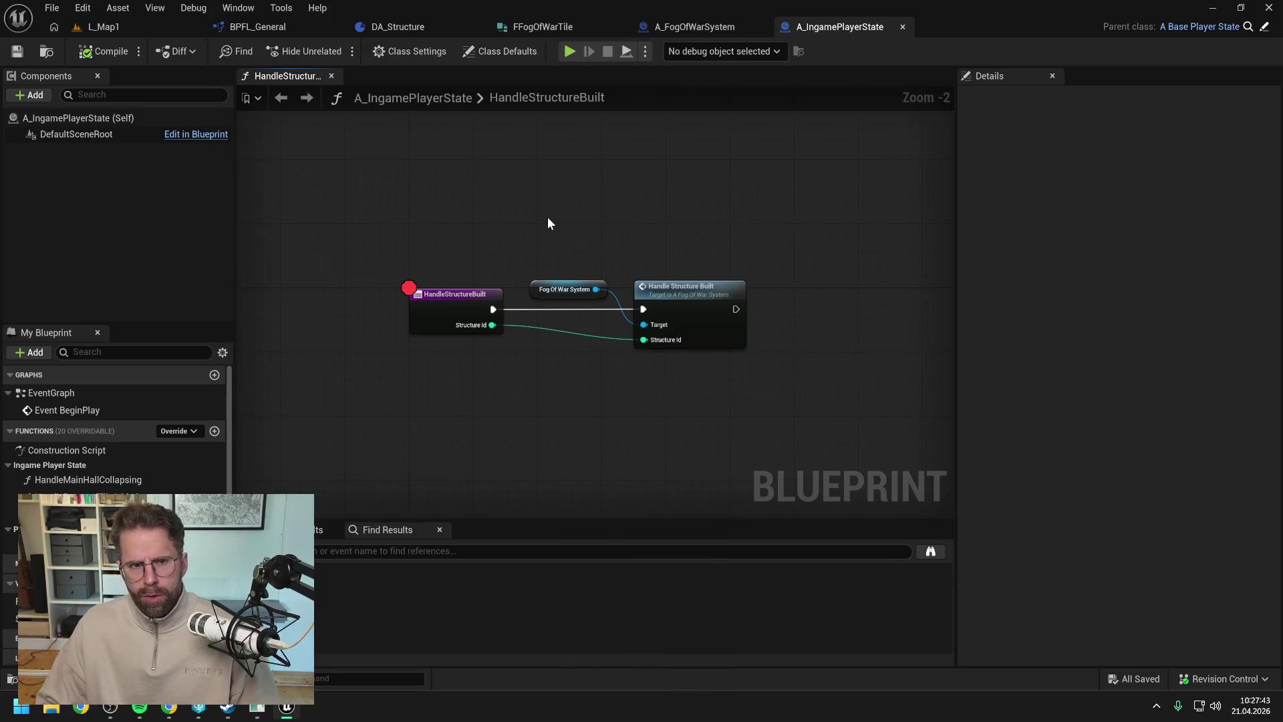
# - Breakpoint the Build Main Hall node after Event BeginPlay and play to hit it
pyautogui.hotkey('ctrl', 'space')
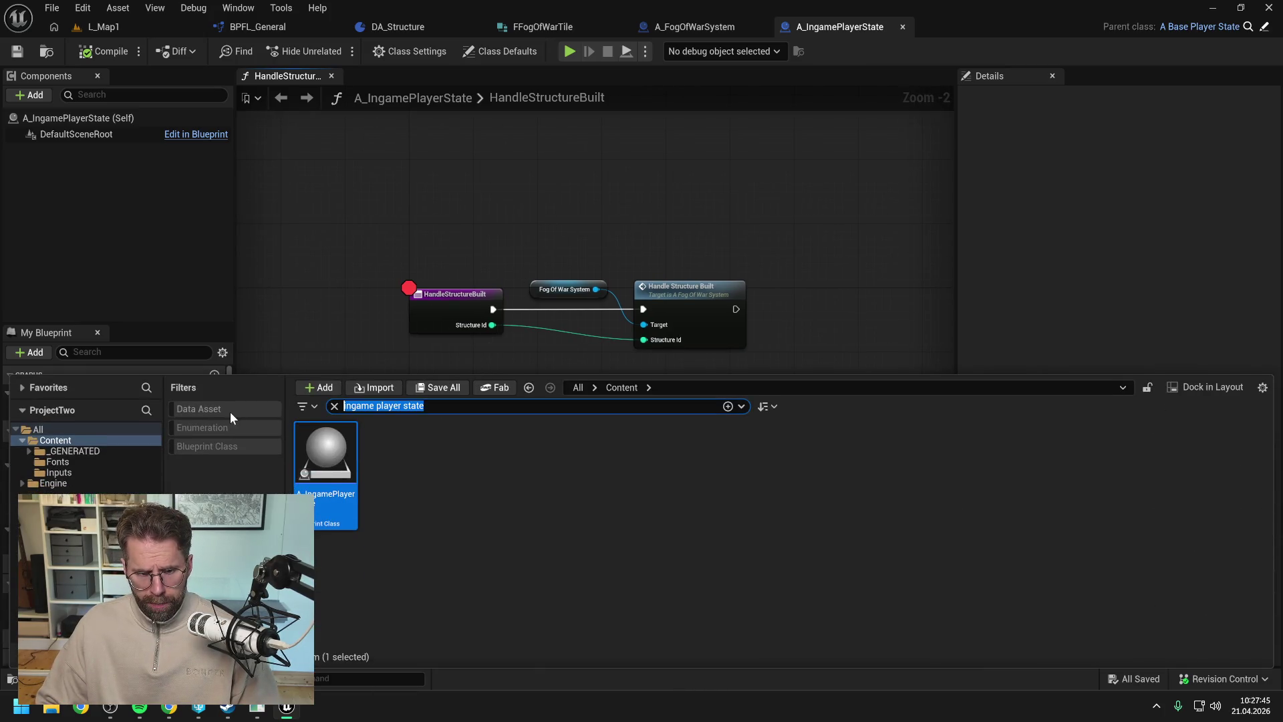
pyautogui.click(374, 271)
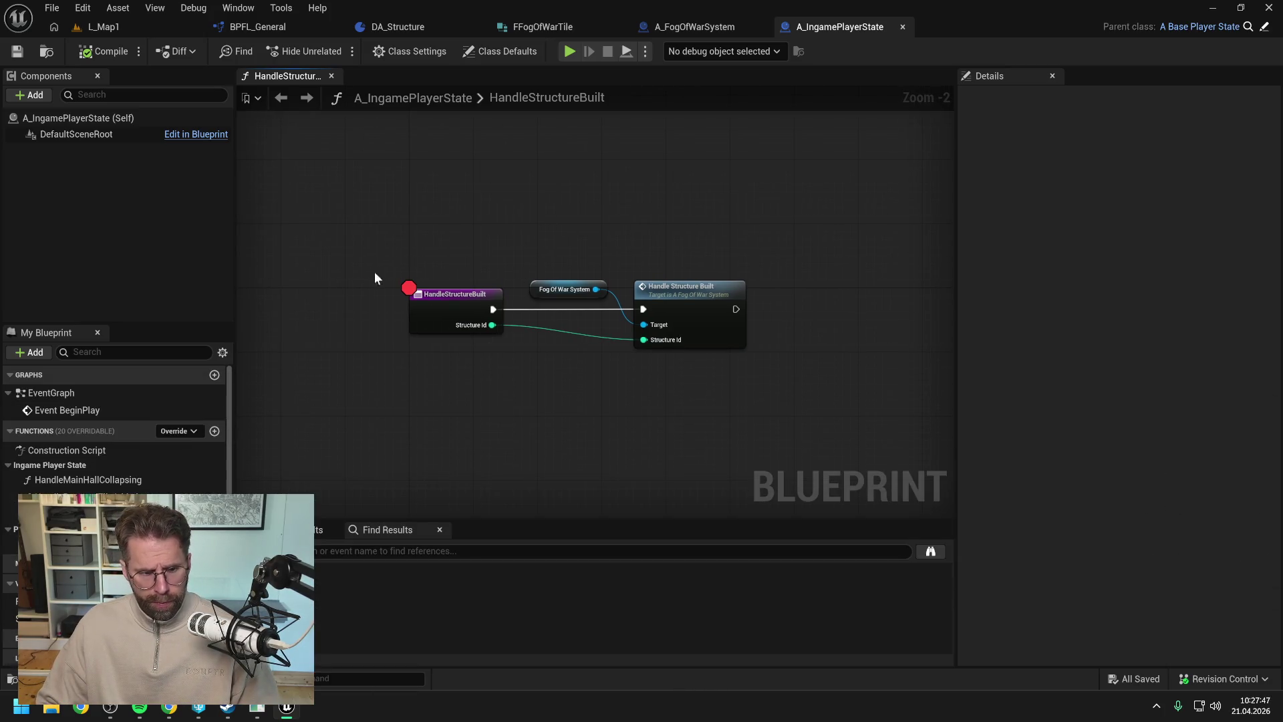
pyautogui.doubleClick(80, 410)
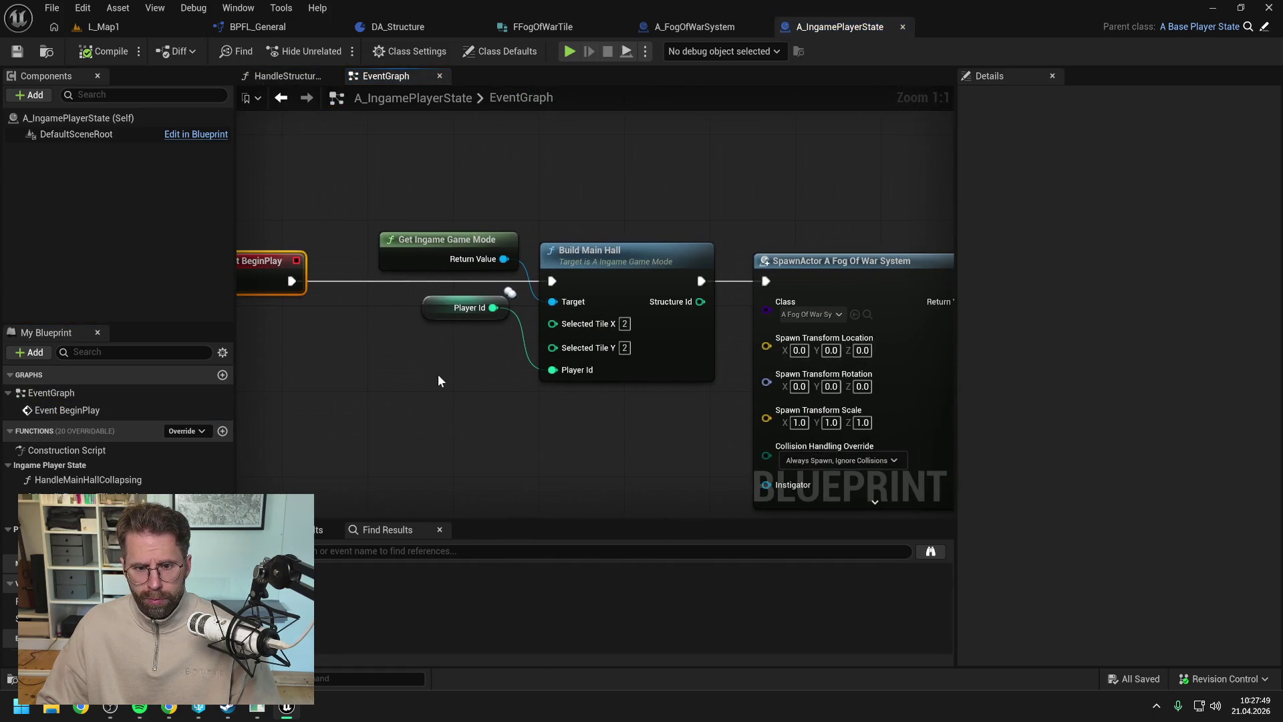
pyautogui.click(562, 376)
pyautogui.press('F9')
pyautogui.click(508, 412)
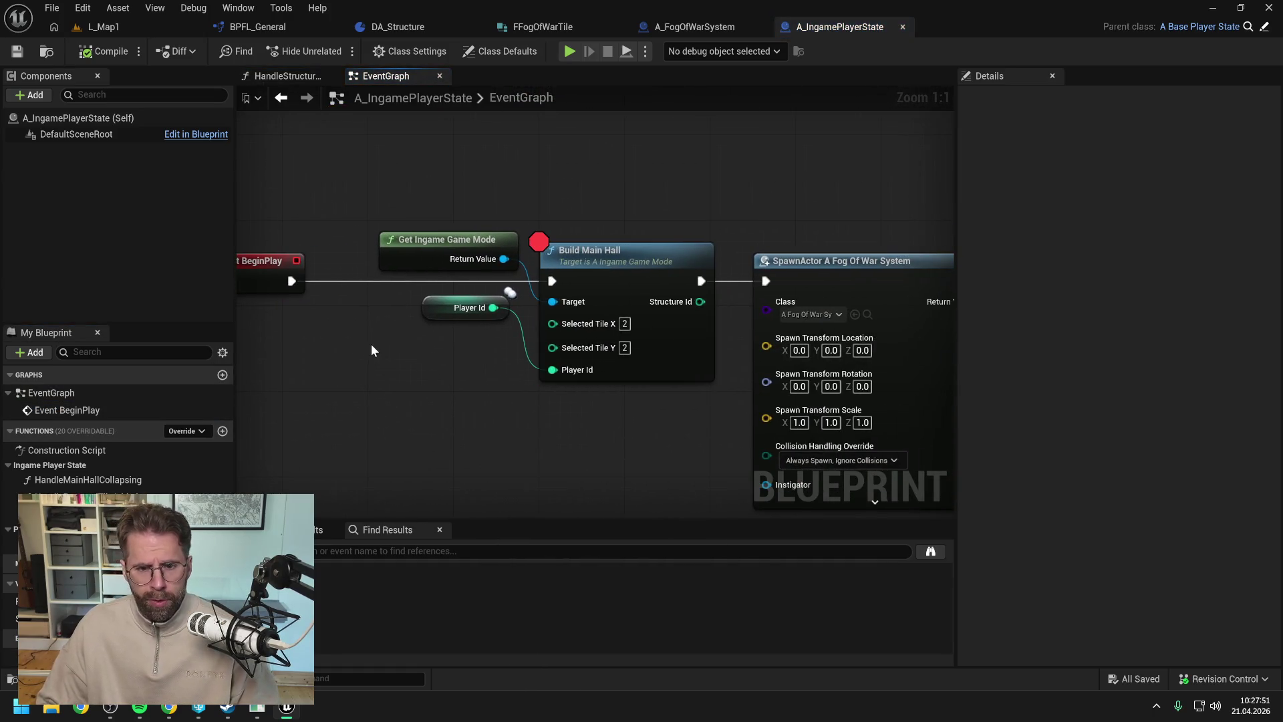
pyautogui.click(108, 33)
pyautogui.click(334, 51)
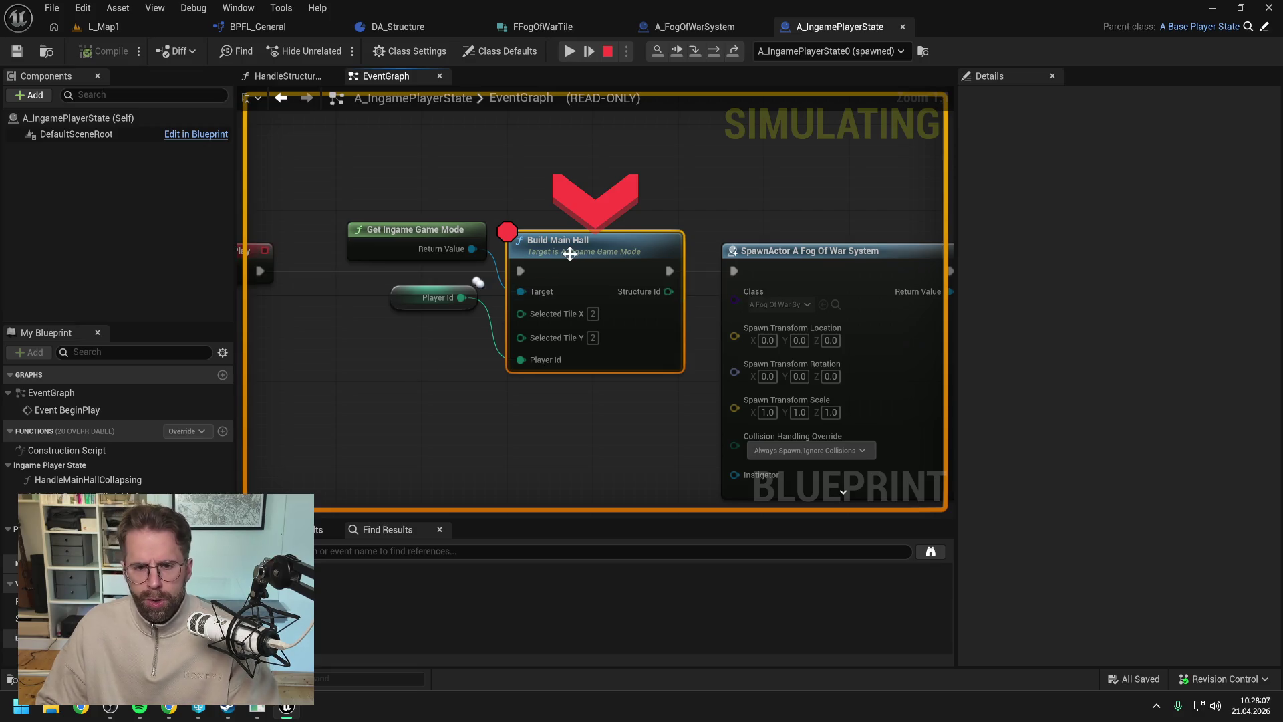
# - Remove the Build Main Hall breakpoint and step through execution to Handle Structure Built
pyautogui.press('F9')
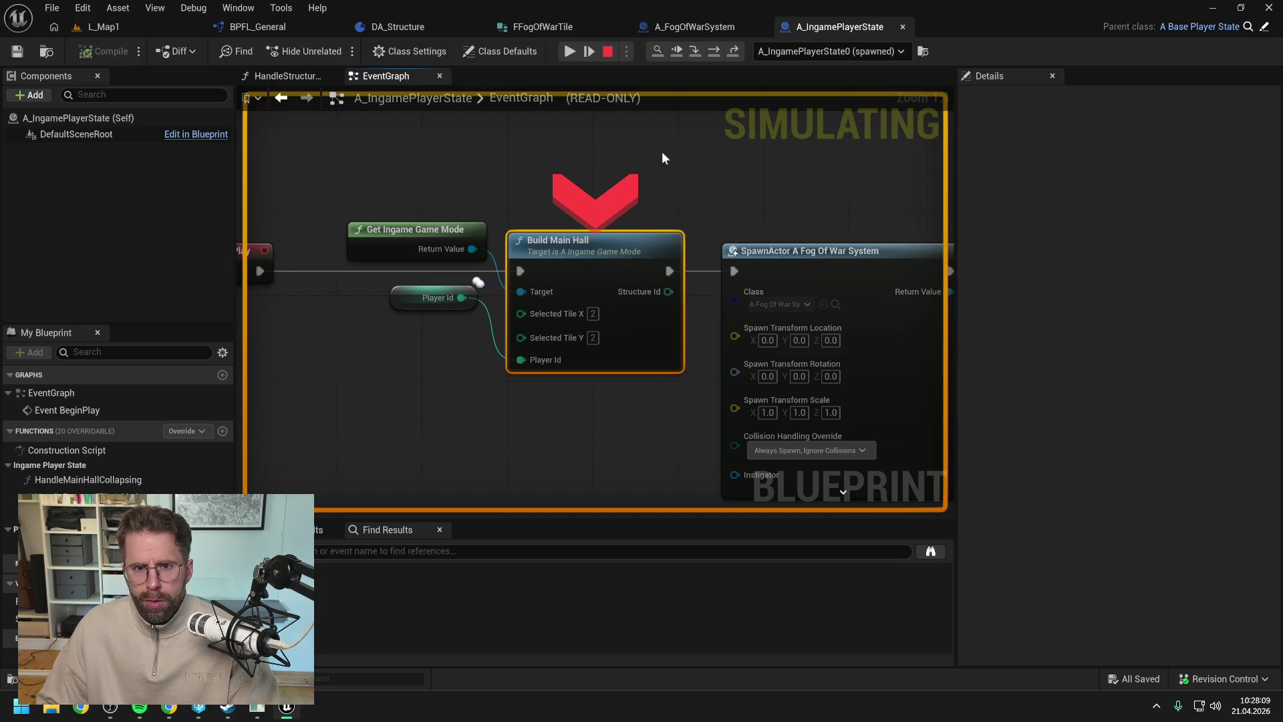
pyautogui.click(696, 52)
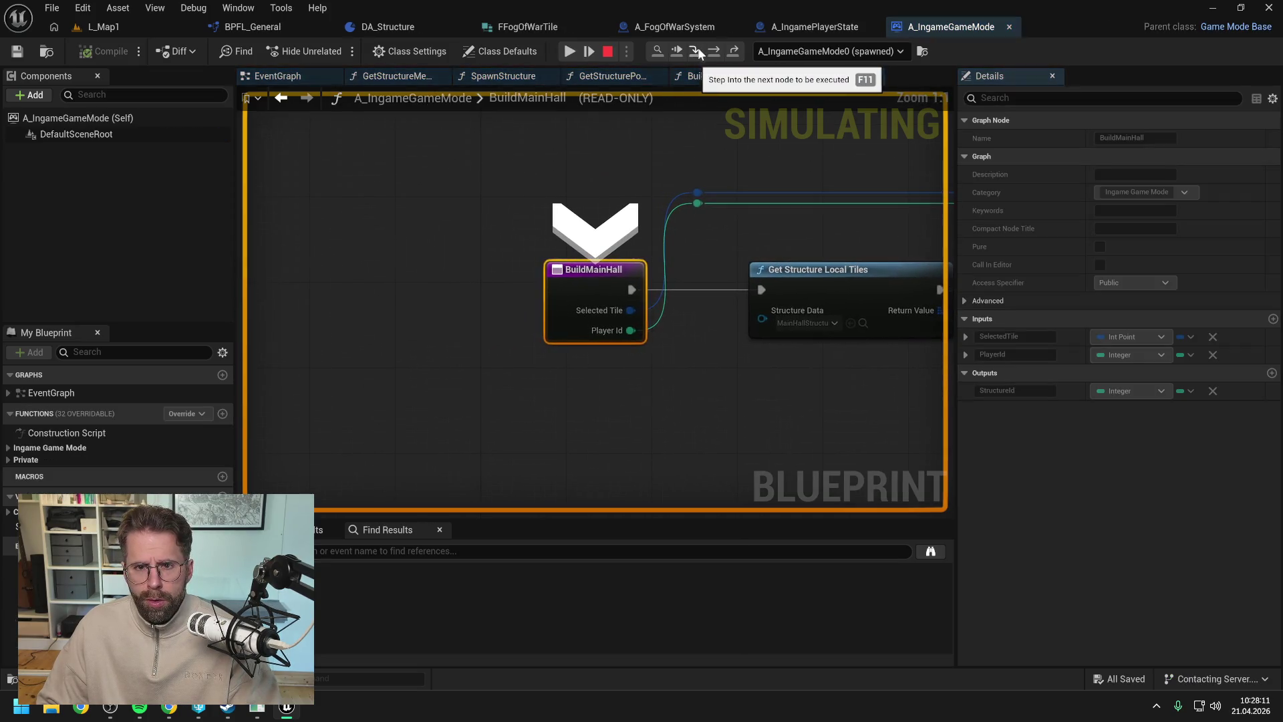
pyautogui.click(715, 52)
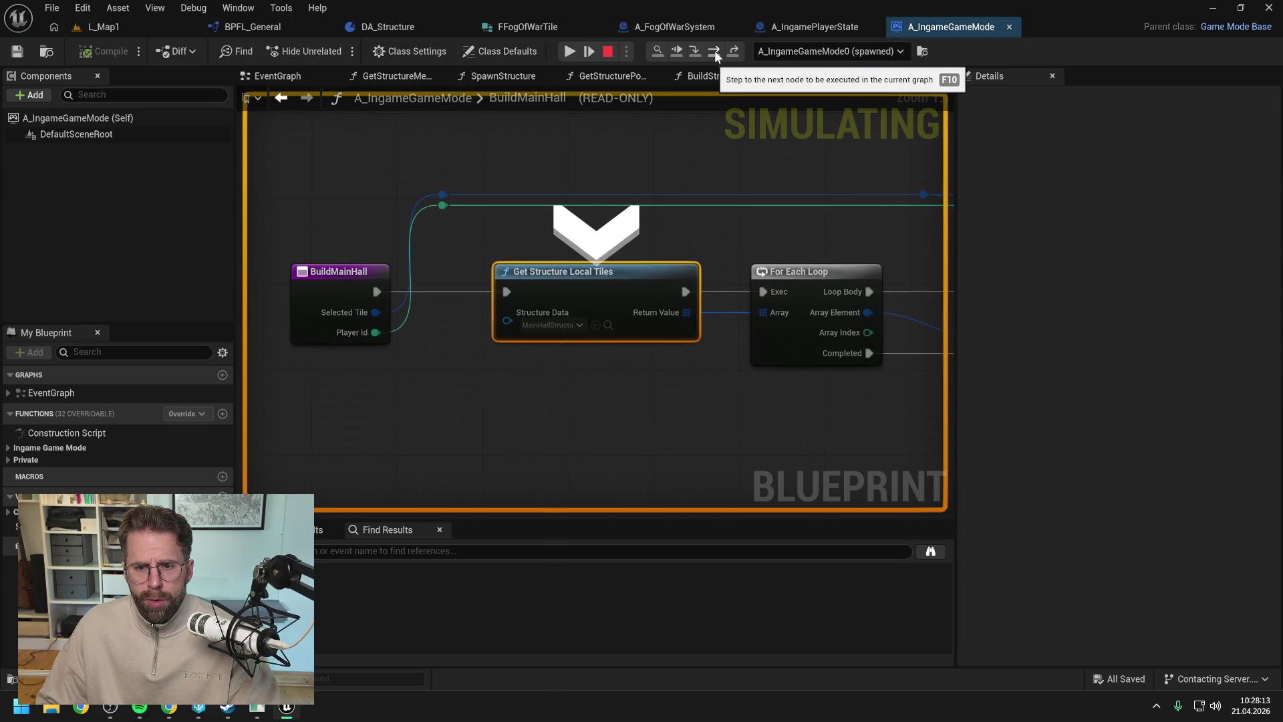
pyautogui.click(715, 51)
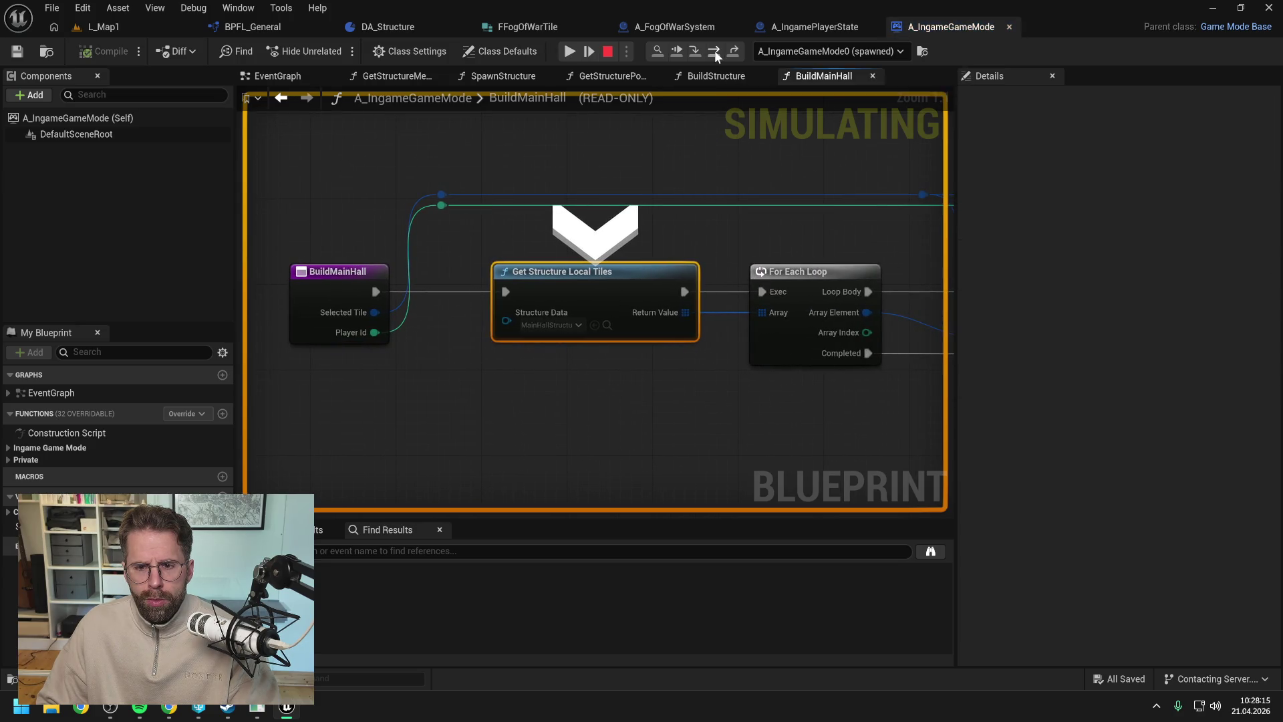
pyautogui.moveTo(703, 189)
pyautogui.mouseDown()
pyautogui.moveTo(550, 306)
pyautogui.moveTo(610, 321)
pyautogui.moveTo(668, 215)
pyautogui.moveTo(441, 187)
pyautogui.moveTo(452, 172)
pyautogui.mouseUp()
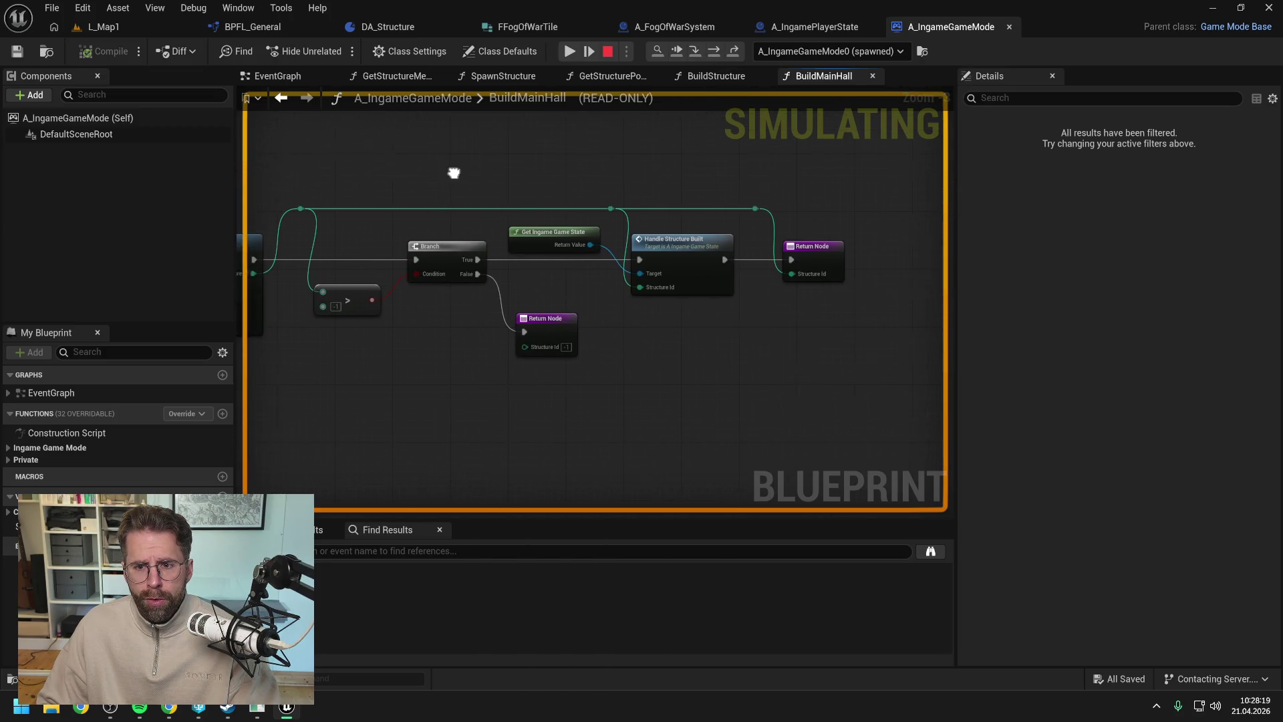
pyautogui.click(670, 260)
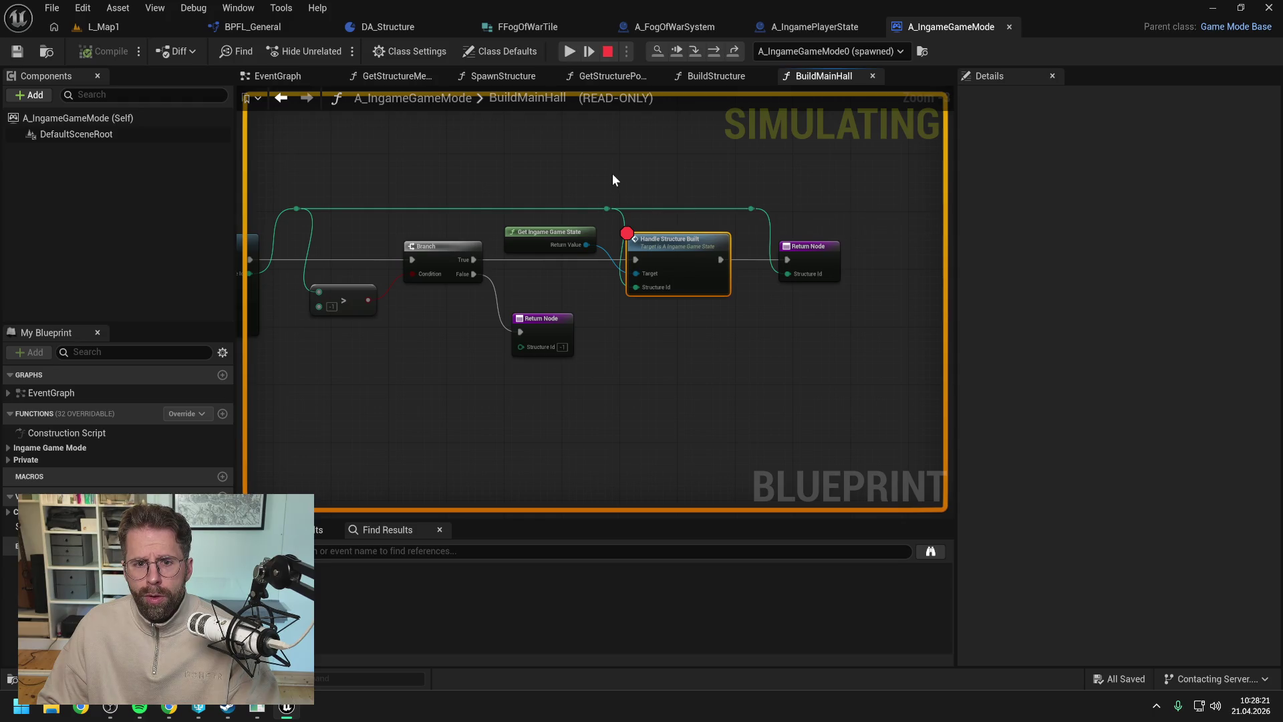
pyautogui.moveTo(611, 177)
pyautogui.mouseDown()
pyautogui.moveTo(664, 163)
pyautogui.moveTo(716, 170)
pyautogui.mouseUp()
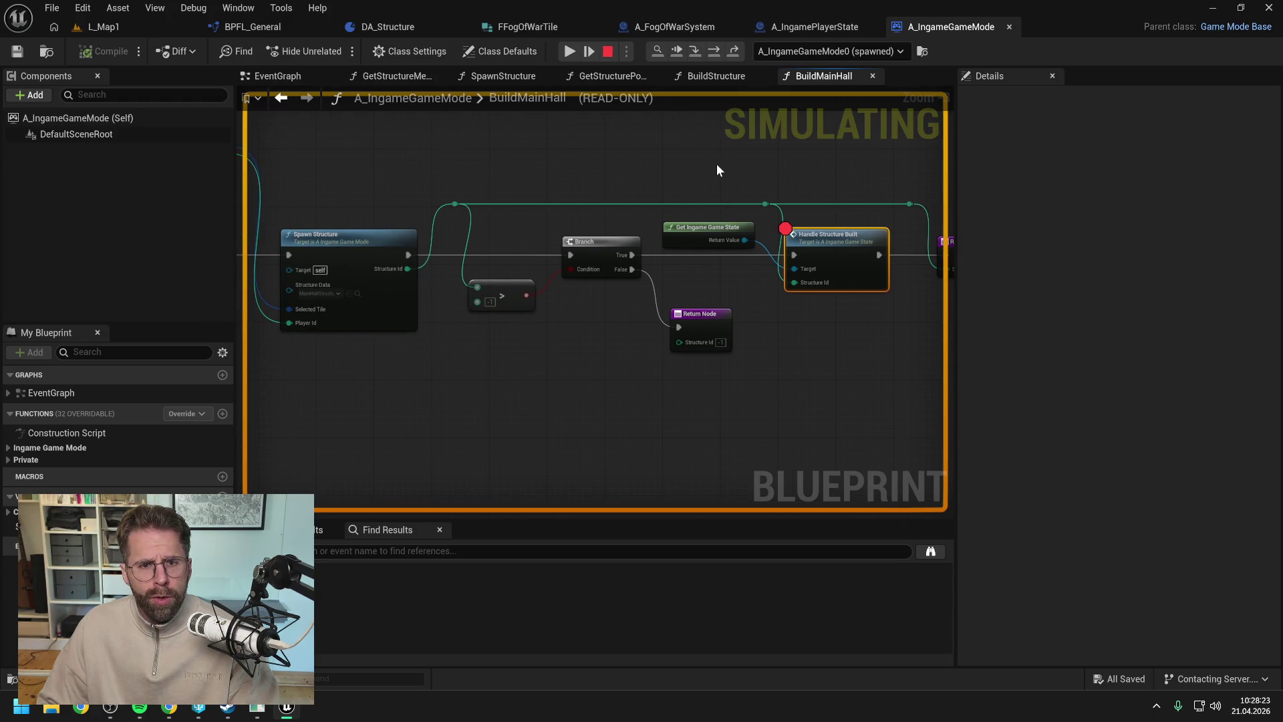
# - Stop the simulation and open the Ingame Game Mode's BuildStructure function graph
pyautogui.click(608, 51)
pyautogui.click(643, 176)
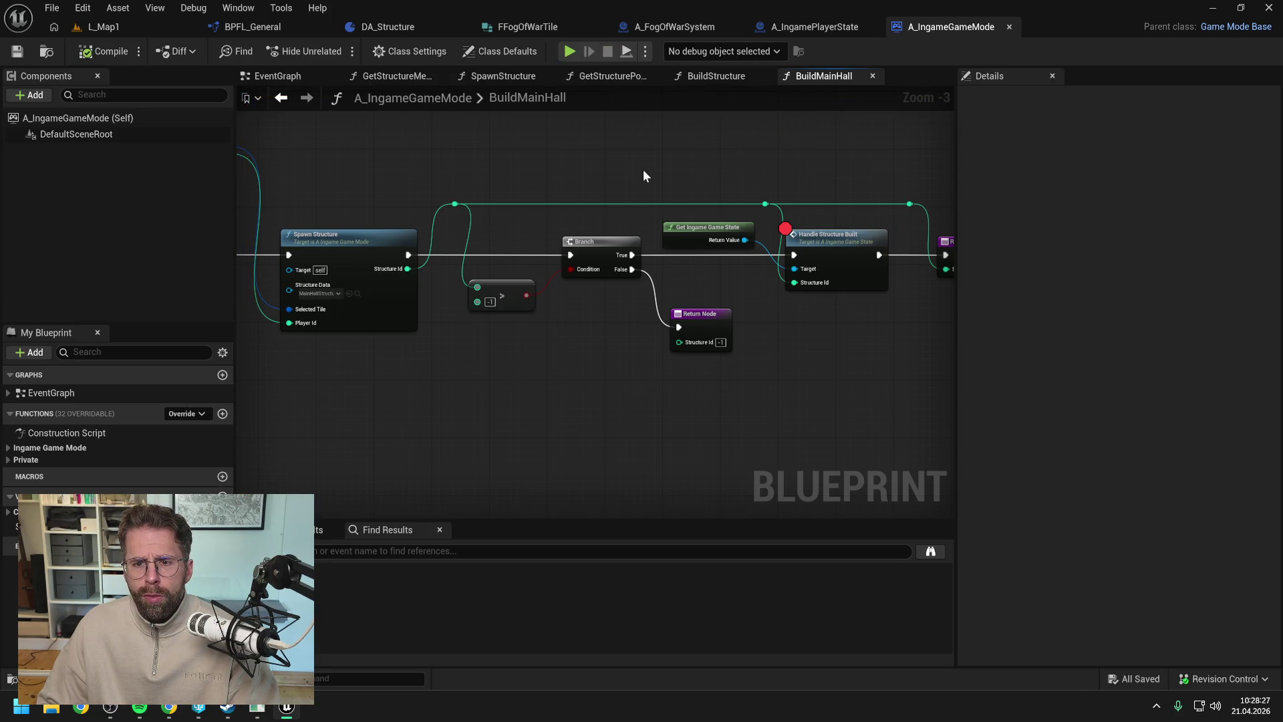
pyautogui.click(9, 460)
pyautogui.click(8, 447)
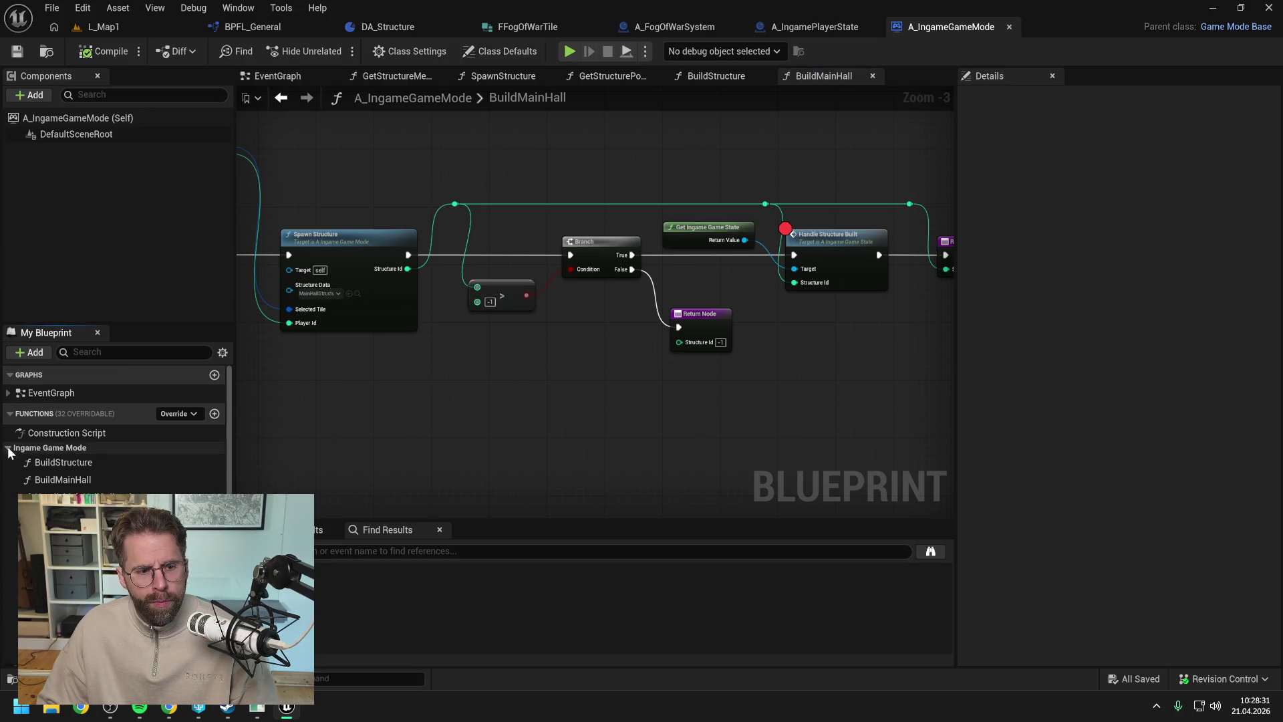
pyautogui.doubleClick(72, 463)
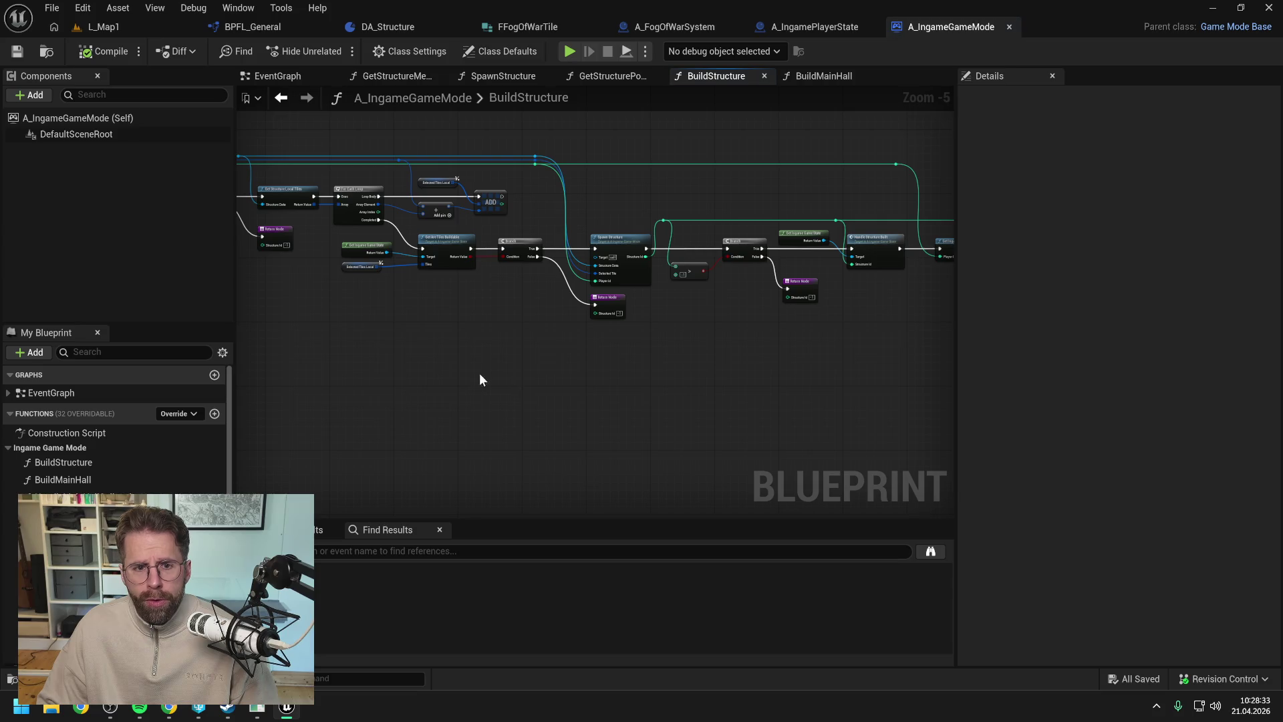
pyautogui.moveTo(479, 373); pyautogui.dragTo(669, 409)
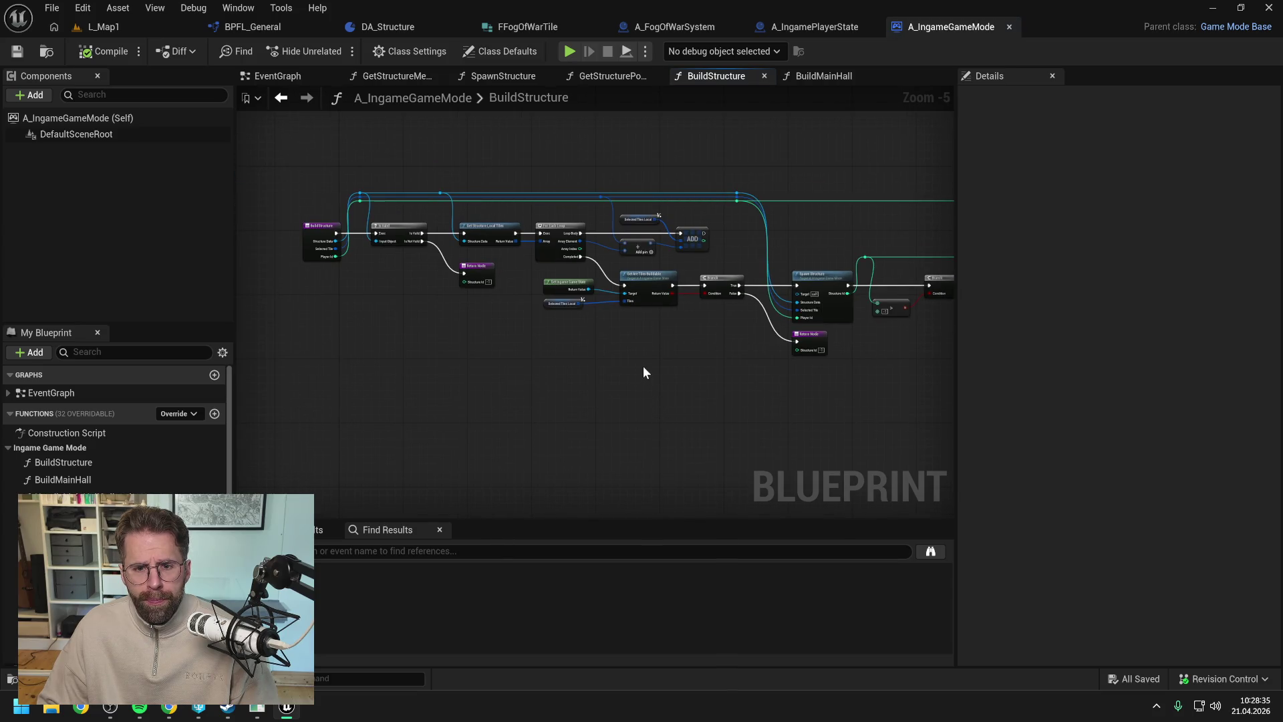
pyautogui.scroll(1, 643, 367)
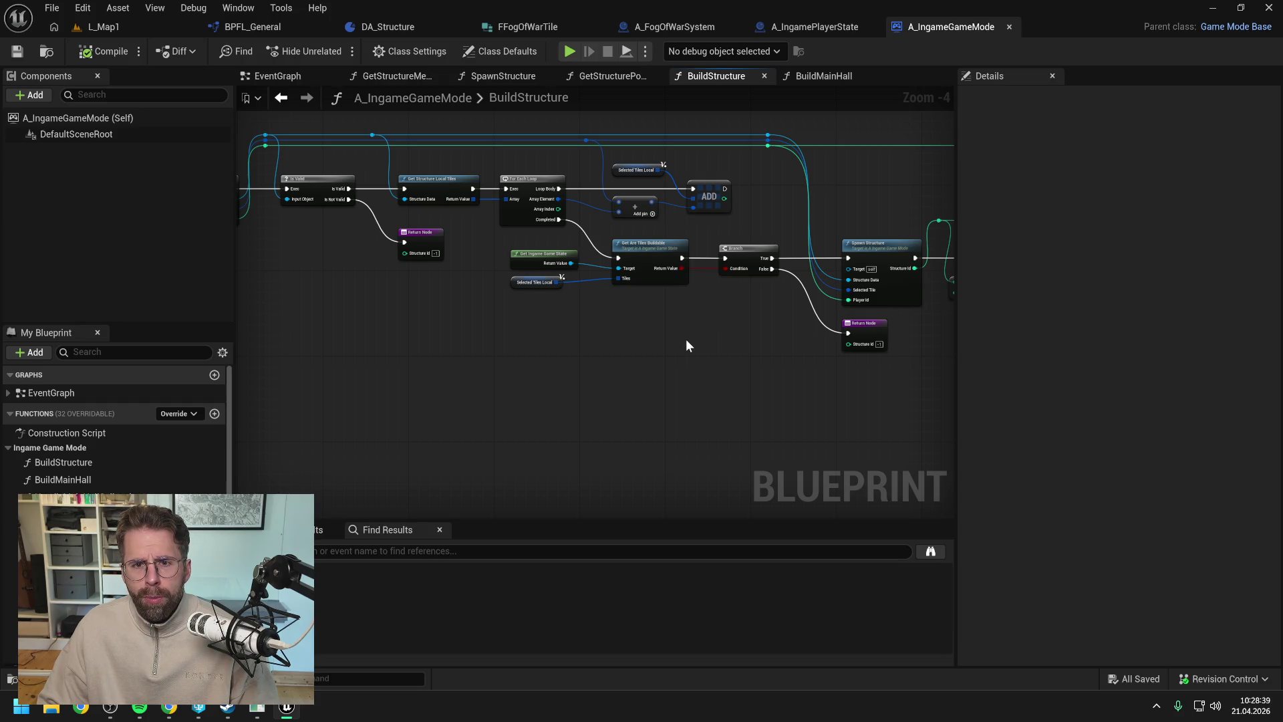
pyautogui.moveTo(686, 338)
pyautogui.mouseDown()
pyautogui.moveTo(539, 355)
pyautogui.moveTo(564, 354)
pyautogui.mouseUp()
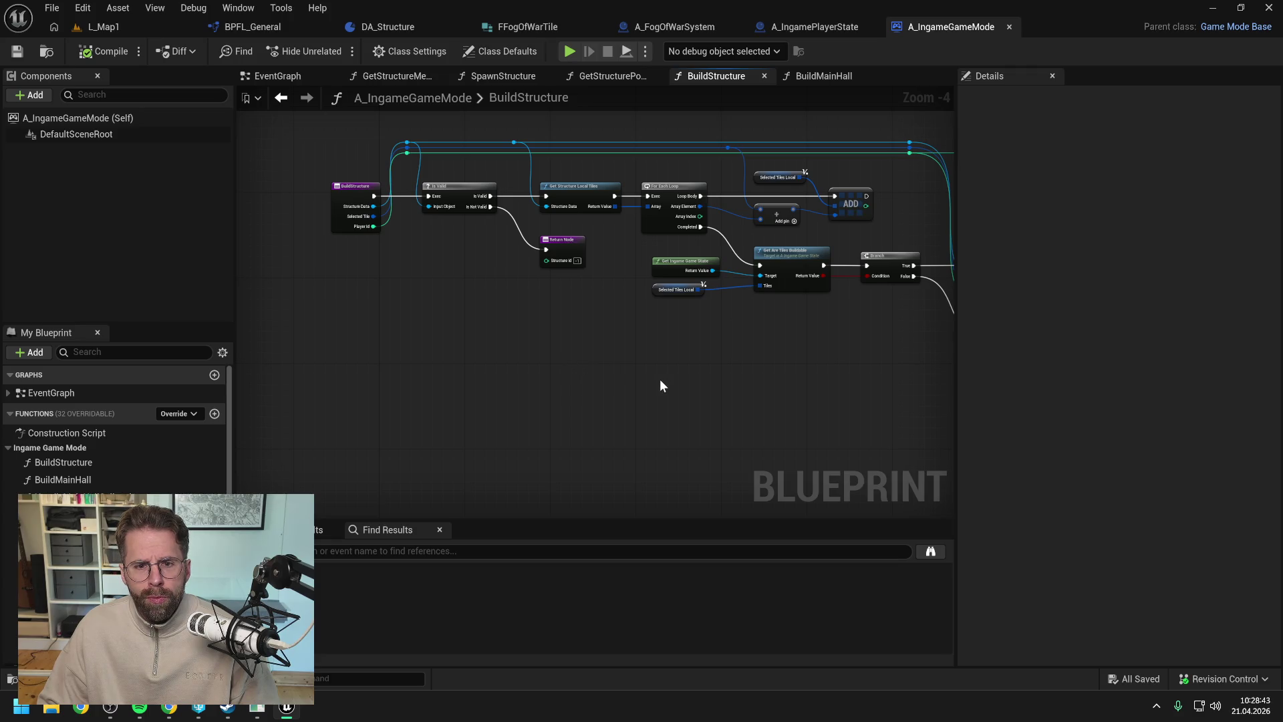
pyautogui.click(799, 26)
# - Add a Build Structure call on the game mode reference, chained into SpawnActor
pyautogui.rightClick(520, 405)
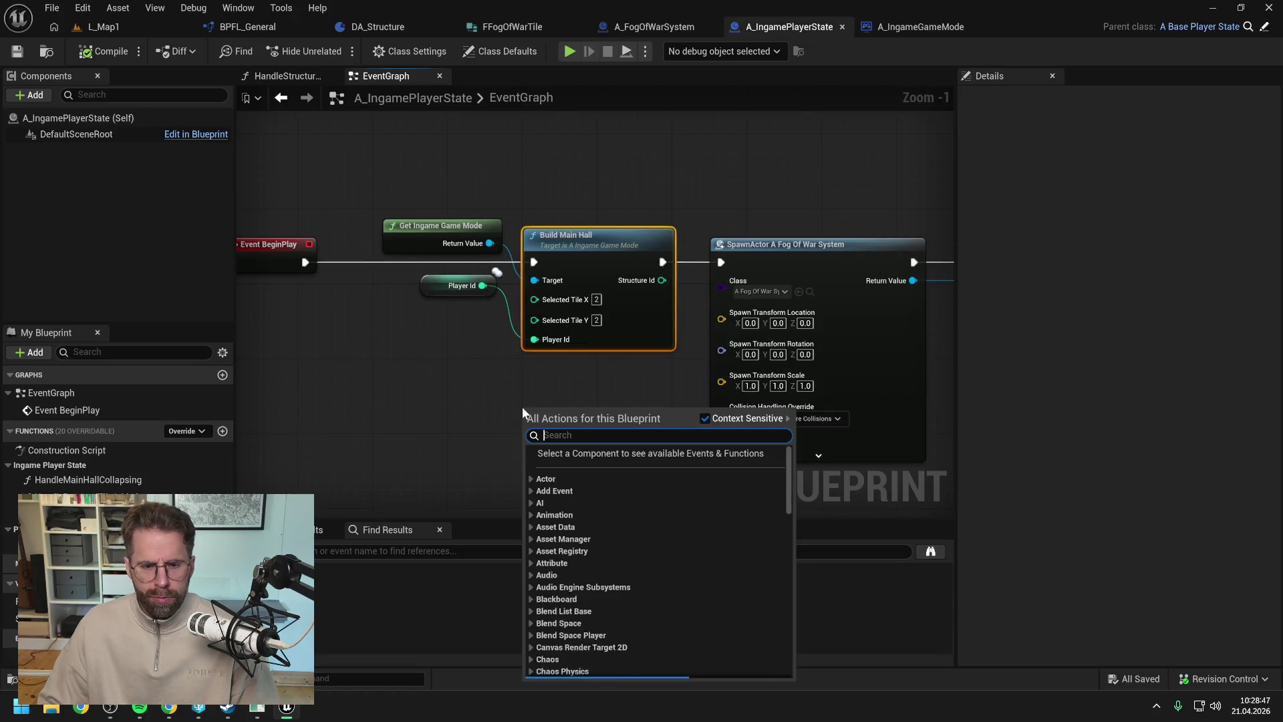
pyautogui.click(520, 405)
pyautogui.moveTo(490, 243); pyautogui.dragTo(503, 371)
pyautogui.write('build stru')
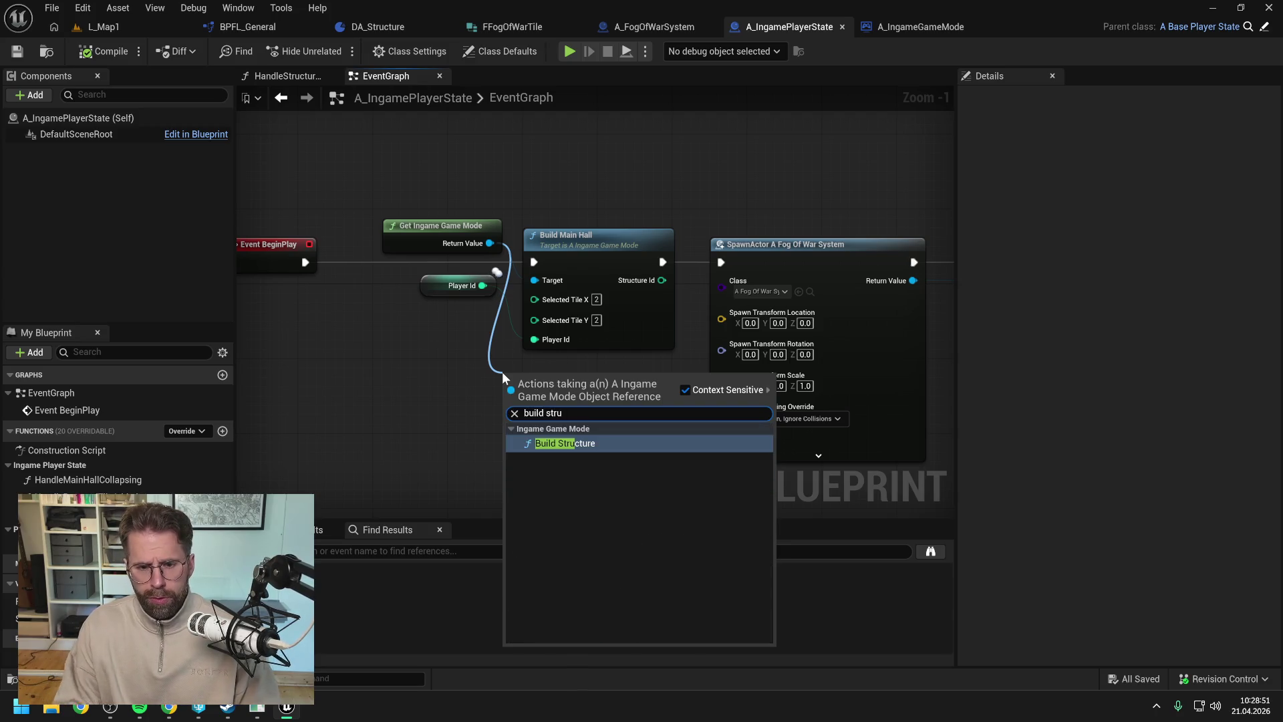
pyautogui.click(568, 449)
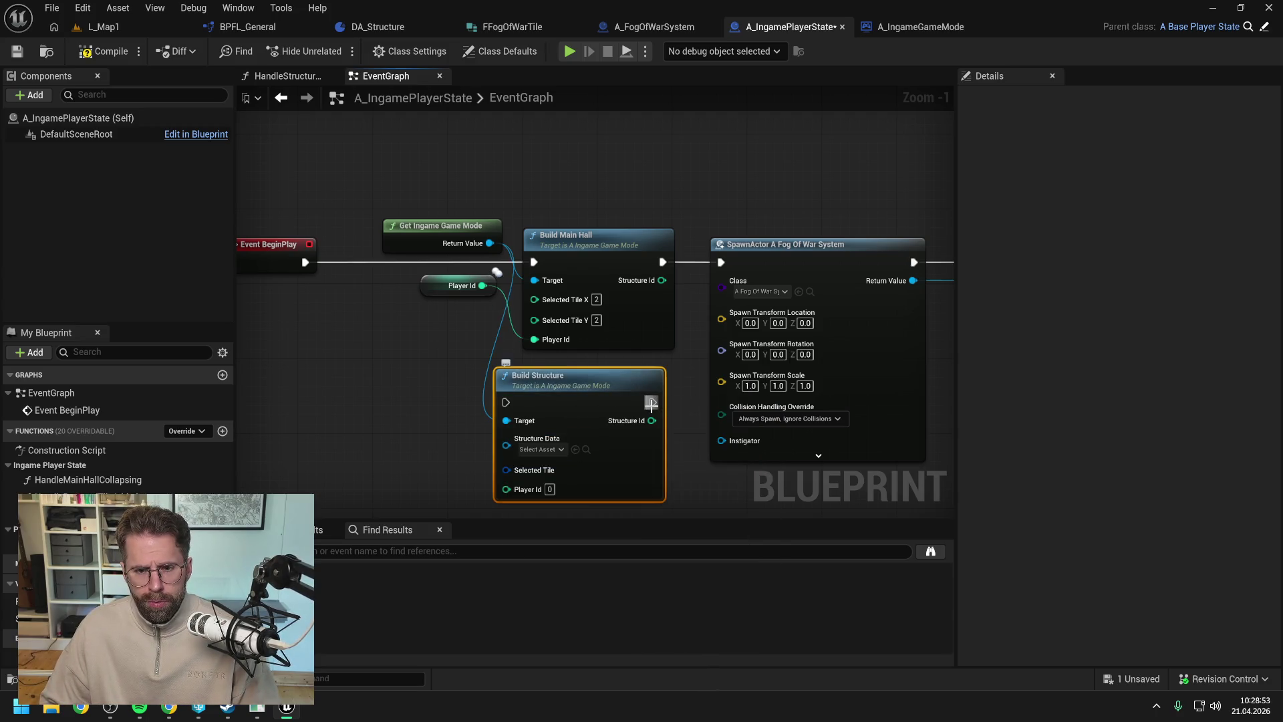
pyautogui.moveTo(653, 402); pyautogui.dragTo(720, 262)
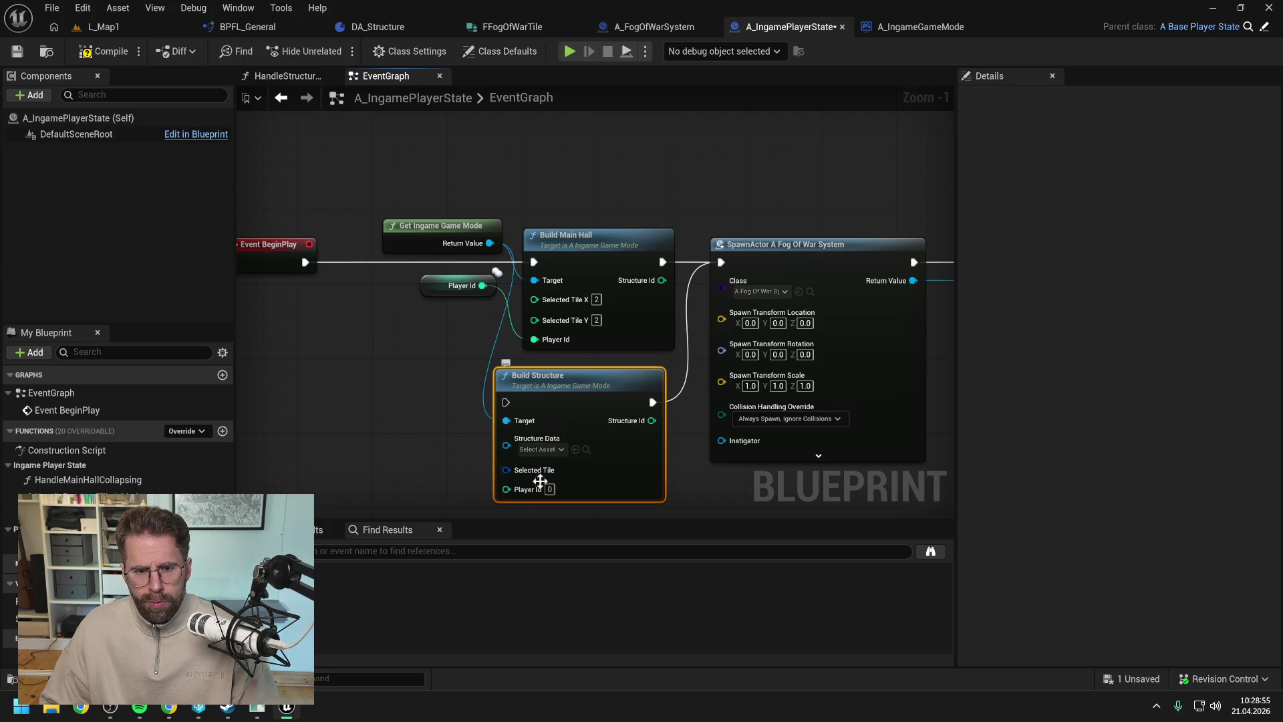
# - Split Selected Tile to 2, 2, feed in Player Id, and choose MainHallStructure
pyautogui.rightClick(508, 471)
pyautogui.click(552, 535)
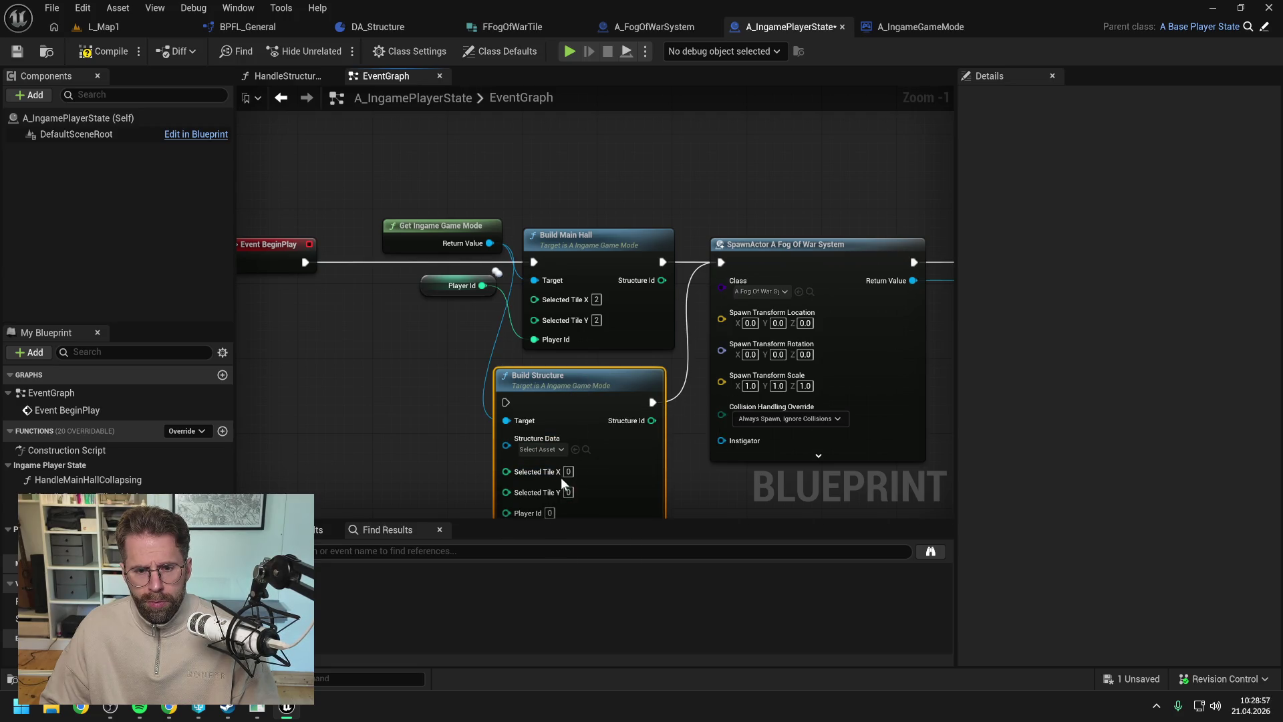
pyautogui.write('2')
pyautogui.moveTo(441, 463); pyautogui.dragTo(446, 386)
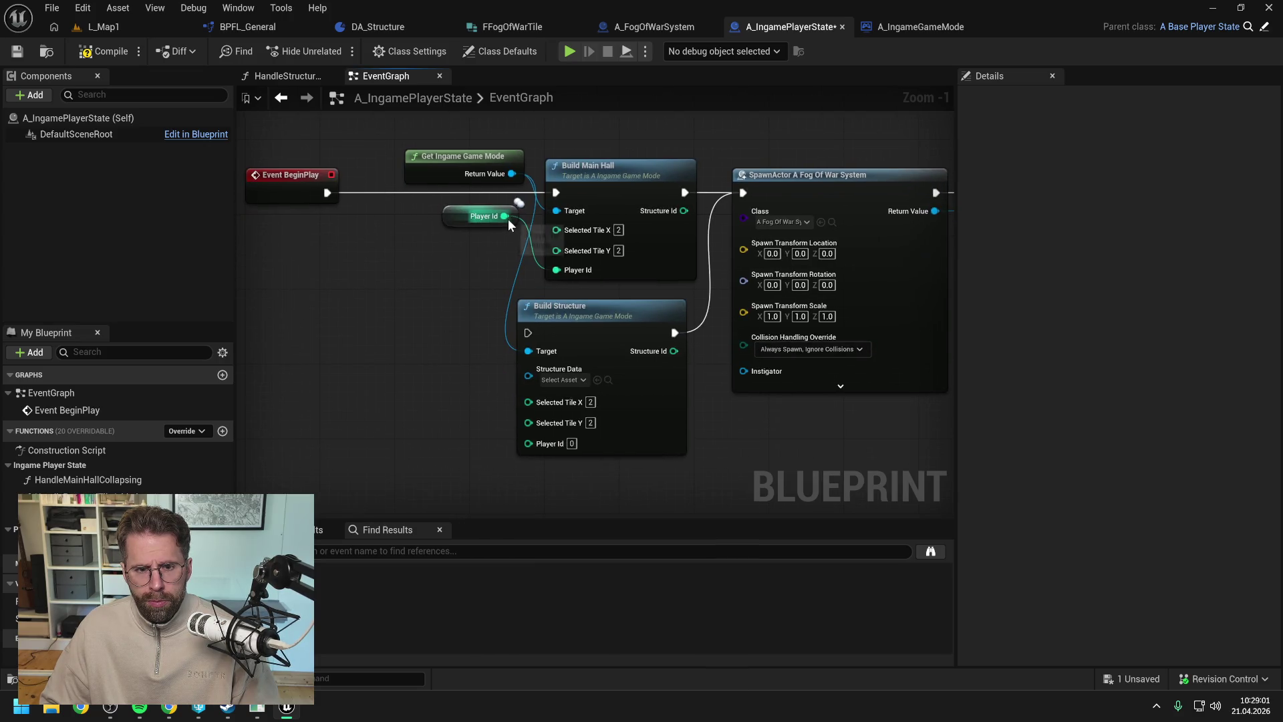
pyautogui.moveTo(506, 216); pyautogui.dragTo(523, 442)
pyautogui.click(548, 380)
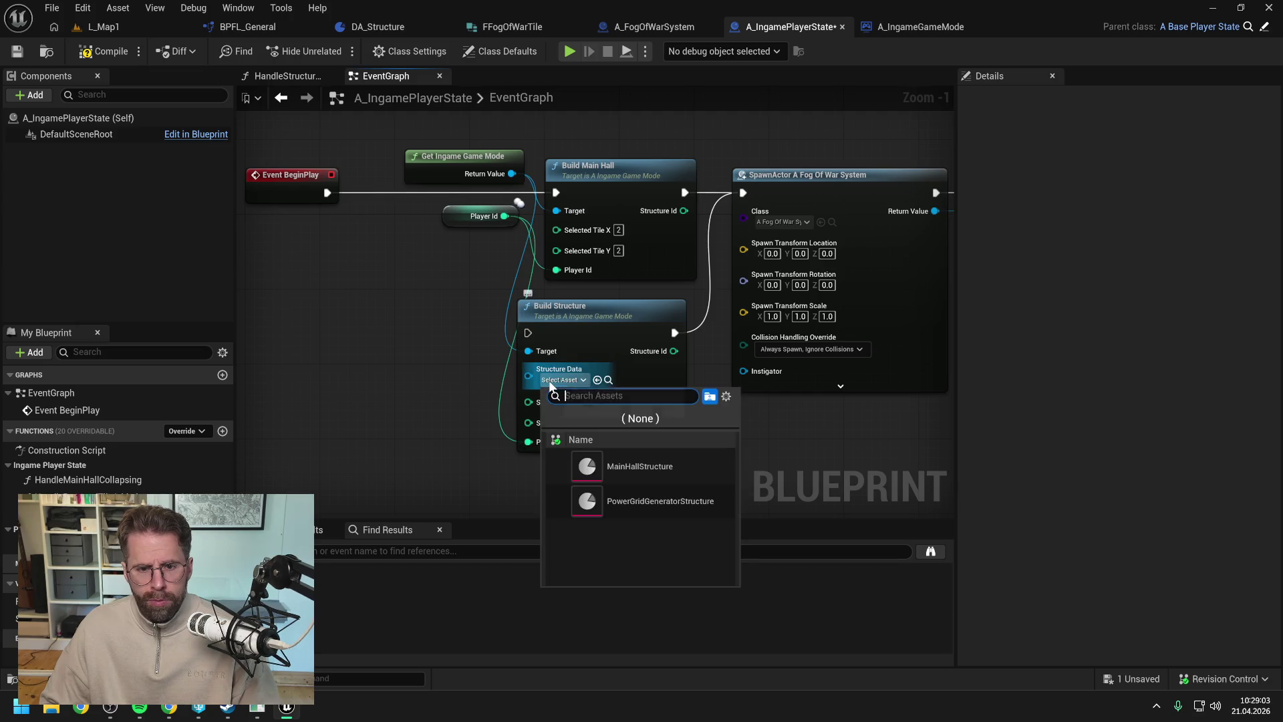
pyautogui.write('main')
pyautogui.click(623, 472)
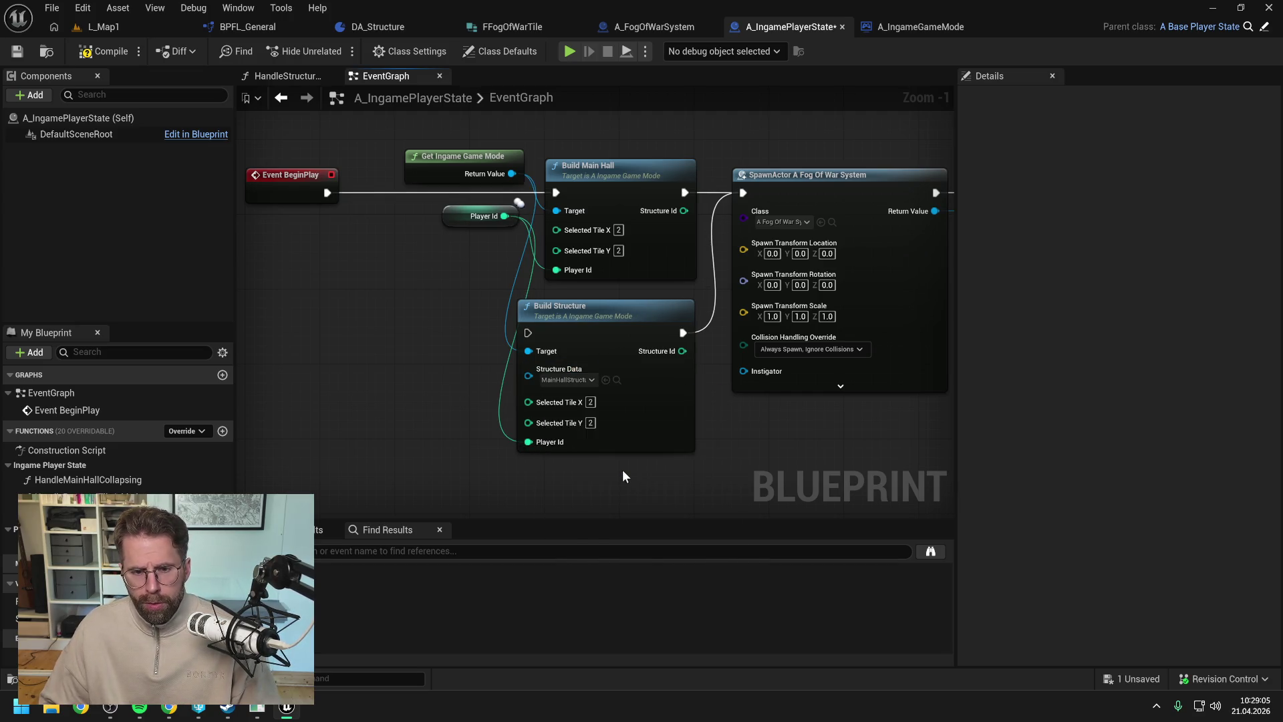
# - Route BeginPlay into Build Structure instead of Build Main Hall, then compile and save
pyautogui.moveTo(326, 194); pyautogui.dragTo(528, 333)
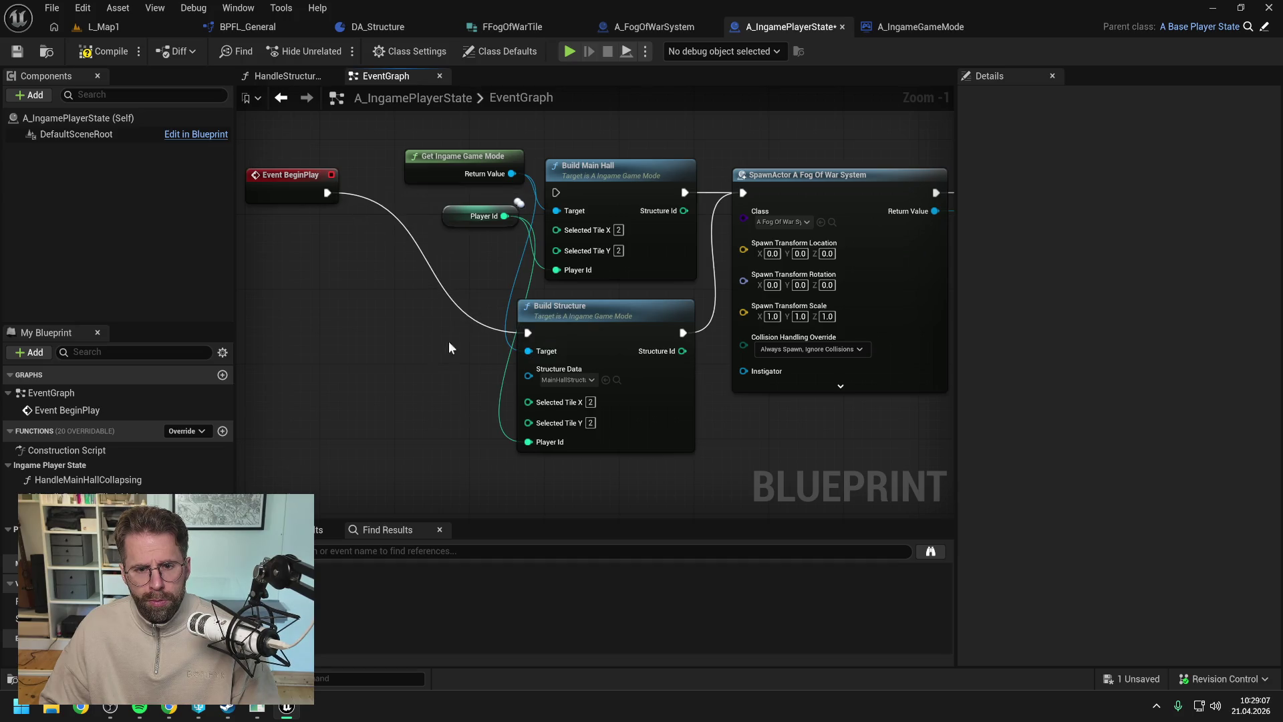
pyautogui.click(114, 51)
pyautogui.hotkey('ctrl', 's')
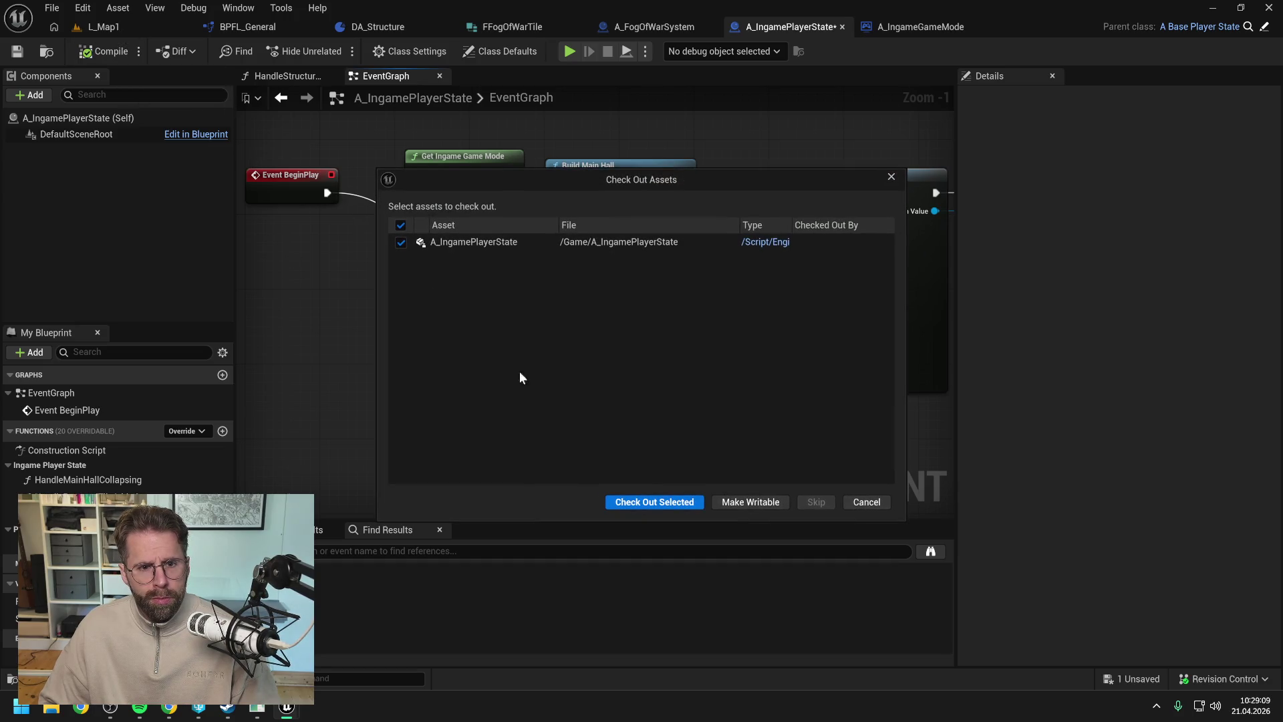
# - Check out the player state asset and run a quick play test in L_Map1
pyautogui.click(654, 503)
pyautogui.click(134, 32)
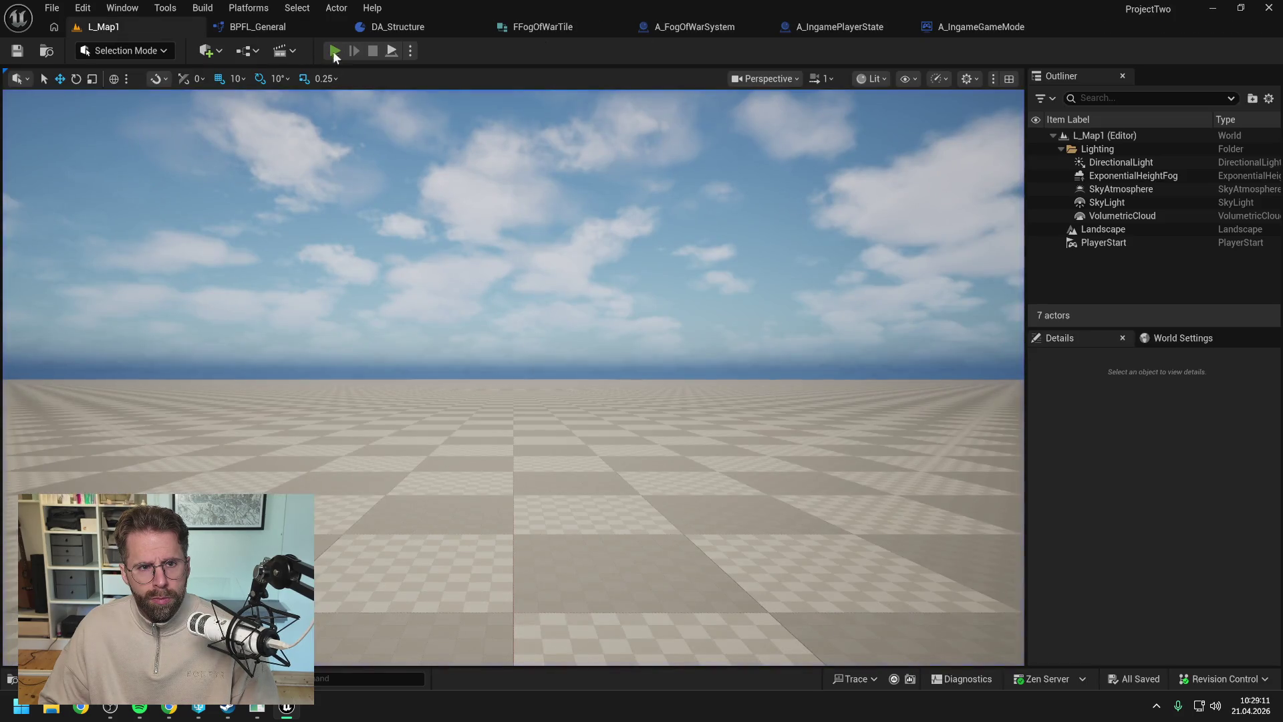
pyautogui.hotkey('alt', 'p')
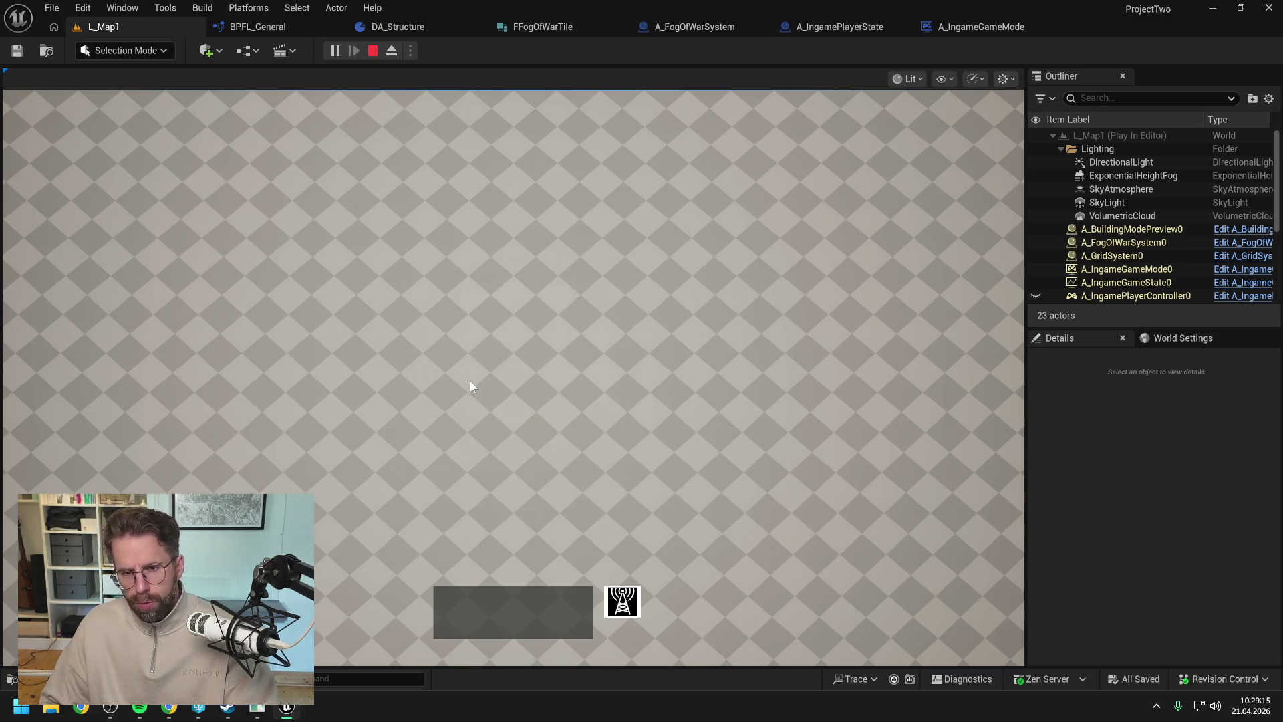
pyautogui.press('Escape')
# - Flip between the BuildStructure and BuildMainHall graphs to compare them
pyautogui.click(952, 30)
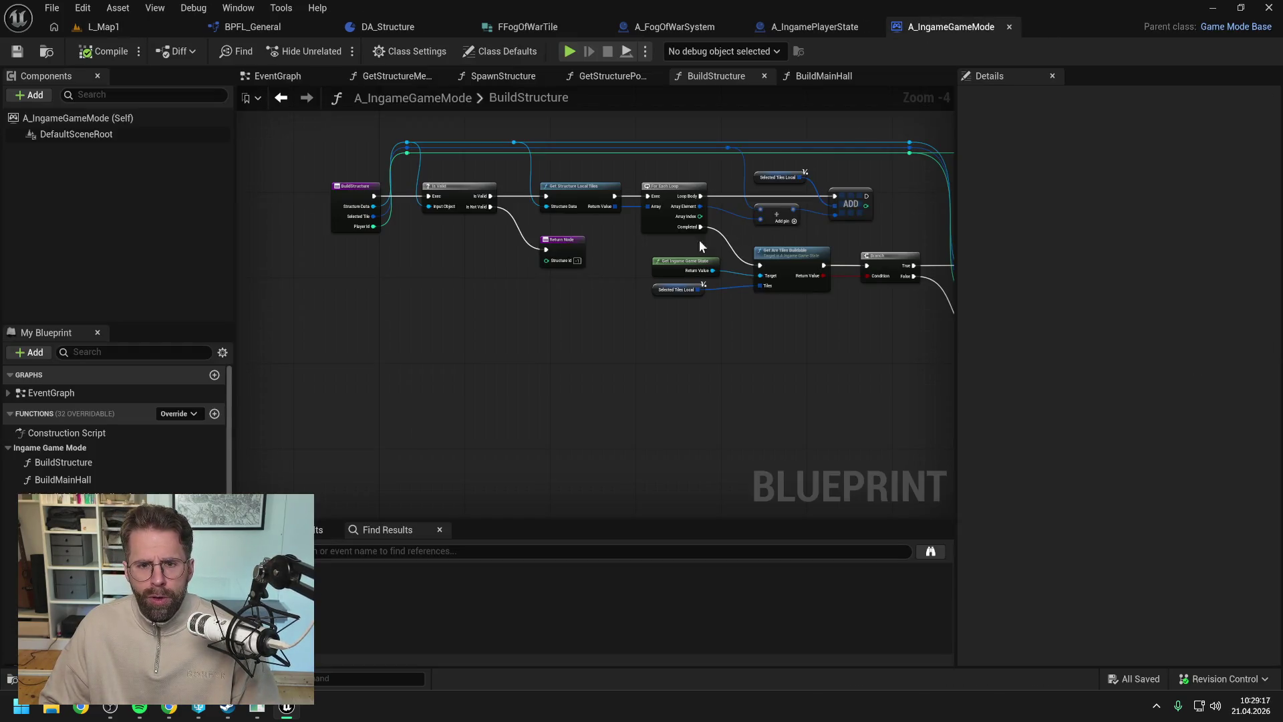
pyautogui.click(824, 75)
pyautogui.scroll(-1, 496, 233)
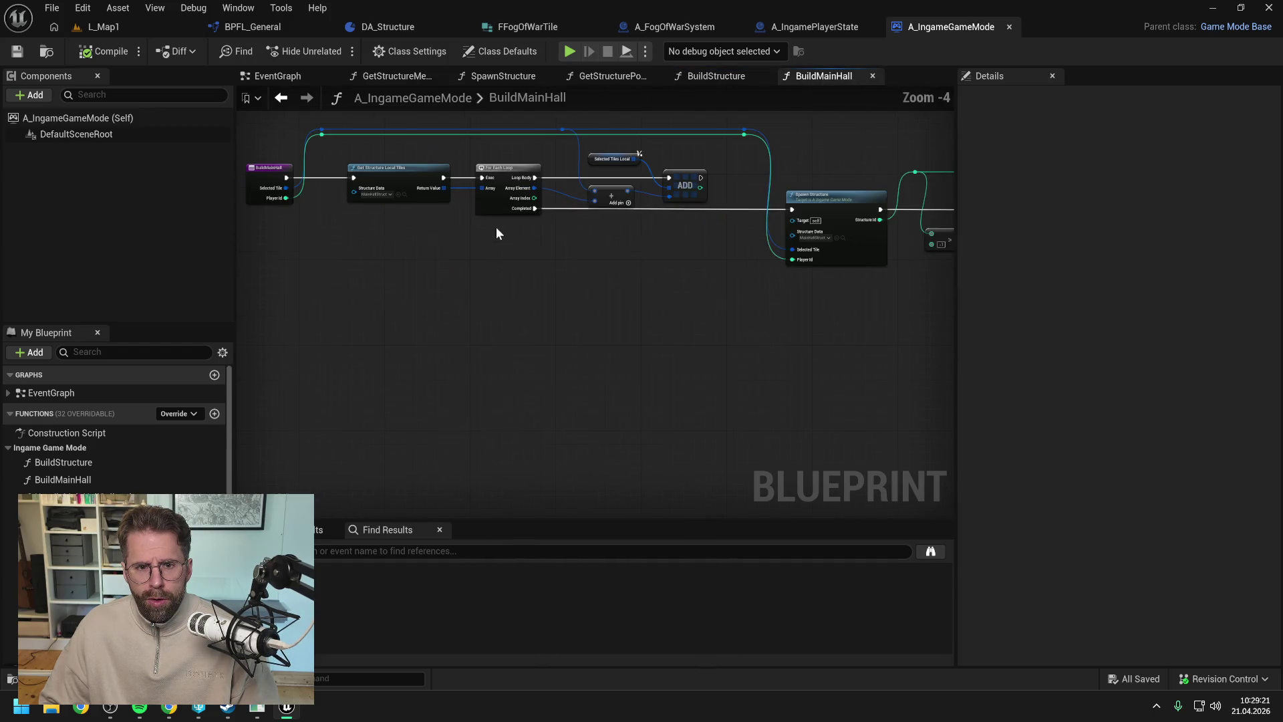
pyautogui.click(729, 75)
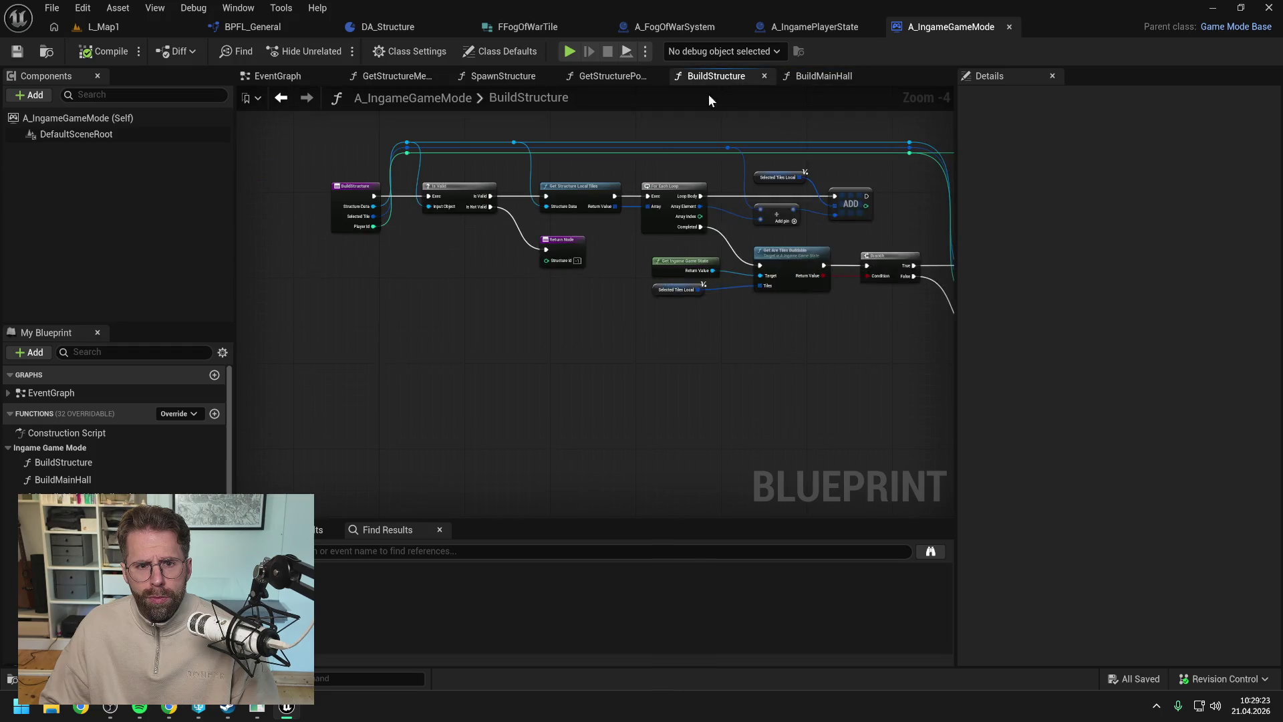
pyautogui.click(843, 79)
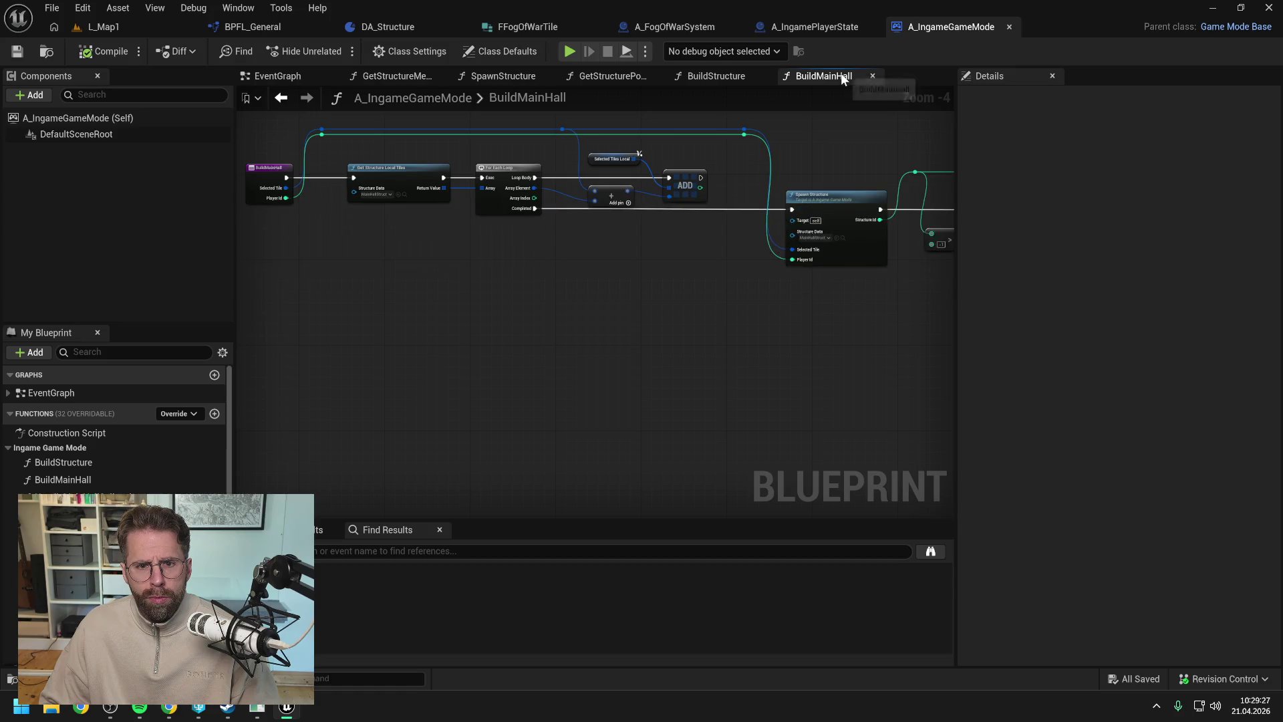
pyautogui.click(729, 77)
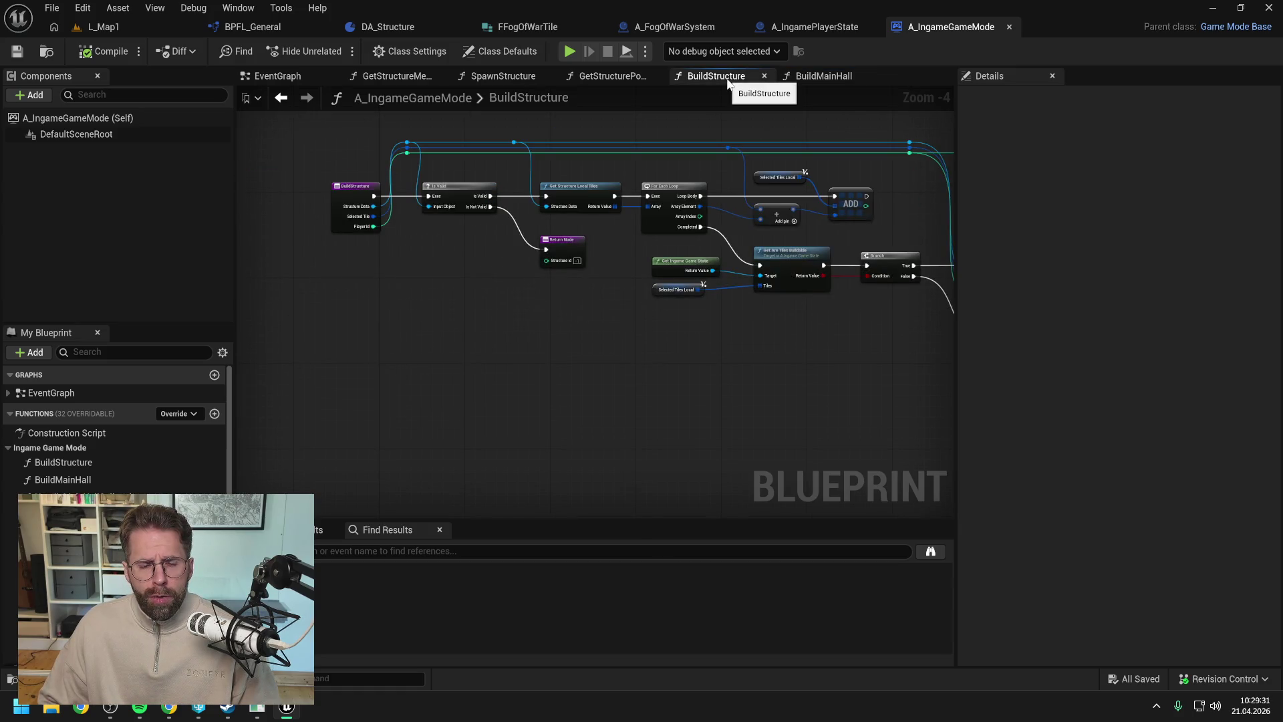
pyautogui.click(817, 76)
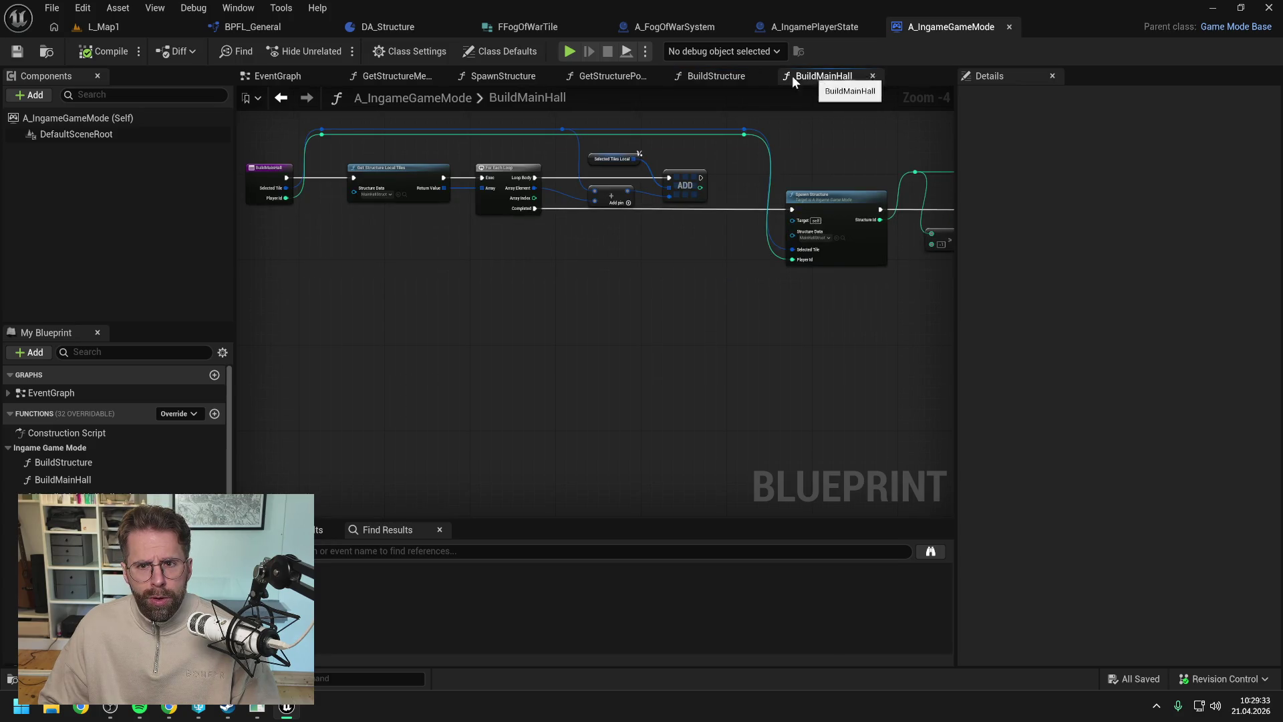
pyautogui.click(713, 81)
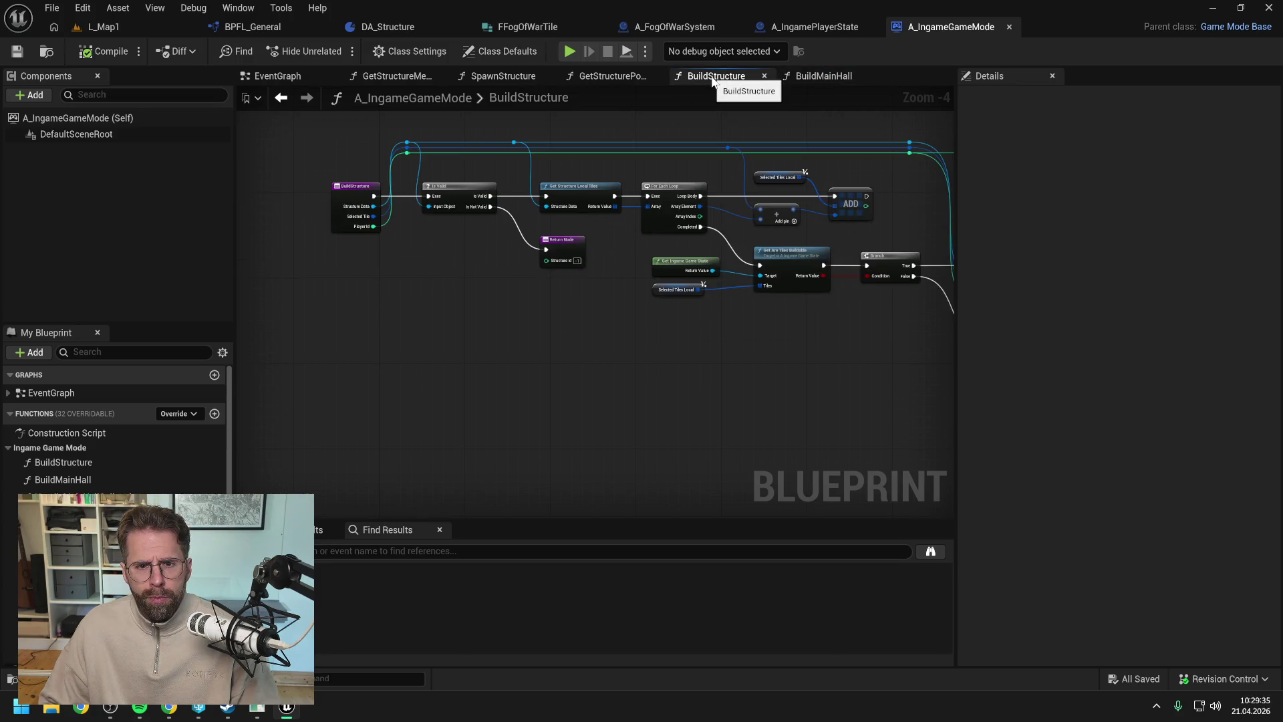
# - Inspect BuildStructure's Spawn Structure chain, then frame the whole BuildMainHall node chain
pyautogui.moveTo(600, 285); pyautogui.dragTo(527, 310)
pyautogui.moveTo(667, 348); pyautogui.dragTo(619, 347)
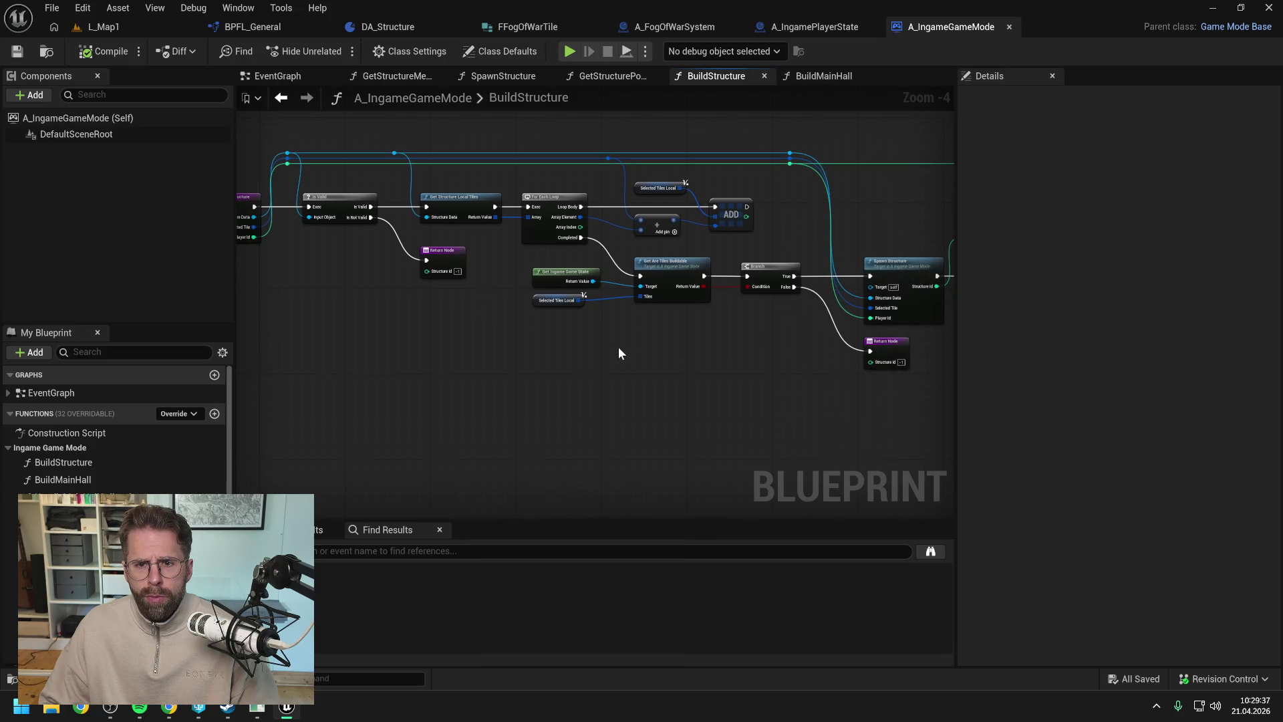
pyautogui.click(668, 268)
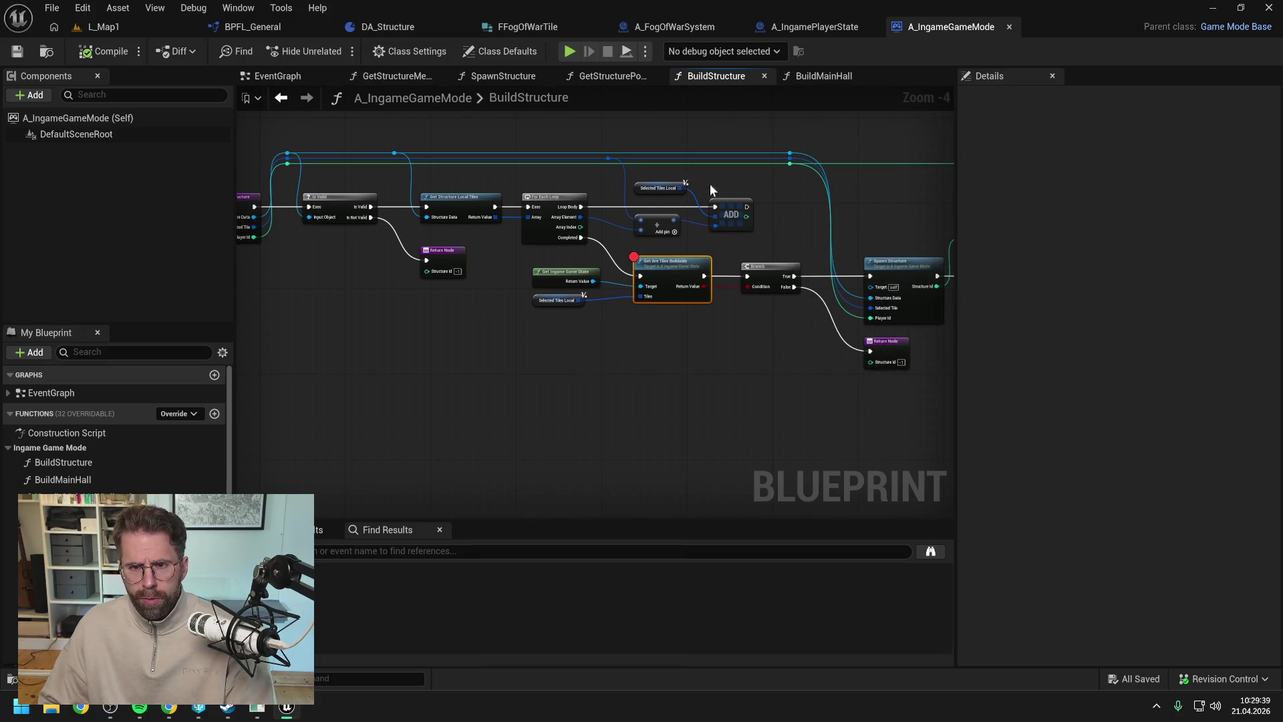
pyautogui.click(817, 78)
pyautogui.moveTo(727, 220); pyautogui.dragTo(516, 248)
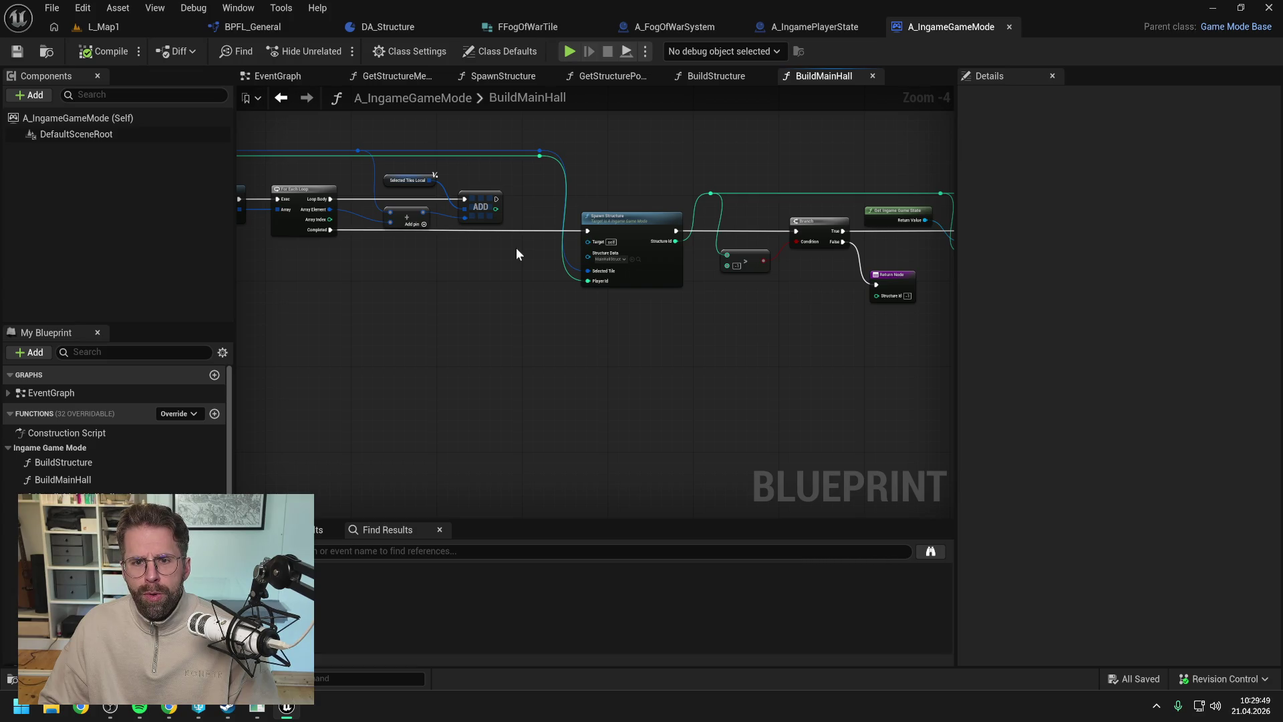
pyautogui.scroll(-1, 516, 248)
pyautogui.moveTo(603, 212)
pyautogui.mouseDown()
pyautogui.moveTo(647, 184)
pyautogui.moveTo(747, 172)
pyautogui.mouseUp()
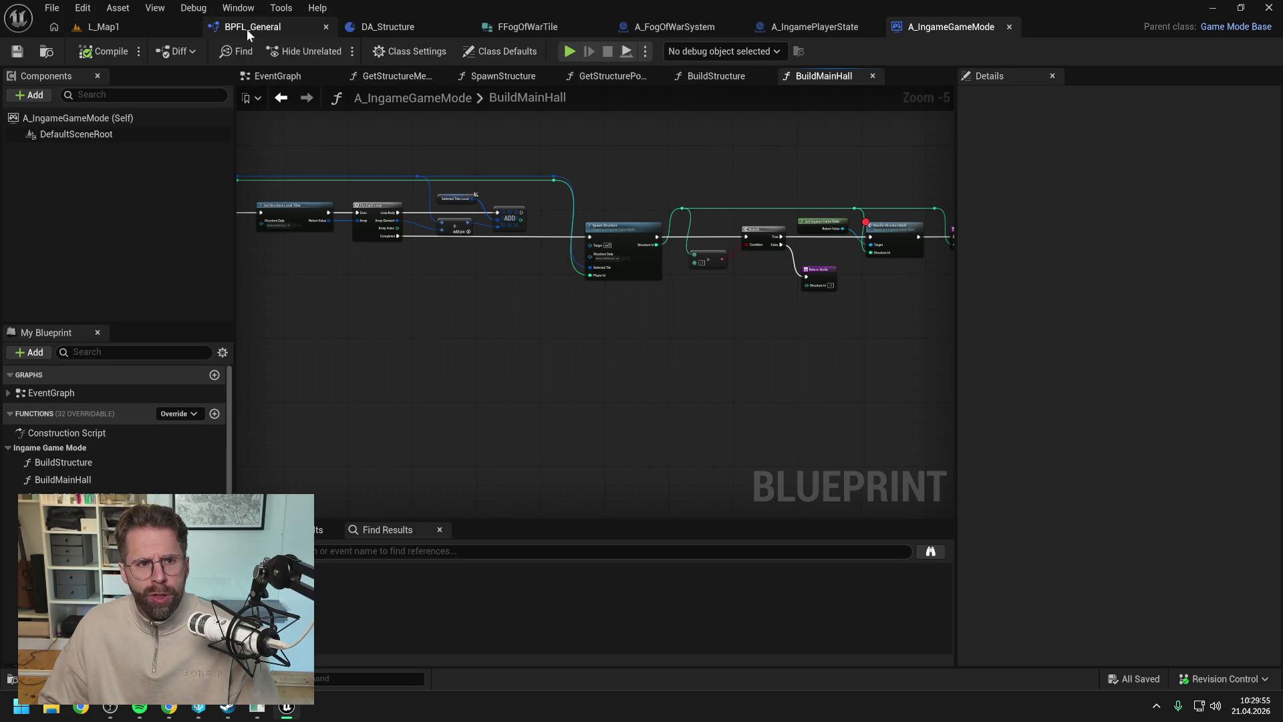
# - Wire BeginPlay straight to Build Main Hall, delete Build Structure, and compile
pyautogui.click(798, 29)
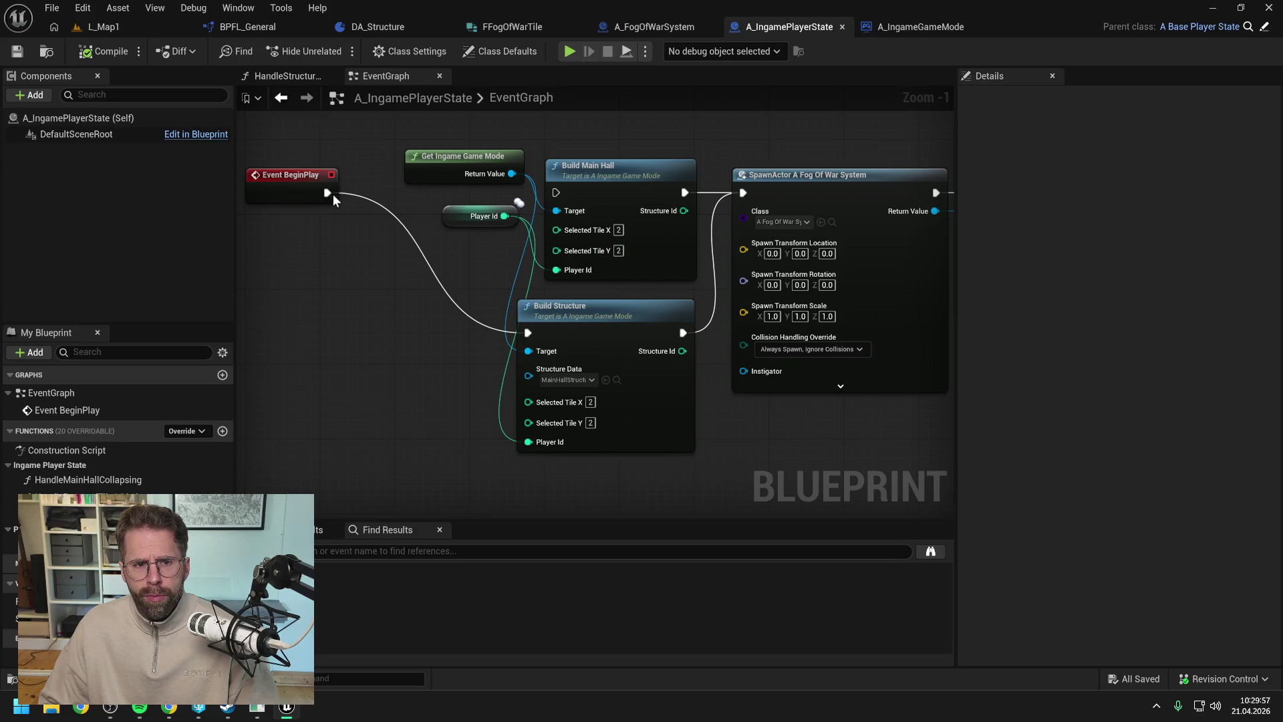
pyautogui.moveTo(329, 193)
pyautogui.mouseDown()
pyautogui.moveTo(571, 187)
pyautogui.moveTo(559, 191)
pyautogui.mouseUp()
pyautogui.click(605, 321)
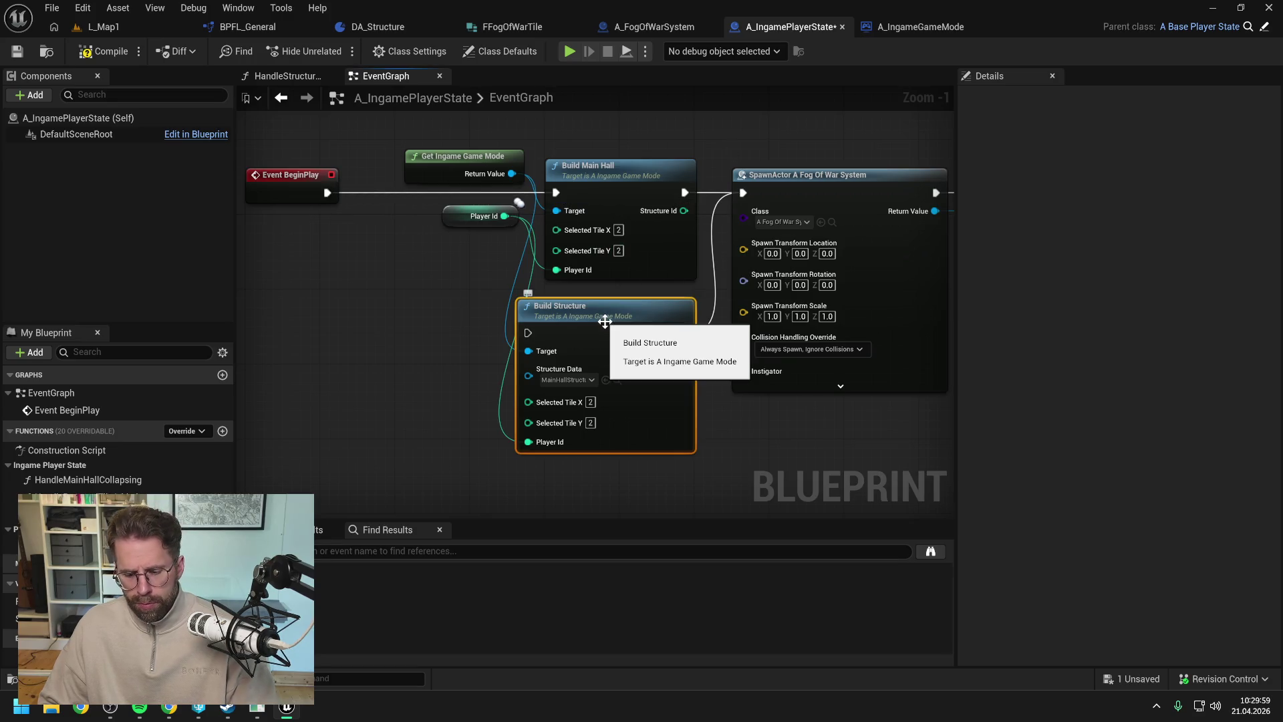
pyautogui.press('Delete')
pyautogui.click(104, 52)
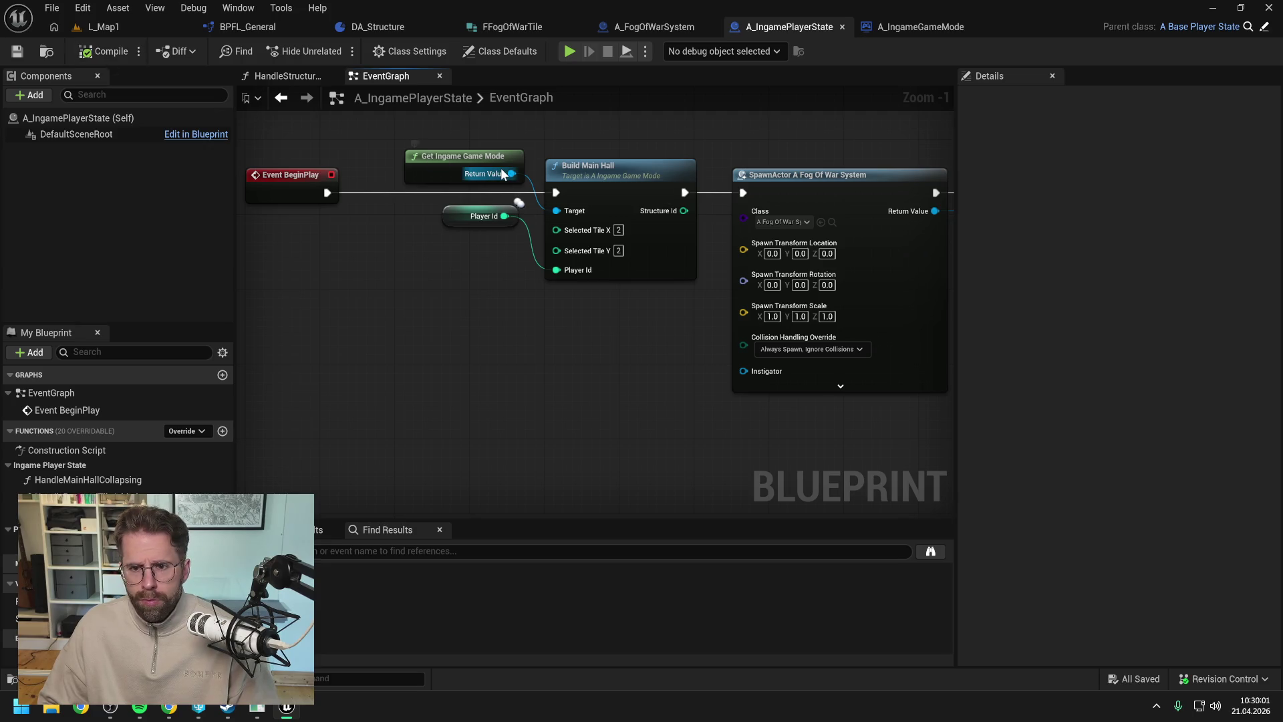
# - Marquee-select the structure-built handling nodes in the game mode's BuildStructure graph
pyautogui.click(924, 24)
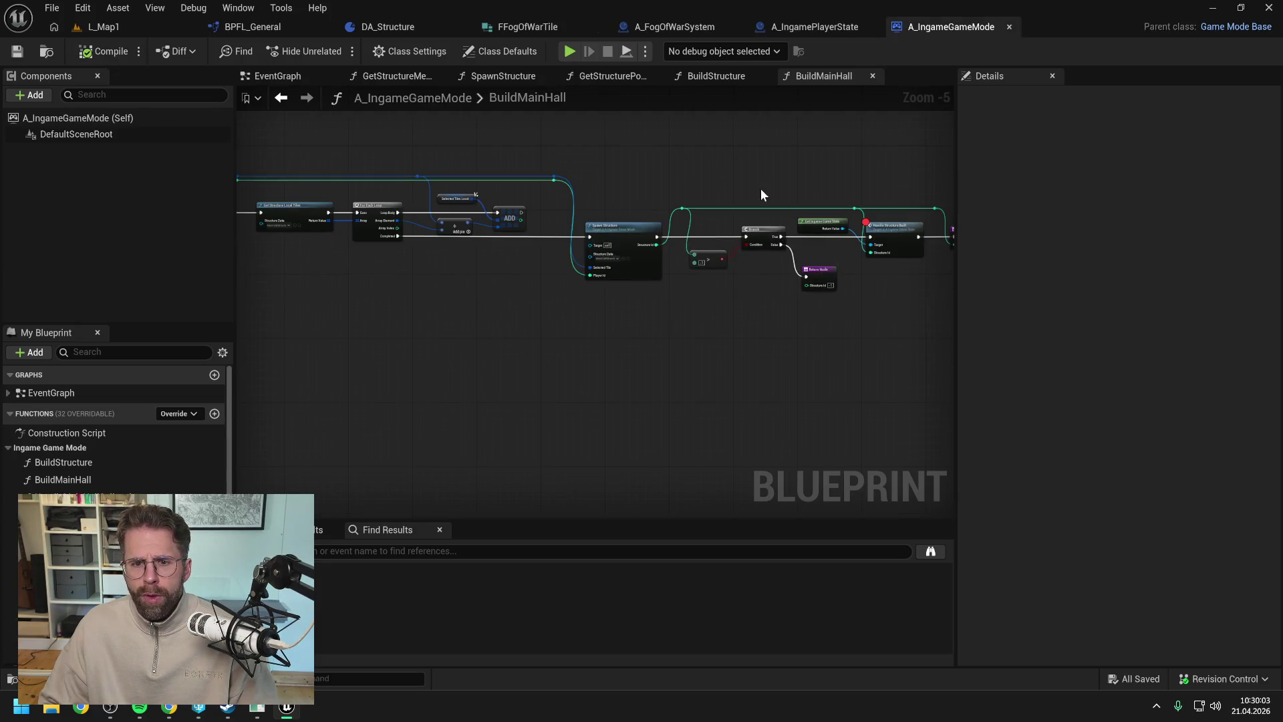
pyautogui.click(724, 76)
pyautogui.moveTo(872, 231); pyautogui.dragTo(507, 220)
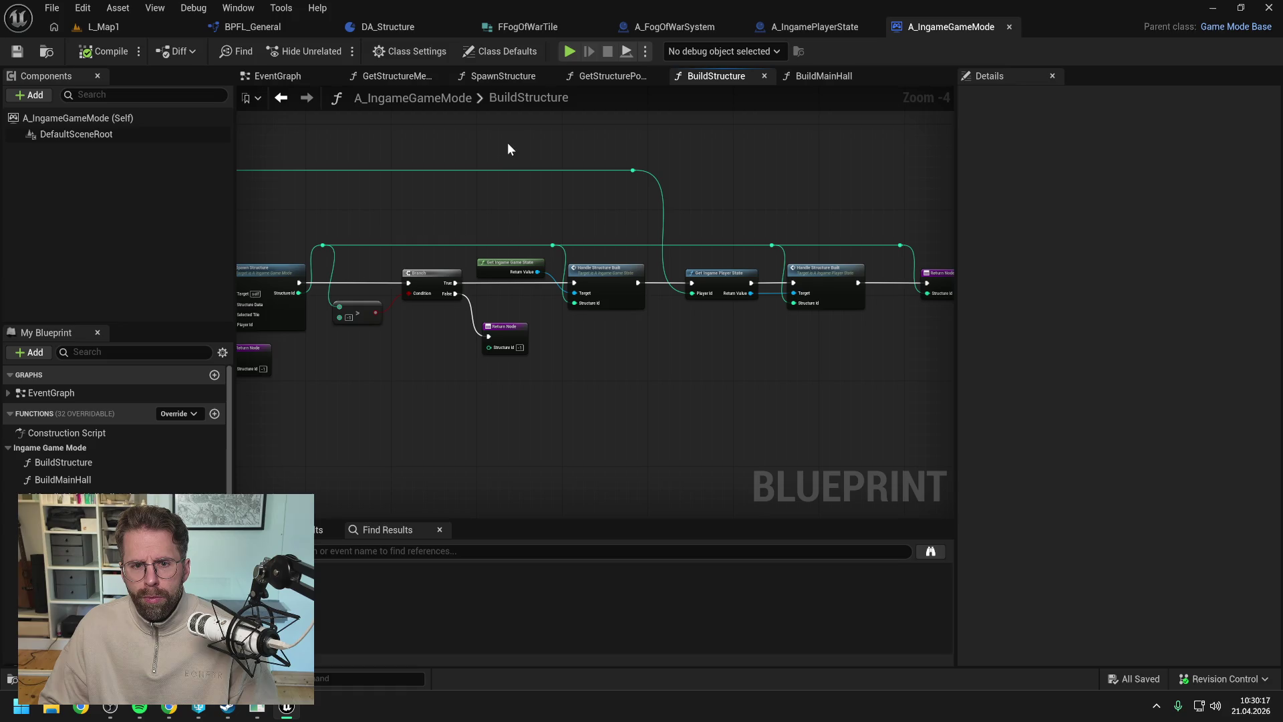
pyautogui.moveTo(508, 143); pyautogui.dragTo(824, 296)
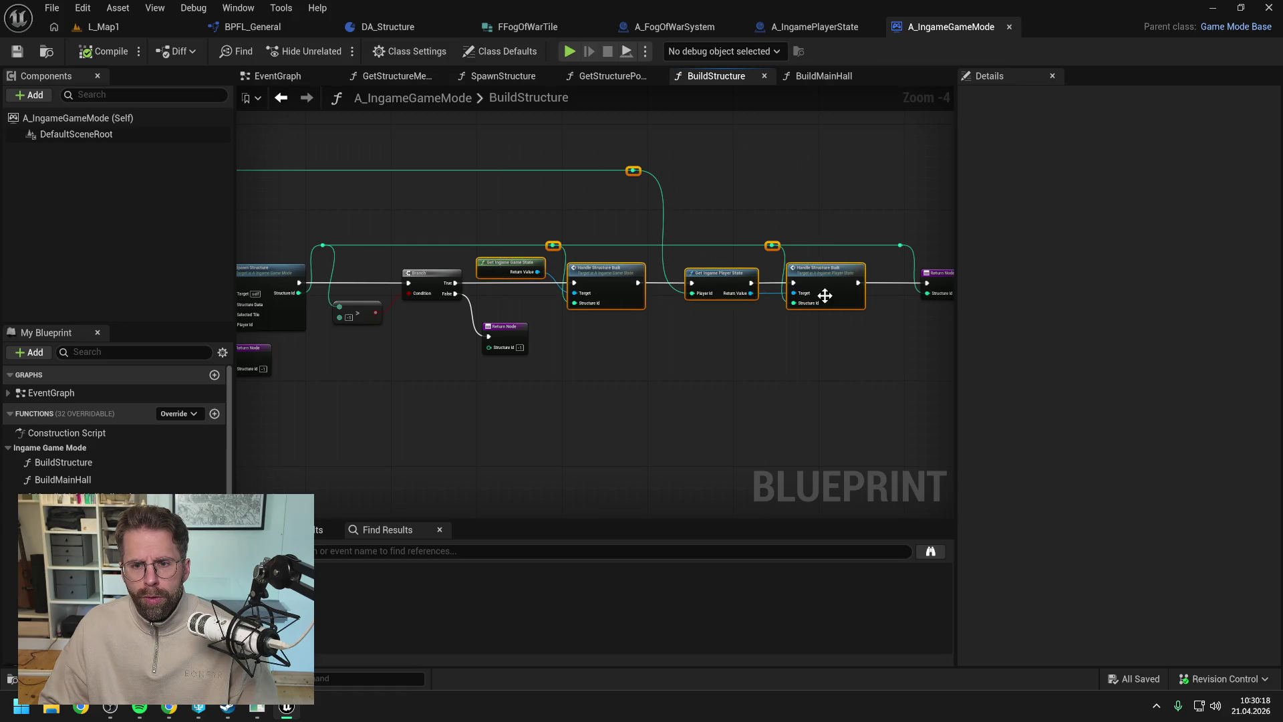
# - Collapse the selected nodes into a private function named Handle Structure Built
pyautogui.rightClick(719, 279)
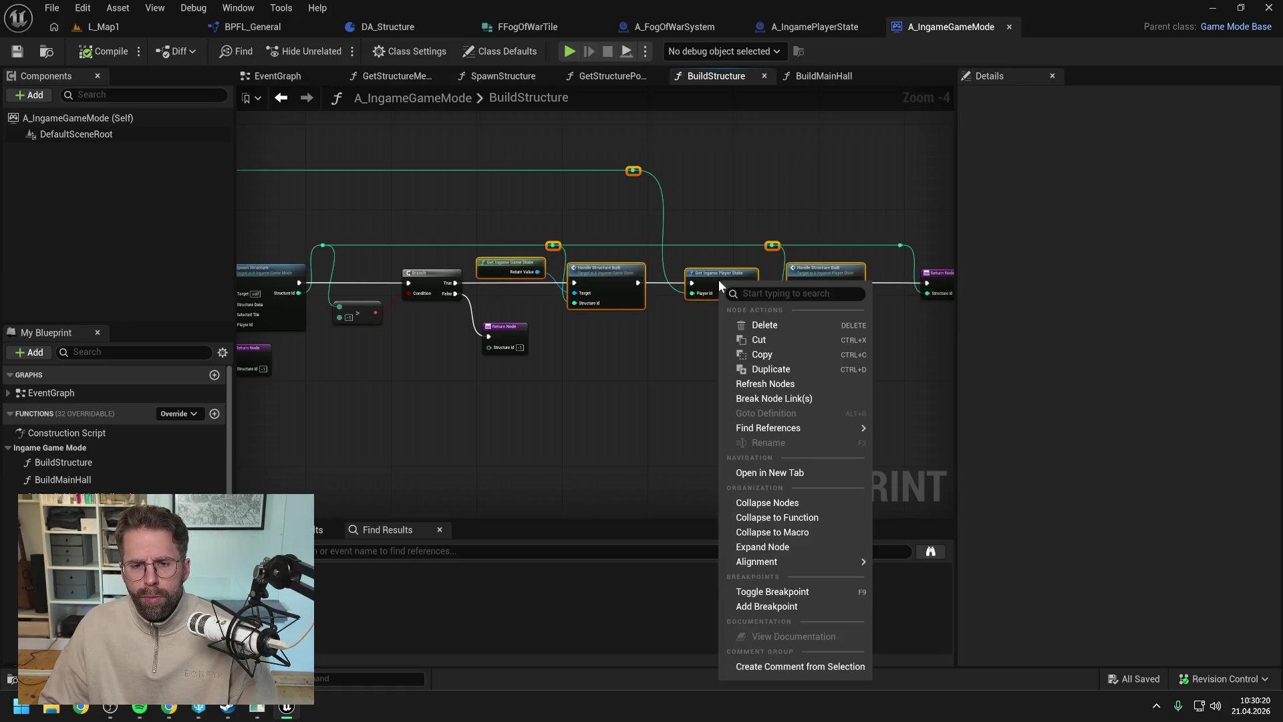
pyautogui.click(782, 519)
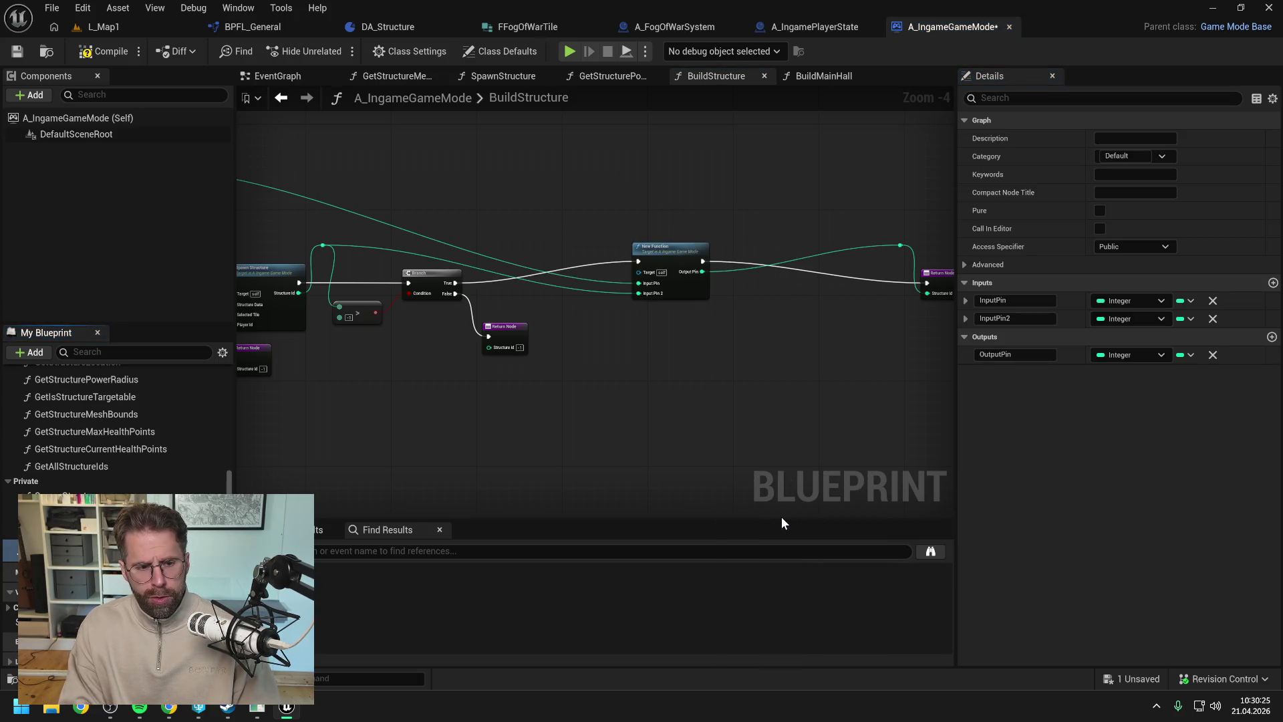
pyautogui.press('Return')
pyautogui.hotkey('ctrl', 's')
pyautogui.moveTo(10, 548); pyautogui.dragTo(26, 481)
pyautogui.click(1130, 246)
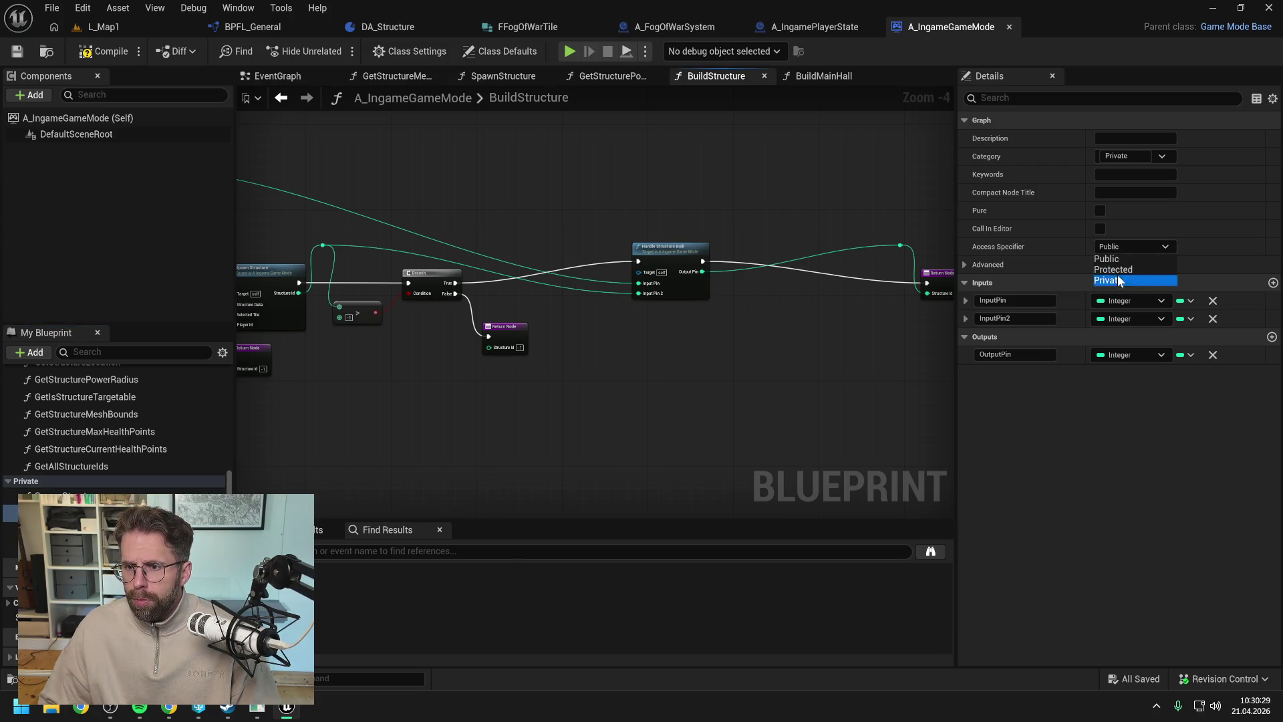
pyautogui.click(1111, 281)
# - Line up Handle Structure Built and both Return Nodes, deleting the leftover reroute knot
pyautogui.moveTo(662, 261); pyautogui.dragTo(563, 280)
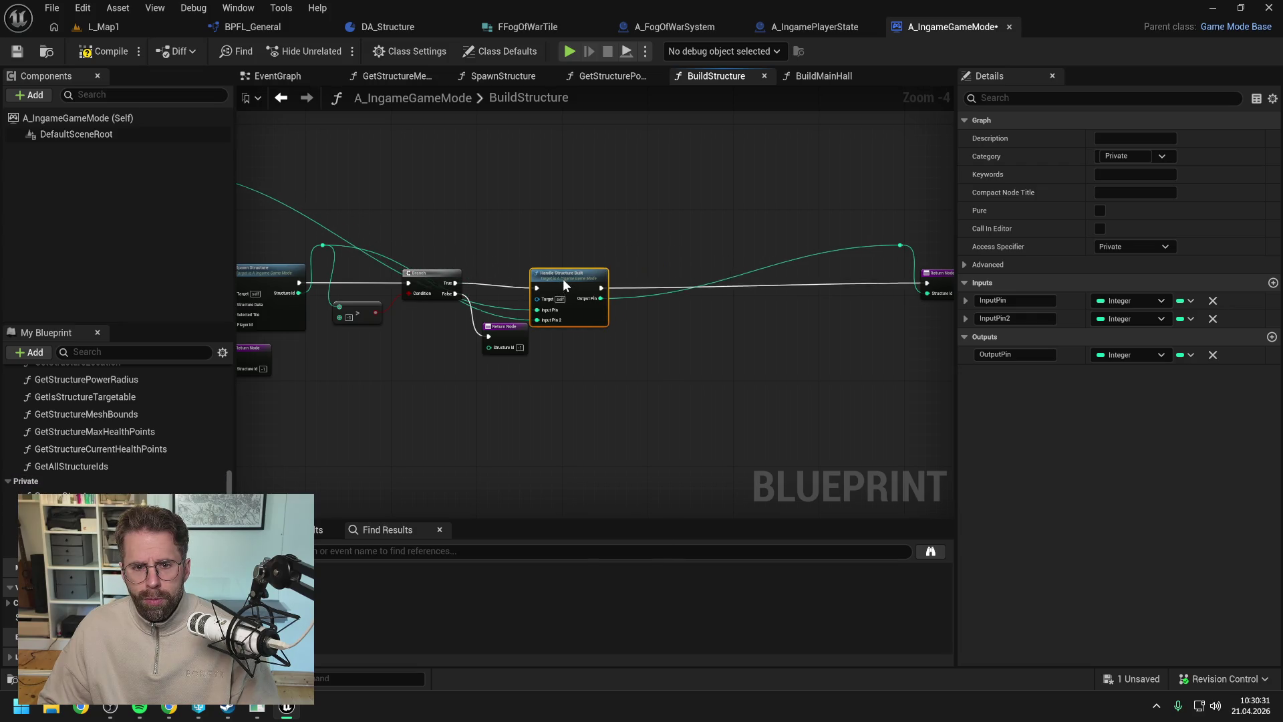
pyautogui.click(520, 341)
pyautogui.moveTo(520, 341); pyautogui.dragTo(551, 344)
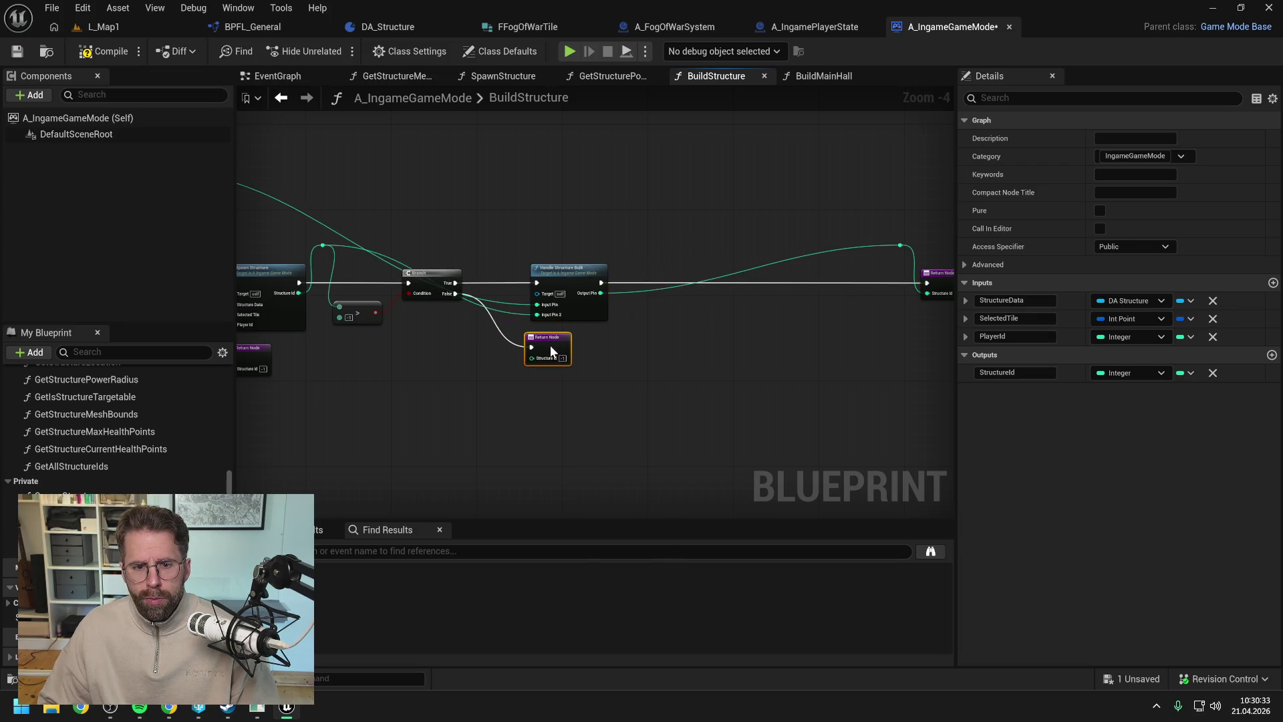
pyautogui.click(632, 332)
pyautogui.moveTo(856, 234)
pyautogui.mouseDown()
pyautogui.moveTo(913, 299)
pyautogui.moveTo(819, 282)
pyautogui.moveTo(636, 290)
pyautogui.moveTo(676, 294)
pyautogui.moveTo(625, 279)
pyautogui.mouseUp()
pyautogui.click(600, 326)
pyautogui.click(648, 246)
pyautogui.press('Delete')
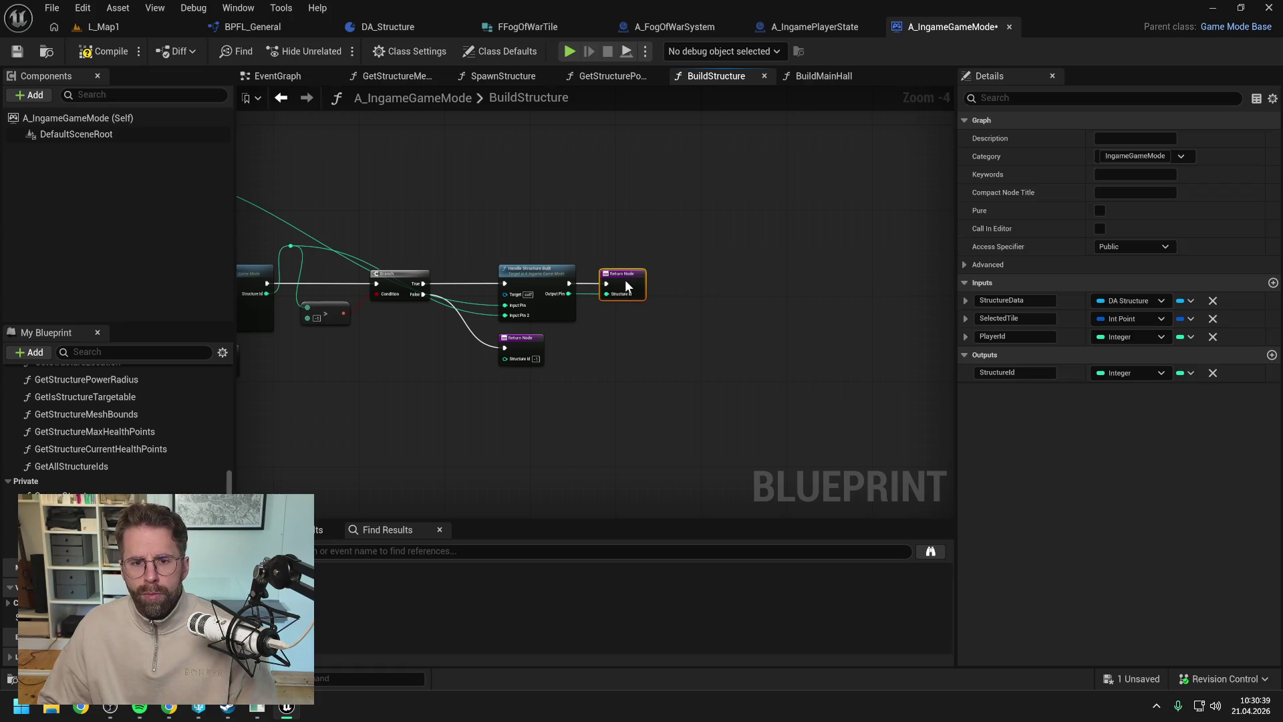
# - Rename the function's output to StructureId and save
pyautogui.click(549, 280)
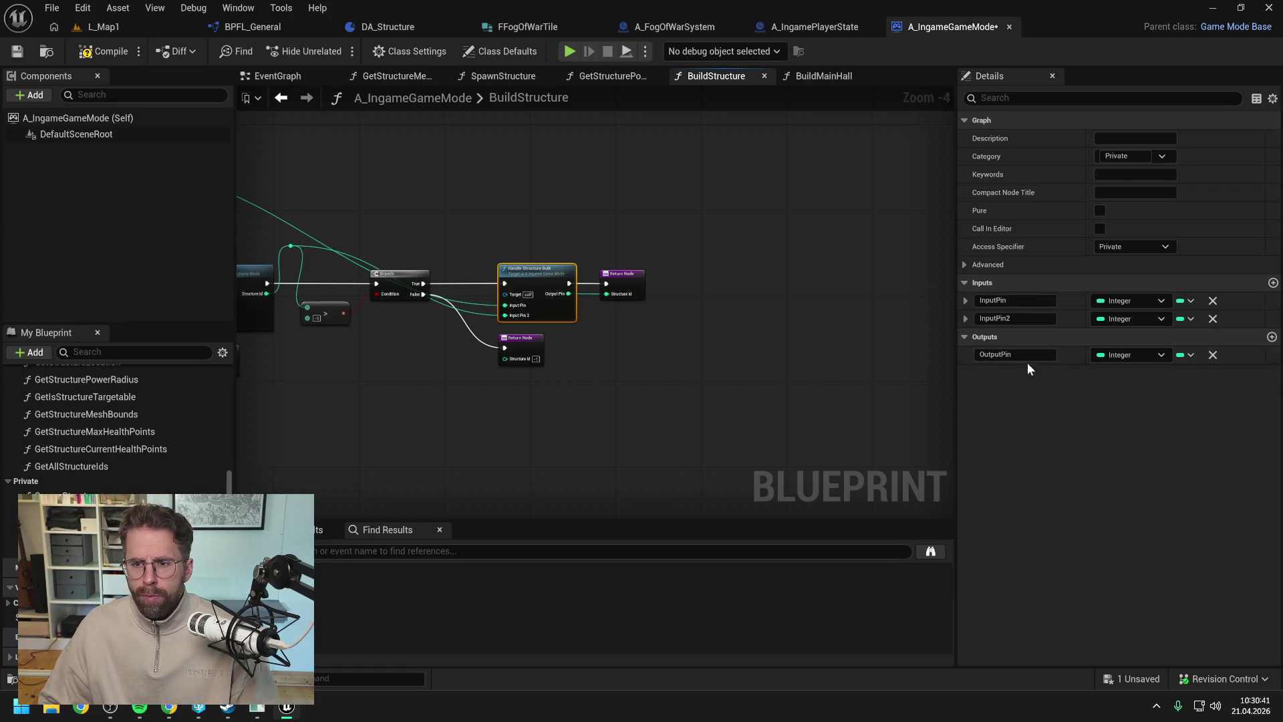
pyautogui.doubleClick(1022, 355)
pyautogui.write('Structur')
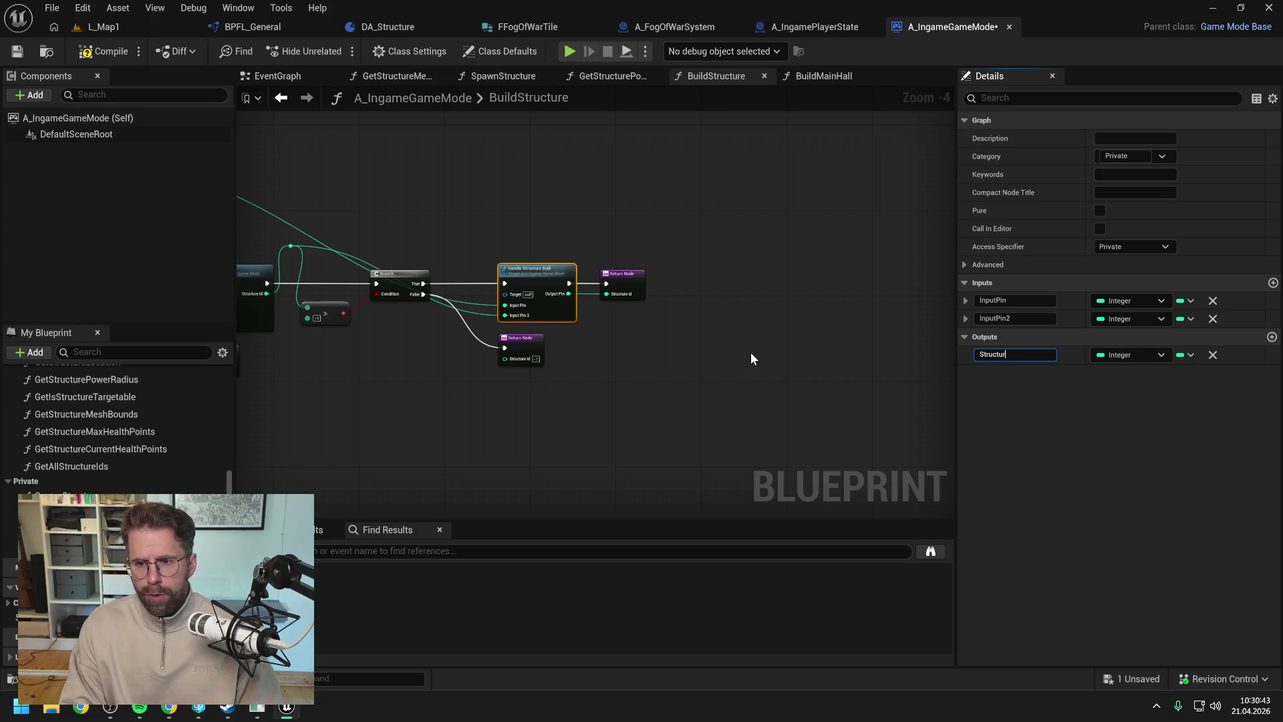
pyautogui.write('eId')
pyautogui.press('Return')
pyautogui.hotkey('ctrl', 's')
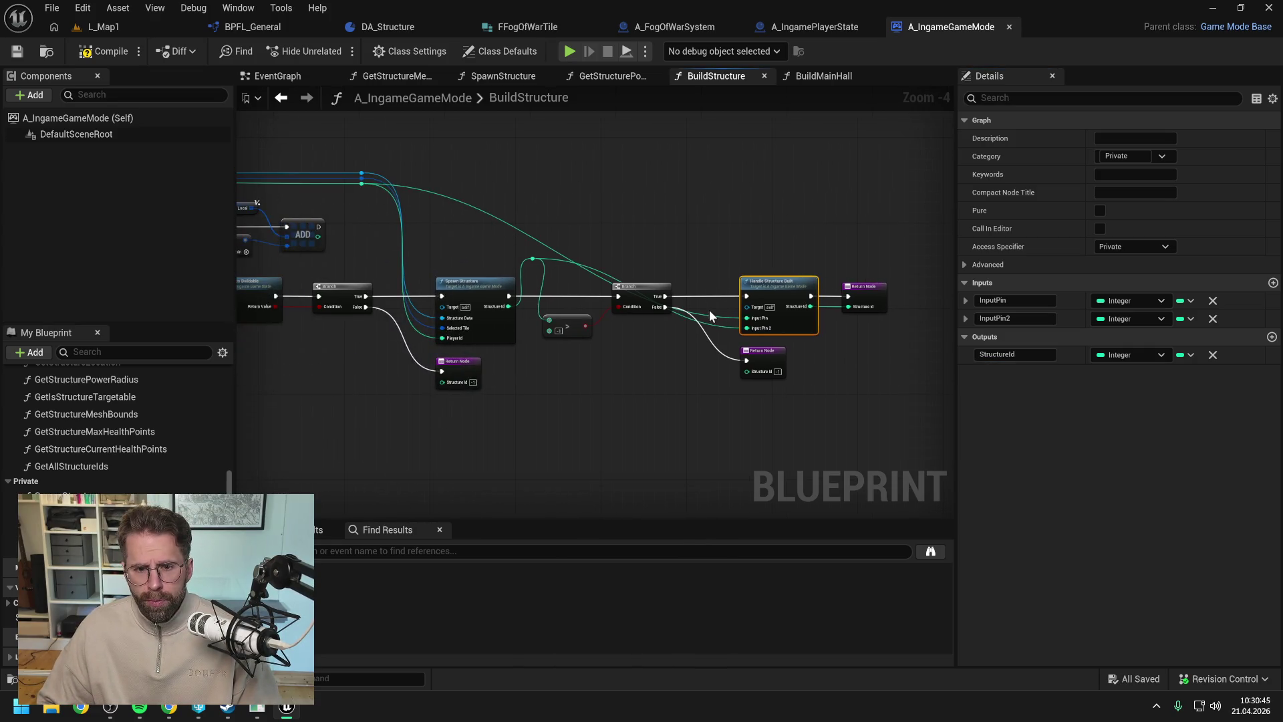
# - Add reroute points lifting the Structure Id and False-to-Input Pin wires over the nodes
pyautogui.moveTo(708, 315)
pyautogui.mouseDown()
pyautogui.moveTo(694, 264)
pyautogui.moveTo(725, 266)
pyautogui.moveTo(679, 307)
pyautogui.mouseUp()
pyautogui.scroll(1, 731, 246)
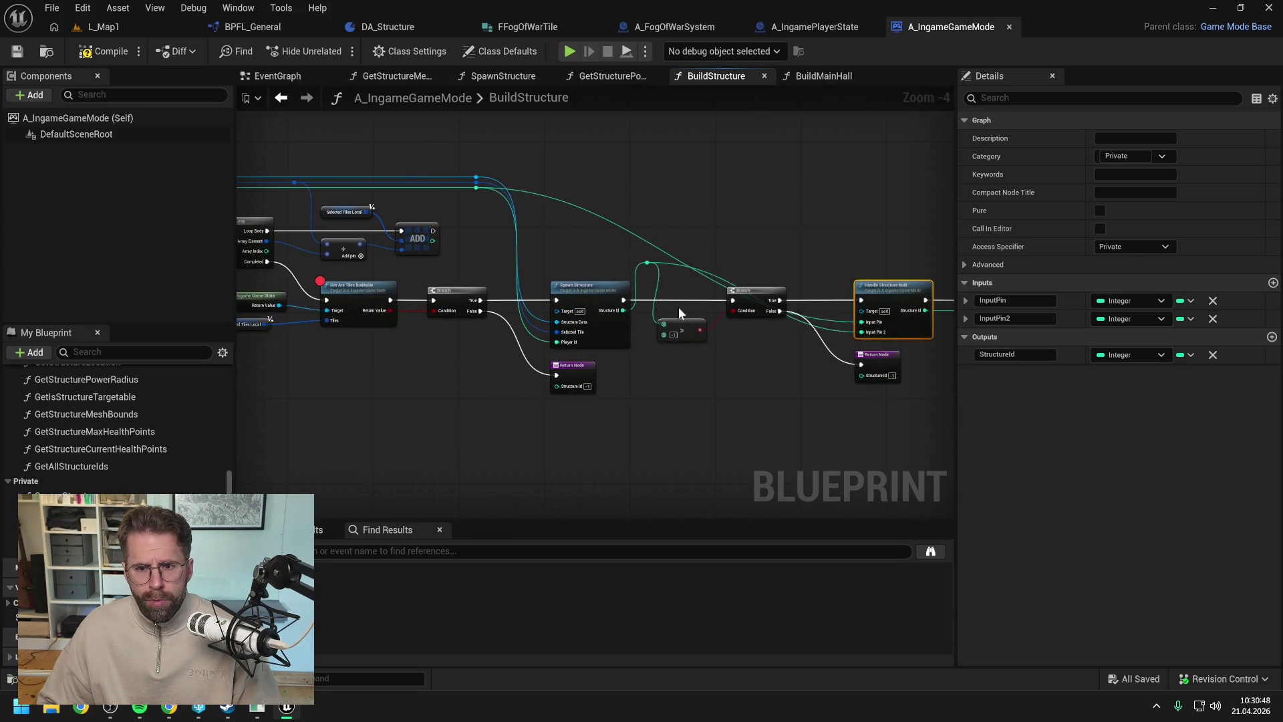
pyautogui.doubleClick(834, 334)
pyautogui.moveTo(834, 334)
pyautogui.mouseDown()
pyautogui.moveTo(813, 214)
pyautogui.moveTo(805, 250)
pyautogui.mouseUp()
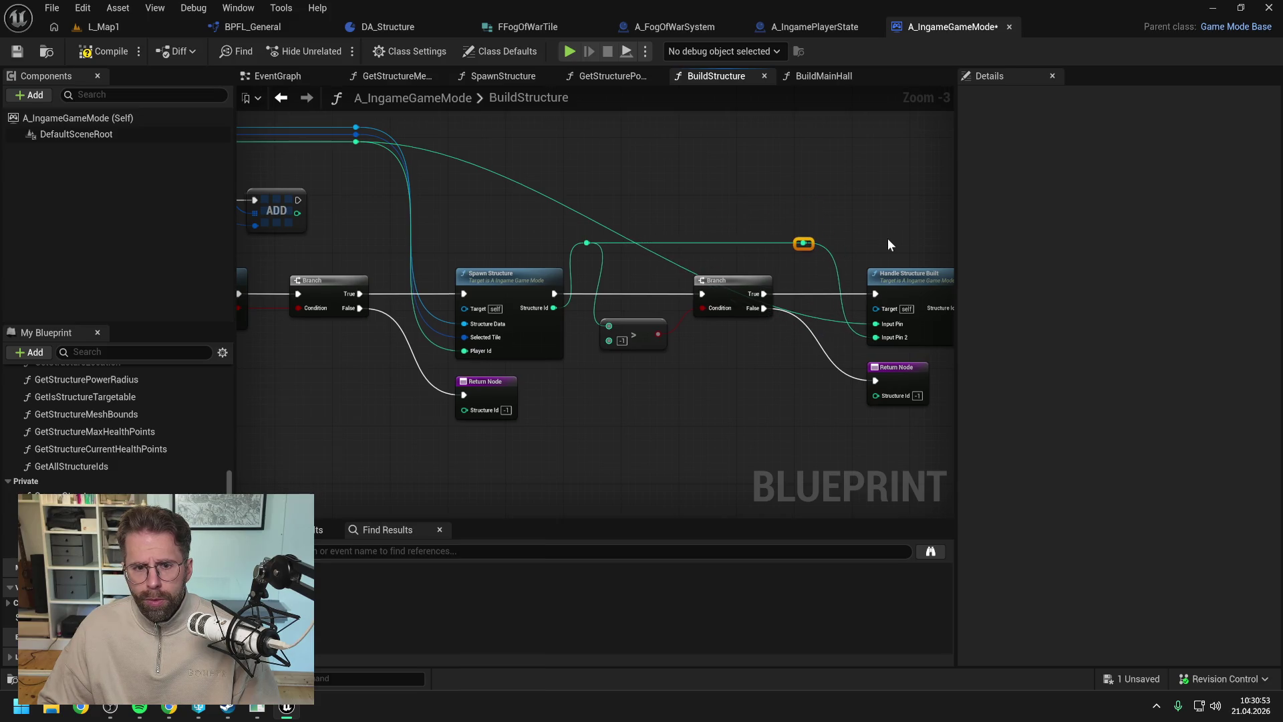
pyautogui.moveTo(888, 245); pyautogui.dragTo(785, 245)
pyautogui.doubleClick(727, 322)
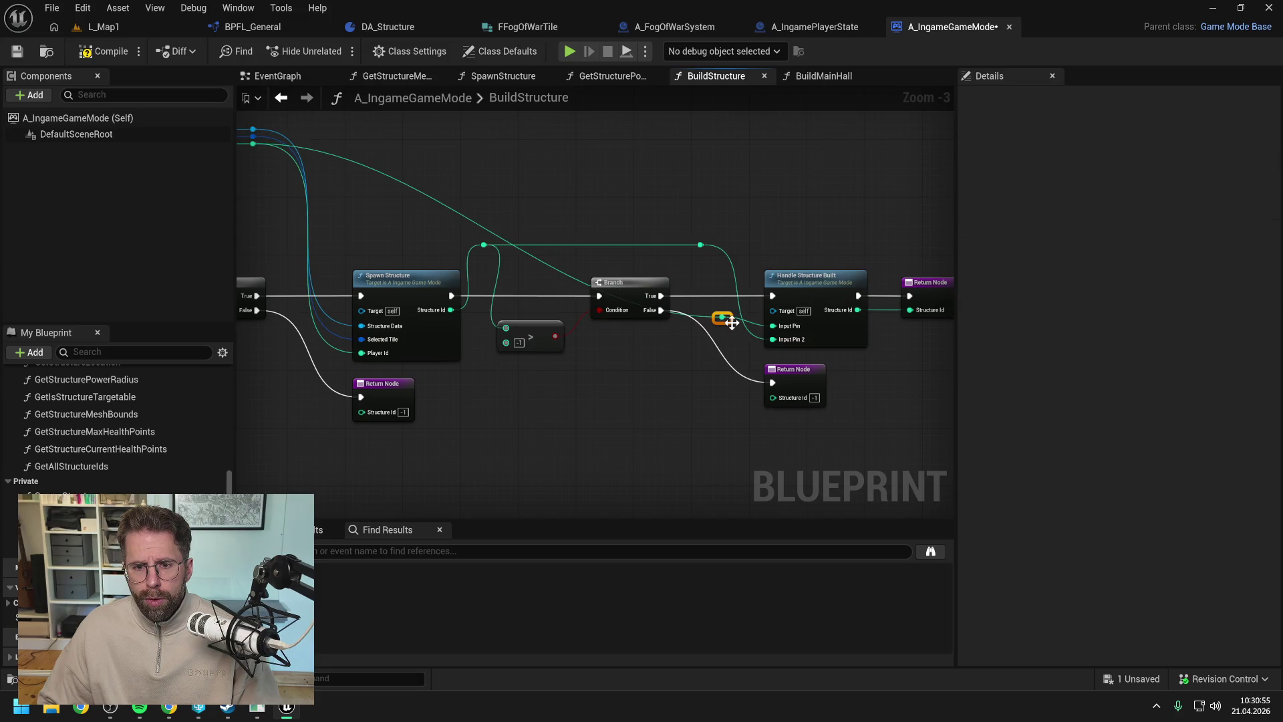
pyautogui.moveTo(732, 323)
pyautogui.mouseDown()
pyautogui.moveTo(712, 150)
pyautogui.moveTo(725, 152)
pyautogui.mouseUp()
# - Rename Handle Structure Built's first input to PlayerId and save
pyautogui.click(814, 280)
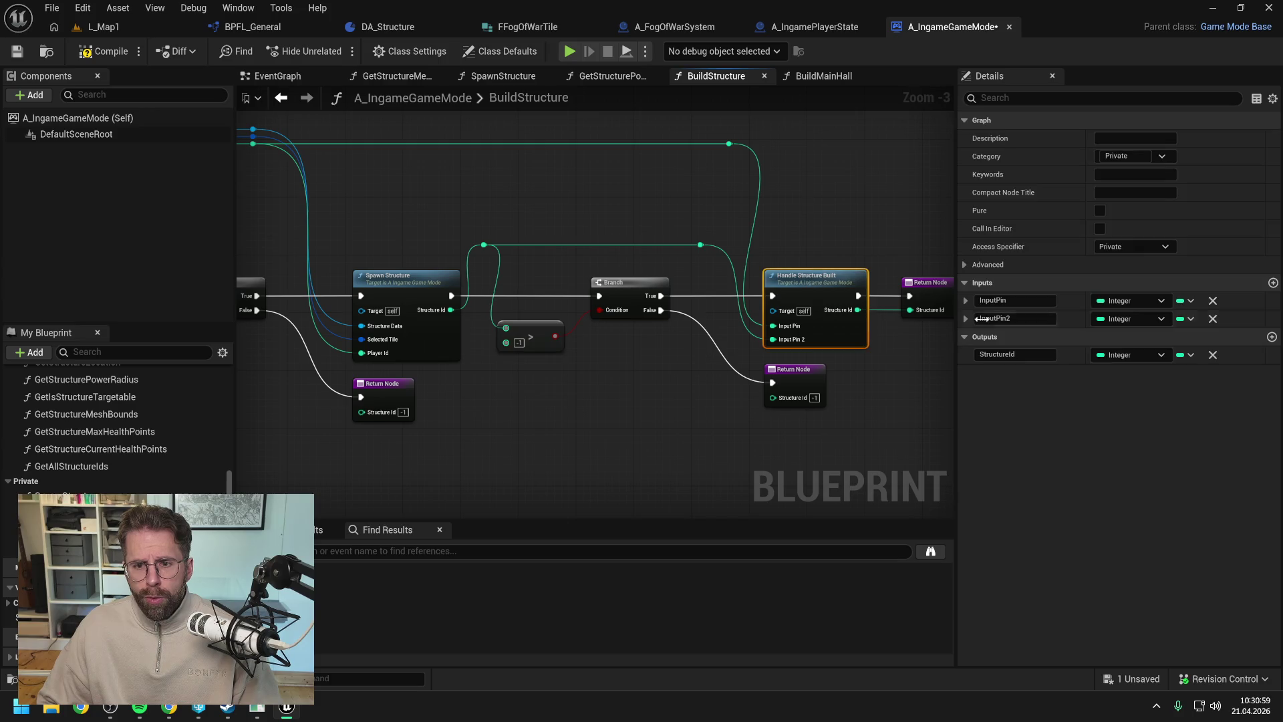
pyautogui.doubleClick(1016, 301)
pyautogui.write('Pla')
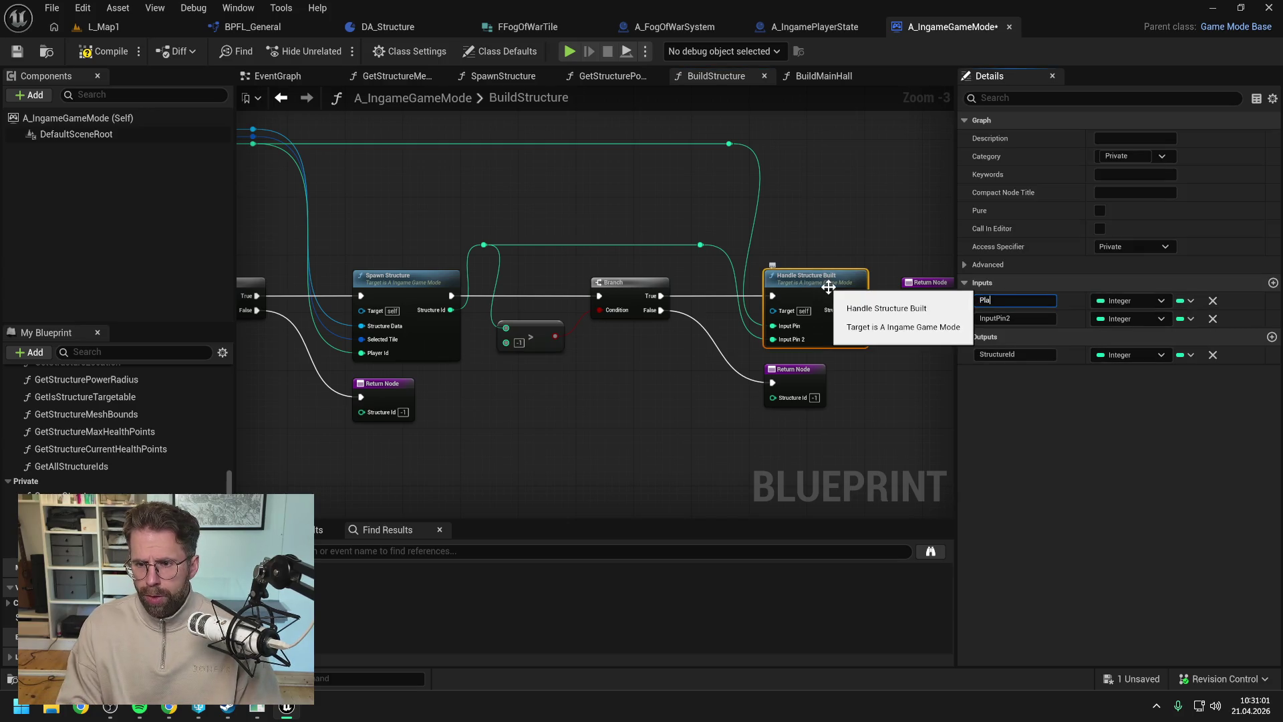
pyautogui.write('yerId')
pyautogui.press('Return')
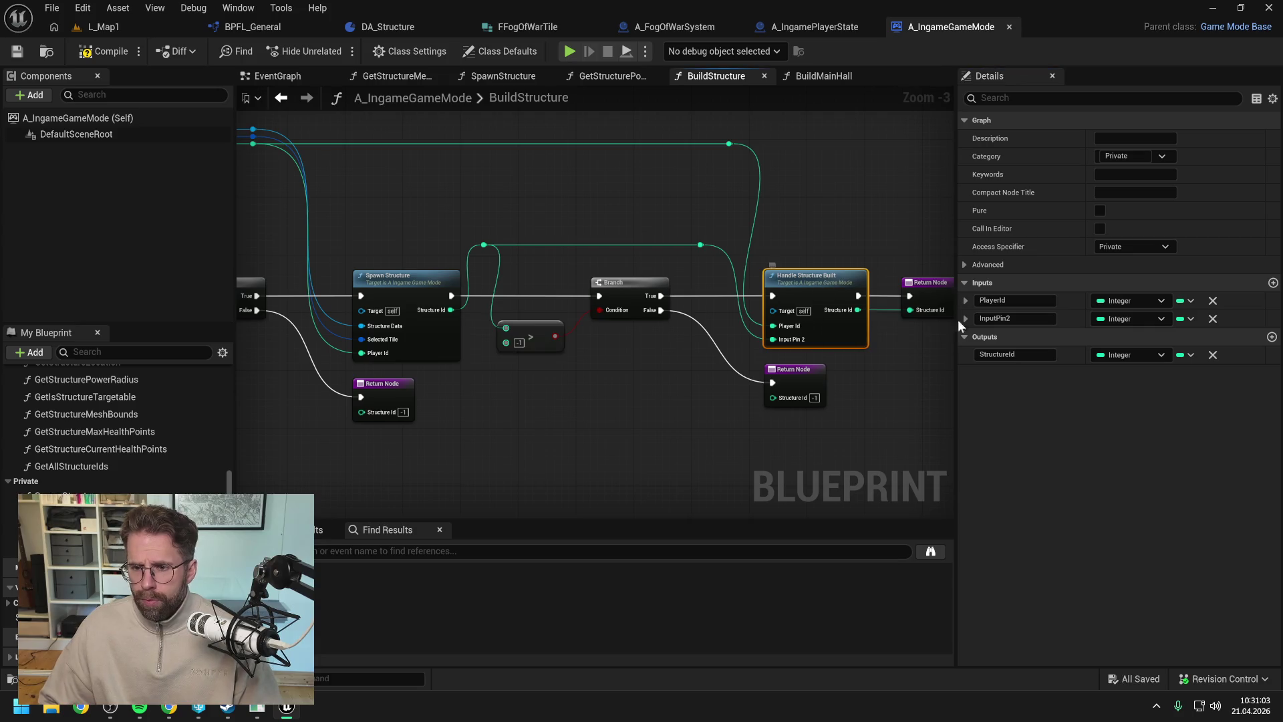
pyautogui.hotkey('ctrl', 's')
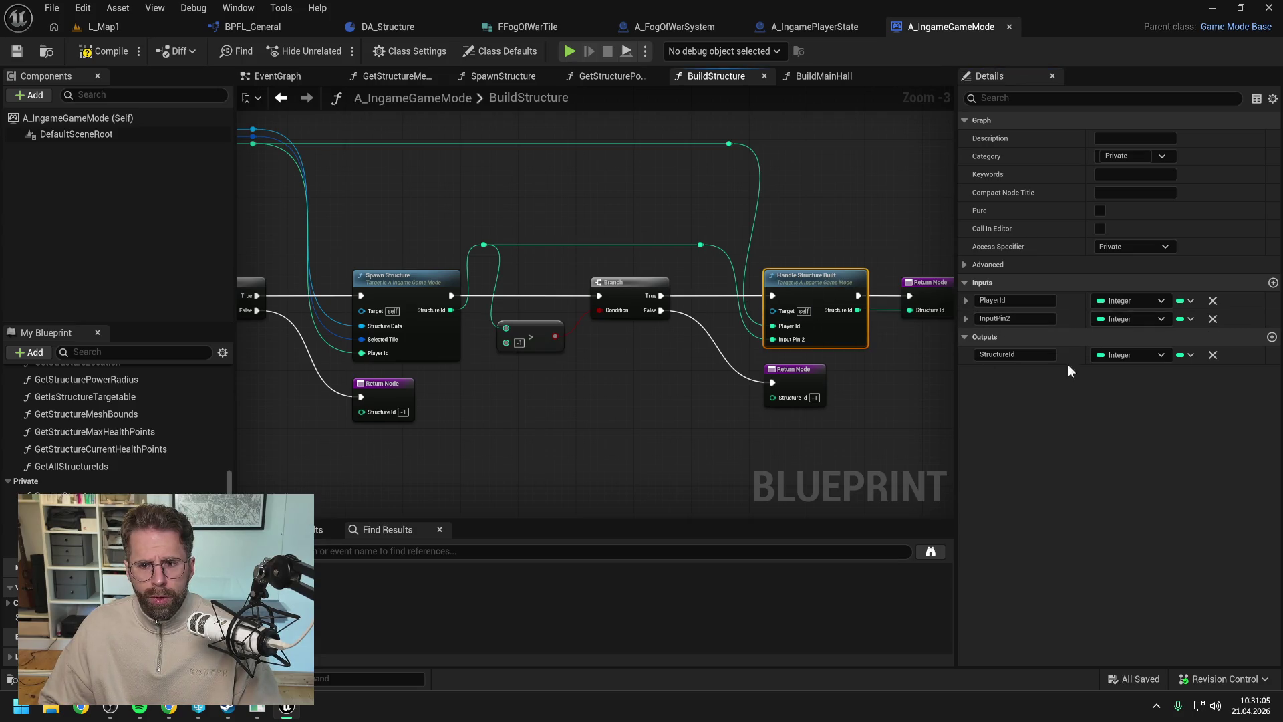
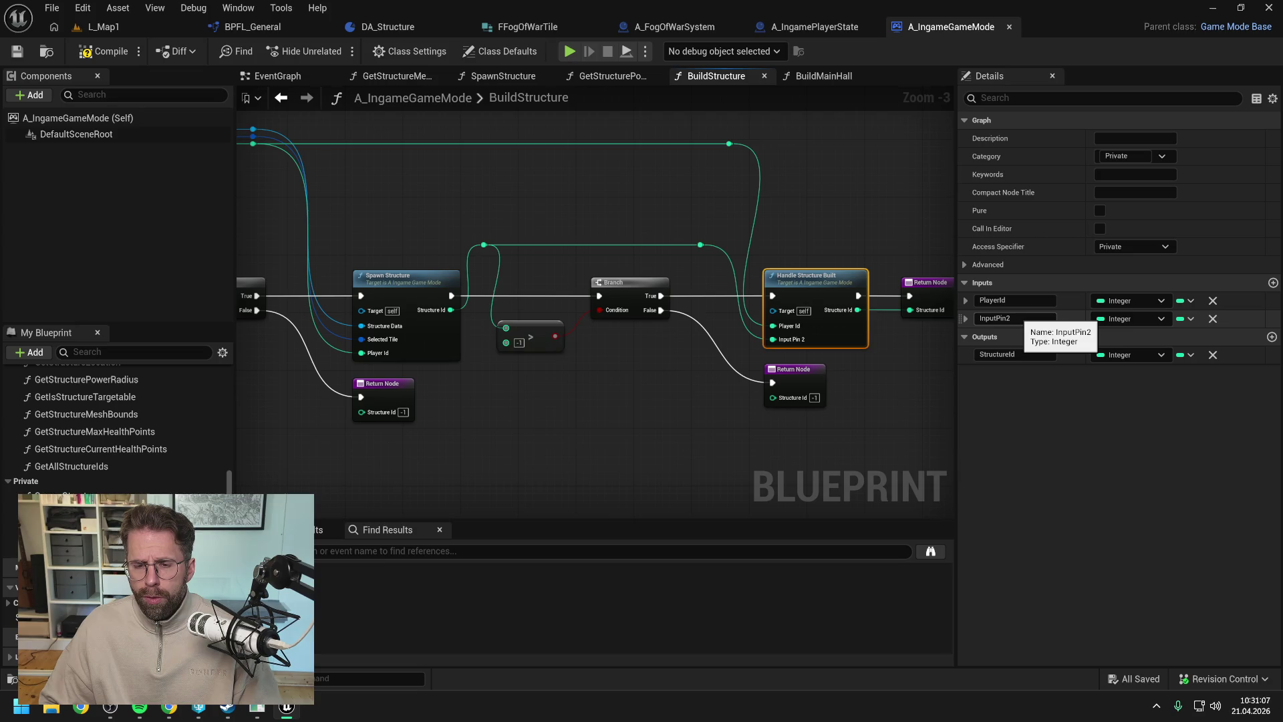
# - Rename HandleStructureBuilt's second input to StructureId and delete its StructureId output
pyautogui.click(1009, 319)
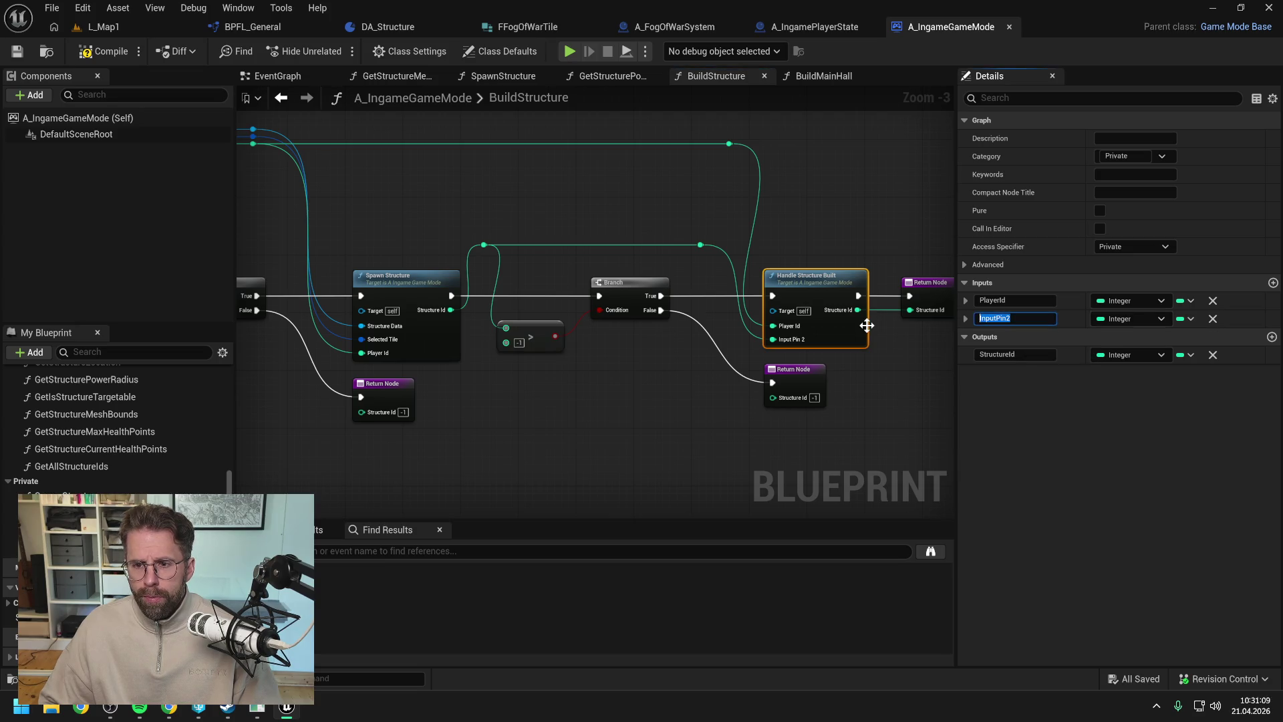
pyautogui.write('Struct')
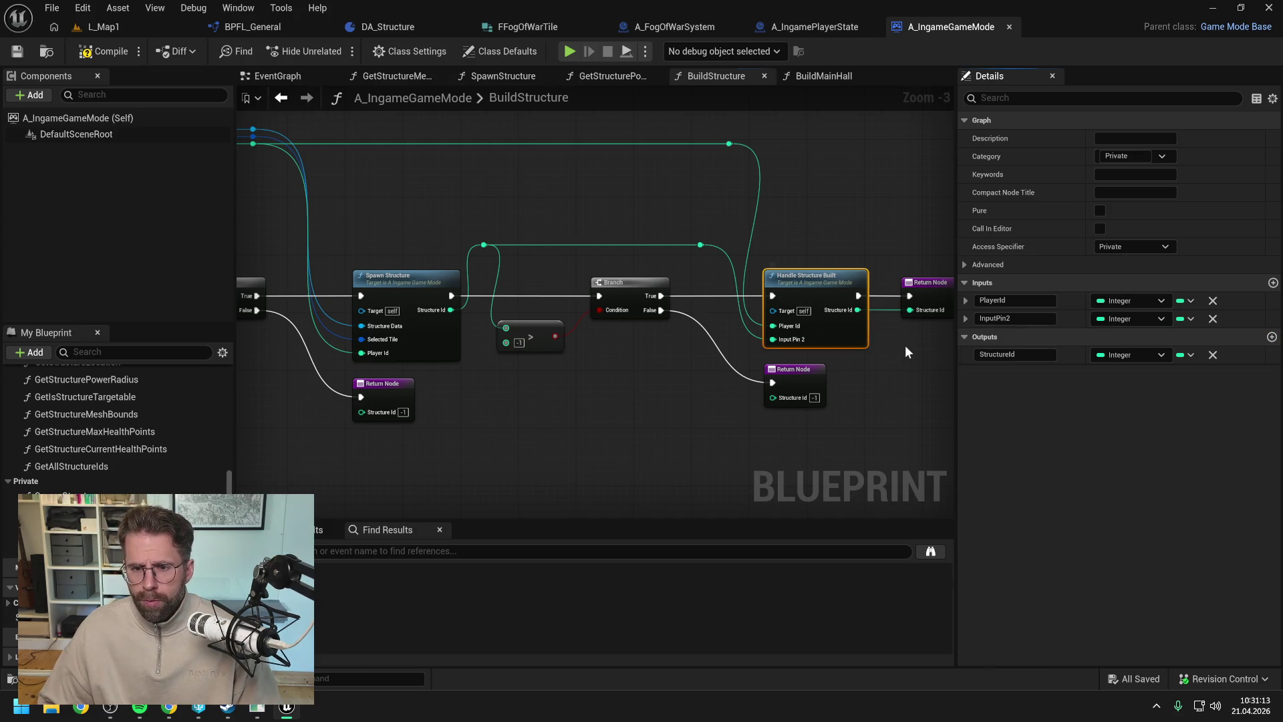
pyautogui.moveTo(905, 345); pyautogui.dragTo(820, 347)
pyautogui.click(749, 338)
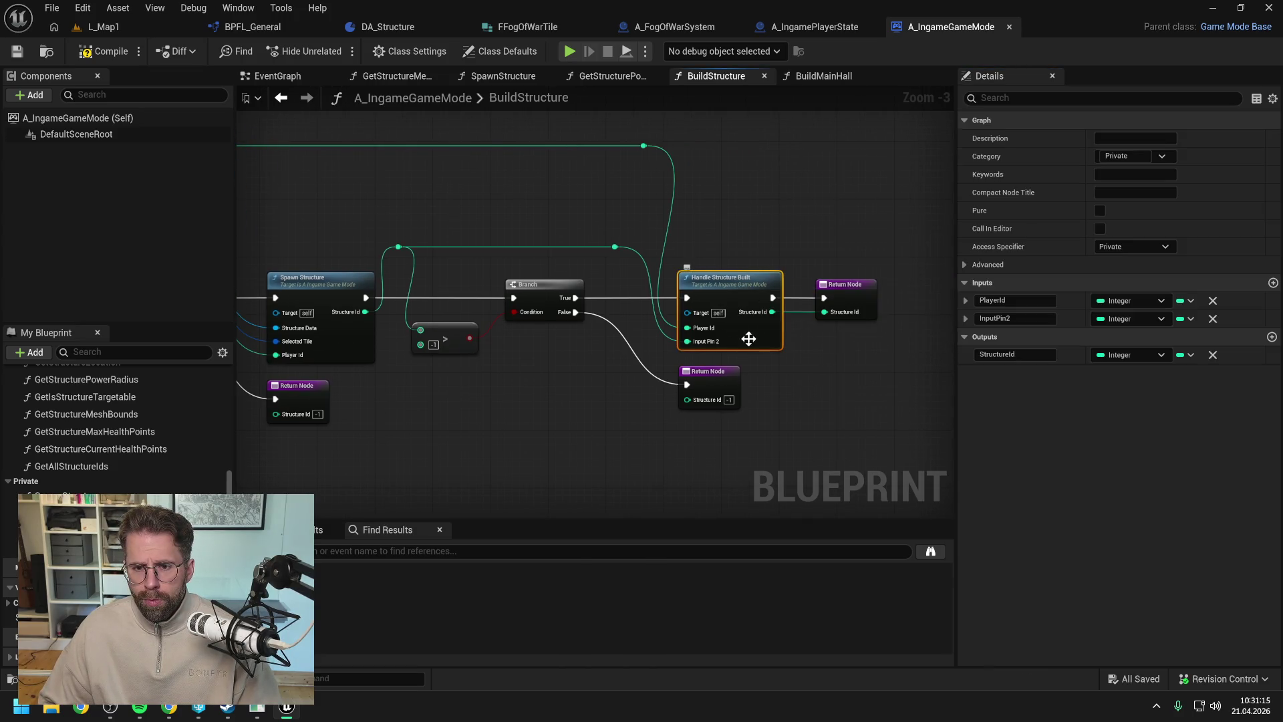
pyautogui.click(1213, 355)
pyautogui.click(836, 353)
# - Wire the spawned structure id through a reroute into the Return Node's Structure Id, then compile
pyautogui.keyDown('alt'); pyautogui.click(772, 312); pyautogui.keyUp('alt')
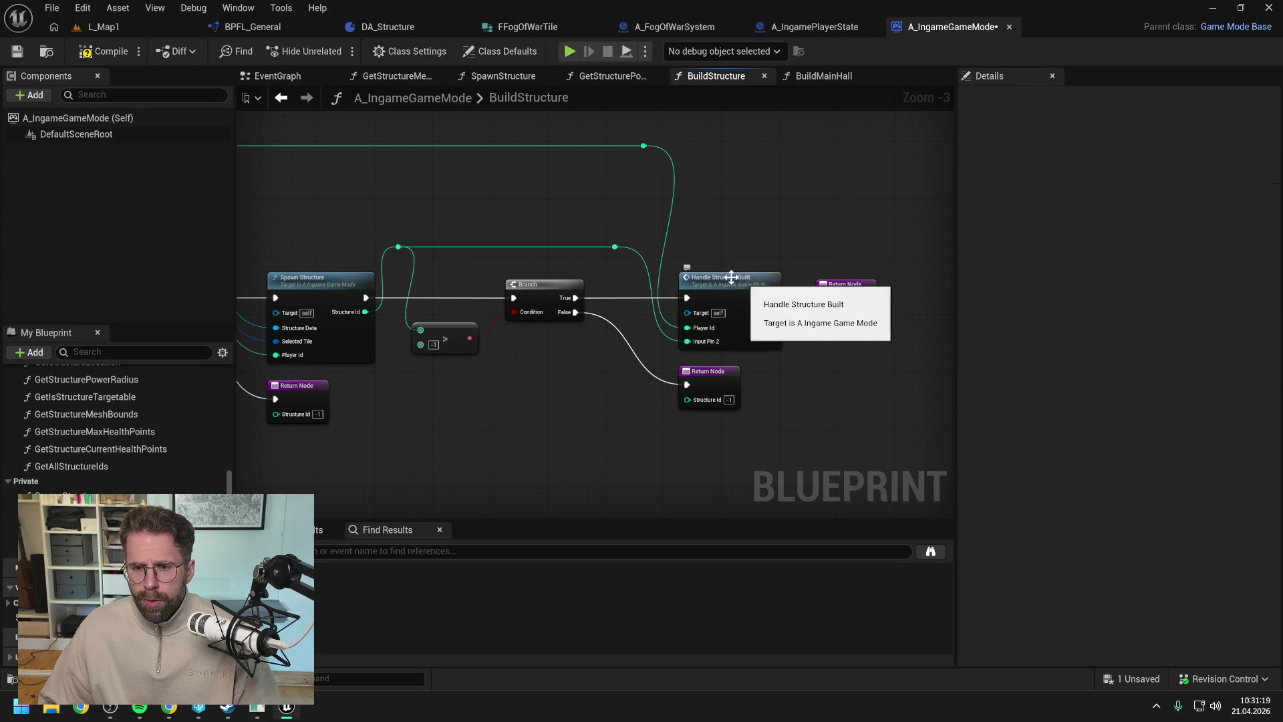
pyautogui.moveTo(616, 247)
pyautogui.mouseDown()
pyautogui.moveTo(707, 262)
pyautogui.moveTo(832, 314)
pyautogui.moveTo(786, 251)
pyautogui.mouseUp()
pyautogui.doubleClick(802, 310)
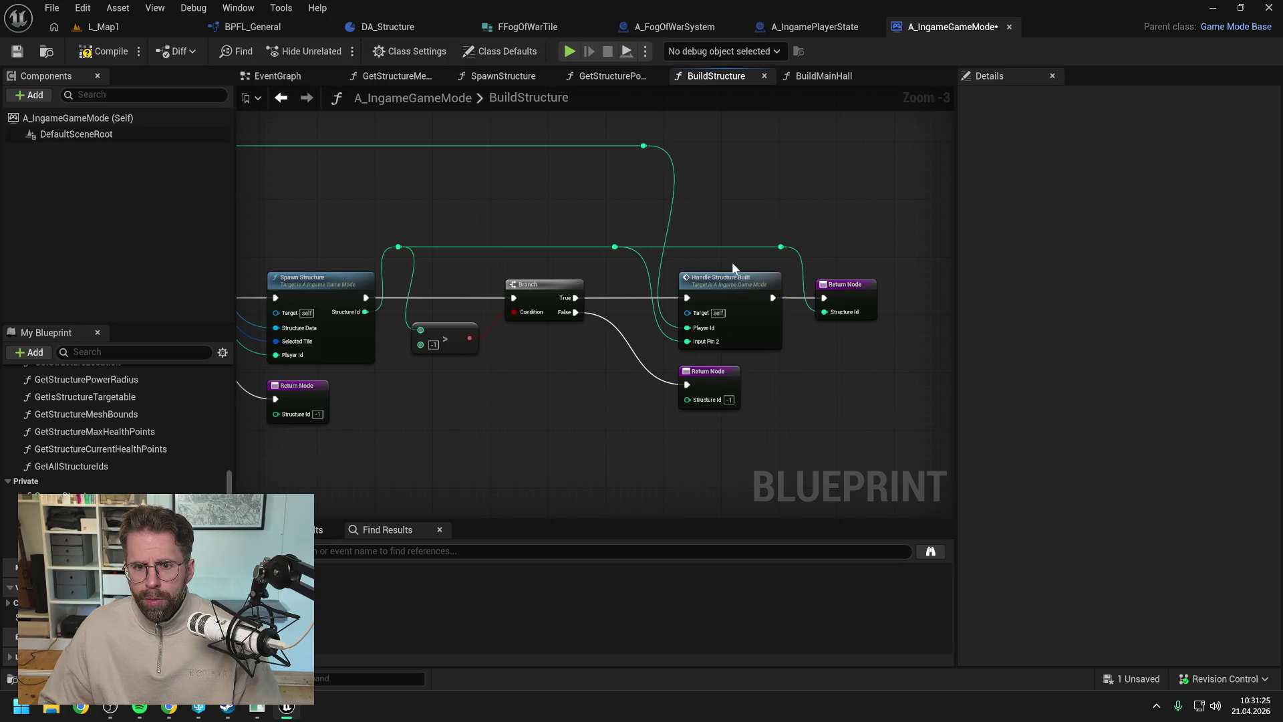
pyautogui.hotkey('ctrl', 's')
pyautogui.click(713, 283)
pyautogui.click(101, 51)
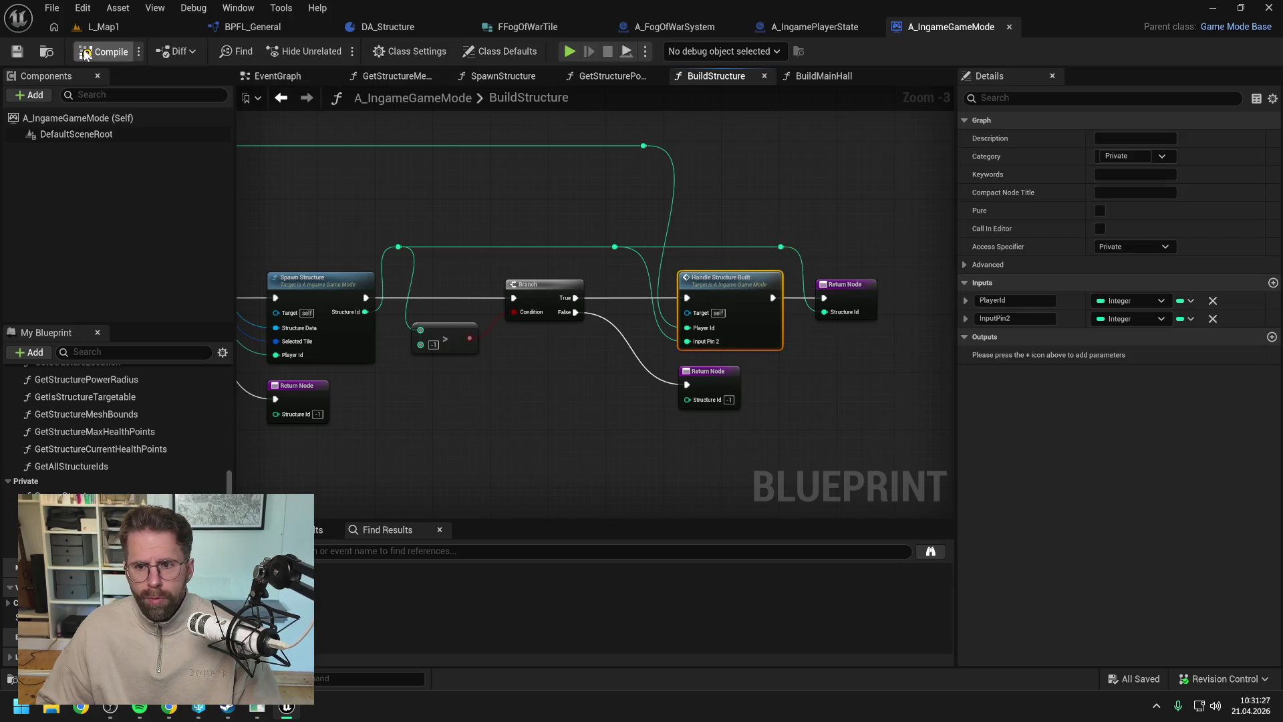
# - Confirm the StructureId input name, save, and tidy the top wire's reroute point
pyautogui.click(1011, 319)
pyautogui.write('StructureId')
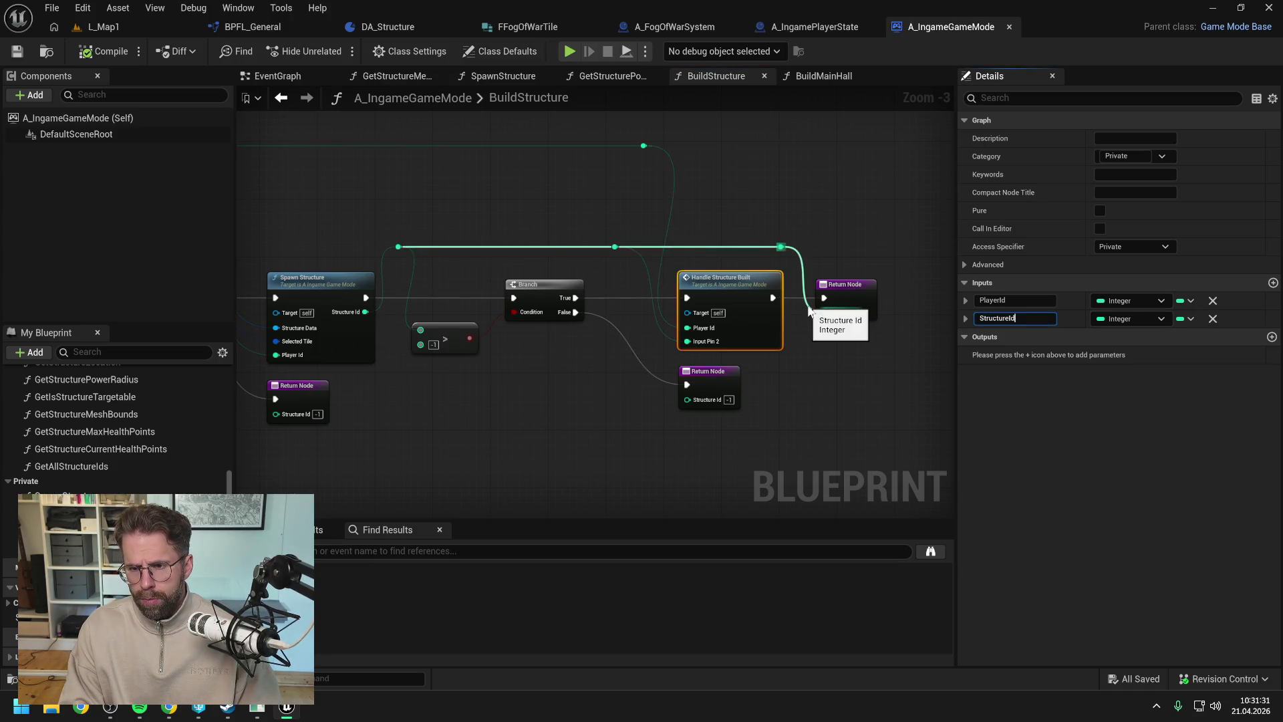
pyautogui.press('Return')
pyautogui.hotkey('ctrl', 's')
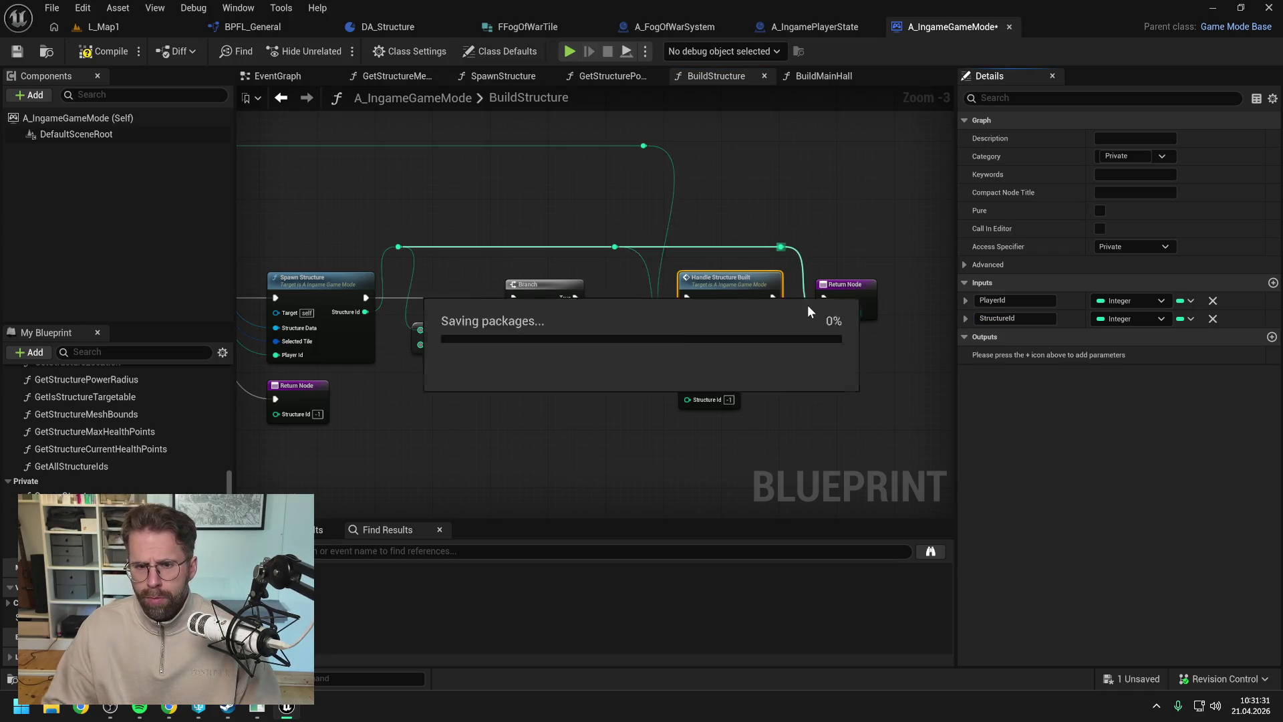
pyautogui.moveTo(644, 145); pyautogui.dragTo(704, 158)
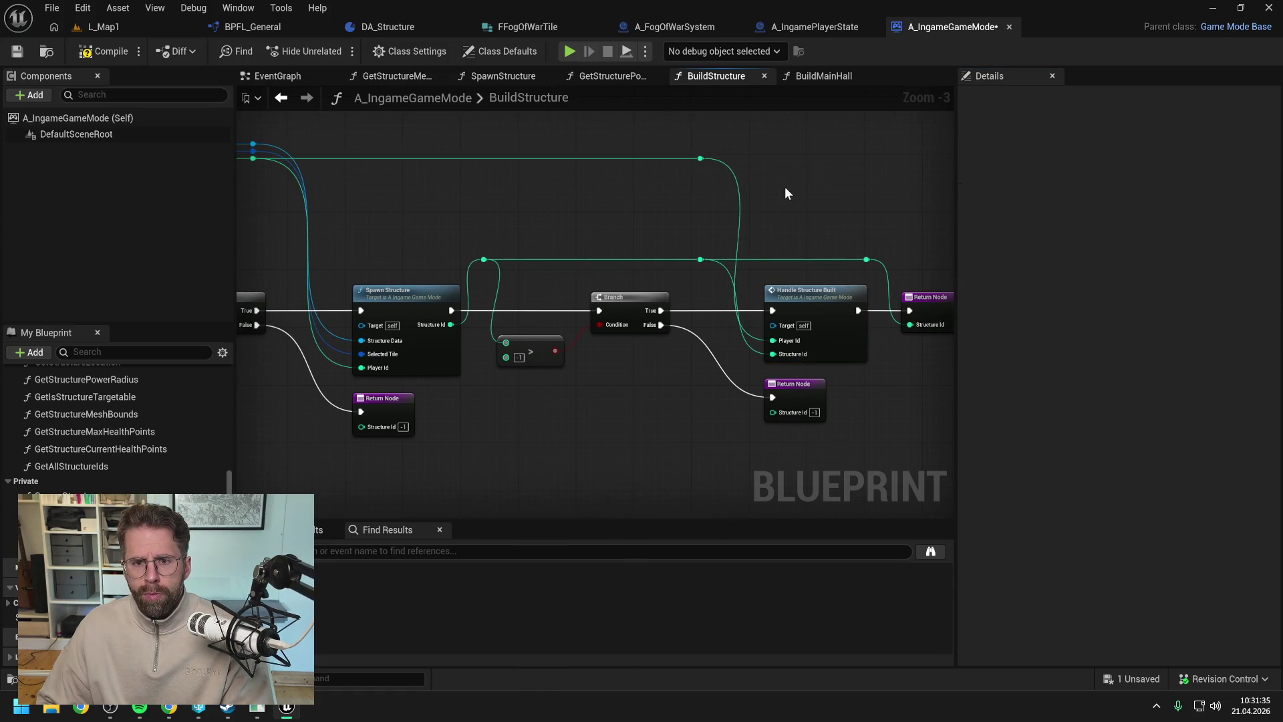
# - In the HandleStructureBuilt graph, shift the entry node left and reroute the Structure Id wire underneath
pyautogui.doubleClick(811, 290)
pyautogui.hotkey('ctrl', 's')
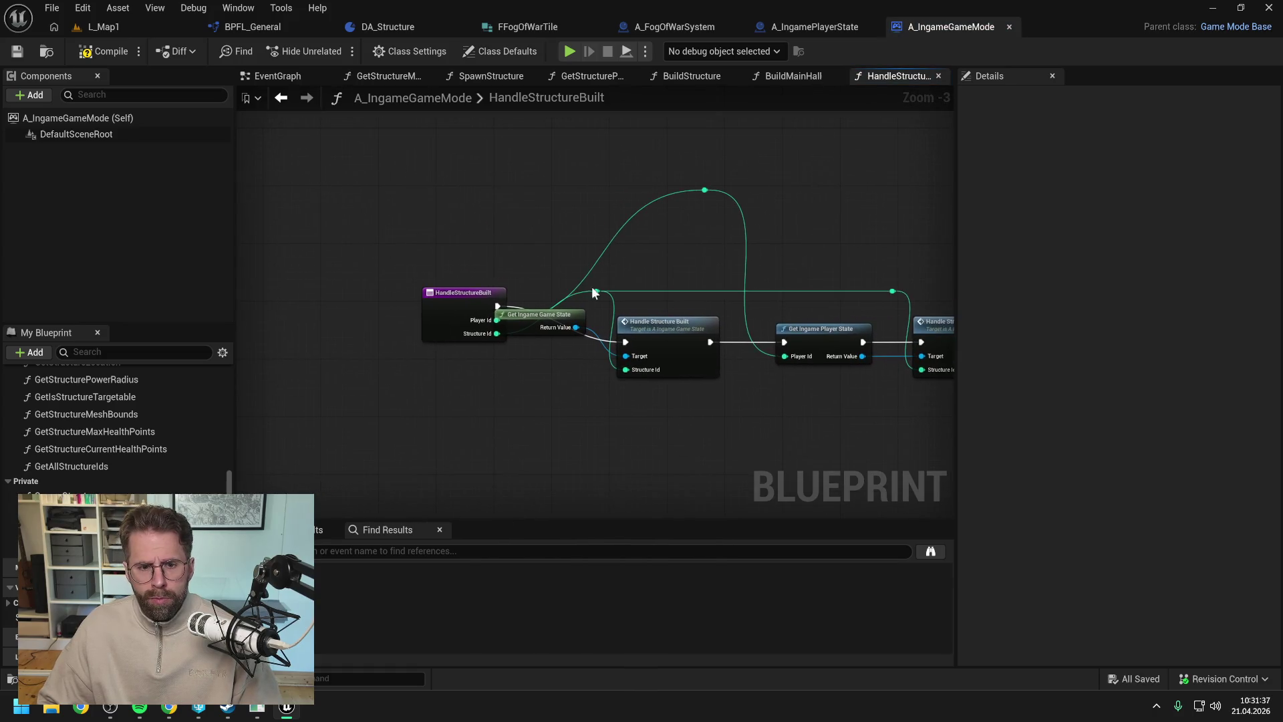
pyautogui.moveTo(460, 298); pyautogui.dragTo(407, 334)
pyautogui.click(698, 250)
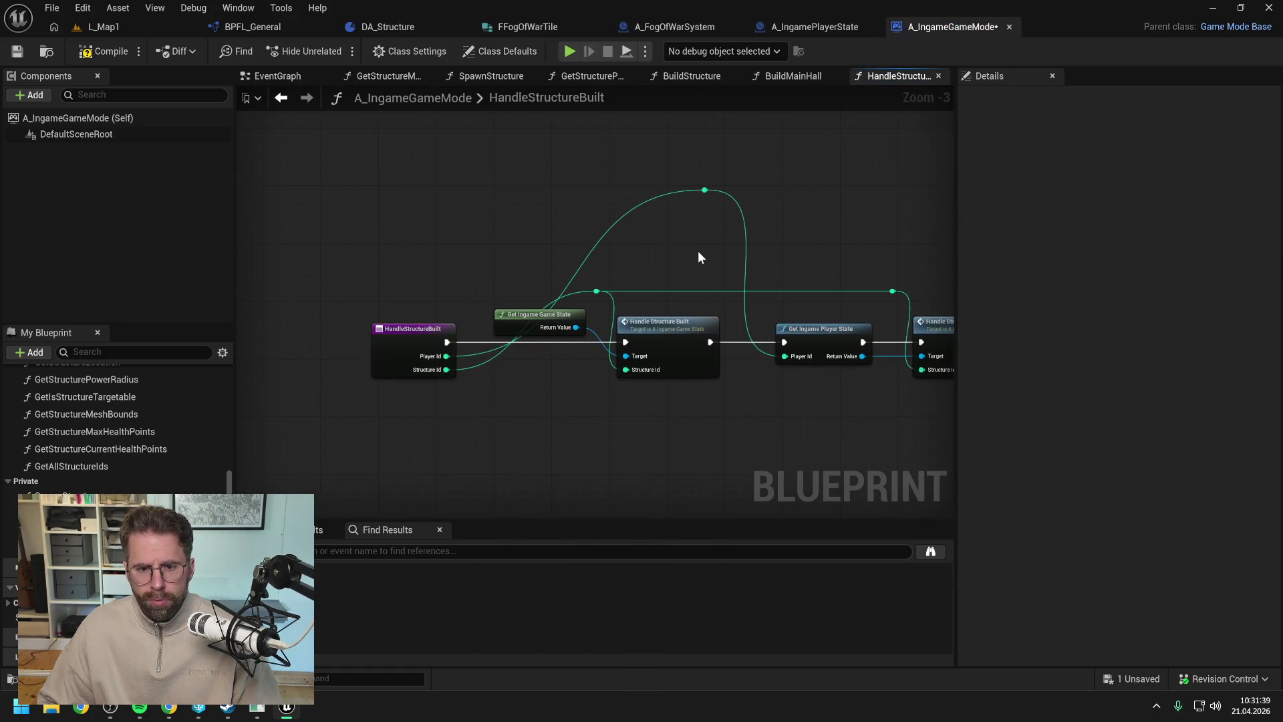
pyautogui.doubleClick(575, 293)
pyautogui.moveTo(575, 294); pyautogui.dragTo(520, 295)
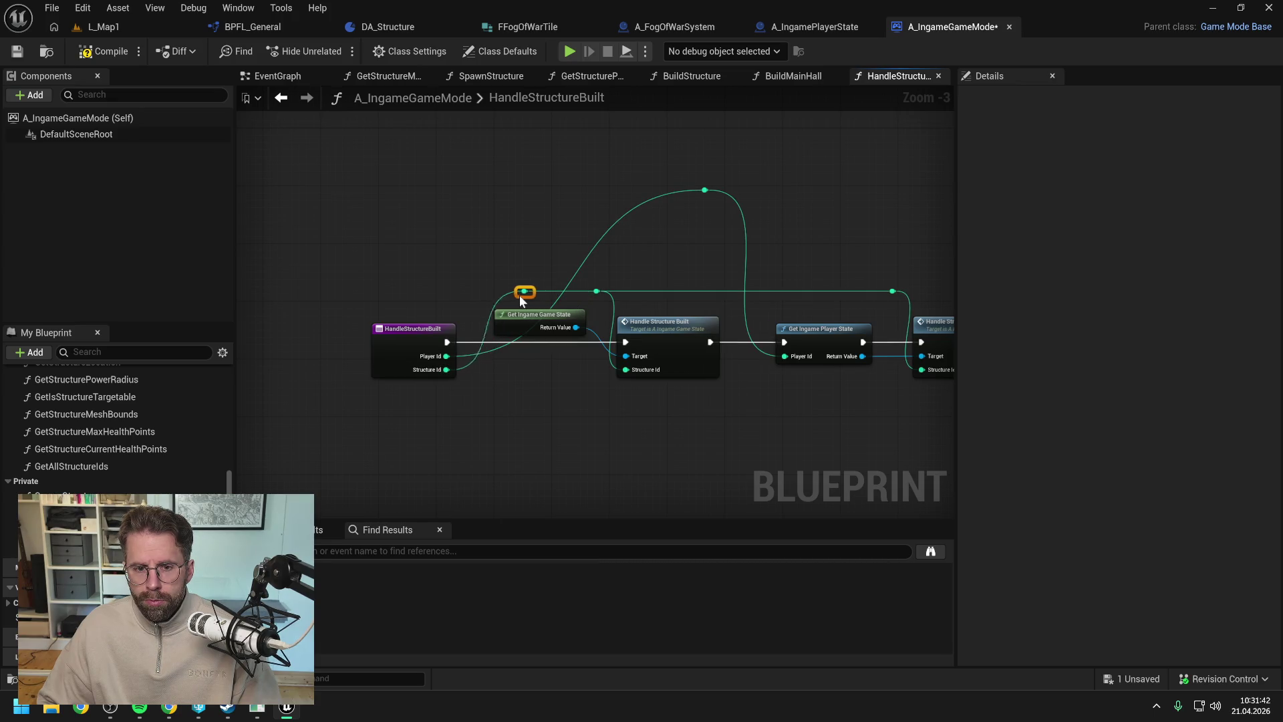
pyautogui.click(667, 262)
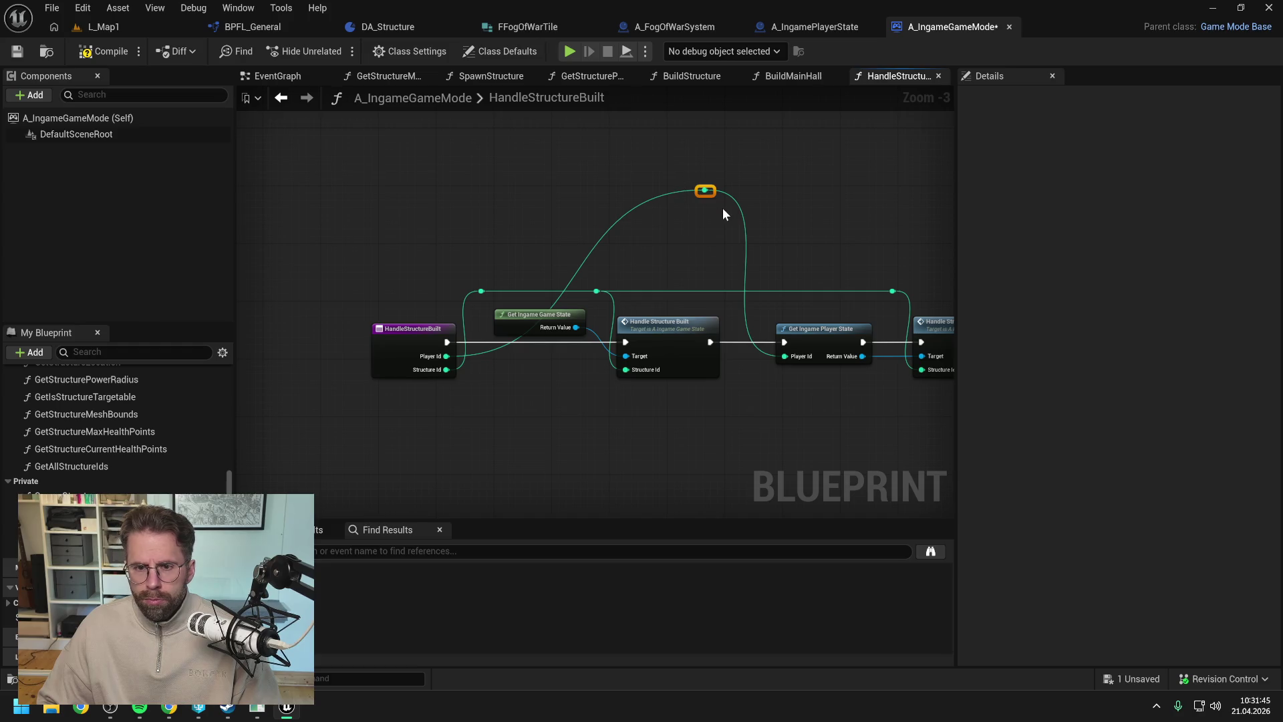
pyautogui.moveTo(710, 195)
pyautogui.mouseDown()
pyautogui.moveTo(716, 407)
pyautogui.moveTo(729, 396)
pyautogui.moveTo(488, 390)
pyautogui.moveTo(499, 395)
pyautogui.mouseUp()
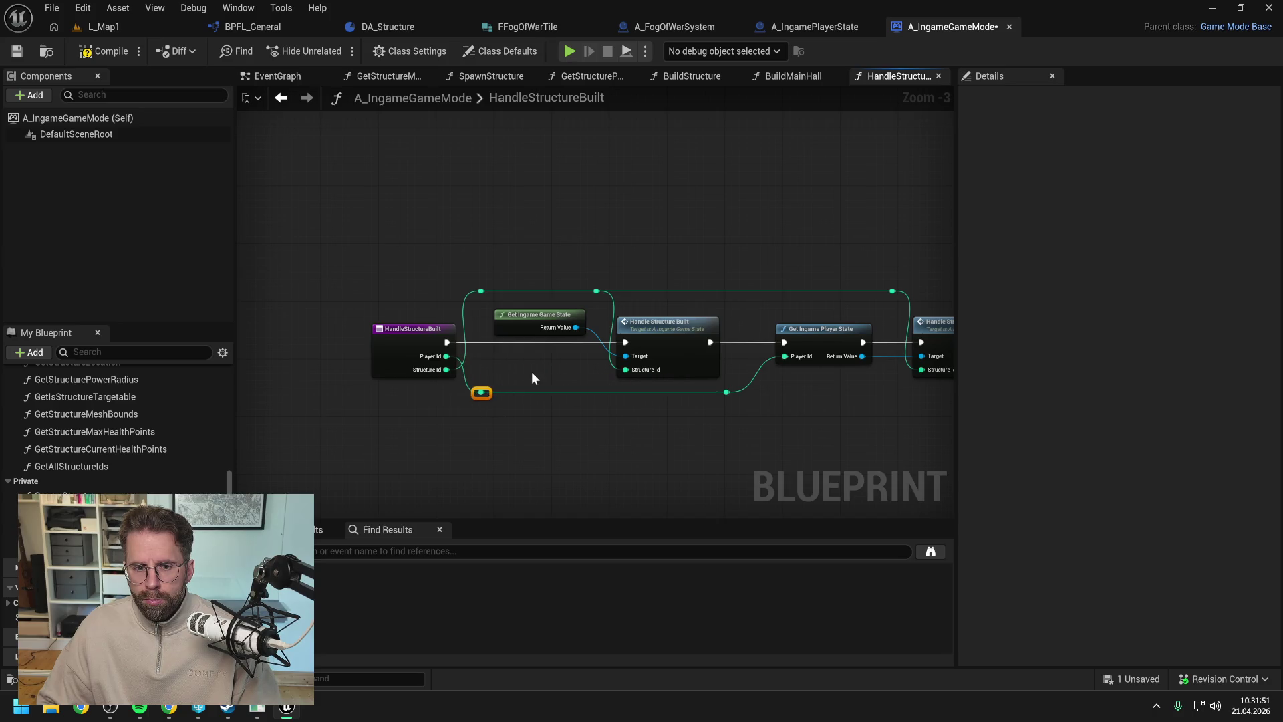
# - Align the top-left reroute point, then compile and save the blueprint
pyautogui.click(425, 293)
pyautogui.hotkey('ctrl', 'z')
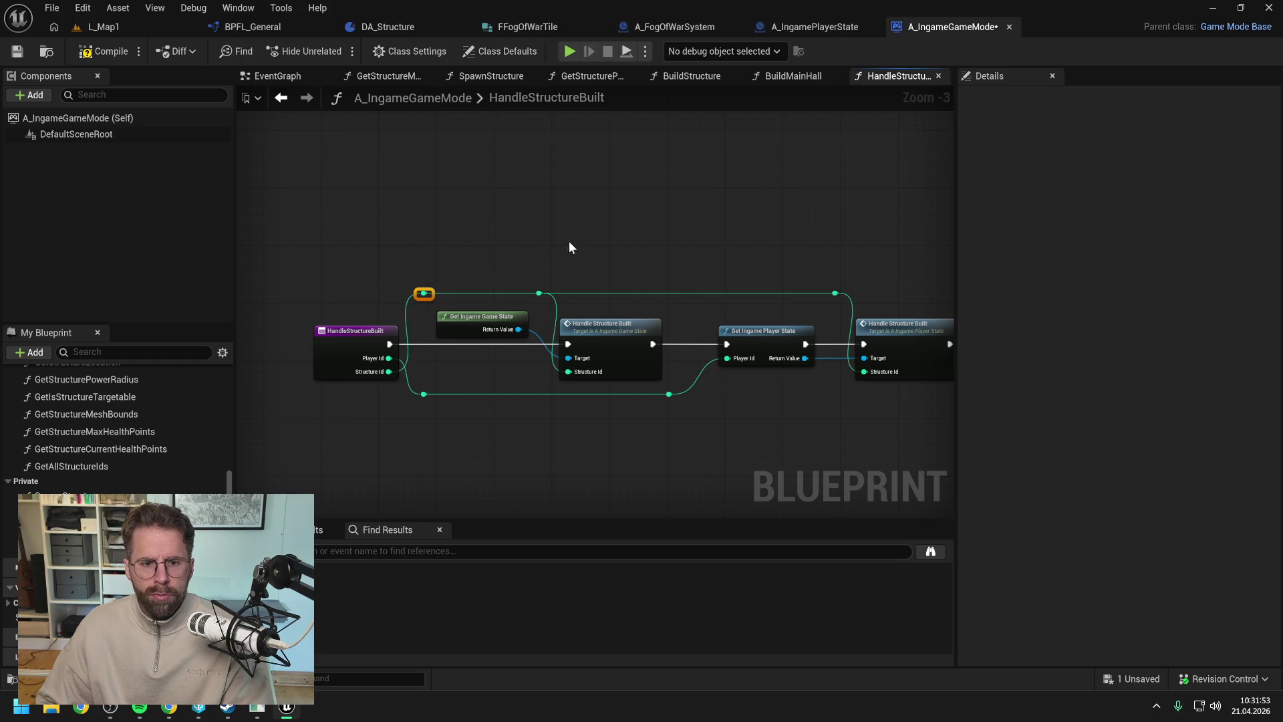
pyautogui.hotkey('ctrl', 'y')
pyautogui.hotkey('ctrl', 'z')
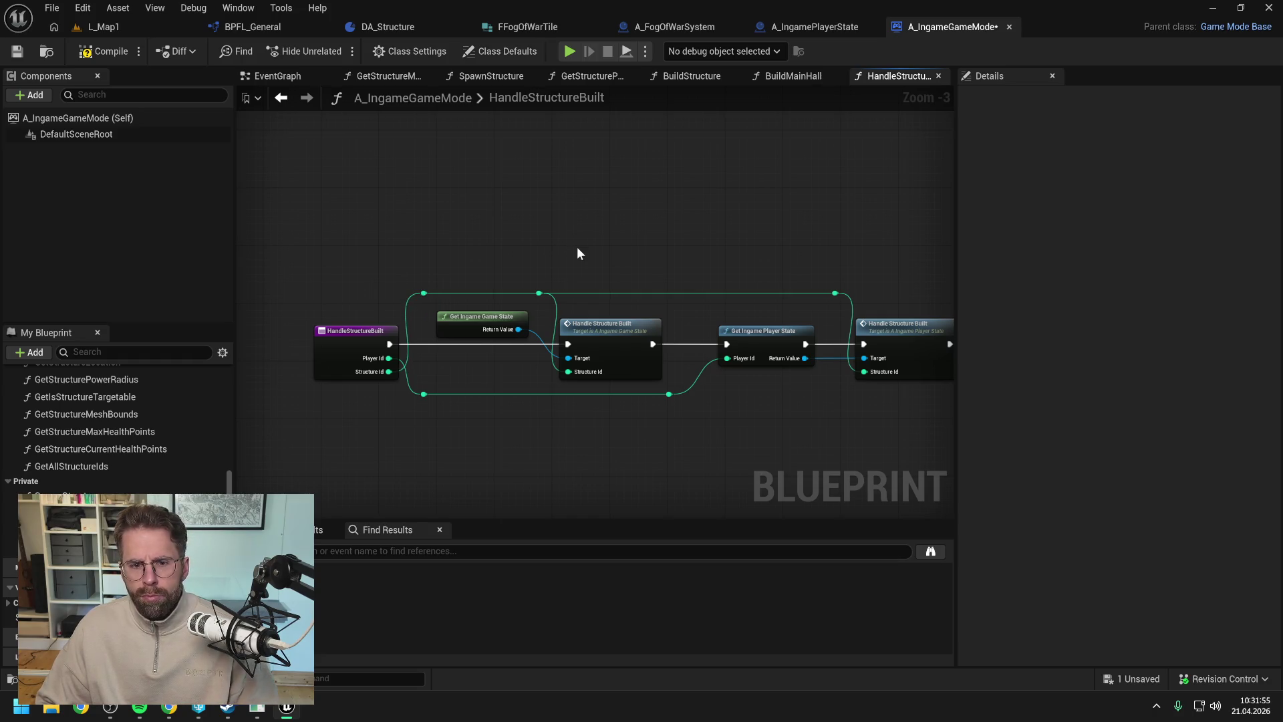
pyautogui.click(104, 51)
pyautogui.hotkey('ctrl', 's')
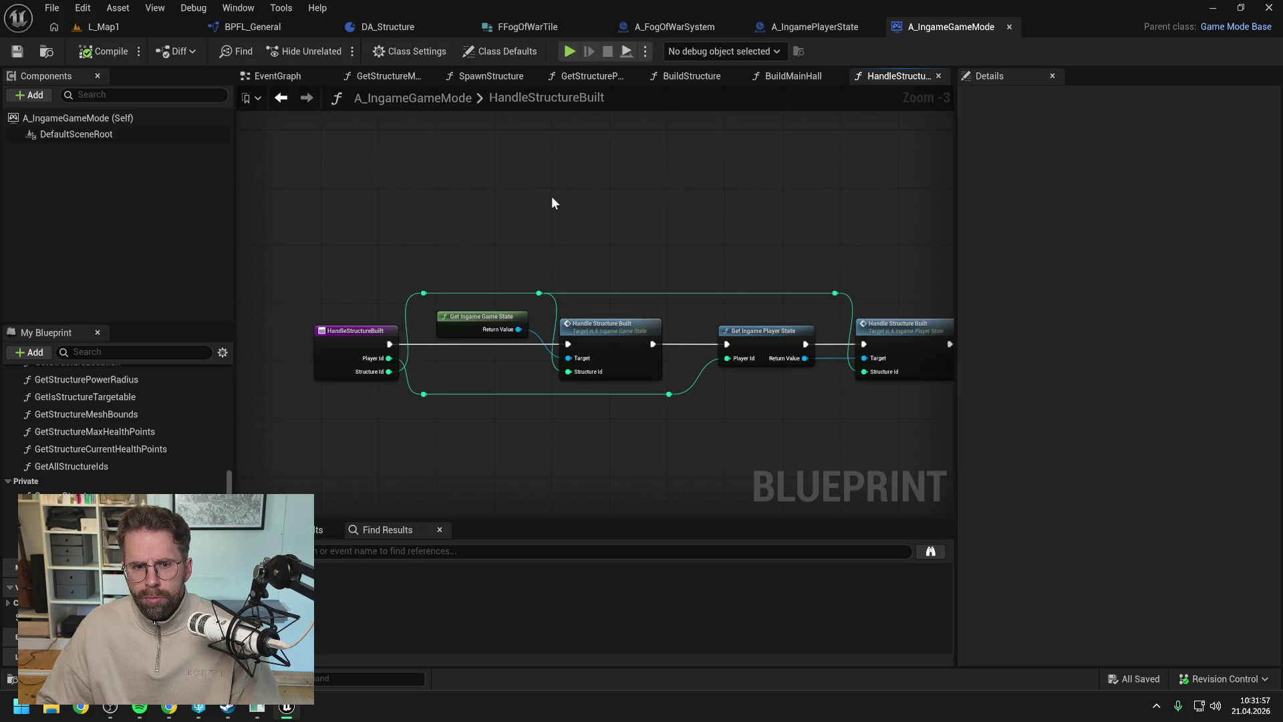
# - Delete the function's Return Node, then compile and save
pyautogui.scroll(-1, 549, 207)
pyautogui.click(865, 275)
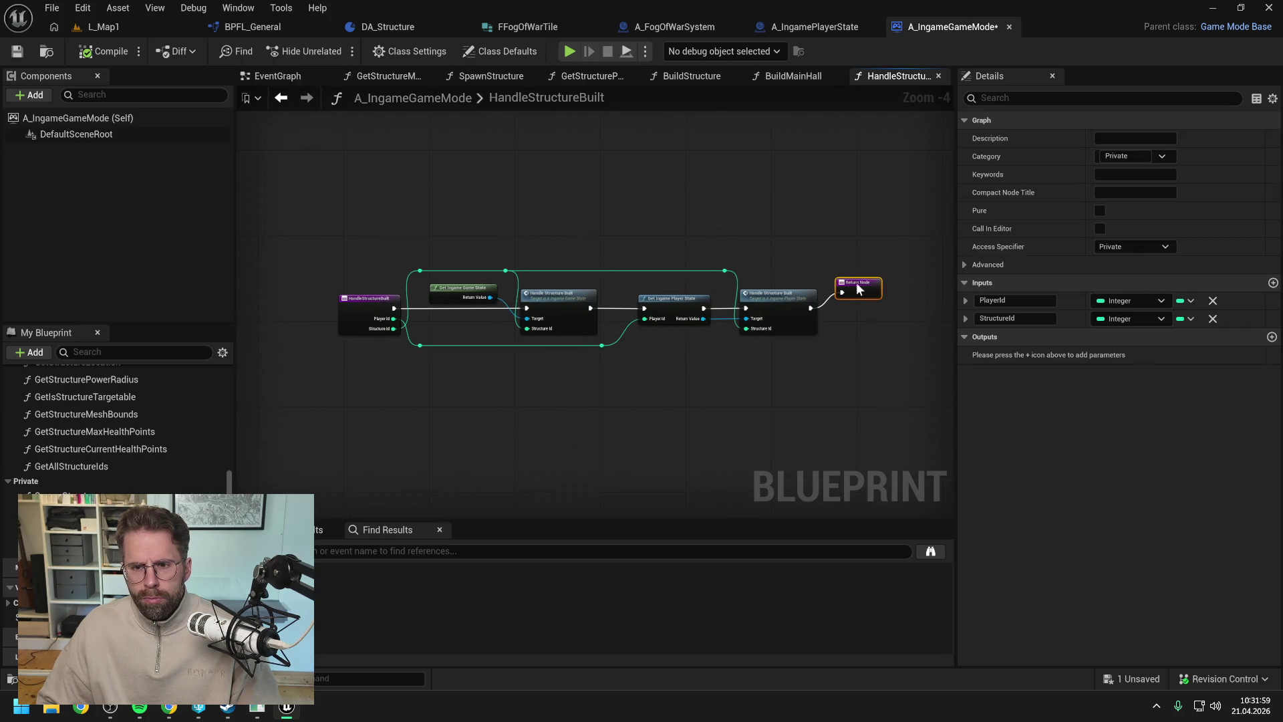
pyautogui.press('Delete')
pyautogui.click(107, 54)
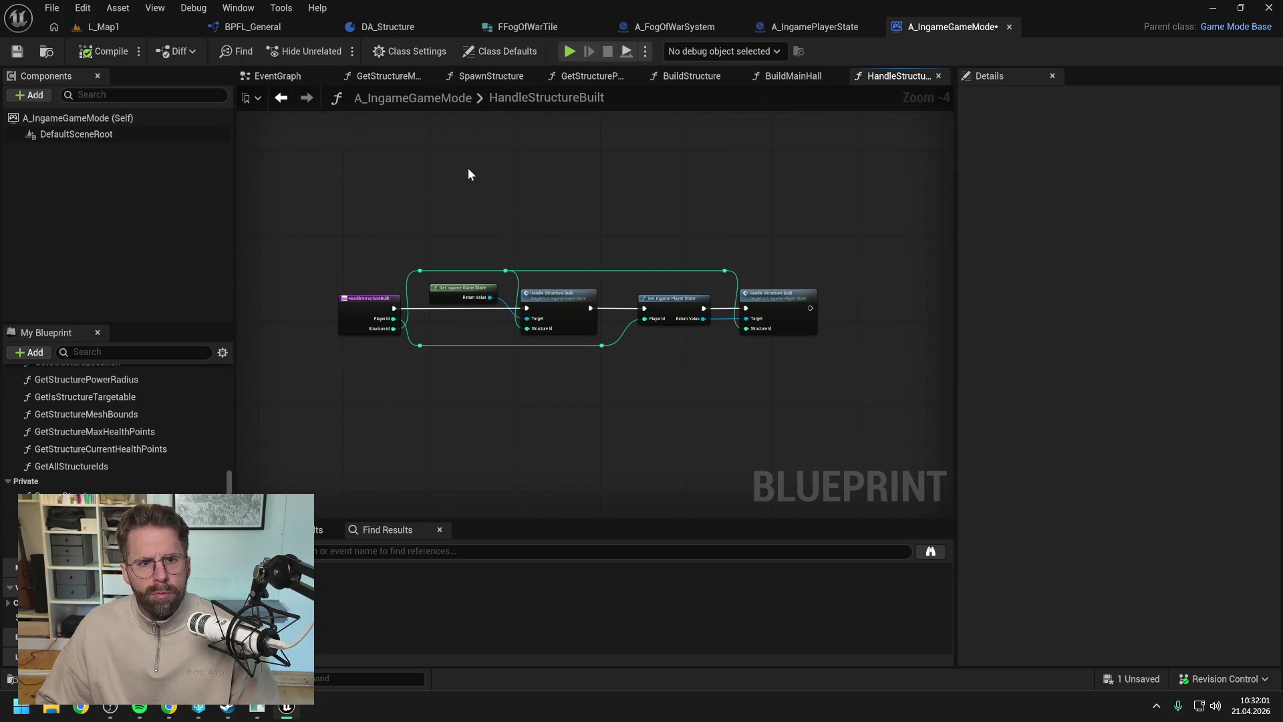
pyautogui.hotkey('ctrl', 's')
# - Check the player state and fog-of-war blueprints, then review the final Handle Structure Built call
pyautogui.click(796, 27)
pyautogui.scroll(-2, 725, 199)
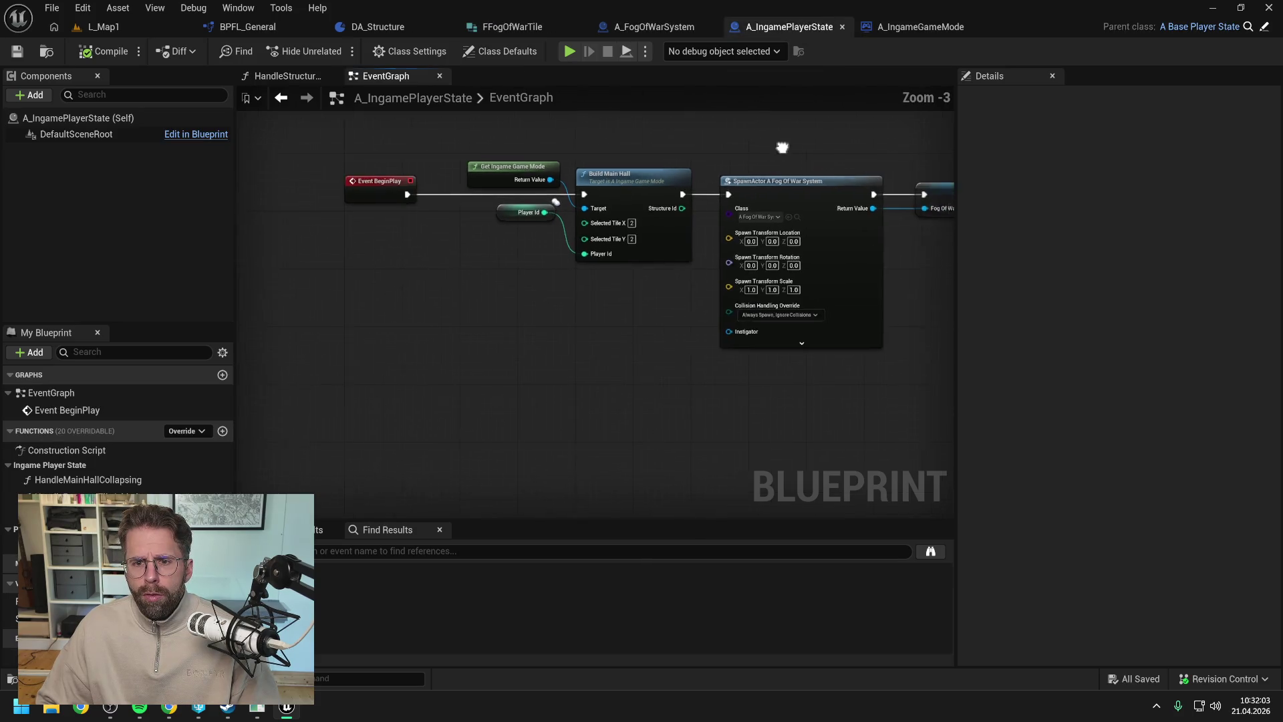
pyautogui.click(655, 27)
pyautogui.moveTo(768, 212); pyautogui.dragTo(549, 206)
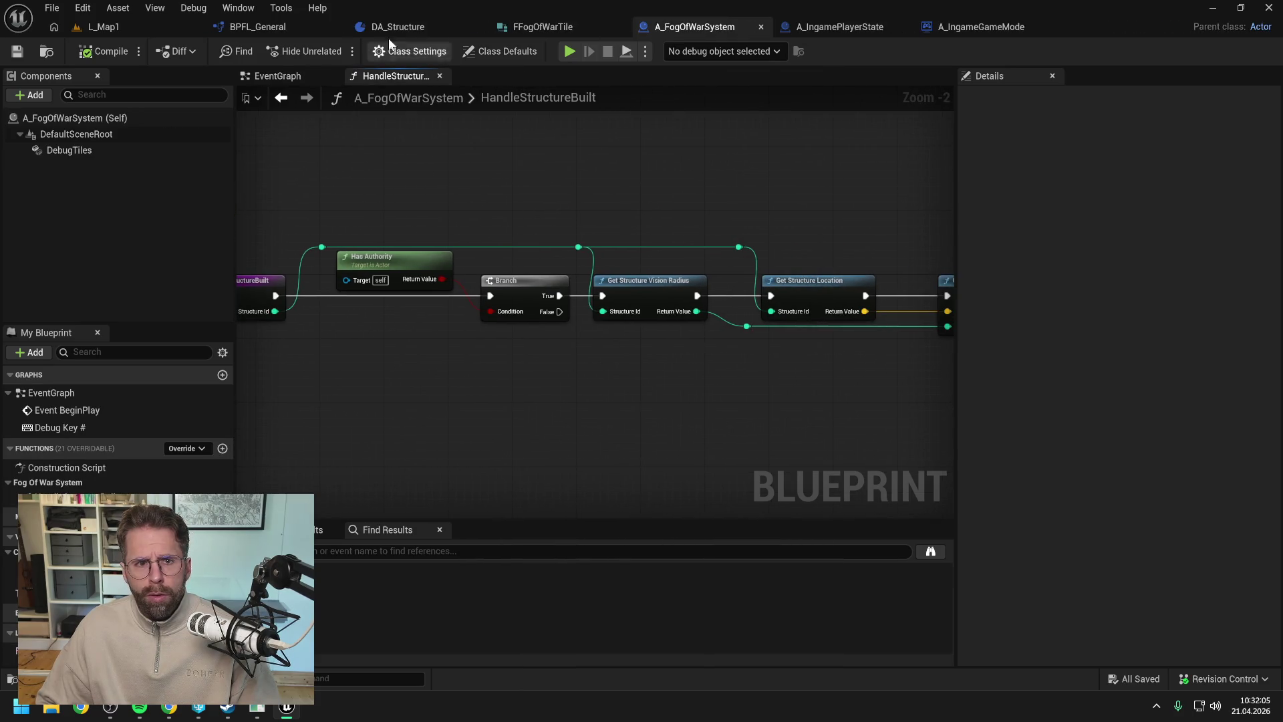
pyautogui.click(982, 27)
pyautogui.scroll(1, 789, 294)
pyautogui.click(785, 301)
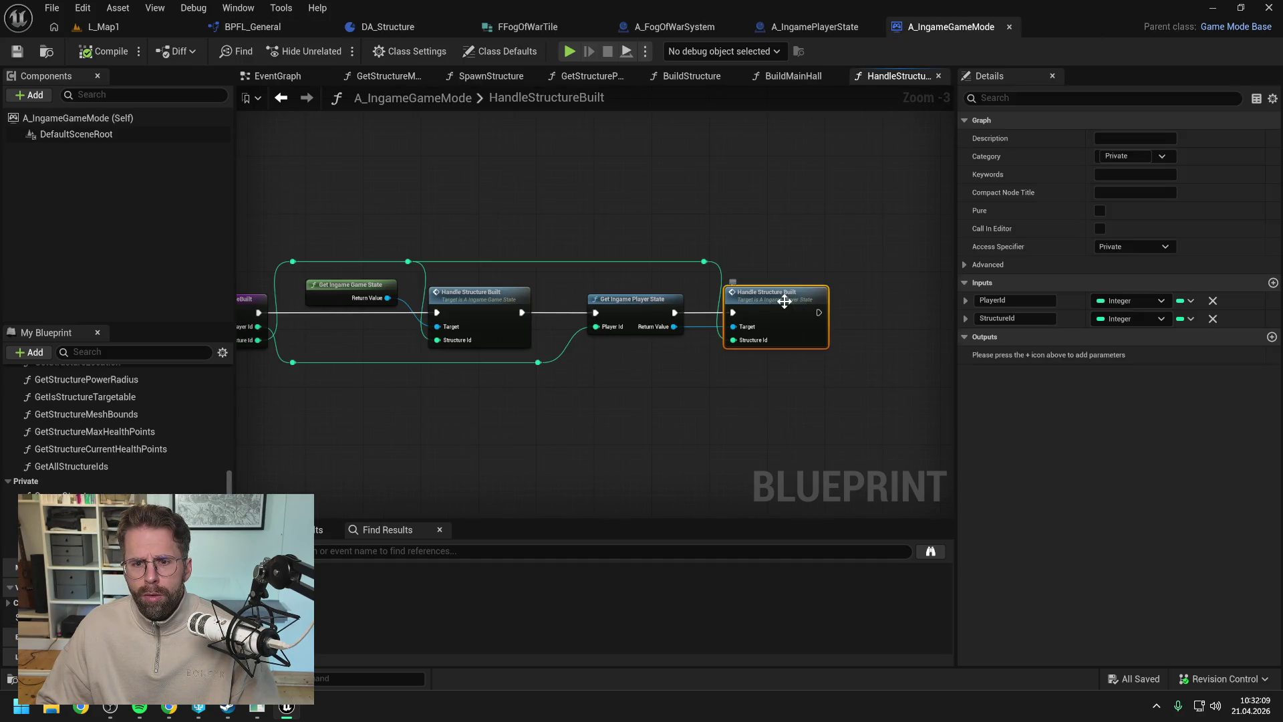
pyautogui.scroll(-1, 822, 237)
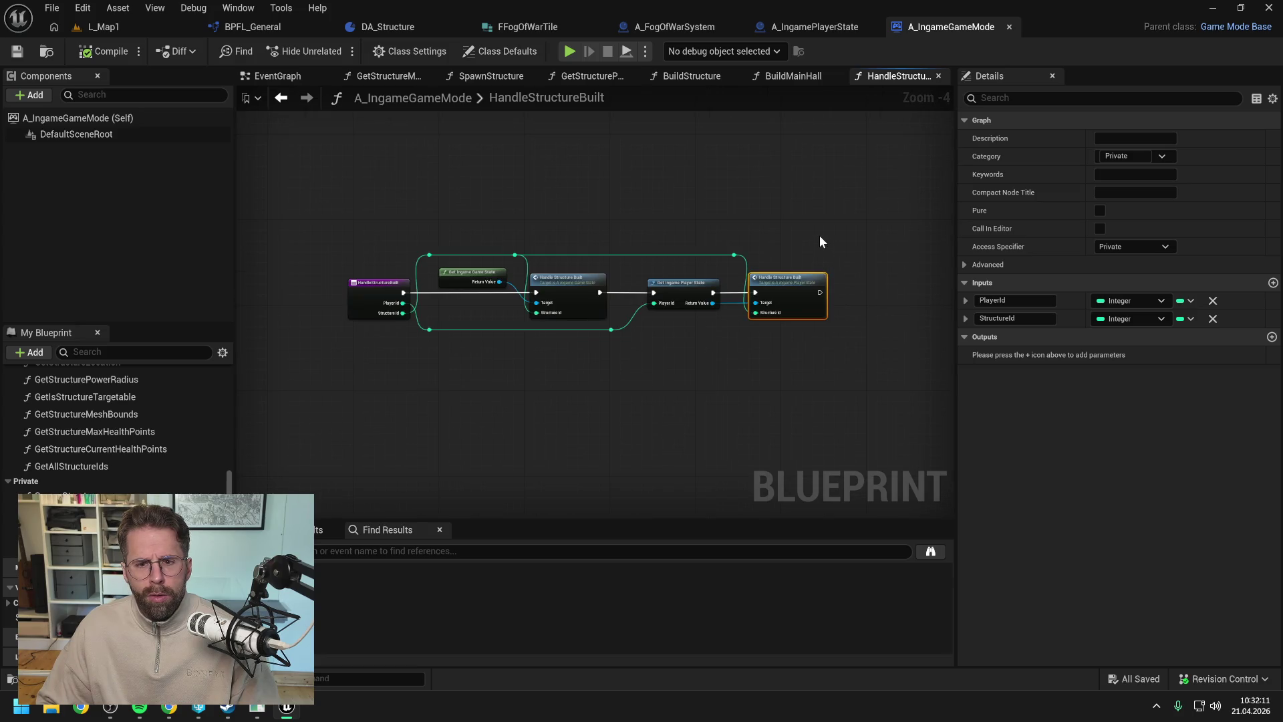
pyautogui.click(664, 180)
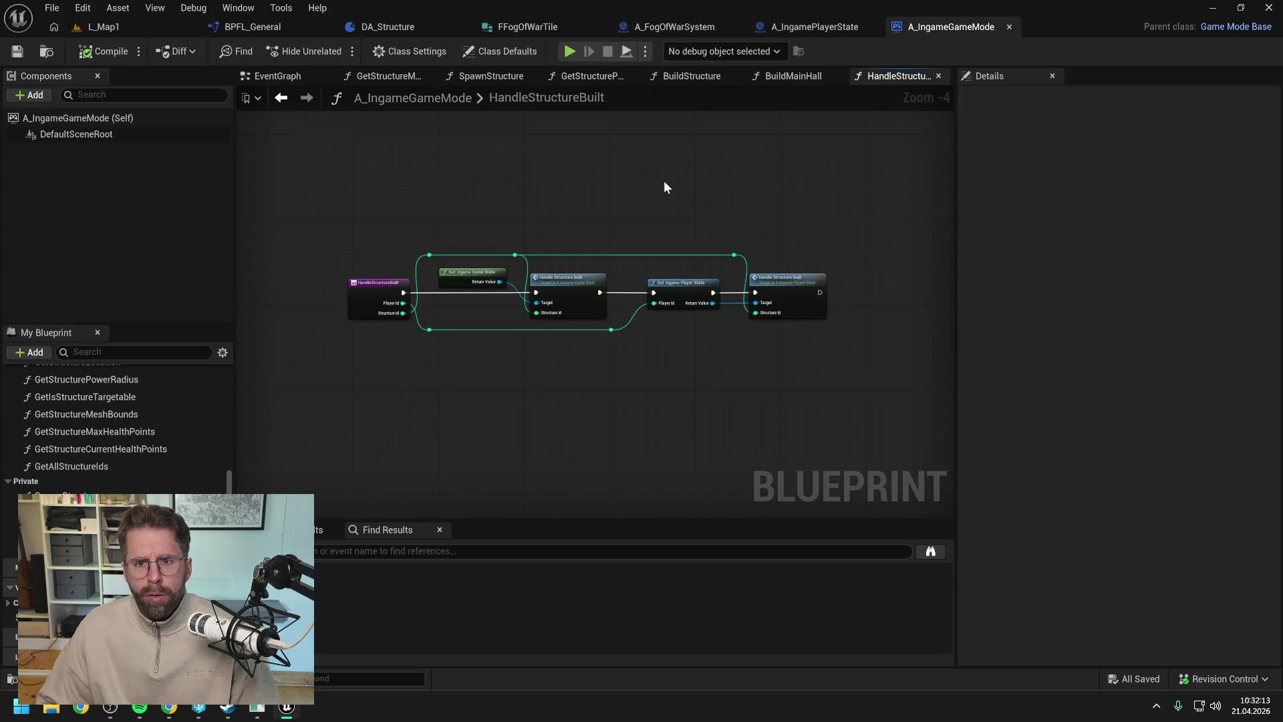
# - In BuildMainHall, add a Handle Structure Built call on the Branch True path
pyautogui.click(796, 76)
pyautogui.scroll(1, 743, 176)
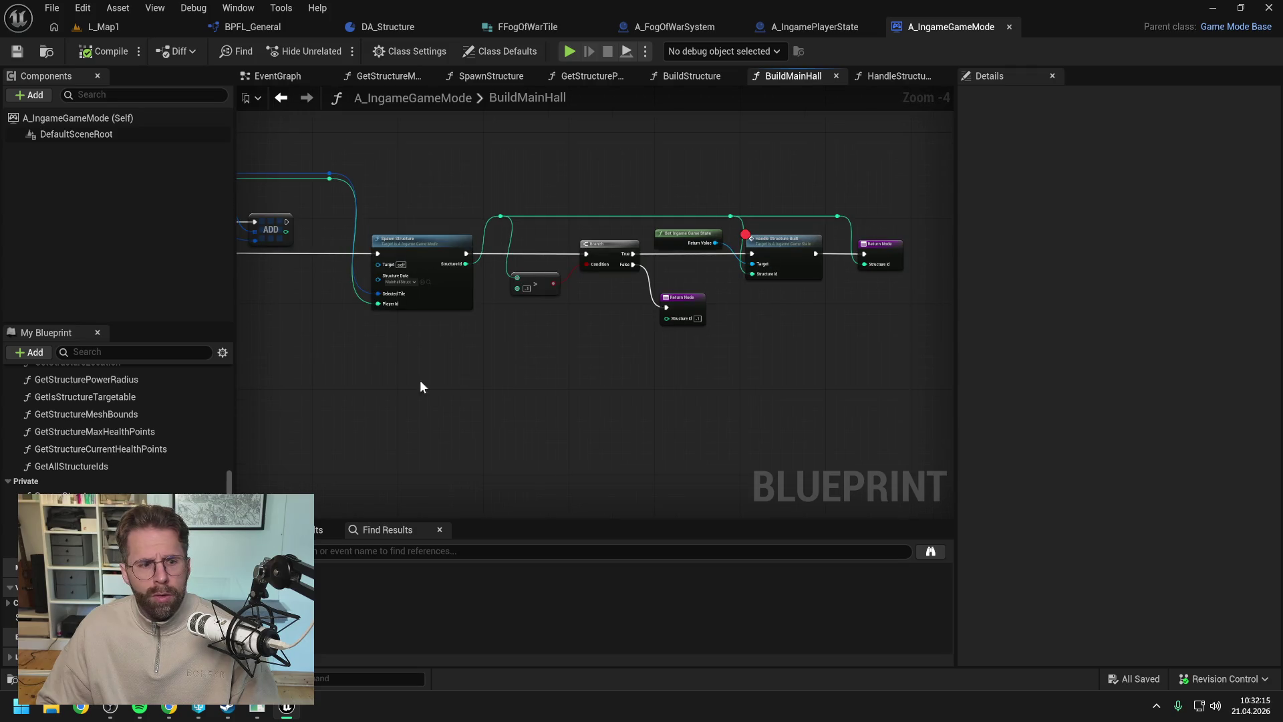
pyautogui.moveTo(27, 513)
pyautogui.mouseDown()
pyautogui.moveTo(701, 372)
pyautogui.moveTo(743, 302)
pyautogui.mouseUp()
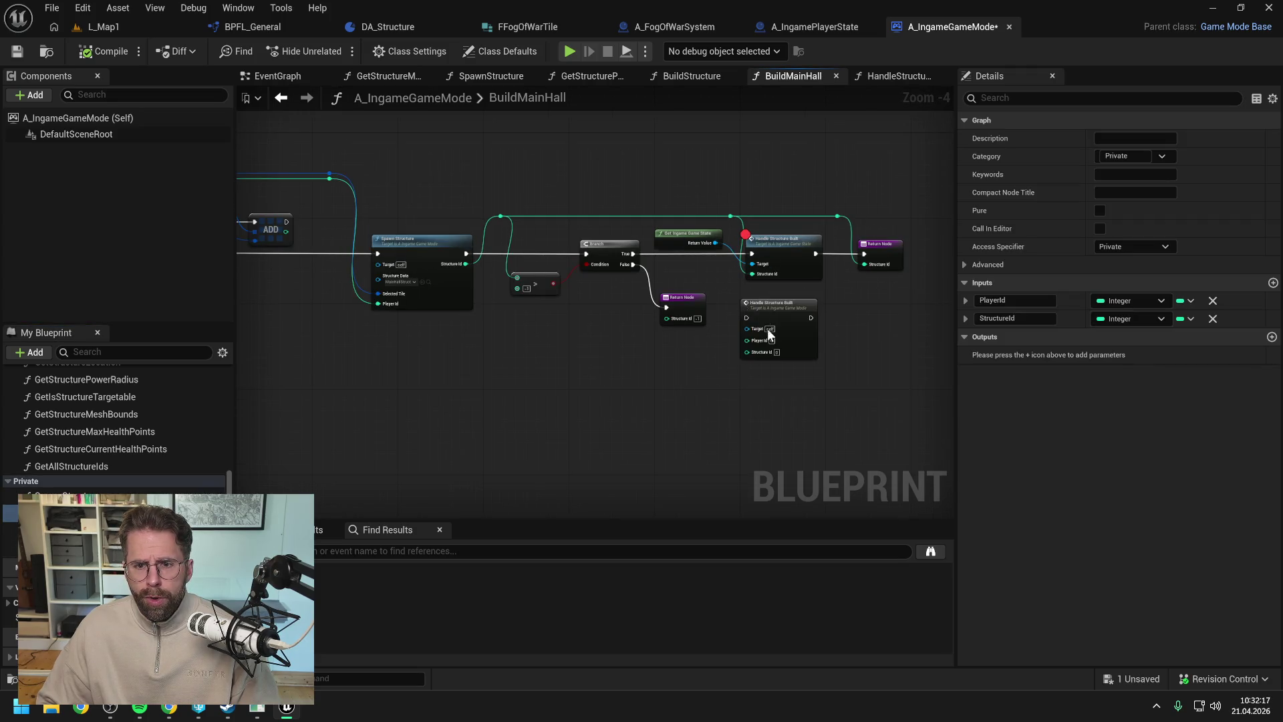
pyautogui.scroll(1, 740, 291)
pyautogui.moveTo(597, 245)
pyautogui.mouseDown()
pyautogui.moveTo(749, 328)
pyautogui.moveTo(802, 260)
pyautogui.mouseUp()
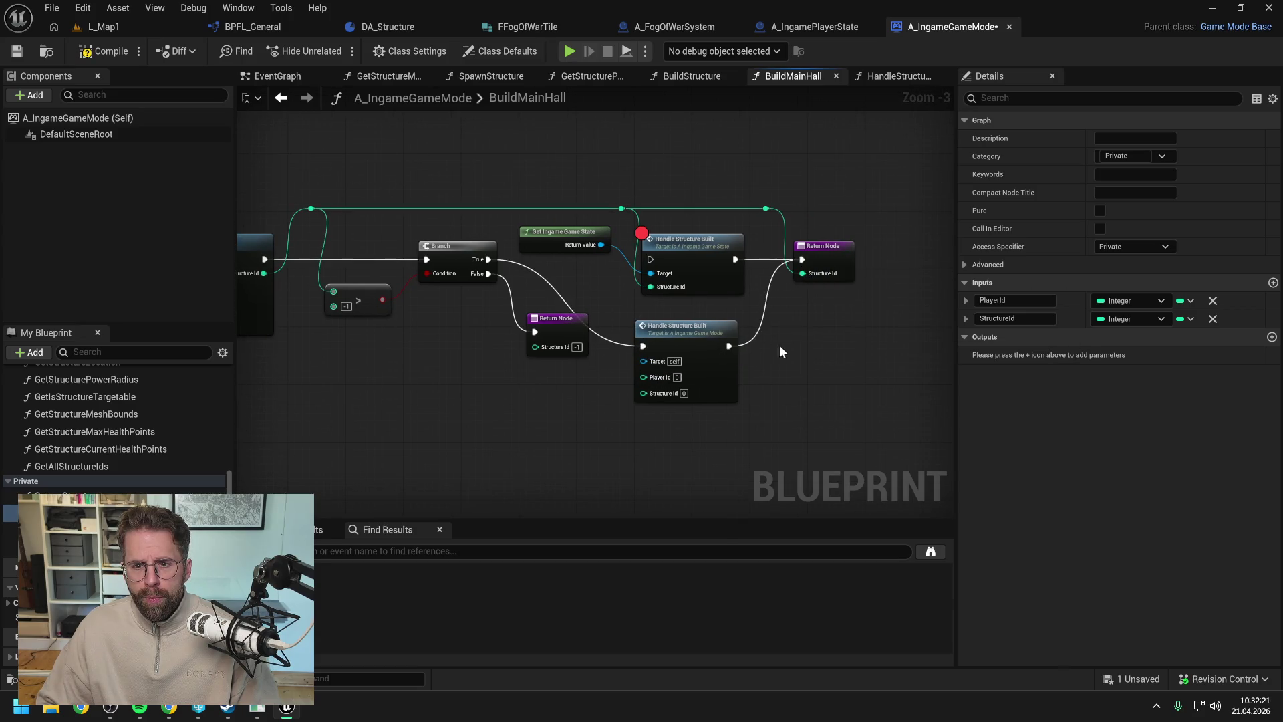
# - Replace the Game State Handle Structure Built call and its getter with the Game Mode call
pyautogui.moveTo(778, 360); pyautogui.dragTo(867, 359)
pyautogui.click(783, 250)
pyautogui.press('Delete')
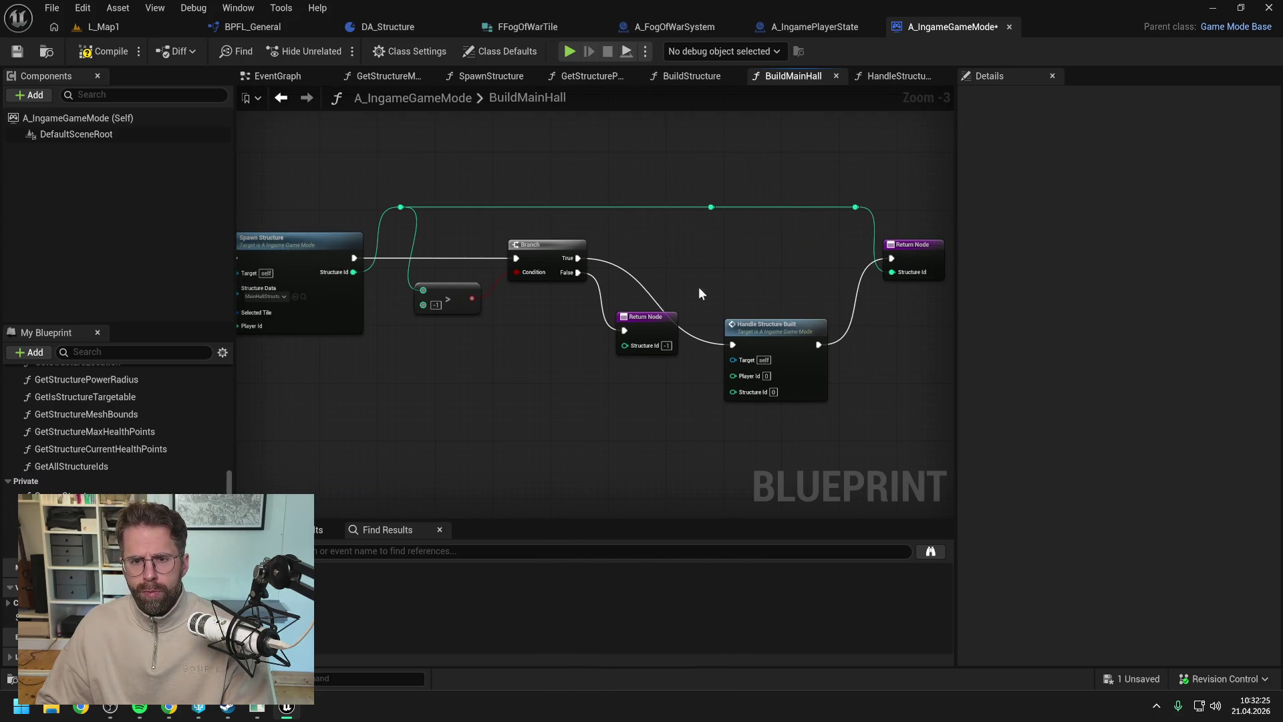
pyautogui.moveTo(756, 329); pyautogui.dragTo(755, 240)
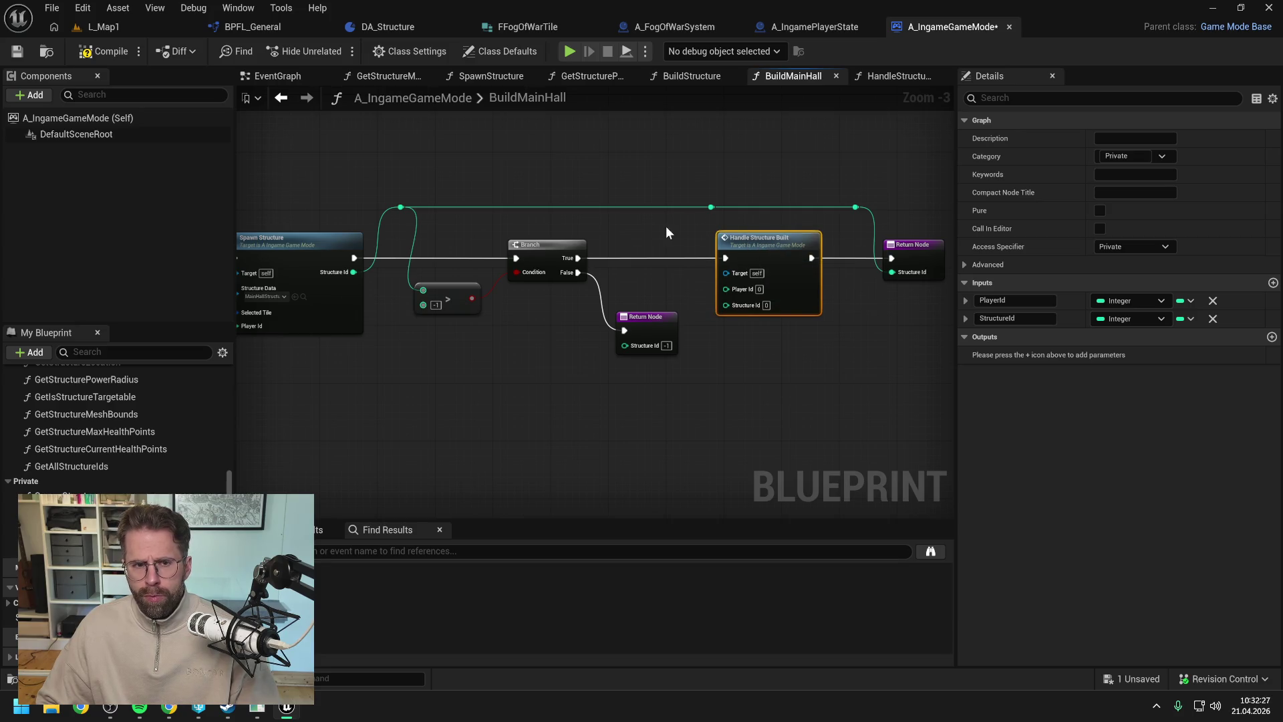
# - Feed the player id via a reroute and the spawned structure id into the new call
pyautogui.moveTo(665, 226); pyautogui.dragTo(873, 235)
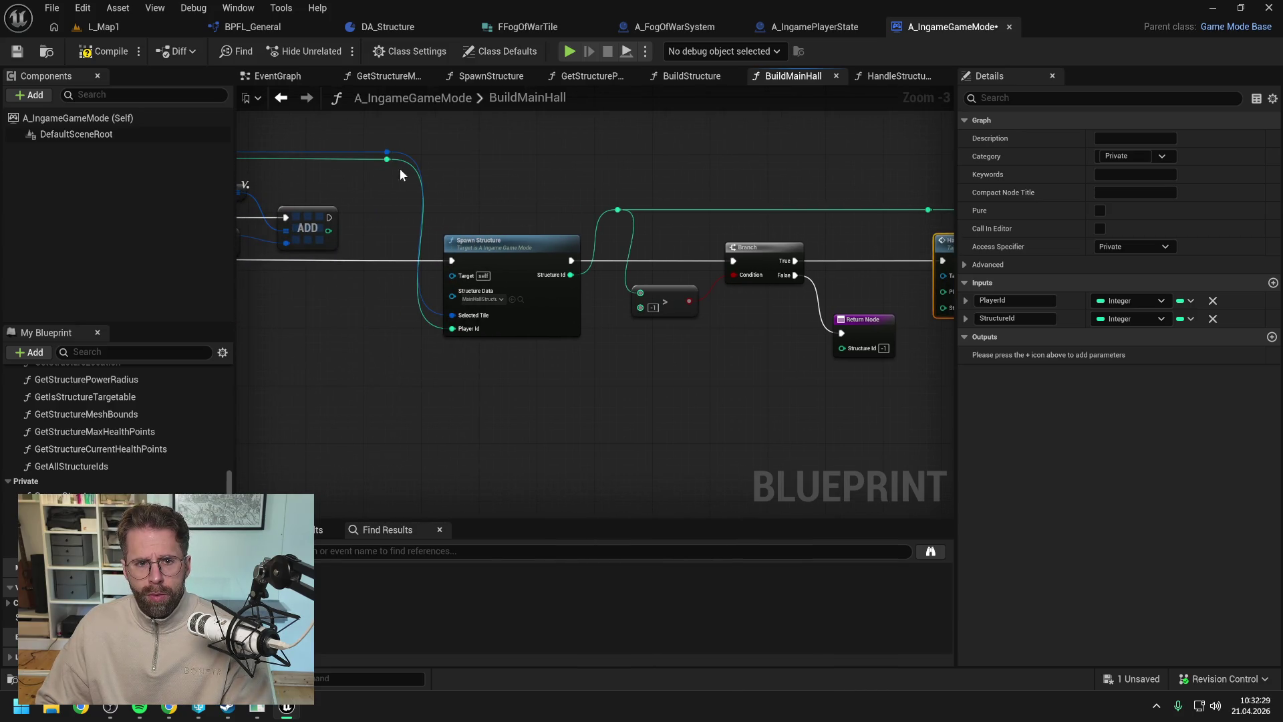
pyautogui.moveTo(387, 161)
pyautogui.mouseDown()
pyautogui.moveTo(848, 279)
pyautogui.moveTo(723, 287)
pyautogui.moveTo(848, 341)
pyautogui.moveTo(825, 210)
pyautogui.mouseUp()
pyautogui.doubleClick(849, 336)
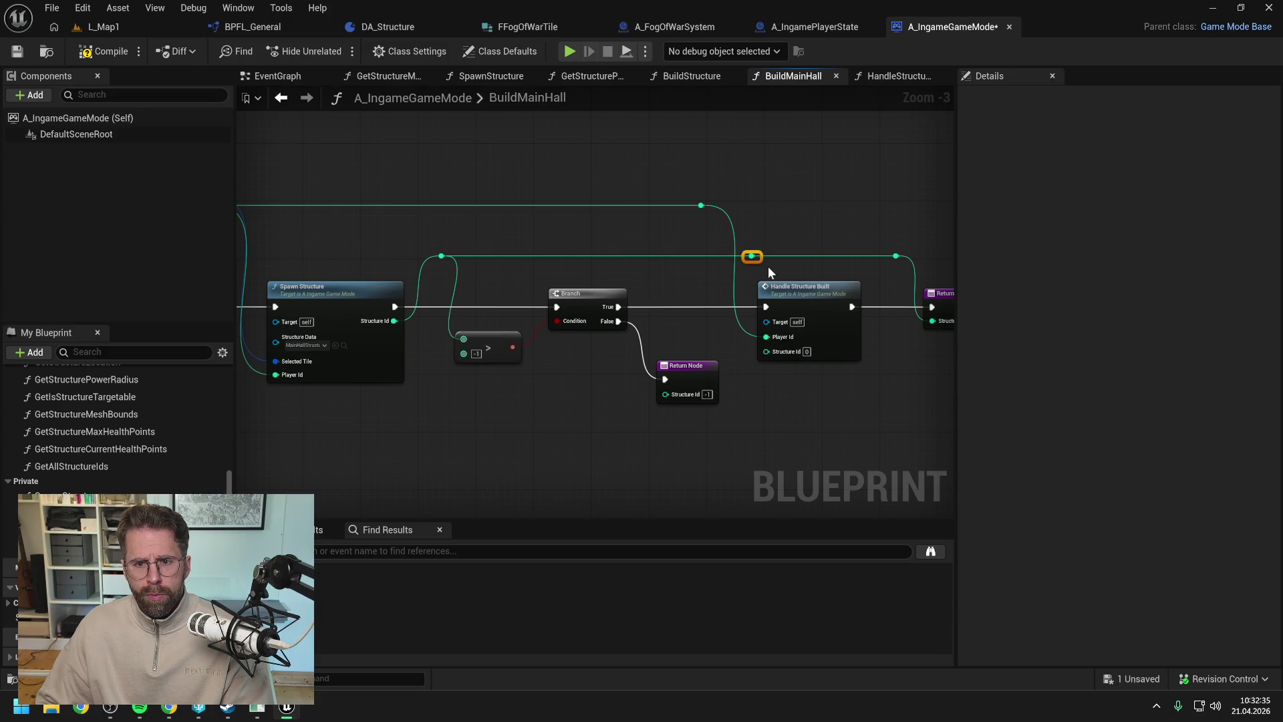
pyautogui.press('f')
pyautogui.moveTo(699, 258); pyautogui.dragTo(767, 351)
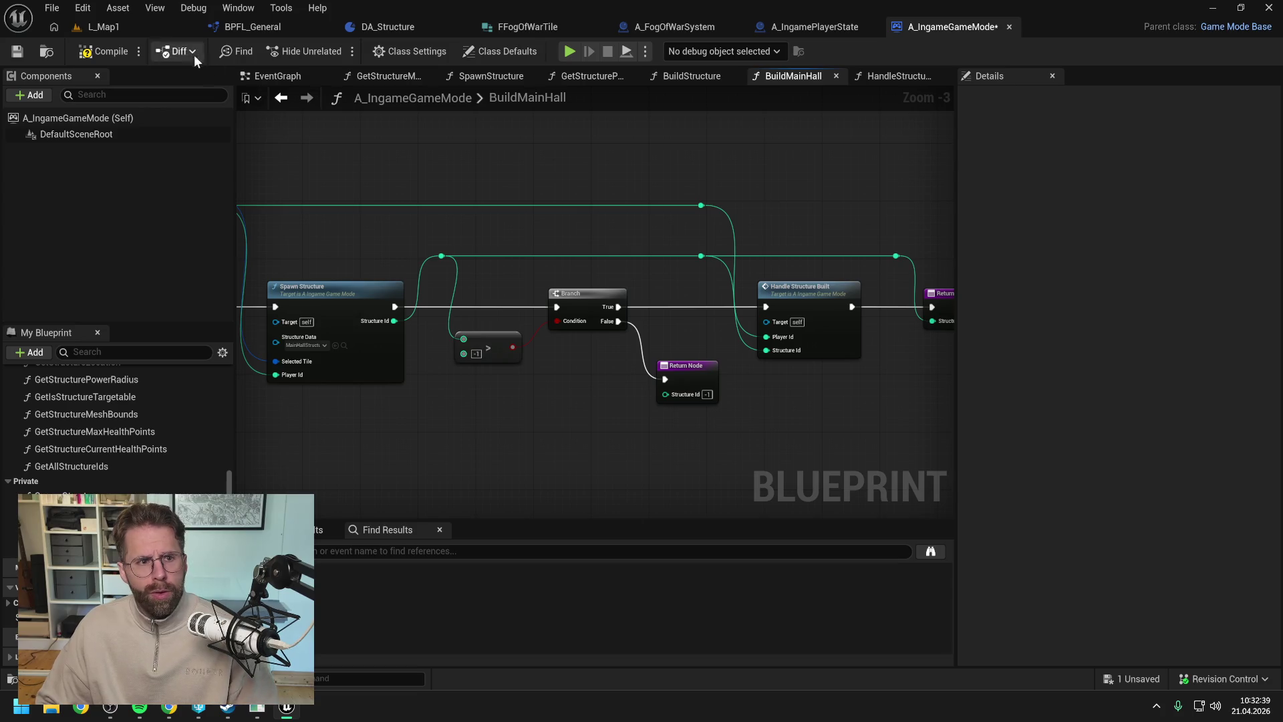
pyautogui.click(127, 27)
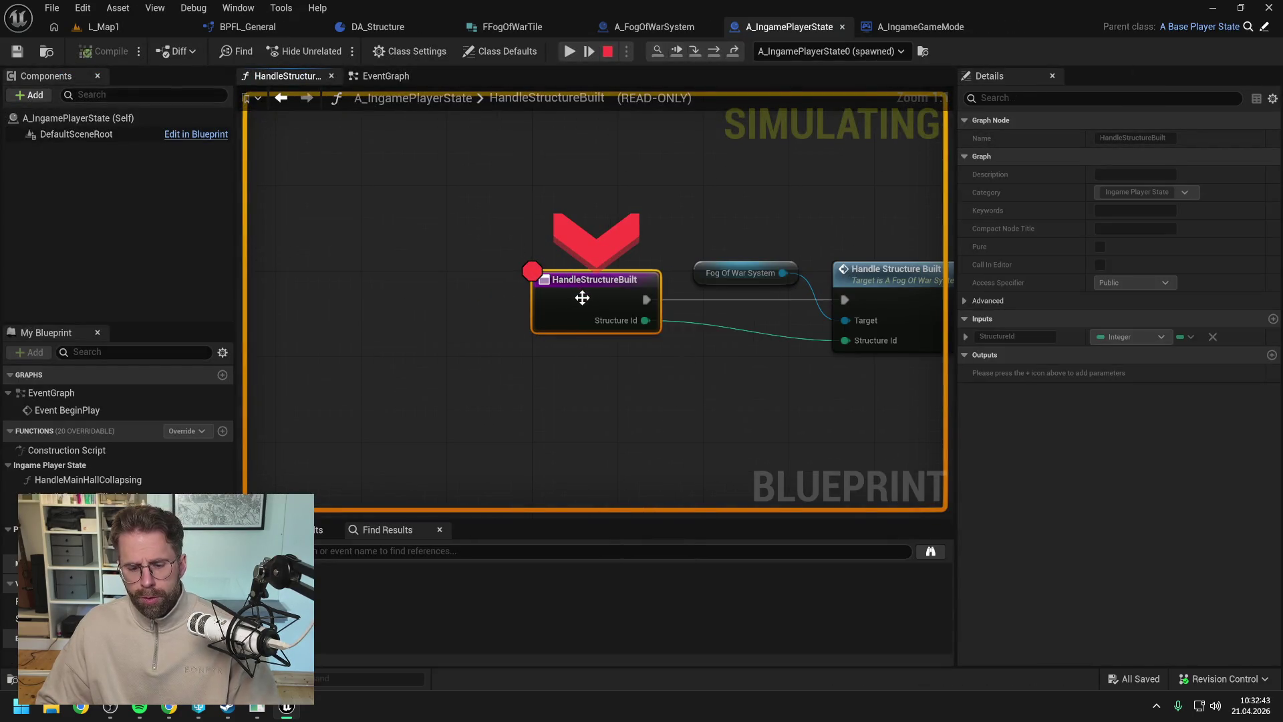
# - Resume and stop play, then follow the Accessed None FogOfWarSystem error to A_IngamePlayerState's HandleStructureBuilt
pyautogui.click(569, 51)
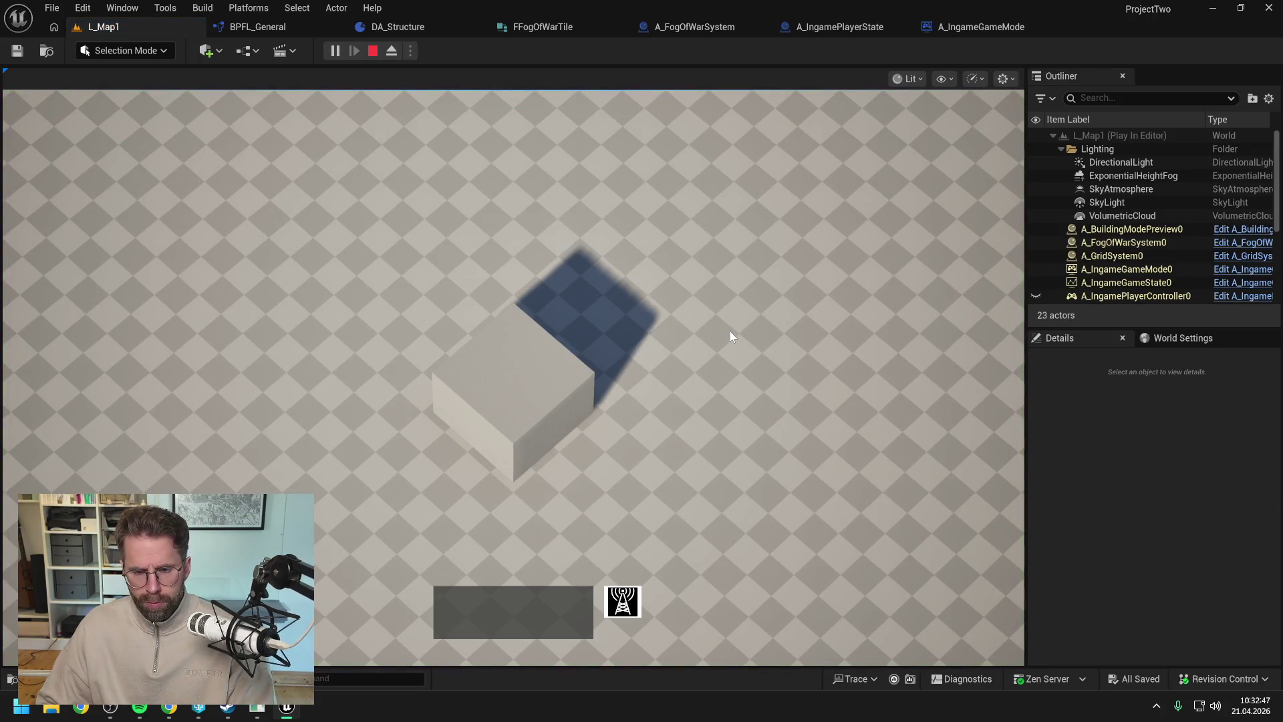
pyautogui.press('Escape')
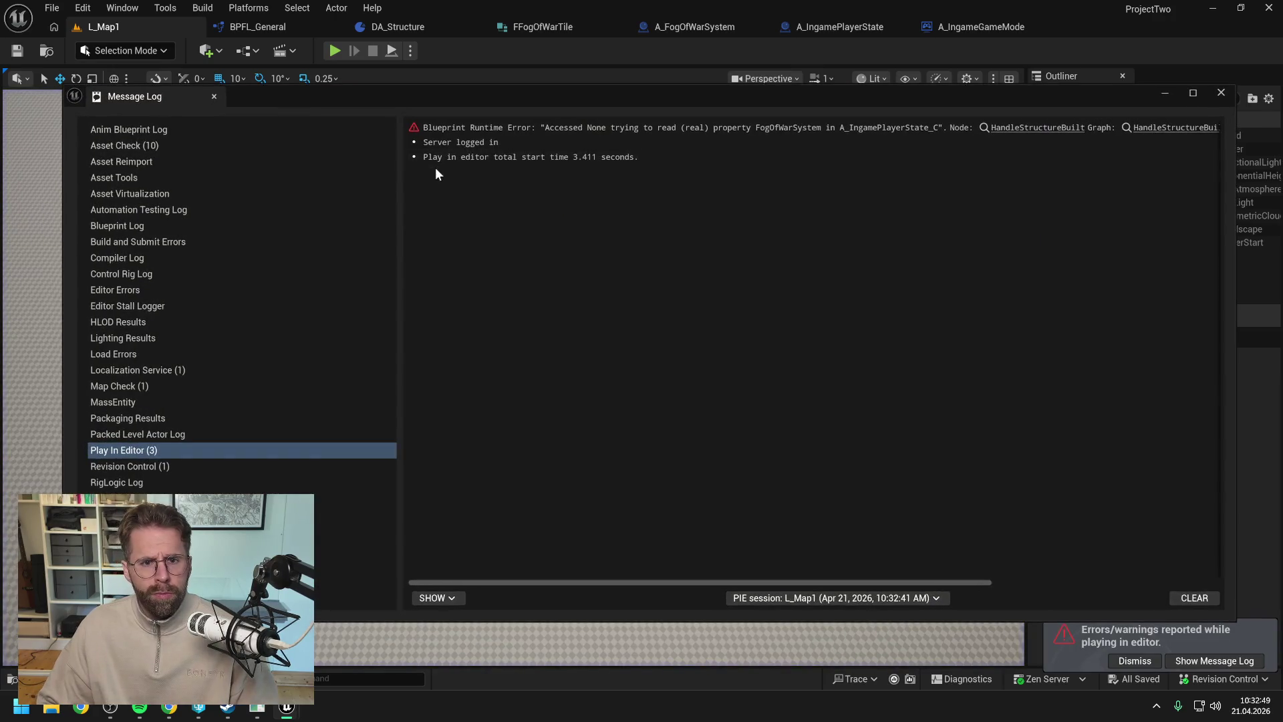
pyautogui.click(1019, 131)
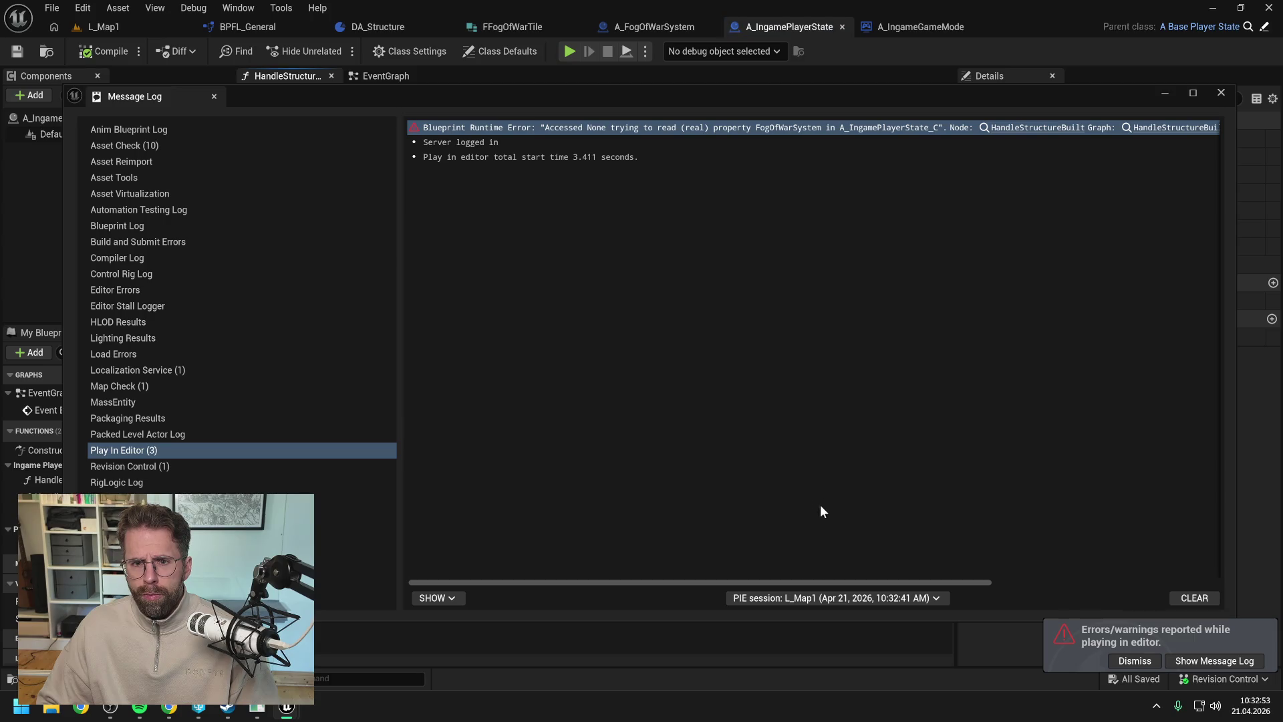
pyautogui.moveTo(827, 582); pyautogui.dragTo(1077, 581)
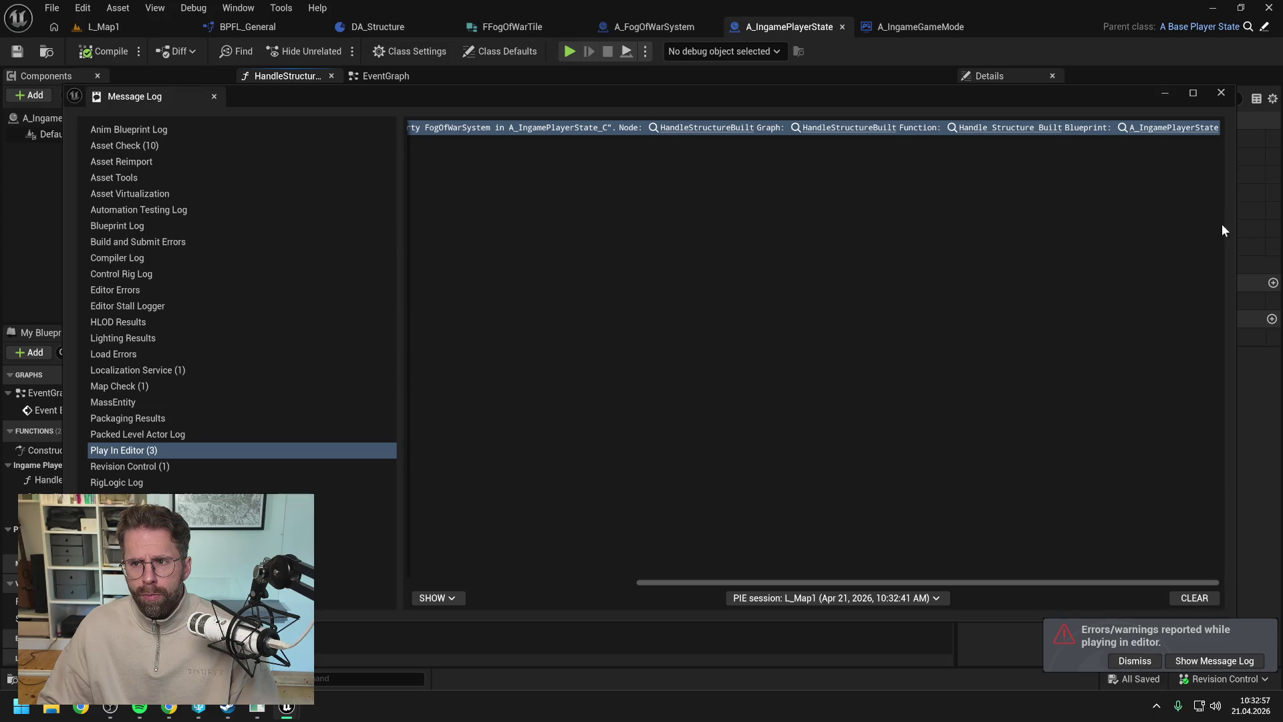
pyautogui.click(1223, 95)
# - Pull SpawnActor and SET out of the chain, wiring Build Main Hall to Change State and BeginPlay to SpawnActor
pyautogui.click(503, 399)
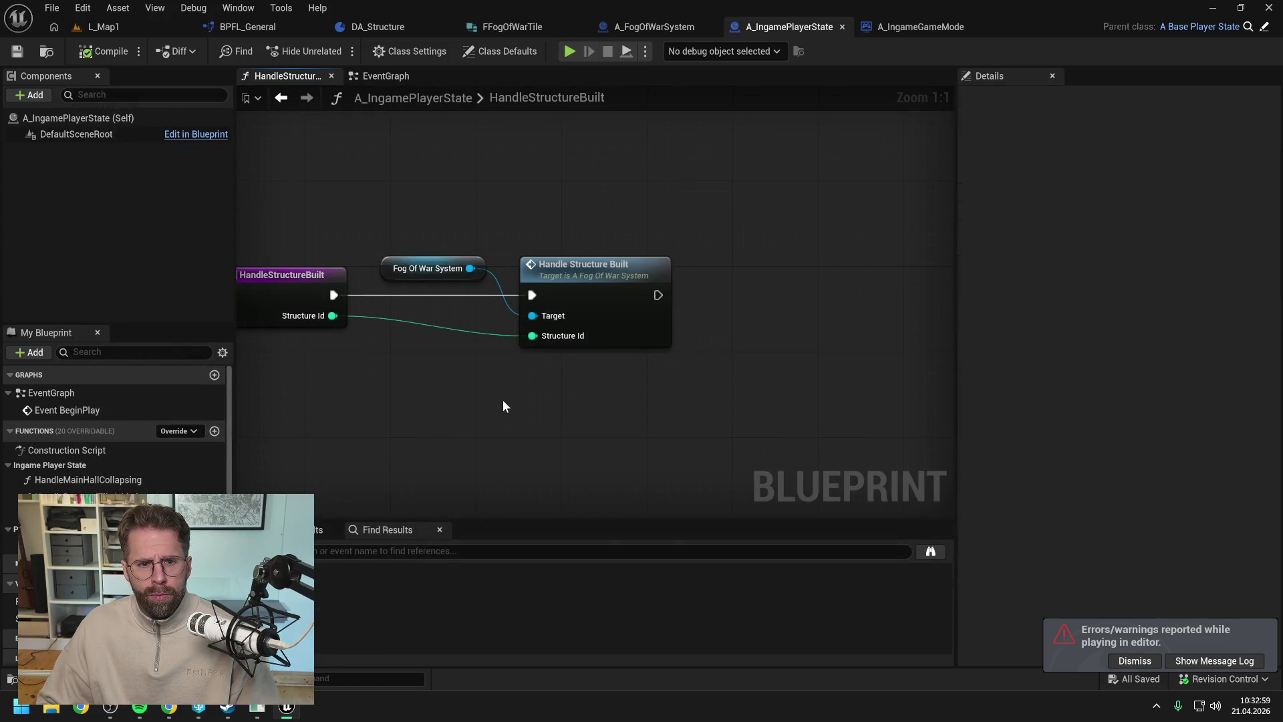
pyautogui.moveTo(502, 400); pyautogui.dragTo(692, 398)
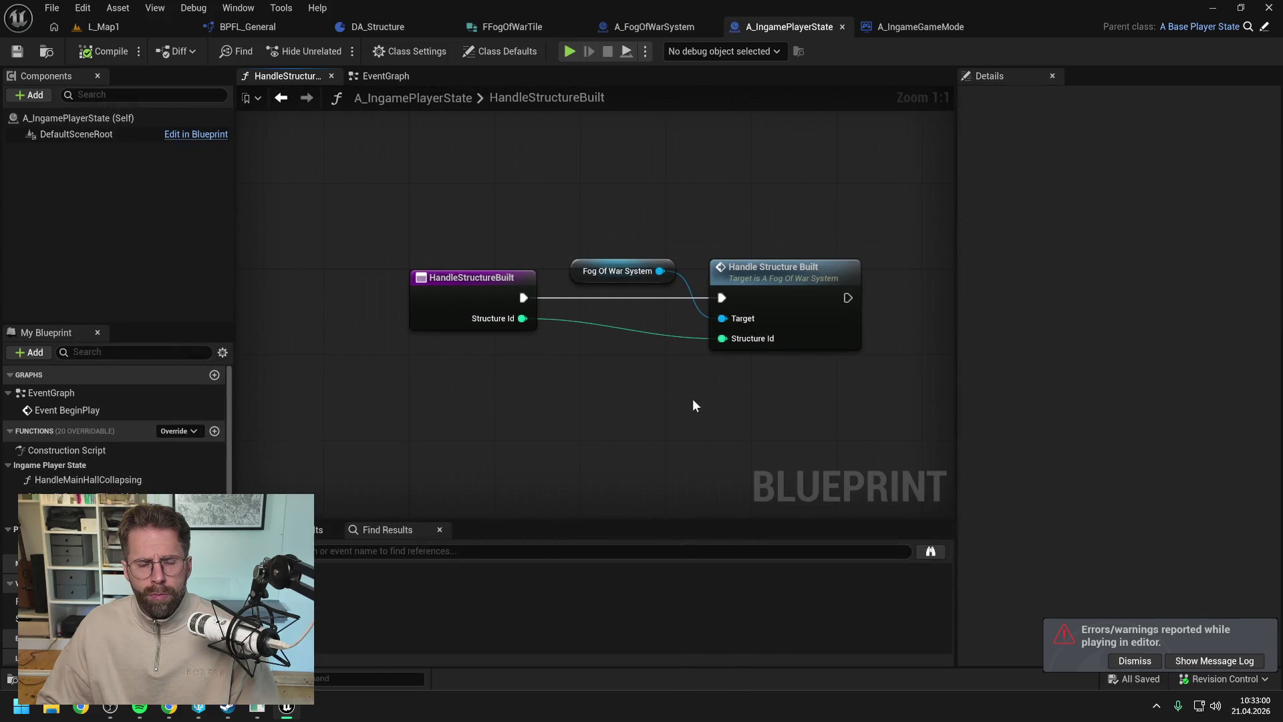
pyautogui.click(386, 78)
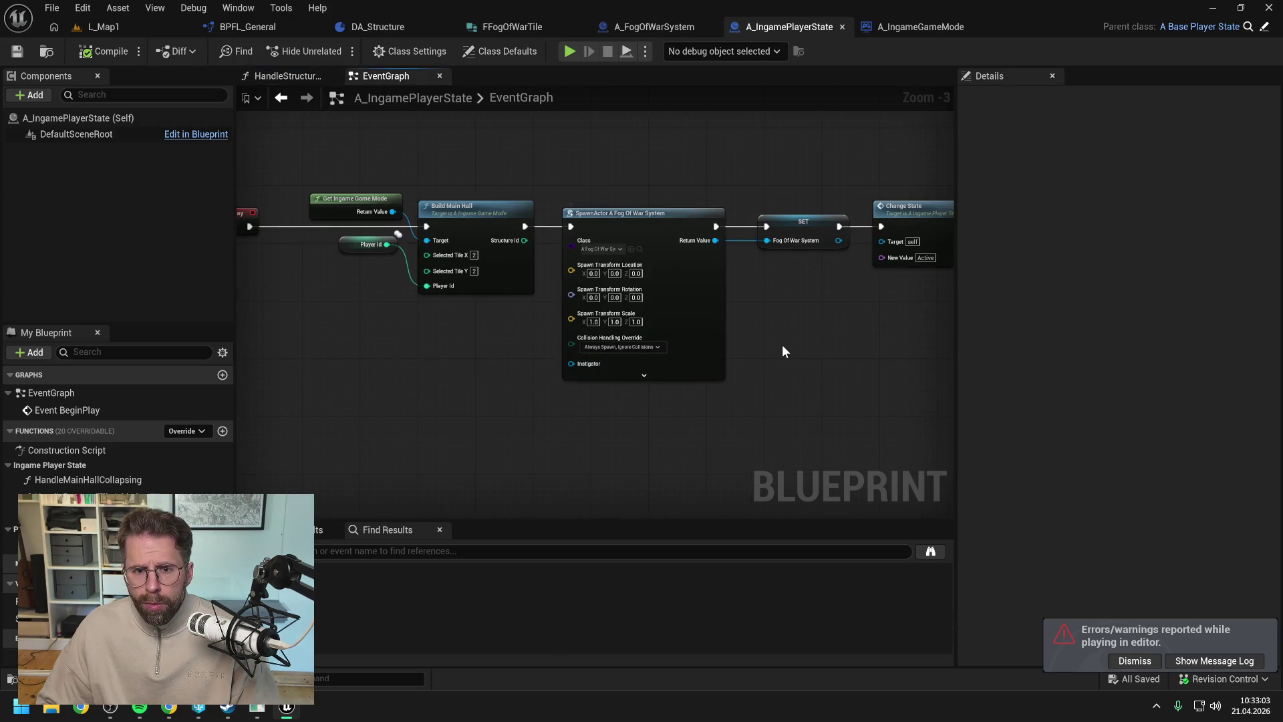
pyautogui.scroll(-1, 783, 350)
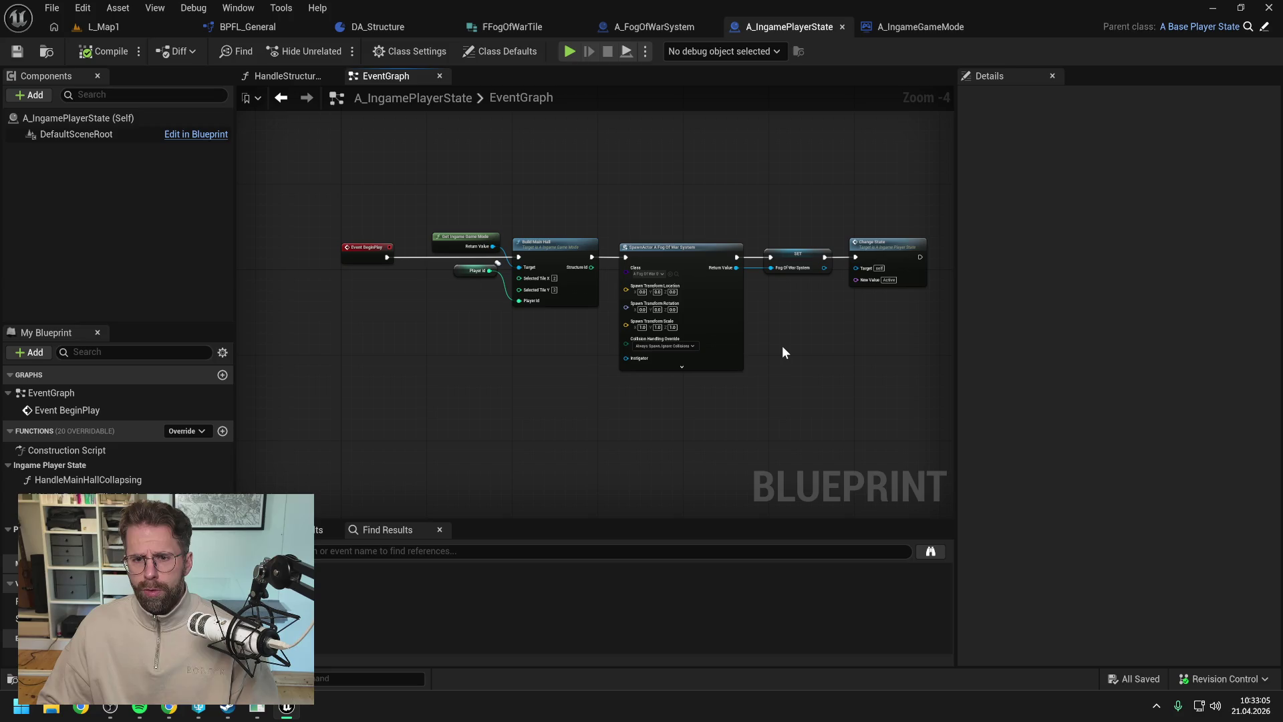
pyautogui.click(640, 260)
pyautogui.keyDown('ctrl'); pyautogui.click(762, 252); pyautogui.keyUp('ctrl')
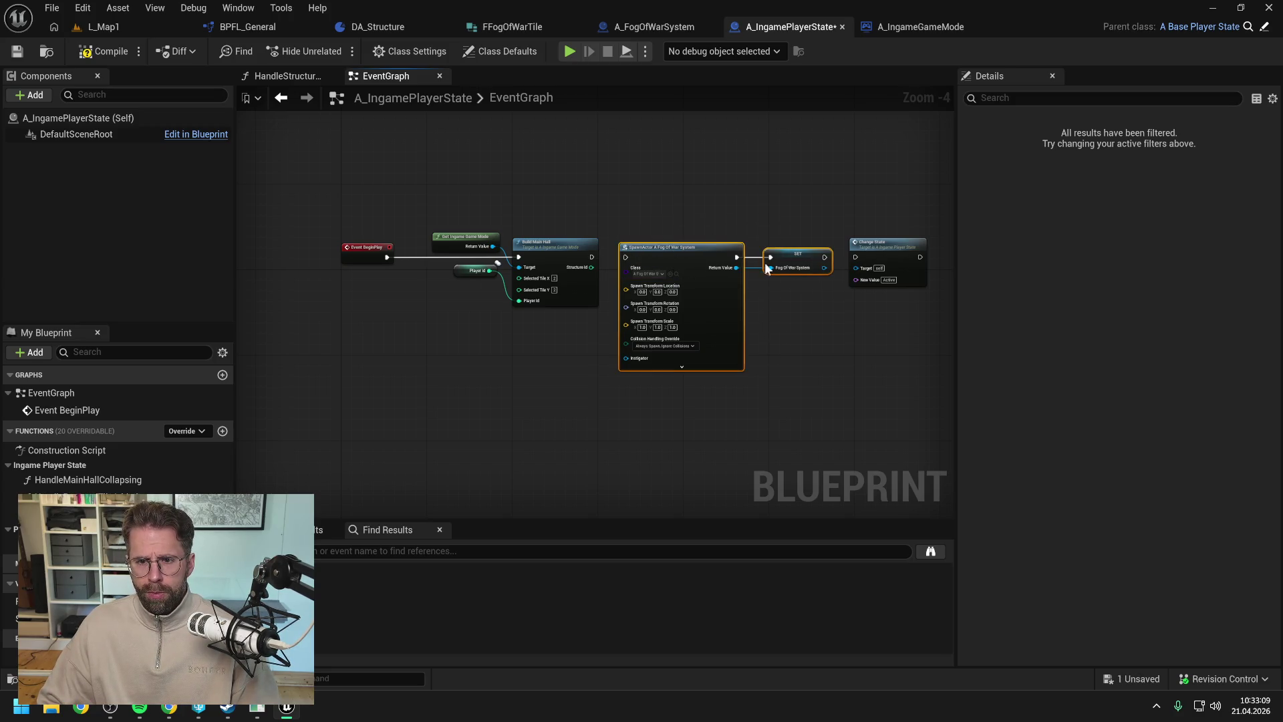
pyautogui.moveTo(691, 259)
pyautogui.mouseDown()
pyautogui.moveTo(507, 355)
pyautogui.moveTo(465, 361)
pyautogui.mouseUp()
pyautogui.moveTo(458, 203)
pyautogui.mouseDown()
pyautogui.moveTo(539, 268)
pyautogui.moveTo(855, 258)
pyautogui.mouseUp()
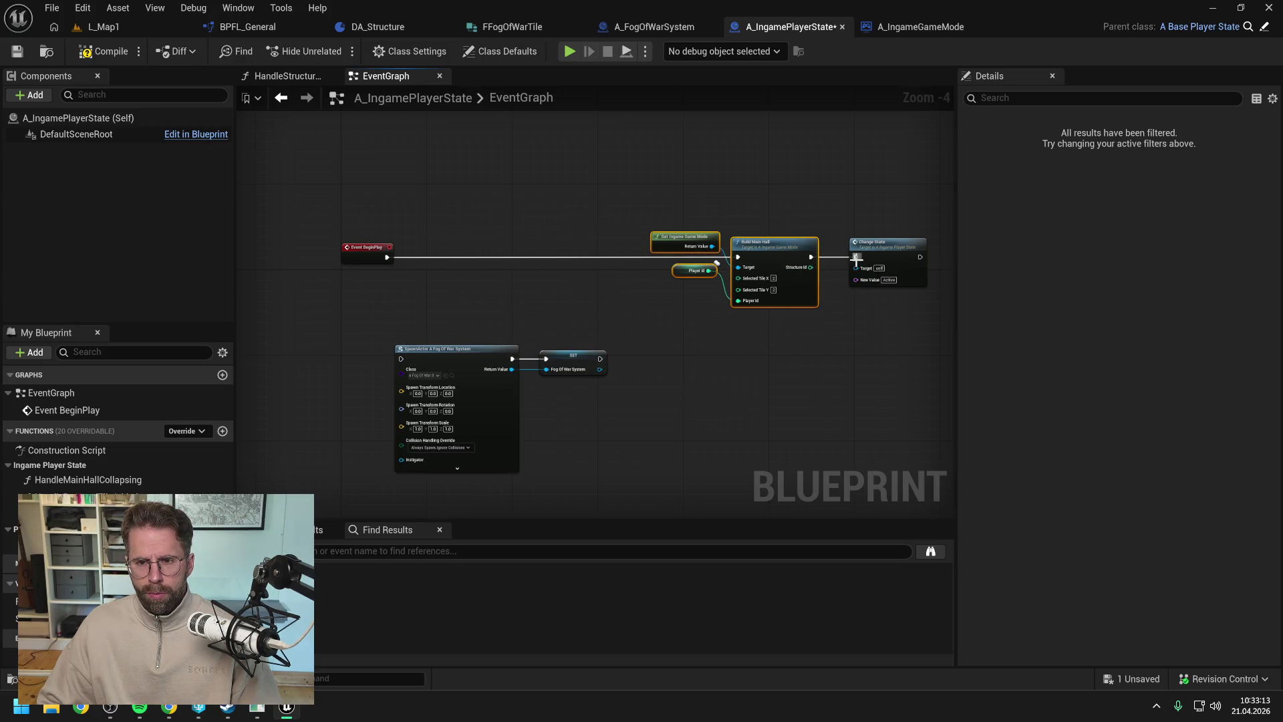
pyautogui.click(399, 269)
pyautogui.moveTo(386, 256); pyautogui.dragTo(401, 359)
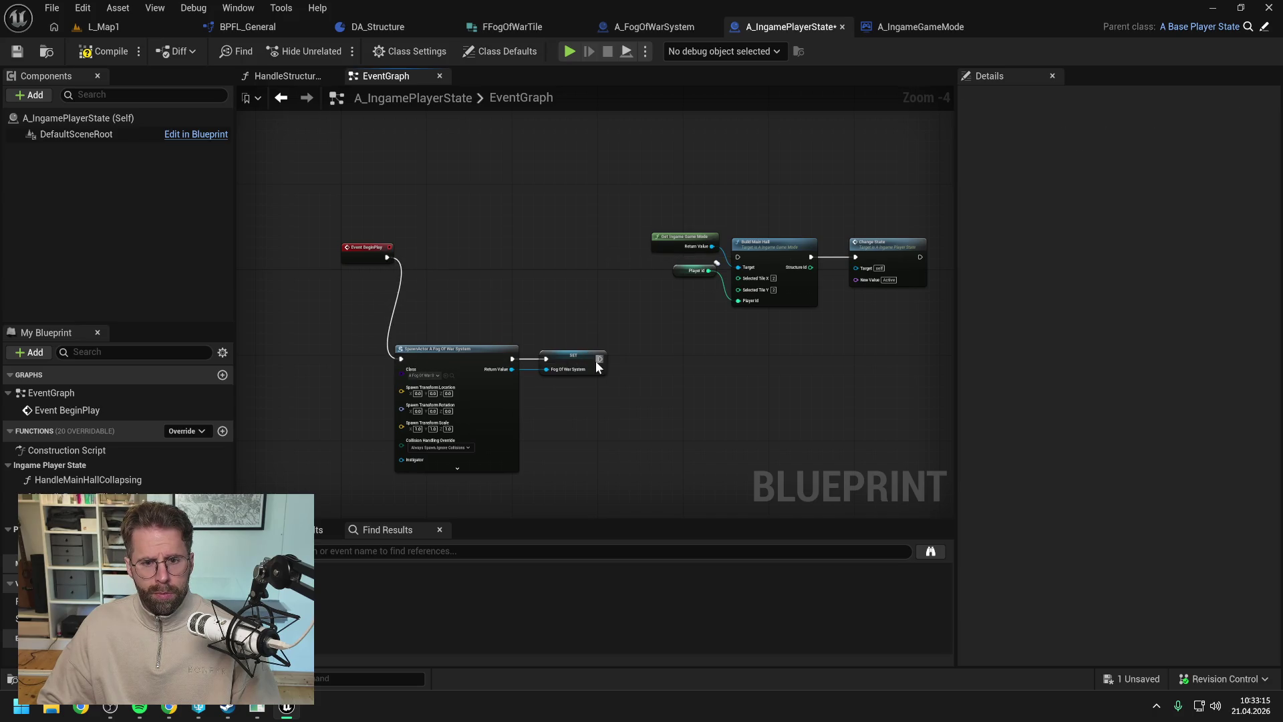
pyautogui.moveTo(600, 359)
pyautogui.mouseDown()
pyautogui.moveTo(630, 355)
pyautogui.moveTo(738, 258)
pyautogui.mouseUp()
# - Chain SET into Build Main Hall, compile the player state, and run a quick play test
pyautogui.moveTo(610, 278)
pyautogui.mouseDown()
pyautogui.moveTo(476, 354)
pyautogui.moveTo(495, 248)
pyautogui.mouseUp()
pyautogui.click(551, 220)
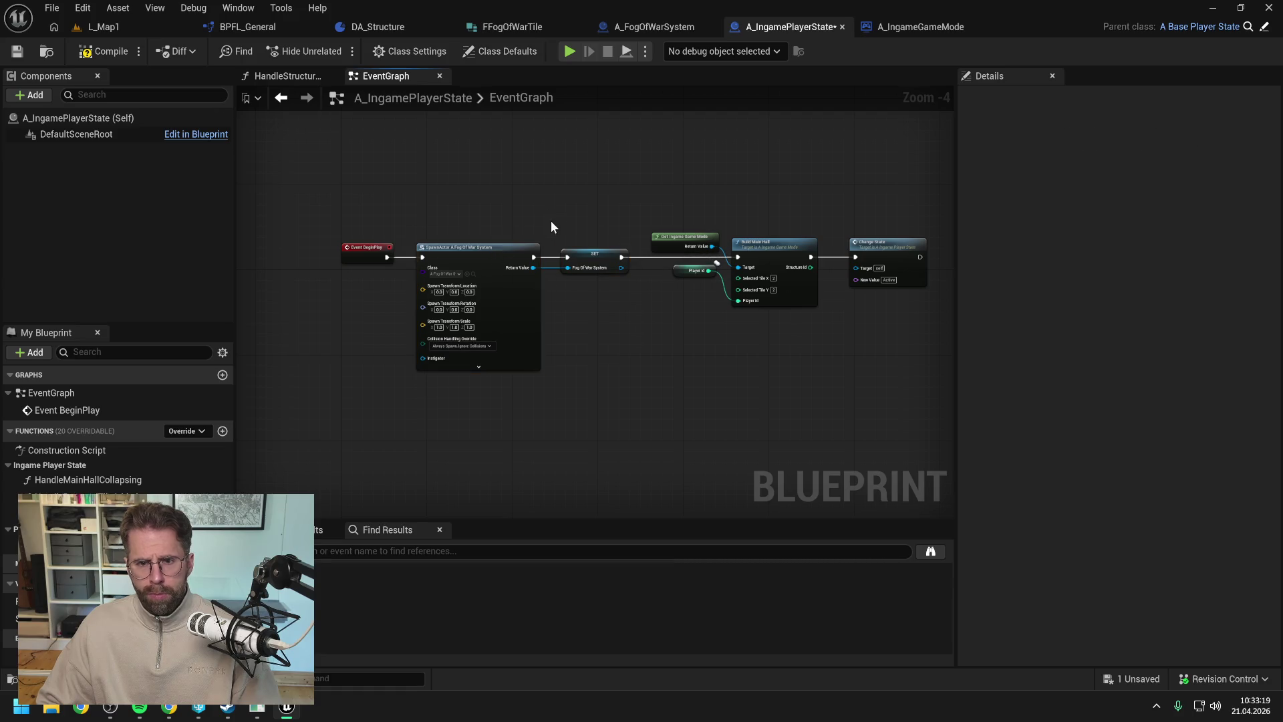
pyautogui.click(103, 51)
pyautogui.click(119, 29)
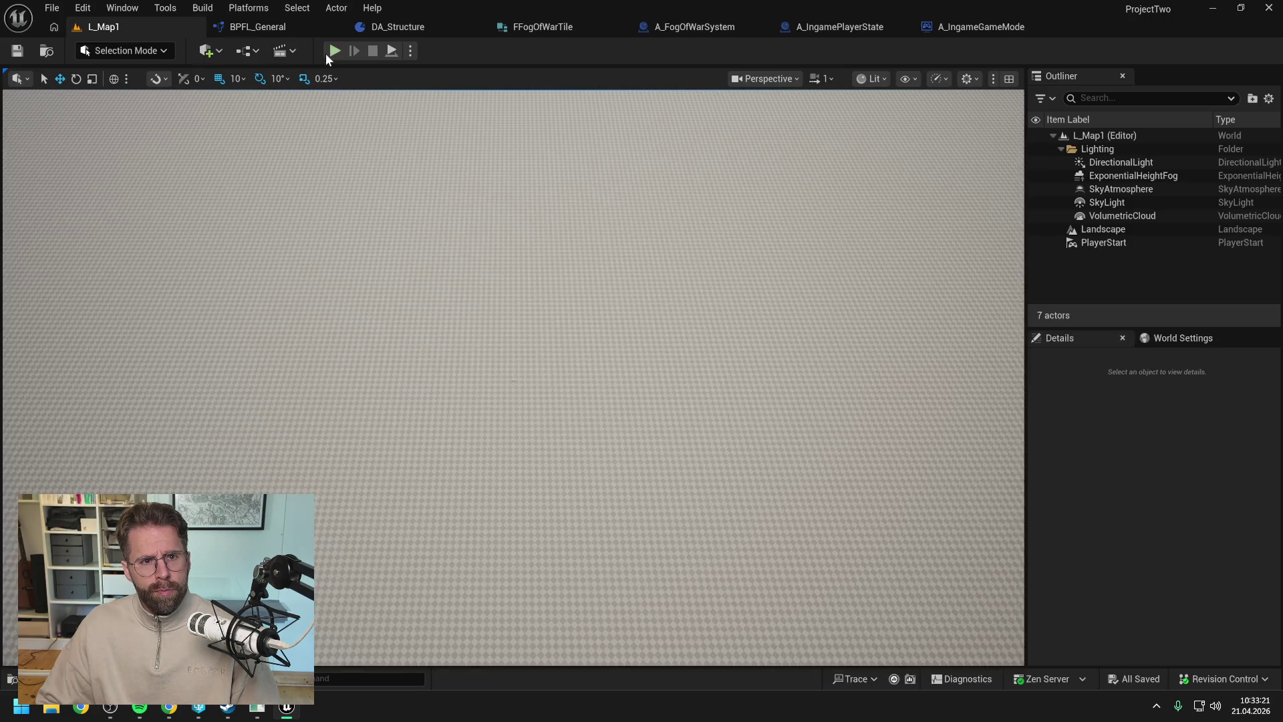
pyautogui.hotkey('alt', 'p')
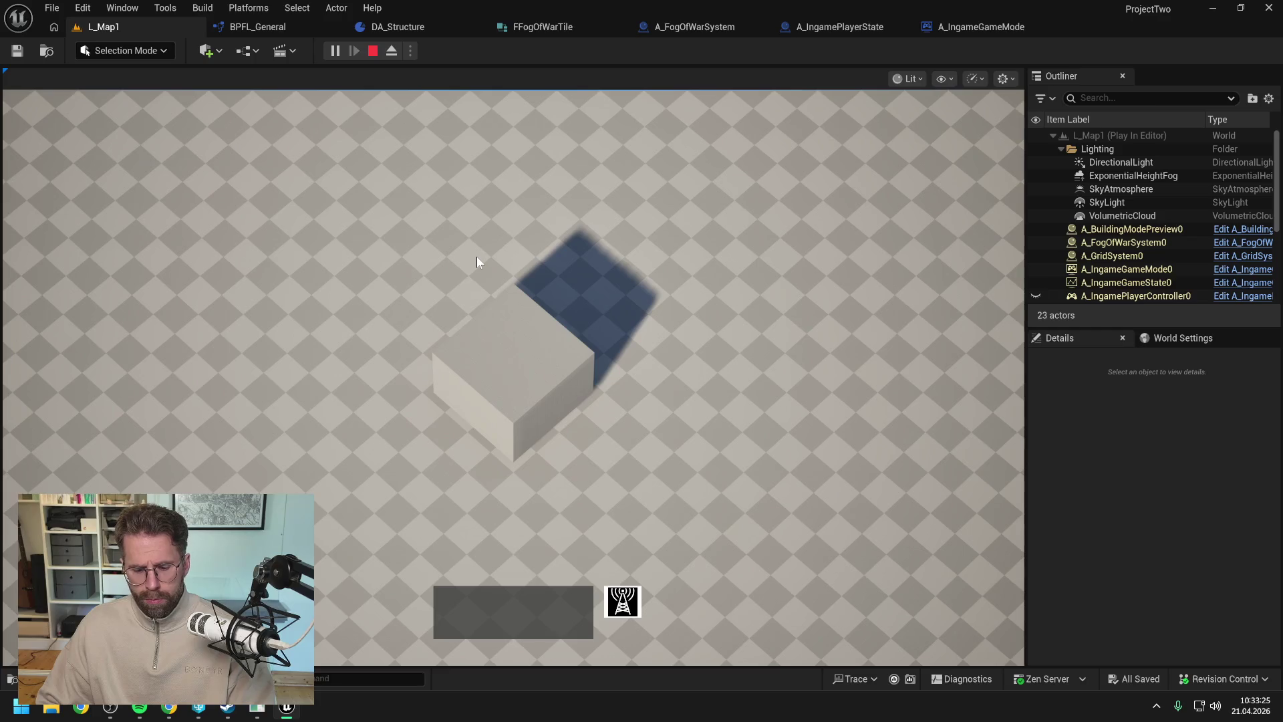
pyautogui.press('Escape')
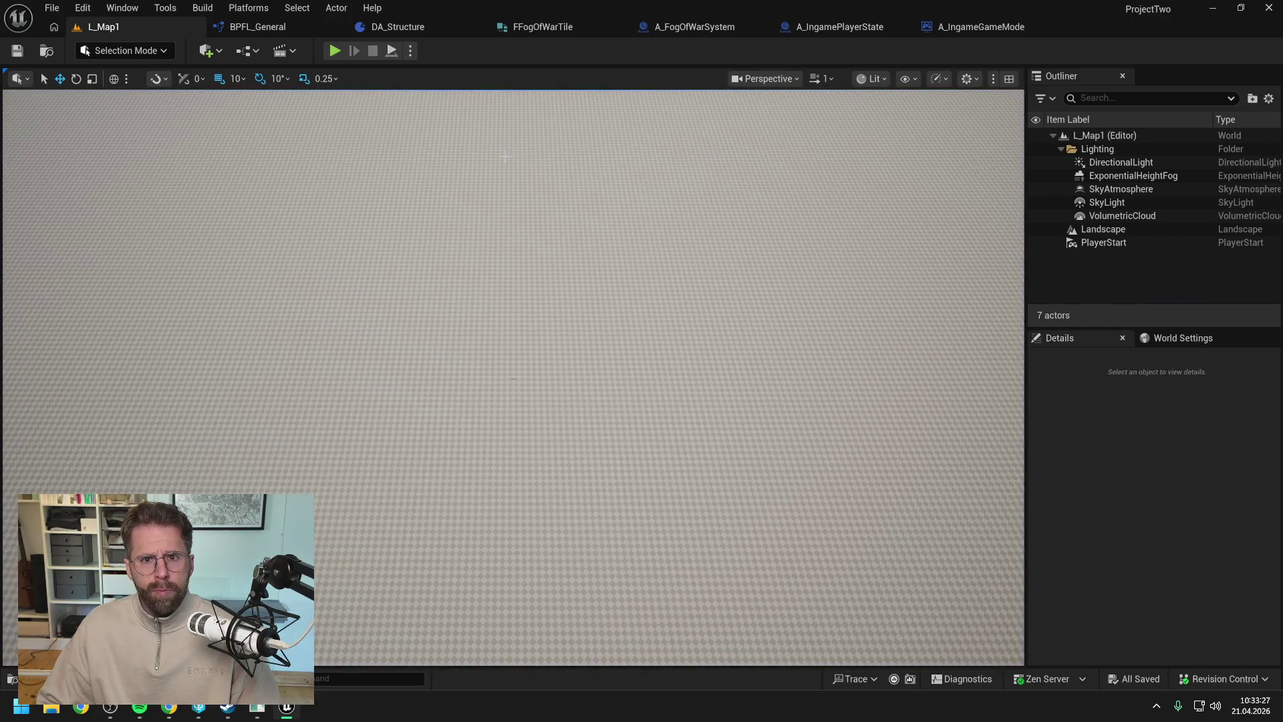
# - Step through A_FogOfWarSystem's HandleStructureBuilt at the breakpoint, finding a vision radius of 0
pyautogui.click(695, 27)
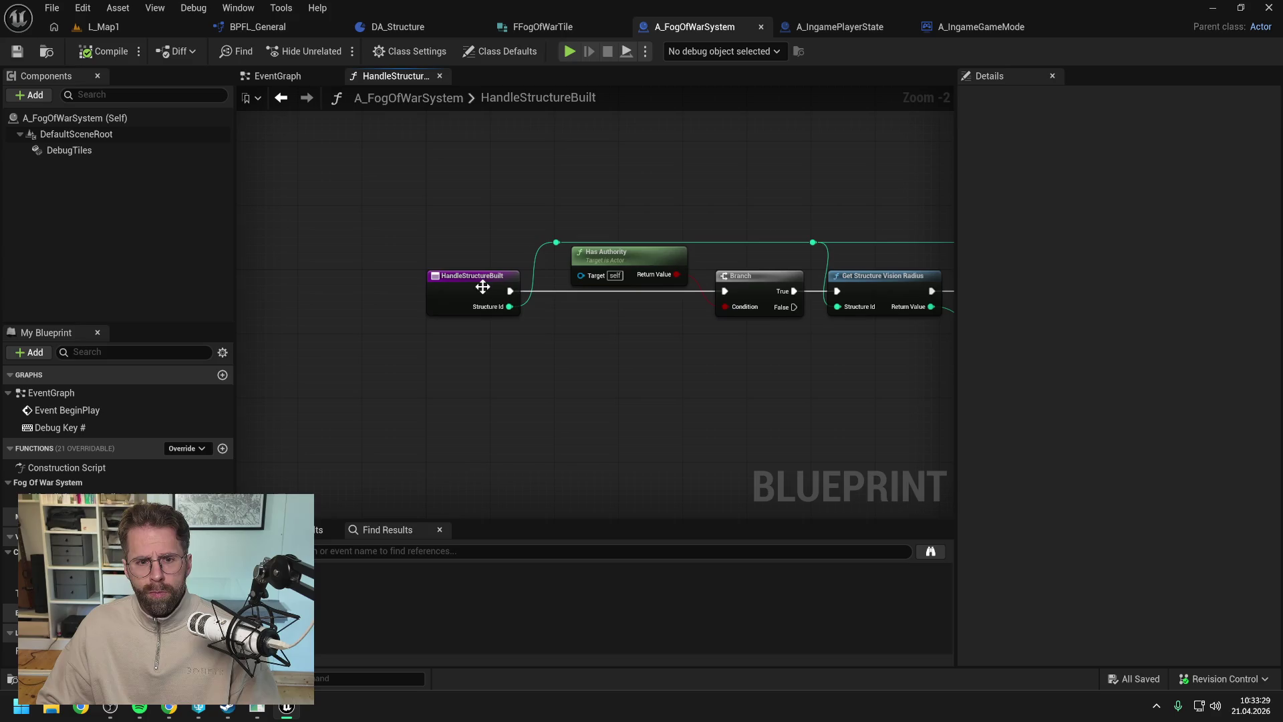
pyautogui.click(482, 287)
pyautogui.click(102, 32)
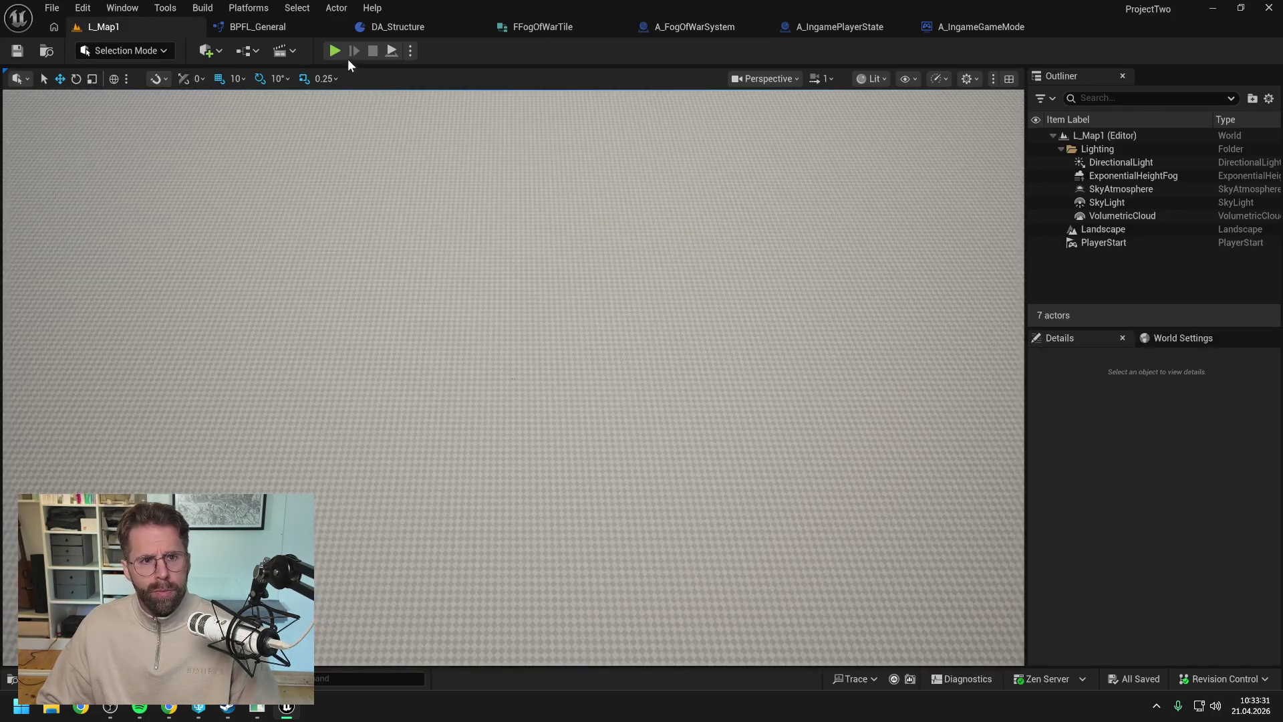
pyautogui.hotkey('alt', 'p')
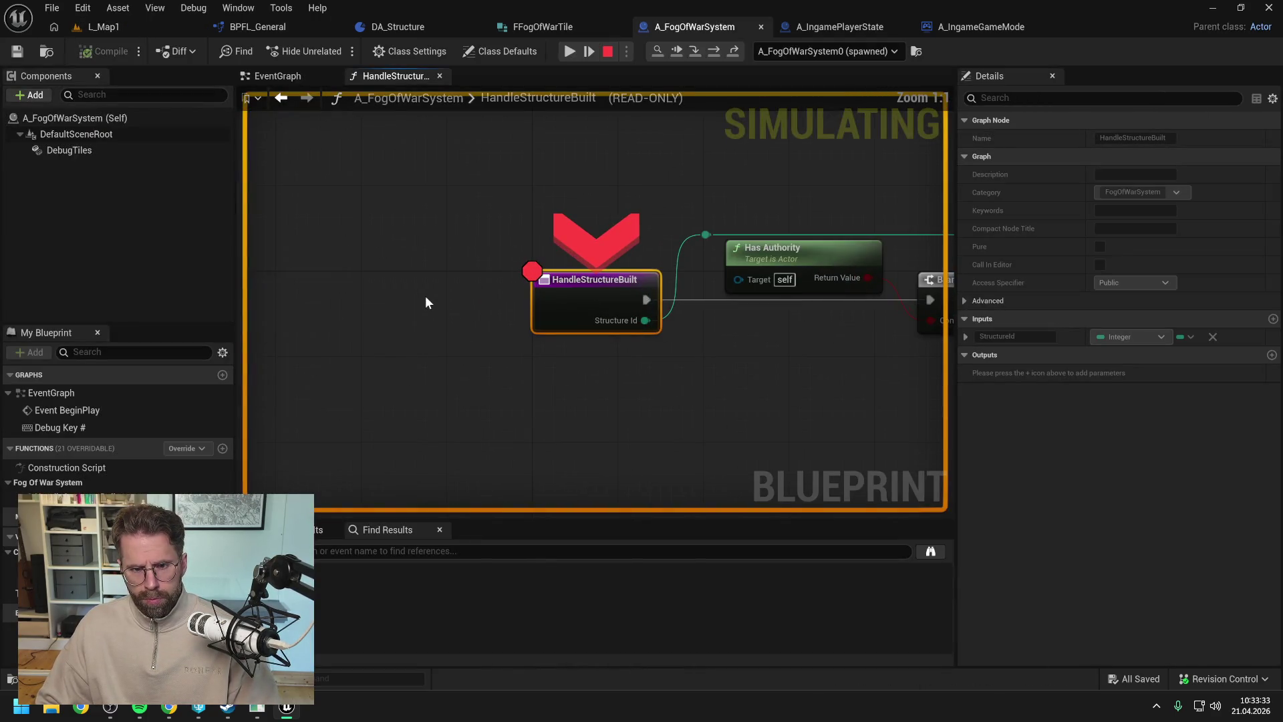
pyautogui.click(715, 53)
pyautogui.moveTo(484, 275)
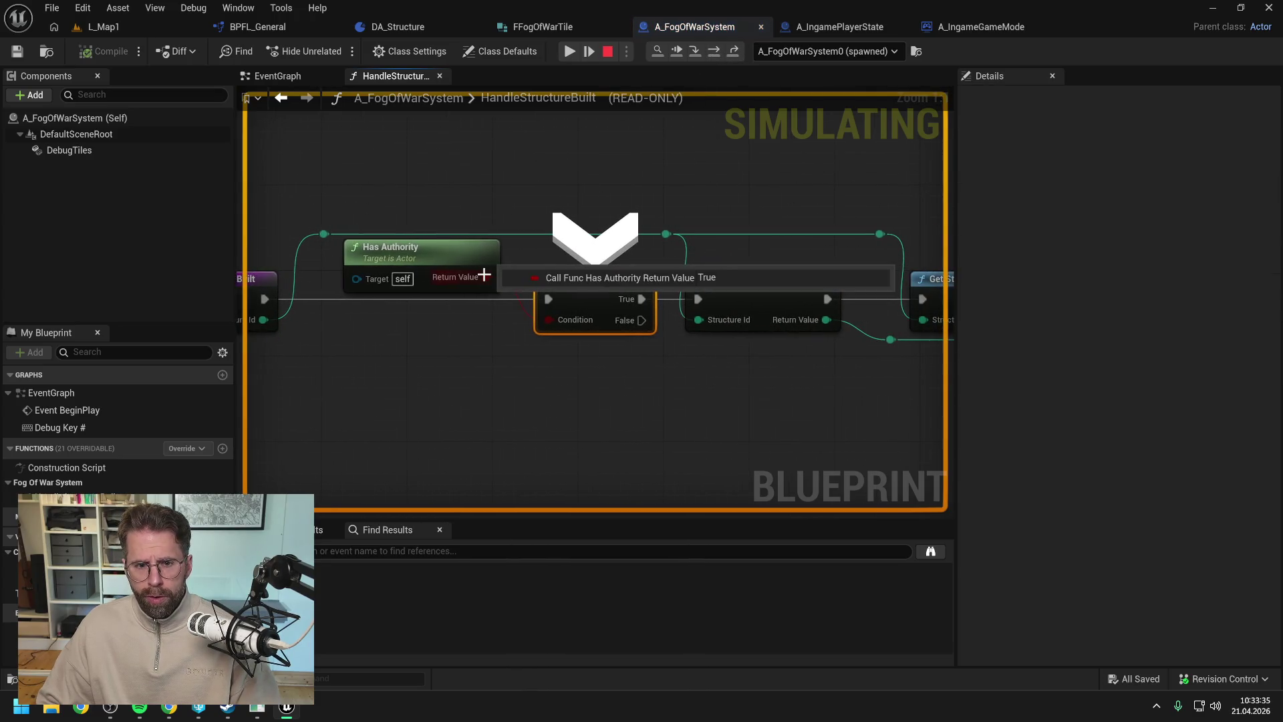
pyautogui.click(410, 278)
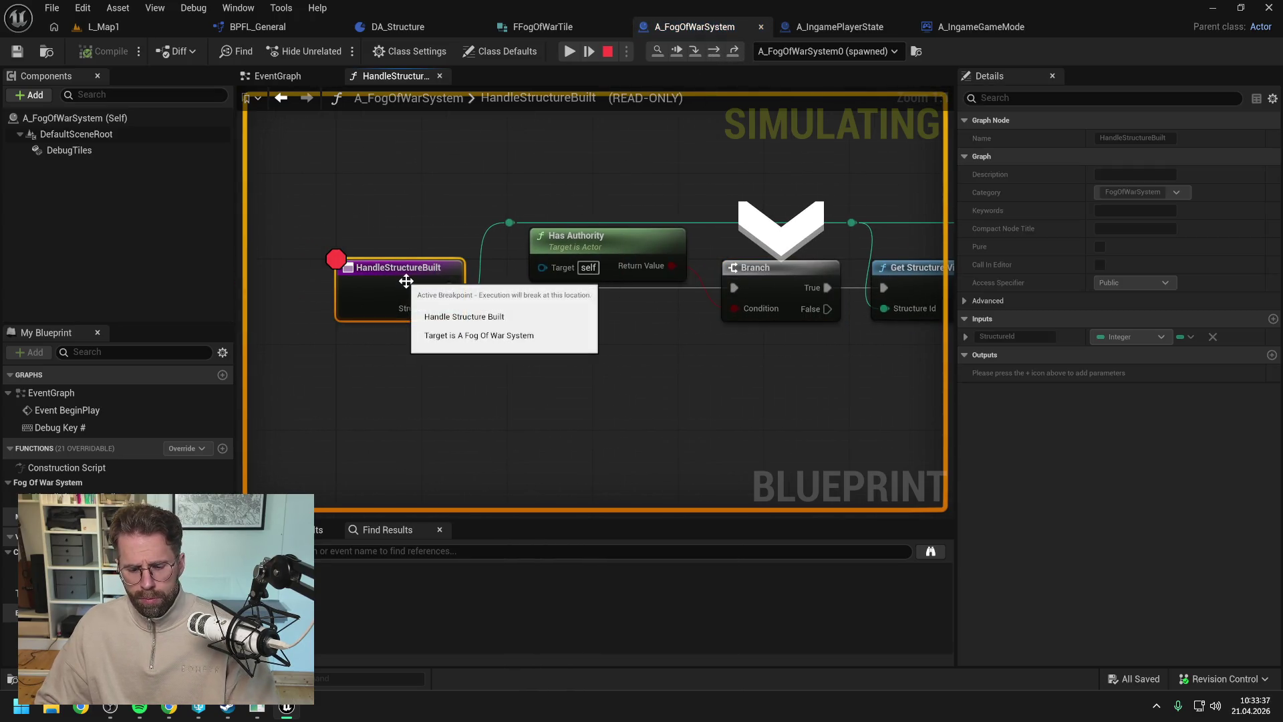
pyautogui.scroll(-1, 571, 178)
pyautogui.click(717, 51)
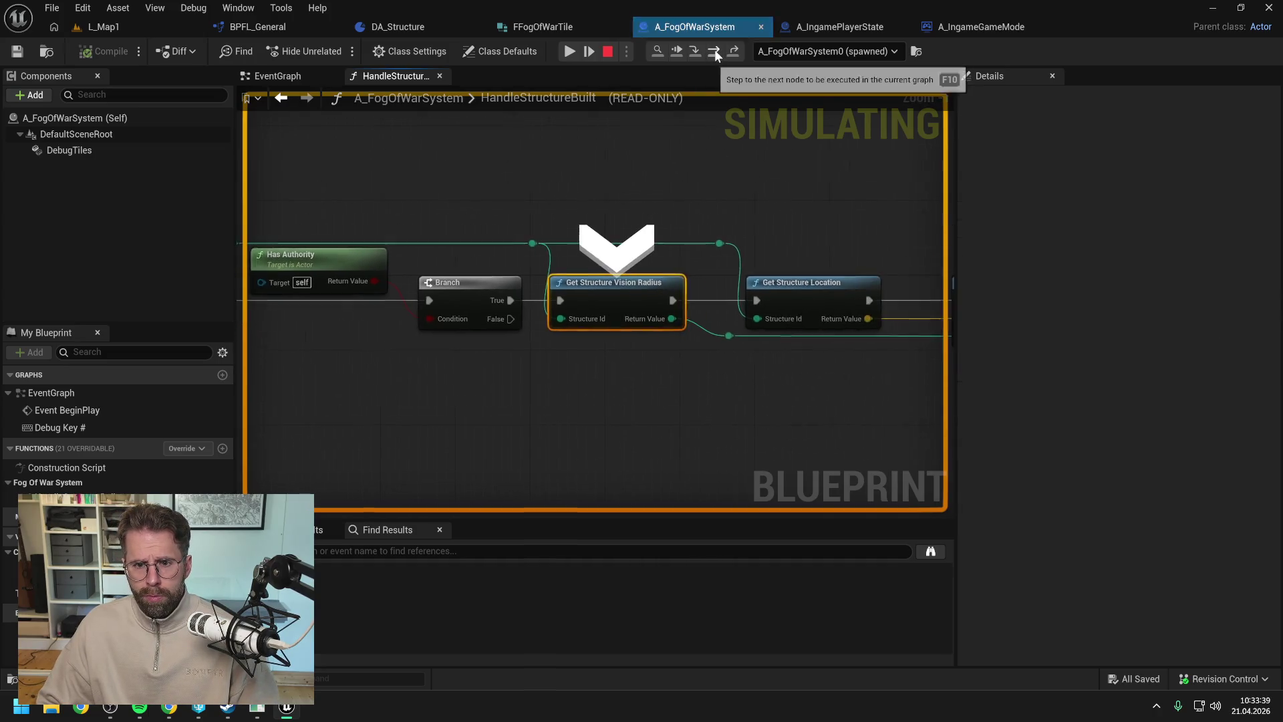
pyautogui.click(715, 52)
pyautogui.moveTo(433, 322)
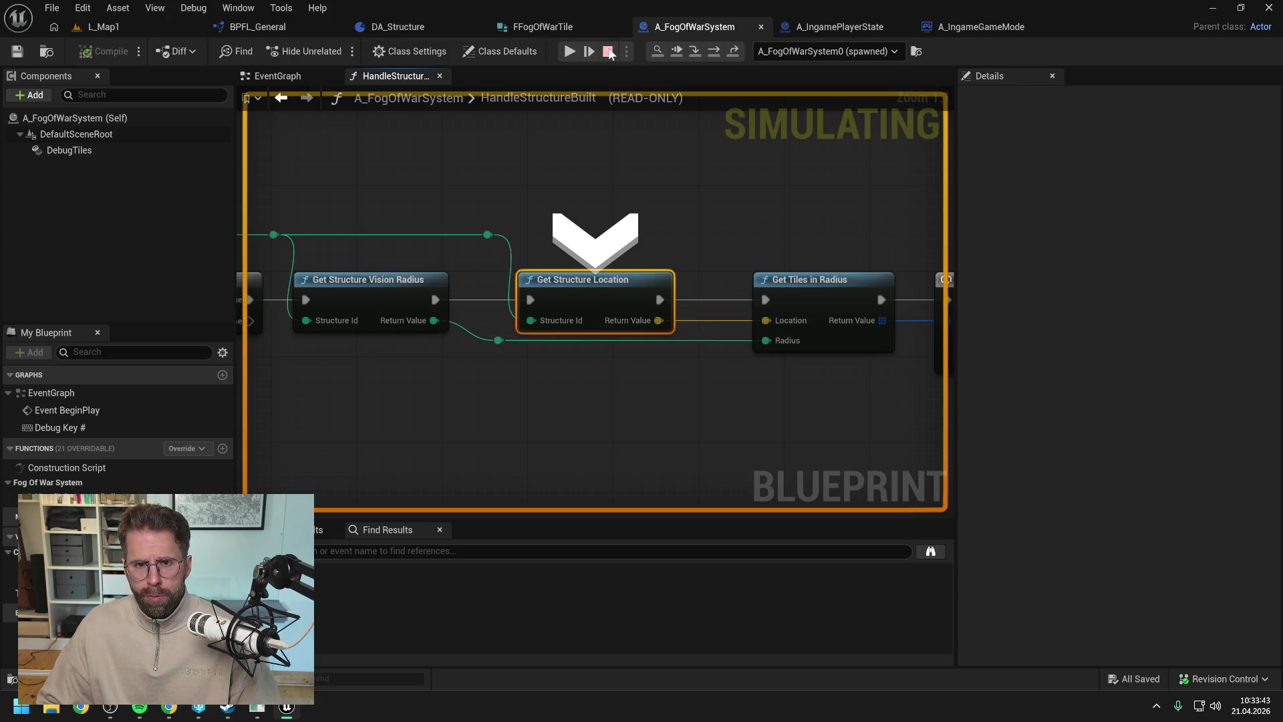
pyautogui.press('Escape')
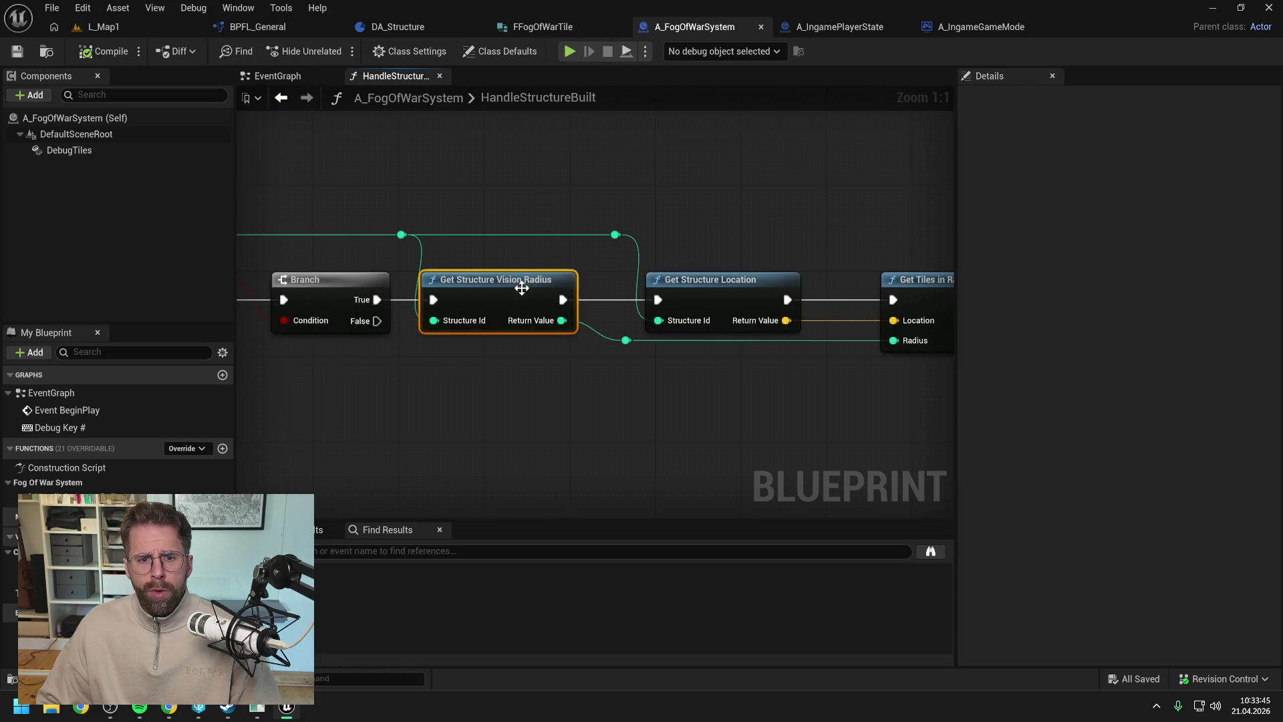
# - Trace vision radius into DA_Structure's GetVisionRadius and open the Main Hall data asset via 'main hall' search
pyautogui.doubleClick(522, 284)
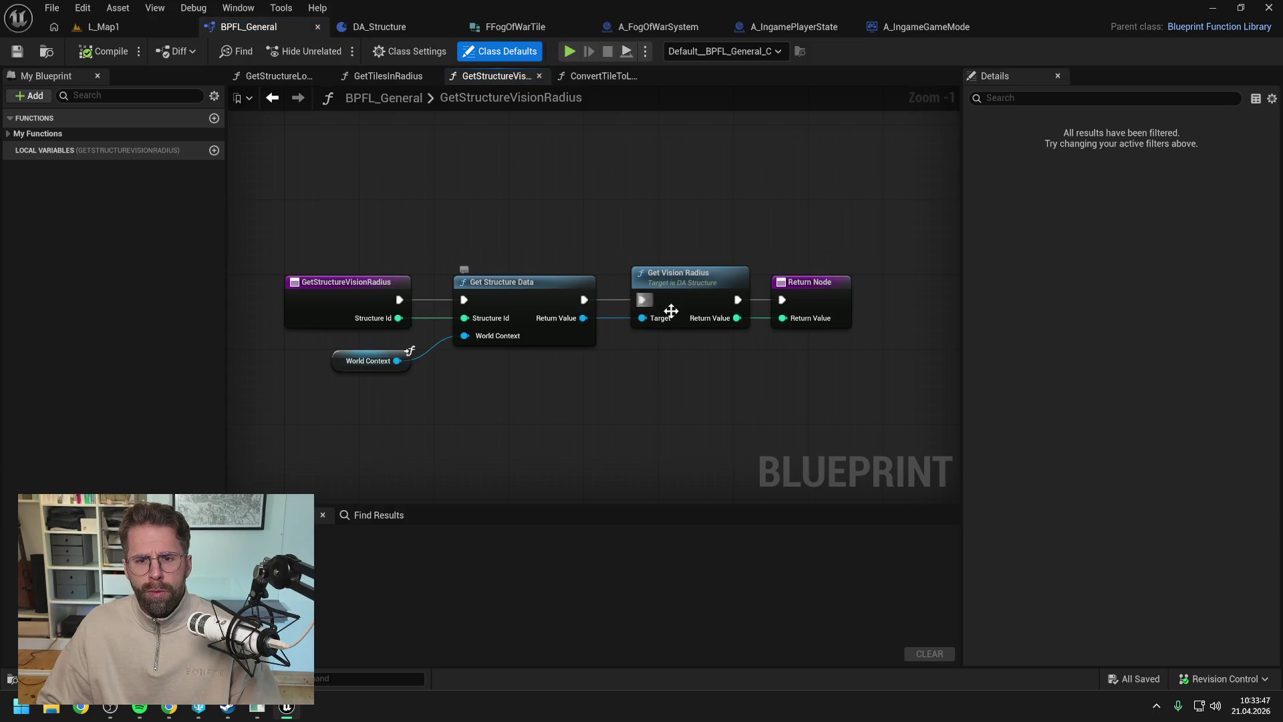
pyautogui.doubleClick(695, 298)
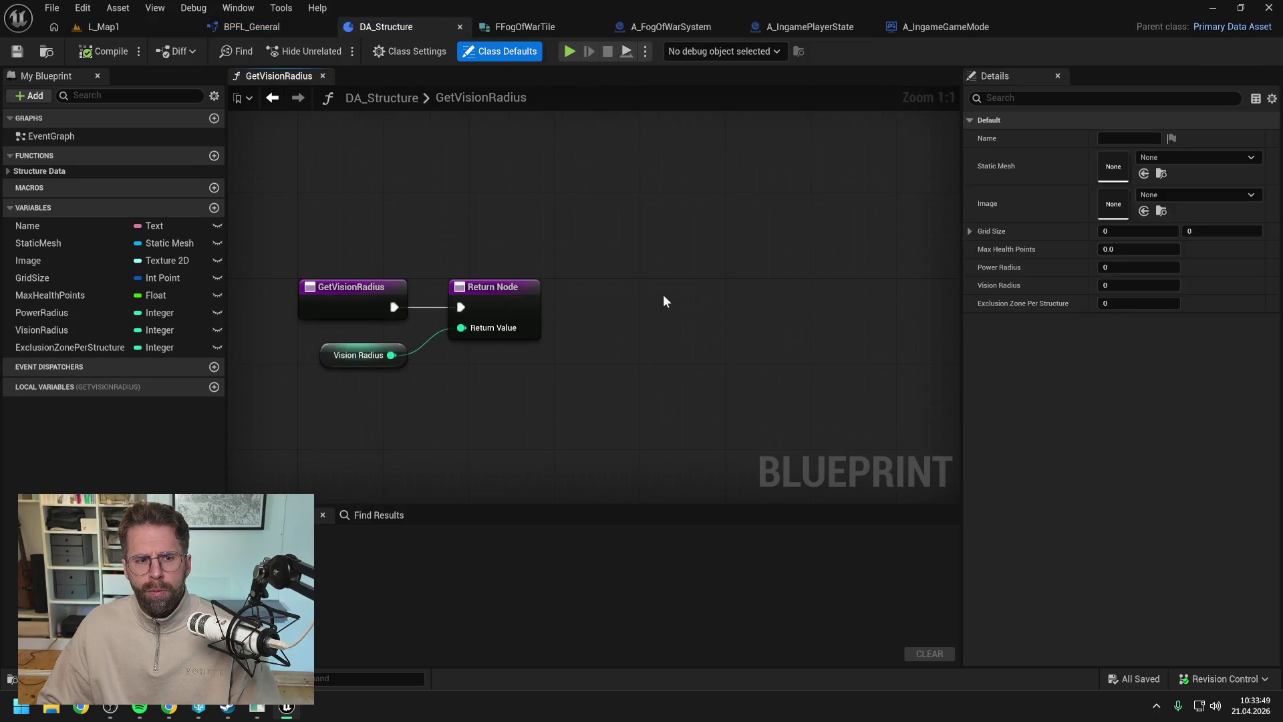
pyautogui.hotkey('ctrl', 'space')
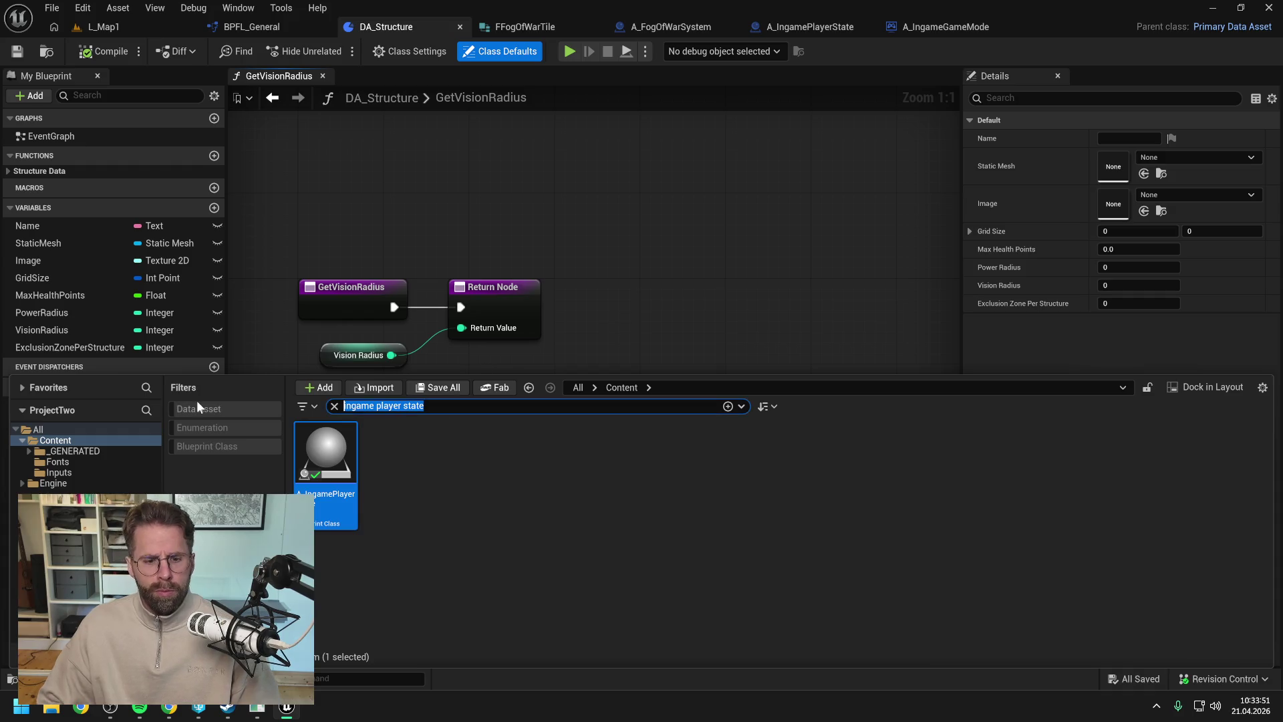
pyautogui.write('main hall')
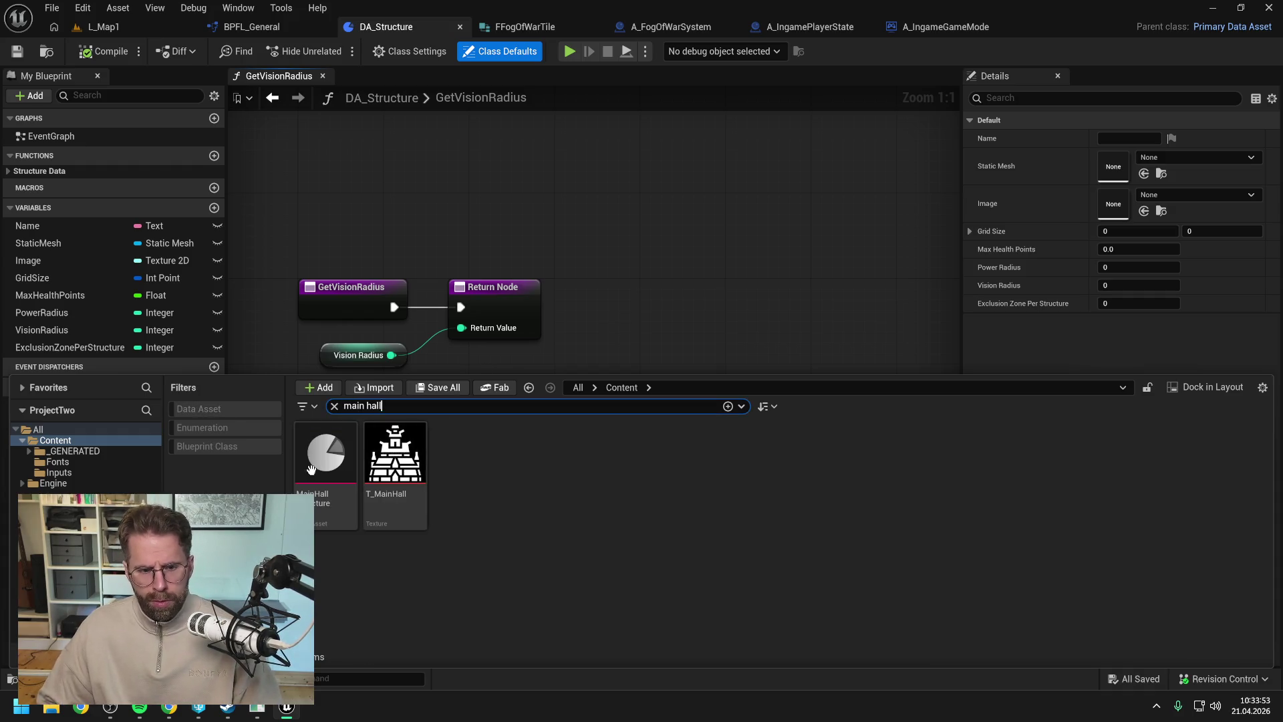
pyautogui.click(324, 466)
pyautogui.doubleClick(324, 466)
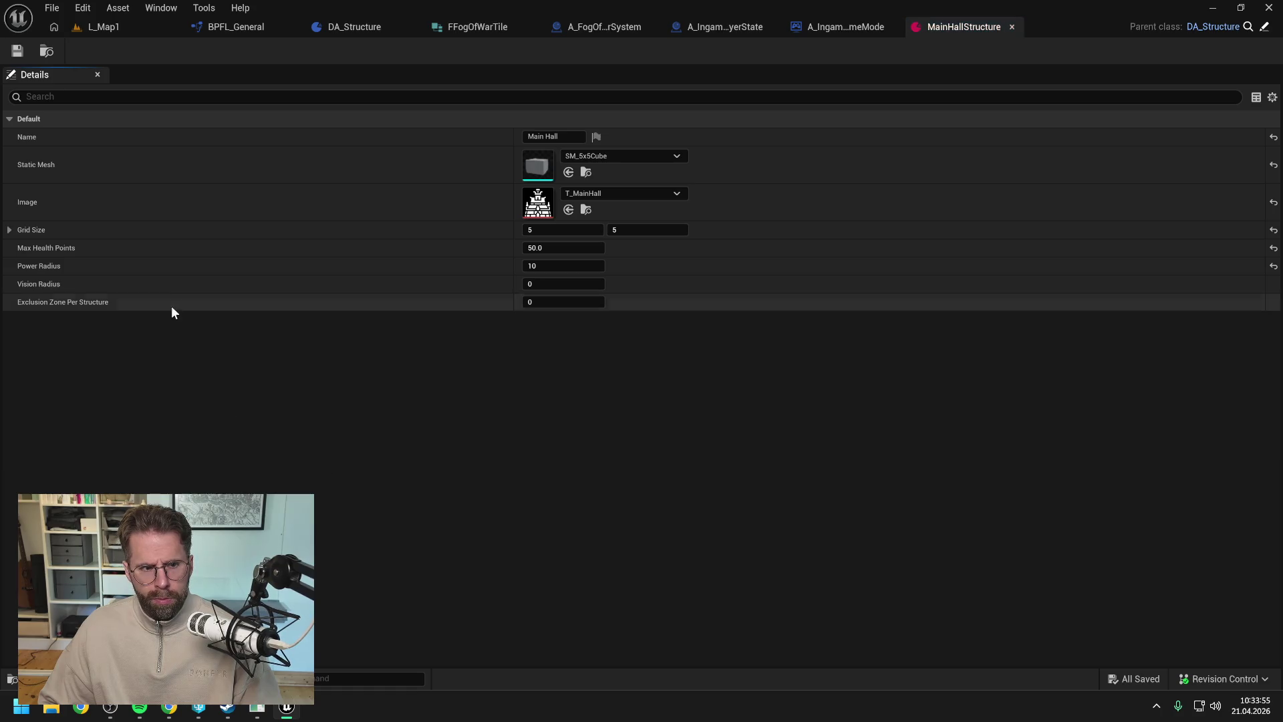
# - Set the Main Hall's Vision Radius to 15 and save it after checking out the asset
pyautogui.click(528, 282)
pyautogui.write('15')
pyautogui.press('Return')
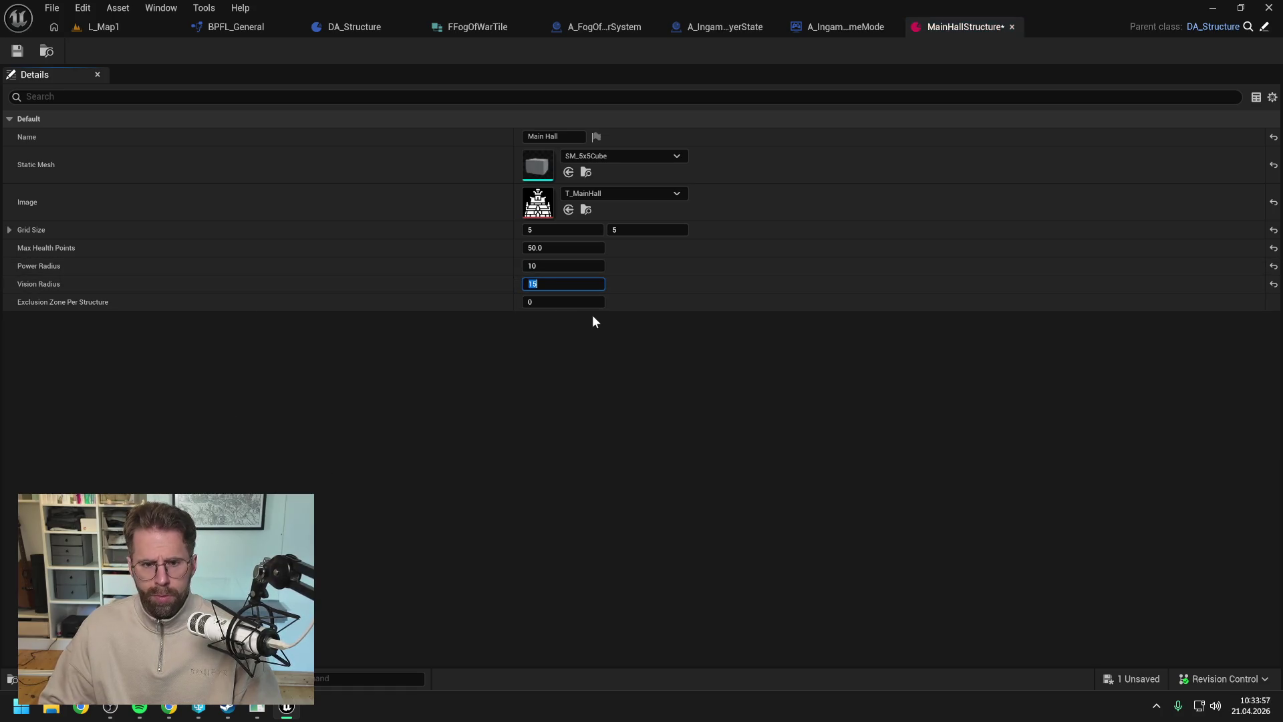
pyautogui.click(18, 51)
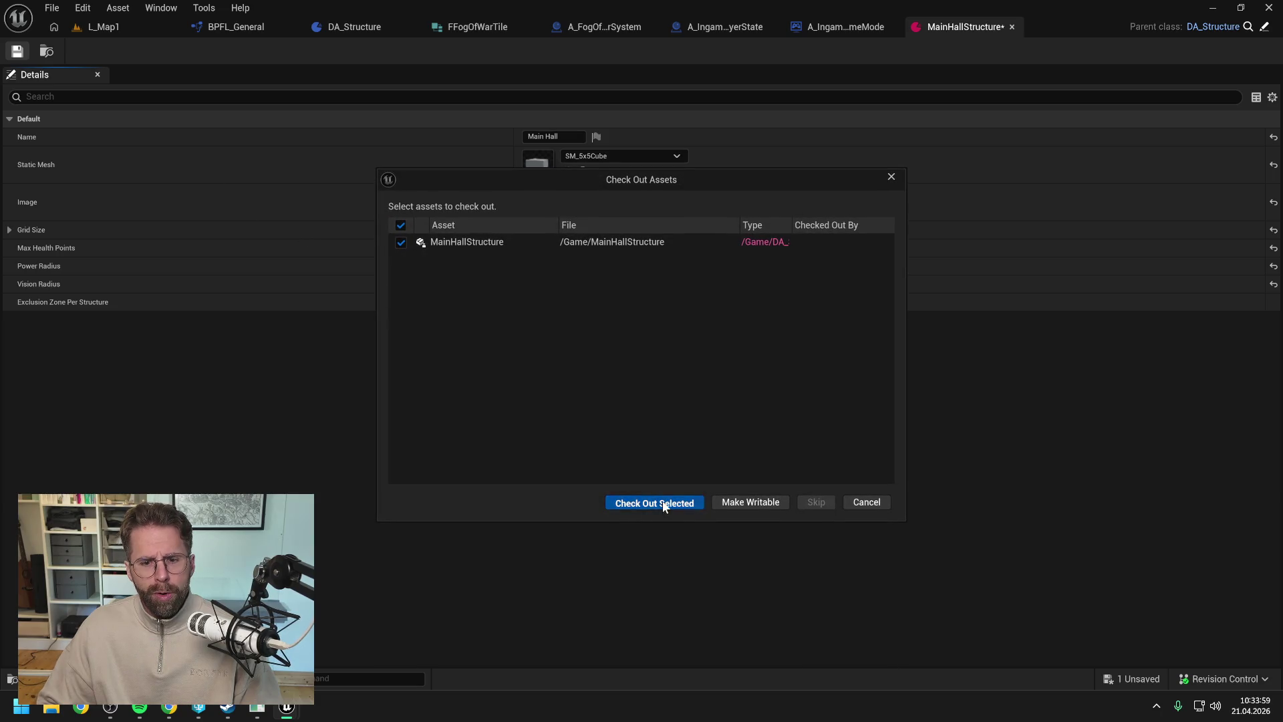
pyautogui.click(668, 502)
pyautogui.click(101, 27)
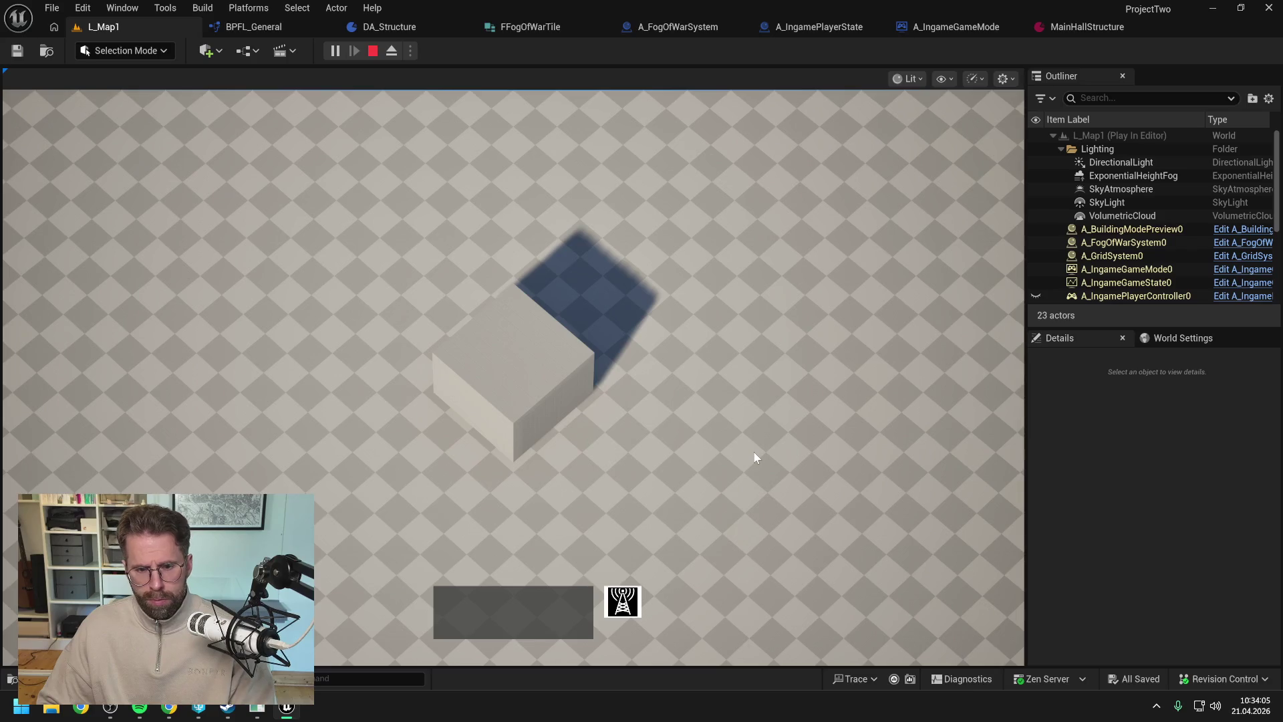
# - Put a breakpoint on Get Structure Vision Radius and play the level again
pyautogui.press('Escape')
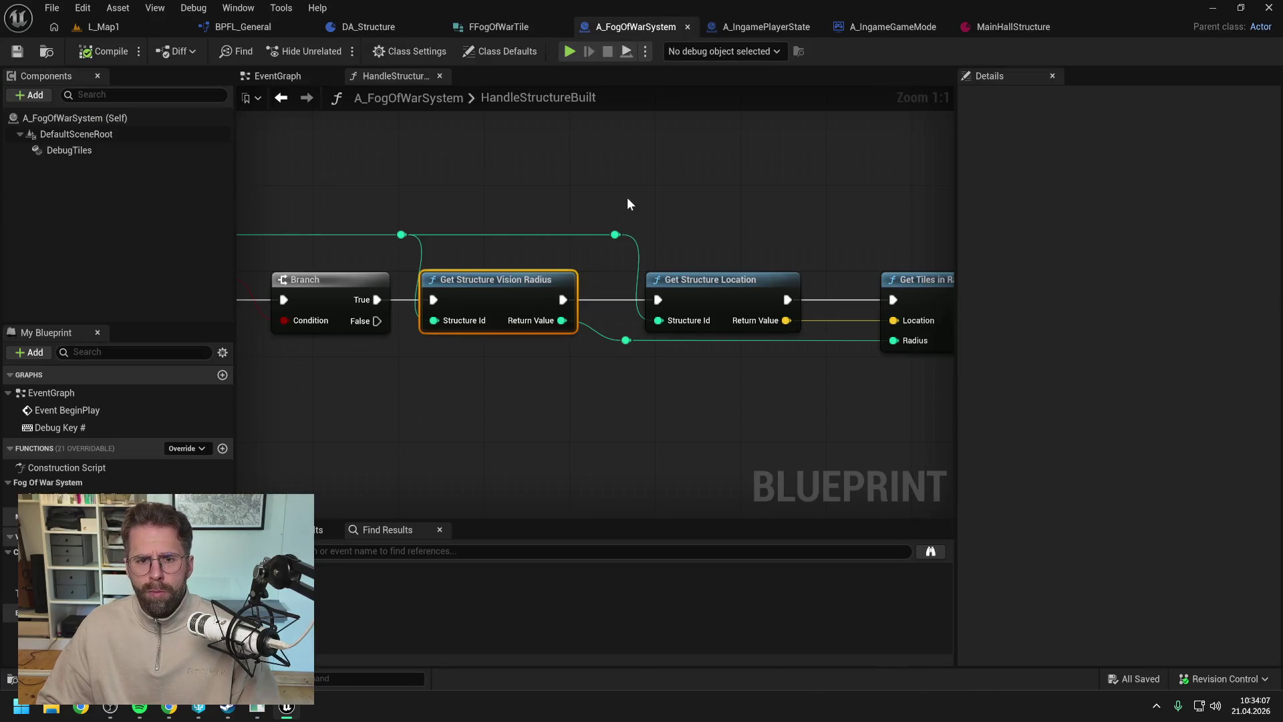
pyautogui.scroll(-4, 627, 198)
pyautogui.moveTo(536, 195); pyautogui.dragTo(713, 200)
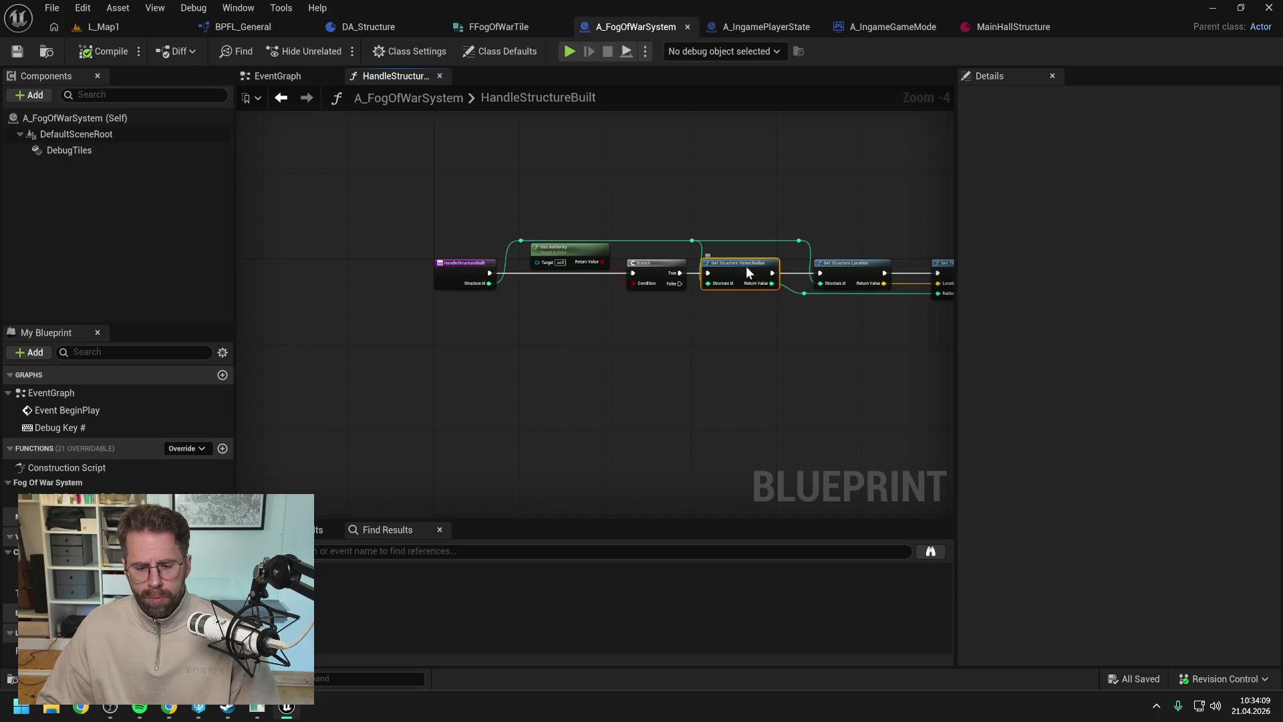
pyautogui.press('F9')
pyautogui.click(175, 28)
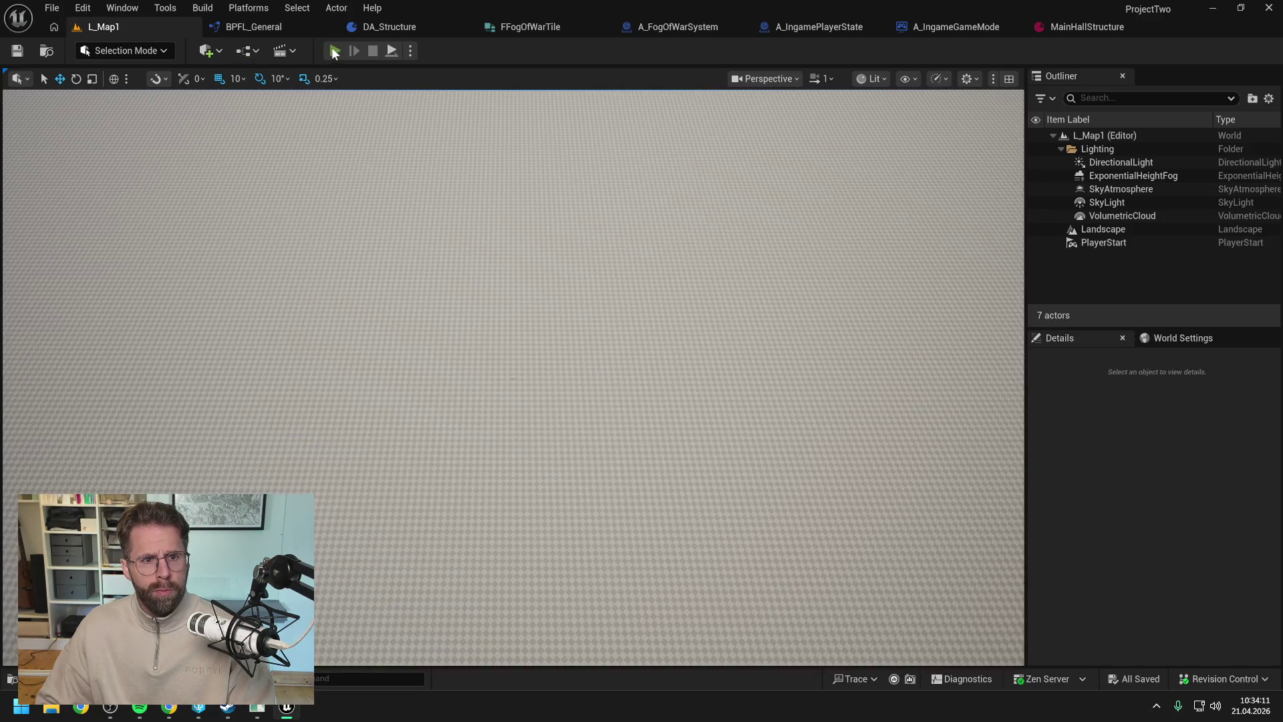
pyautogui.hotkey('alt', 'p')
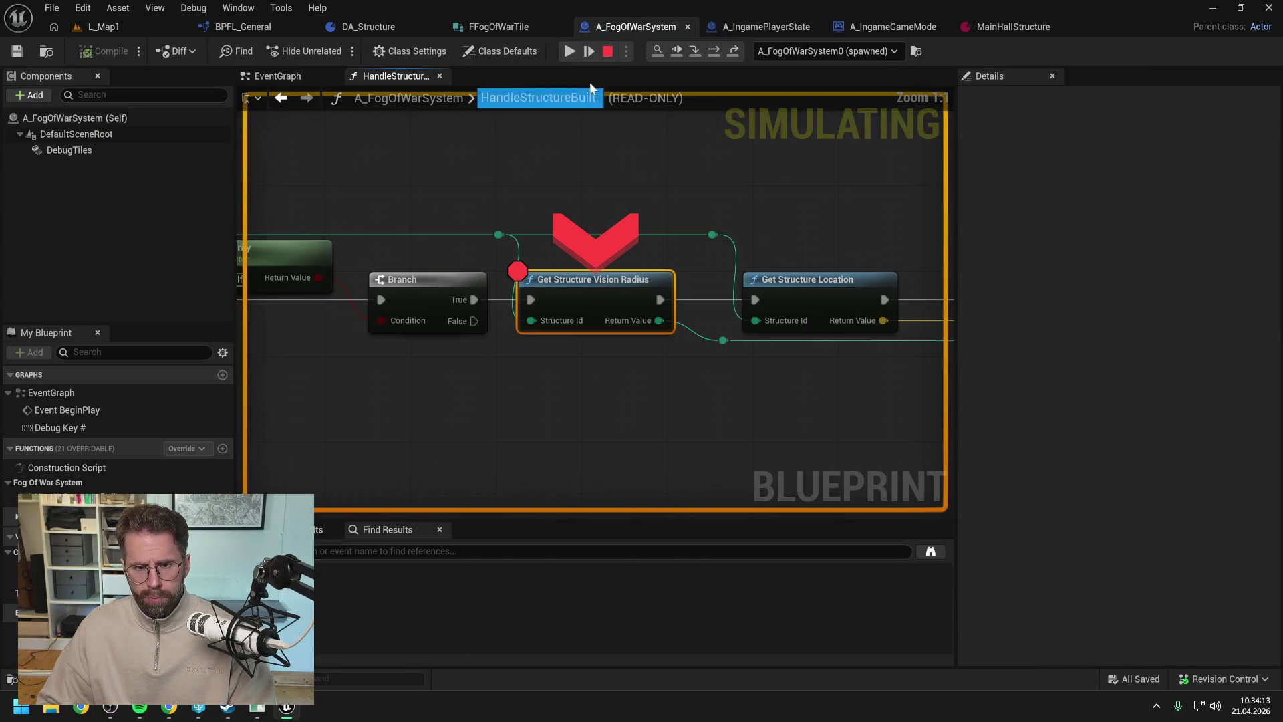
# - Step through to Get Tiles in Radius, removing the breakpoint, and inspect the returned 793-tile array
pyautogui.click(696, 51)
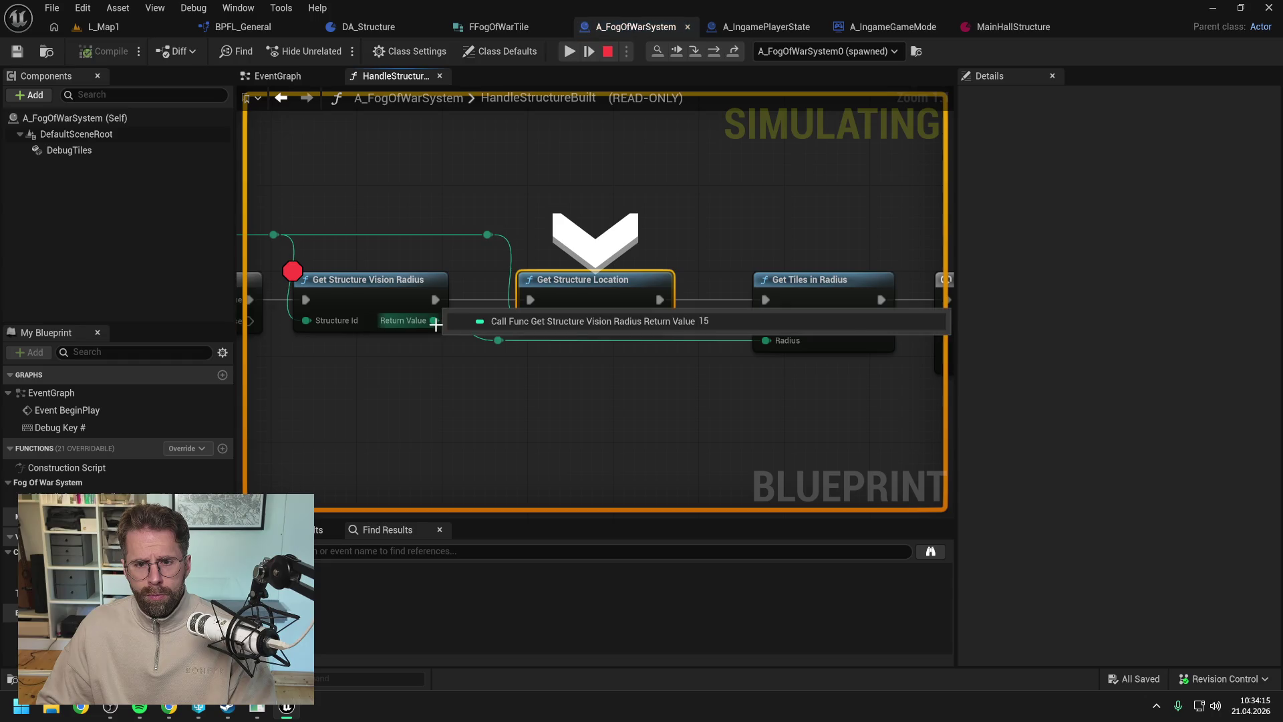
pyautogui.press('F9')
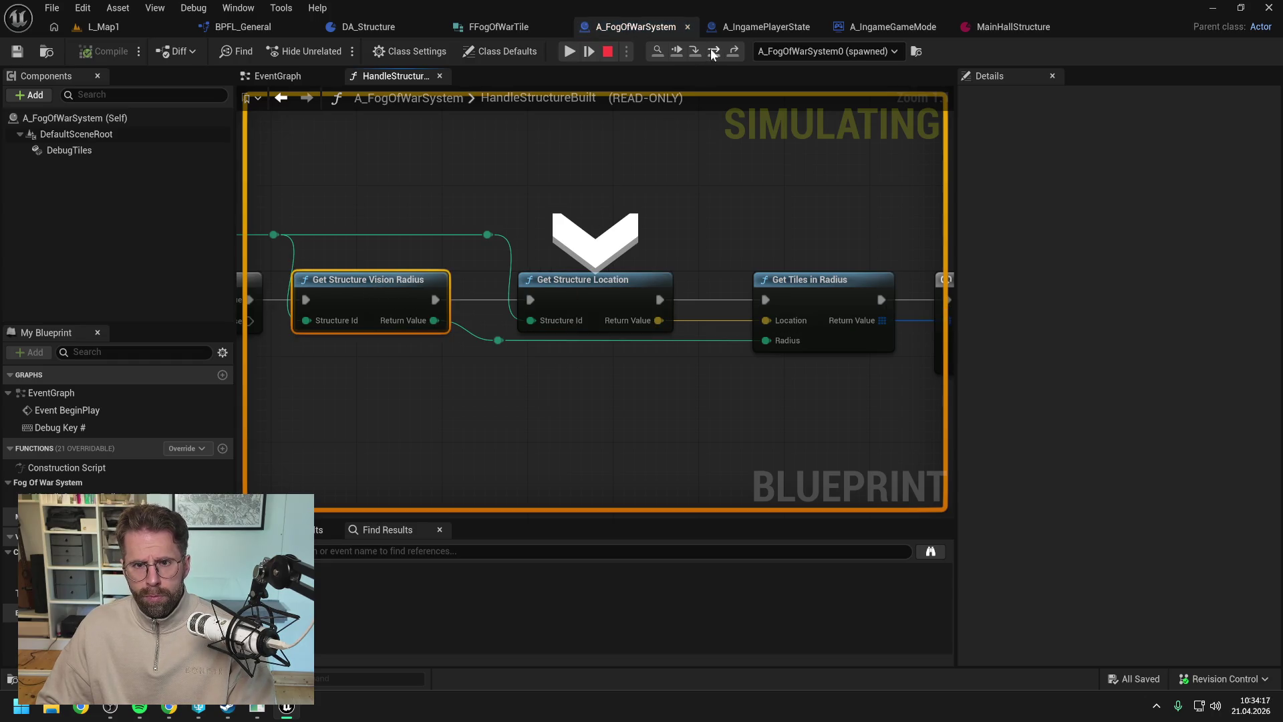
pyautogui.click(714, 53)
pyautogui.moveTo(428, 316)
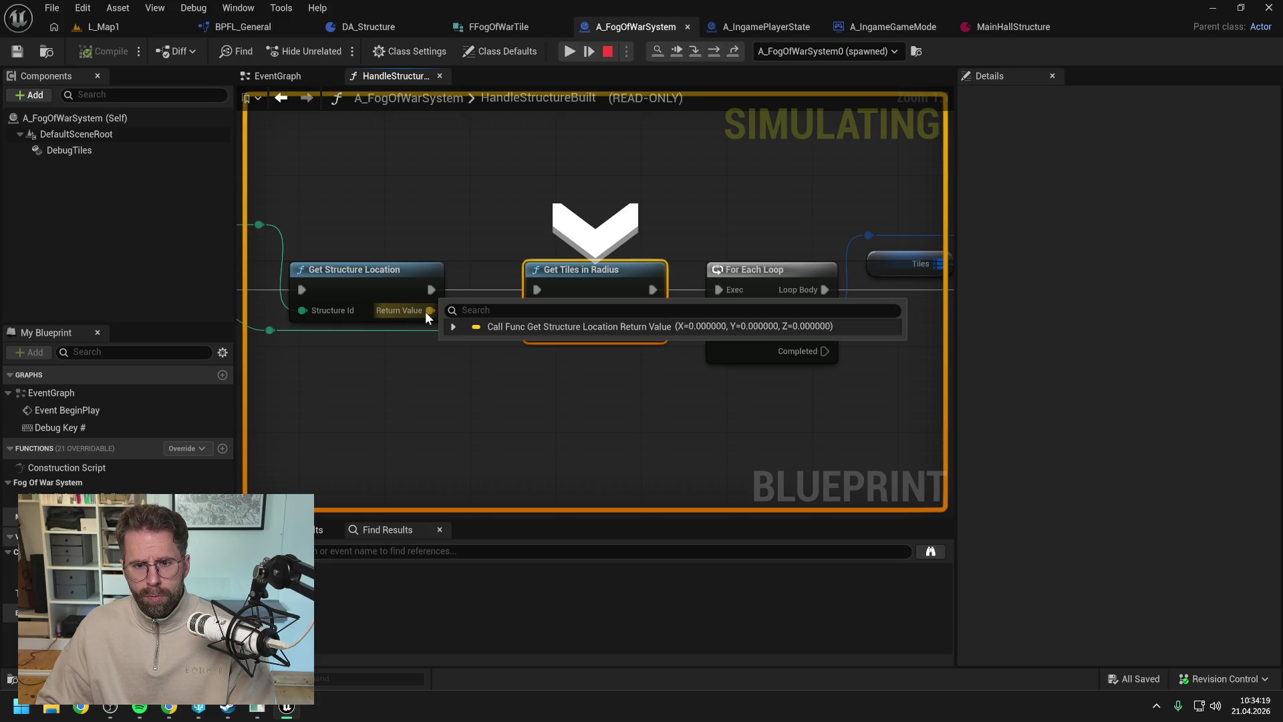
pyautogui.click(715, 50)
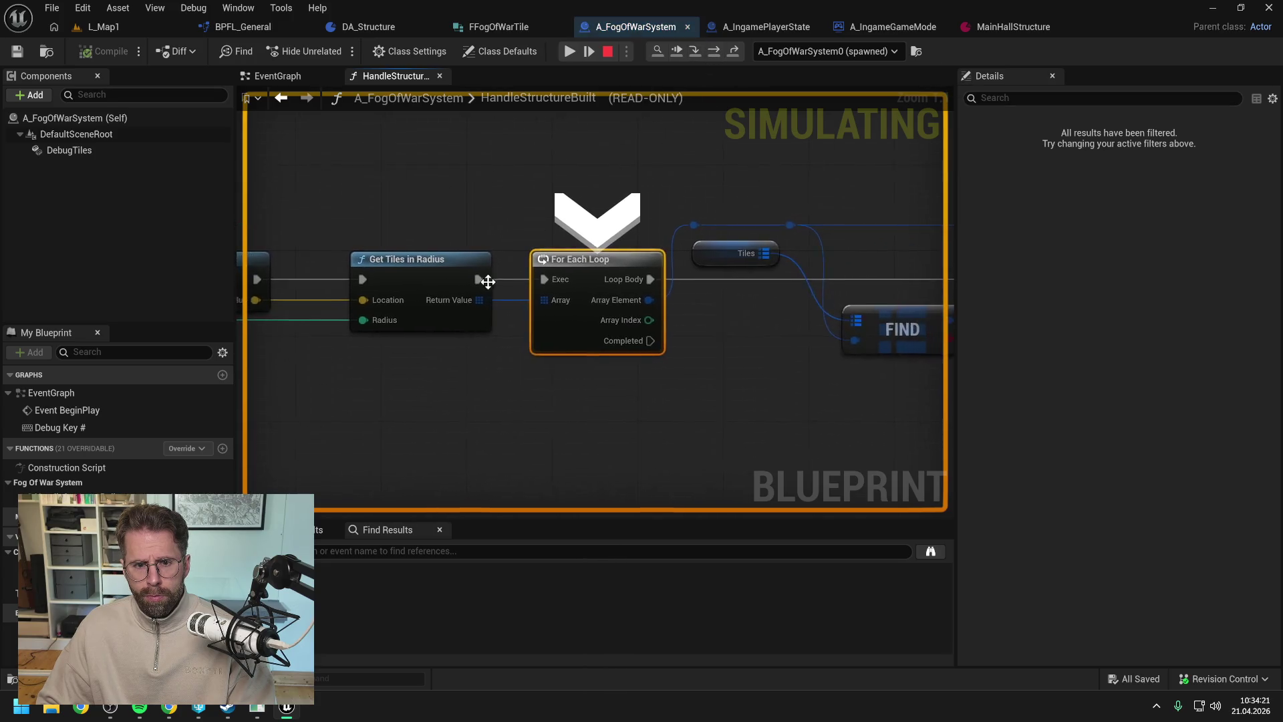
pyautogui.moveTo(476, 300)
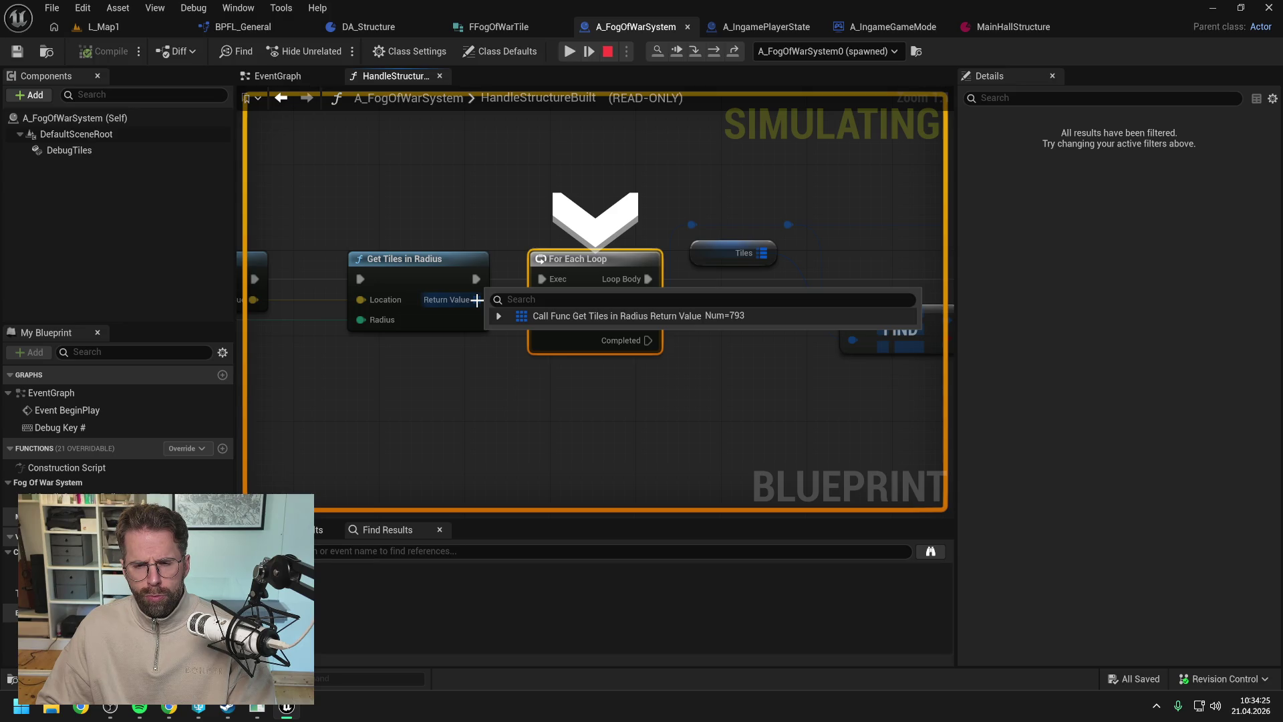
pyautogui.click(499, 315)
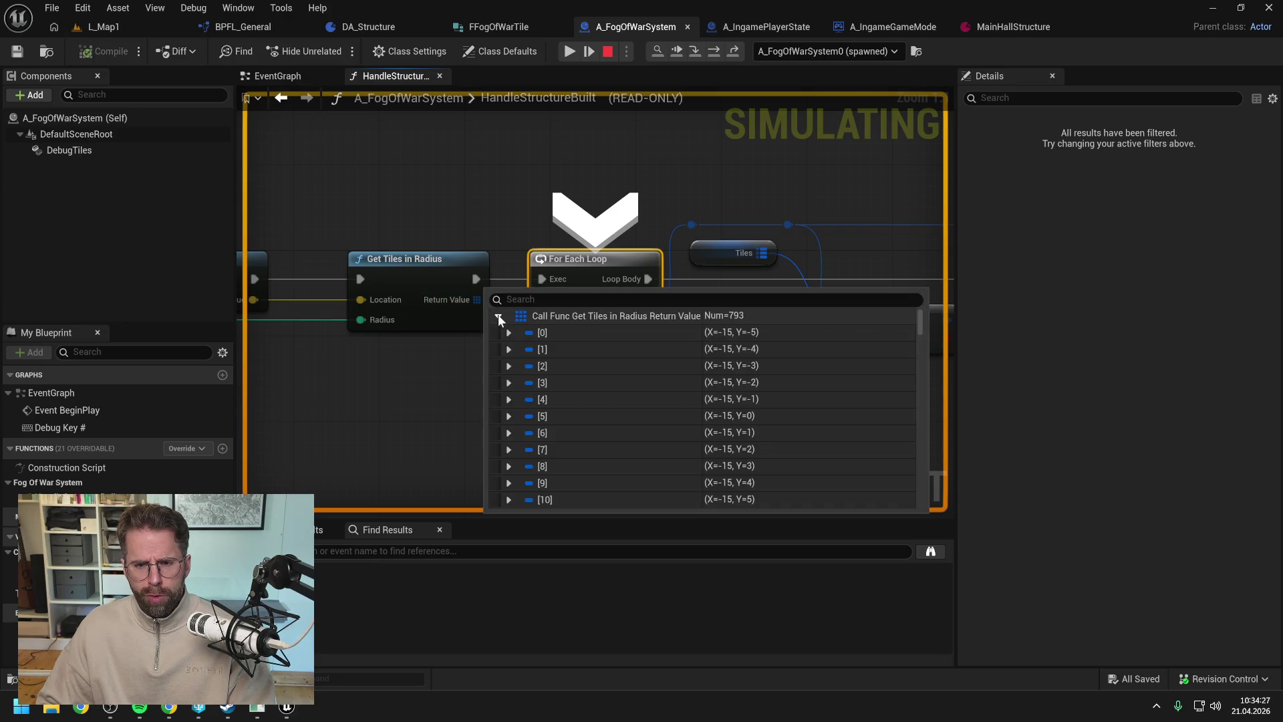
pyautogui.scroll(-5, 769, 384)
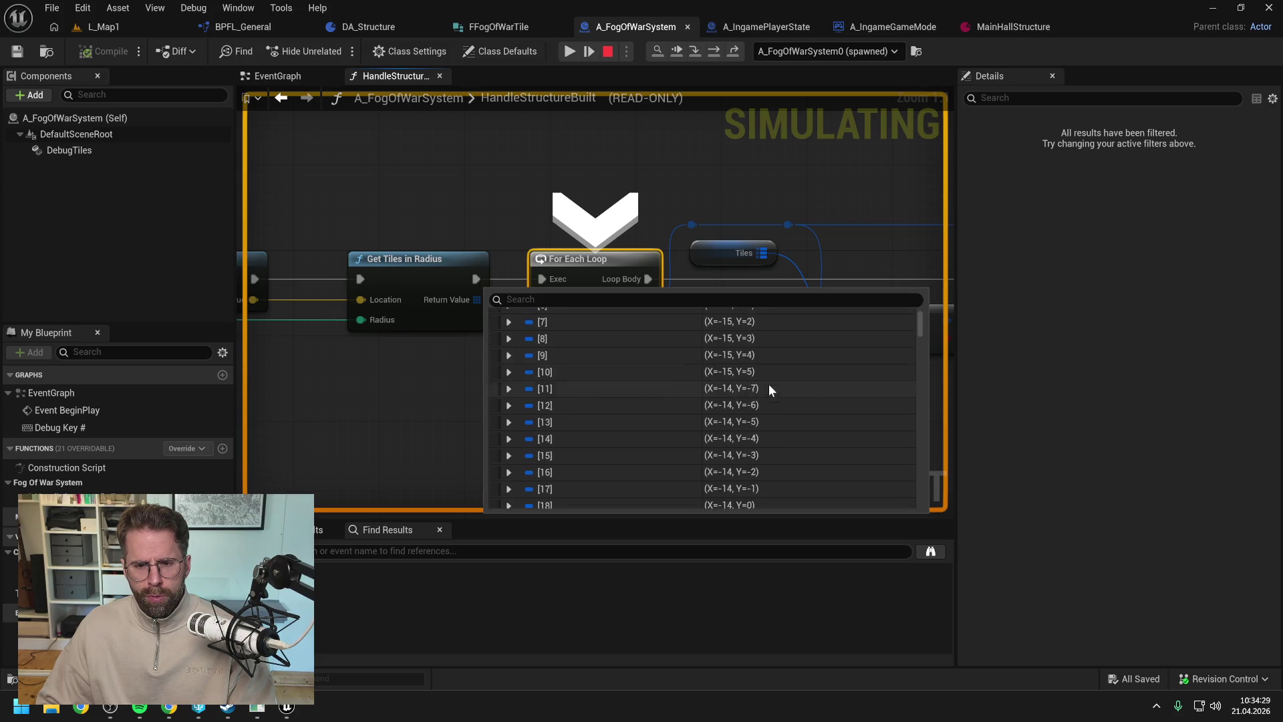
pyautogui.scroll(-2, 923, 330)
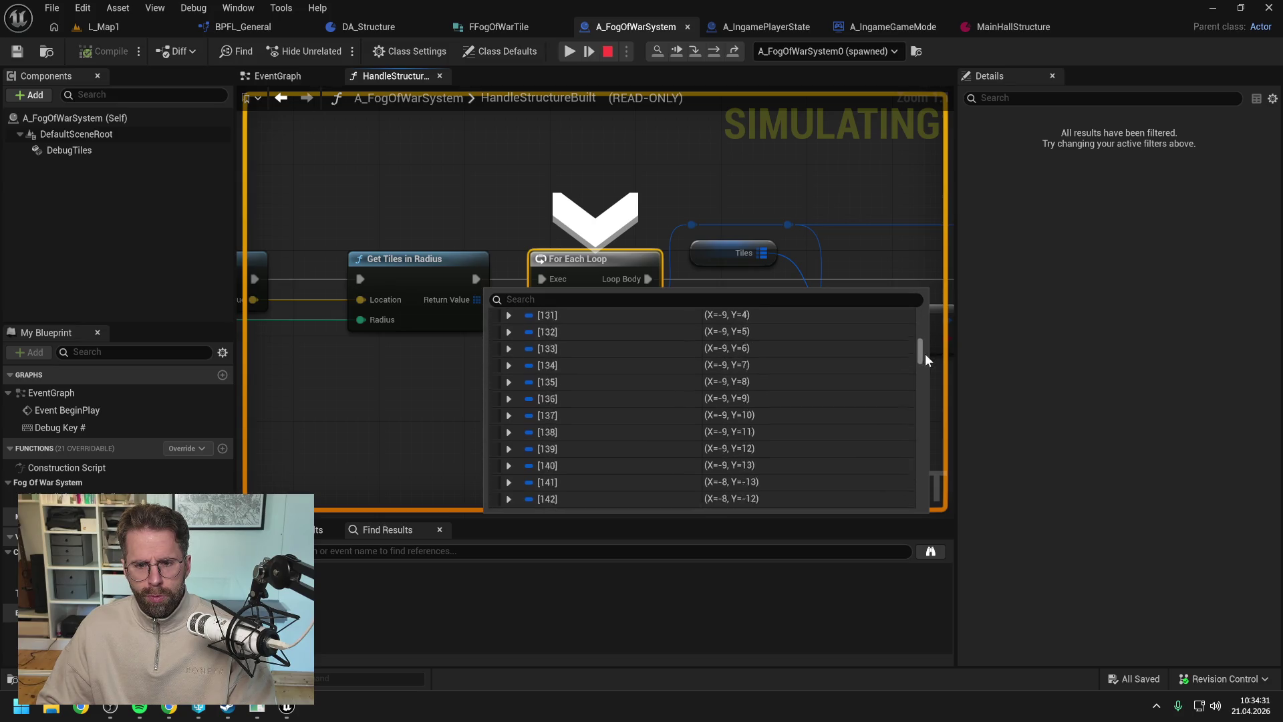
pyautogui.click(499, 316)
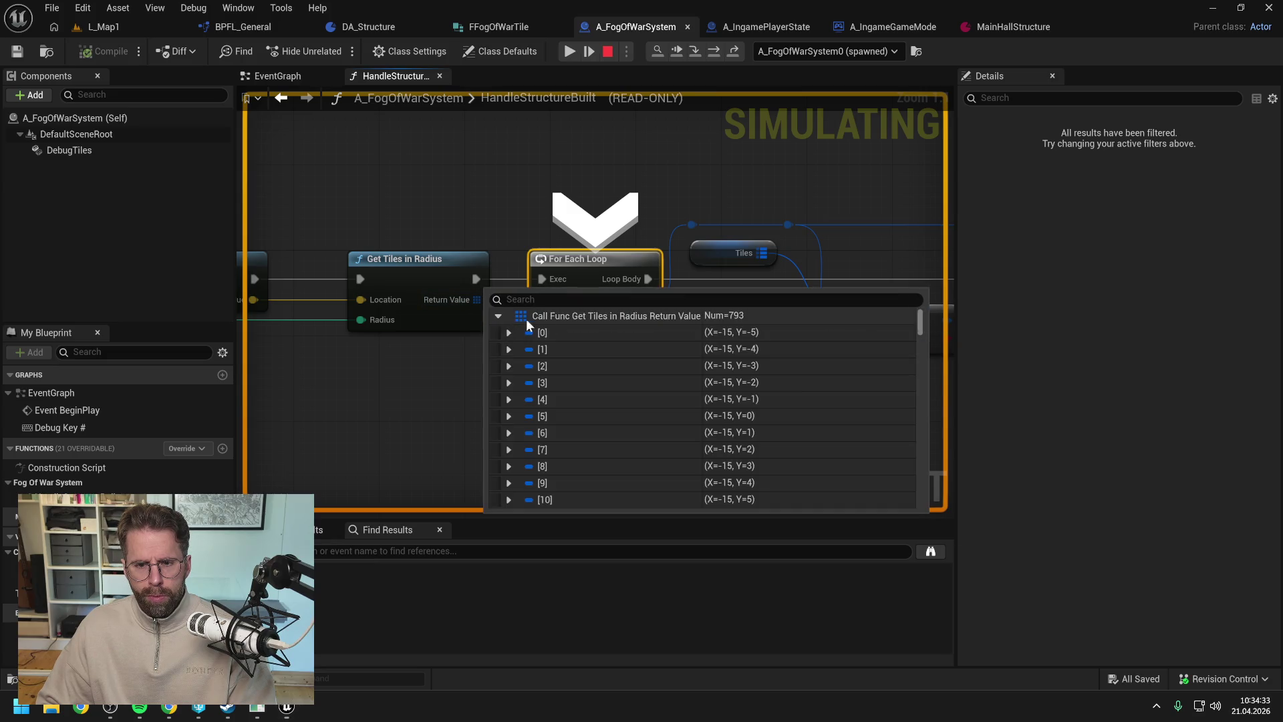
pyautogui.moveTo(919, 324); pyautogui.dragTo(924, 499)
# - Review the loop's FIND, Branch, SET, Break and ADD nodes, then open the EventGraph
pyautogui.moveTo(744, 203); pyautogui.dragTo(543, 208)
pyautogui.scroll(-3, 551, 219)
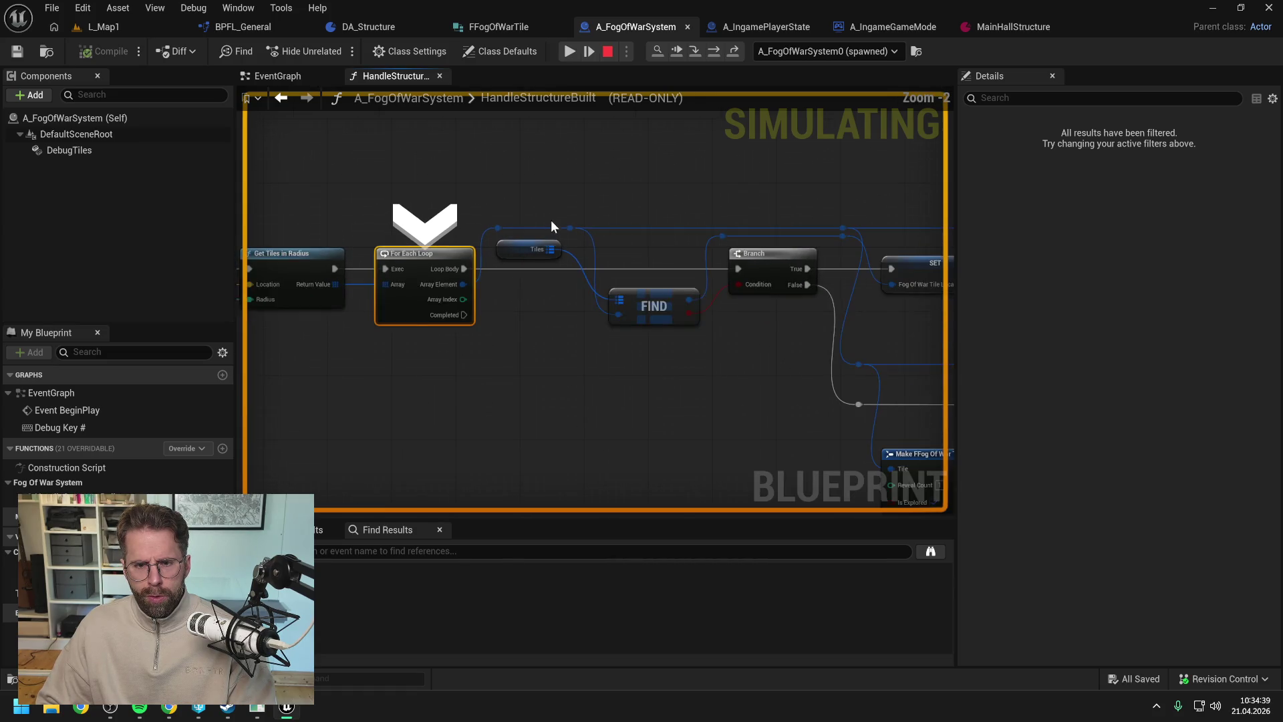
pyautogui.moveTo(788, 204); pyautogui.dragTo(504, 194)
pyautogui.scroll(-2, 511, 189)
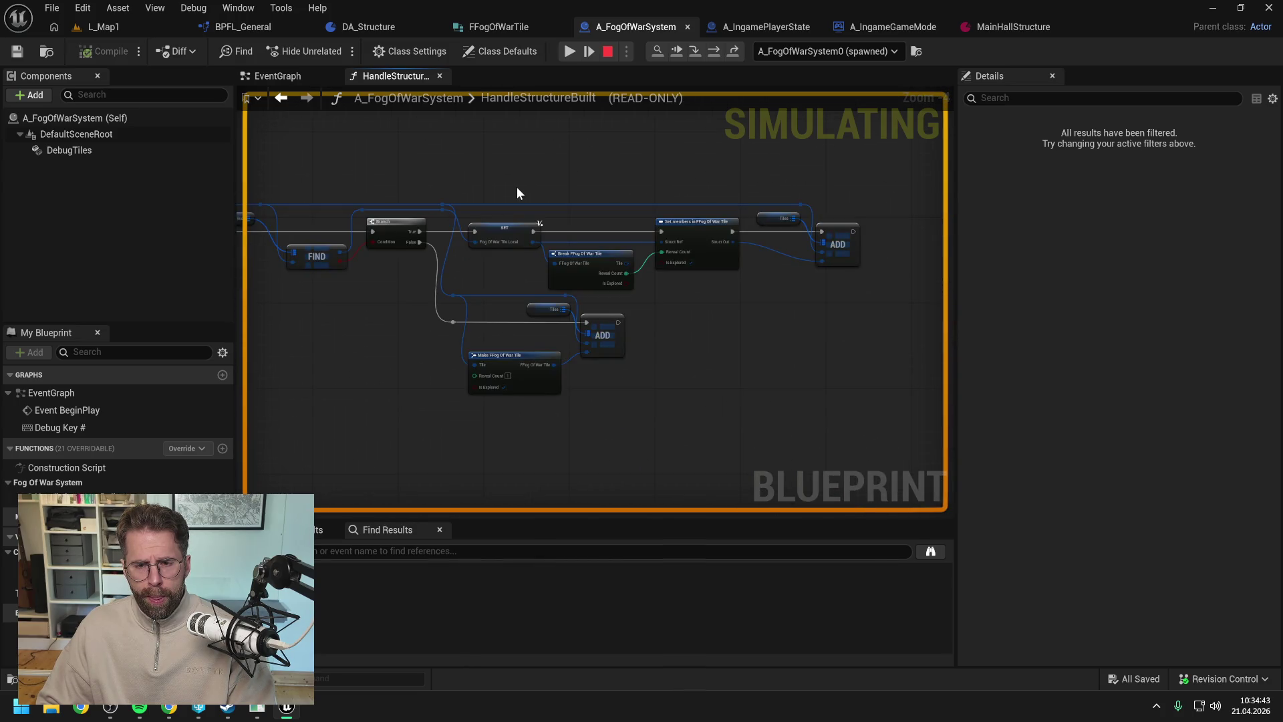
pyautogui.click(600, 329)
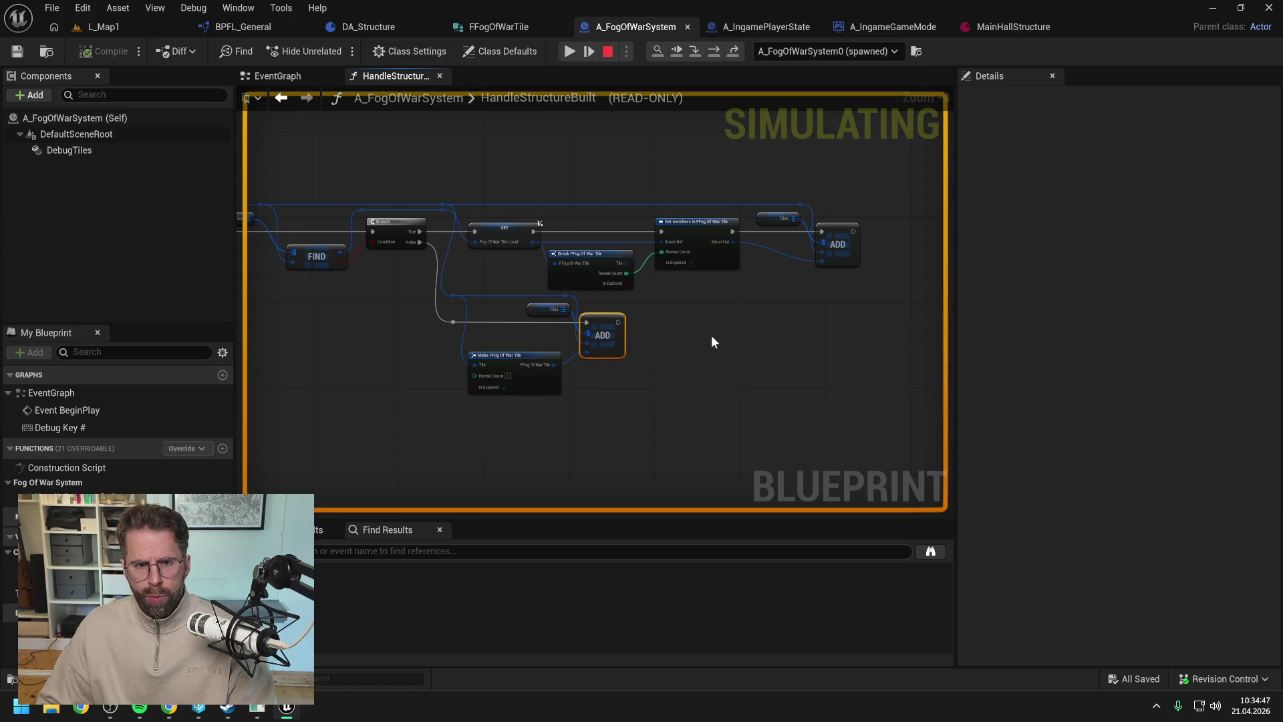
pyautogui.click(279, 76)
# - Restart the play session and trigger the debug key to hit the VALUES breakpoint
pyautogui.moveTo(752, 226); pyautogui.dragTo(596, 206)
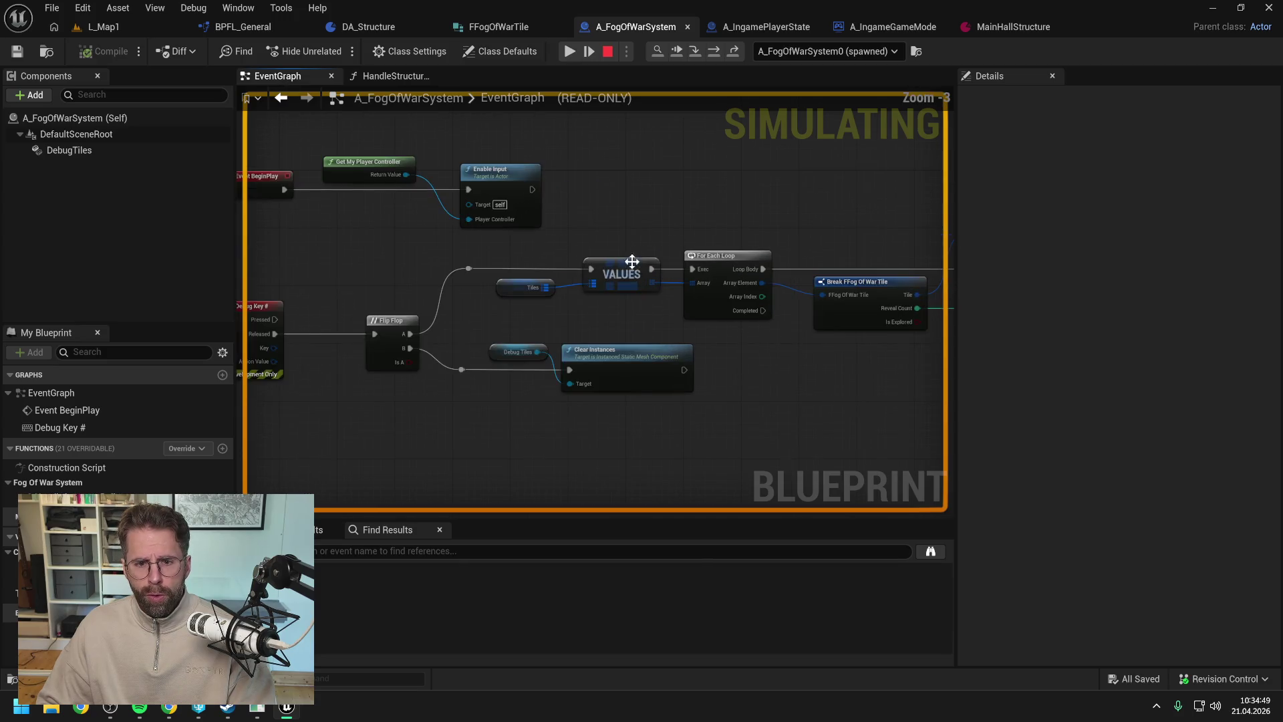
pyautogui.click(568, 53)
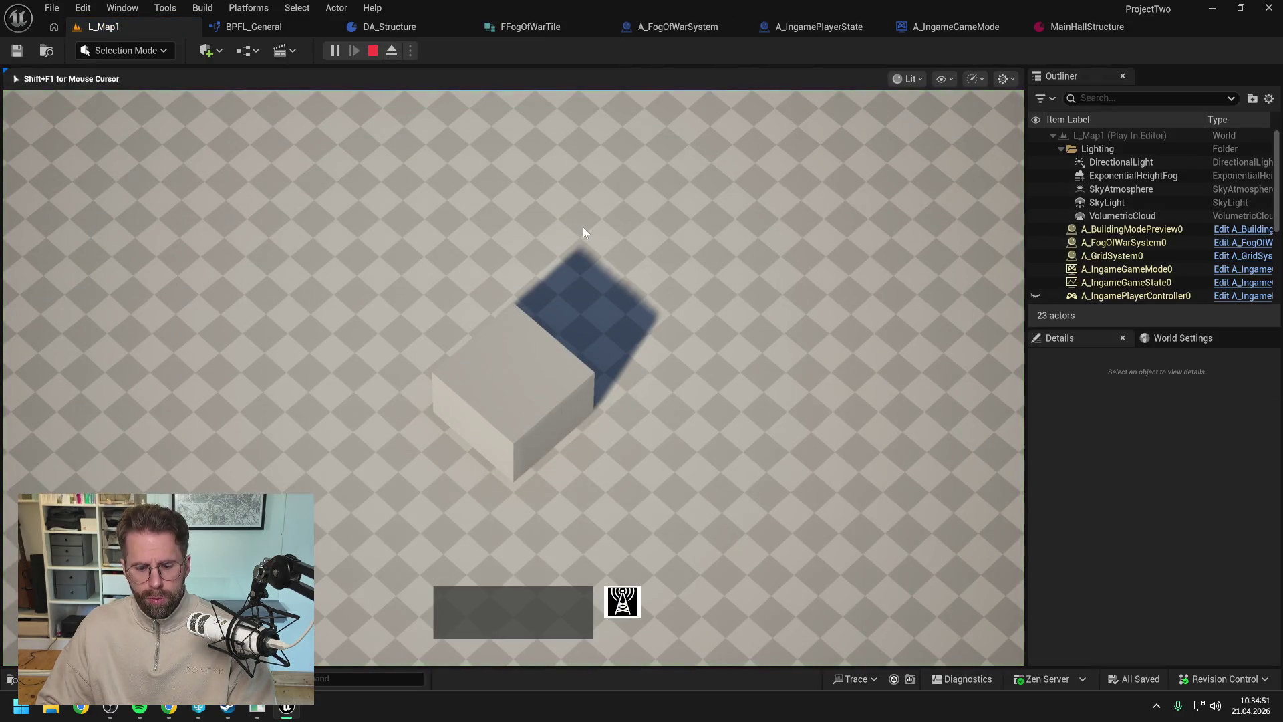
pyautogui.click(373, 51)
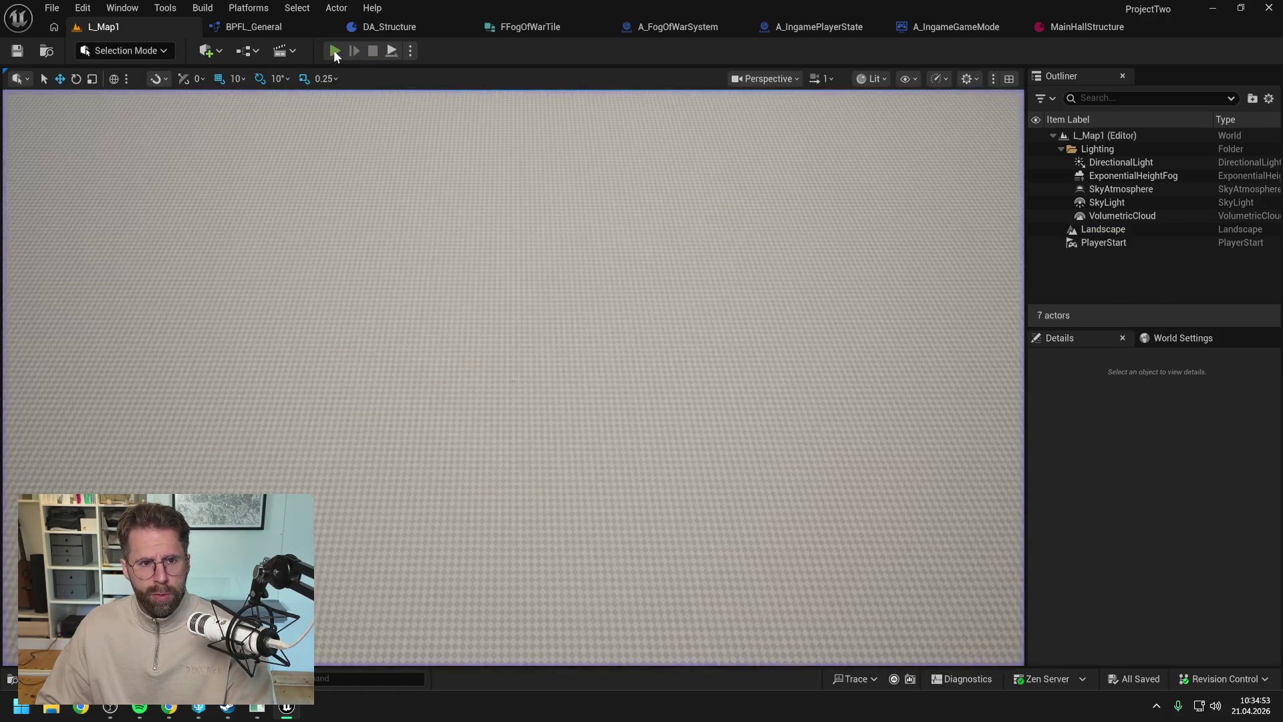
pyautogui.hotkey('alt', 'p')
pyautogui.press('#')
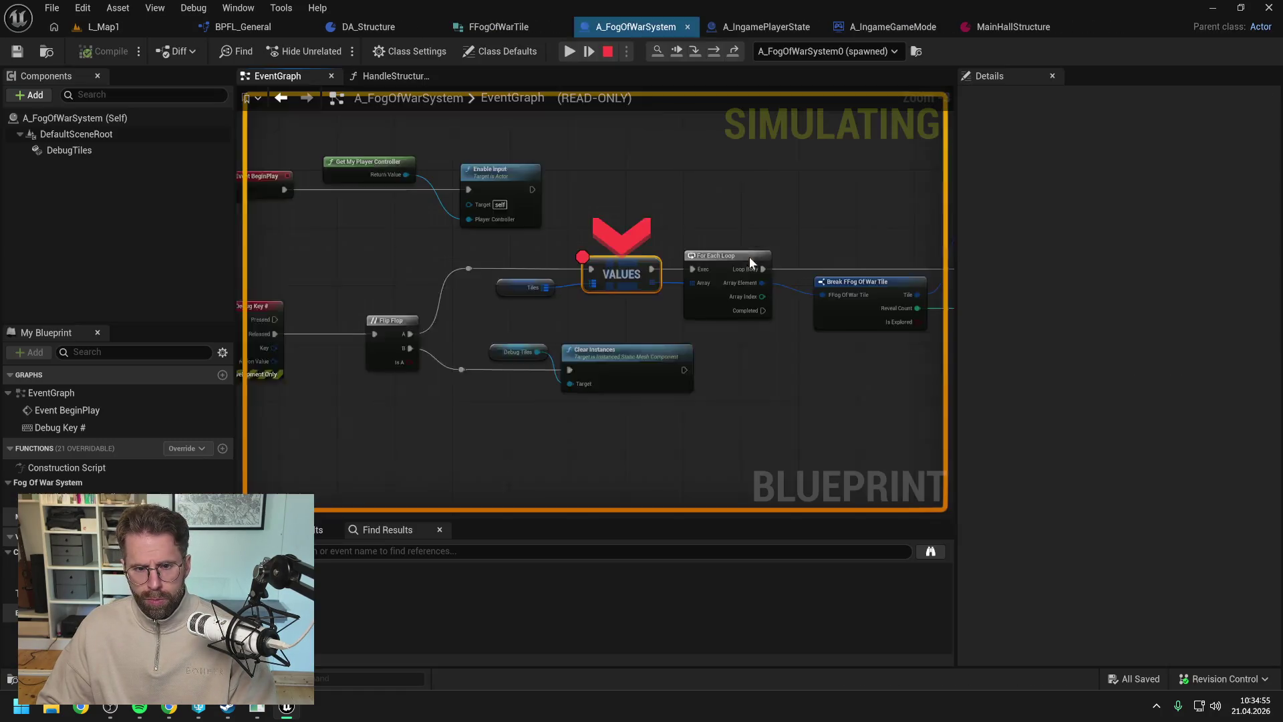
# - Step through the tile loop to the Reveal Count Branch, stepping into and out of the ForEachLoop macro
pyautogui.moveTo(491, 319)
pyautogui.mouseDown()
pyautogui.moveTo(546, 184)
pyautogui.moveTo(379, 186)
pyautogui.mouseUp()
pyautogui.scroll(-2, 548, 199)
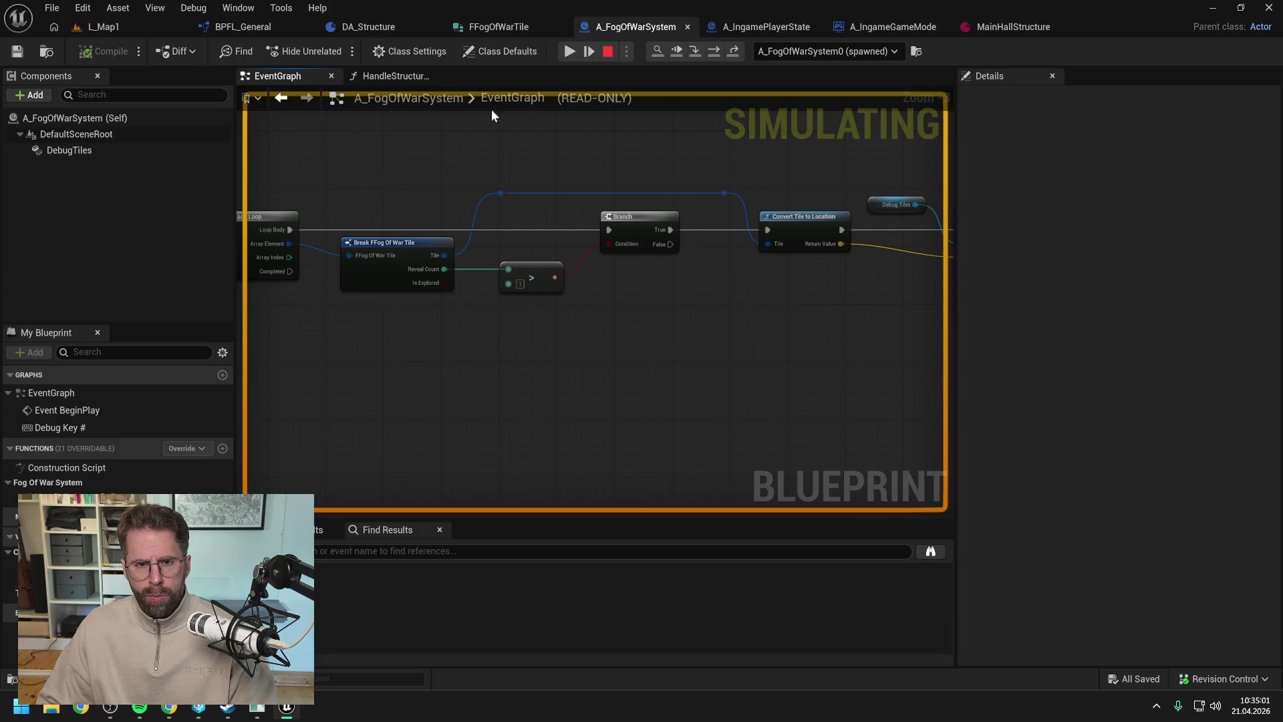
pyautogui.click(713, 51)
pyautogui.click(712, 51)
pyautogui.click(721, 51)
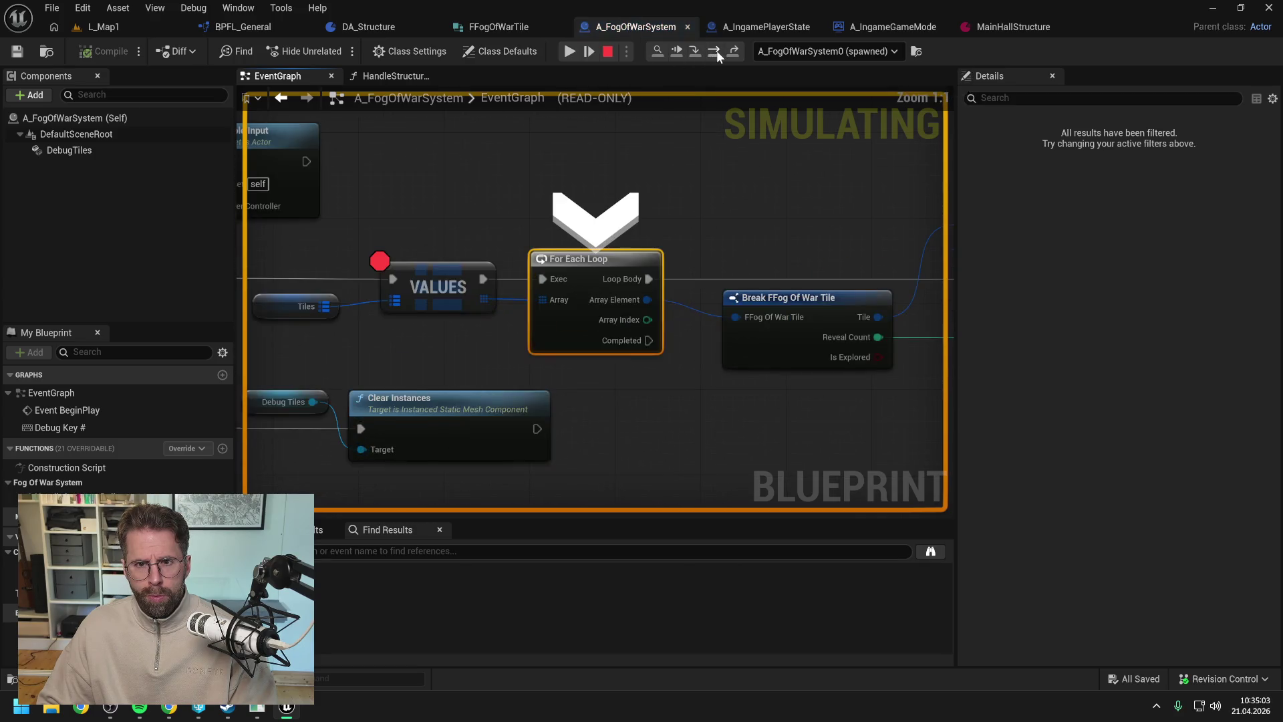
pyautogui.click(716, 51)
pyautogui.moveTo(430, 161); pyautogui.dragTo(620, 161)
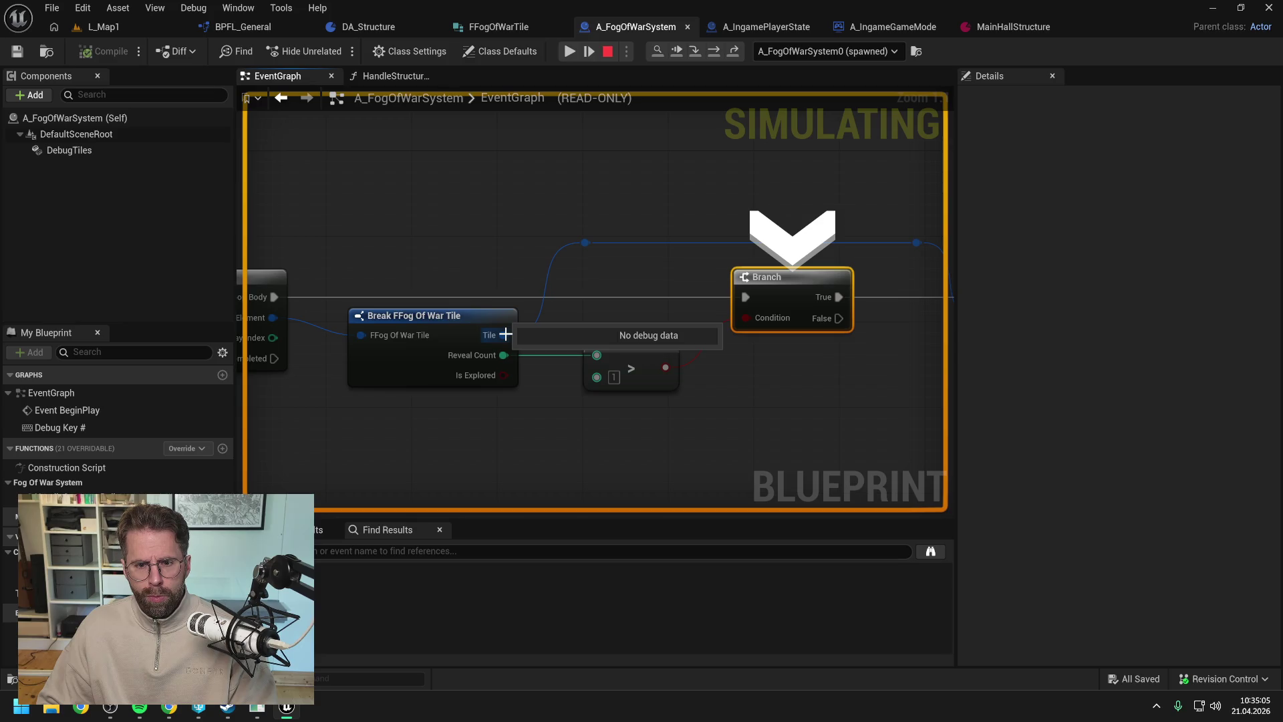
pyautogui.click(713, 52)
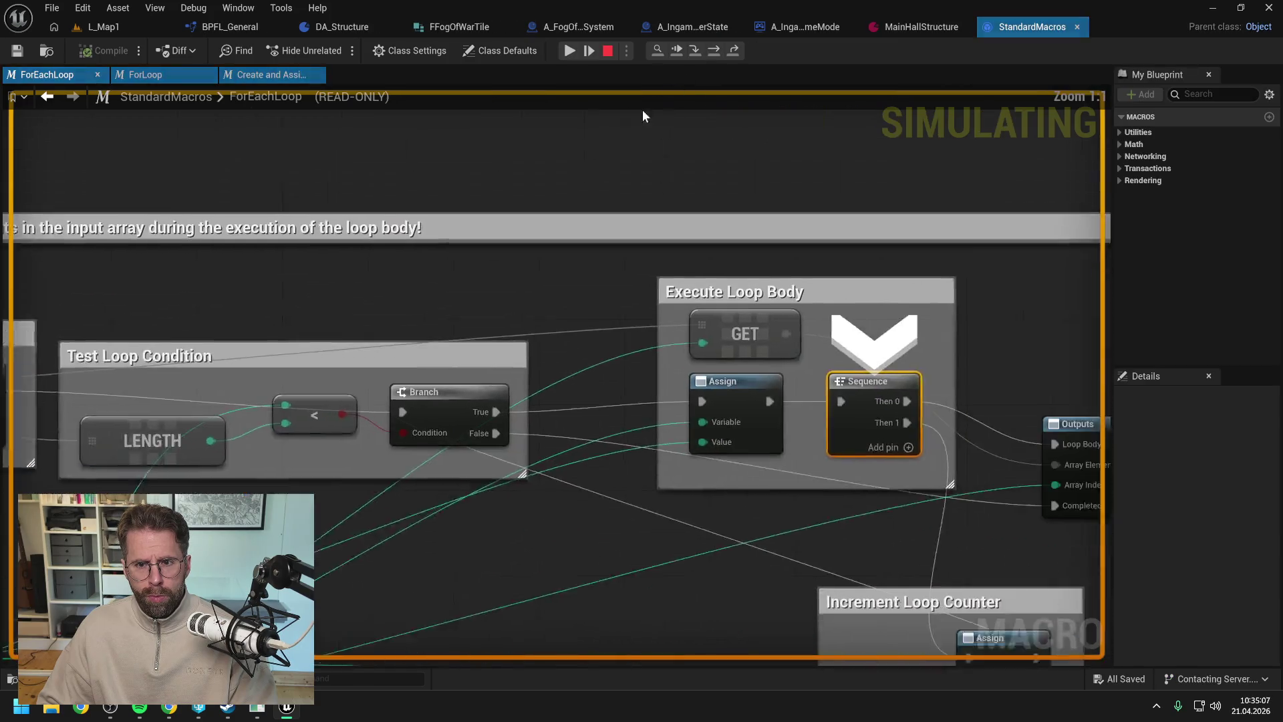
pyautogui.click(715, 52)
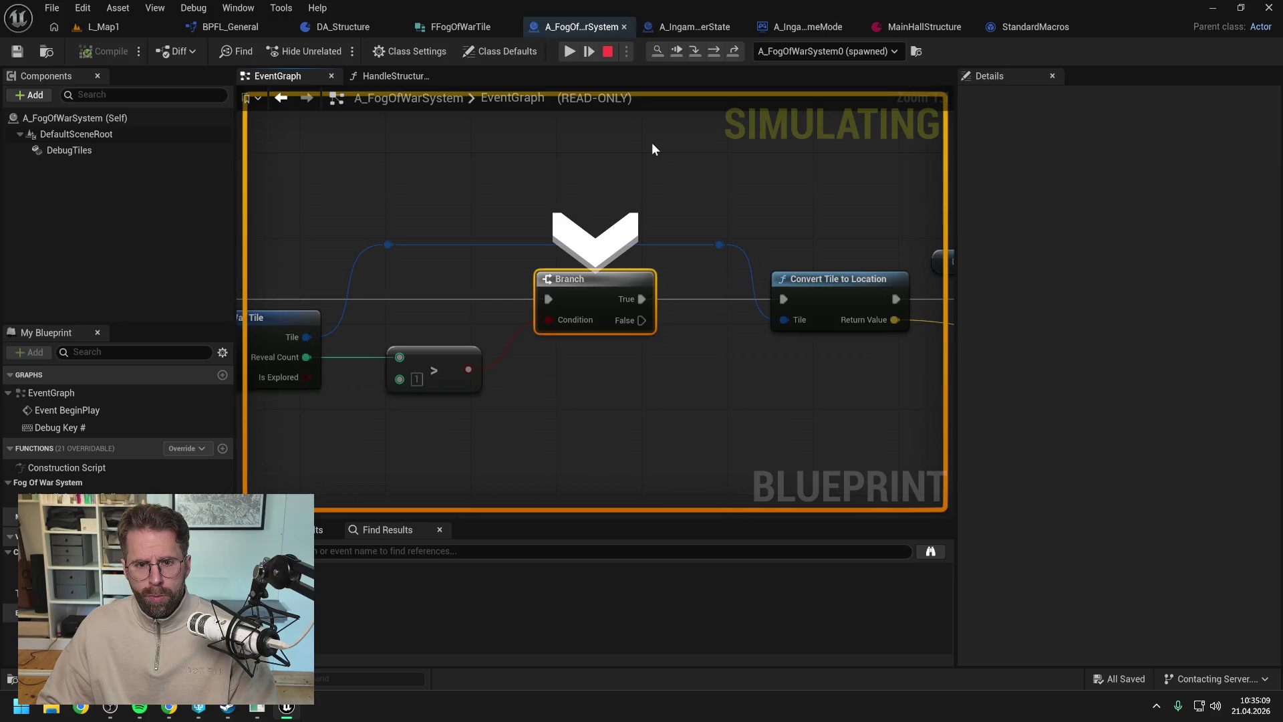
pyautogui.scroll(-2, 621, 193)
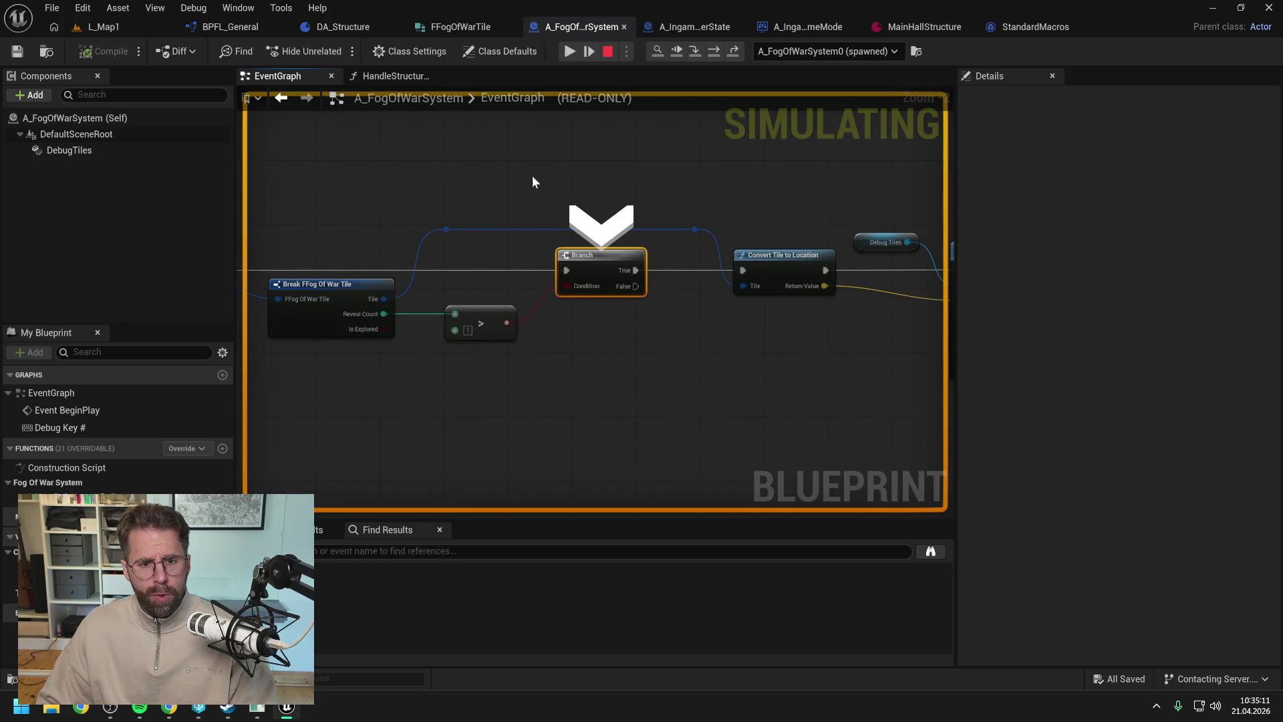
# - Stop the game, change the Reveal Count check to greater than 0, save, and replay L_Map1
pyautogui.click(608, 52)
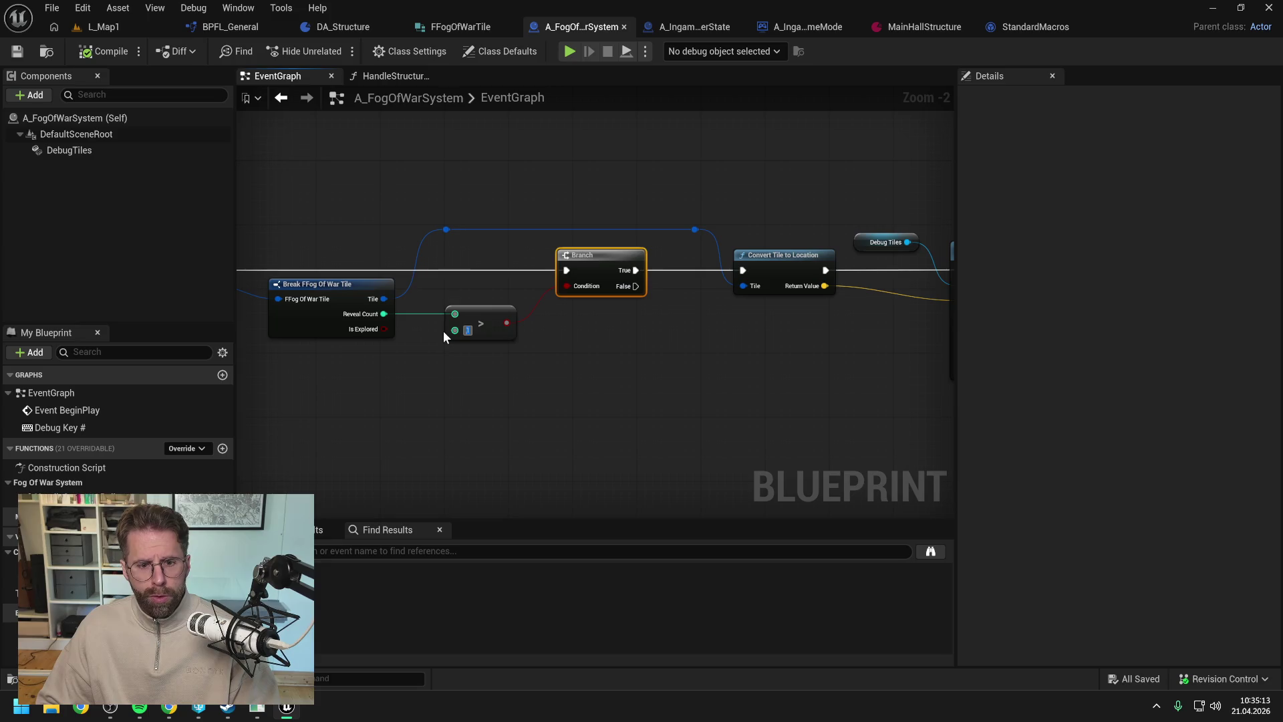
pyautogui.write('0')
pyautogui.press('Return')
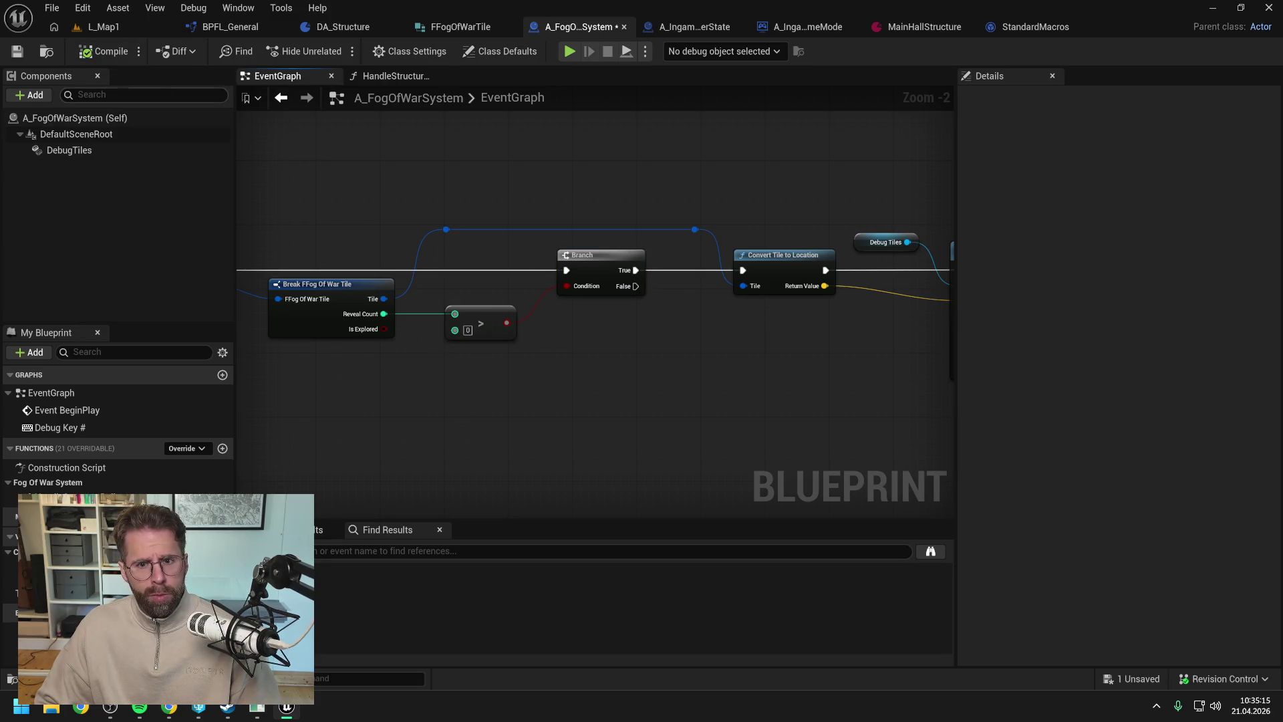
pyautogui.hotkey('ctrl', 's')
pyautogui.click(123, 28)
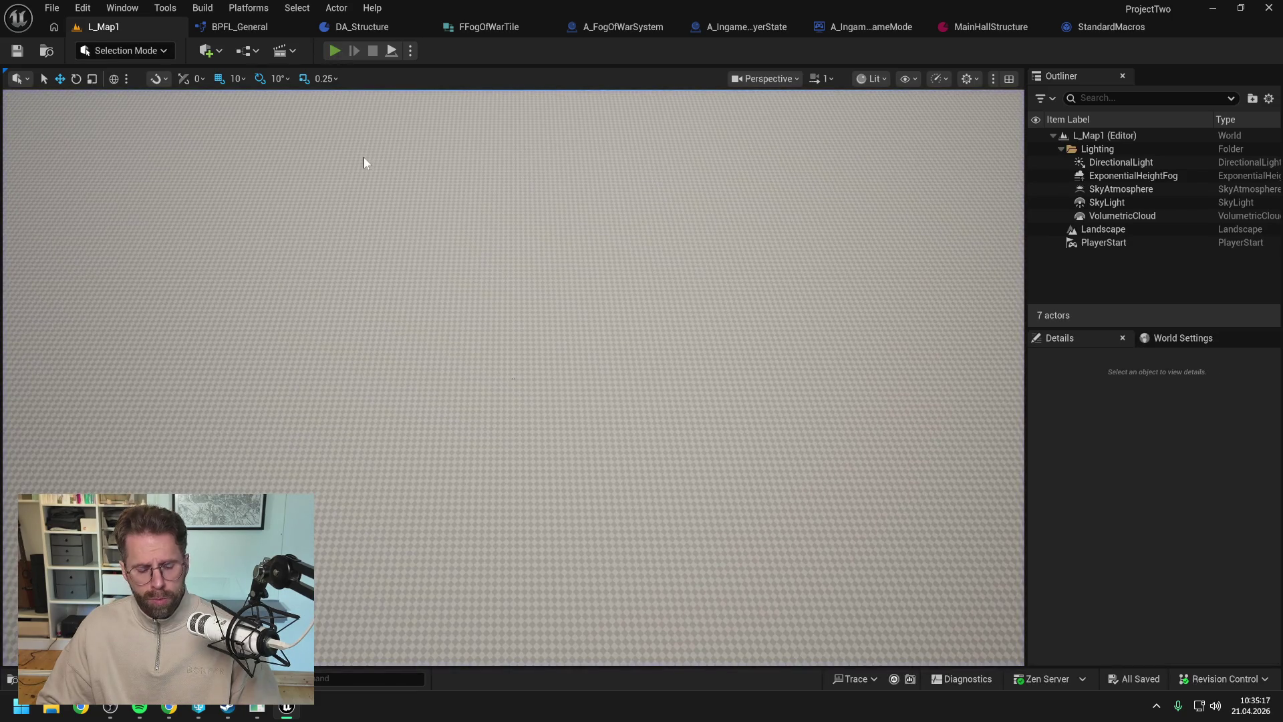
pyautogui.hotkey('alt', 'p')
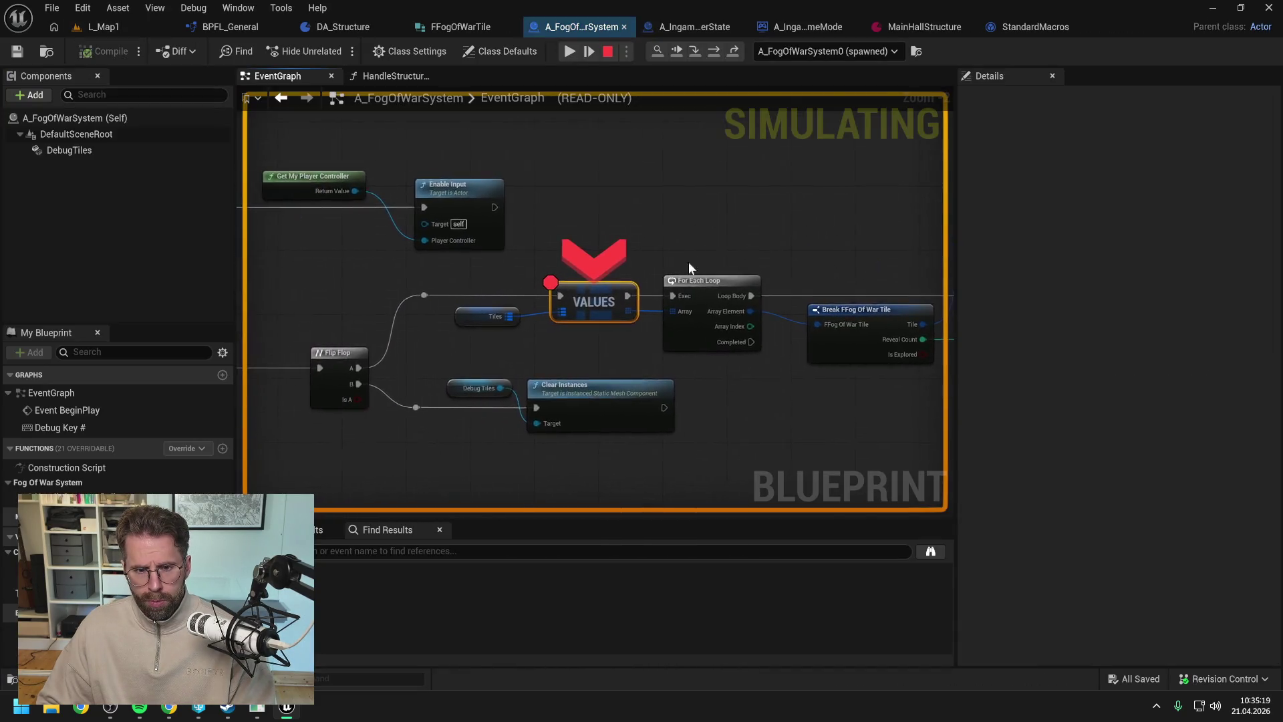
# - Resume past the breakpoint, pan the game view across the map, and stop the play session
pyautogui.click(569, 52)
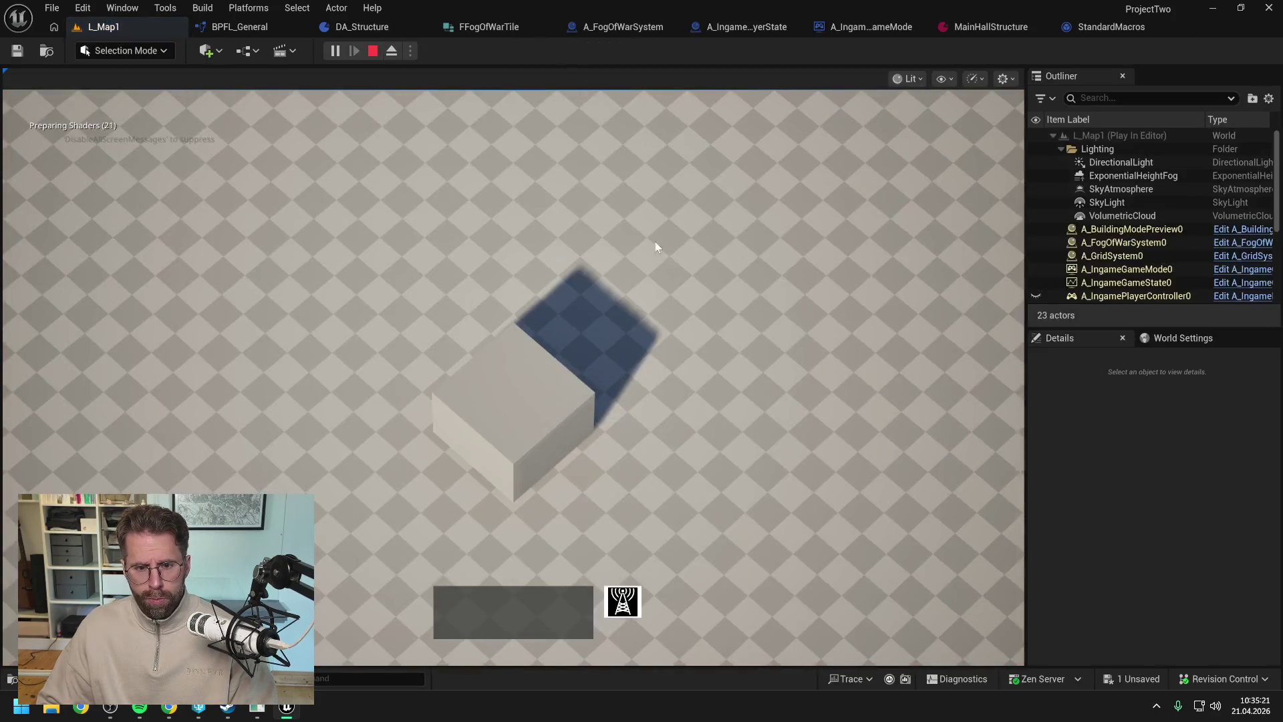
pyautogui.scroll(-3, 673, 288)
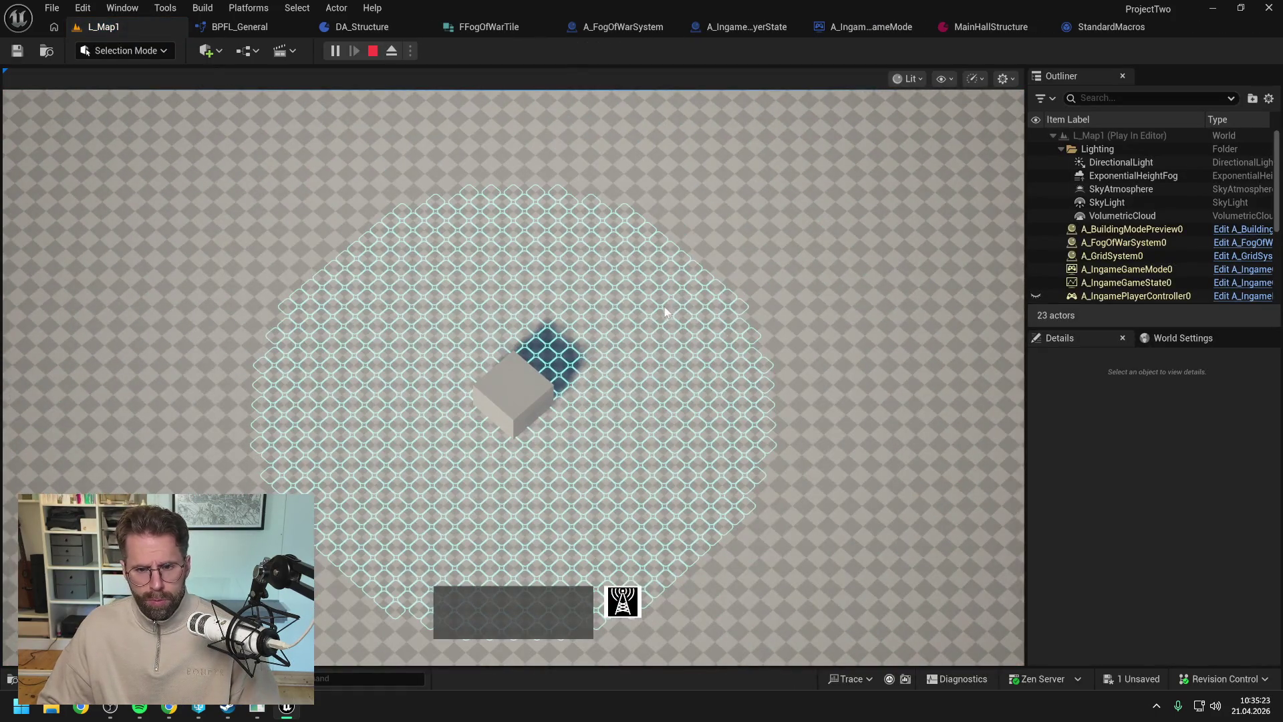
pyautogui.press('s')
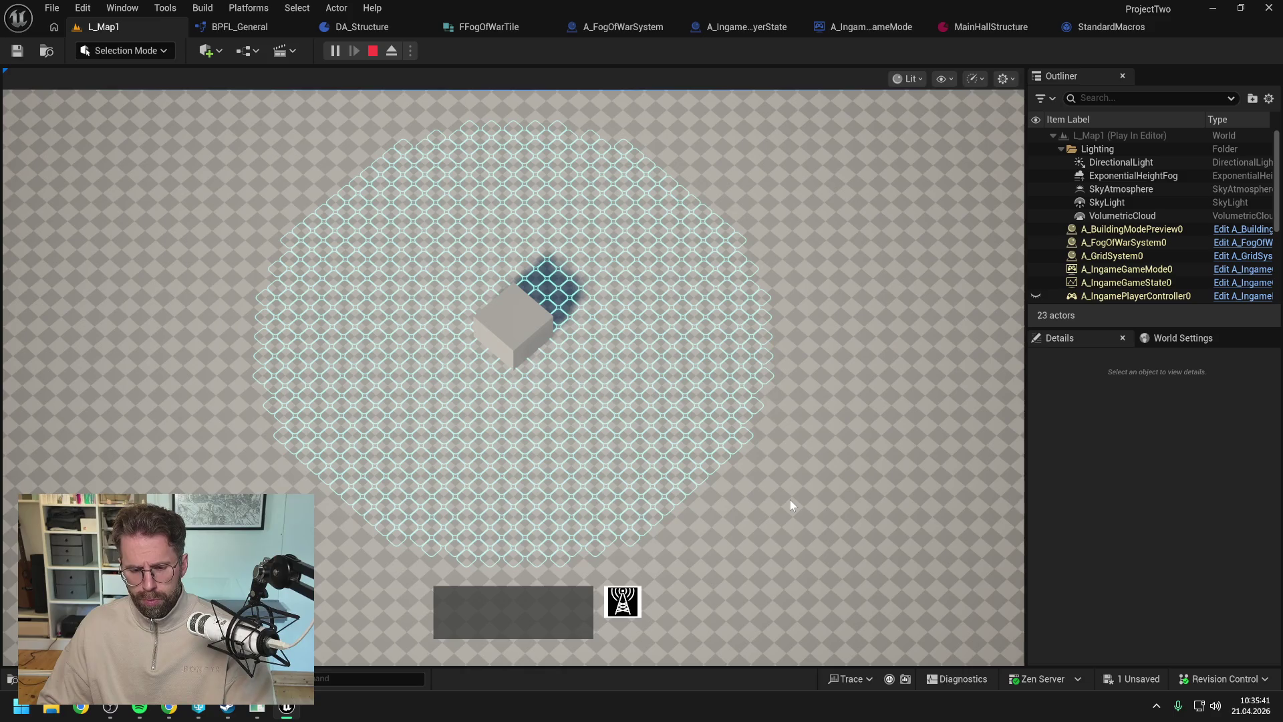
pyautogui.press('Escape')
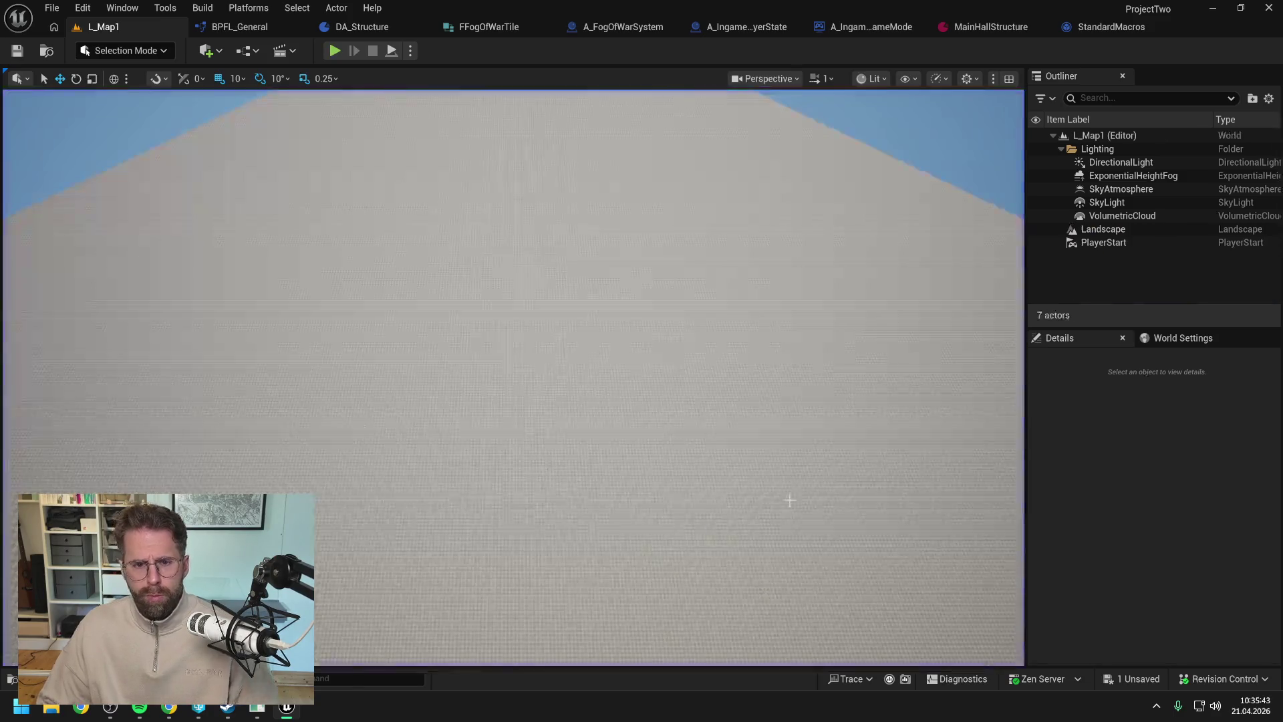
# - Begin a Claude message with 'De' and come back to the Unreal editor
pyautogui.hotkey('alt', 'Tab')
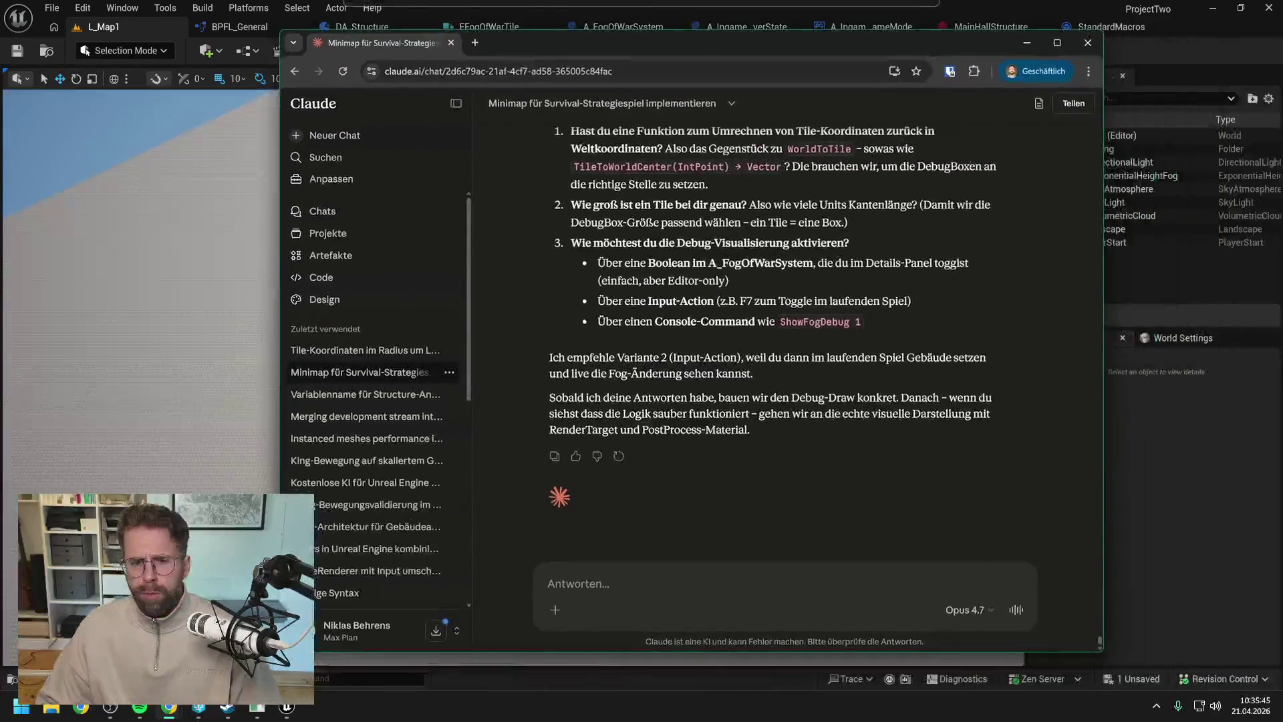
pyautogui.write('De')
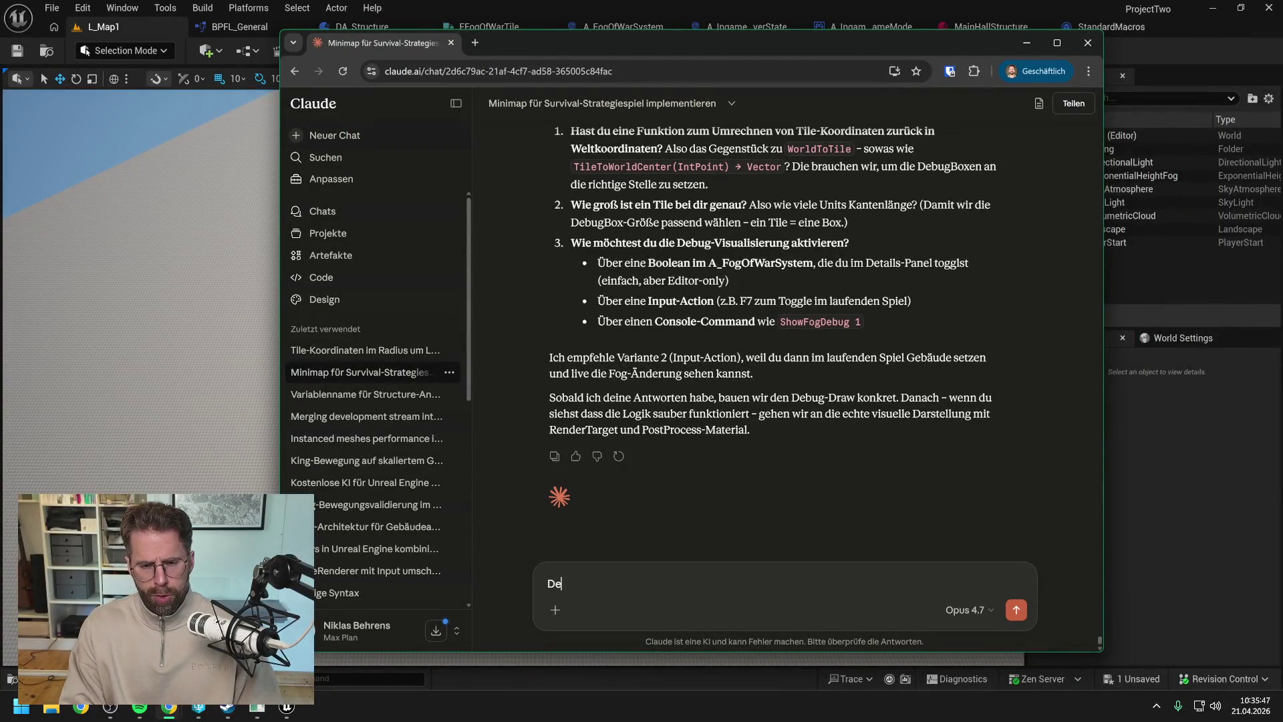
pyautogui.hotkey('alt', 'Tab')
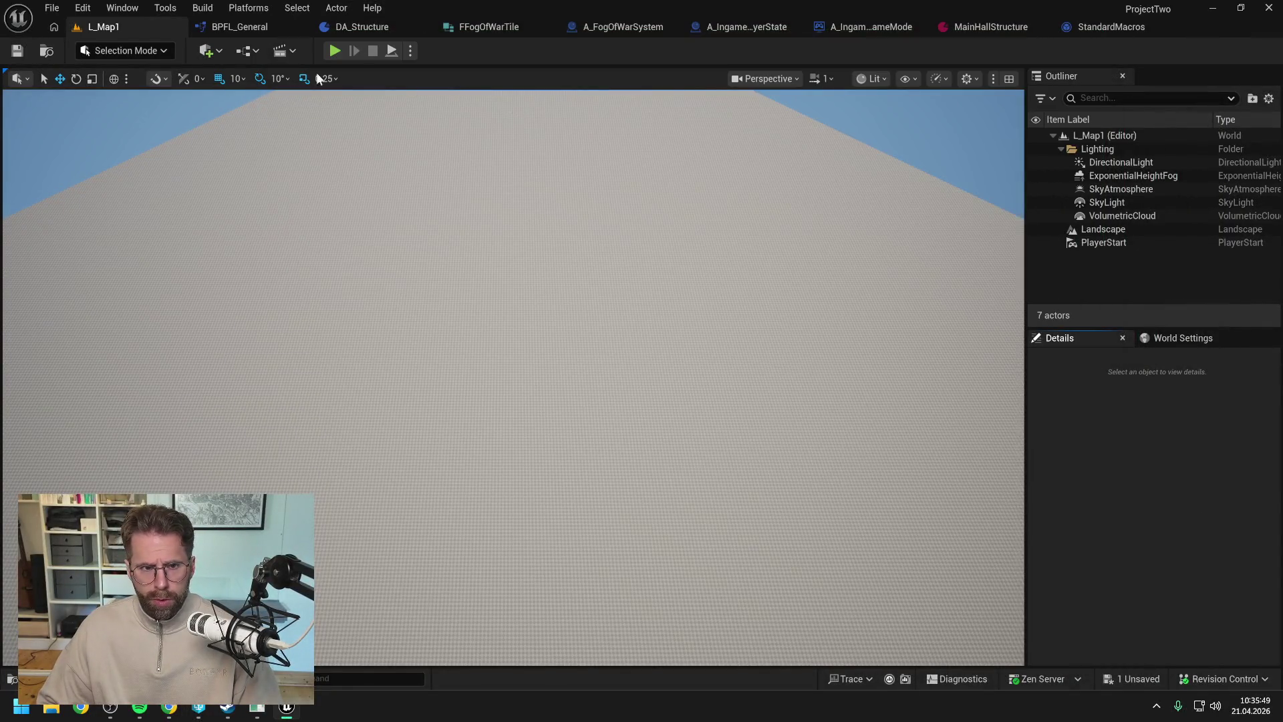
# - Place a building in play to hit the Are Tiles Buildable breakpoint, resume, stop, and open the Content Drawer
pyautogui.hotkey('alt', 'p')
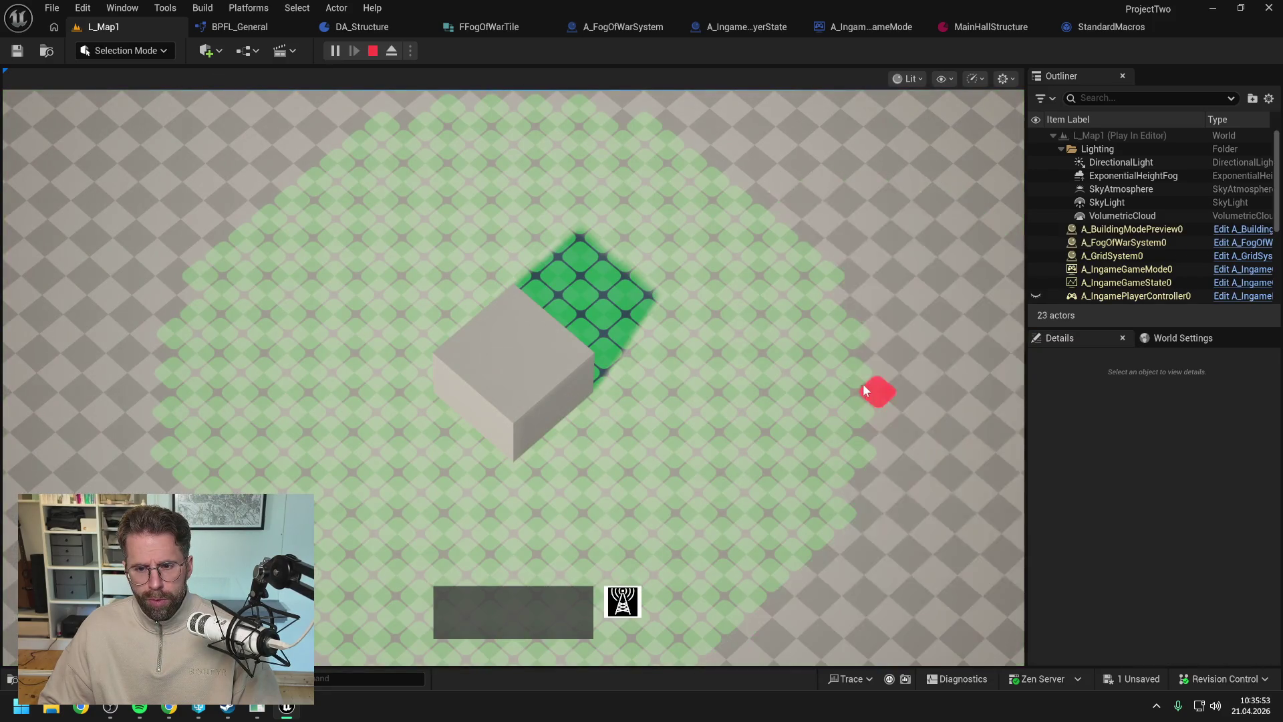
pyautogui.click(861, 378)
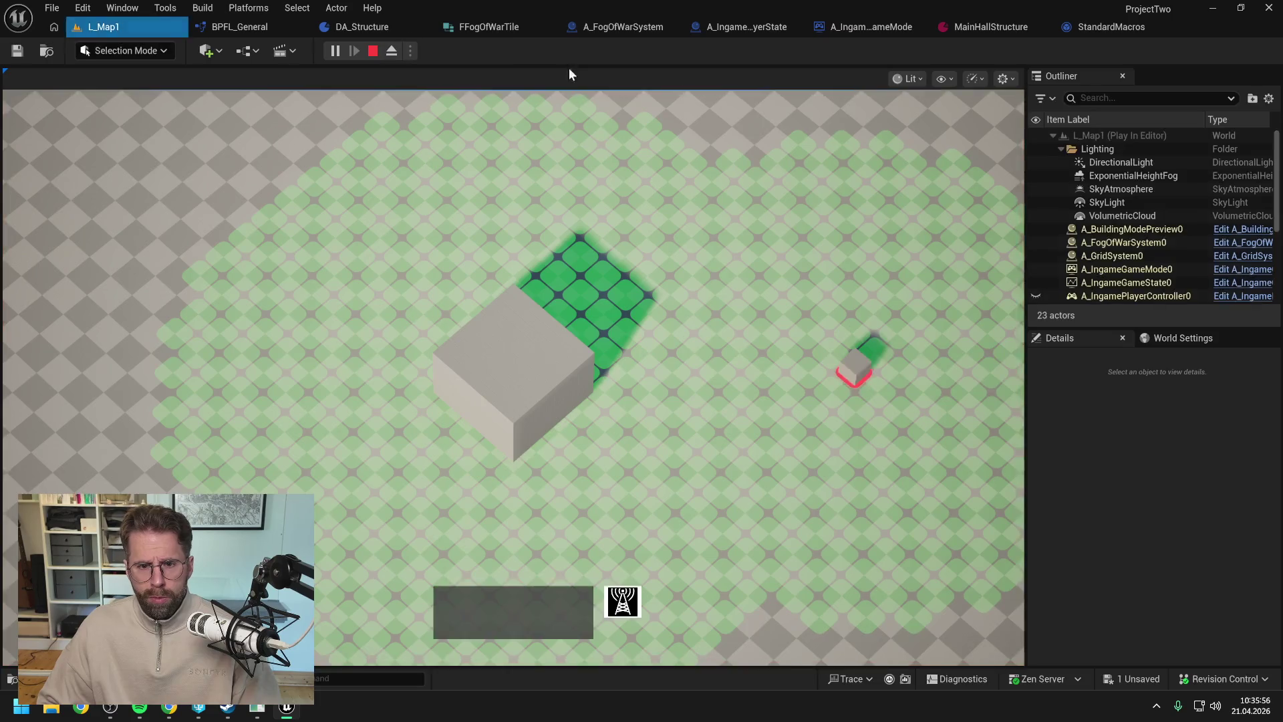
pyautogui.click(587, 46)
pyautogui.scroll(-3, 695, 298)
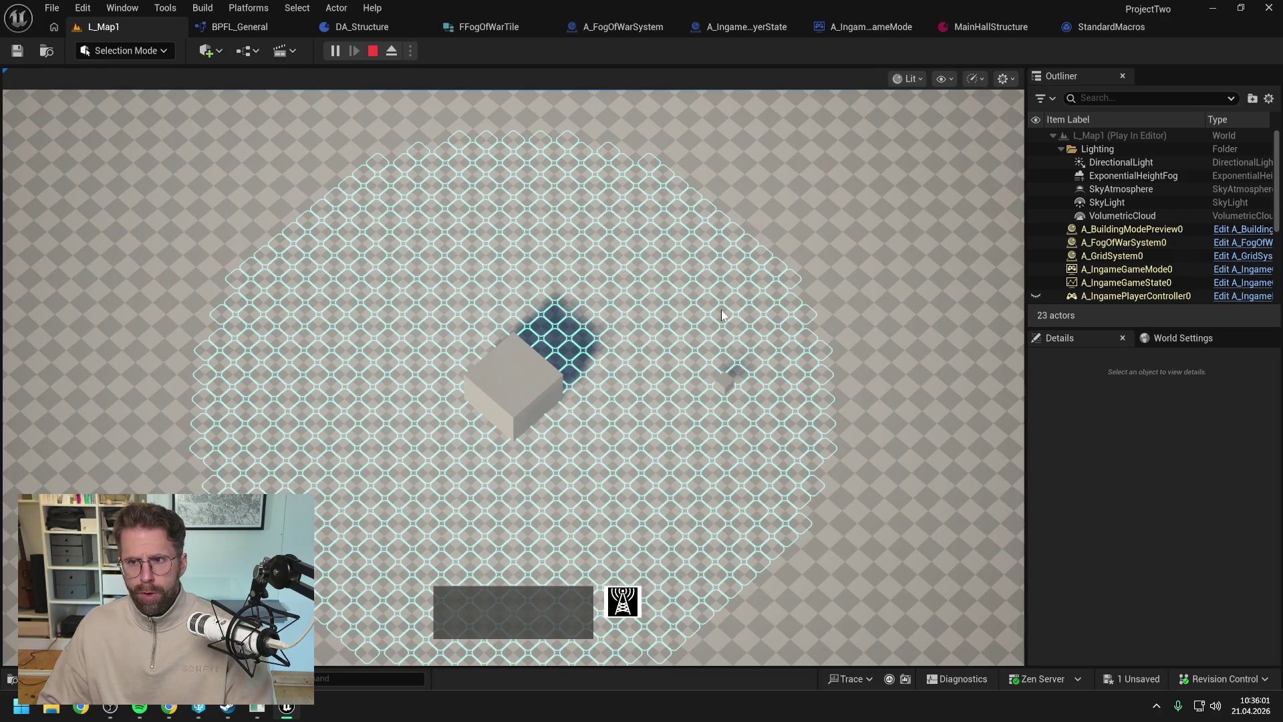
pyautogui.press('Escape')
pyautogui.hotkey('ctrl', 'space')
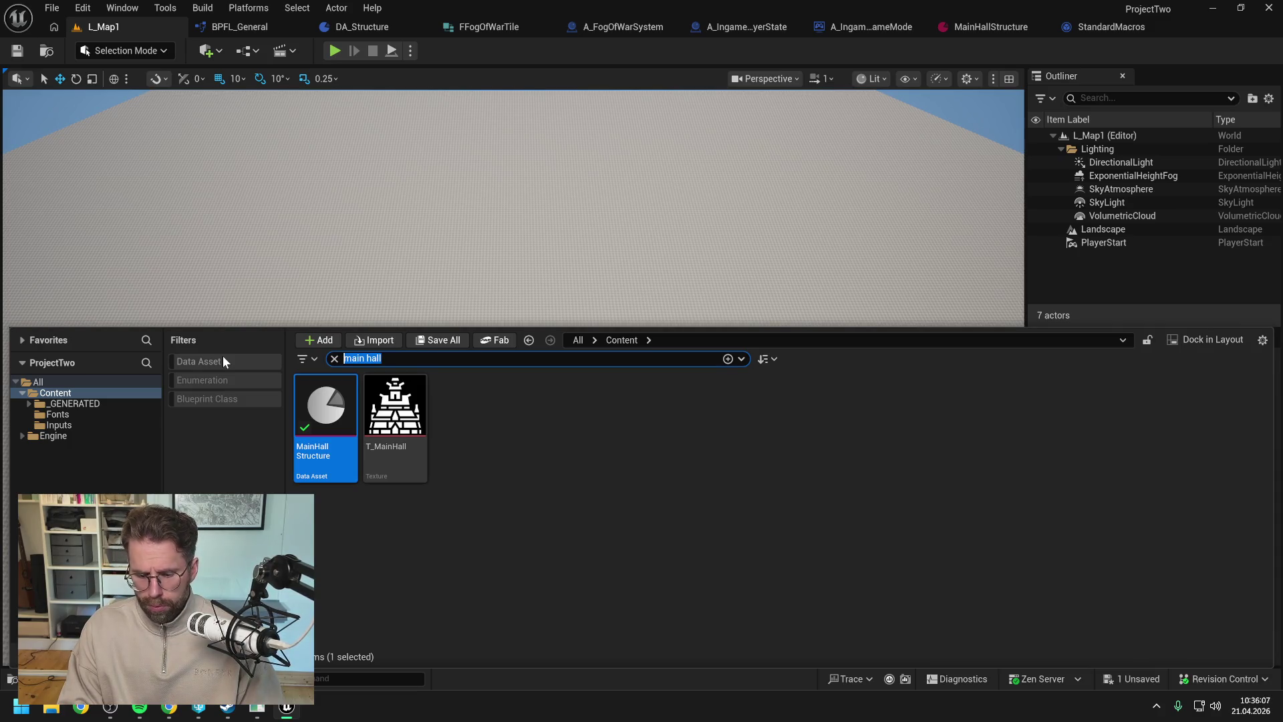
# - Open PowerGridGeneratorStructure from a 'power' search, set Vision Radius to 12, and check out and save it
pyautogui.write('power')
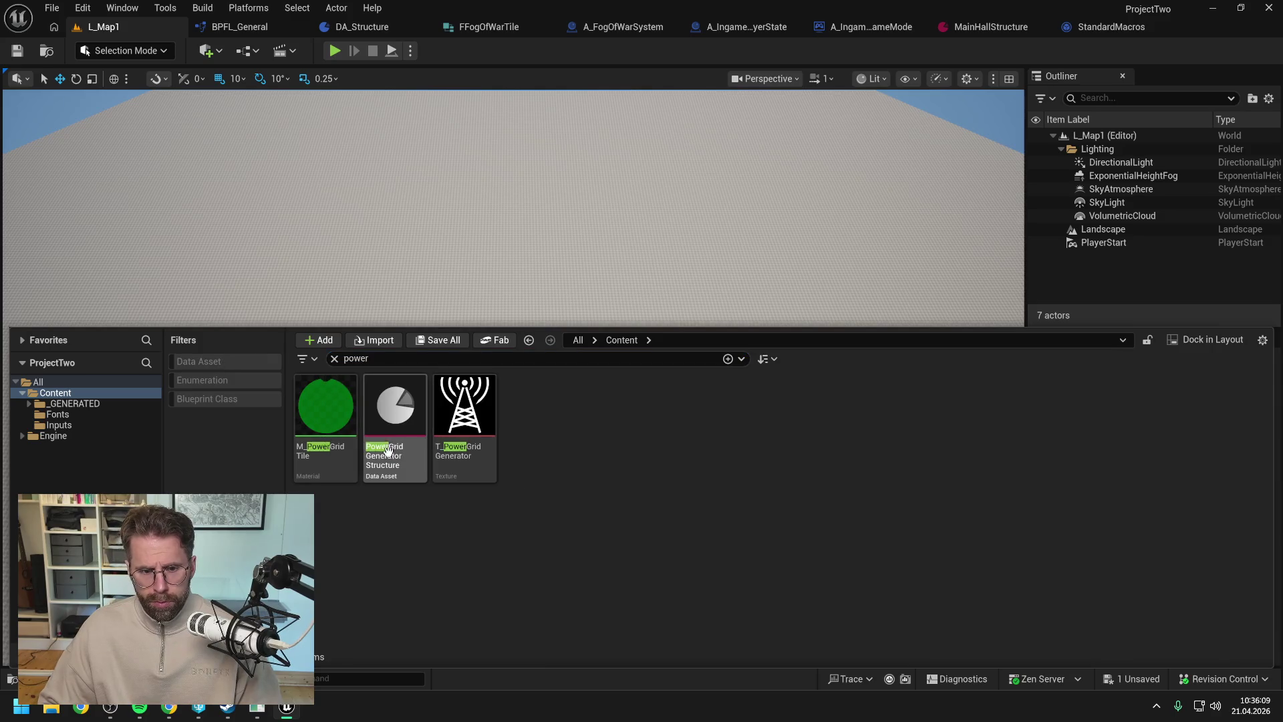
pyautogui.doubleClick(394, 428)
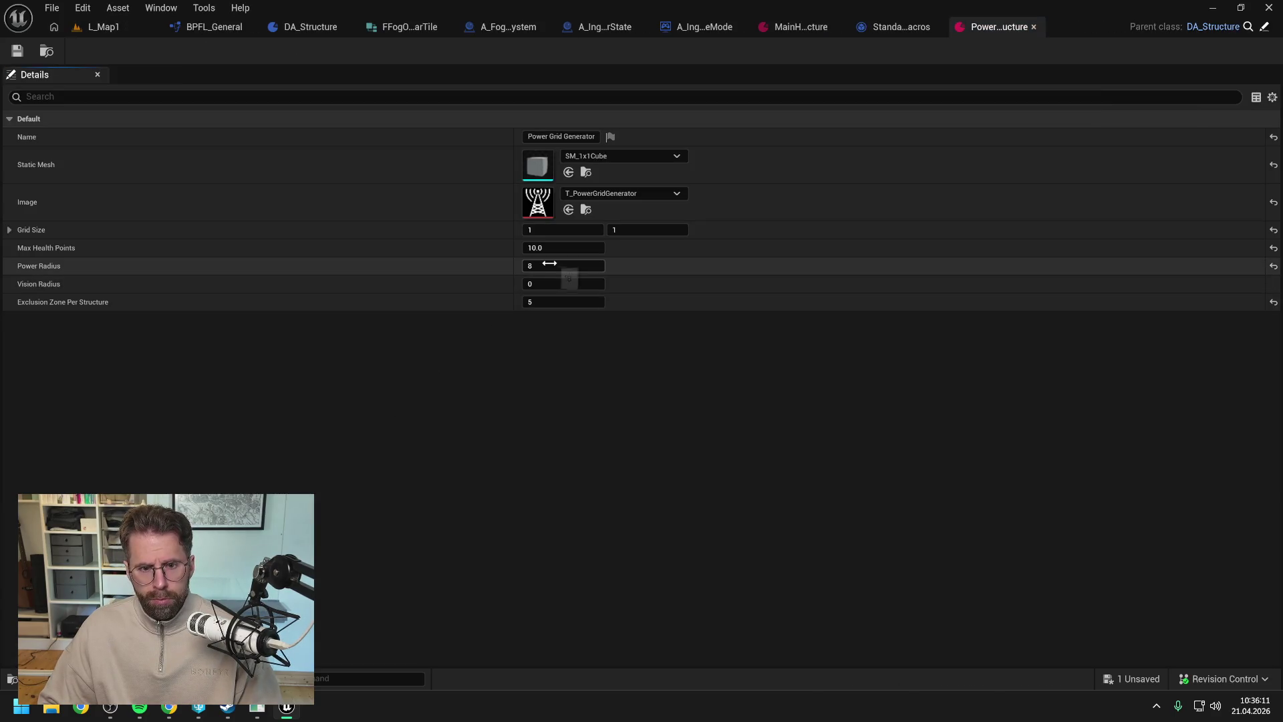
pyautogui.click(560, 284)
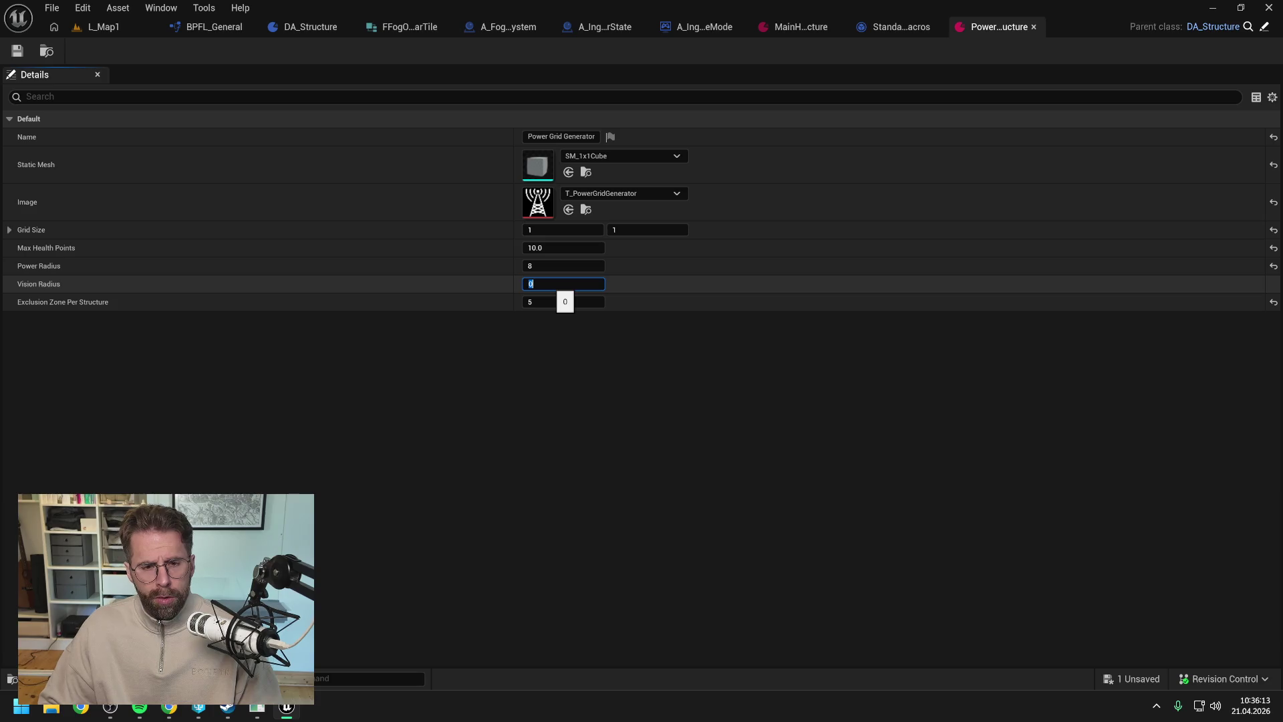
pyautogui.write('12')
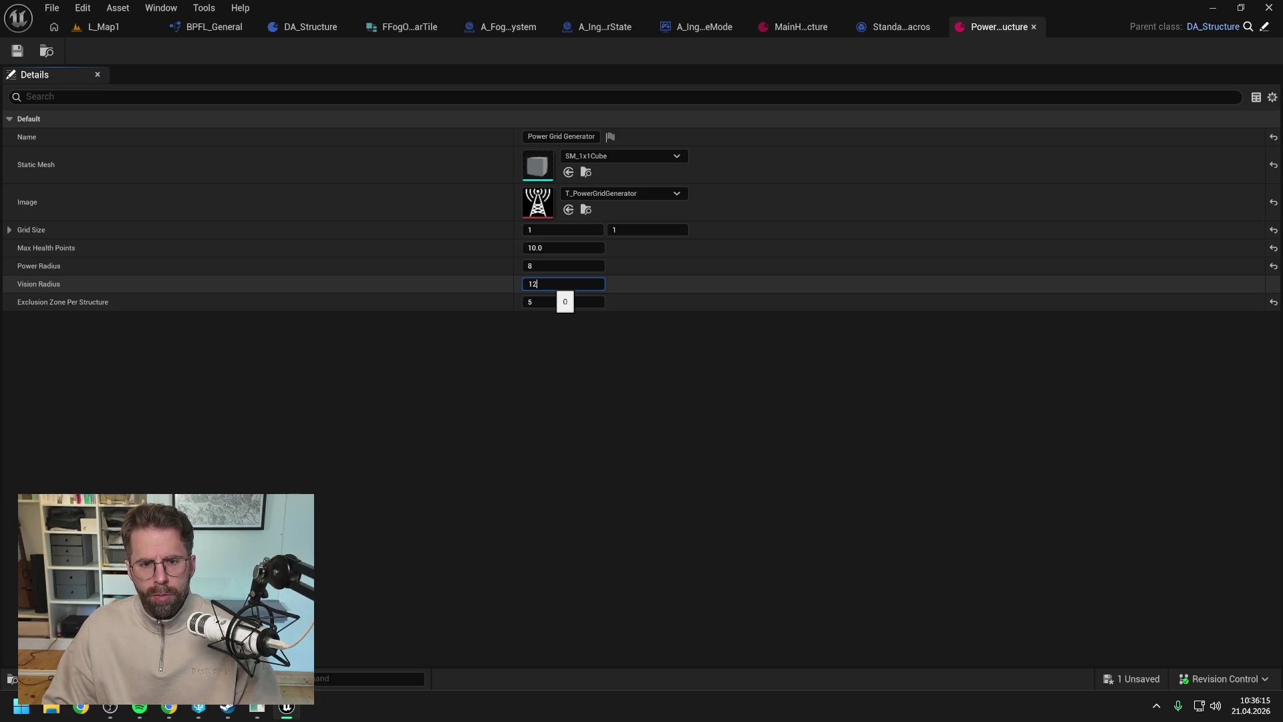
pyautogui.press('Return')
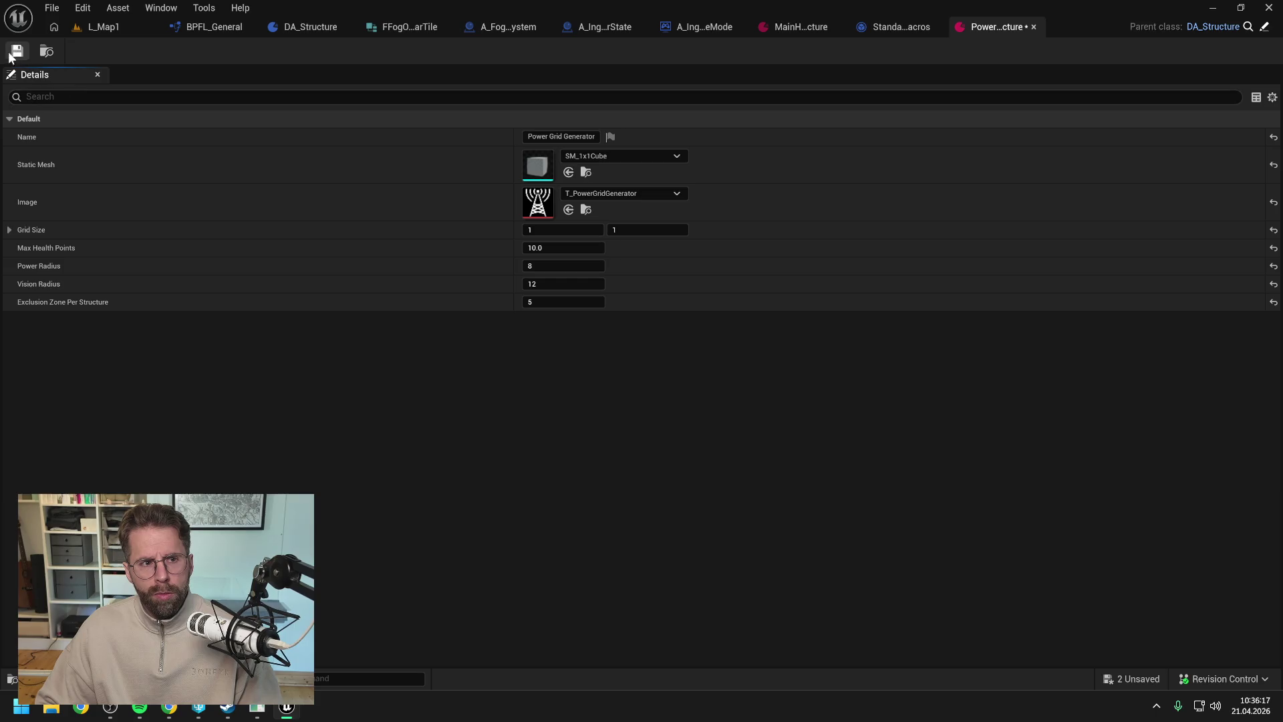
pyautogui.click(18, 50)
pyautogui.click(661, 508)
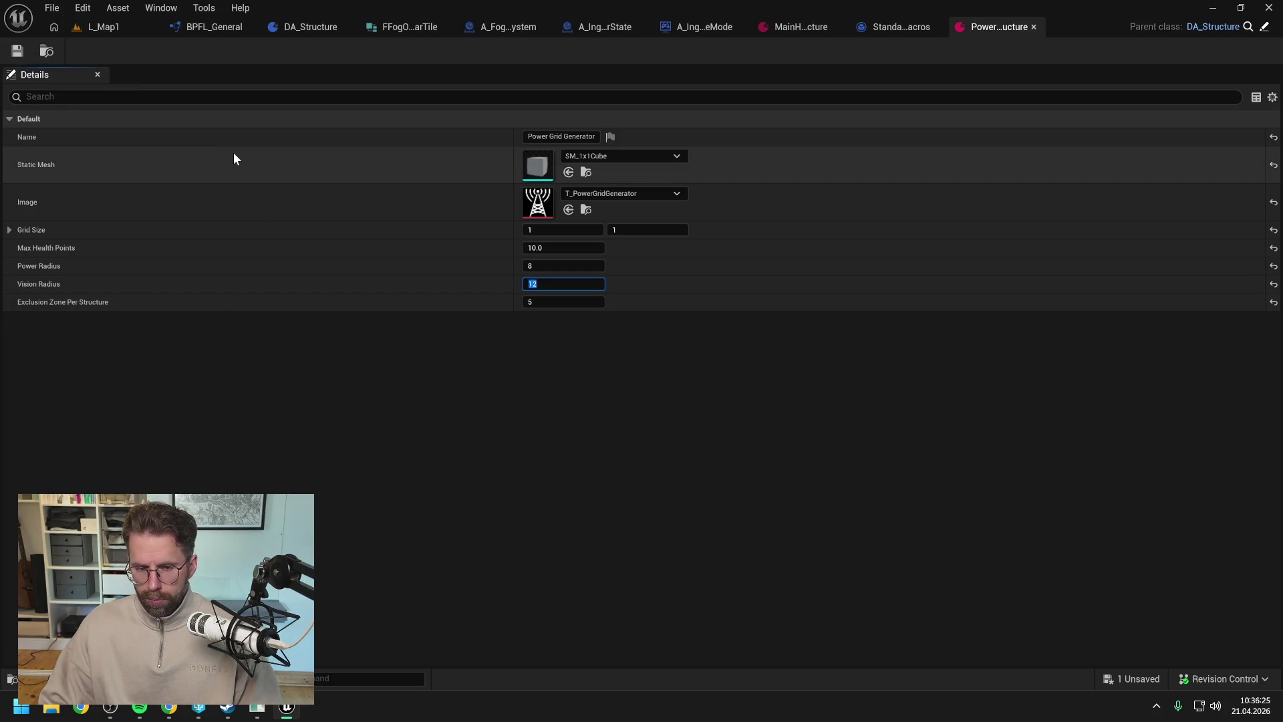
# - Change the Vision Radius to 8, save it, and start playing L_Map1
pyautogui.write('8')
pyautogui.click(17, 51)
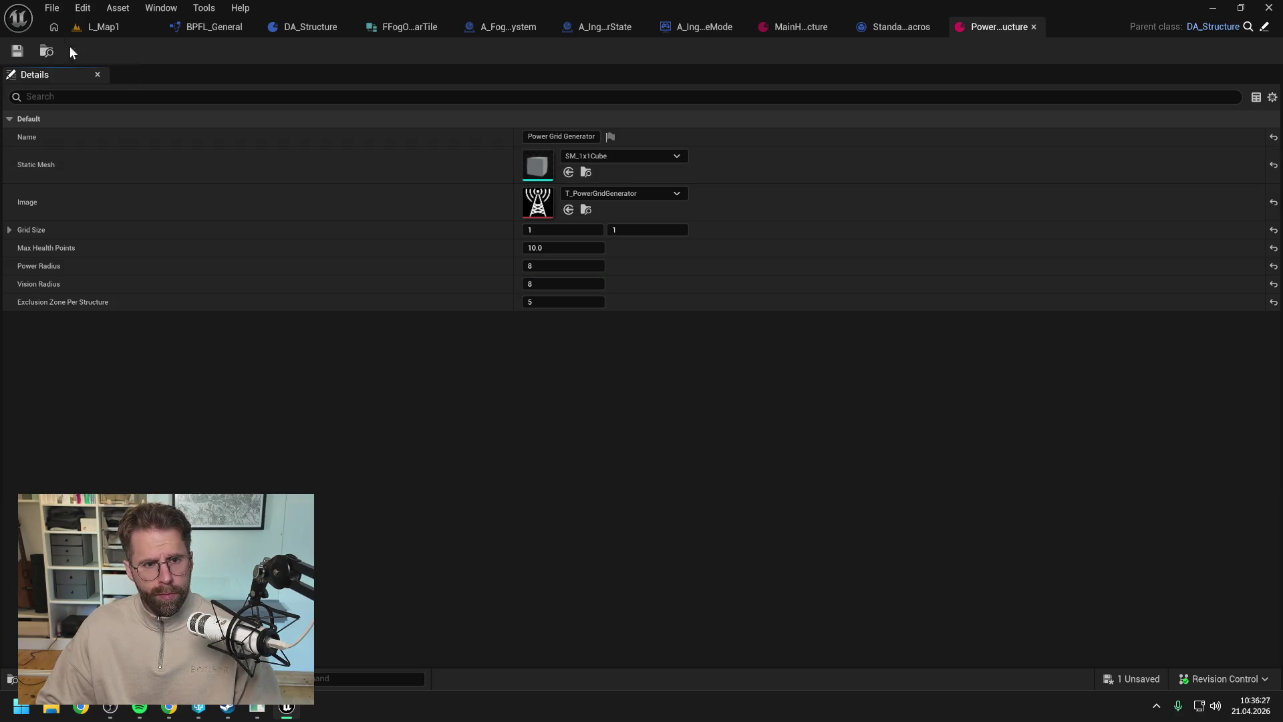
pyautogui.click(126, 27)
pyautogui.click(335, 51)
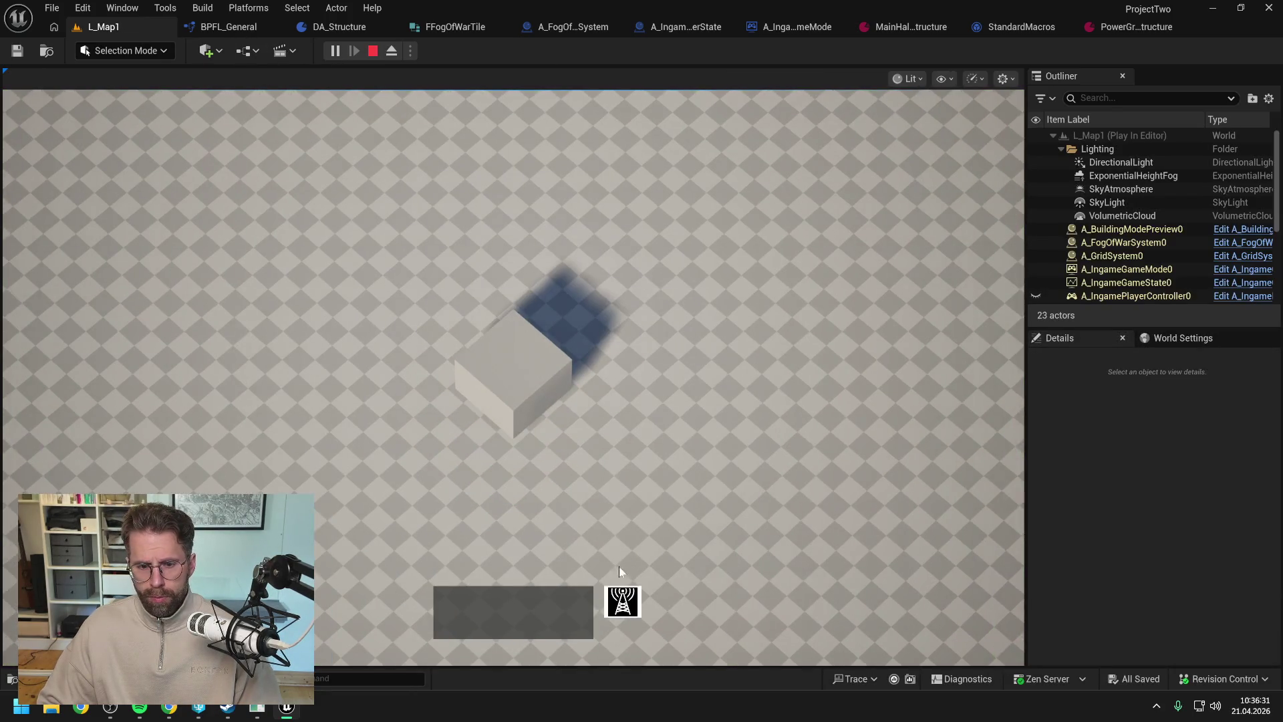
# - Place four power generators across the map, cancel placement, show the build grid, then stop playing
pyautogui.click(762, 430)
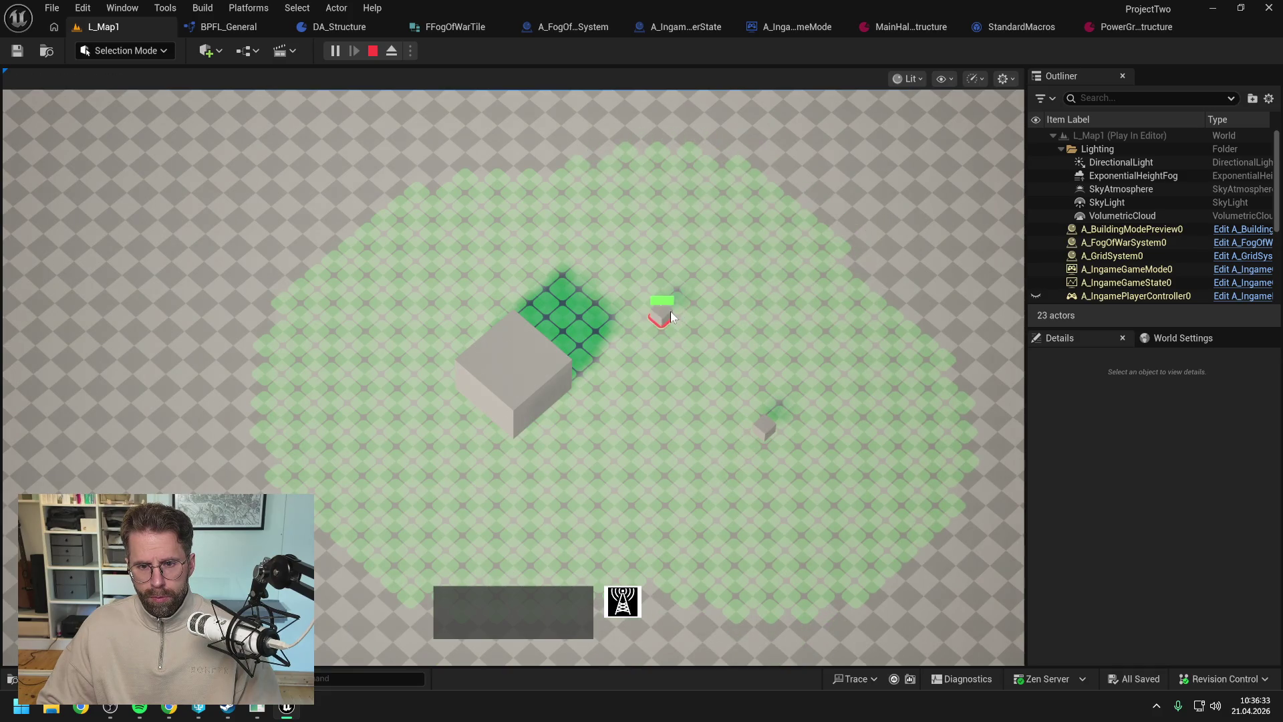
pyautogui.click(663, 306)
pyautogui.click(620, 171)
pyautogui.click(801, 202)
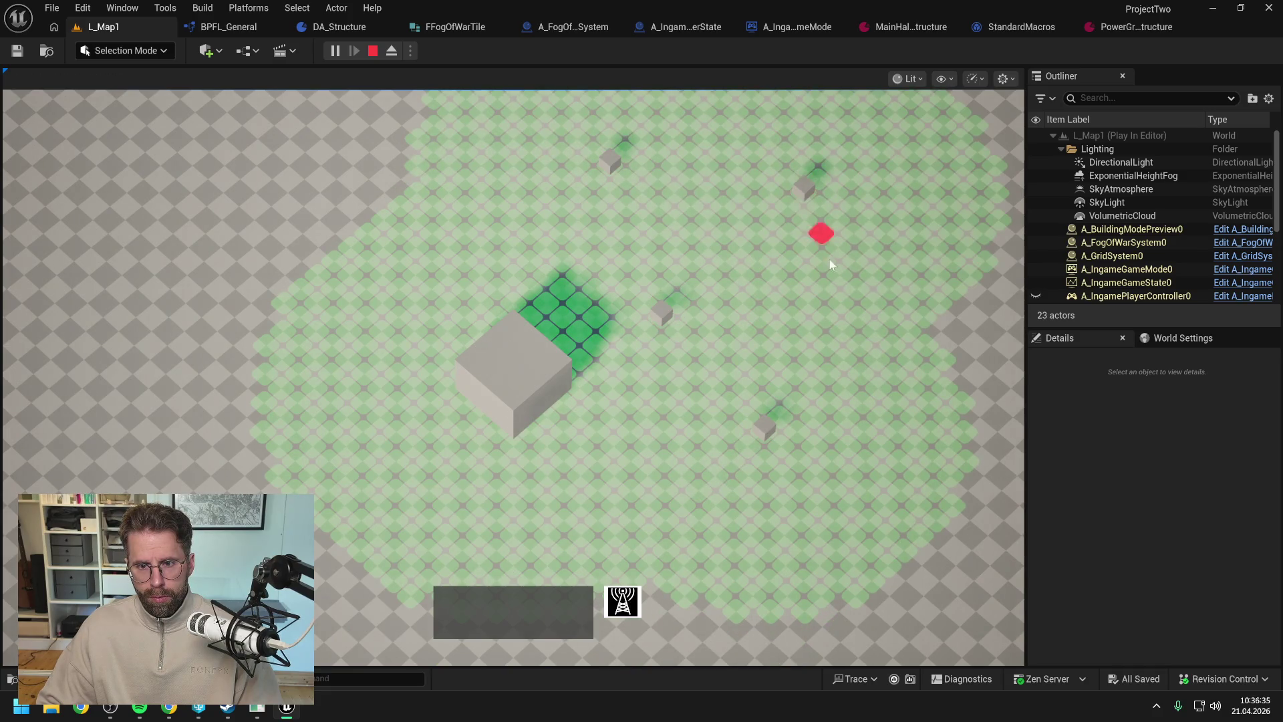
pyautogui.rightClick(842, 274)
pyautogui.press('b')
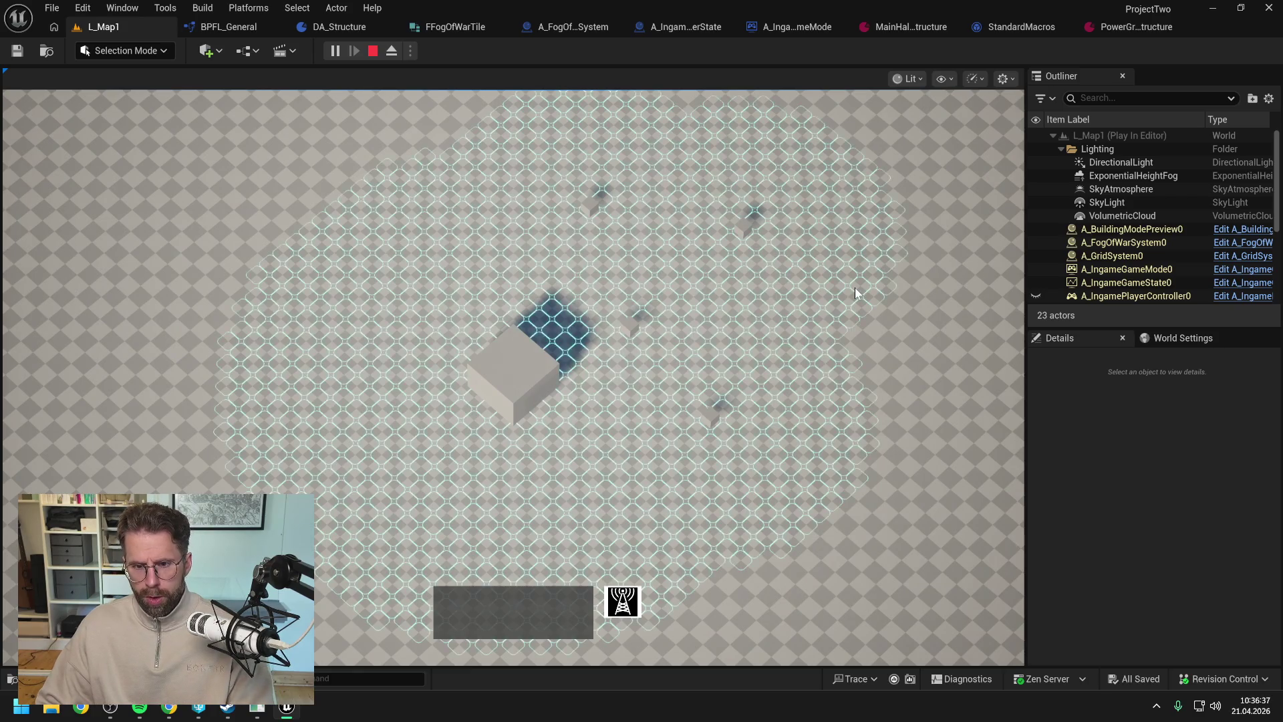
pyautogui.scroll(-1, 889, 310)
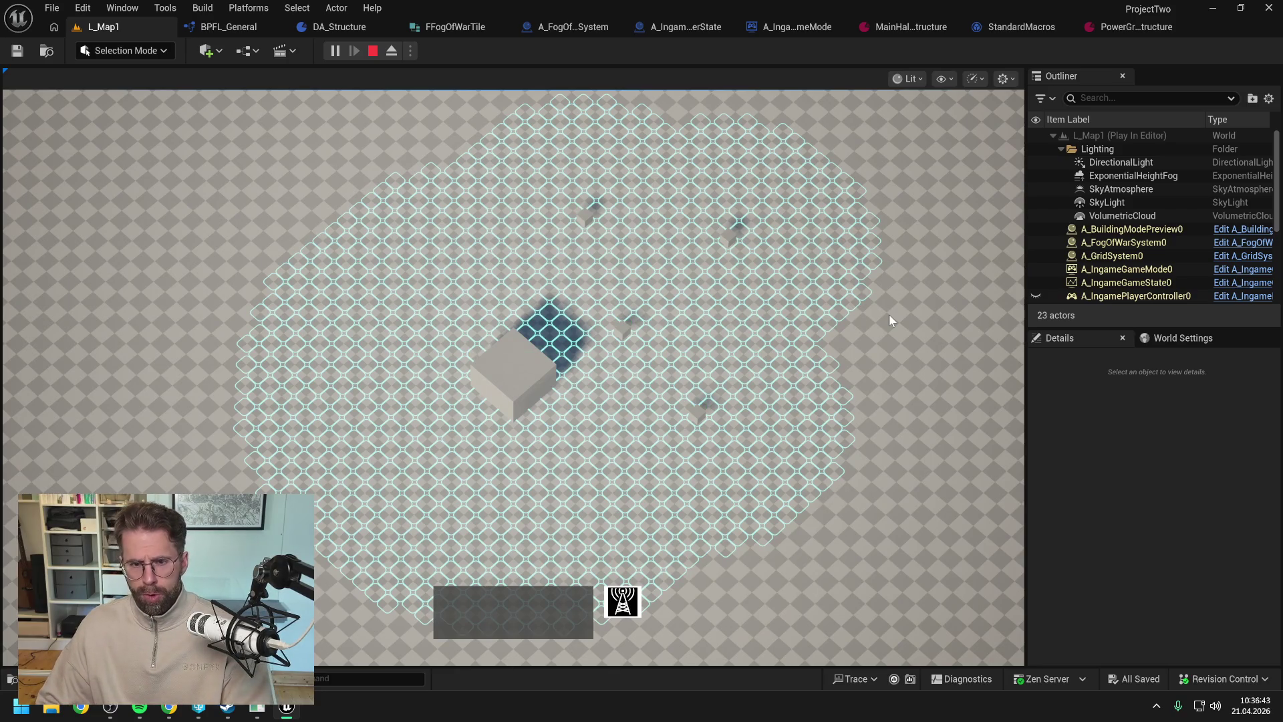
pyautogui.press('Escape')
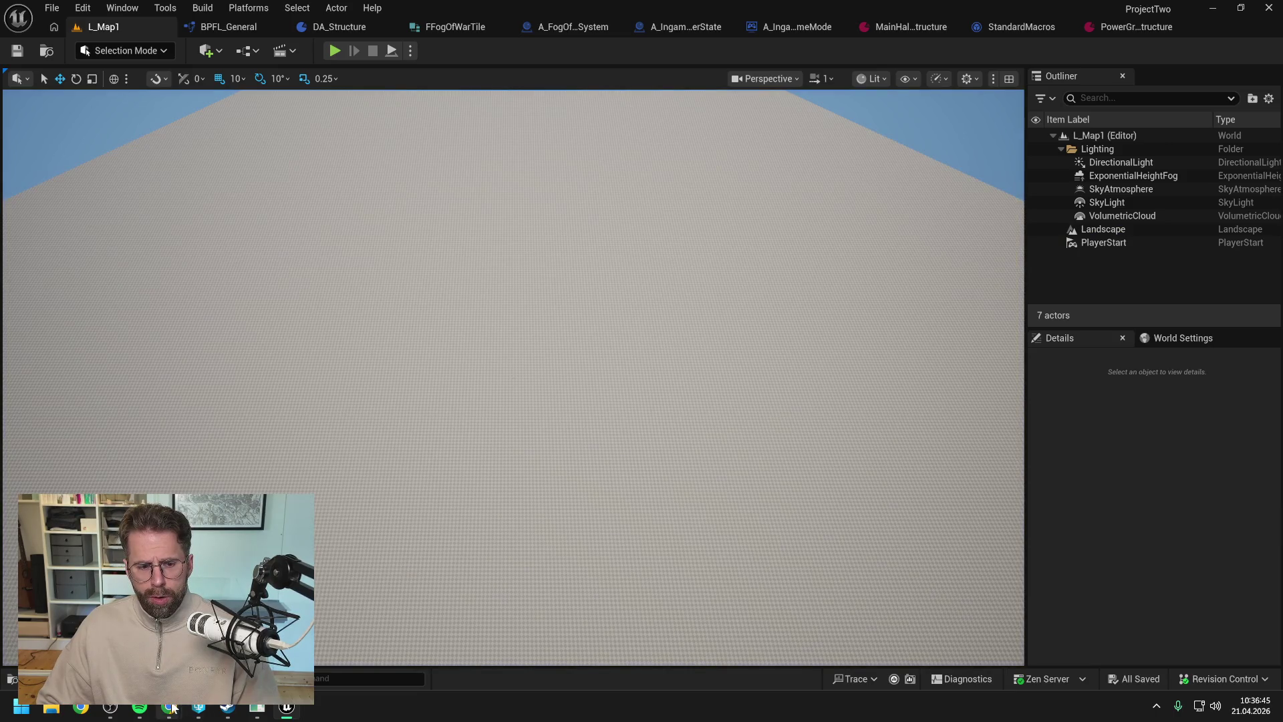
# - Send Claude 'Debugger steht, sieht alles gut aus daten seitig.' with the pasted gameplay screenshot
pyautogui.click(169, 708)
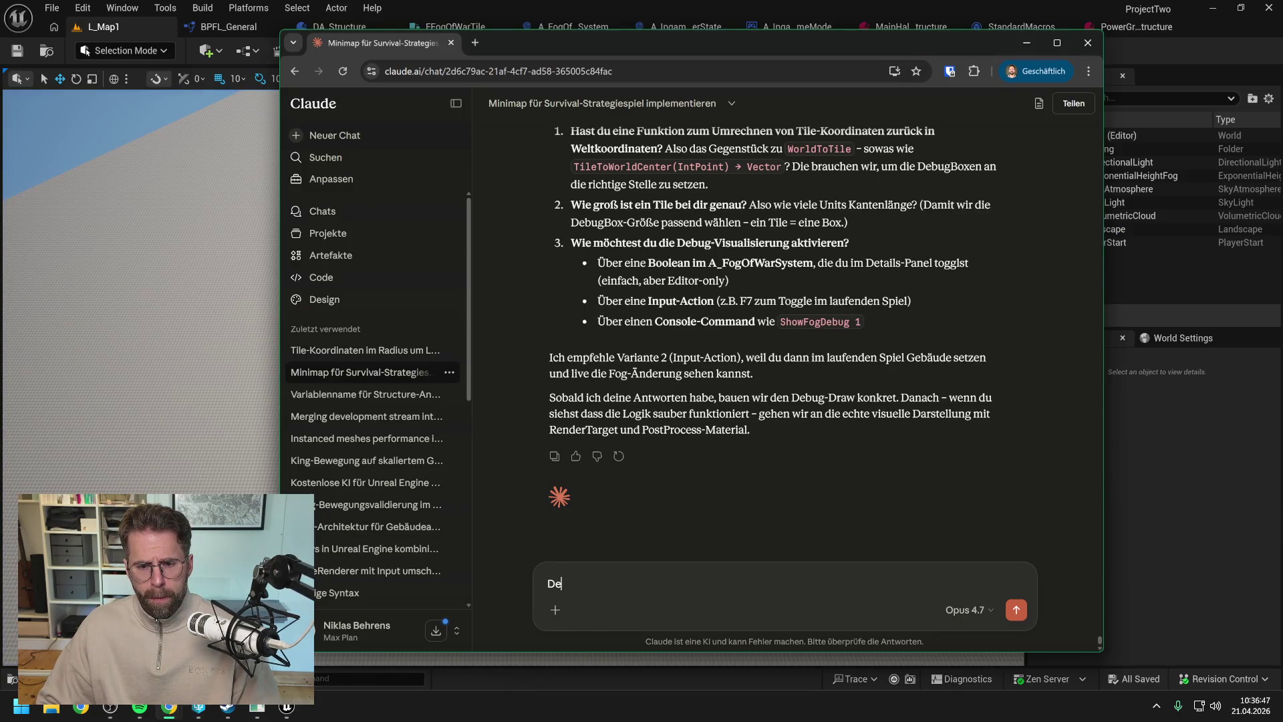
pyautogui.write('bugger ')
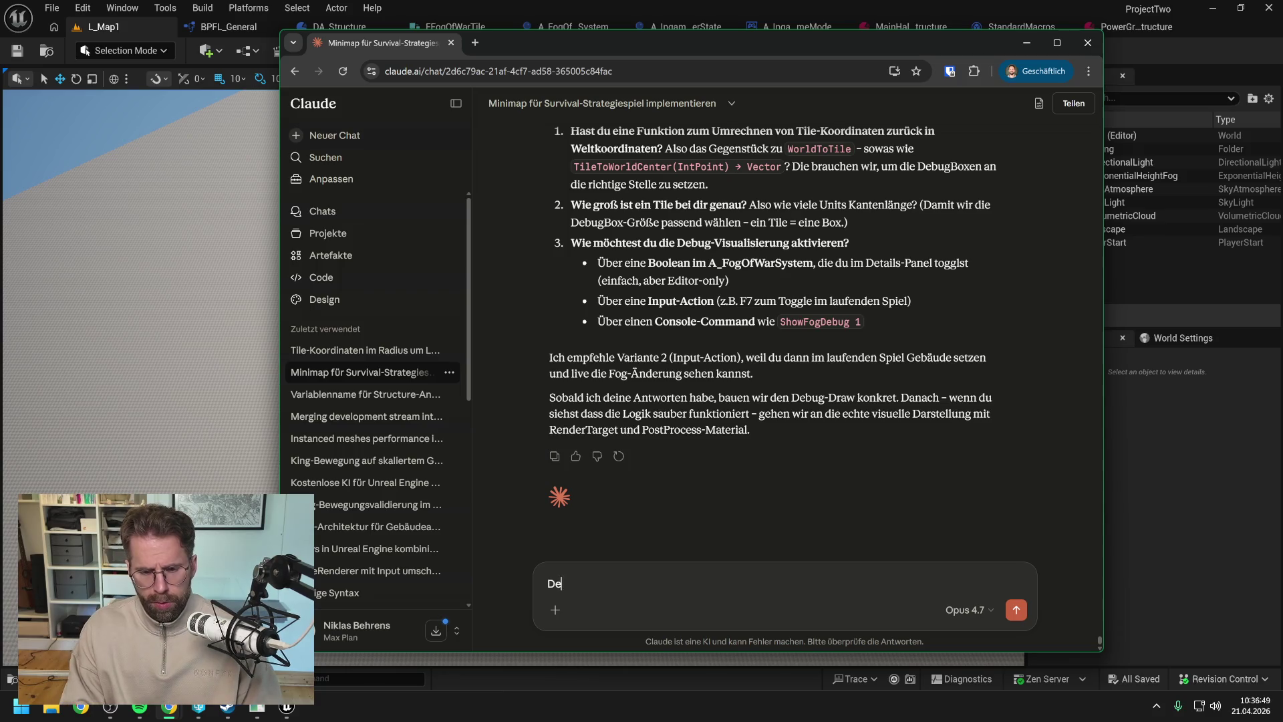
pyautogui.write('ste')
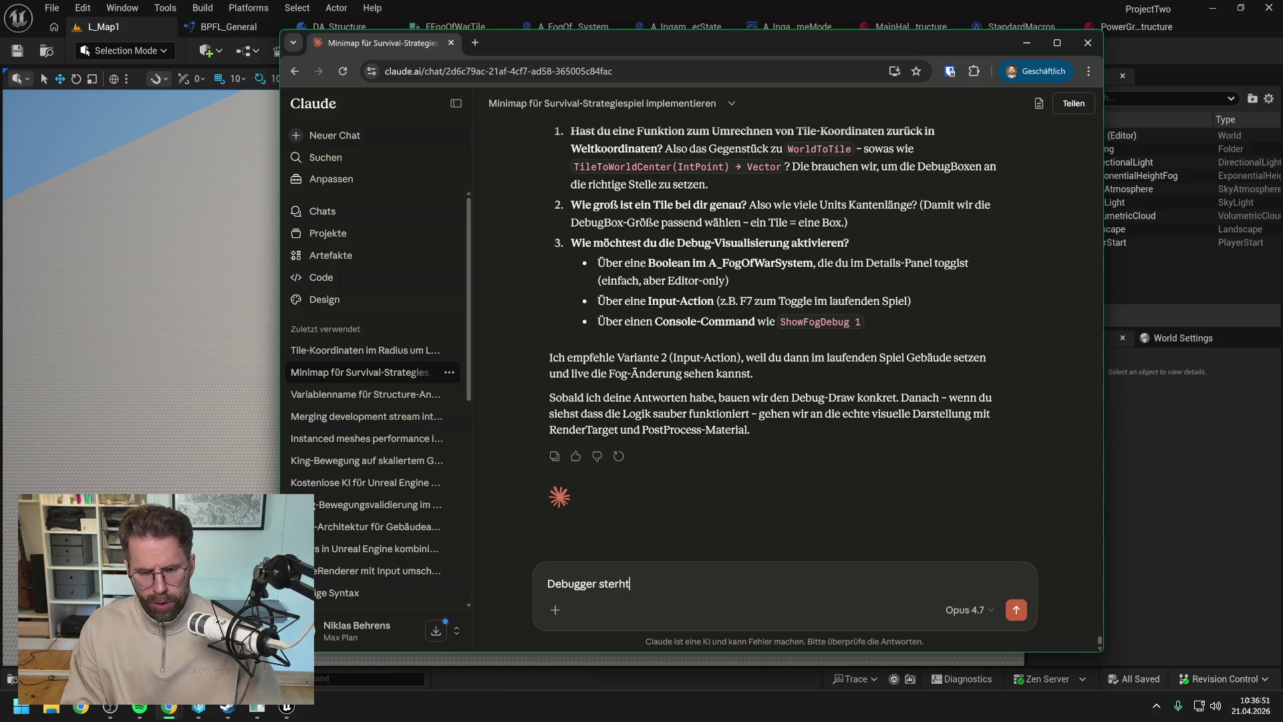
pyautogui.write('ht, sieht ')
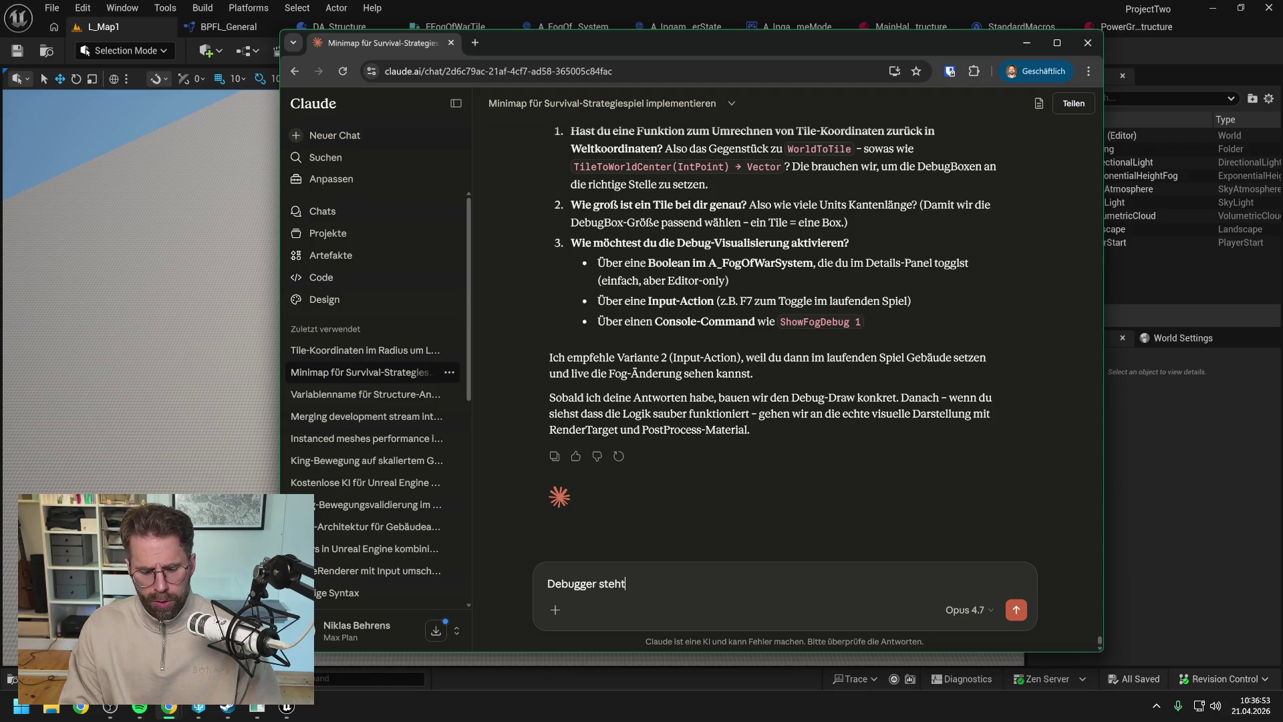
pyautogui.write('alles gut ')
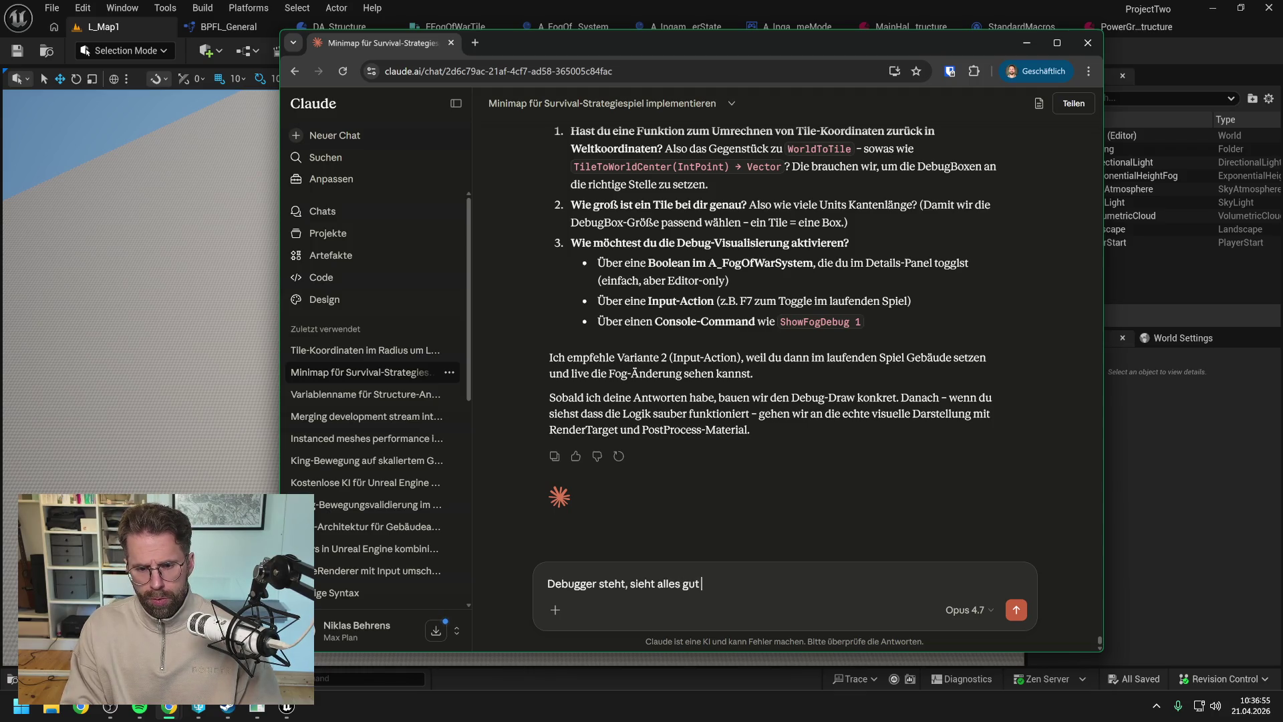
pyautogui.write('aus daten seitig')
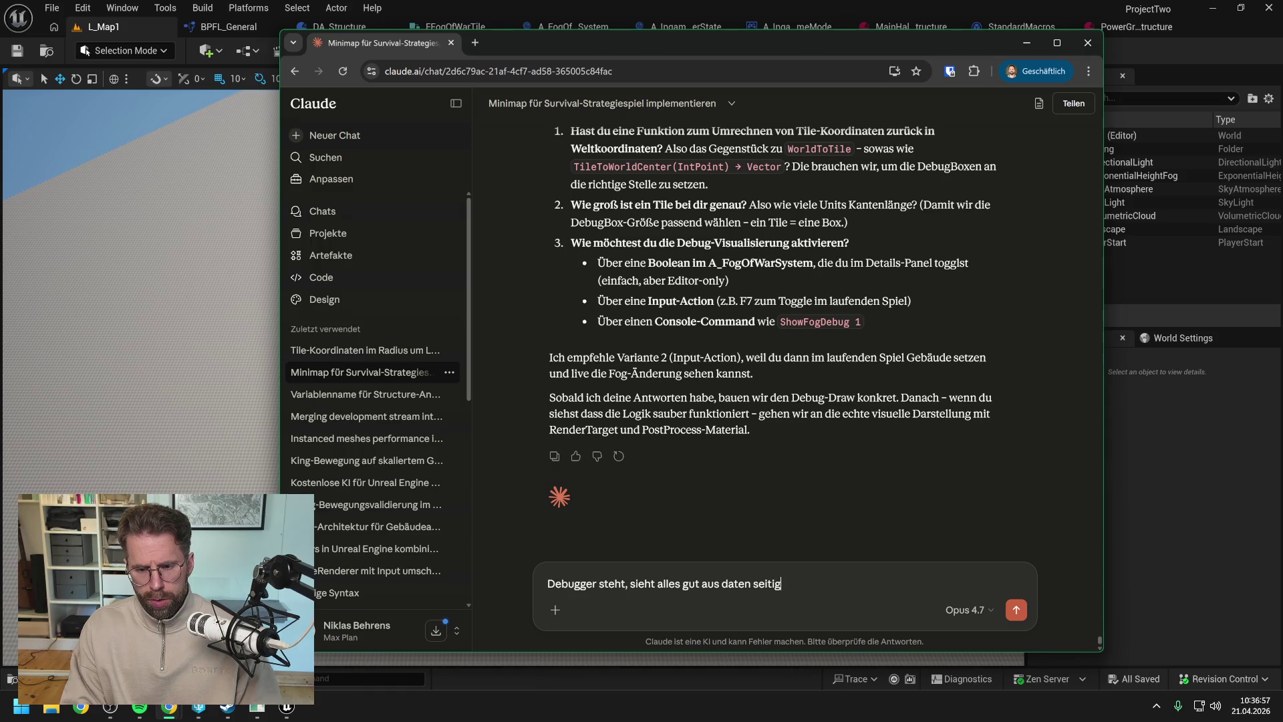
pyautogui.write('.')
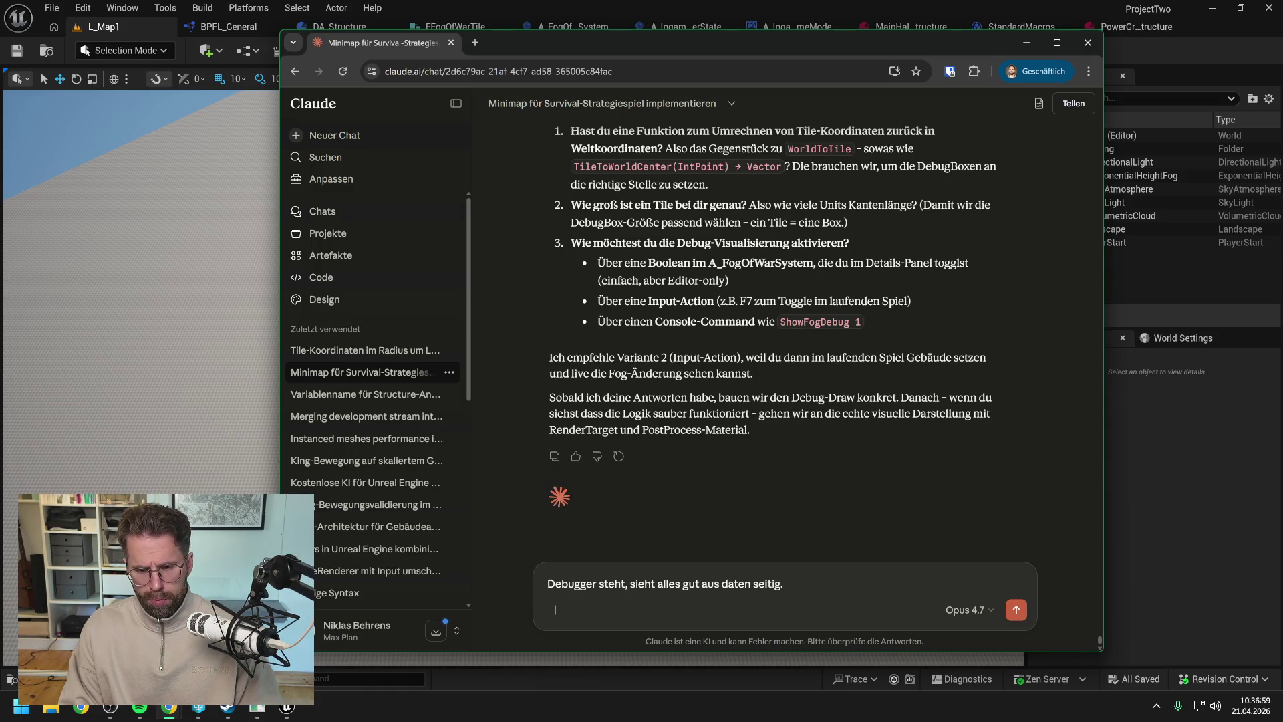
pyautogui.hotkey('ctrl', 'v')
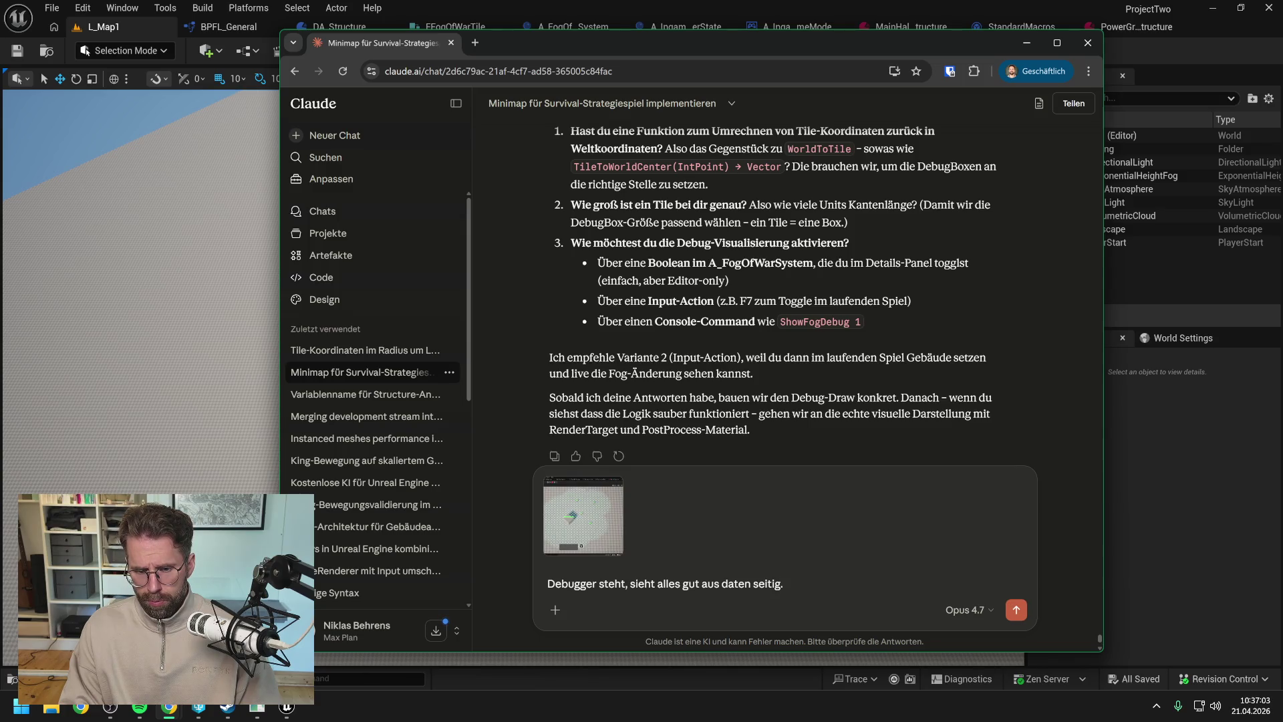
pyautogui.press('Return')
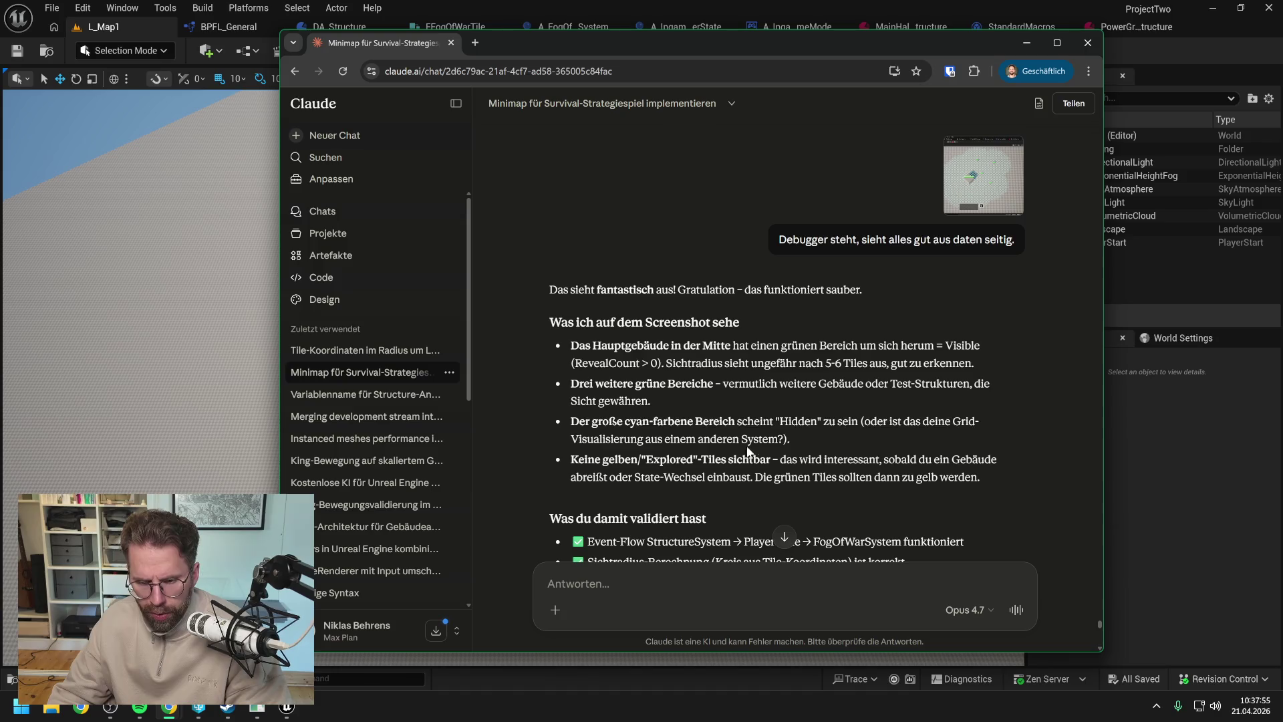
pyautogui.scroll(-3, 792, 413)
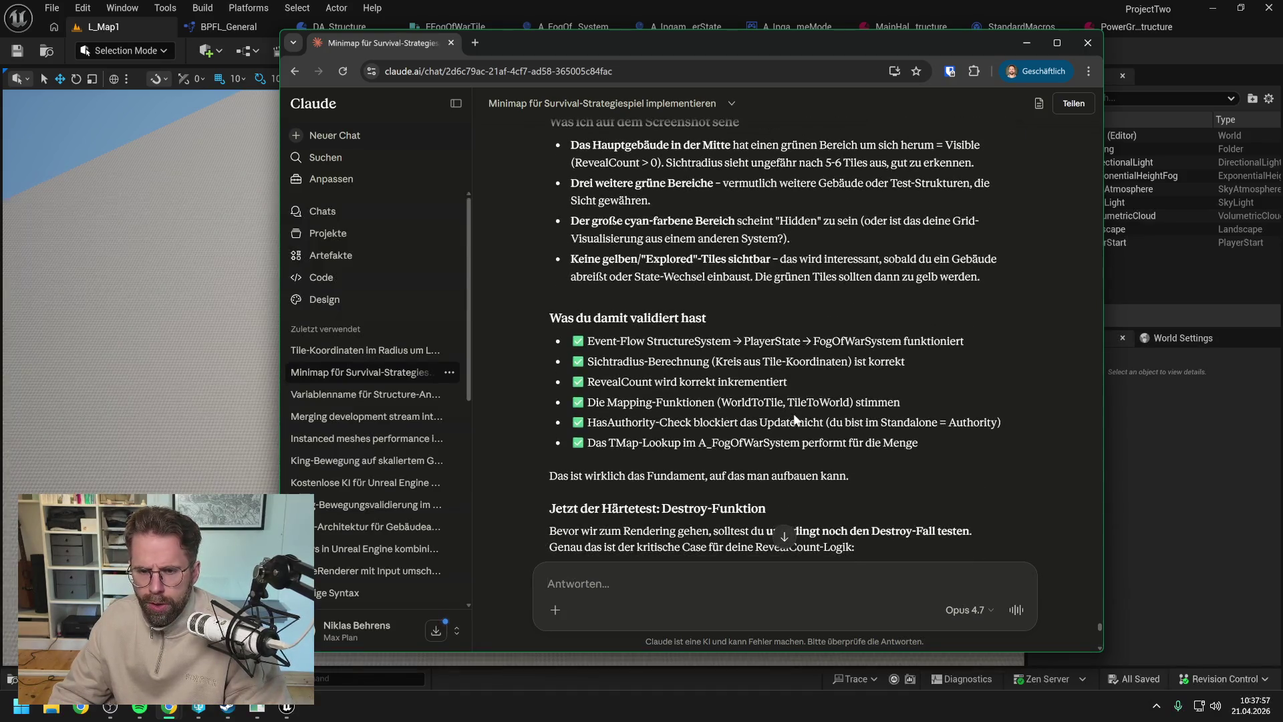
pyautogui.scroll(-4, 790, 409)
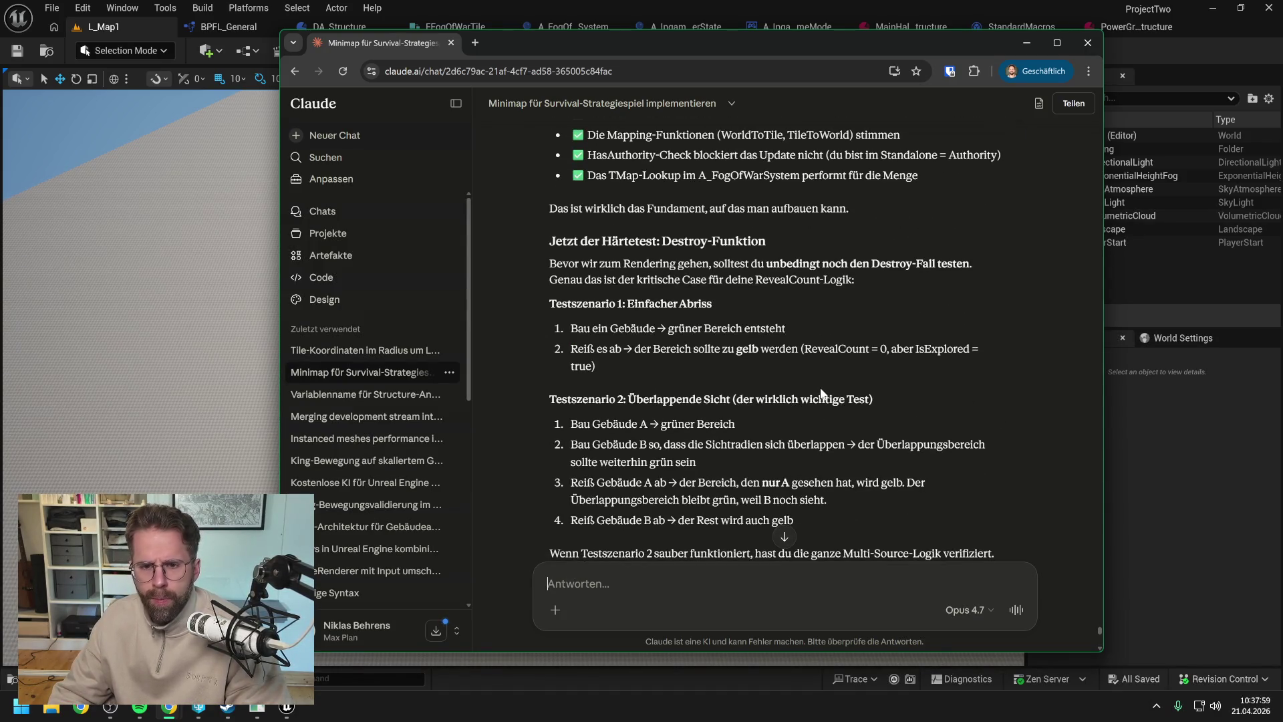
pyautogui.scroll(-10, 822, 388)
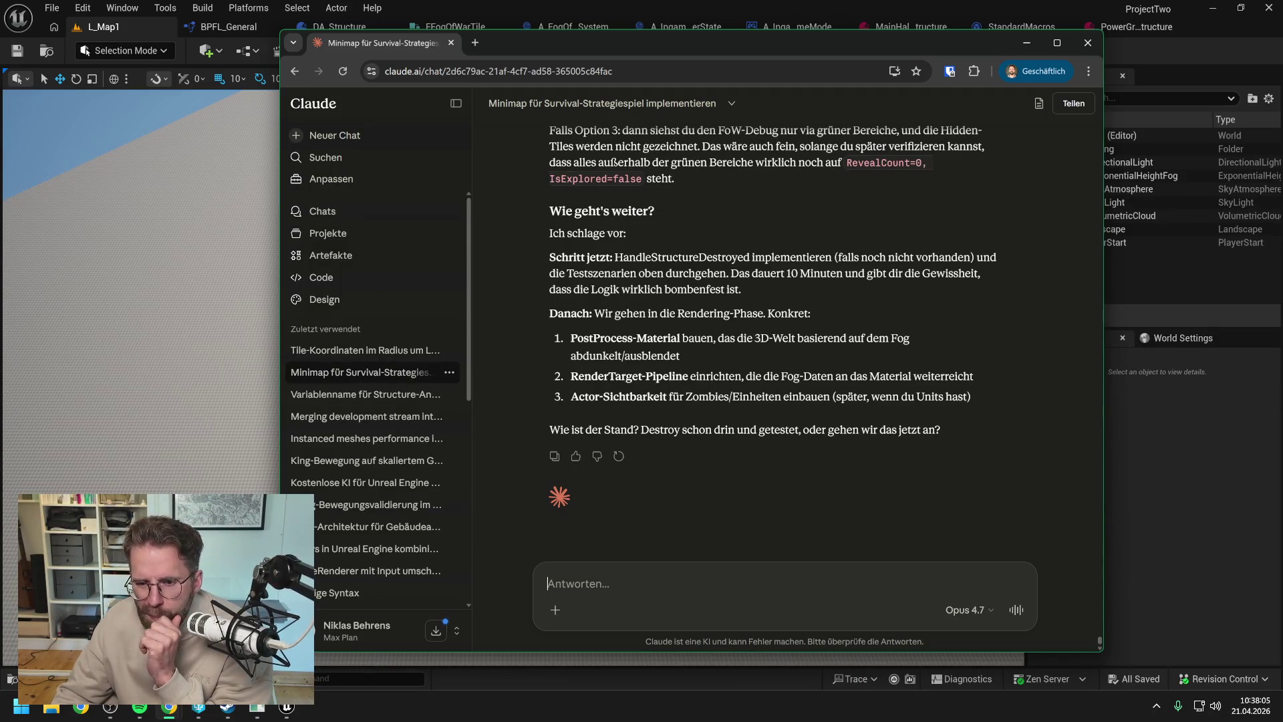
pyautogui.scroll(2, 775, 334)
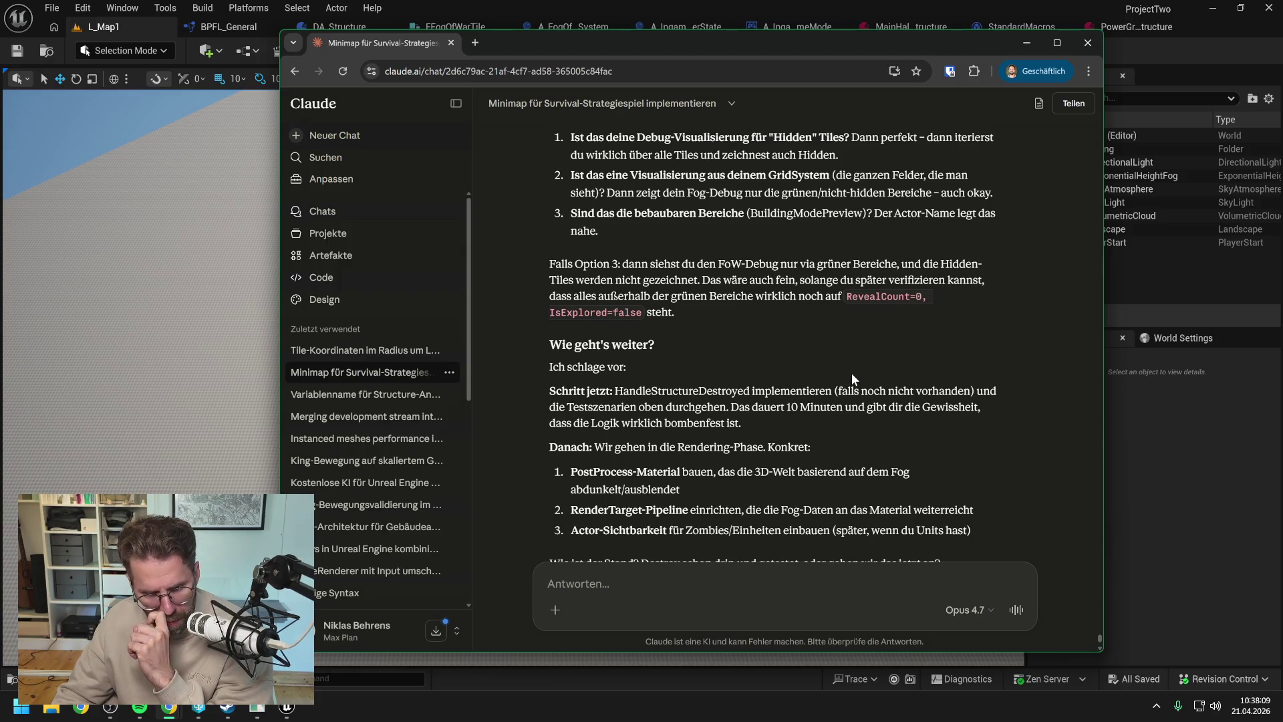
pyautogui.scroll(2, 852, 377)
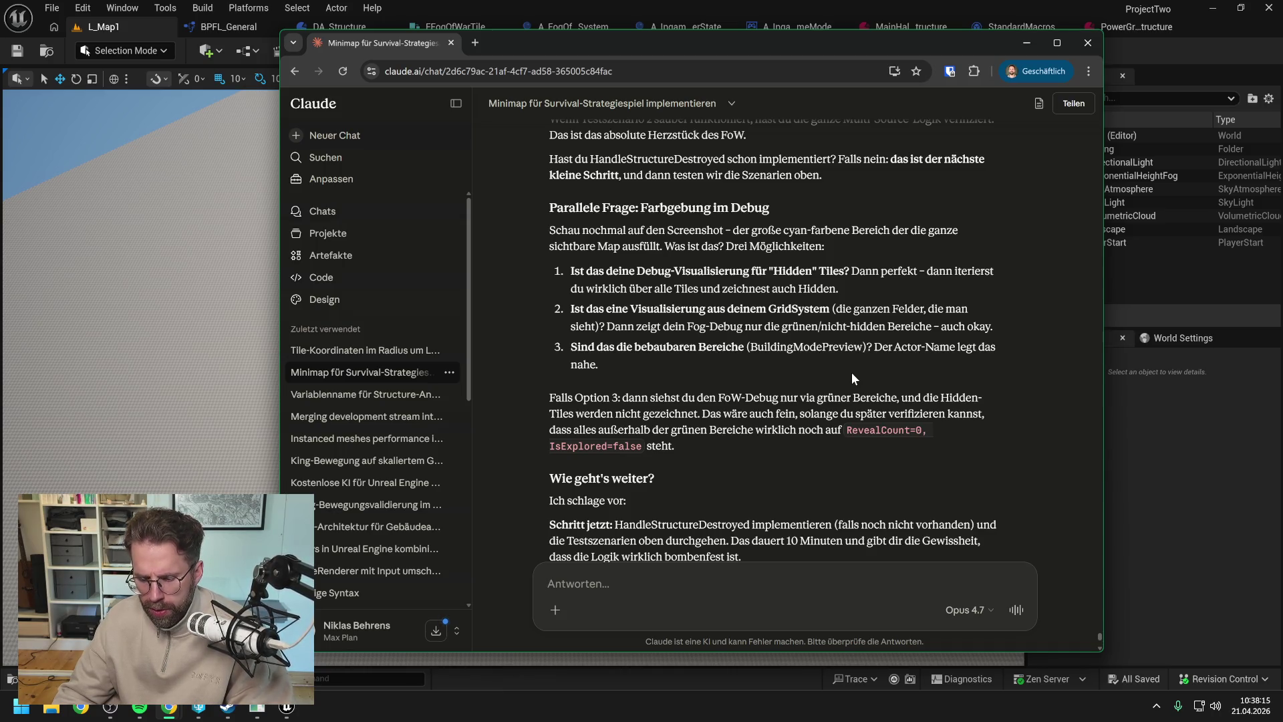
pyautogui.scroll(2, 868, 367)
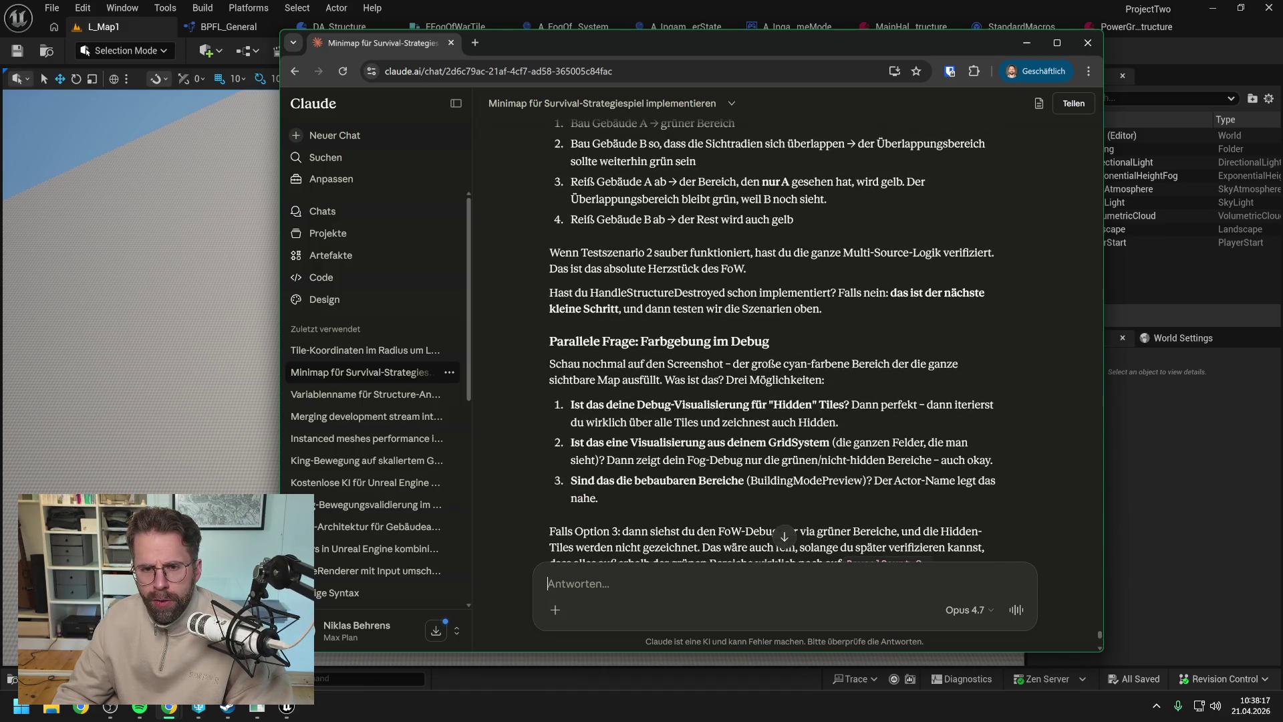
pyautogui.scroll(2, 772, 341)
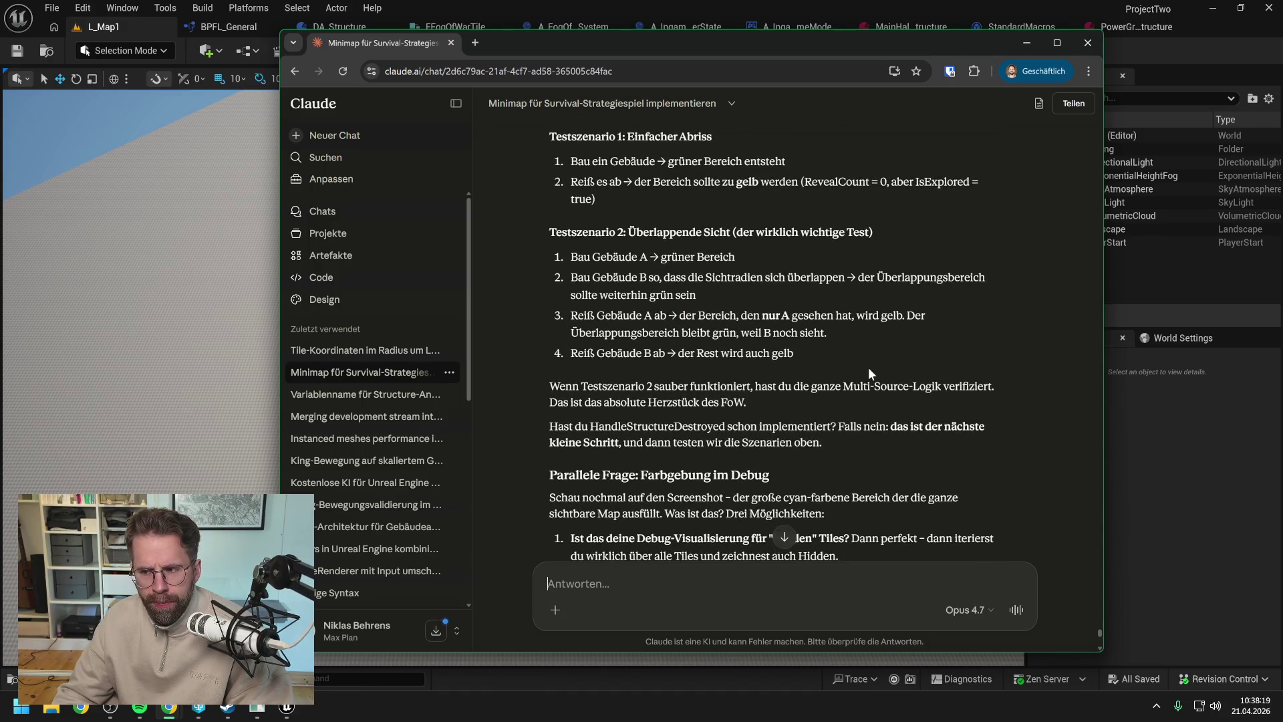
pyautogui.scroll(-8, 869, 371)
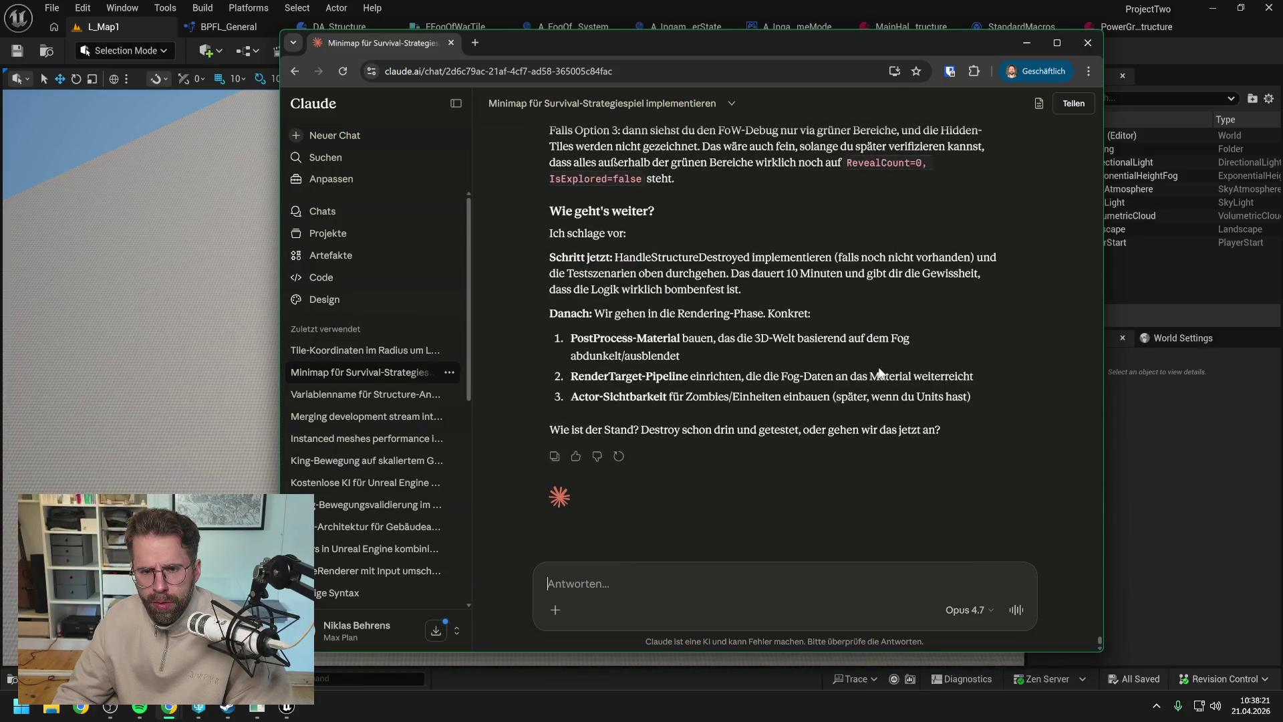
pyautogui.scroll(3, 880, 372)
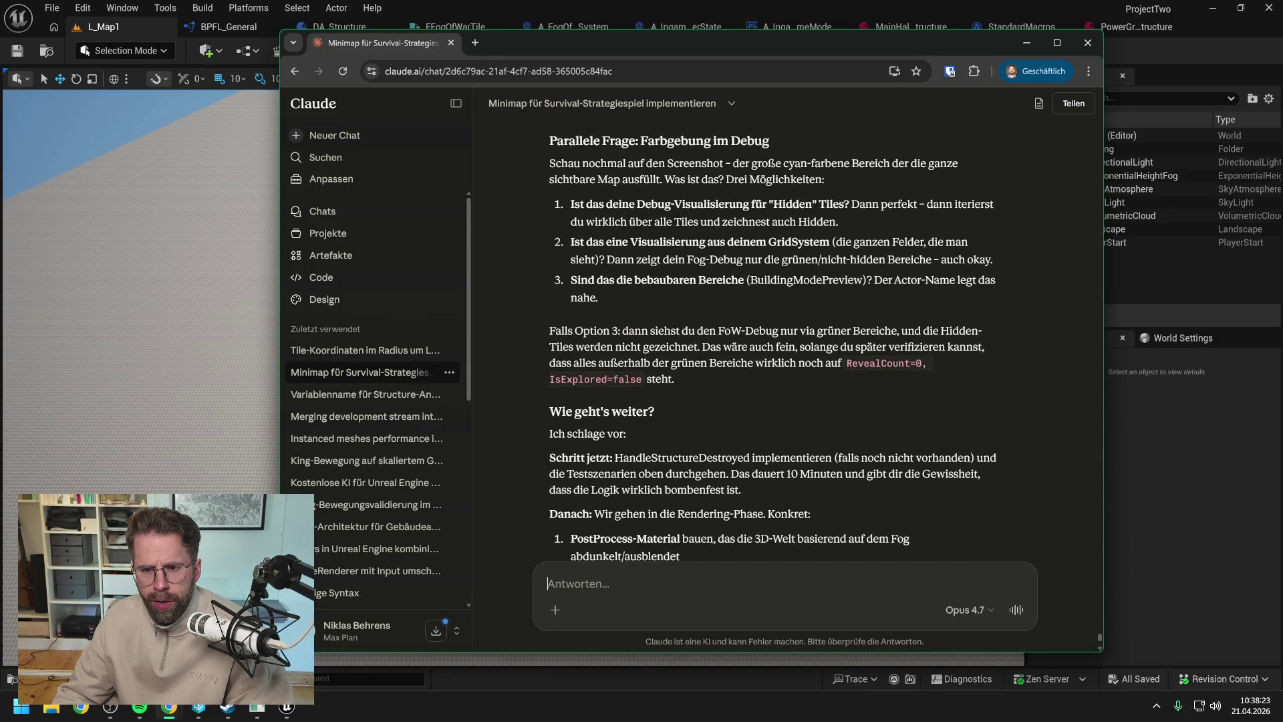
pyautogui.scroll(2, 773, 345)
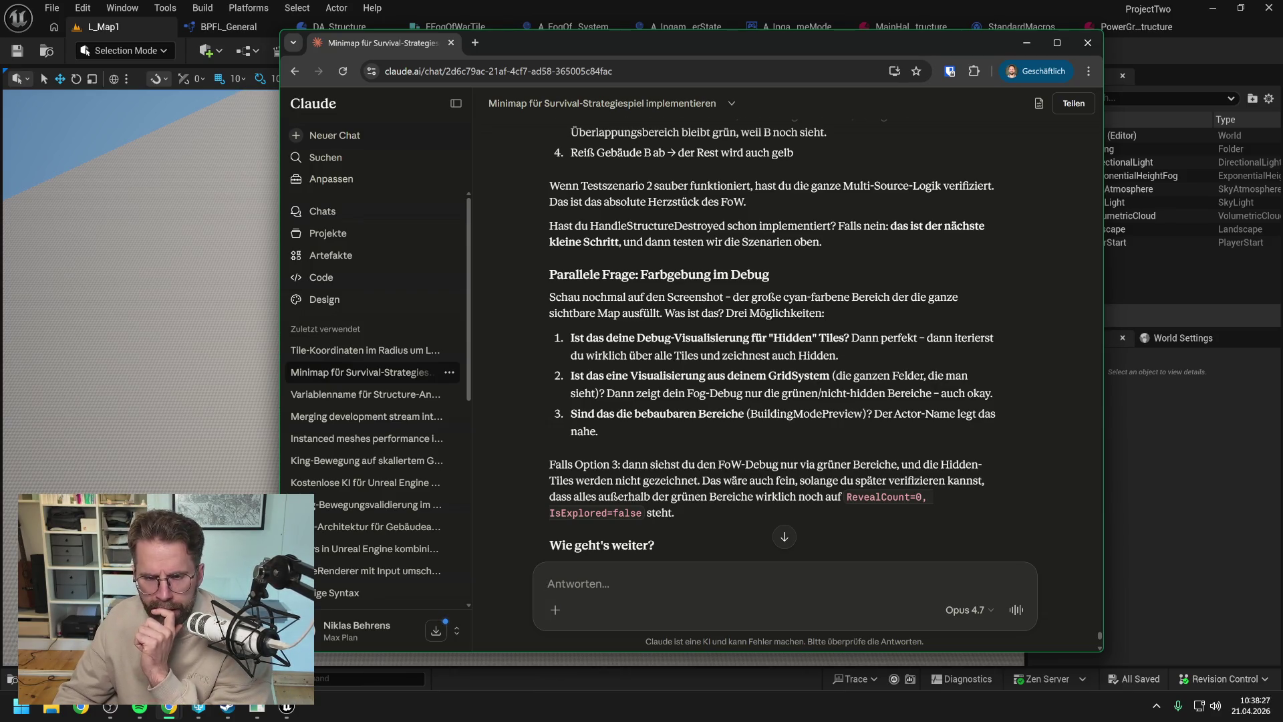
pyautogui.scroll(2, 903, 389)
pyautogui.scroll(5, 888, 387)
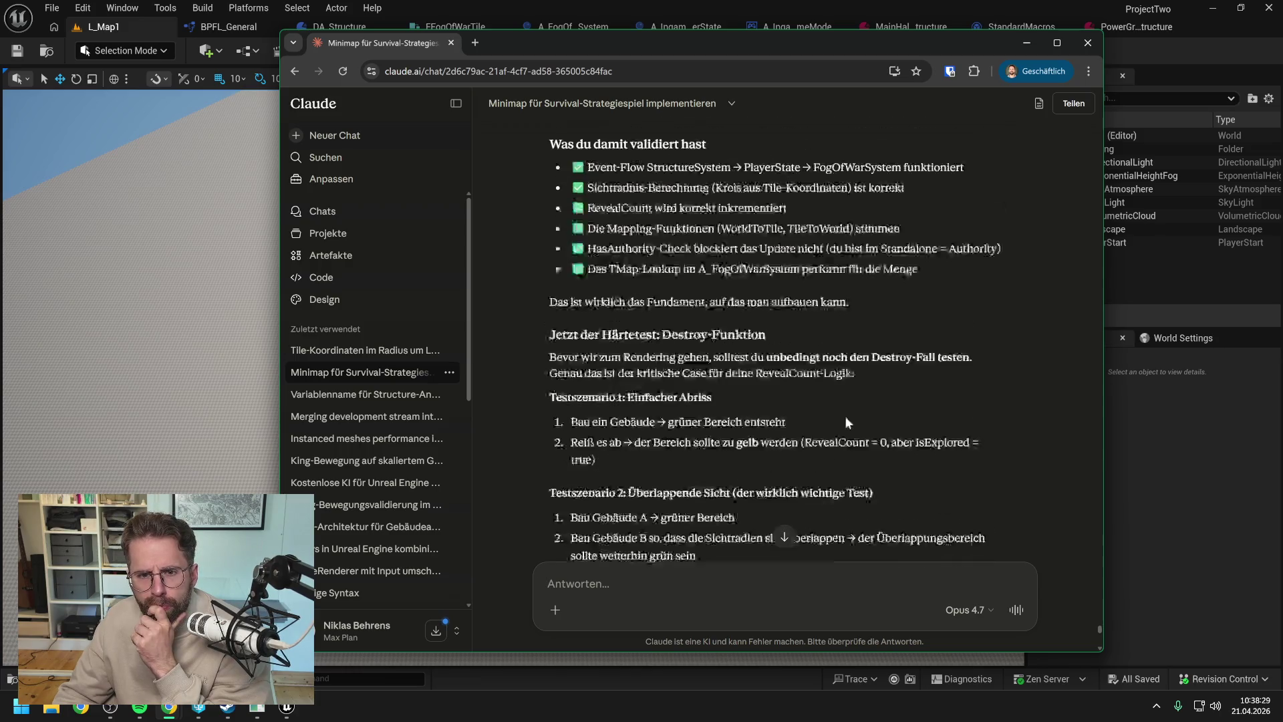
pyautogui.scroll(2, 859, 406)
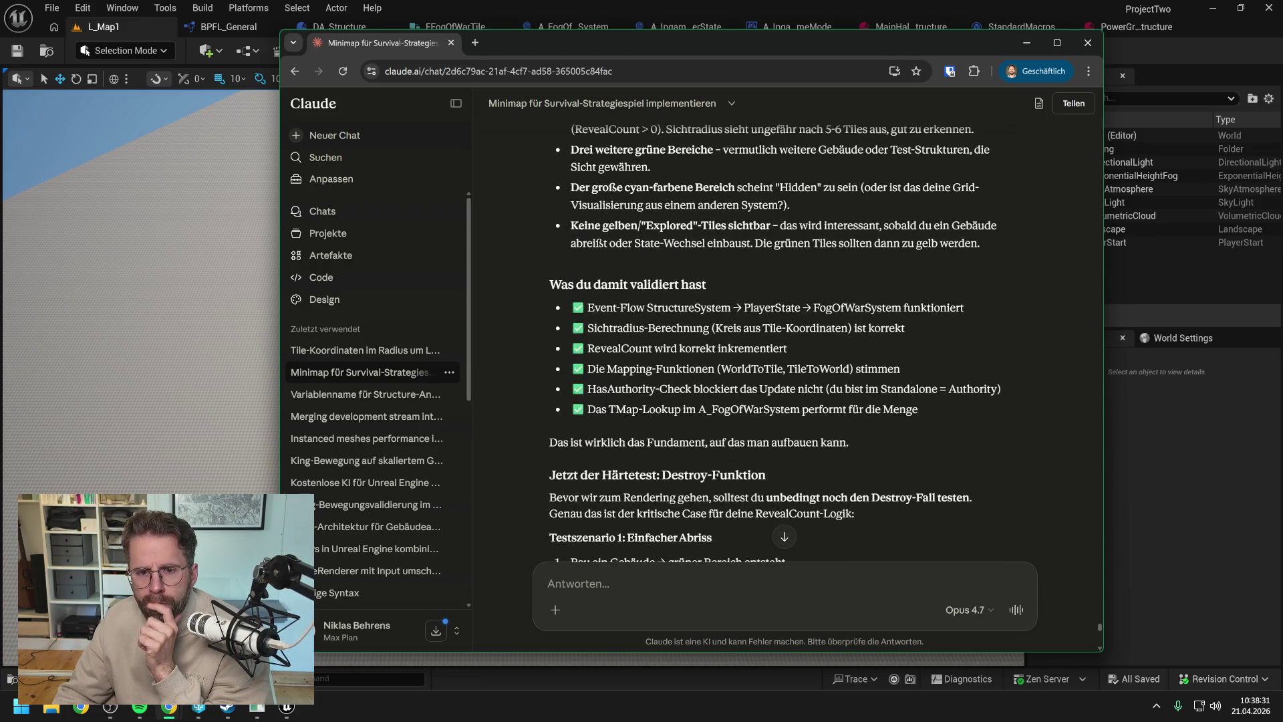
pyautogui.scroll(3, 787, 341)
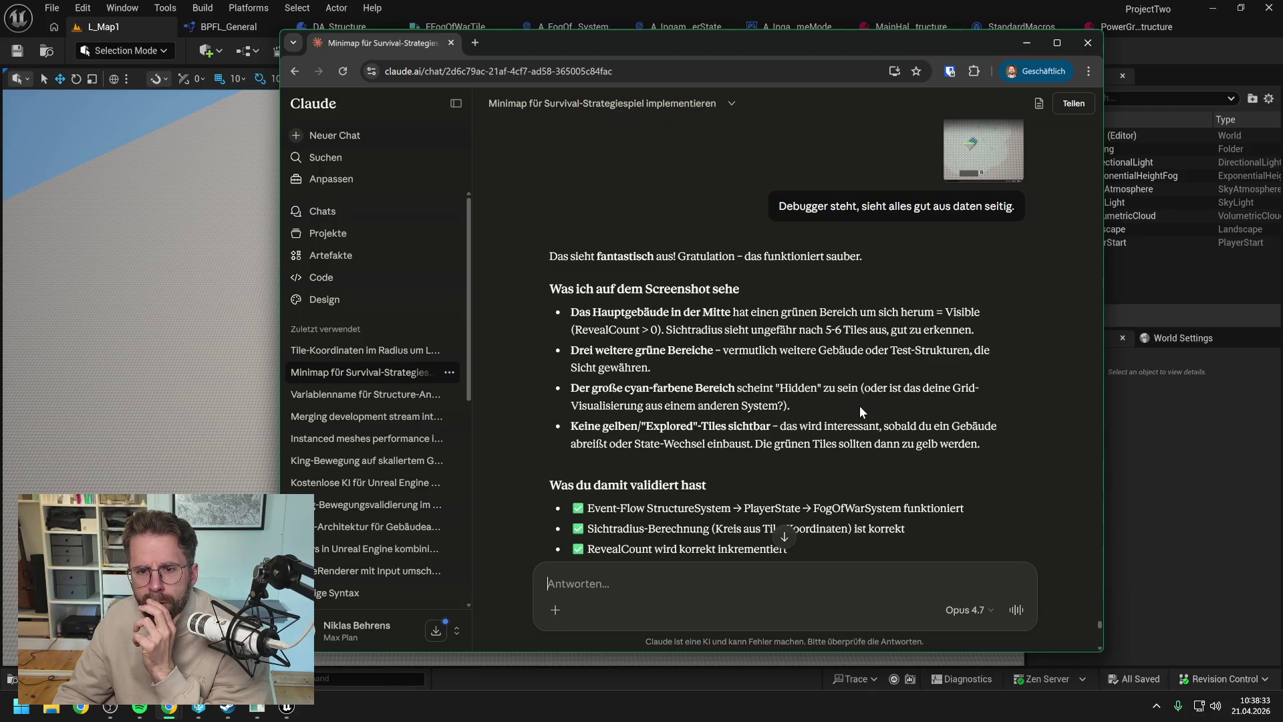
pyautogui.scroll(-1, 859, 406)
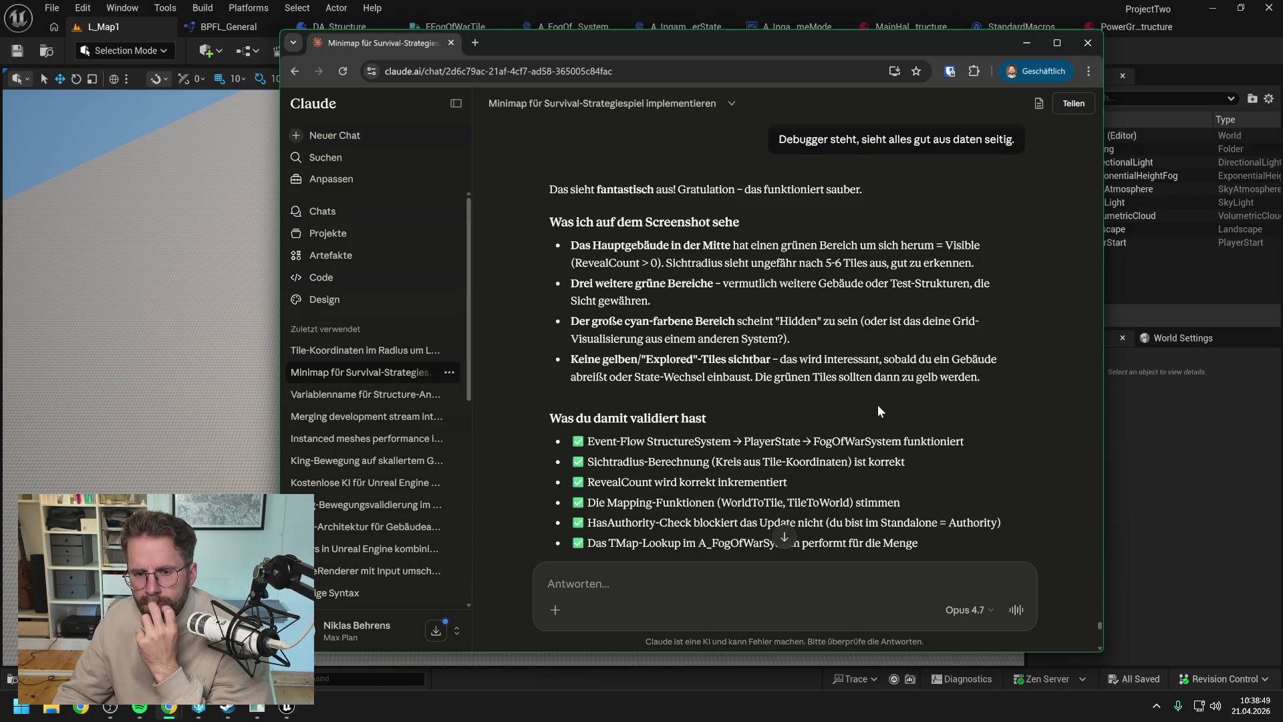
pyautogui.scroll(-2, 878, 408)
pyautogui.scroll(-3, 911, 437)
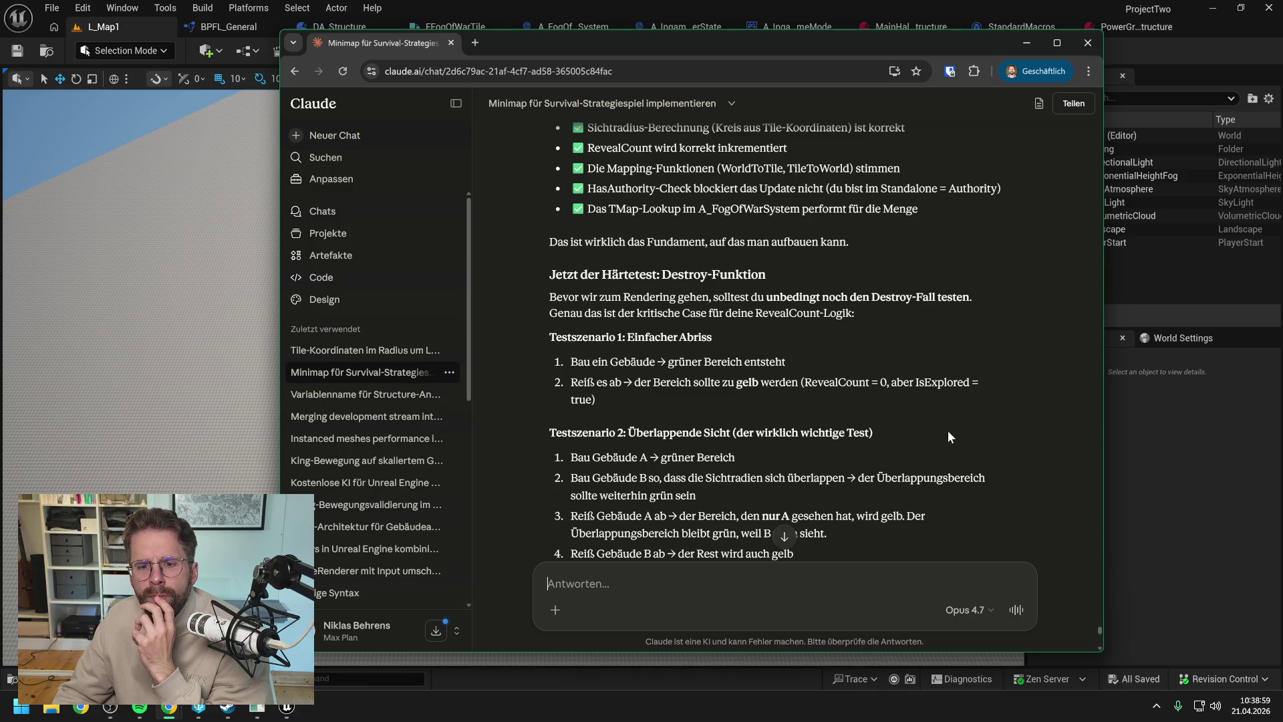
pyautogui.scroll(-2, 949, 432)
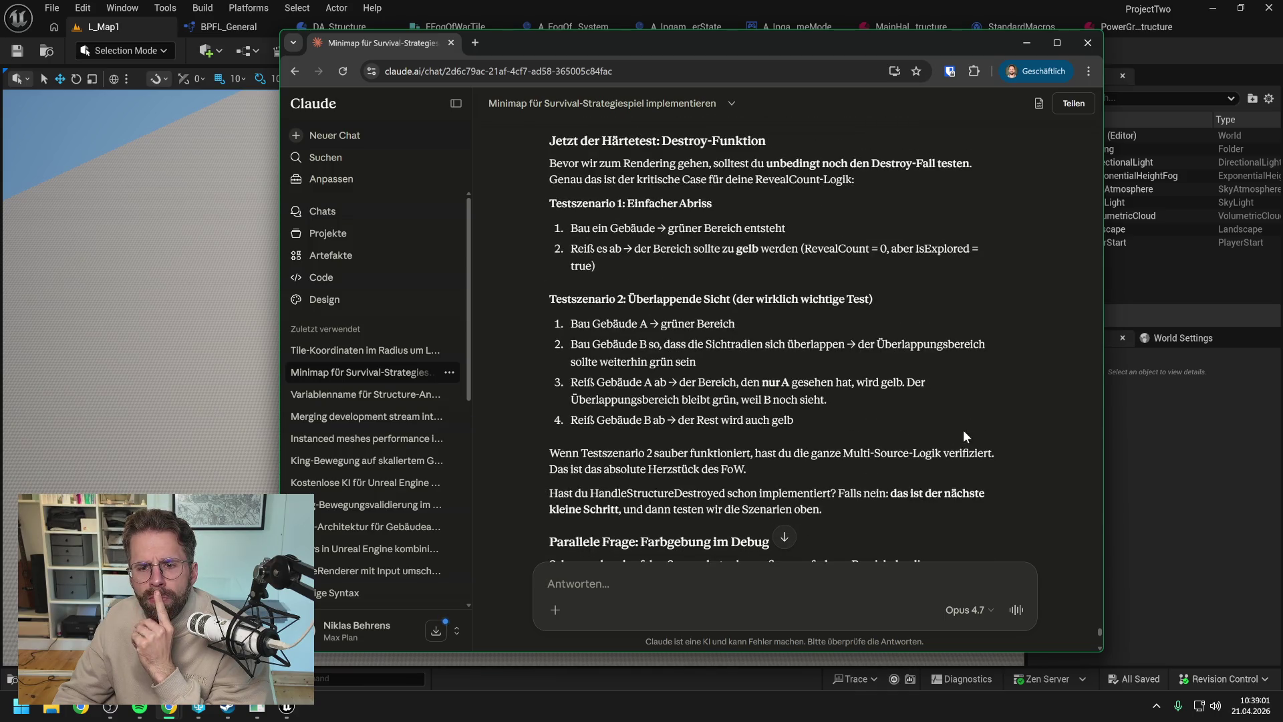
pyautogui.scroll(-4, 958, 424)
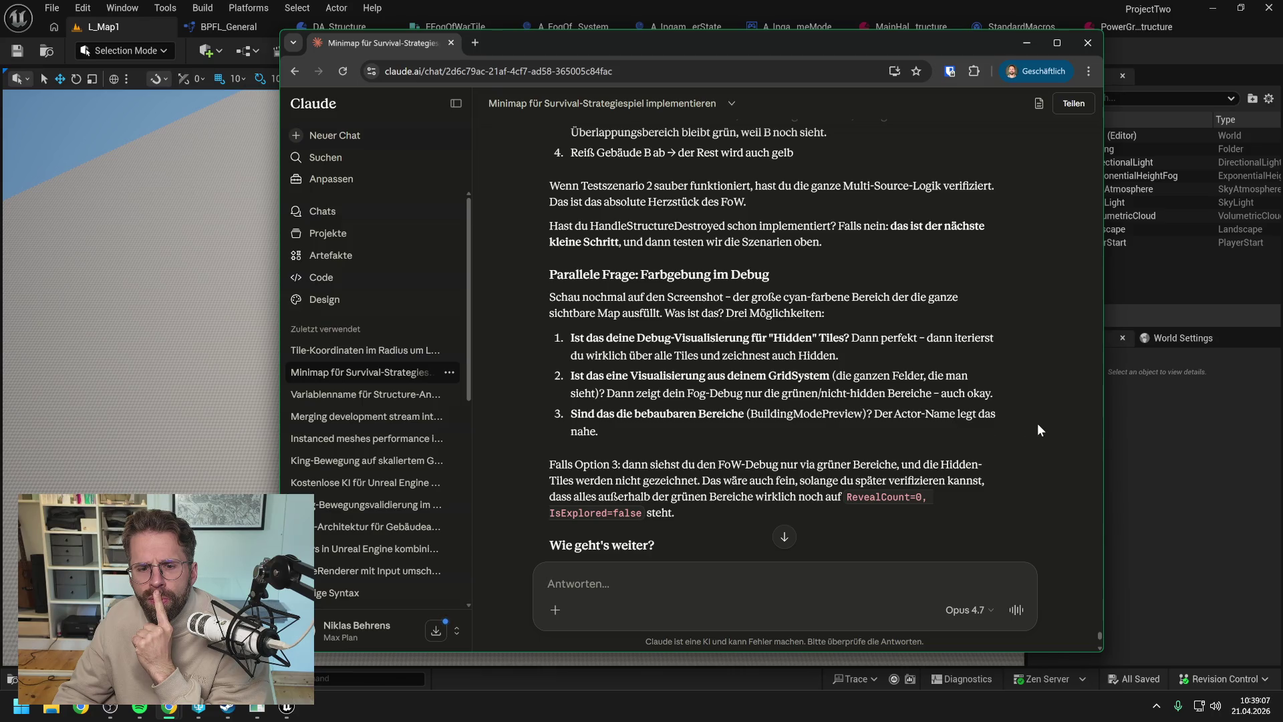
pyautogui.scroll(-2, 1037, 428)
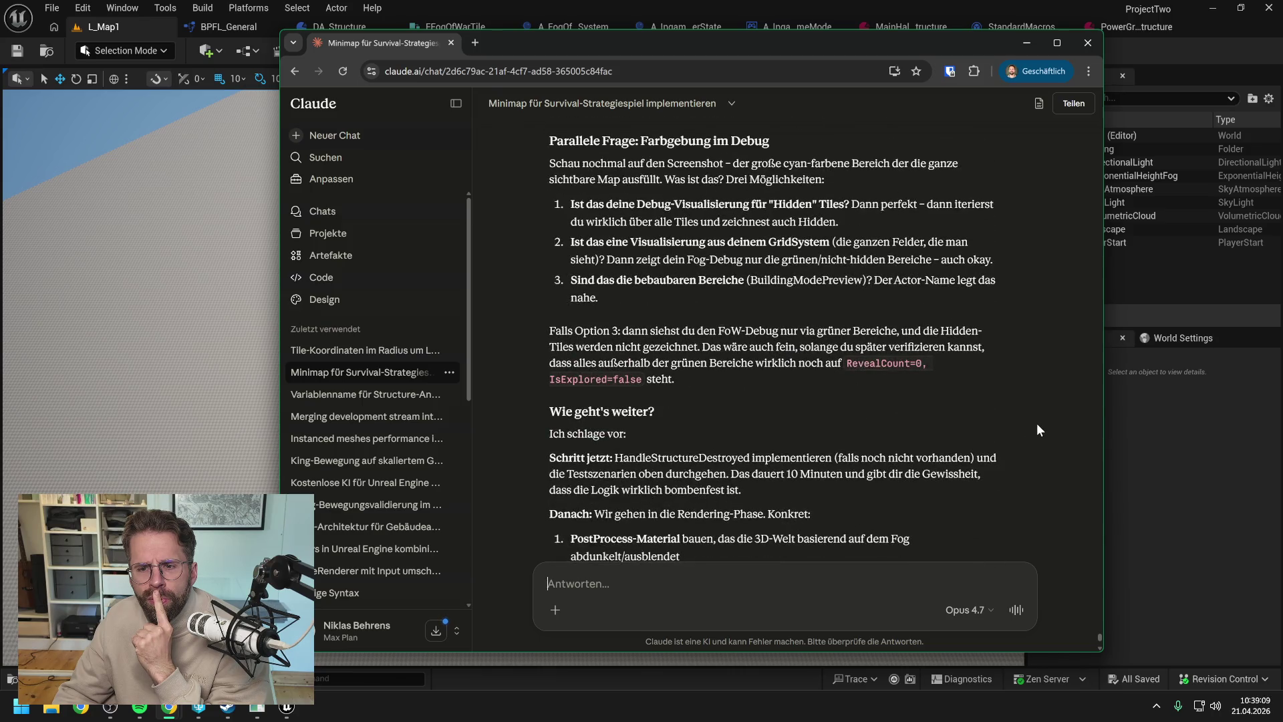
pyautogui.scroll(-3, 1036, 423)
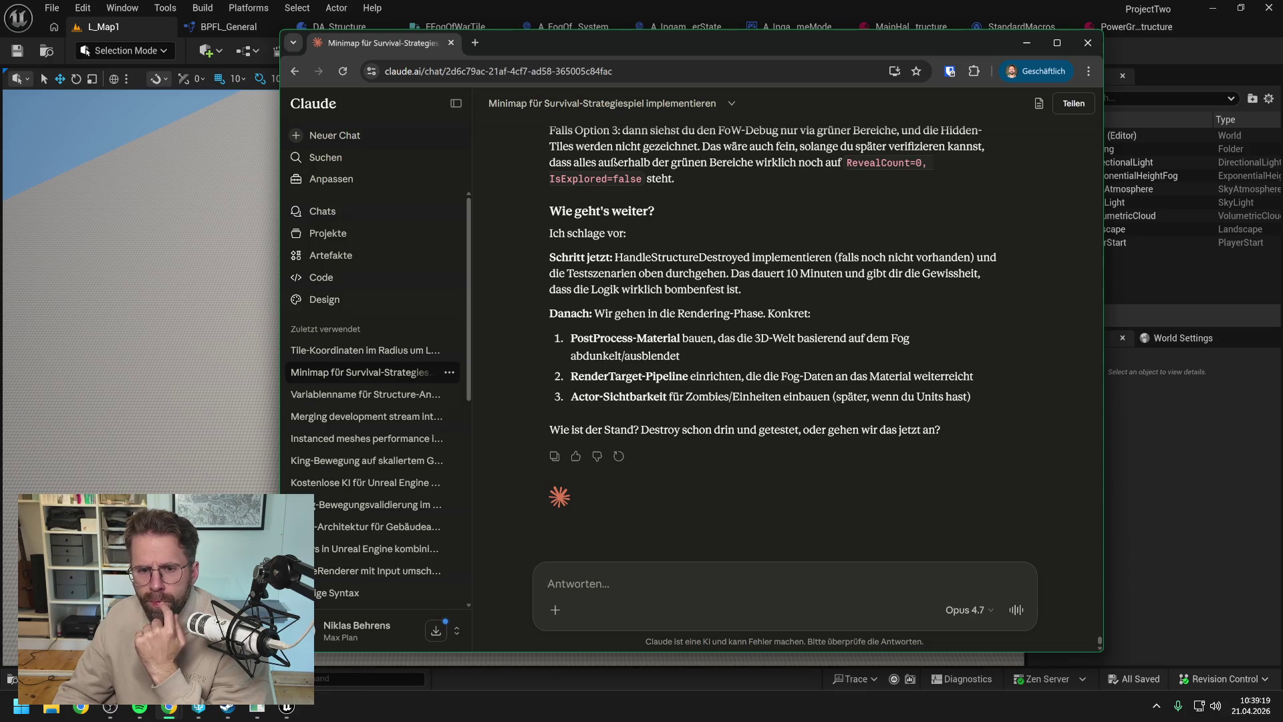
# - Send Claude 'Lass uns nun direkt zur Visualisierung übergehen. Also RenderTarget + PostProcessMaterial'
pyautogui.write('Las')
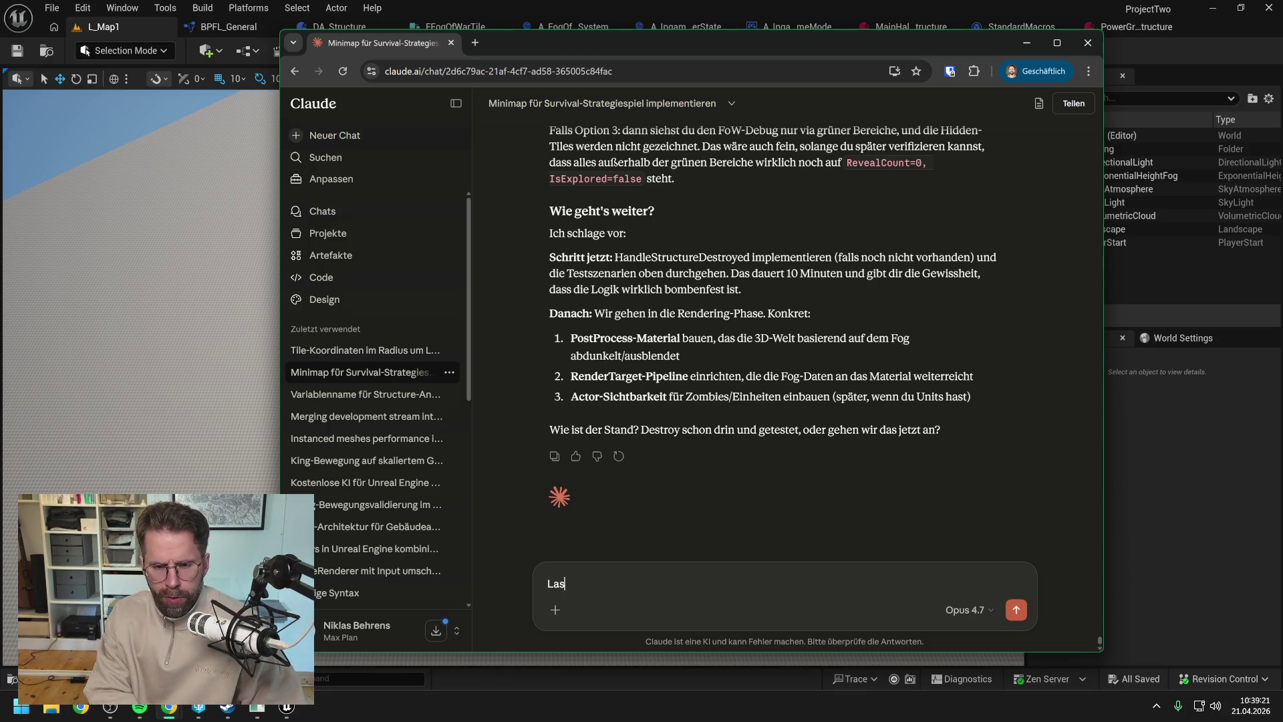
pyautogui.write('s uns nu')
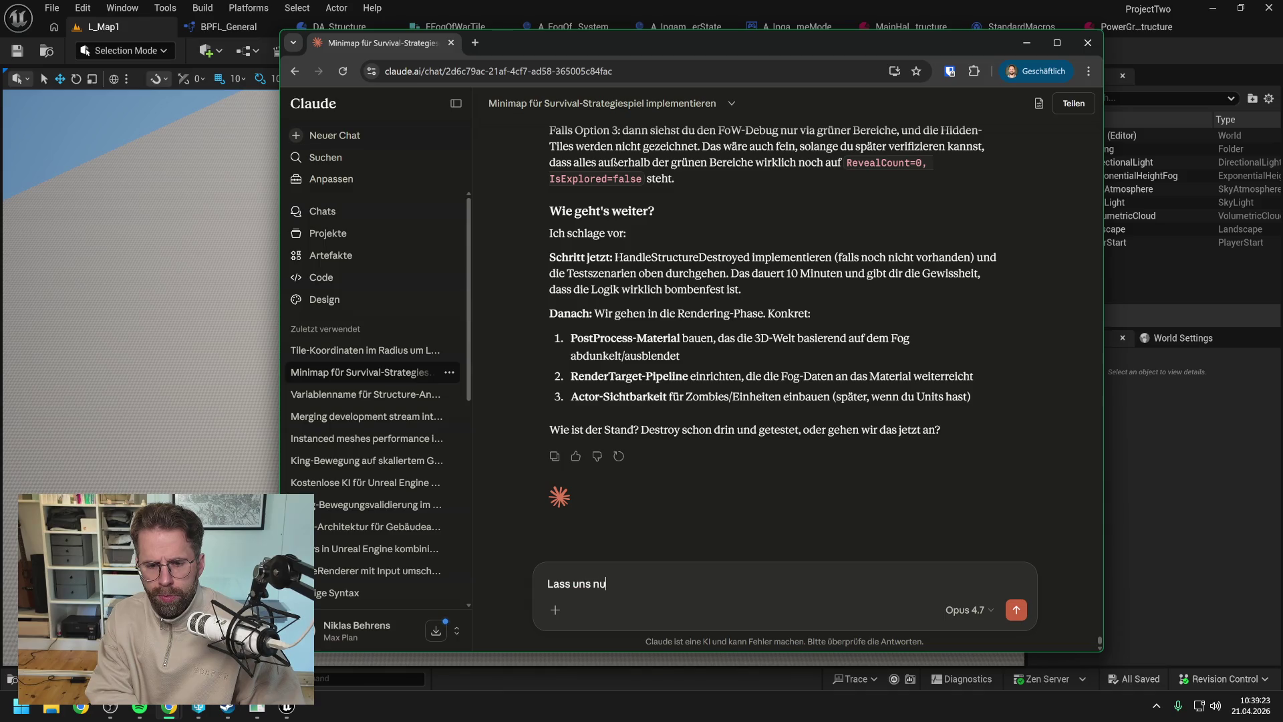
pyautogui.write('n direkt zum ')
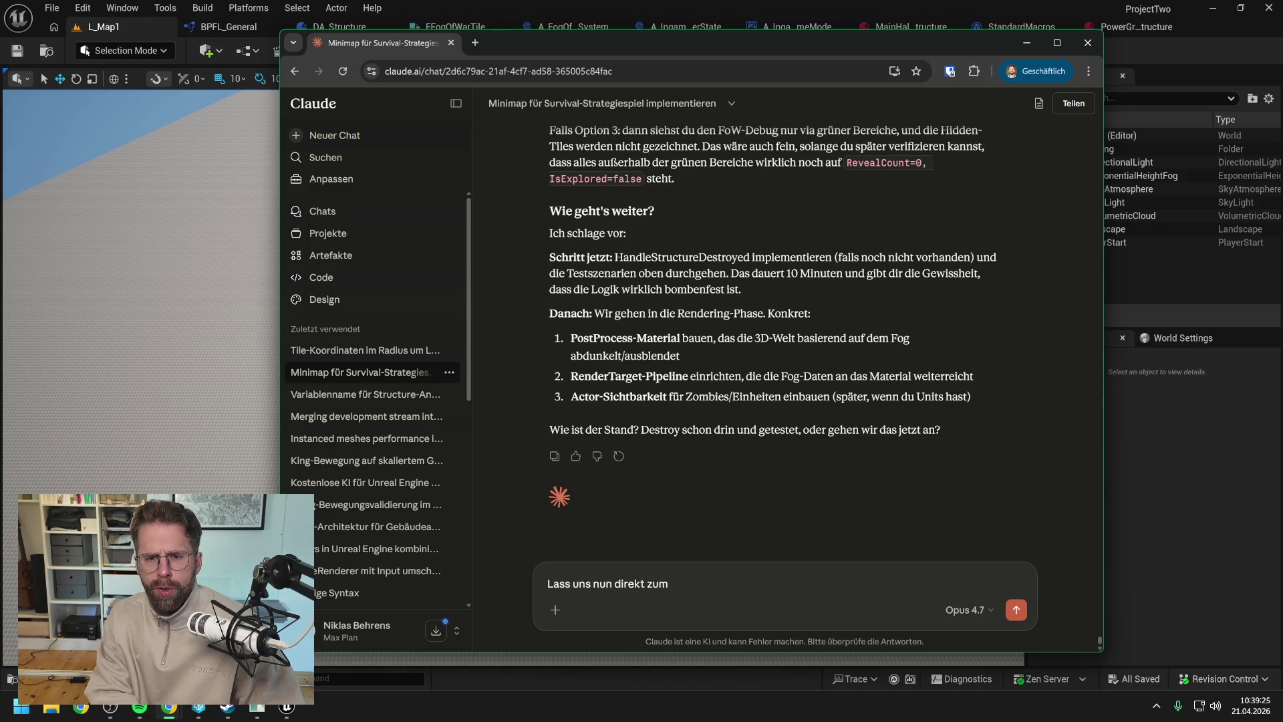
pyautogui.write('PostPr')
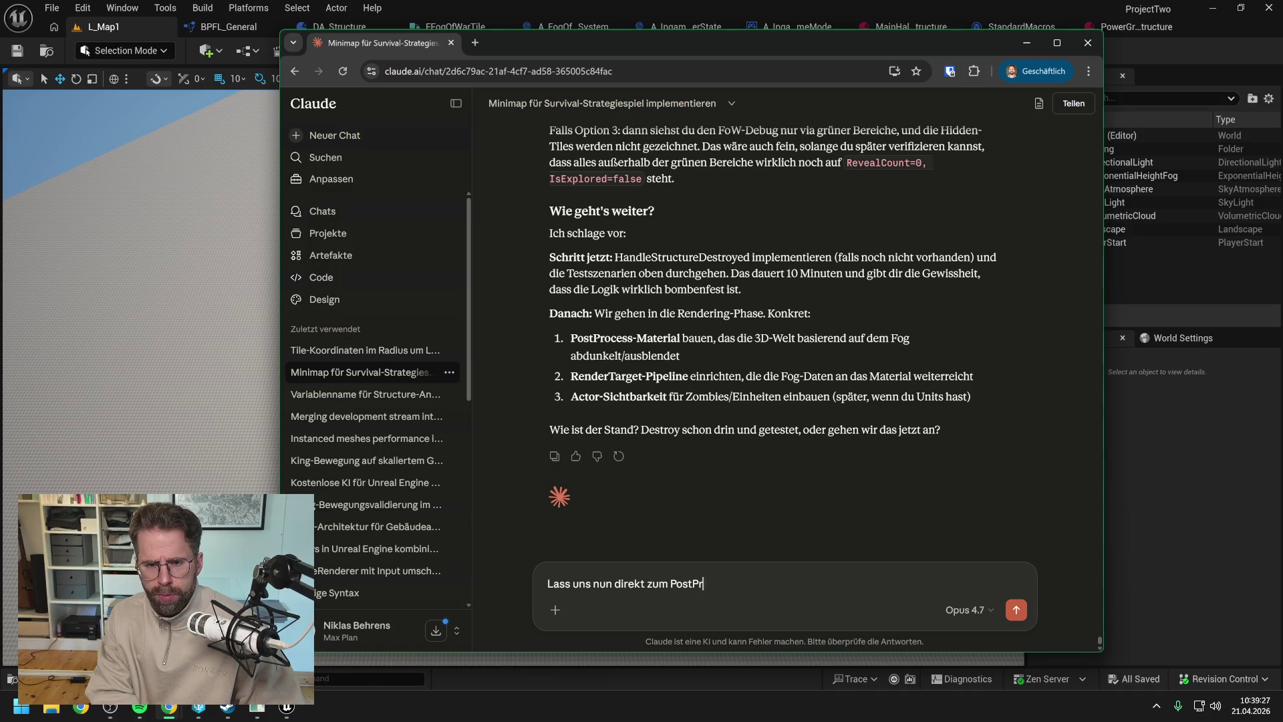
pyautogui.write('ocessMater')
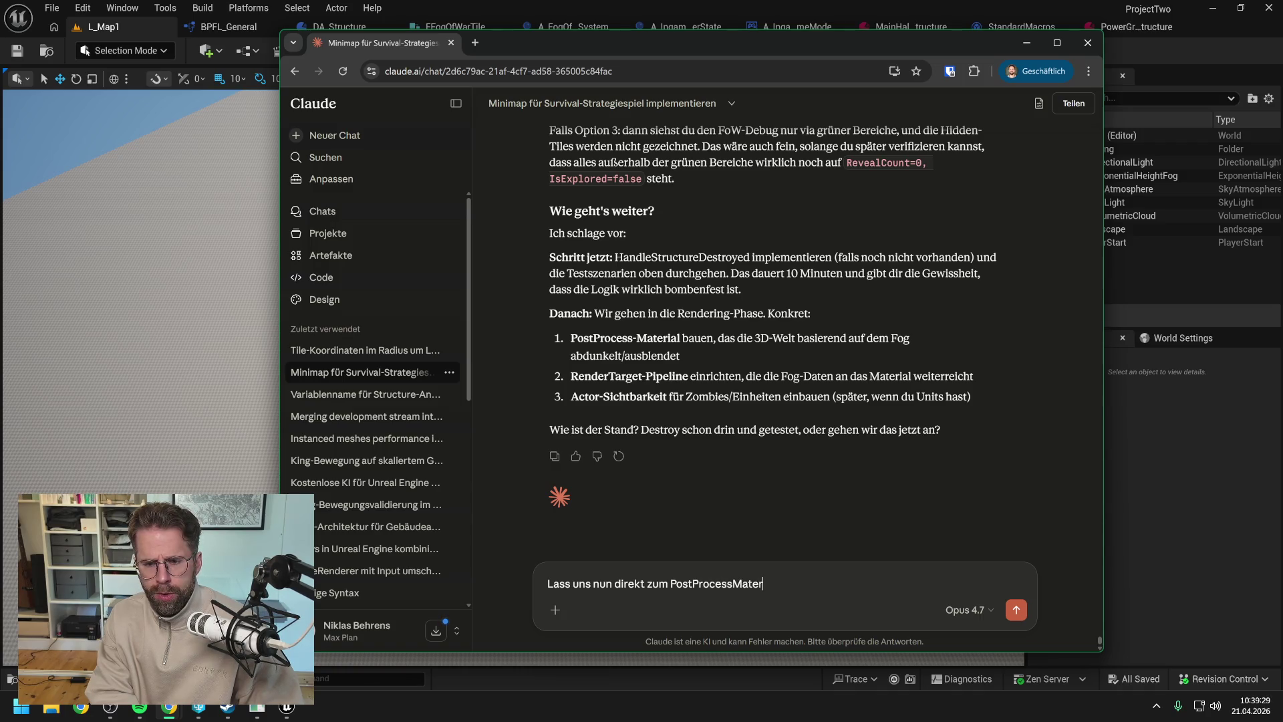
pyautogui.write('ial übergehen')
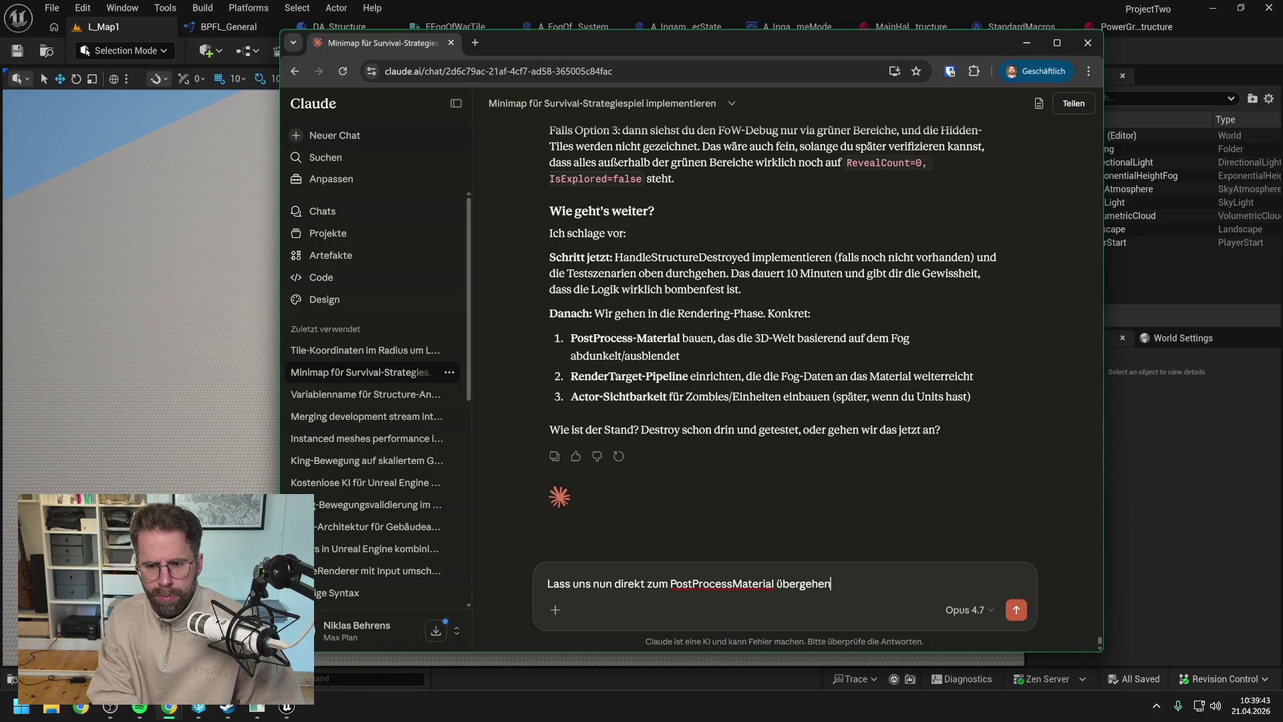
pyautogui.press('BackSpace')
pyautogui.press('BackSpace')
pyautogui.press('BackSpace')
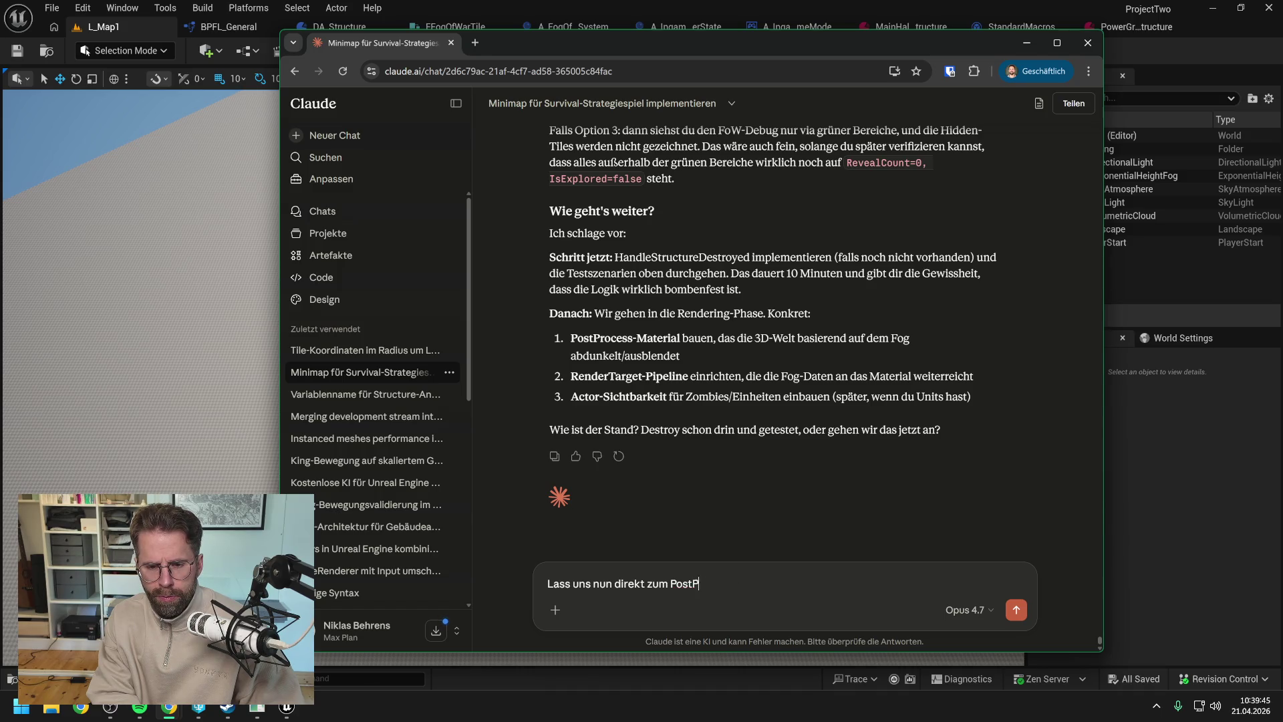
pyautogui.write('ur Visu')
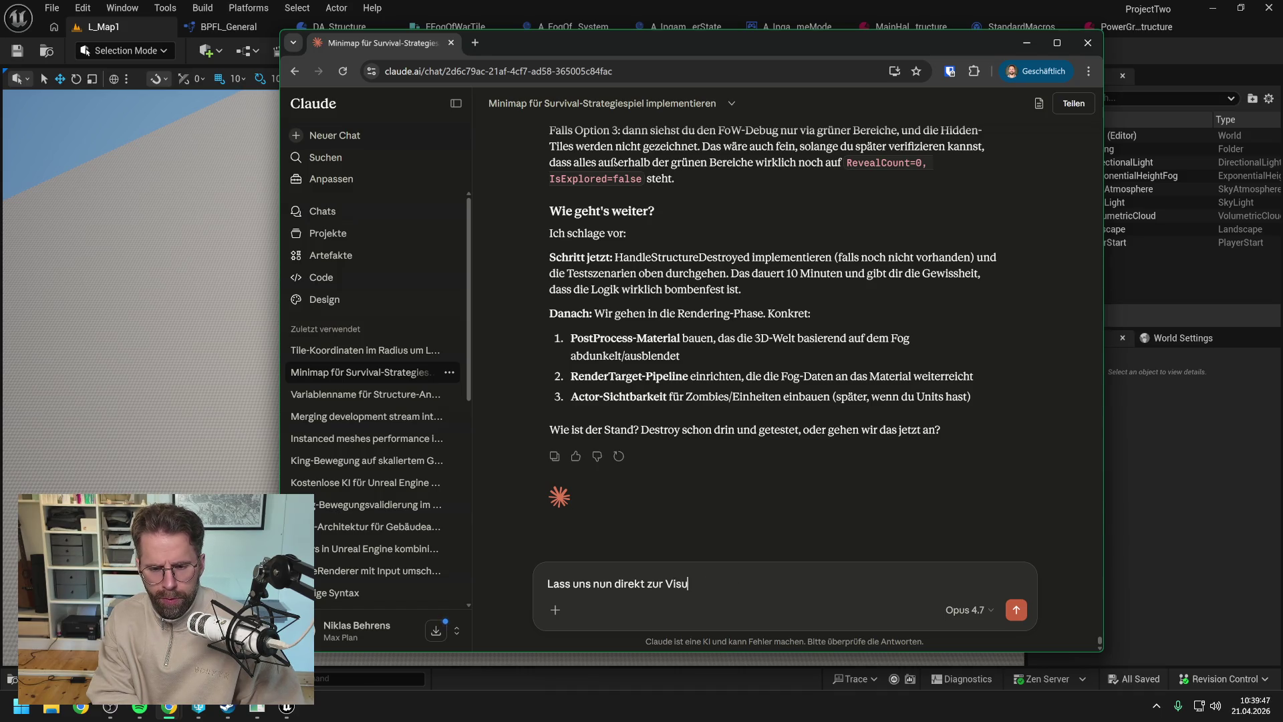
pyautogui.write('alisierung überg')
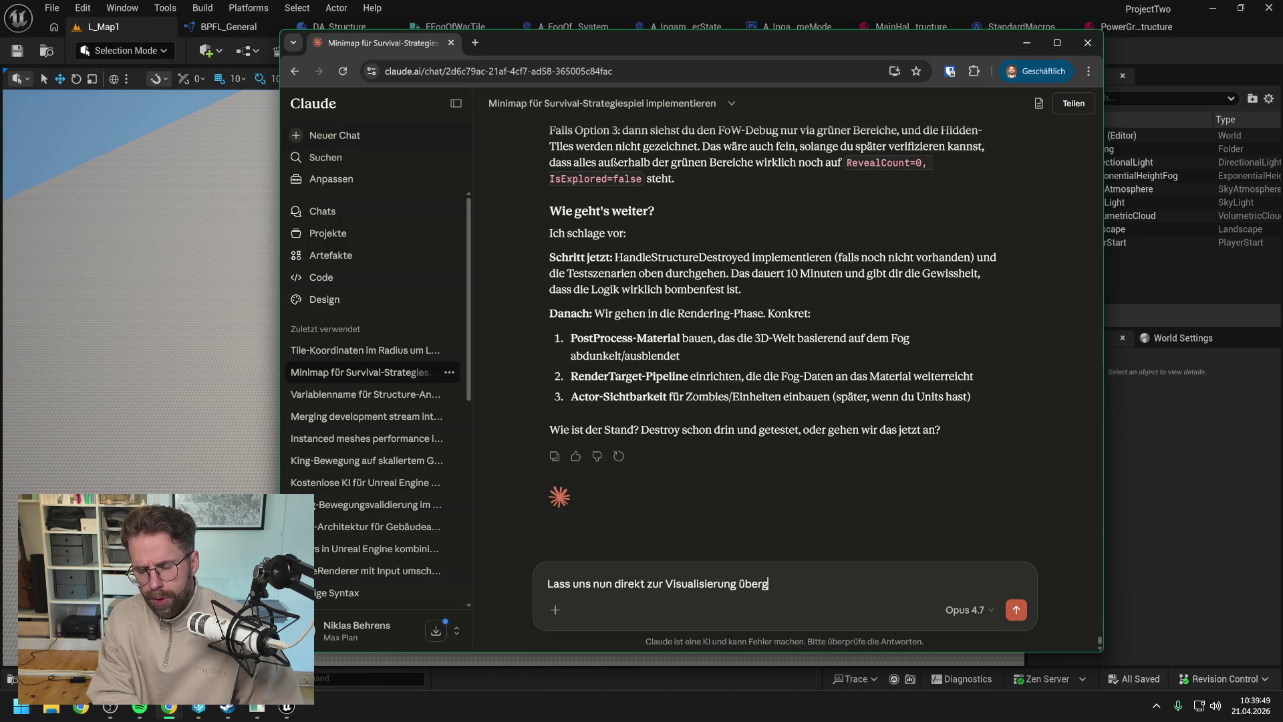
pyautogui.write('ehen. Also r')
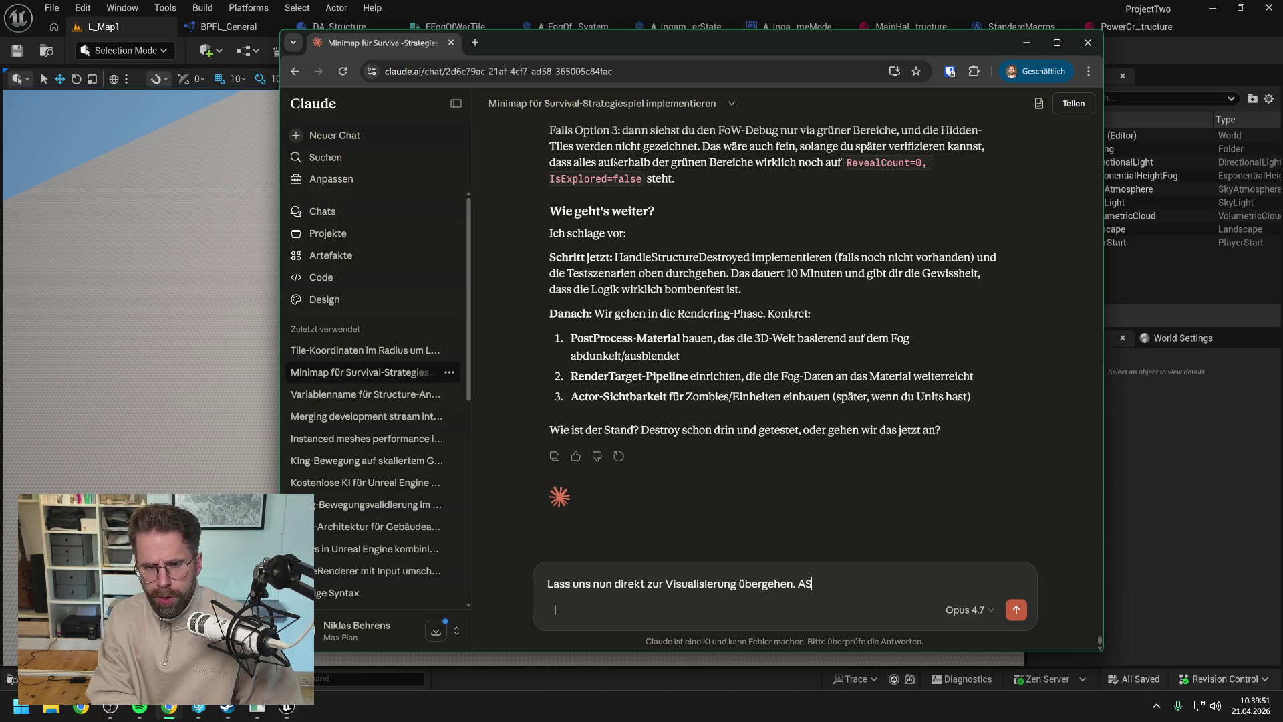
pyautogui.press('BackSpace')
pyautogui.write('RendetTa')
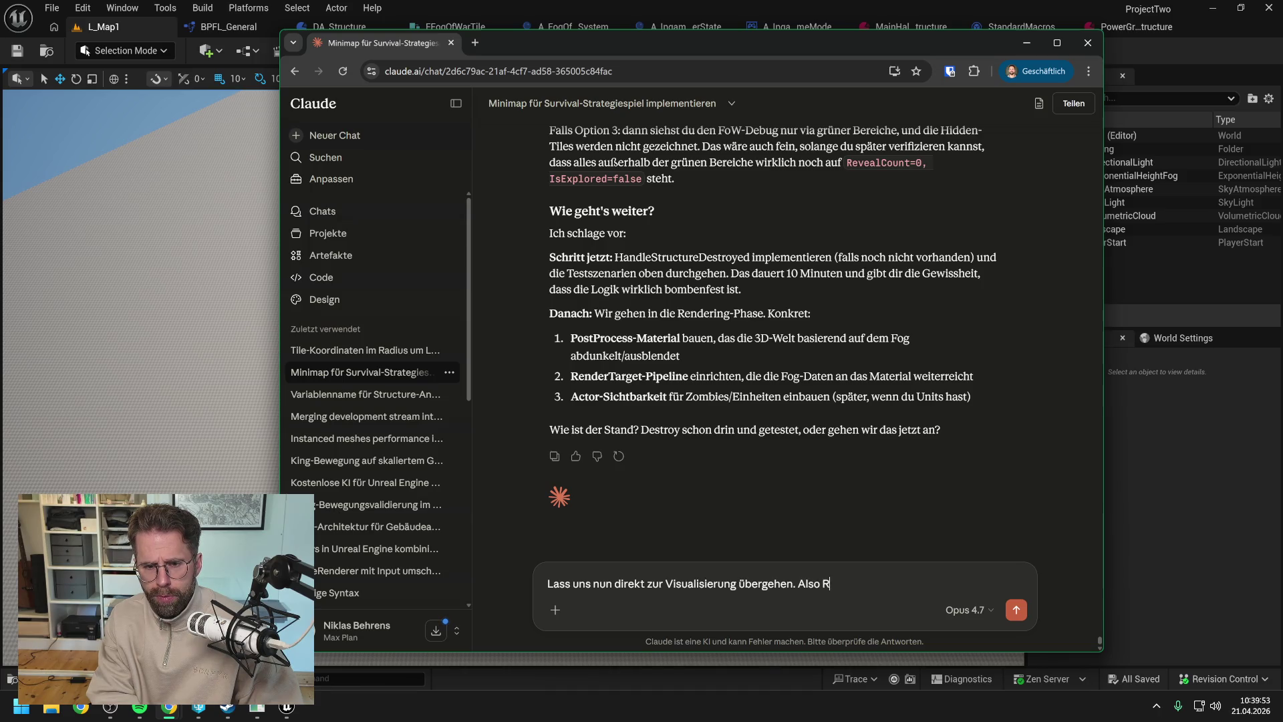
pyautogui.press('BackSpace')
pyautogui.press('BackSpace')
pyautogui.press('BackSpace')
pyautogui.write('rTarg')
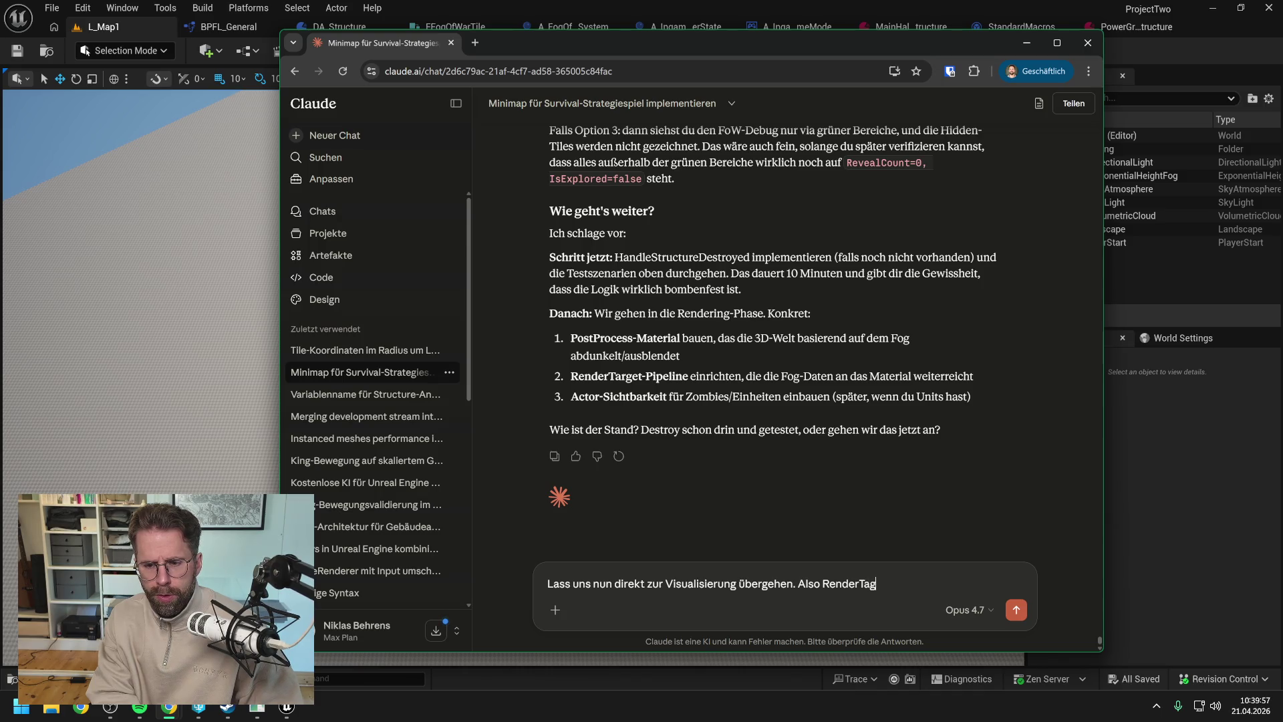
pyautogui.write('et + Pos')
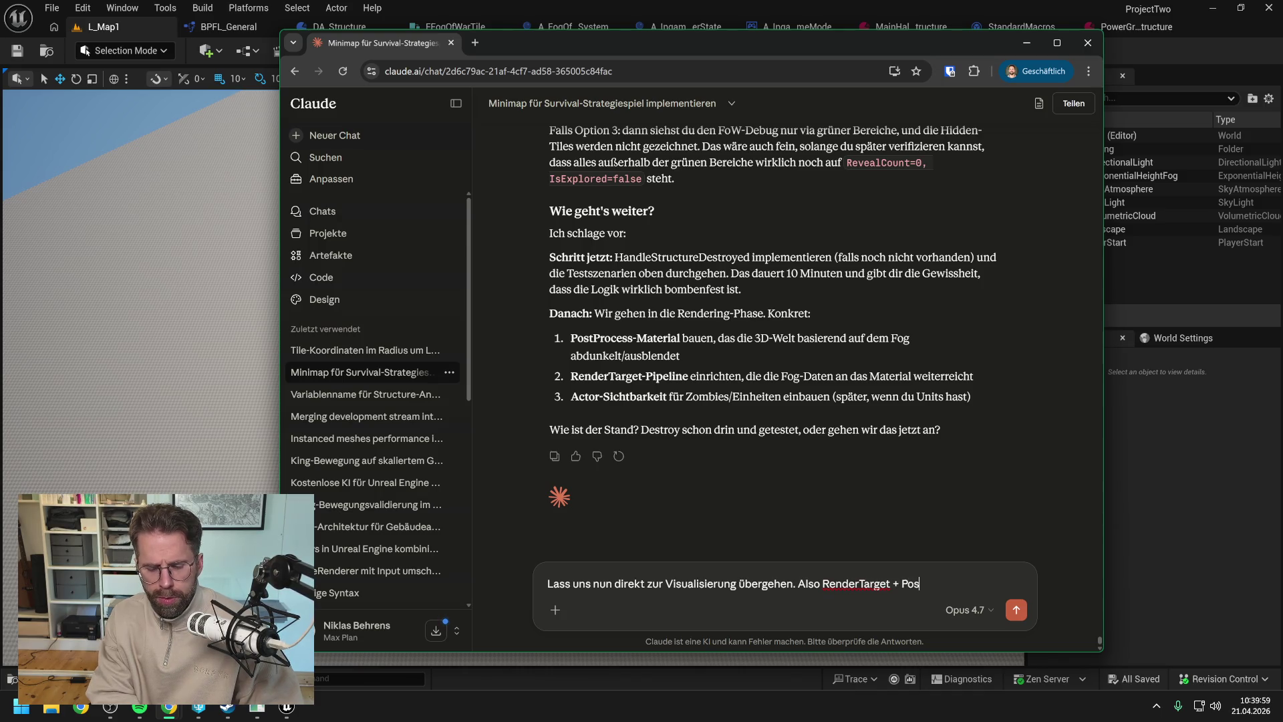
pyautogui.write('tProce')
pyautogui.press('BackSpace')
pyautogui.press('BackSpace')
pyautogui.press('BackSpace')
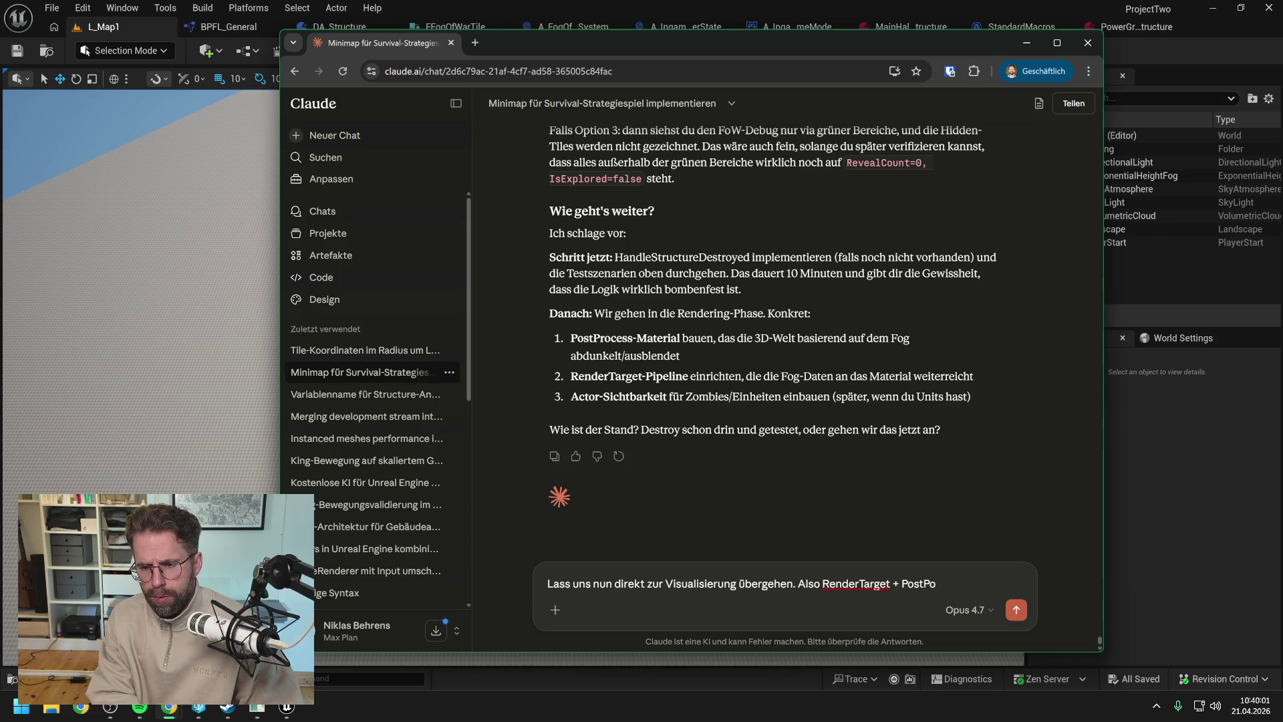
pyautogui.write('ocessMaterial')
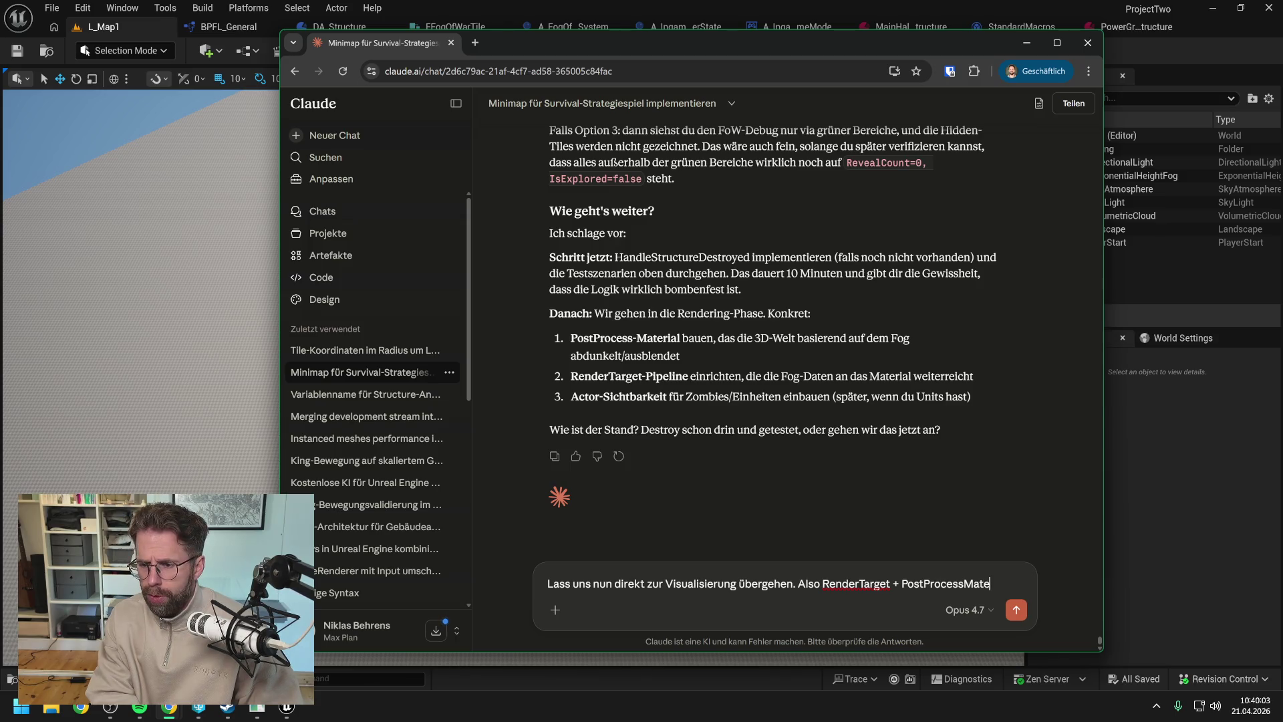
pyautogui.press('Return')
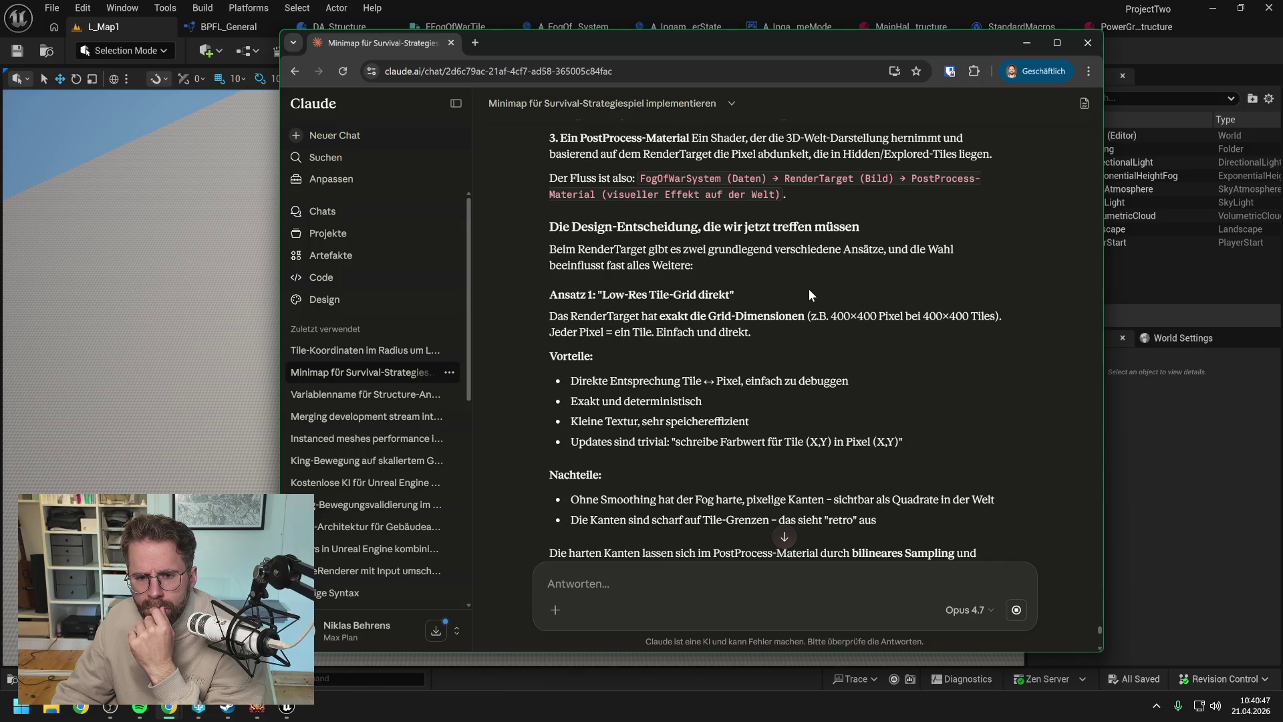
# - Read through Claude's comparison of Ansatz 1 and 2 and its red/green channel RTF_RGBA8 encoding
pyautogui.scroll(-1, 809, 289)
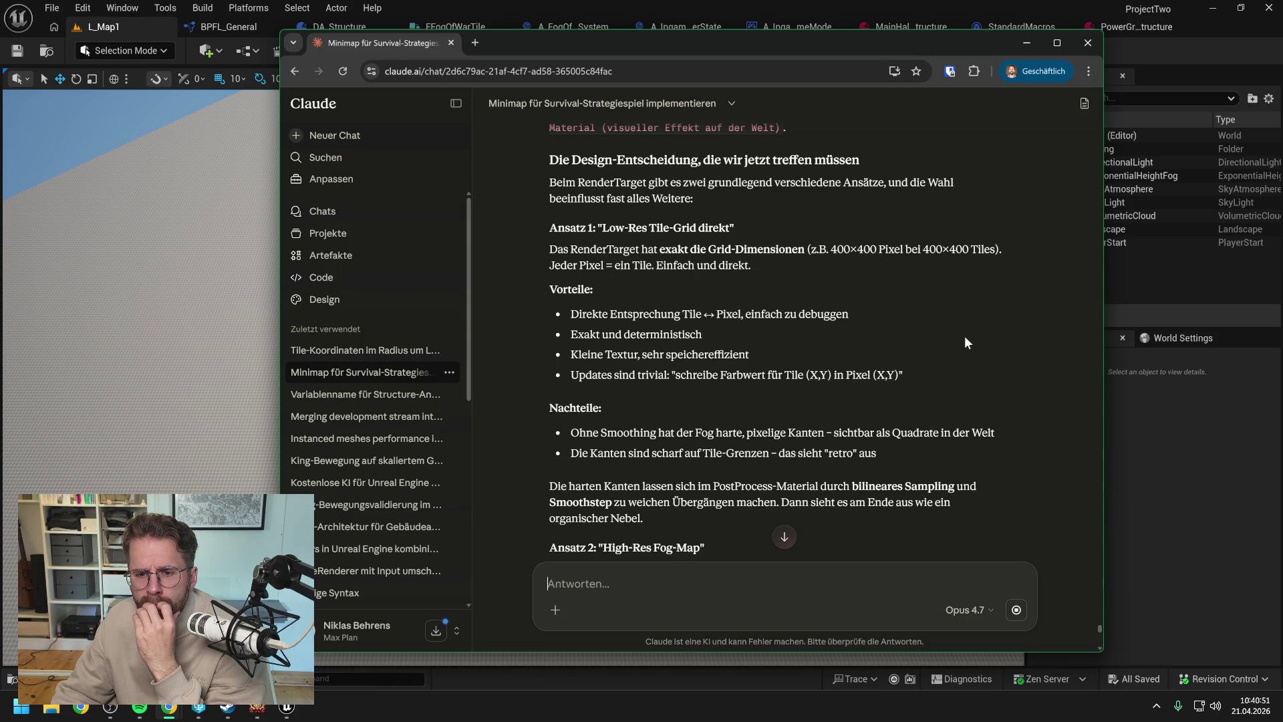
pyautogui.scroll(-2, 960, 336)
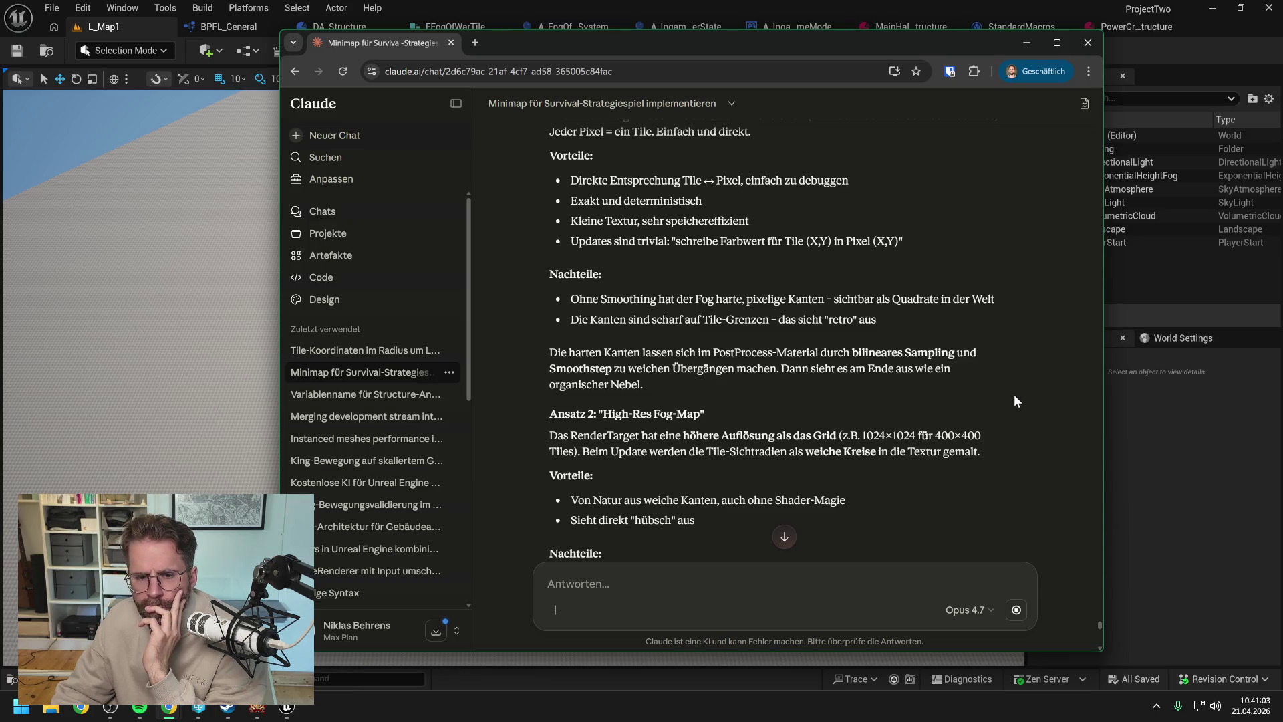
pyautogui.scroll(-1, 994, 382)
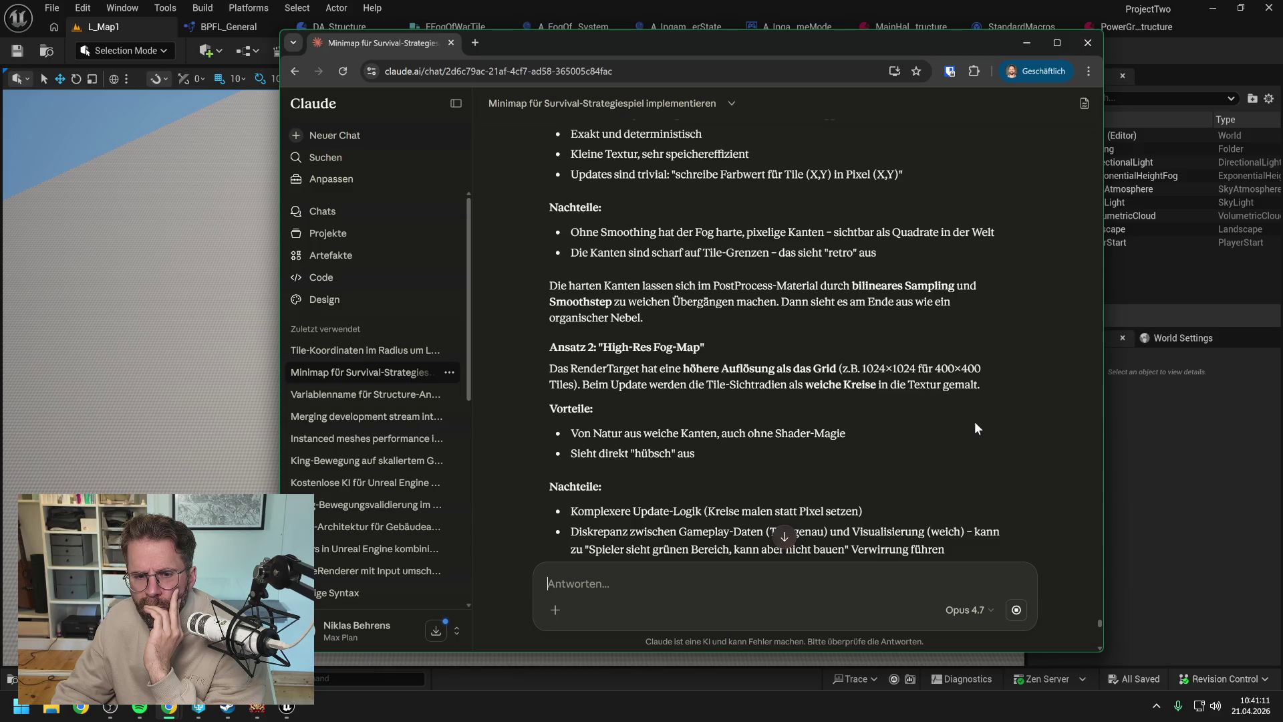
pyautogui.scroll(-1, 975, 427)
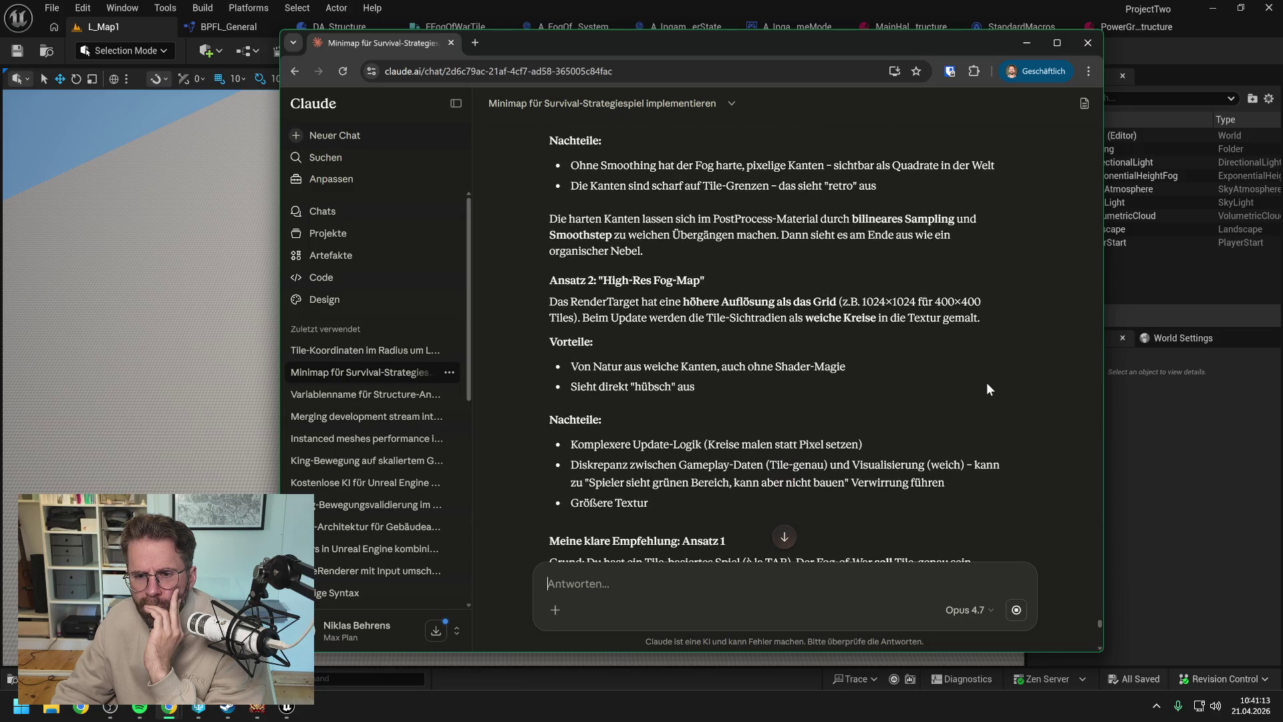
pyautogui.scroll(-1, 986, 390)
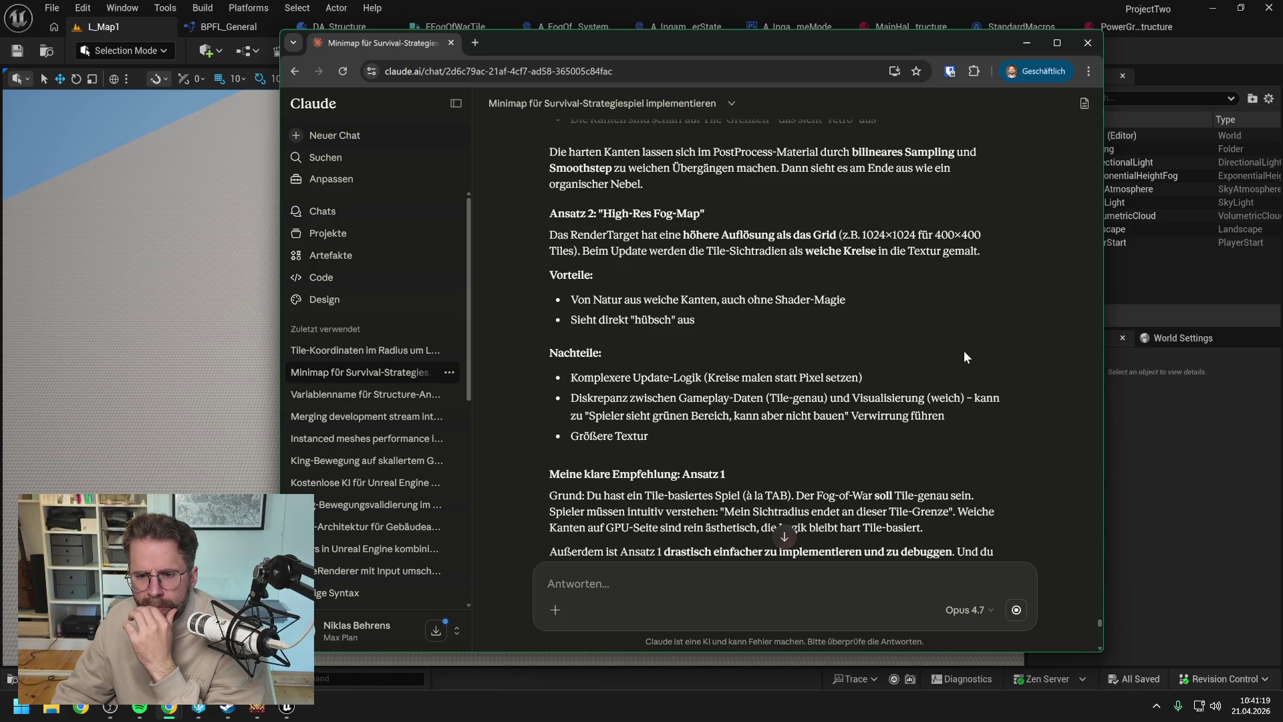
pyautogui.scroll(-1, 973, 339)
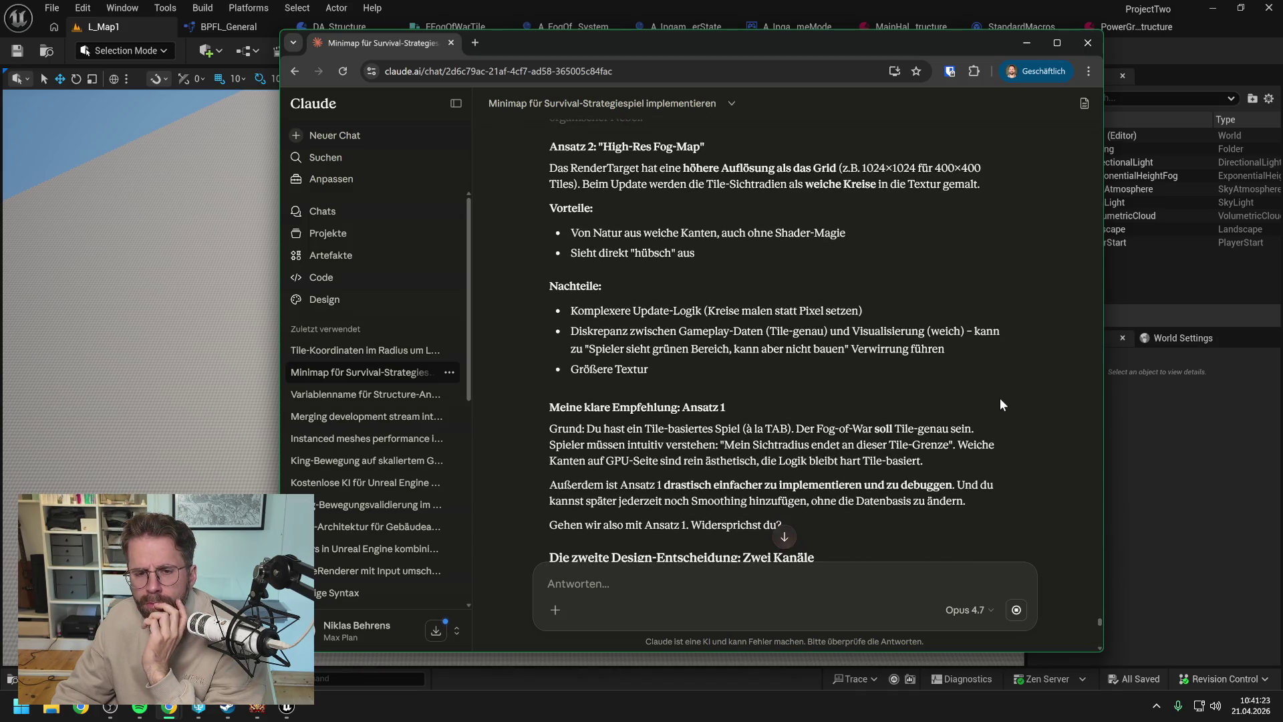
pyautogui.scroll(-1, 1001, 402)
pyautogui.scroll(-1, 1002, 398)
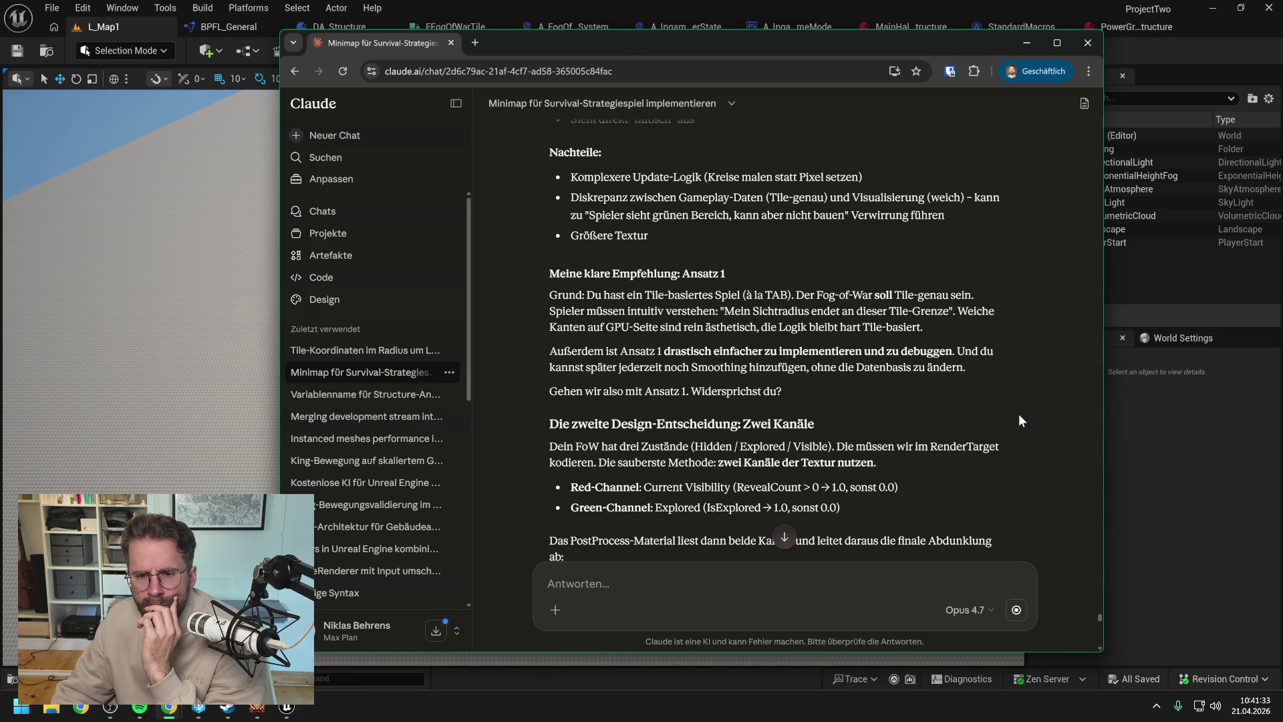
pyautogui.scroll(-3, 1020, 420)
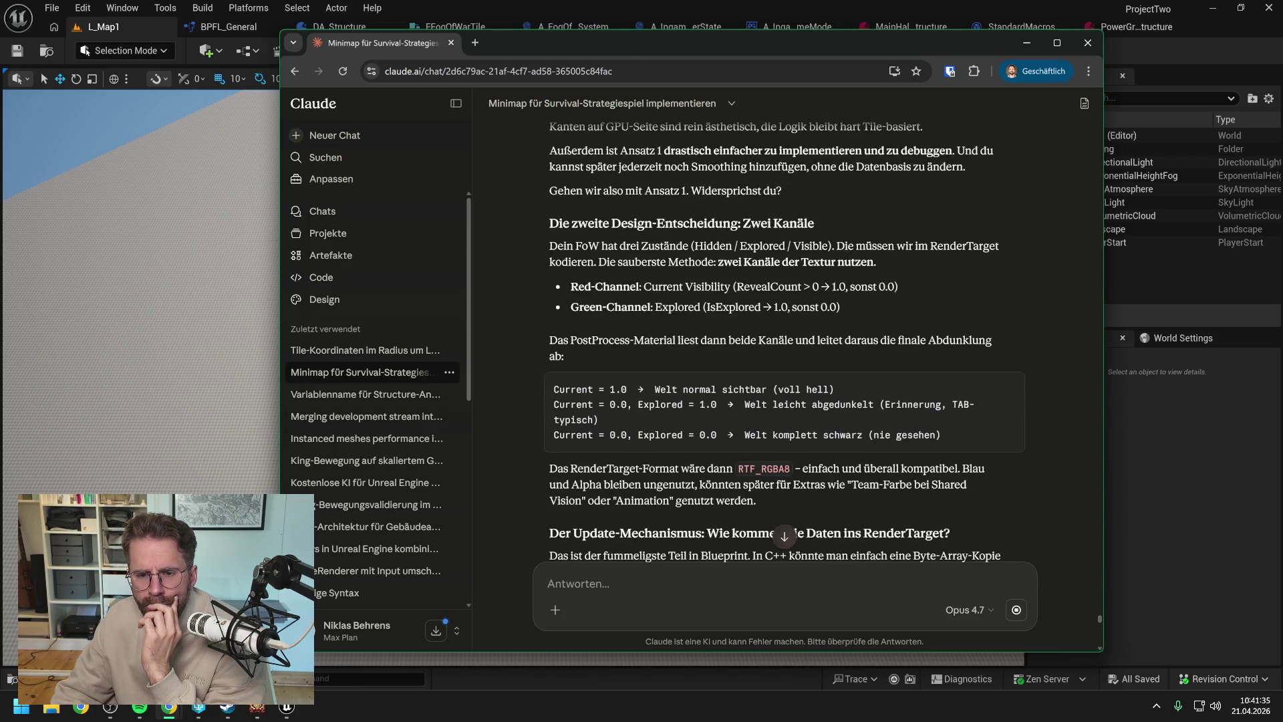
# - In They Are Billions, select the soldier and march it down-left into the fogged area
pyautogui.hotkey('alt', 'Tab')
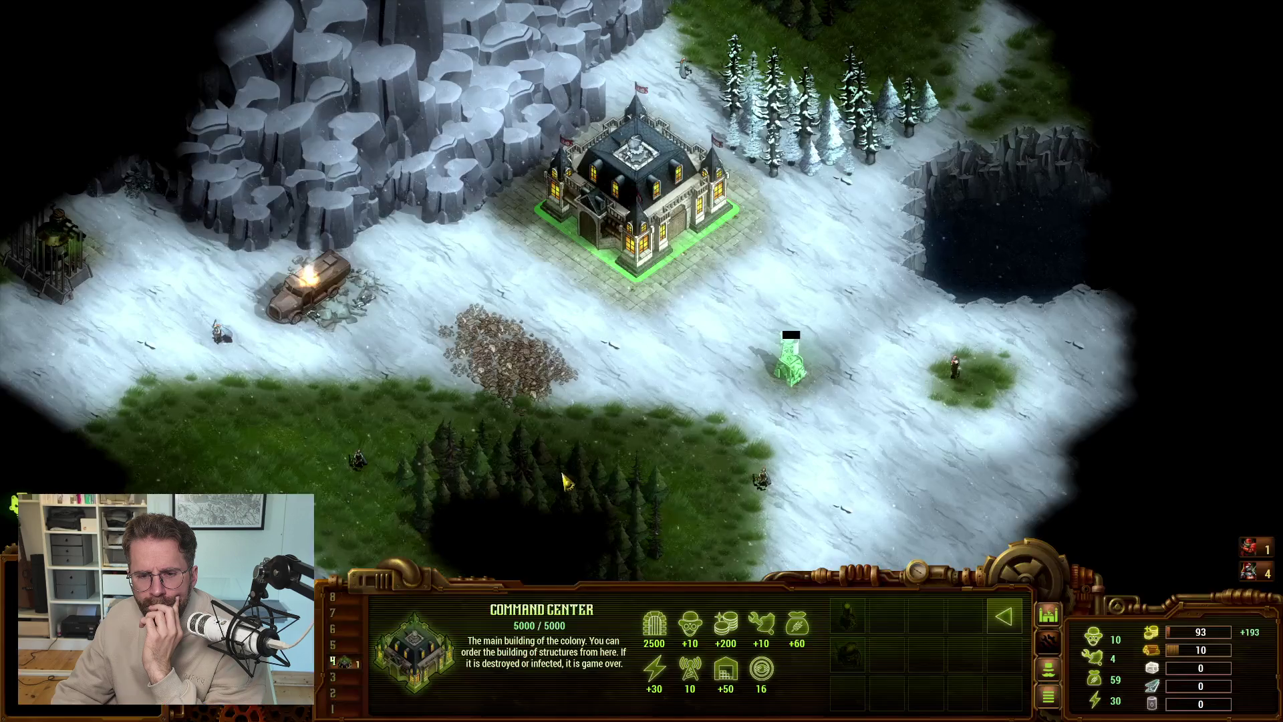
pyautogui.click(954, 364)
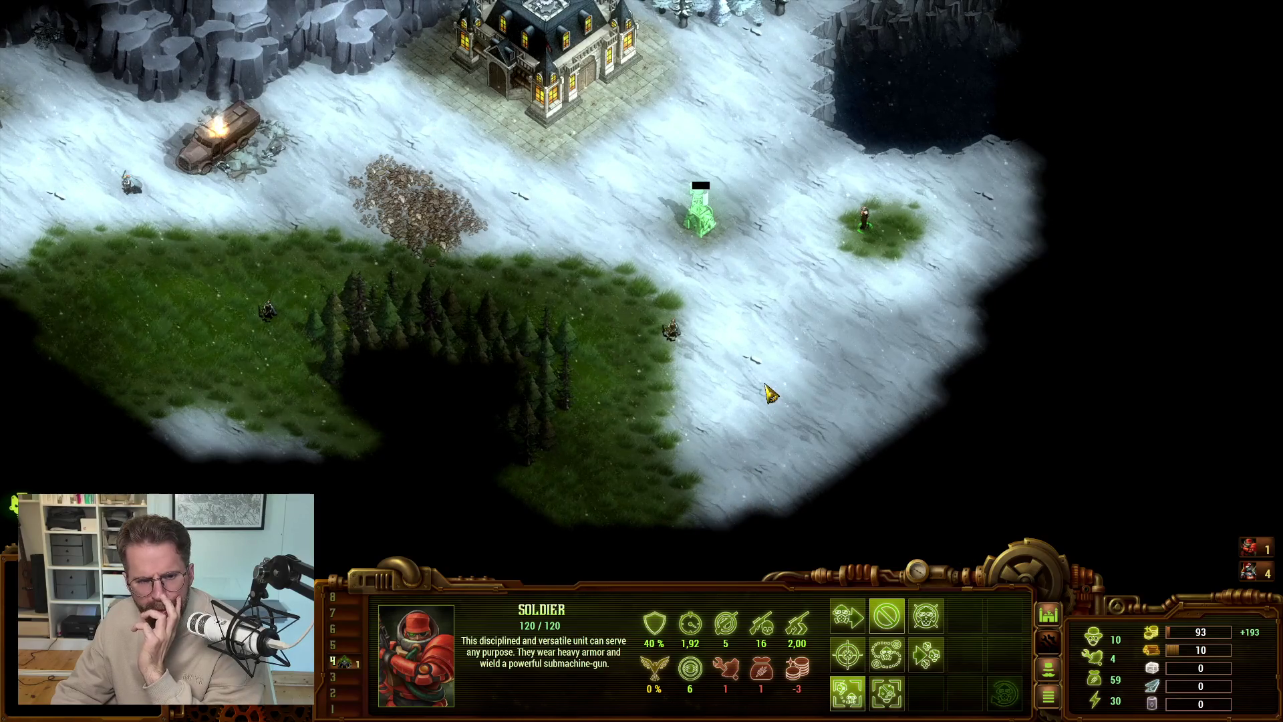
pyautogui.press('Up')
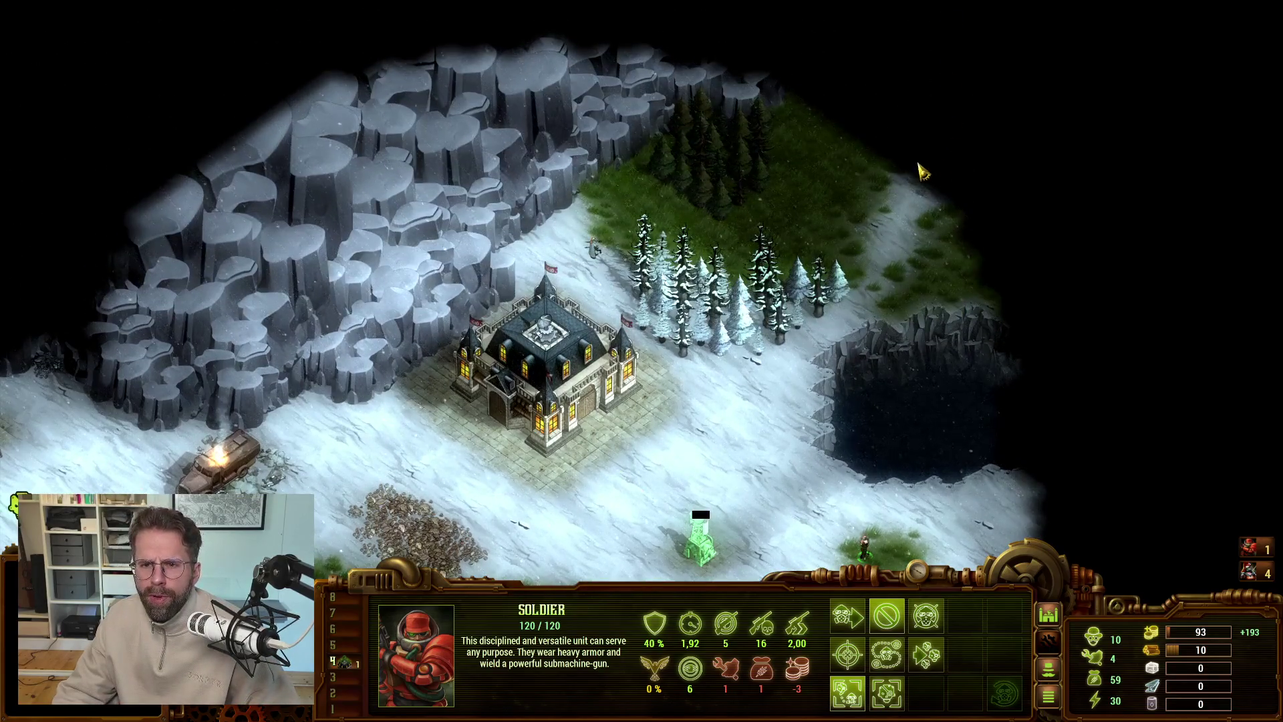
pyautogui.press('Down')
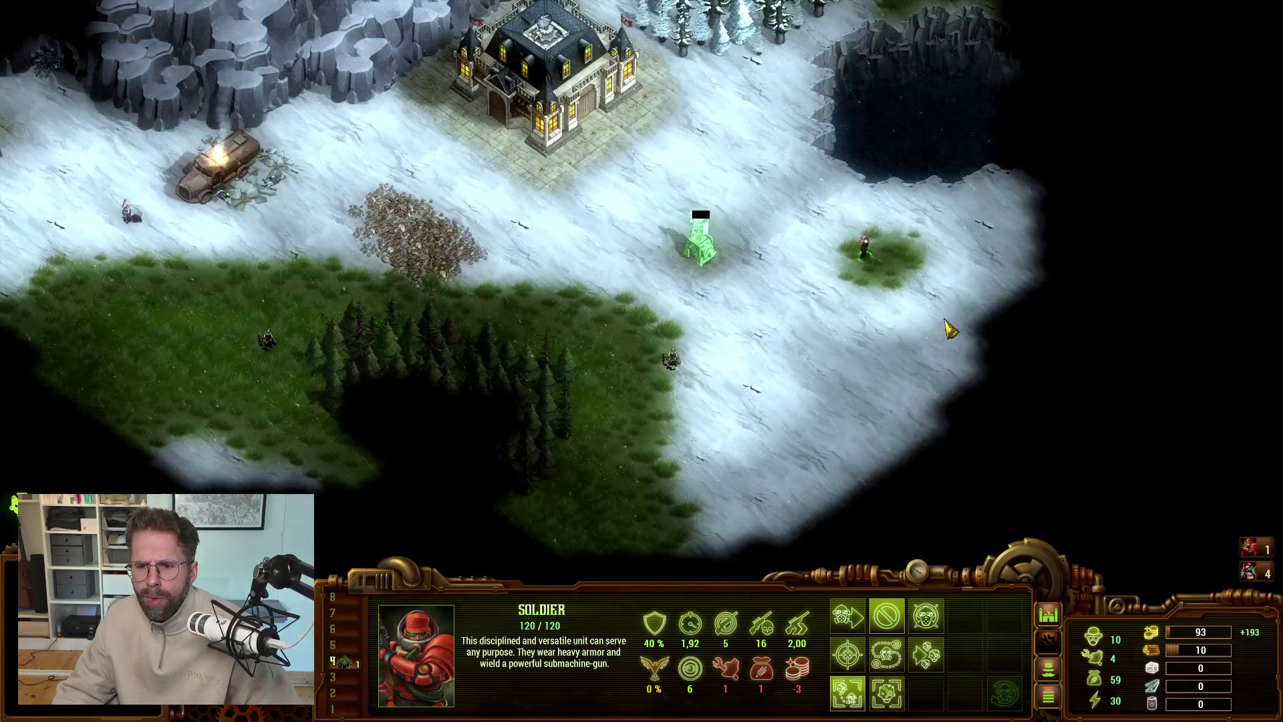
pyautogui.rightClick(956, 307)
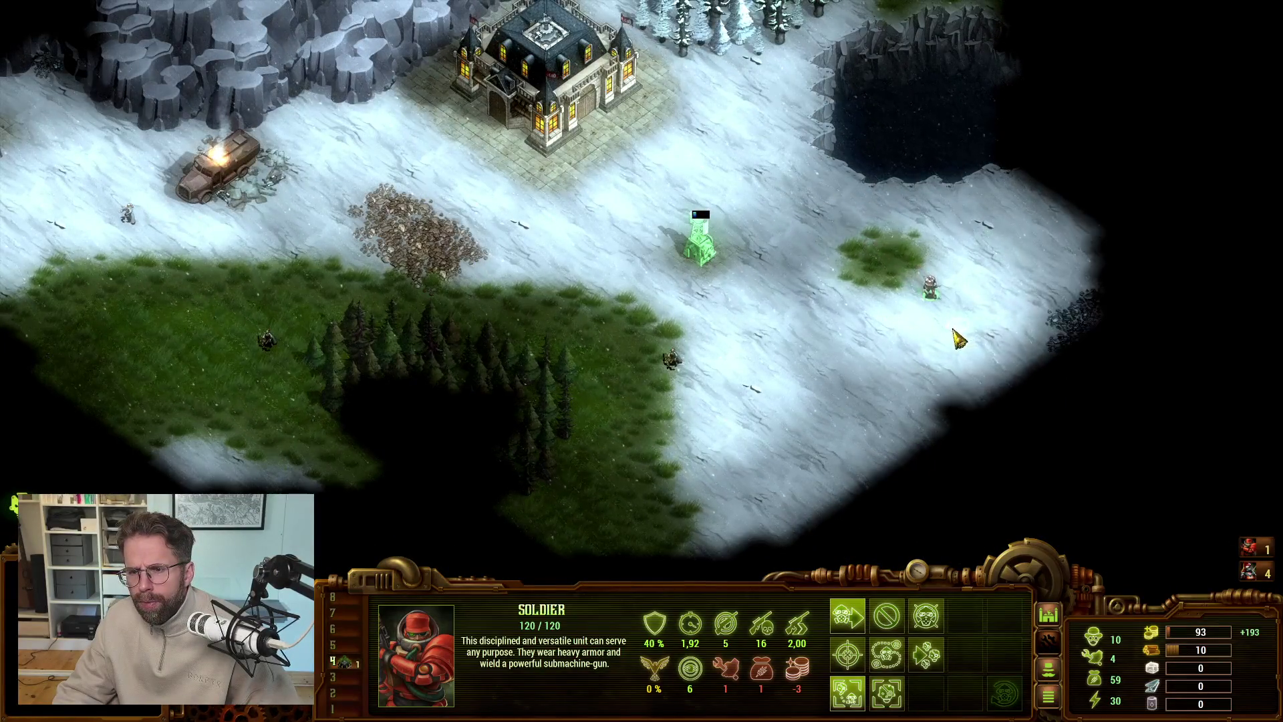
pyautogui.rightClick(919, 361)
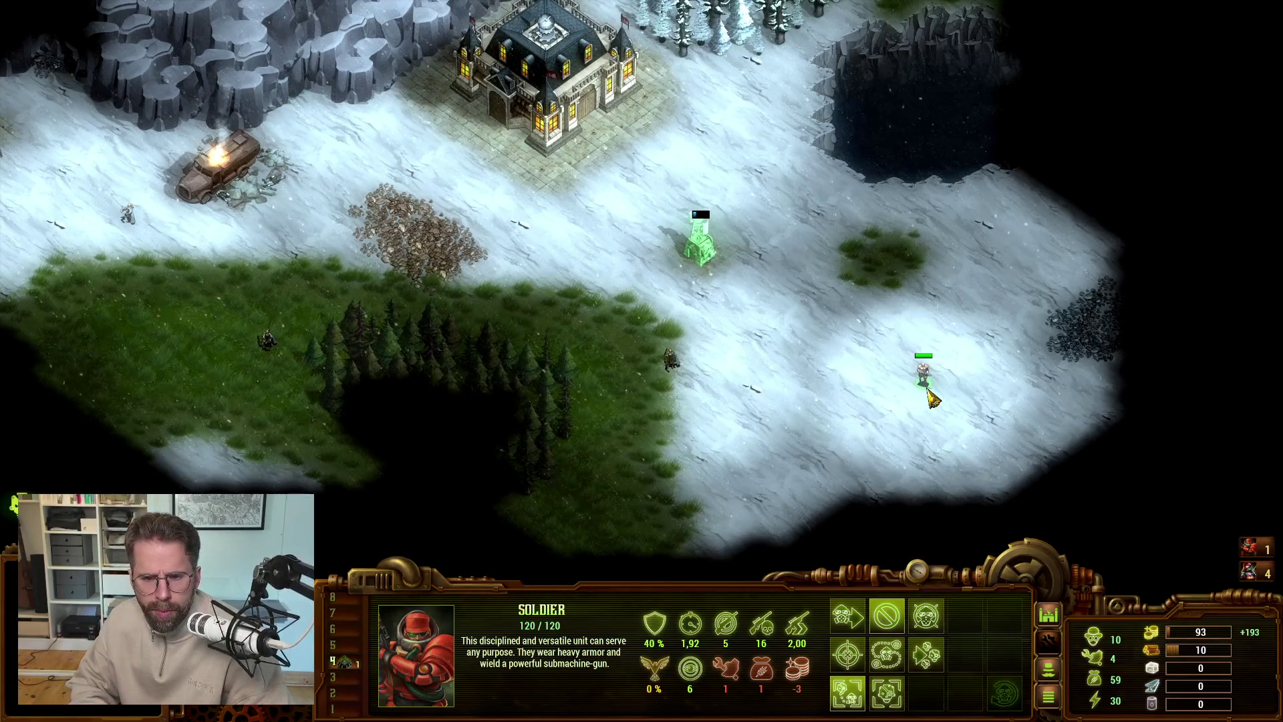
# - Survey the revealed terrain across the map, then return to the Claude chat
pyautogui.moveTo(857, 3)
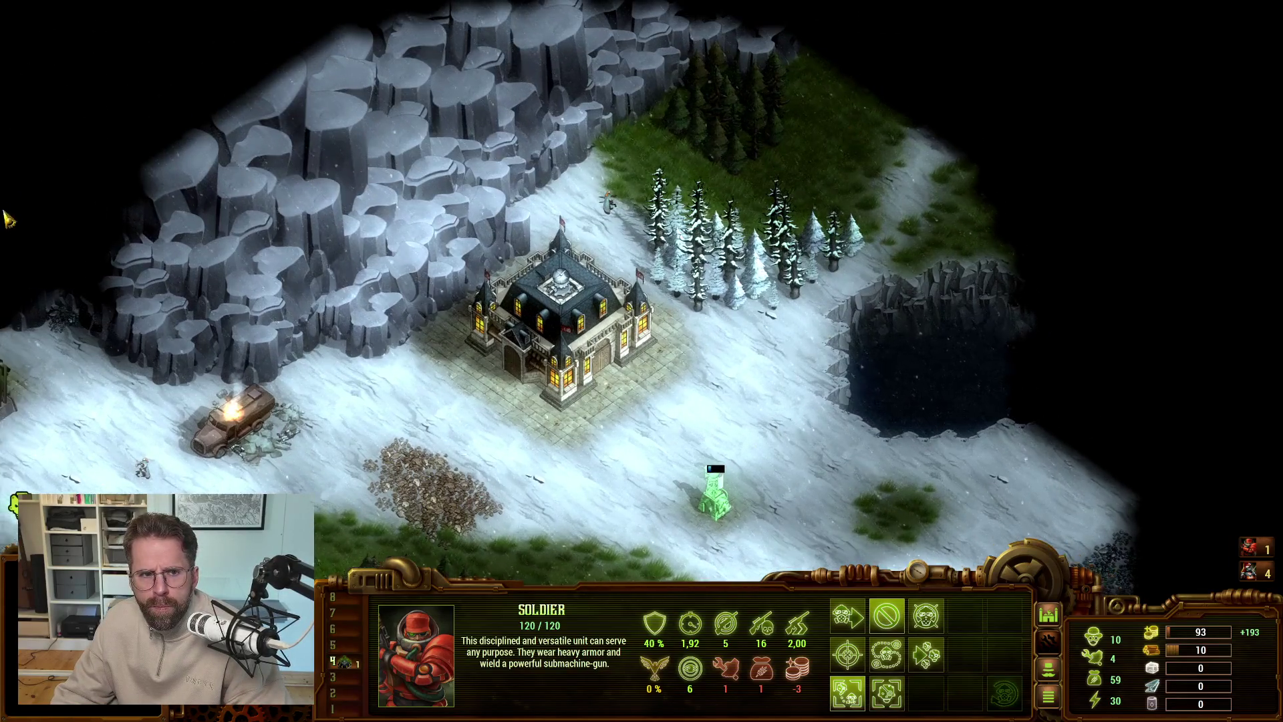
pyautogui.moveTo(0, 301)
pyautogui.moveTo(642, 721)
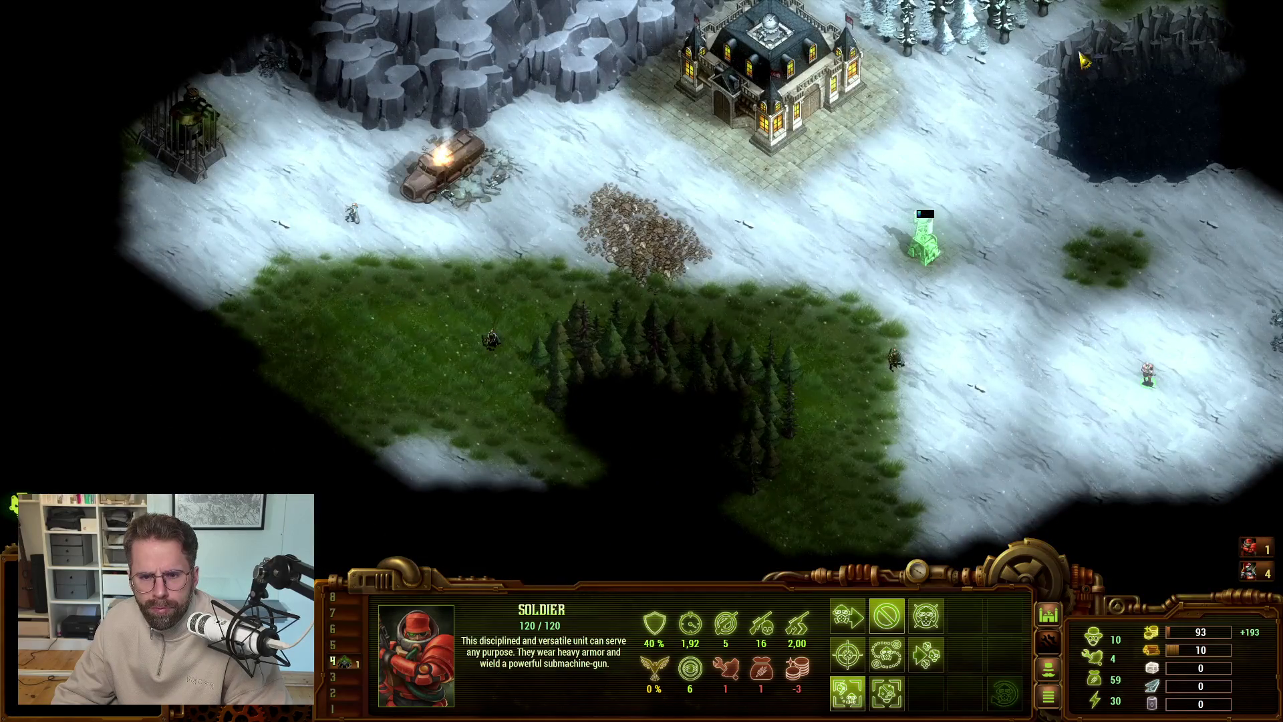
pyautogui.moveTo(1282, 0)
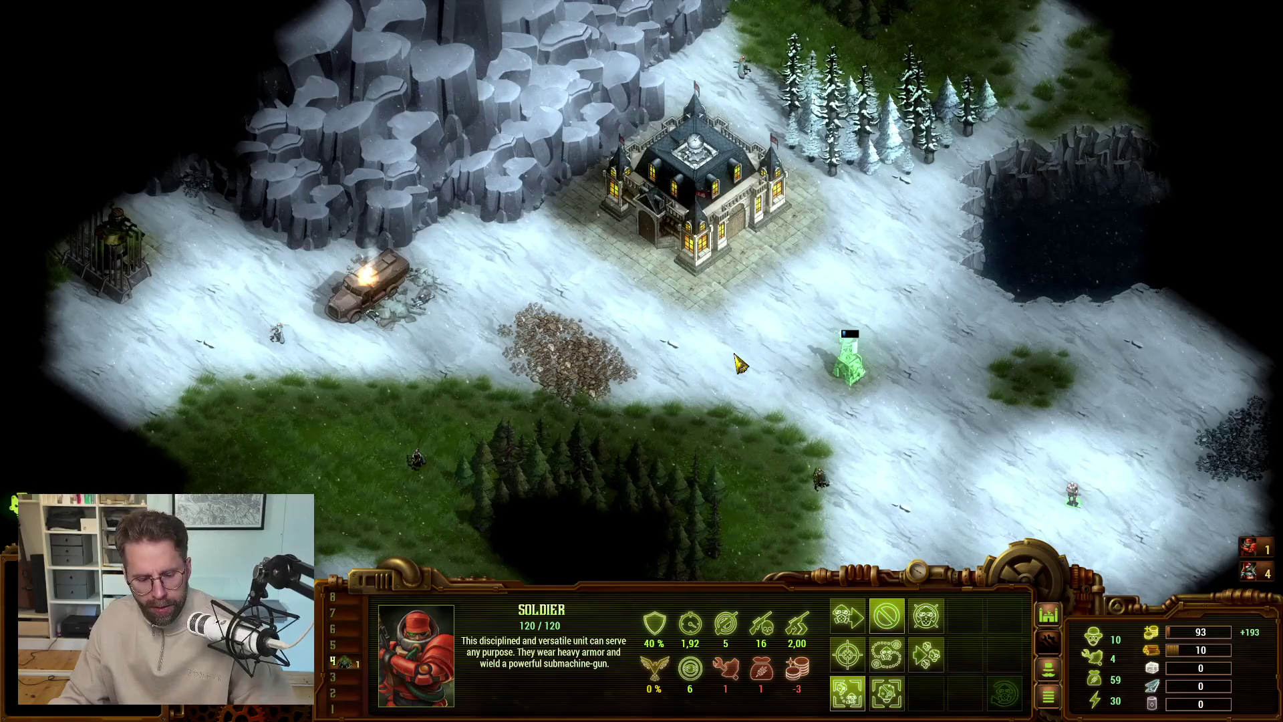
pyautogui.hotkey('alt', 'Tab')
pyautogui.scroll(-2, 710, 375)
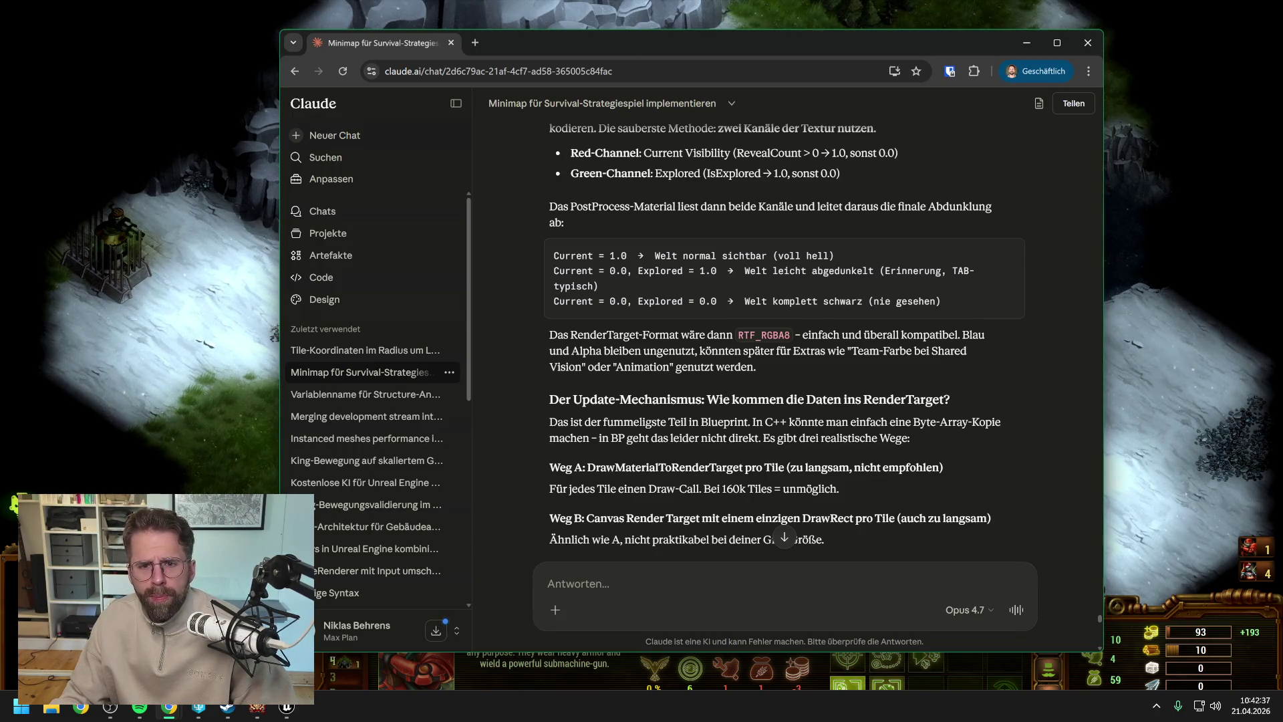
pyautogui.scroll(2, 738, 355)
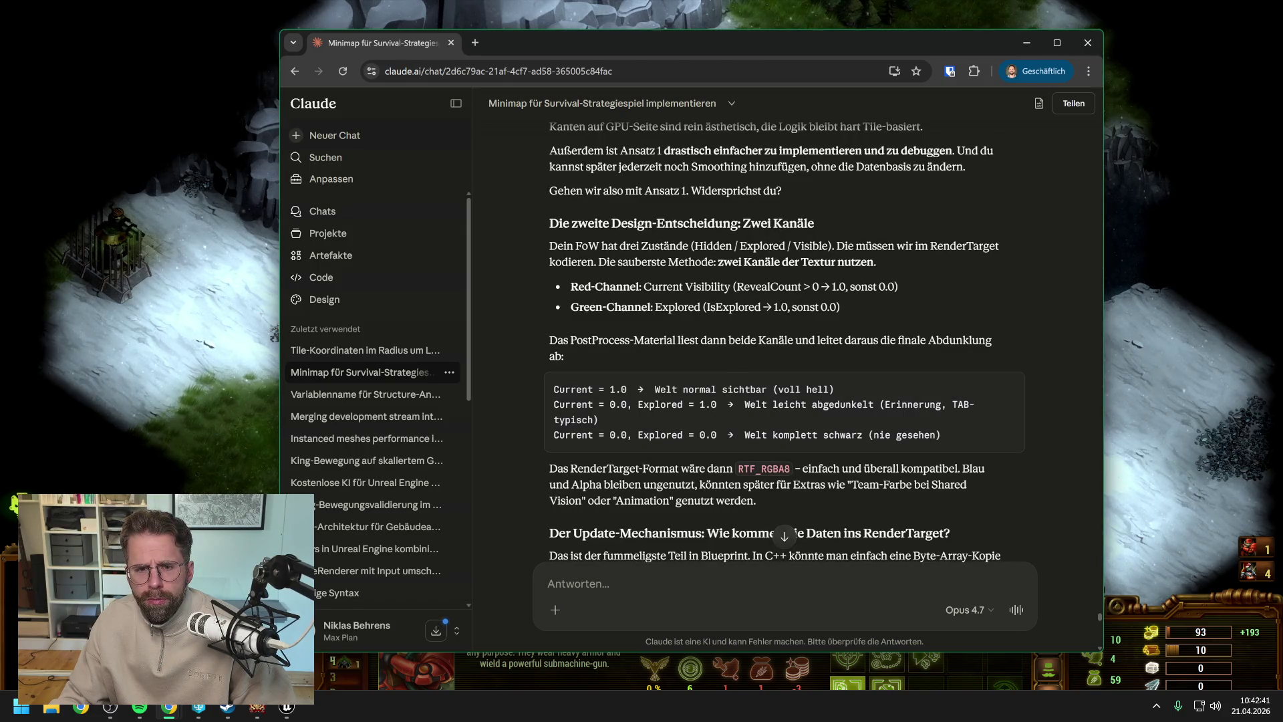
pyautogui.scroll(-1, 782, 341)
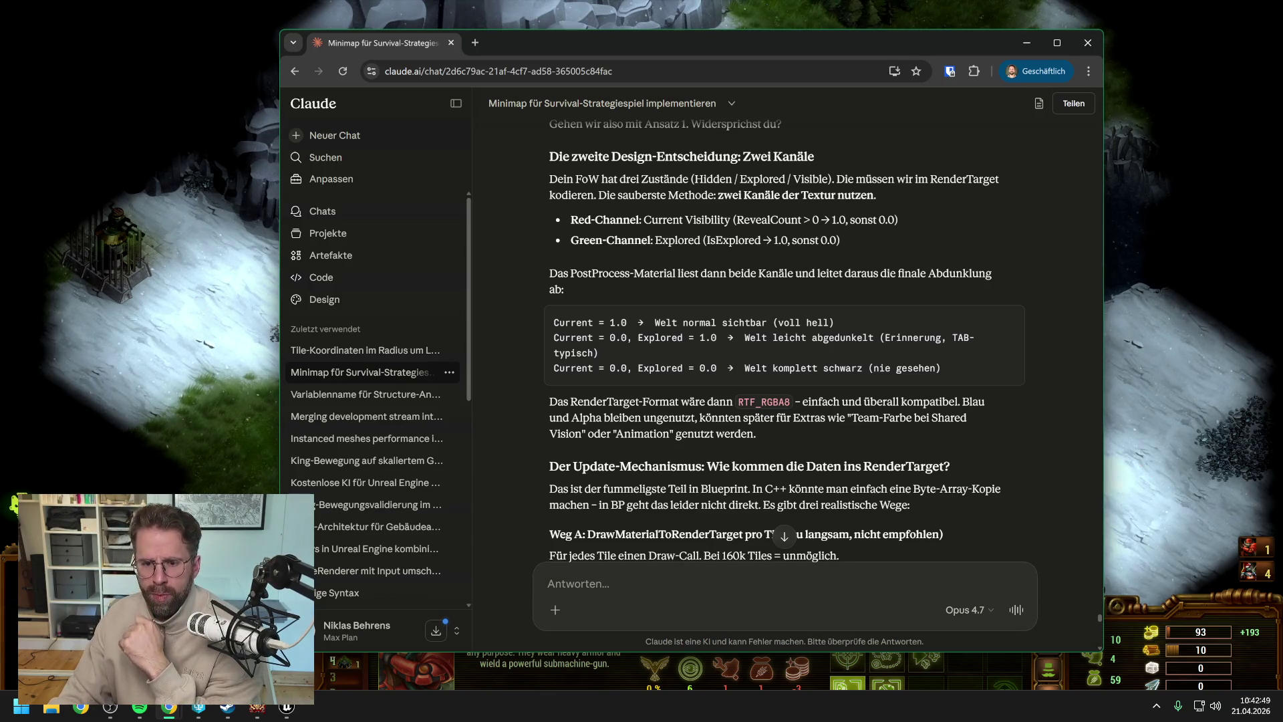
# - Begin the Claude reply with the heading 'Design Entscheidung zur Tile Auflösung:'
pyautogui.click(582, 584)
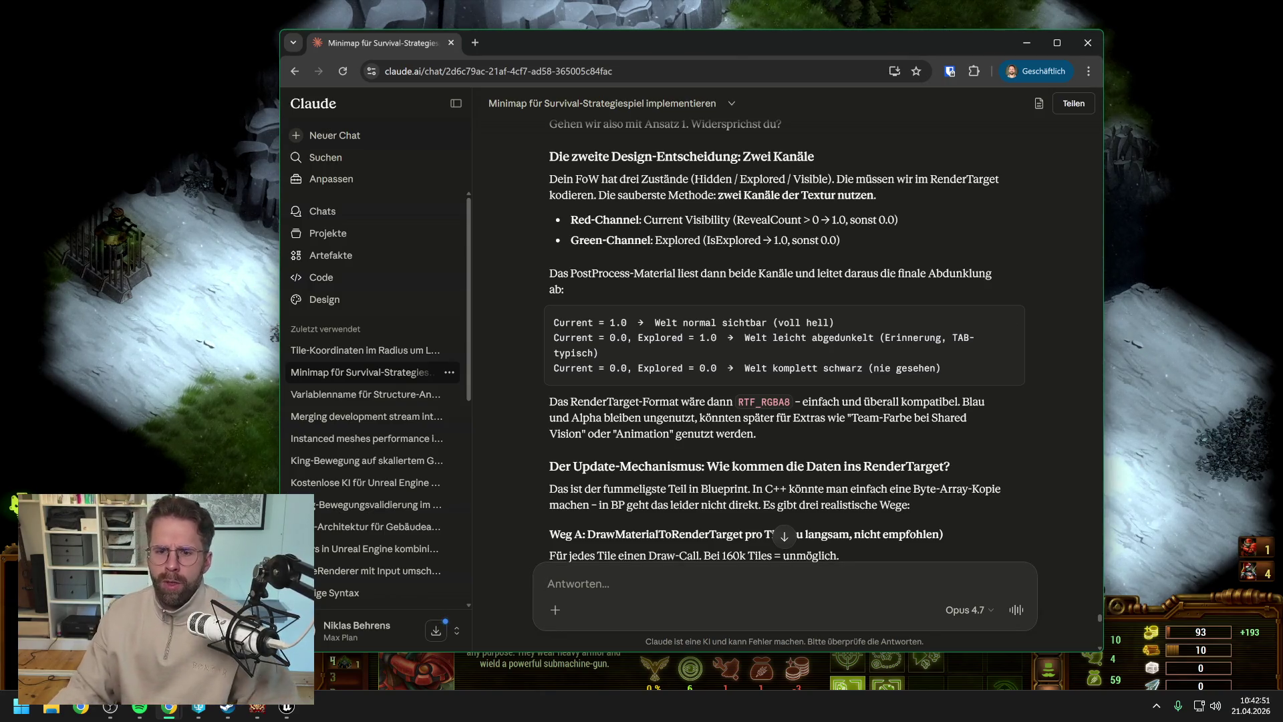
pyautogui.write('D')
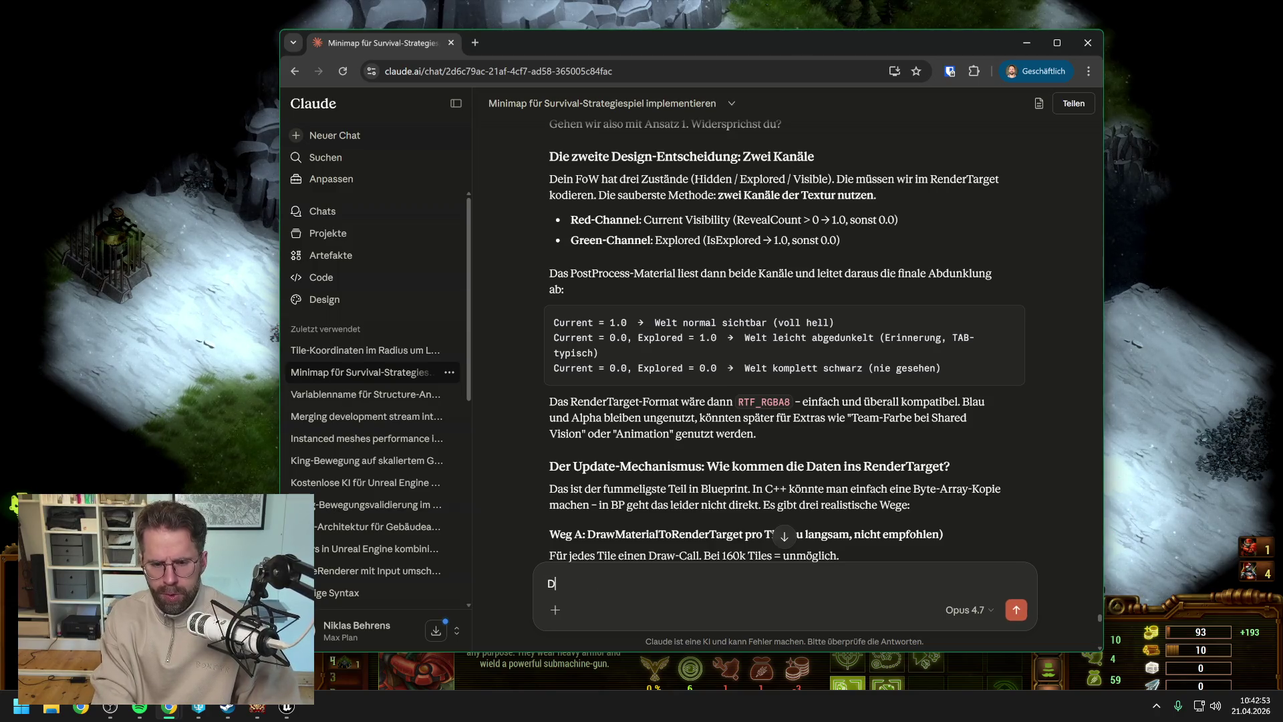
pyautogui.write('es')
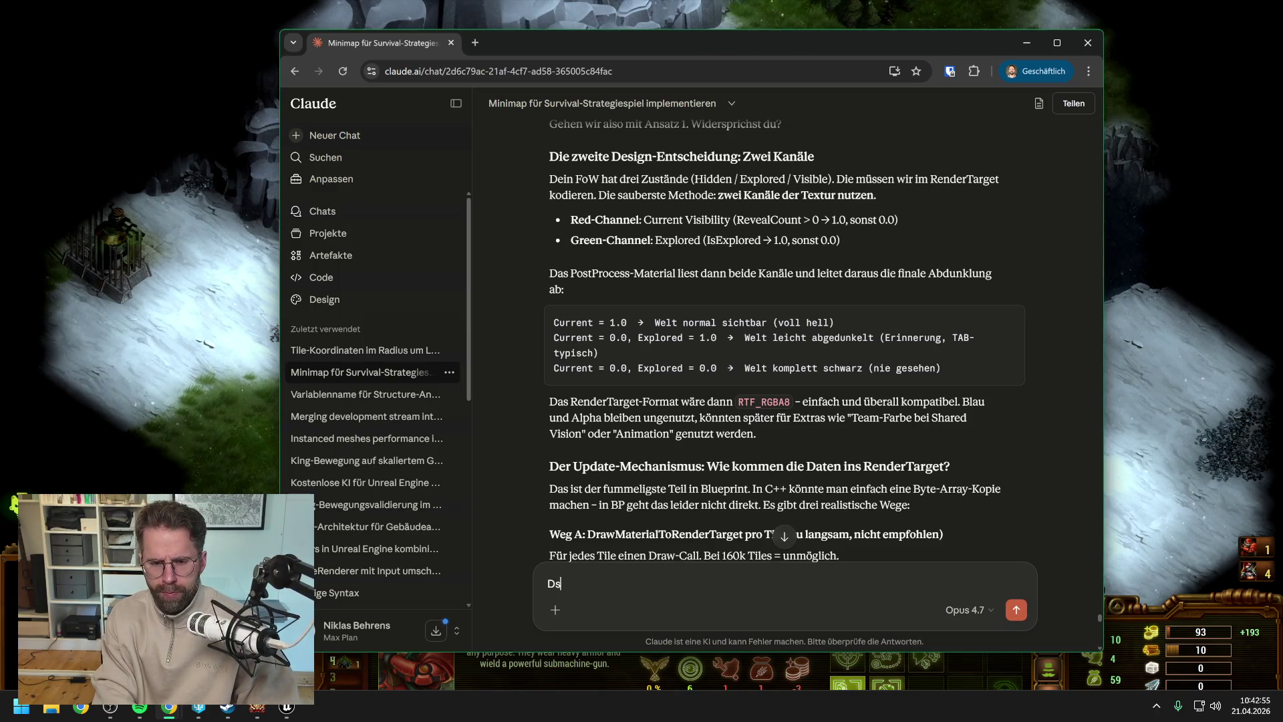
pyautogui.write('ign Entscheidung zu den ')
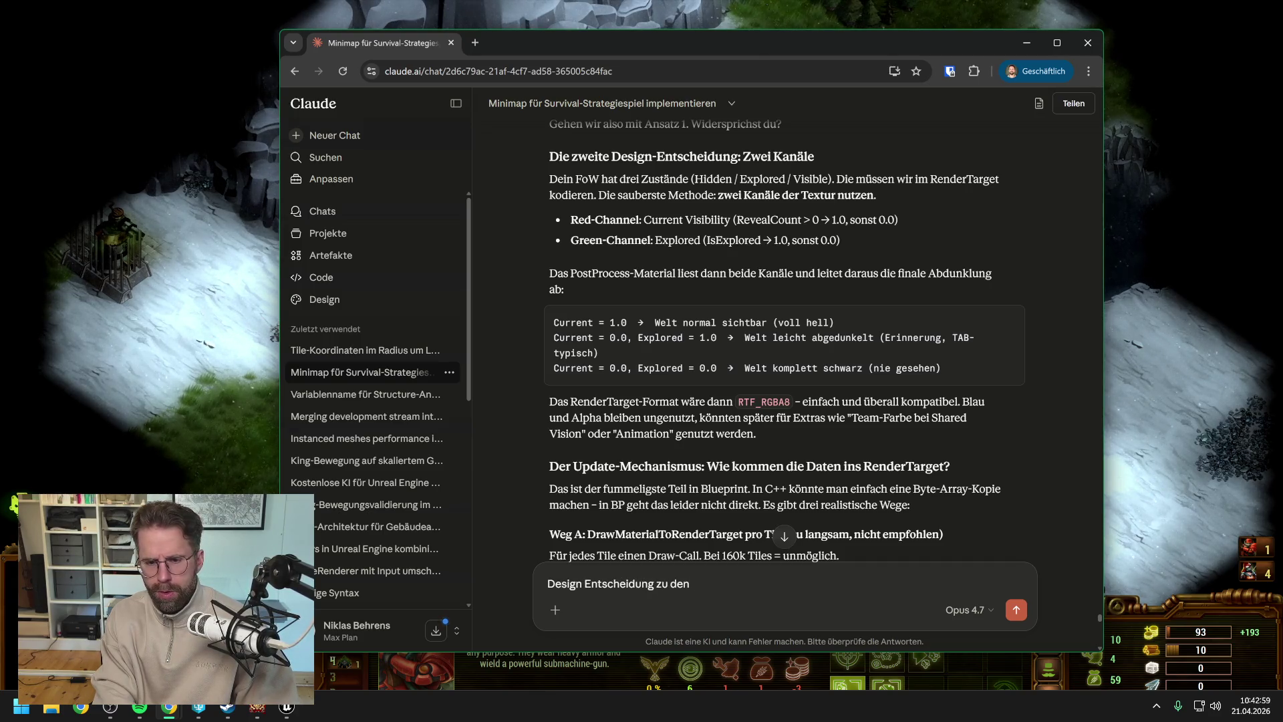
pyautogui.write('Tiles')
pyautogui.press('BackSpace')
pyautogui.press('BackSpace')
pyautogui.press('BackSpace')
pyautogui.write('r')
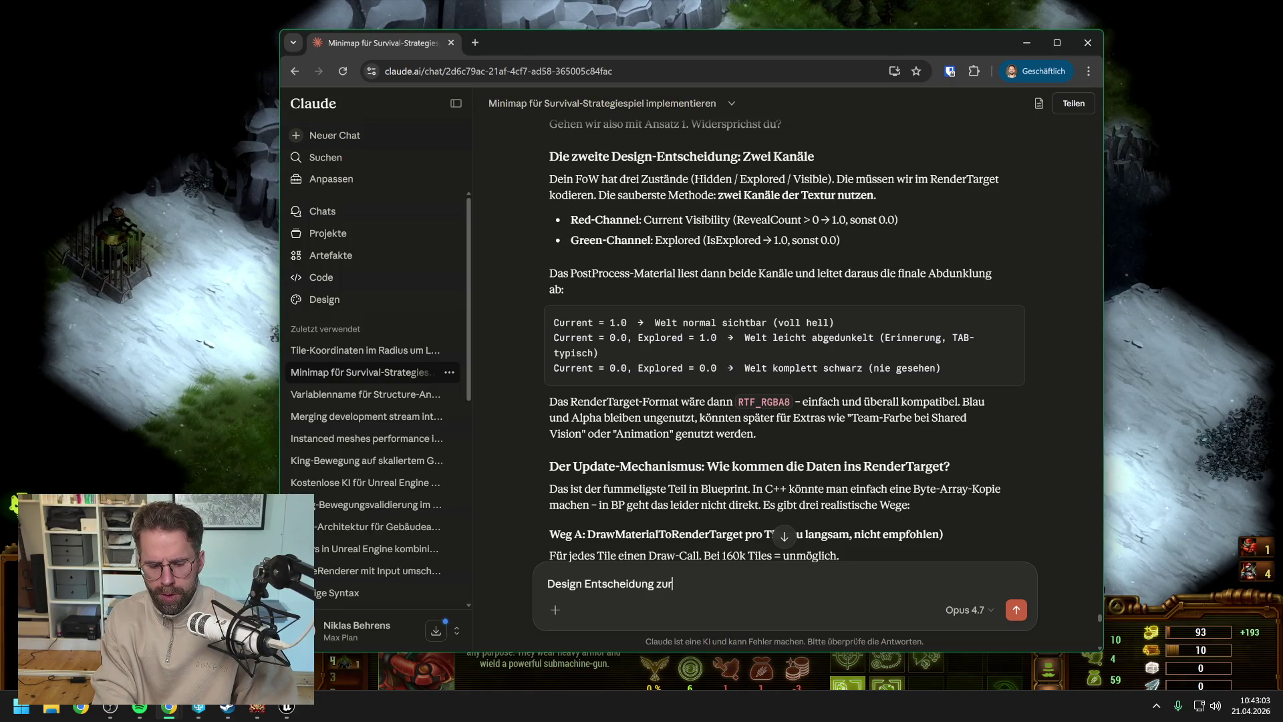
pyautogui.write(' Tile Auflösung:')
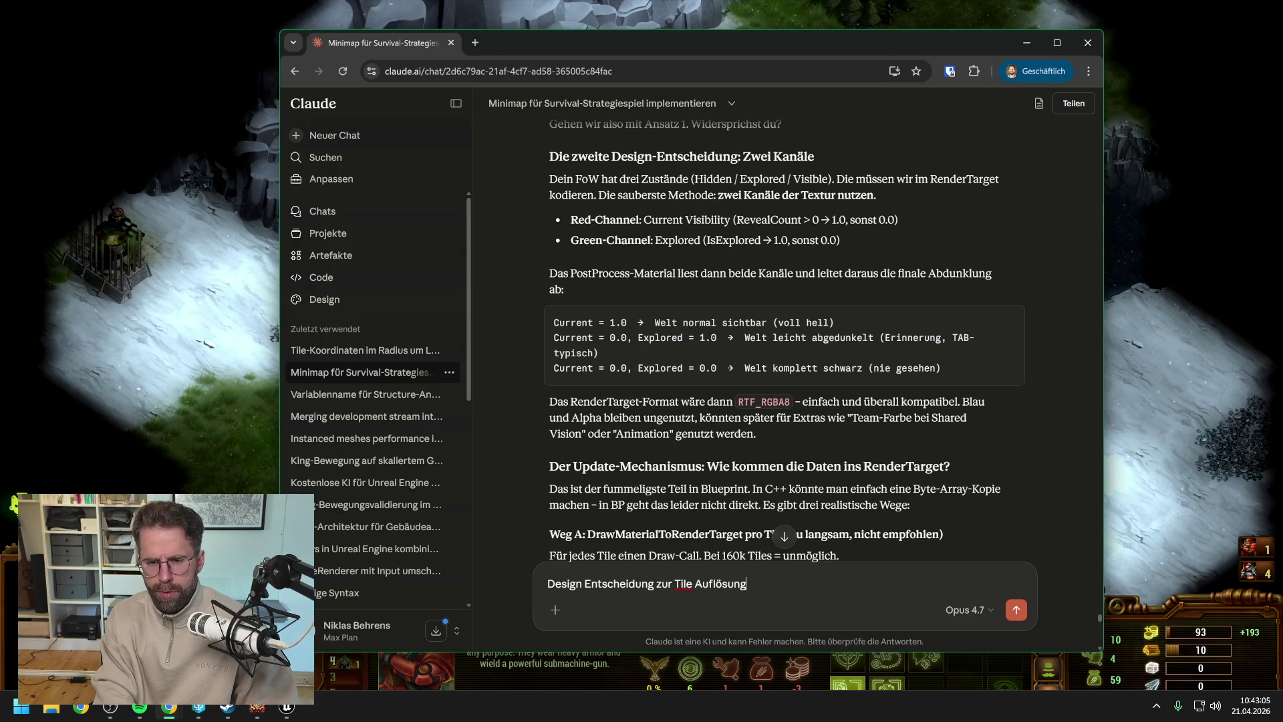
pyautogui.scroll(7, 779, 532)
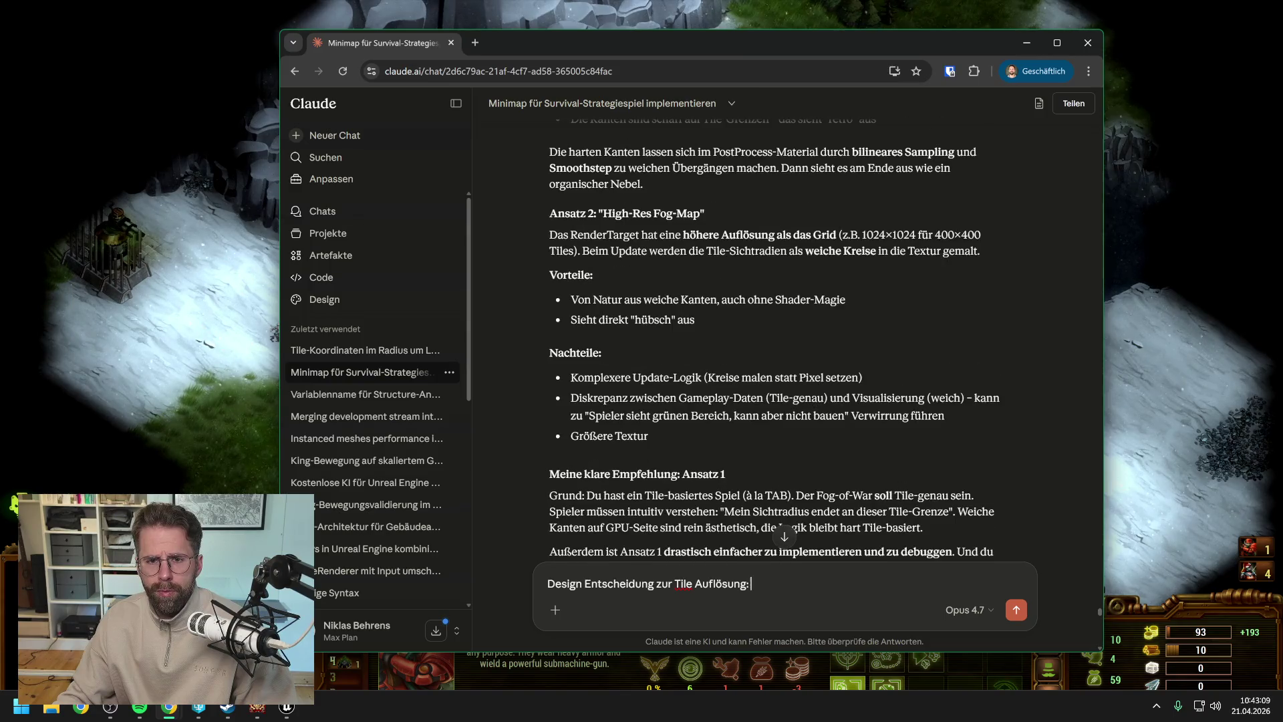
pyautogui.scroll(2, 778, 532)
pyautogui.scroll(3, 776, 386)
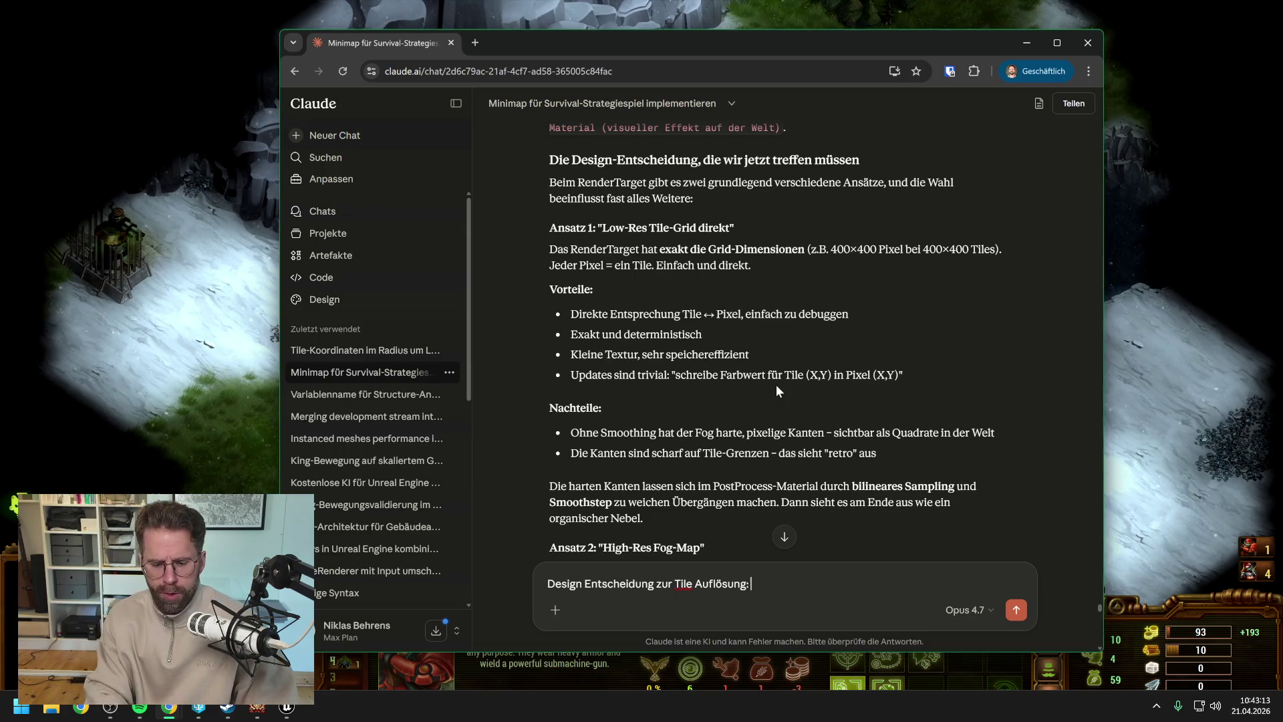
# - Add 'Klar Ansatz 1 und den Fog ein wenig smoothen, damit es nicht komplett hart ist.'
pyautogui.write('Klar Ansatz 1')
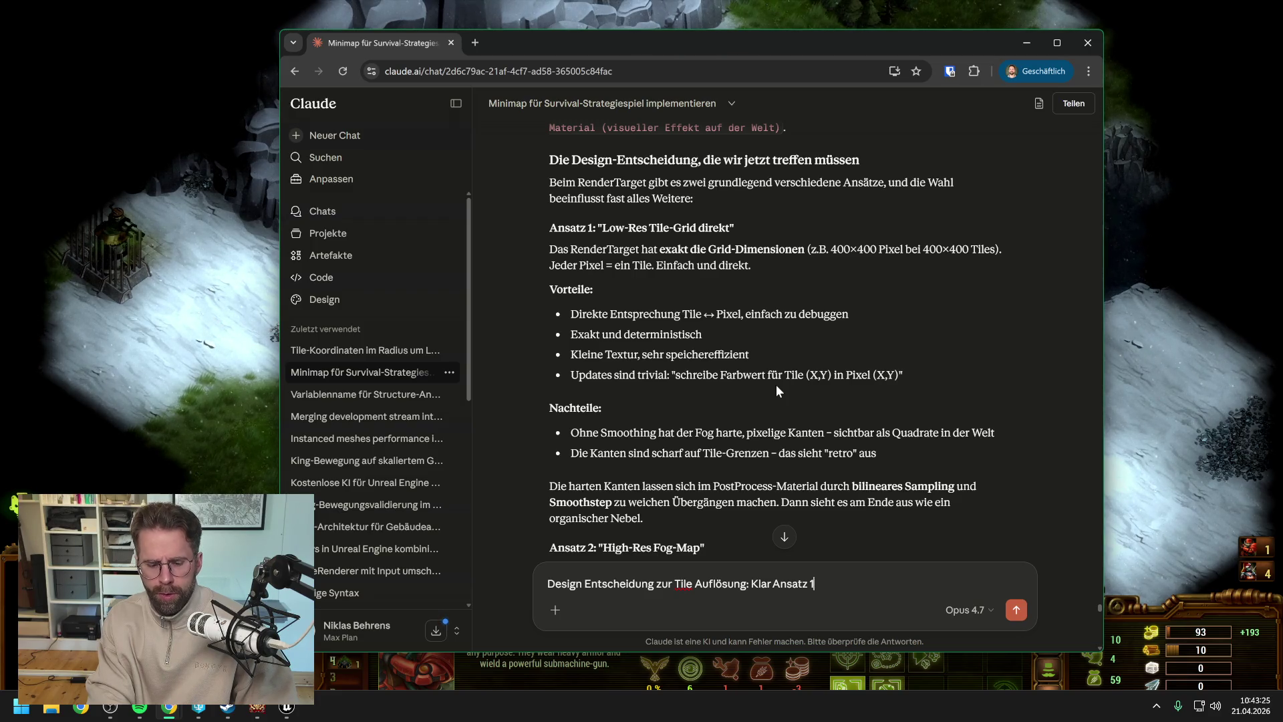
pyautogui.write('uznd')
pyautogui.press('BackSpace')
pyautogui.press('BackSpace')
pyautogui.press('BackSpace')
pyautogui.write('nd d')
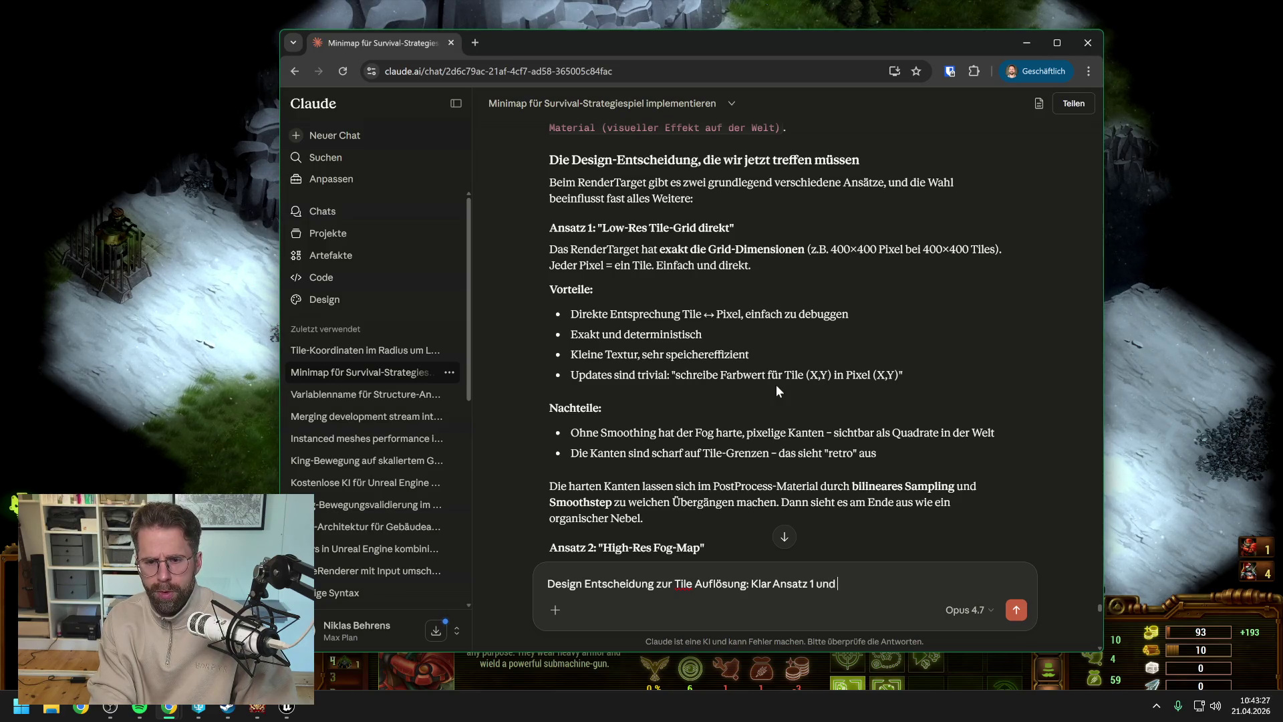
pyautogui.press('BackSpace')
pyautogui.write('den Fog ein wenig smoothen')
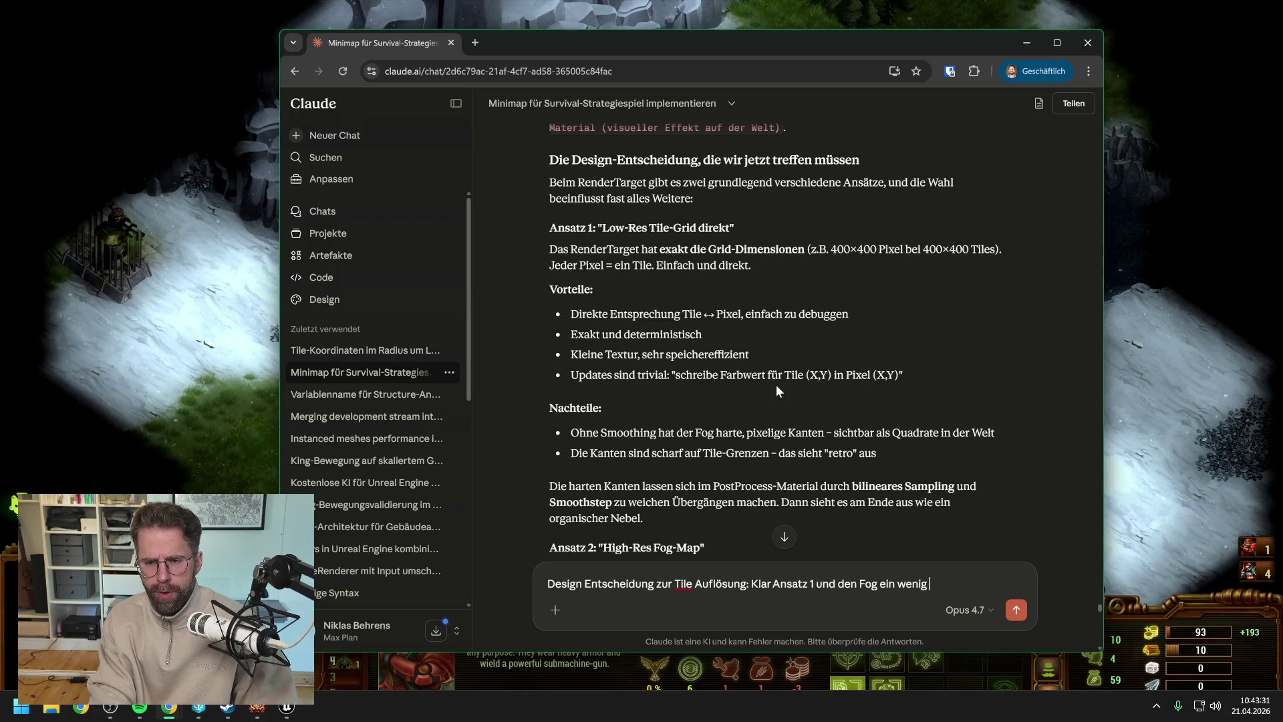
pyautogui.write(', damit')
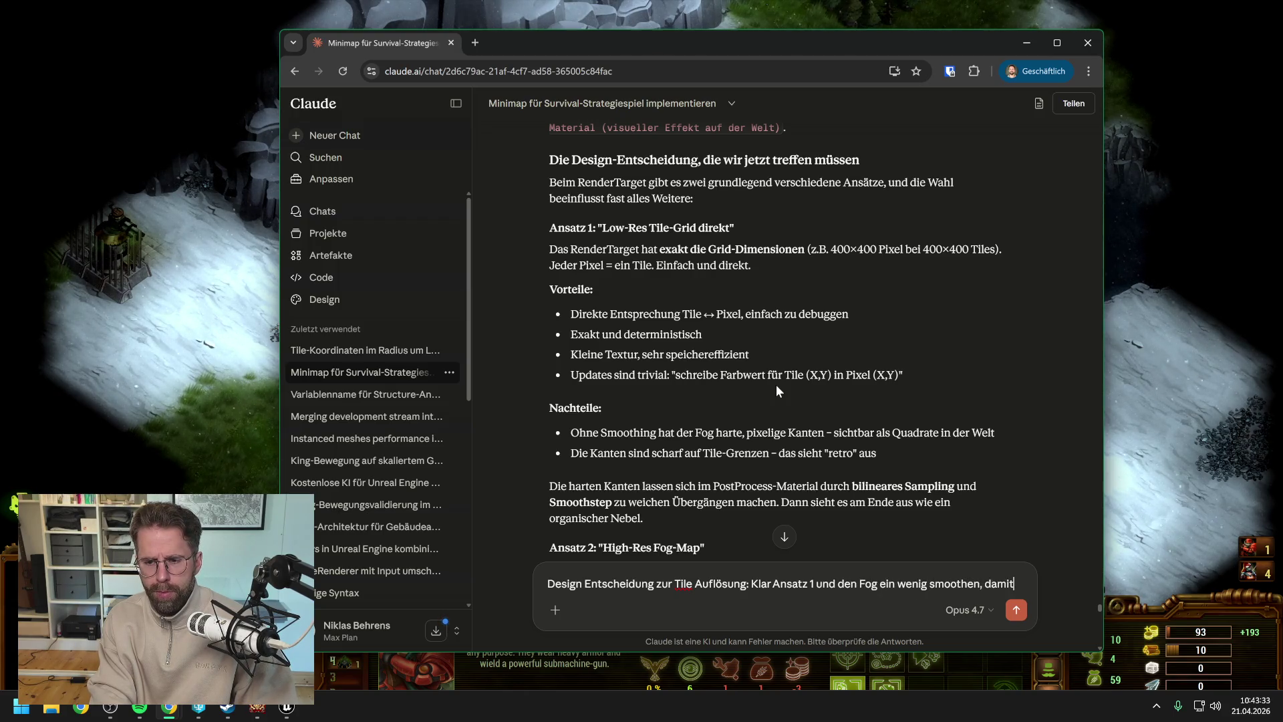
pyautogui.write(' es nicht komp')
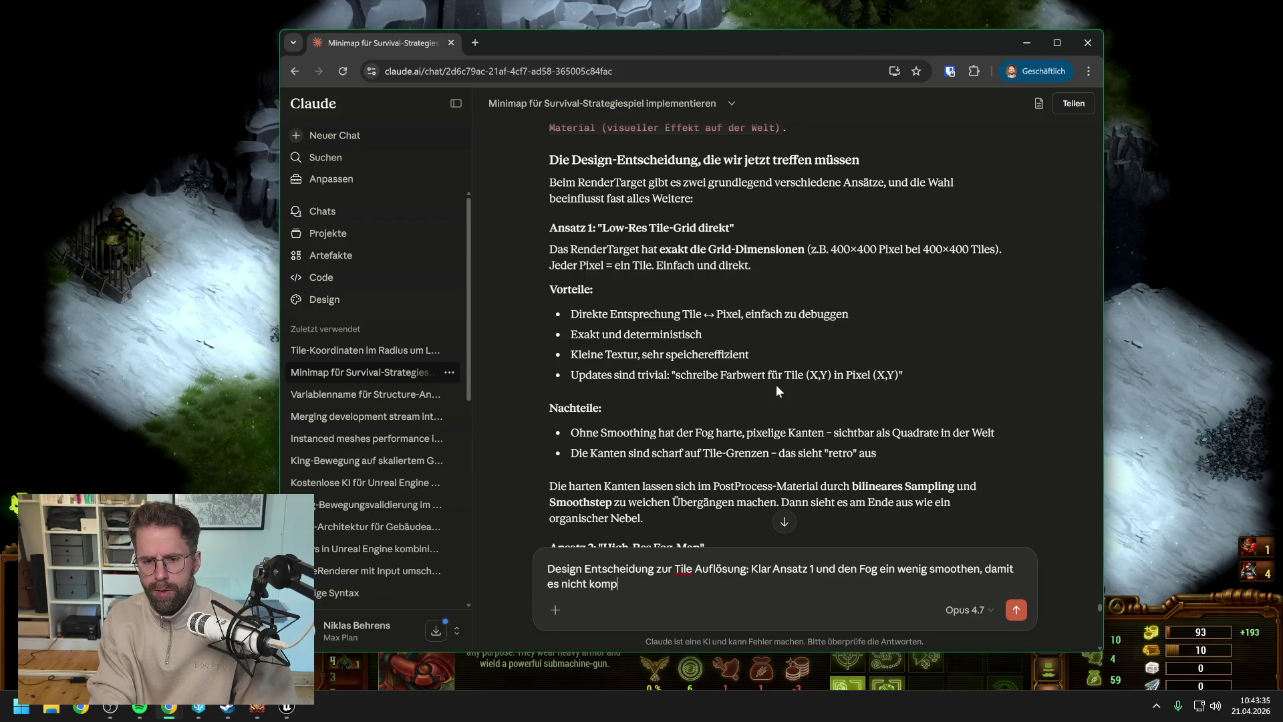
pyautogui.write('lett hart ist.')
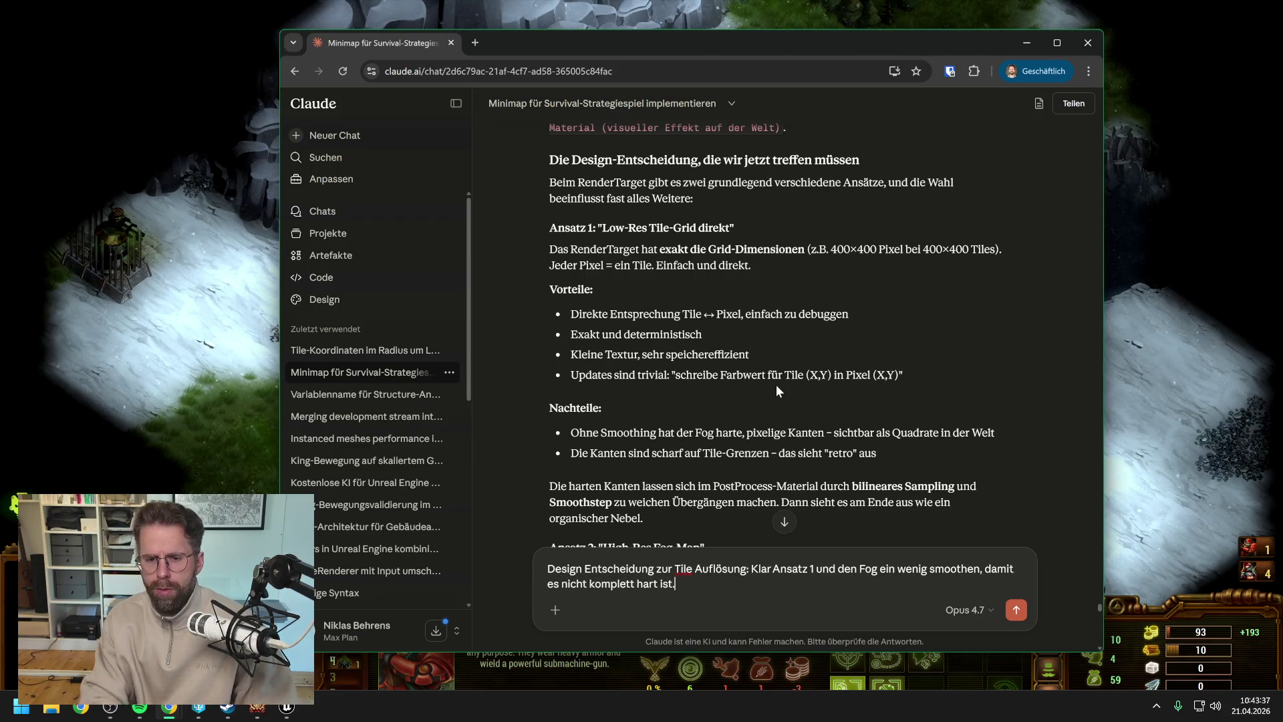
pyautogui.scroll(-5, 776, 384)
pyautogui.scroll(-6, 772, 383)
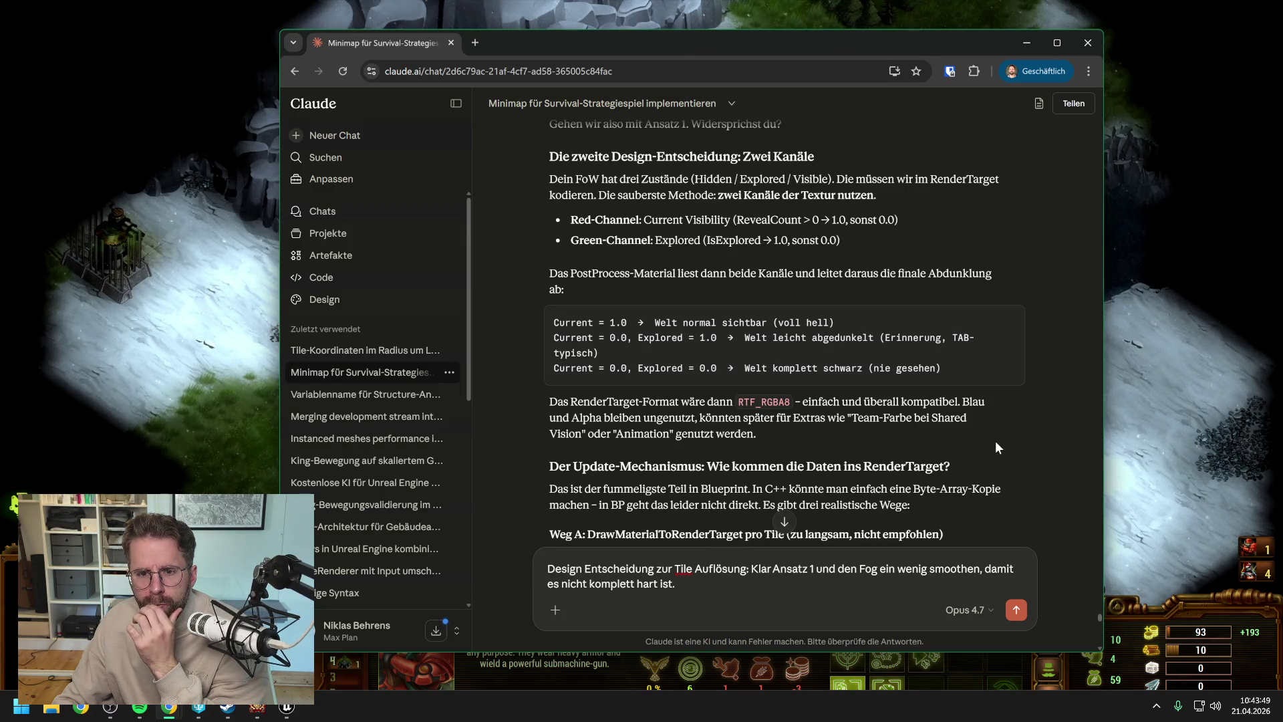
pyautogui.scroll(-1, 996, 443)
pyautogui.scroll(-2, 992, 436)
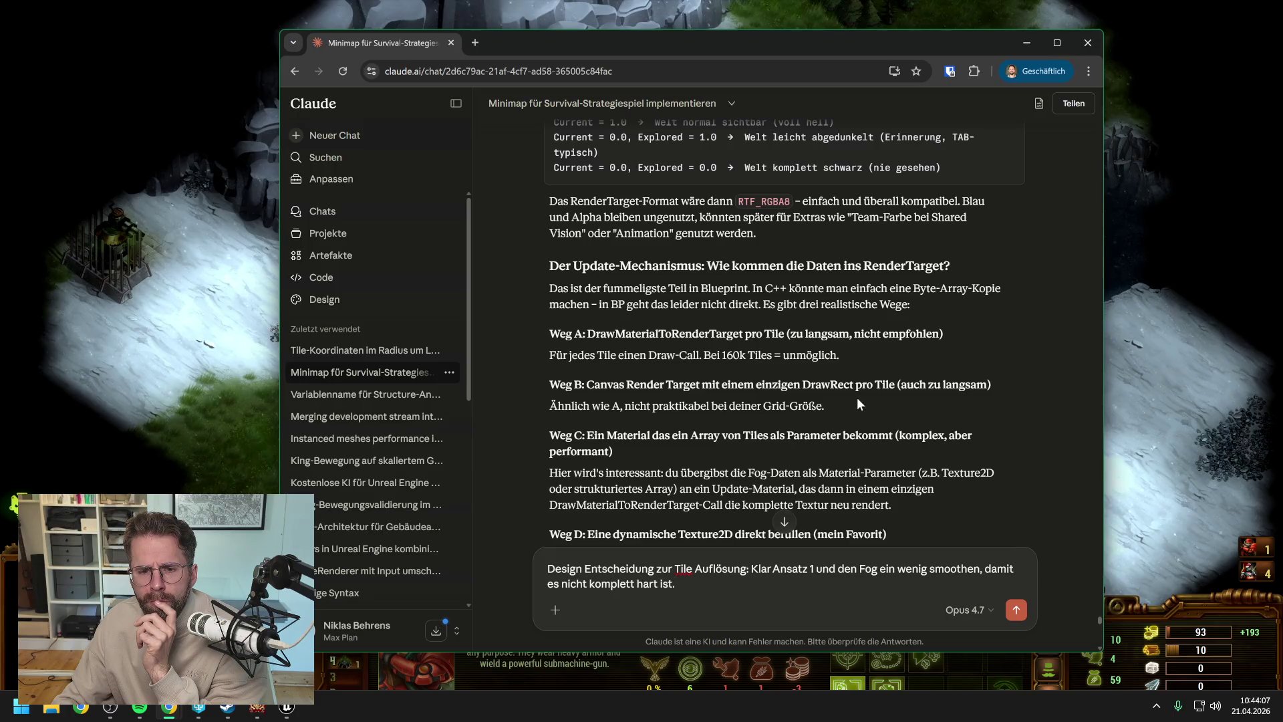
pyautogui.scroll(-1, 830, 398)
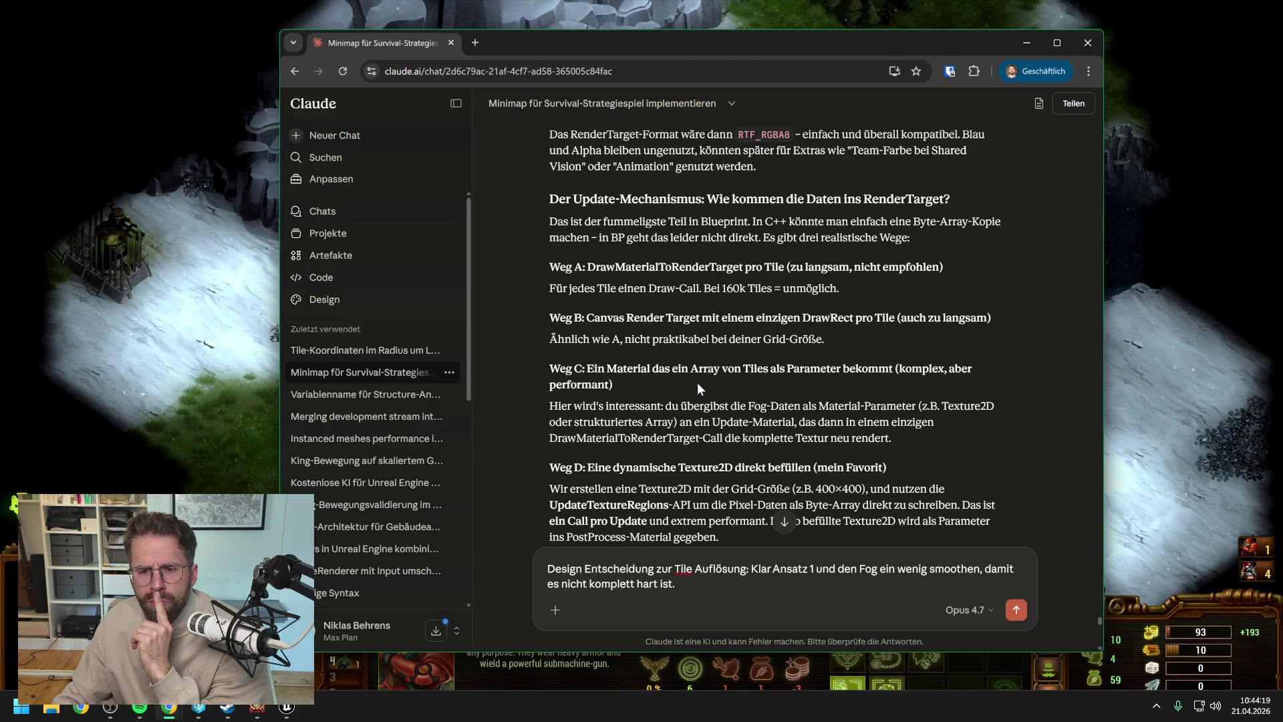
pyautogui.scroll(-1, 696, 382)
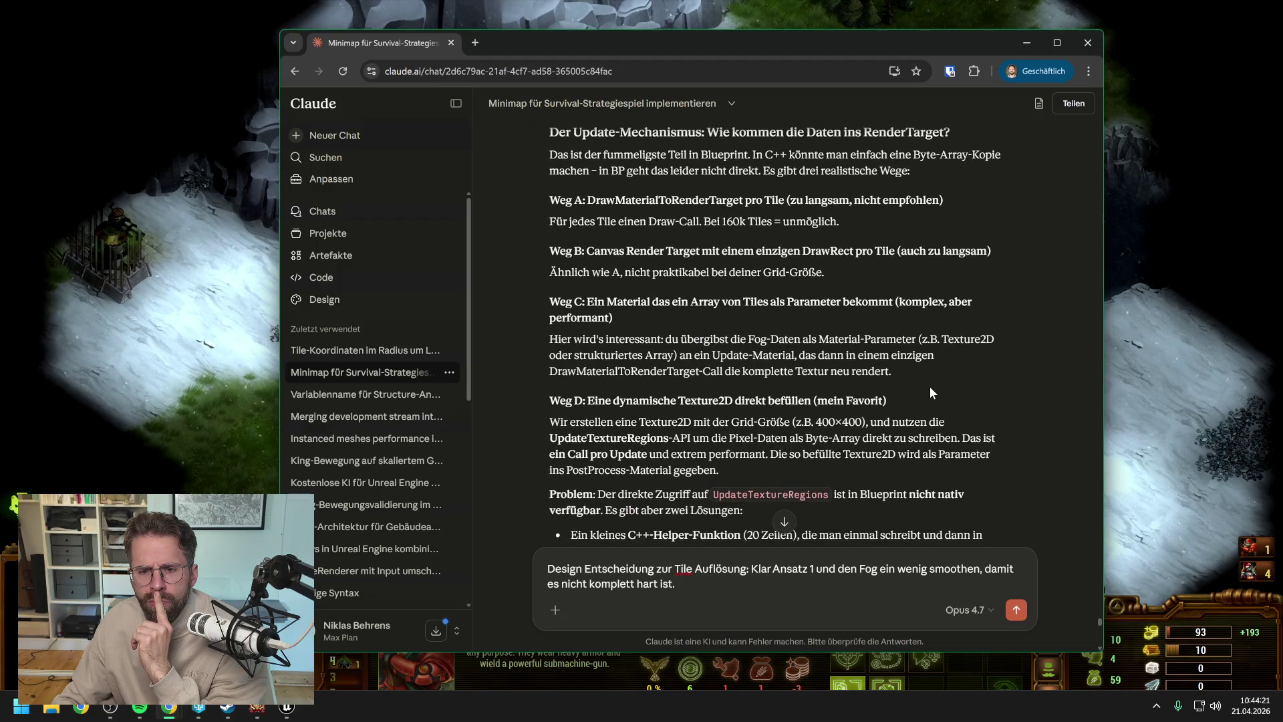
pyautogui.scroll(-1, 931, 389)
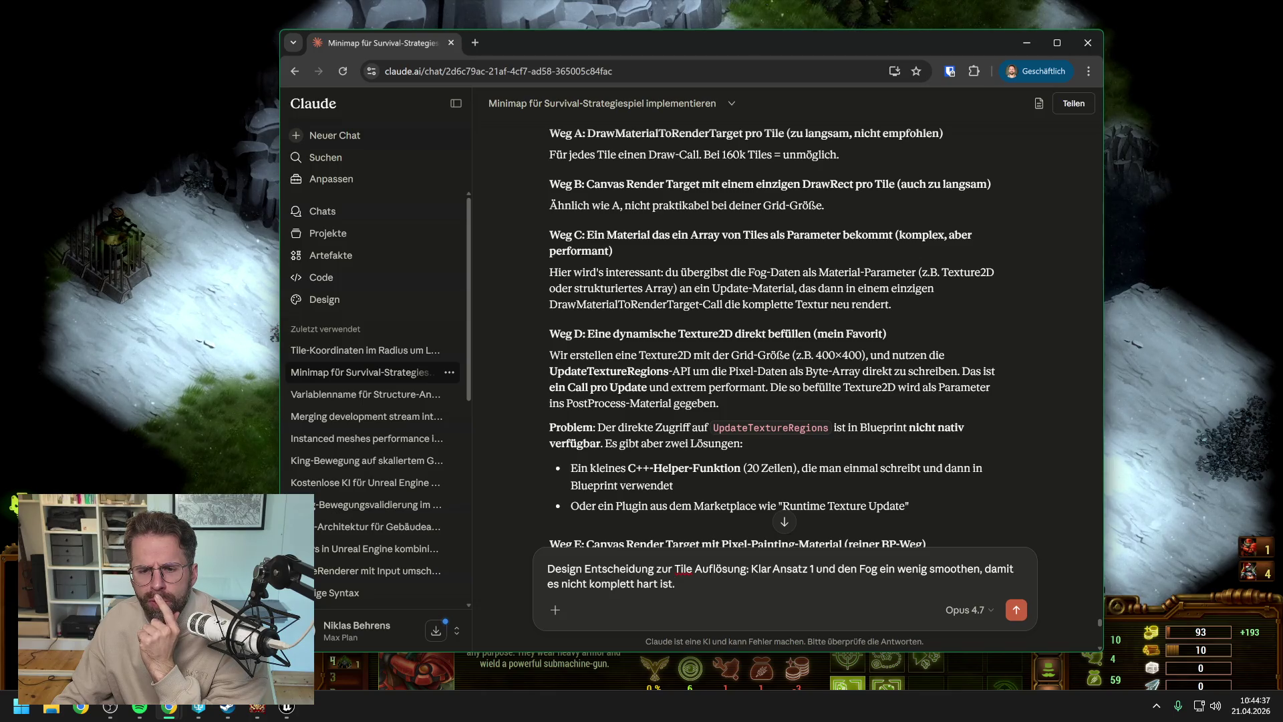
pyautogui.scroll(-1, 775, 327)
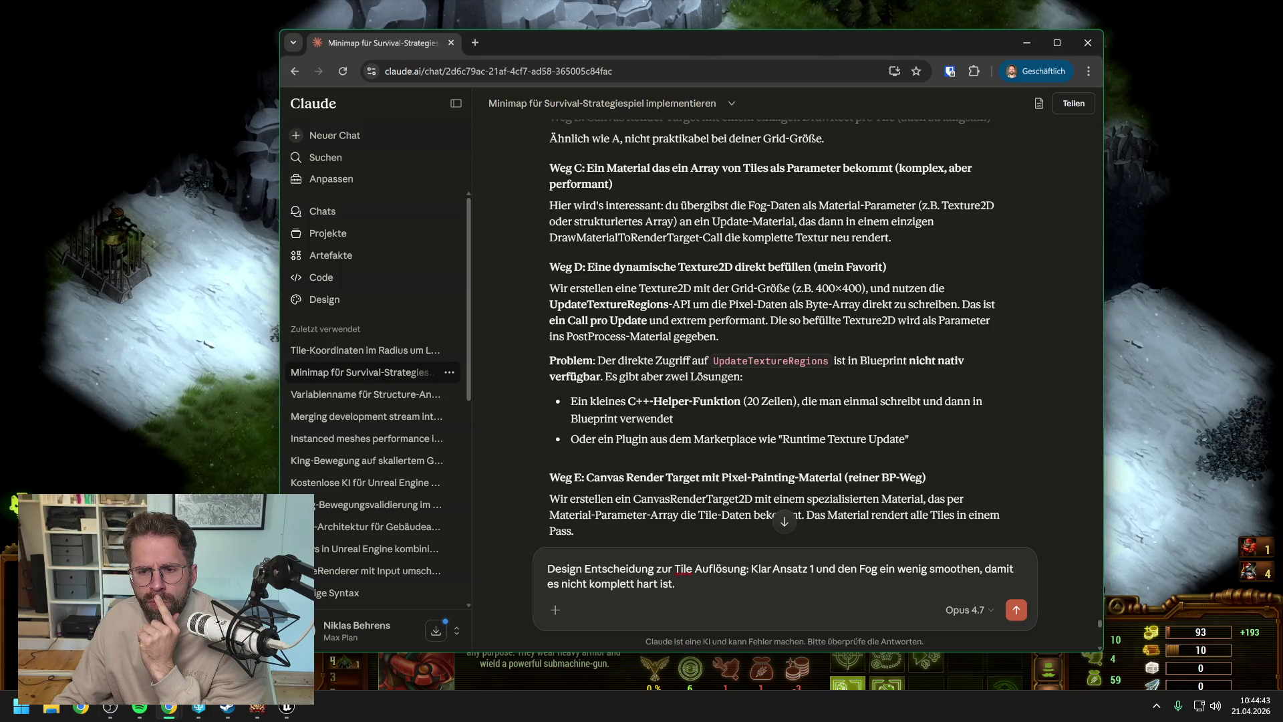
pyautogui.scroll(-1, 826, 383)
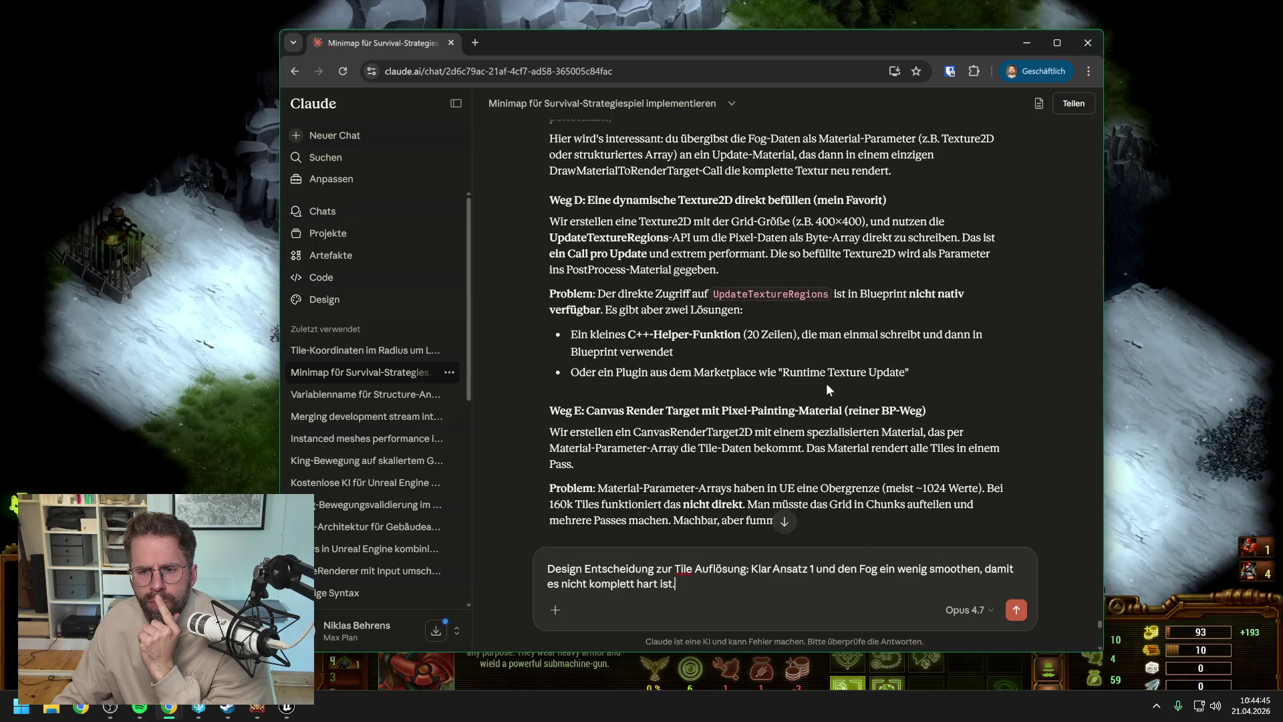
pyautogui.scroll(-1, 746, 388)
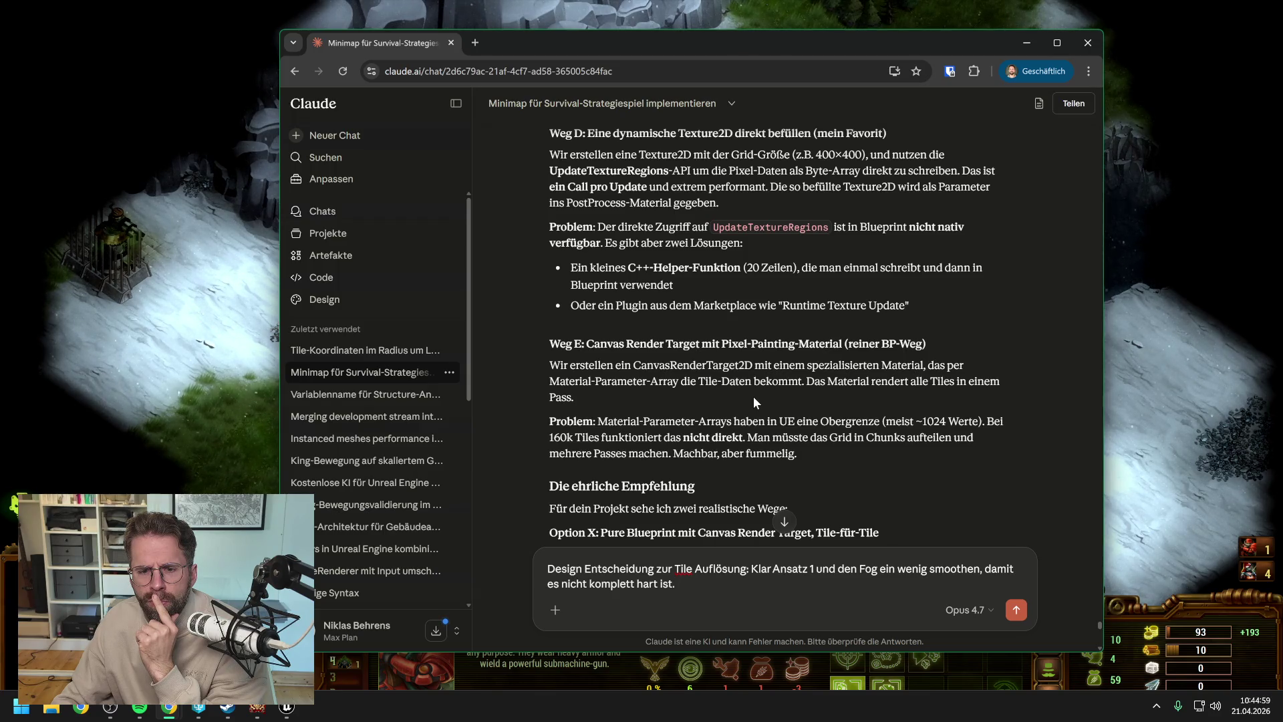
pyautogui.scroll(-1, 753, 396)
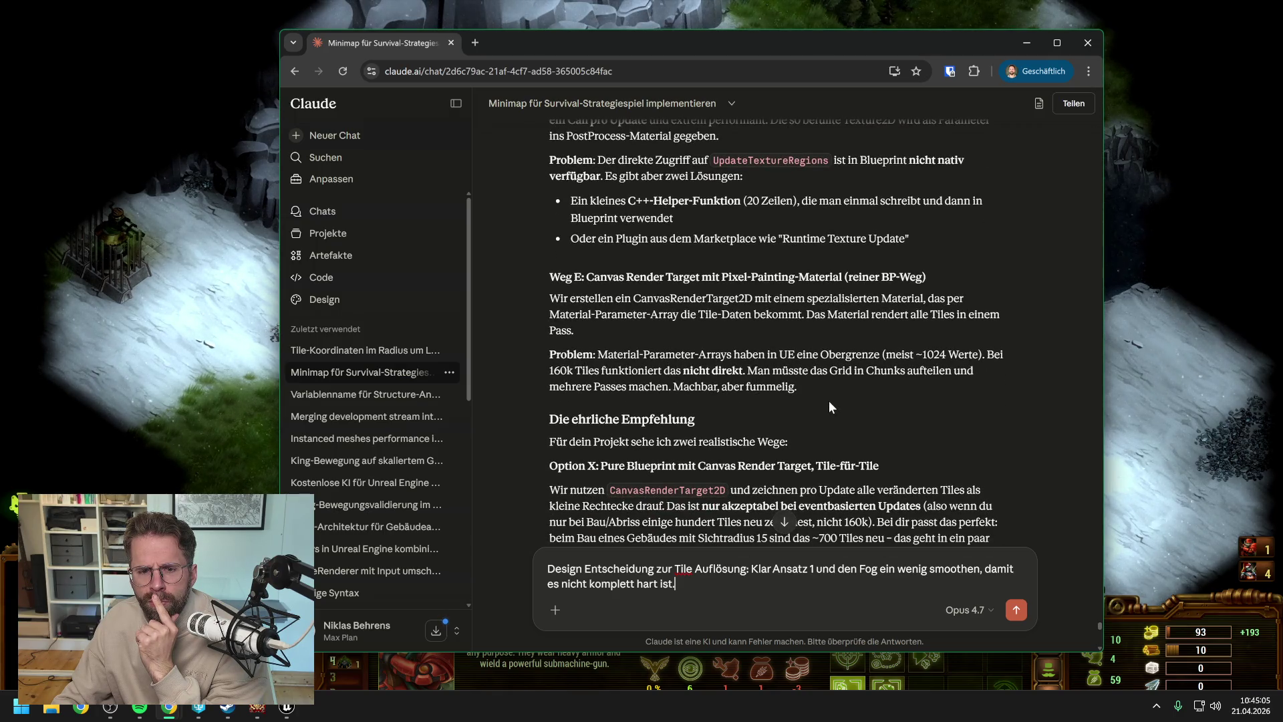
pyautogui.scroll(-1, 829, 401)
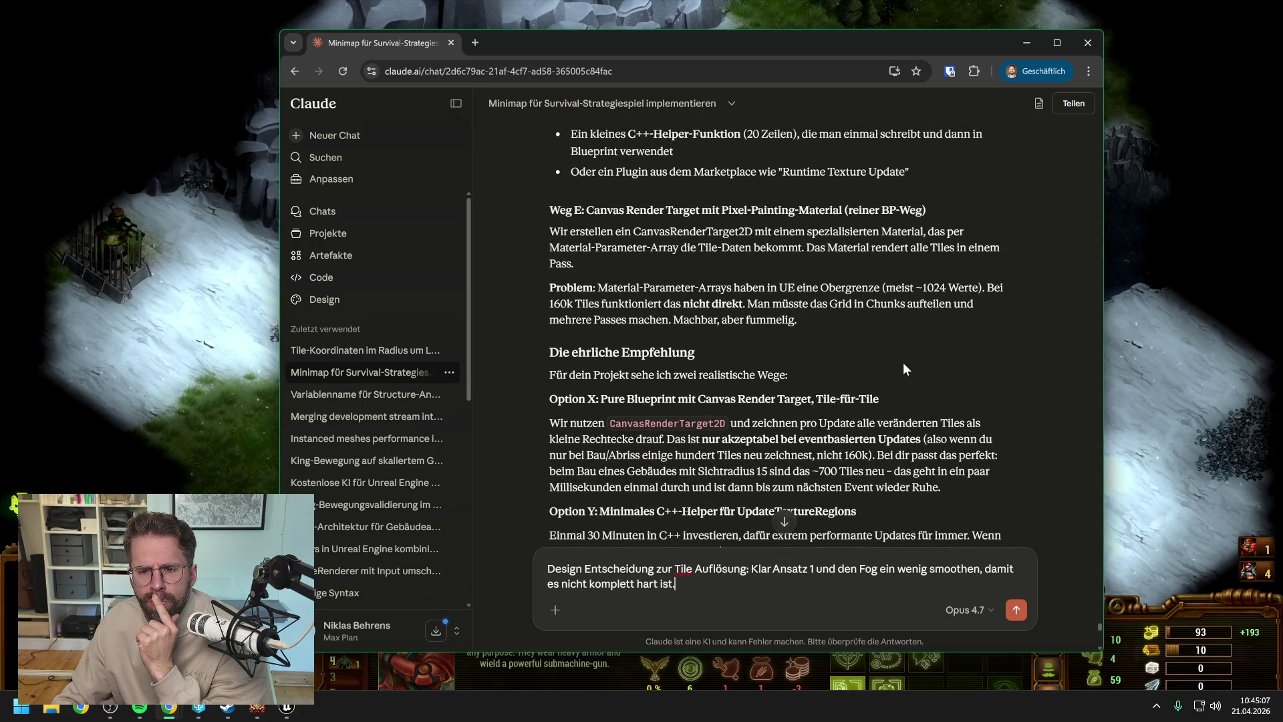
pyautogui.scroll(-2, 903, 364)
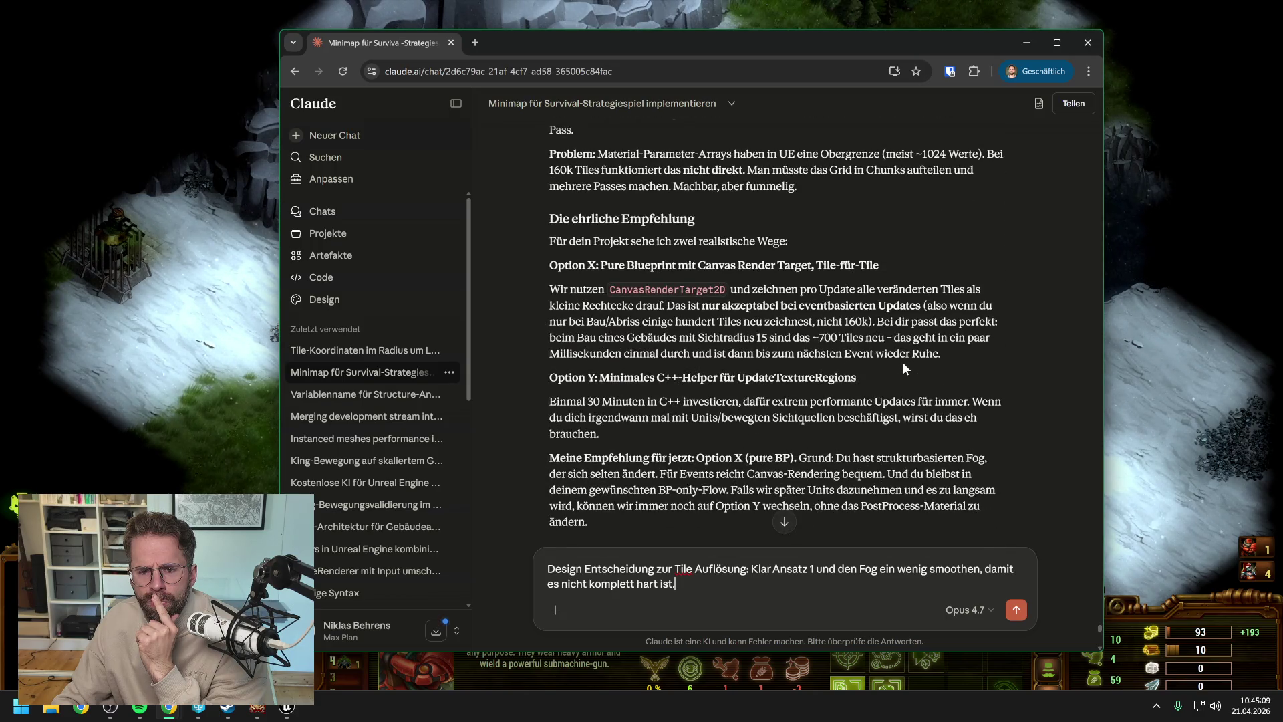
pyautogui.scroll(-1, 904, 362)
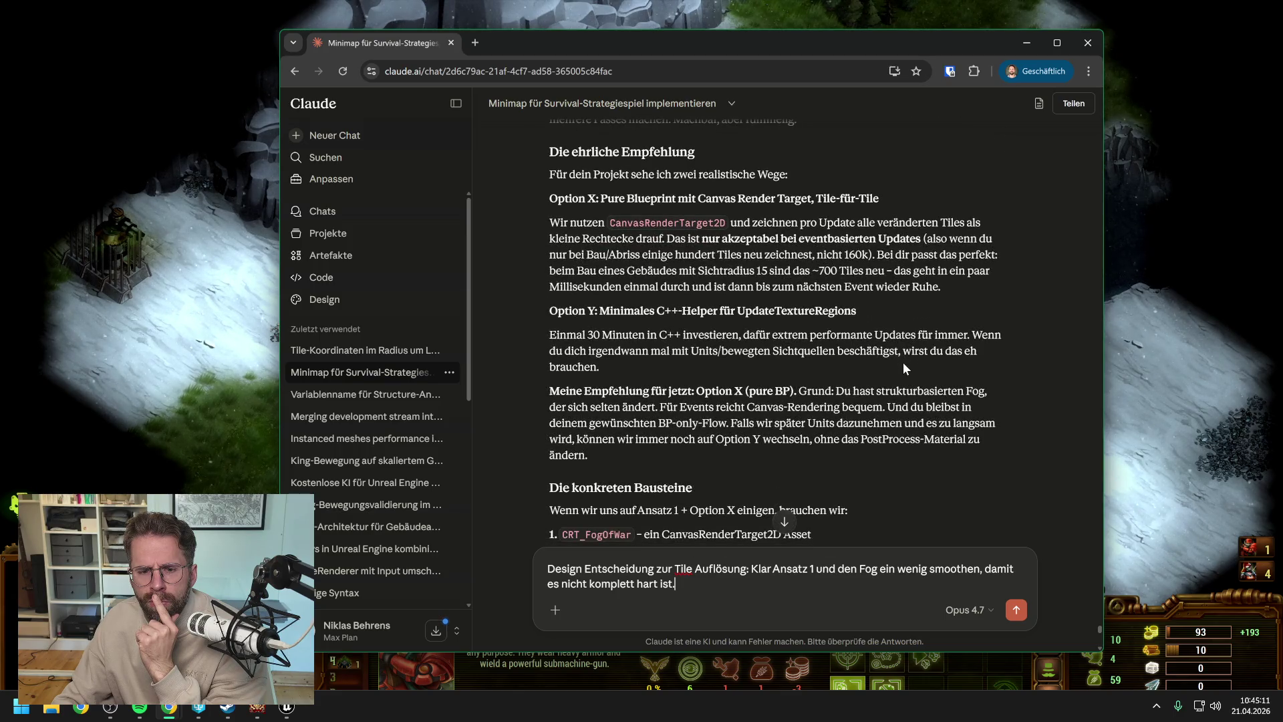
pyautogui.scroll(-1, 903, 363)
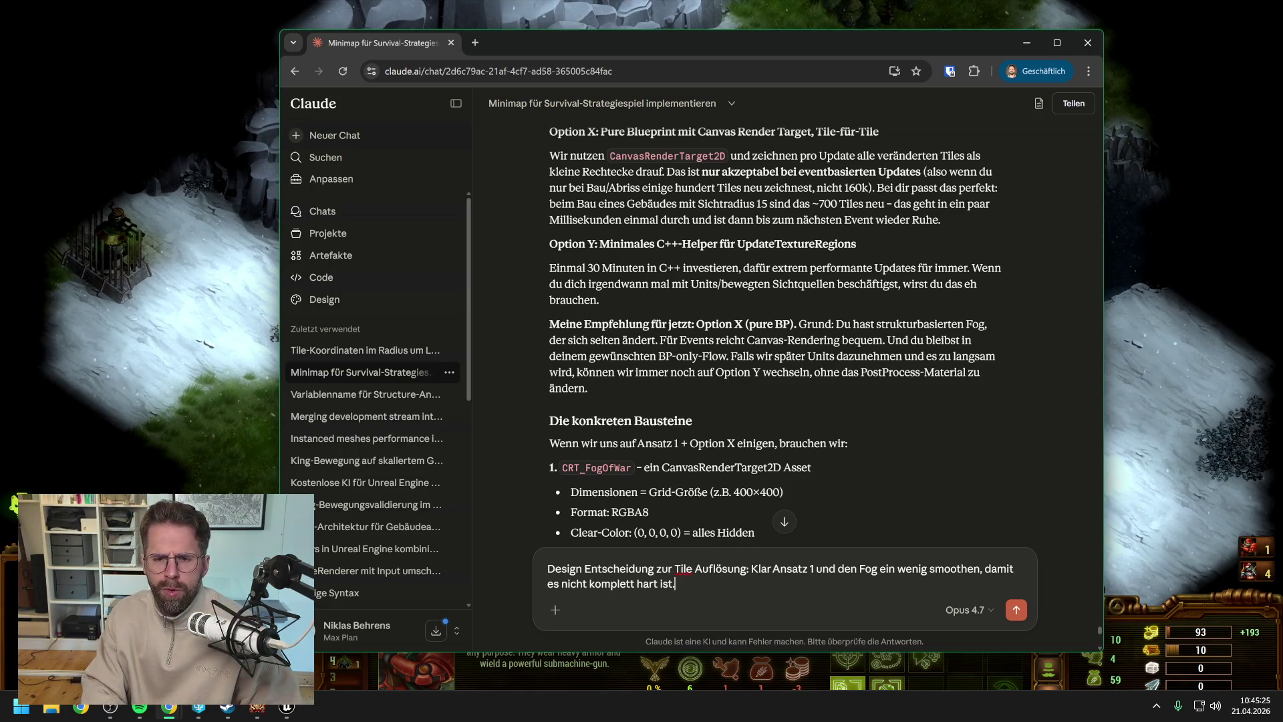
# - Add a paragraph: 'Was die Render-Pipeline angeht machen wir direkt Option Y. C++ kriegen wir schon hin.'
pyautogui.hotkey('shift', 'Return')
pyautogui.hotkey('shift', 'Return')
pyautogui.write('Wa')
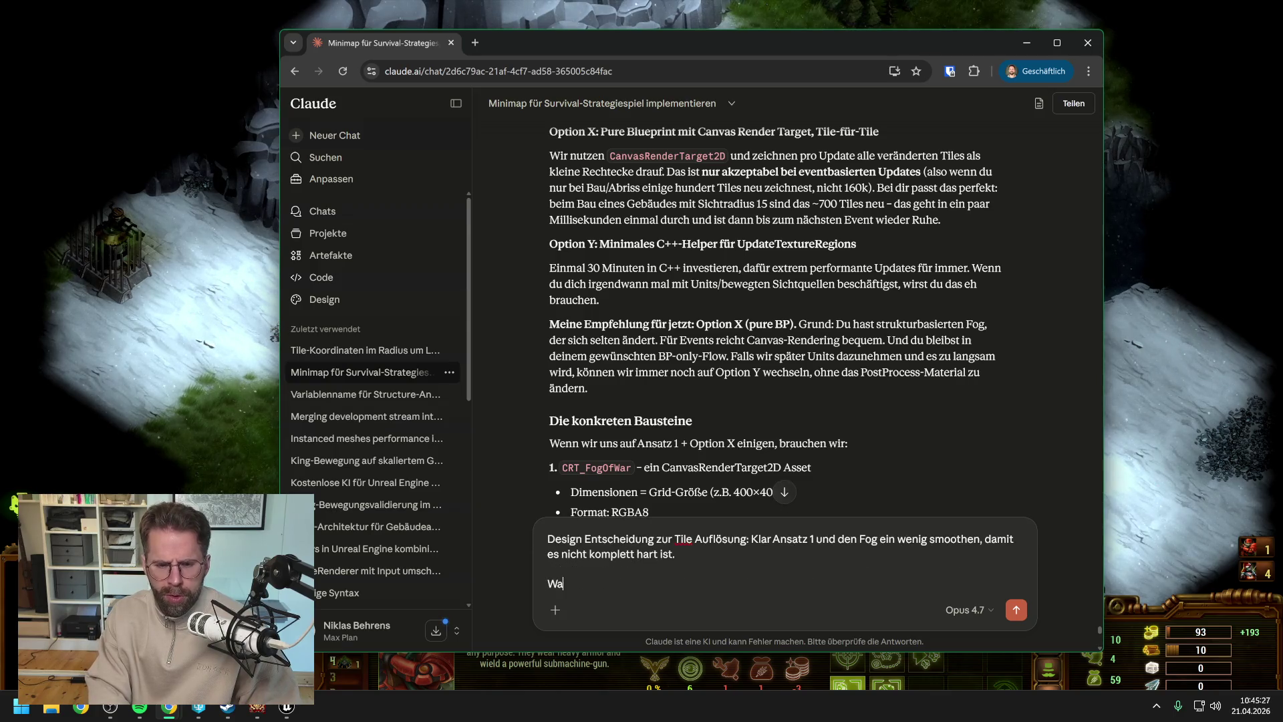
pyautogui.write('s die Render')
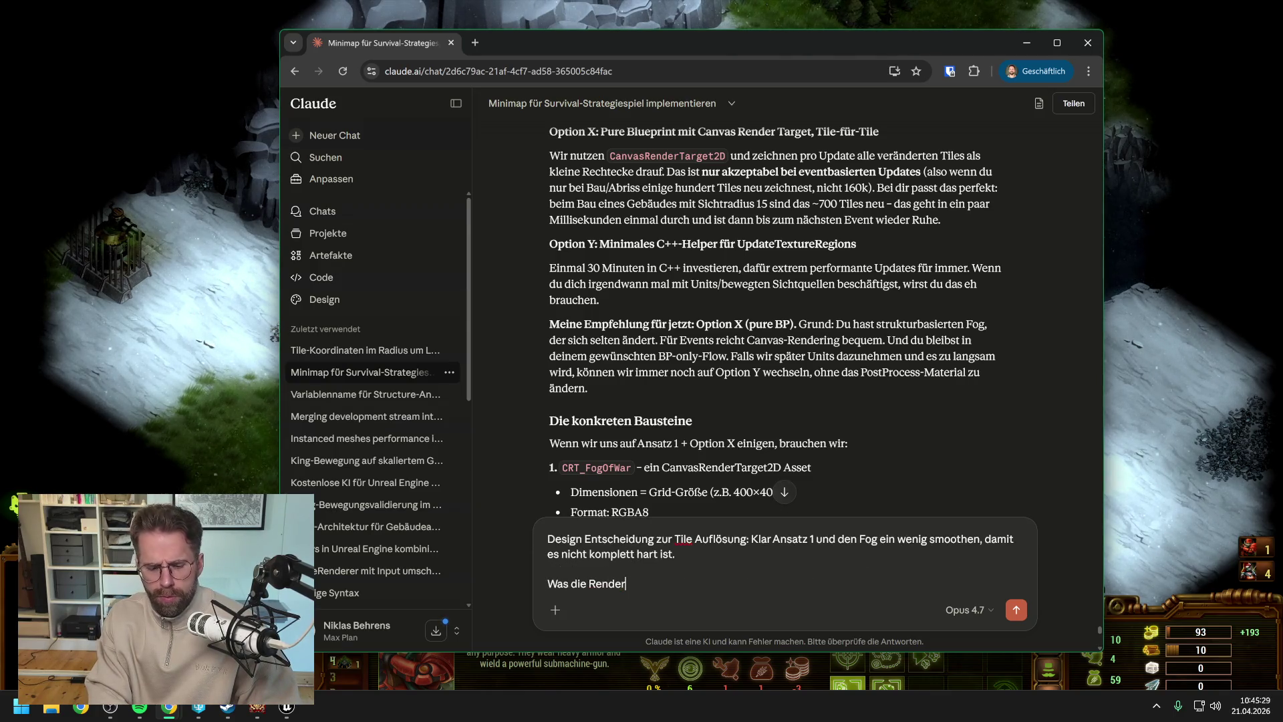
pyautogui.write('-Pipeline an')
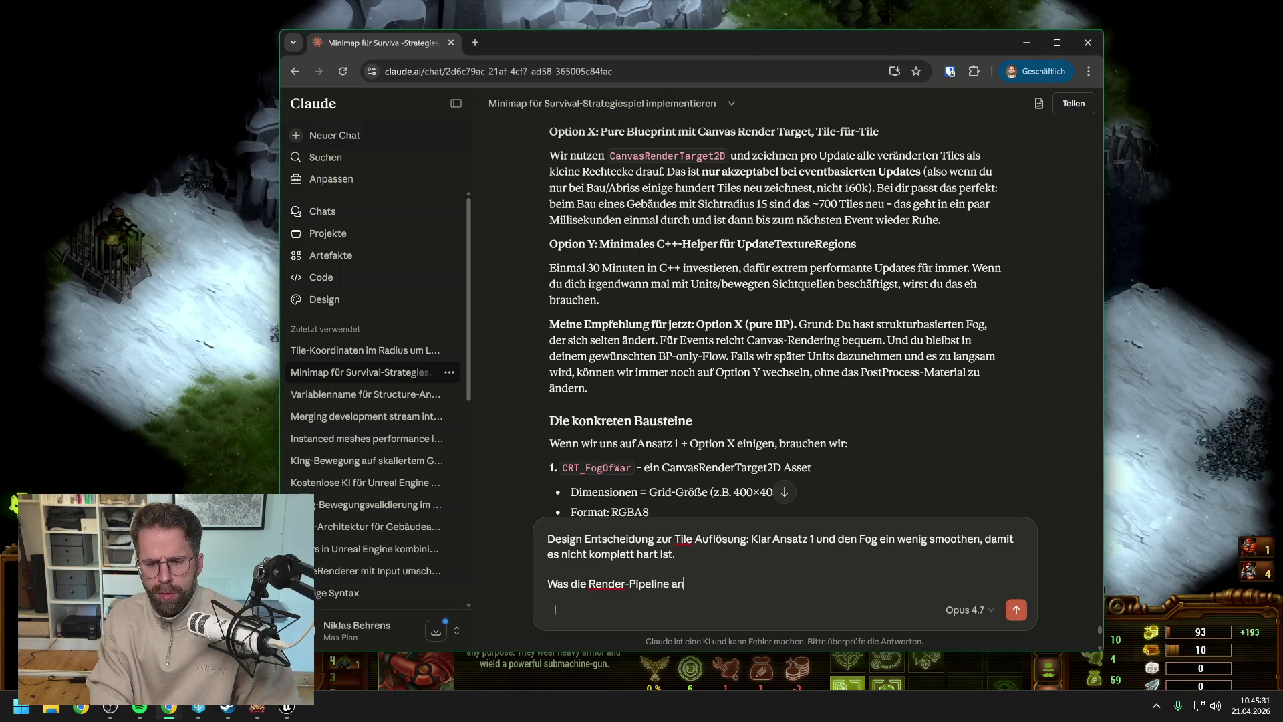
pyautogui.write('geht')
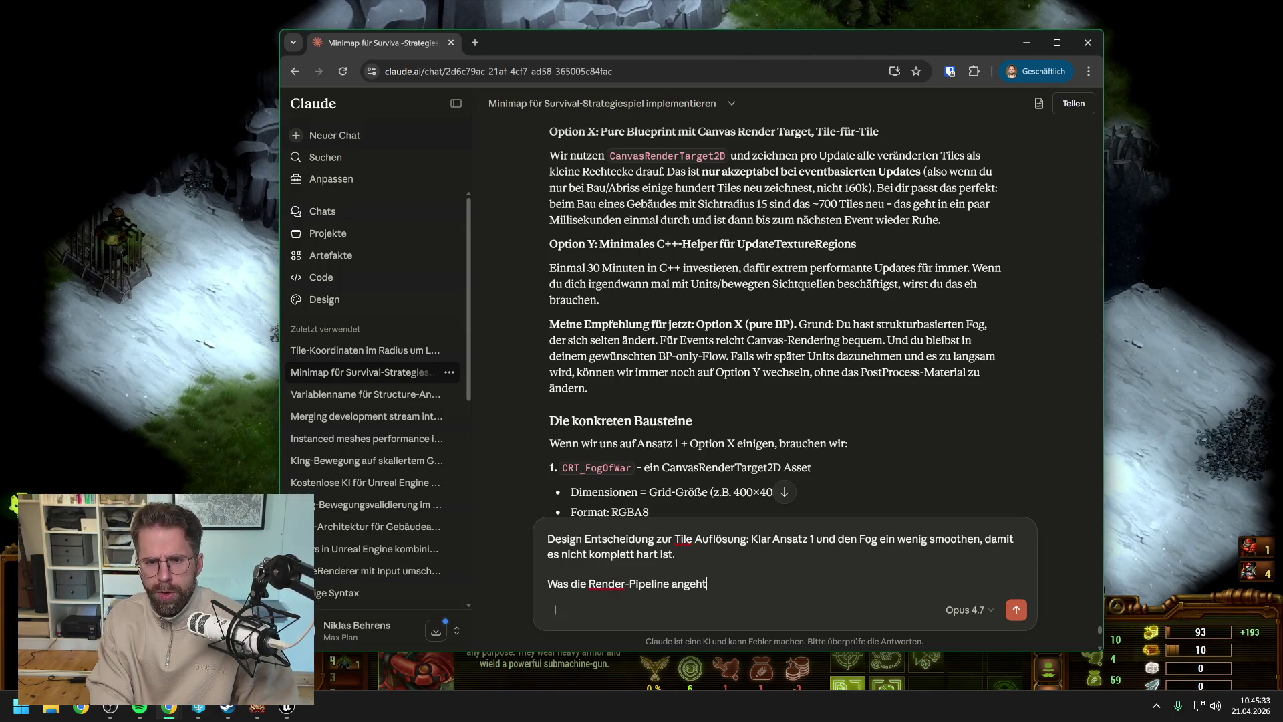
pyautogui.write(' machen wir direkt')
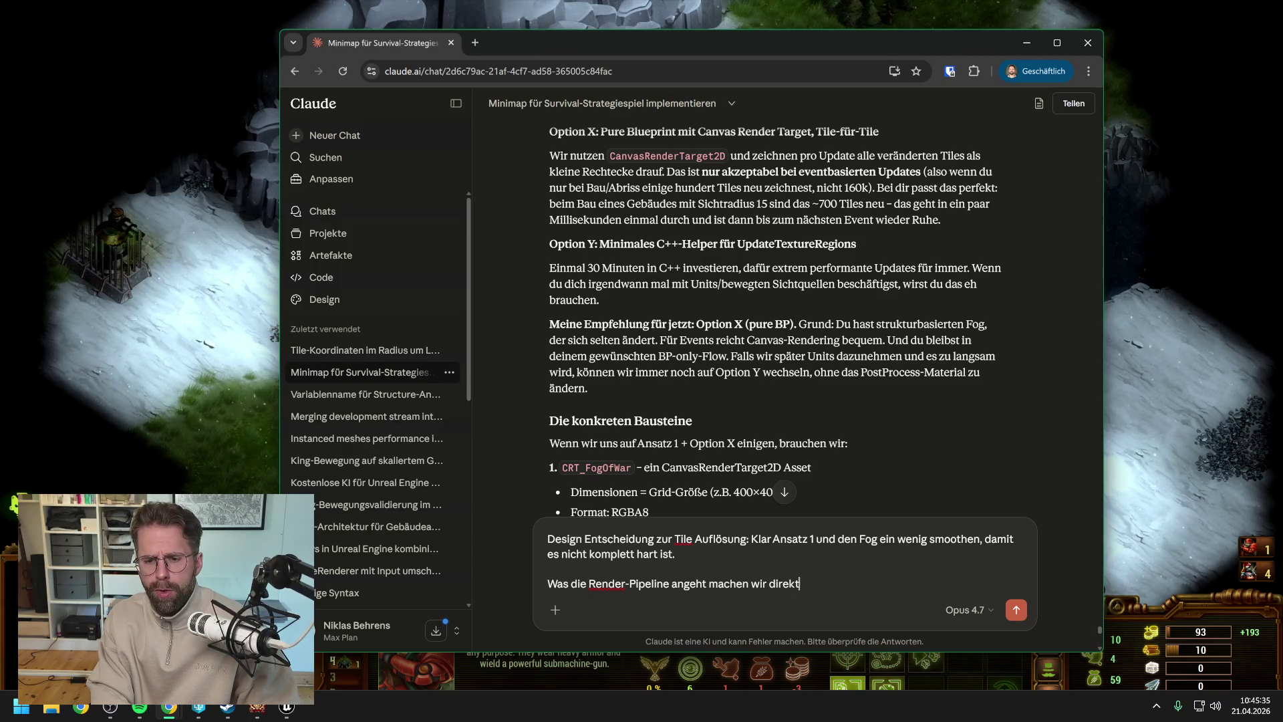
pyautogui.write(' Option Y')
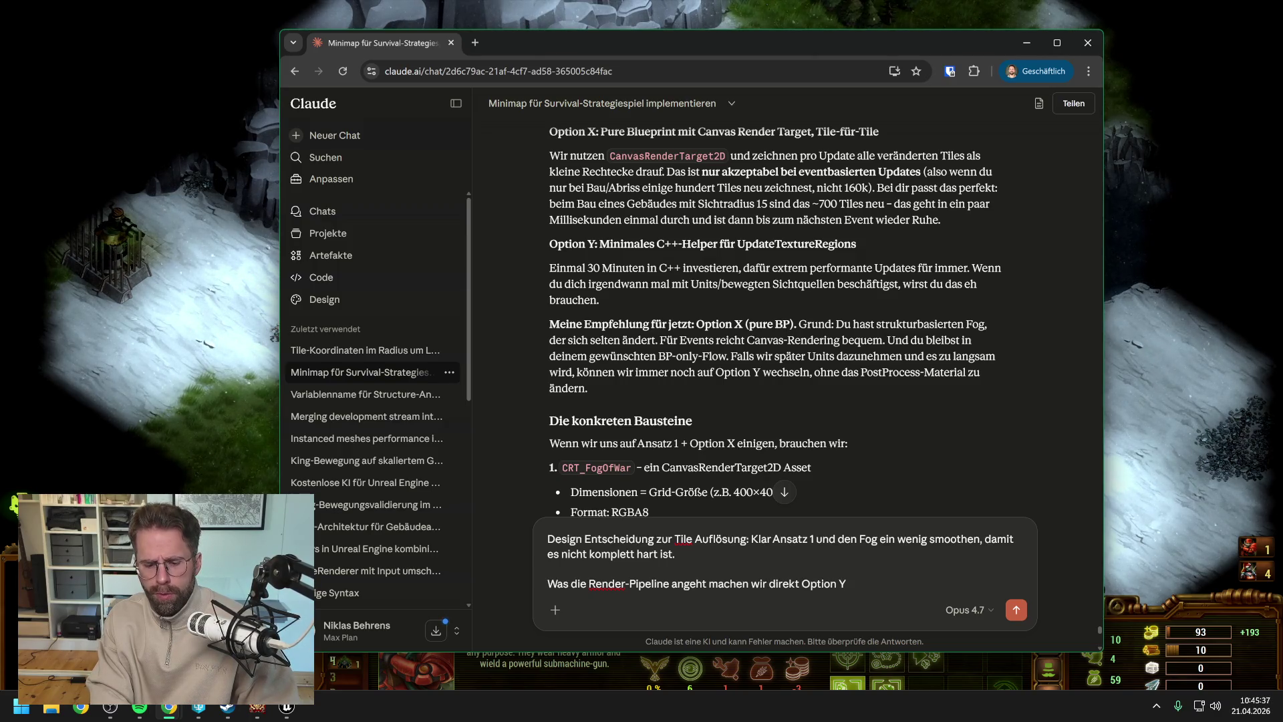
pyautogui.write('. C')
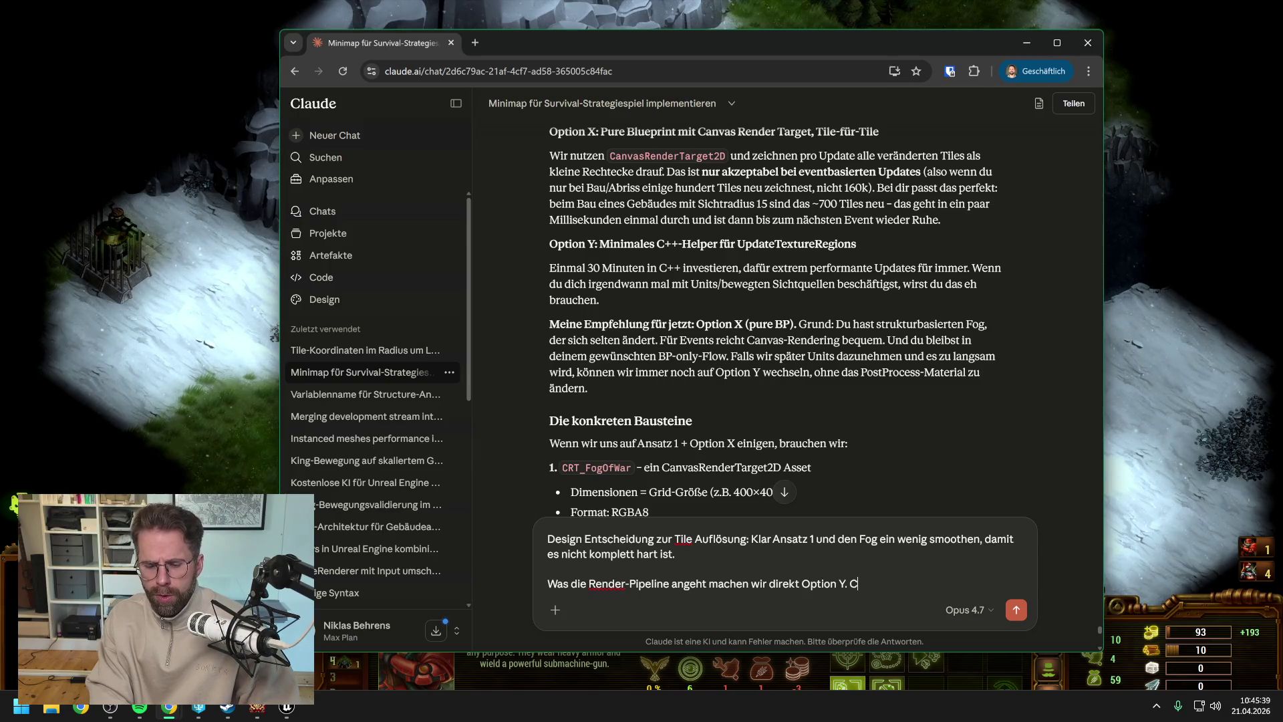
pyautogui.write('++')
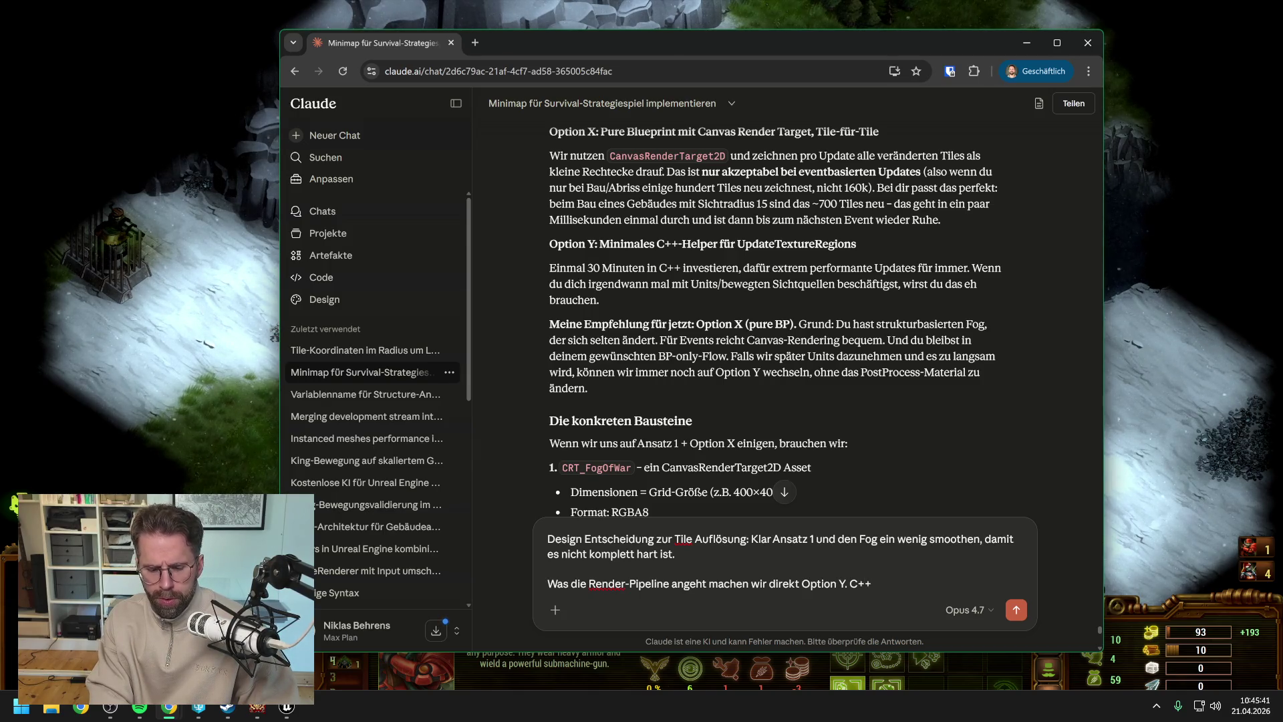
pyautogui.write(' kriegen wir schon')
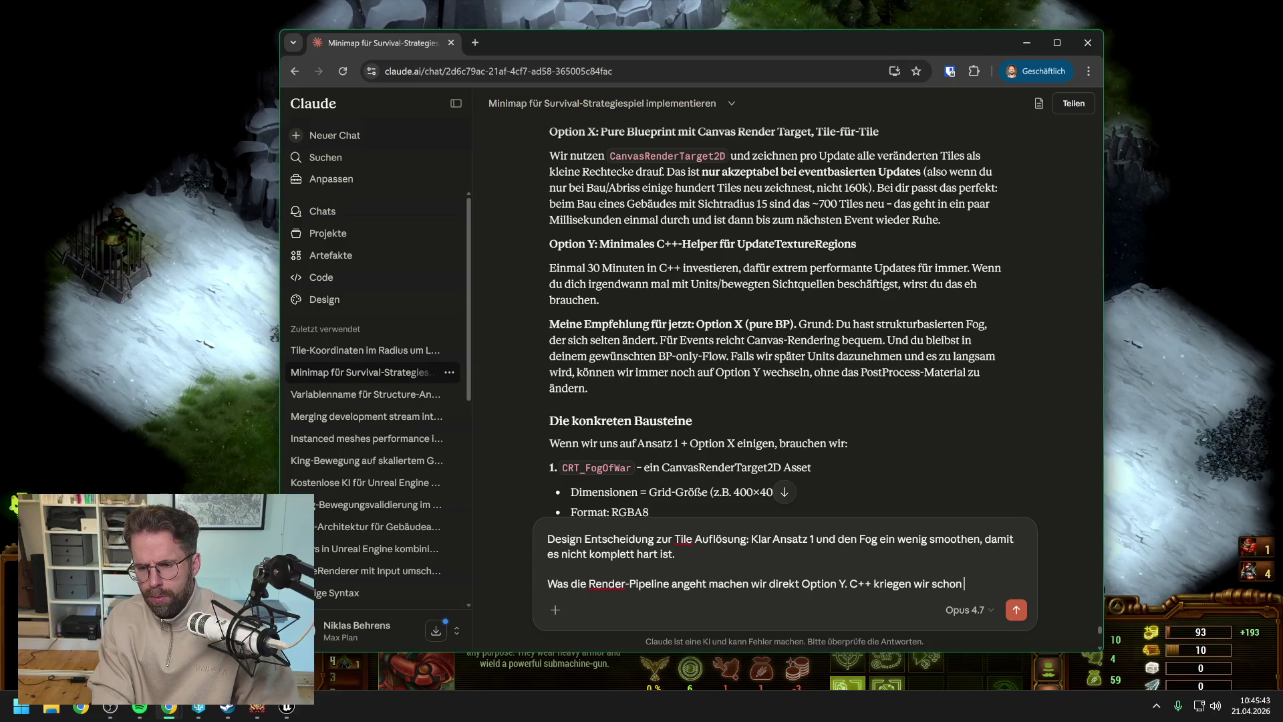
pyautogui.write(' hin.')
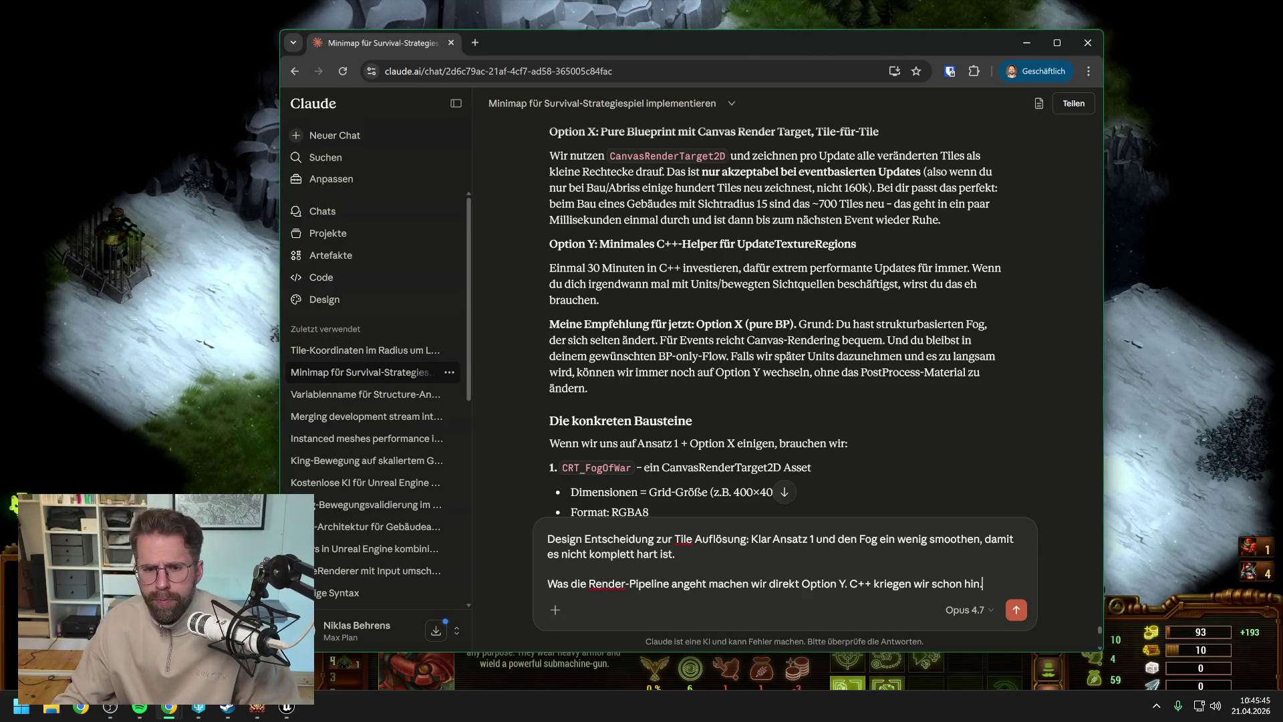
pyautogui.scroll(-3, 775, 370)
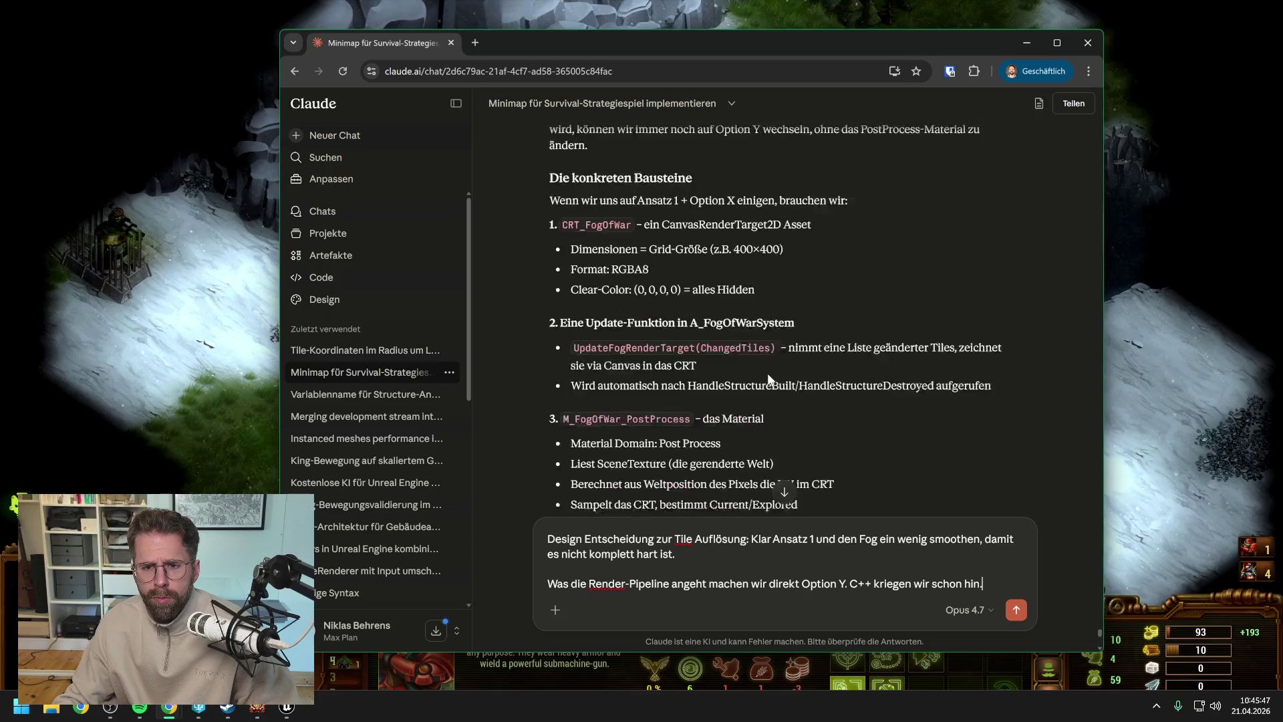
pyautogui.scroll(-1, 821, 338)
pyautogui.scroll(-1, 820, 338)
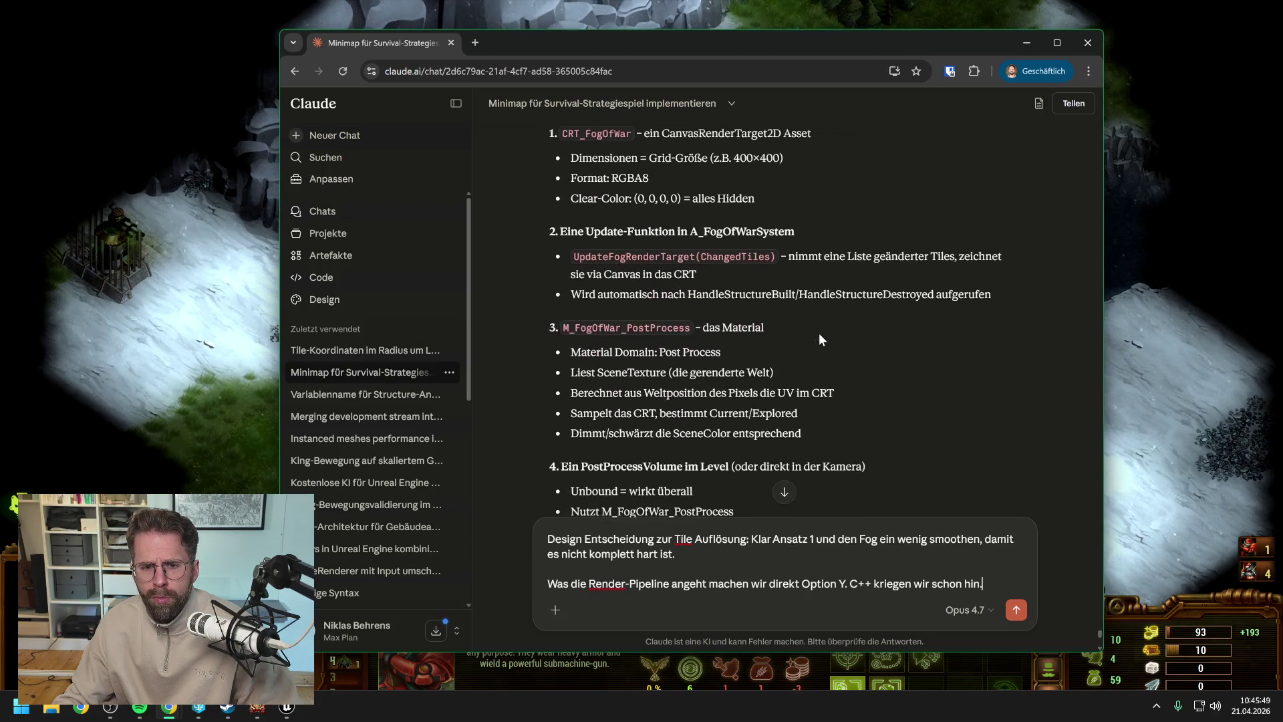
pyautogui.scroll(-1, 820, 333)
pyautogui.scroll(-1, 820, 332)
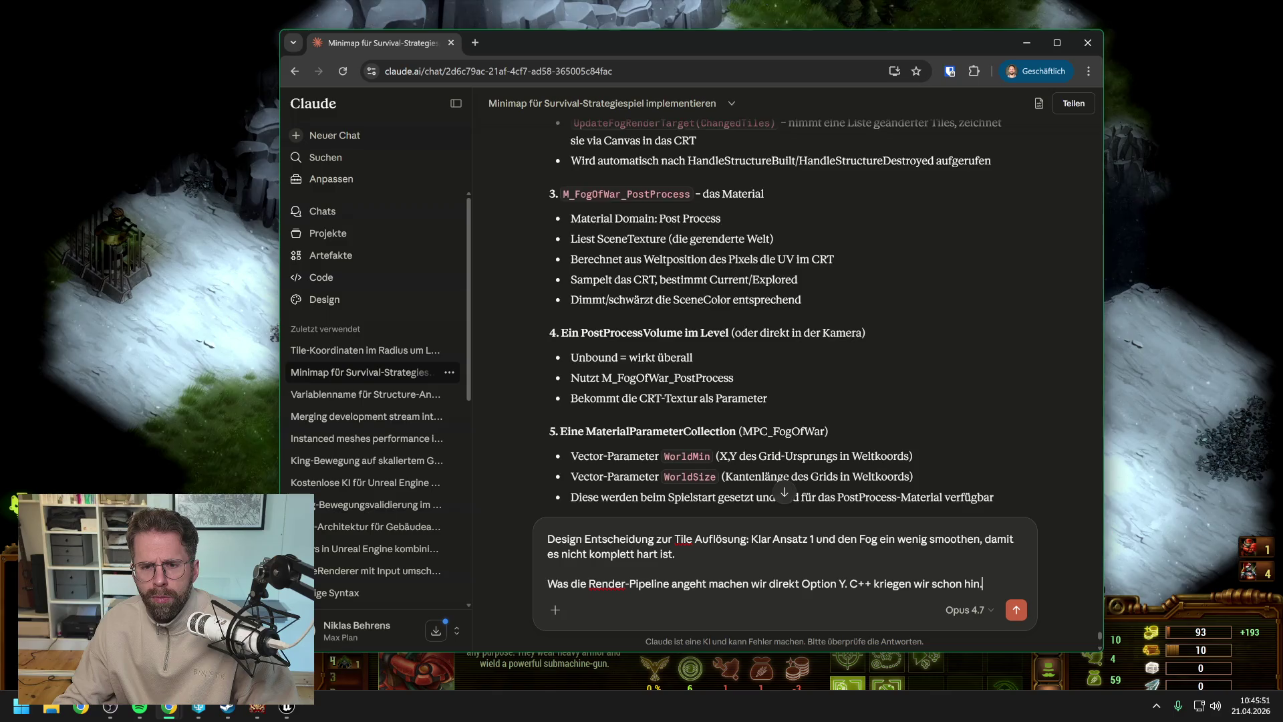
pyautogui.scroll(-4, 820, 333)
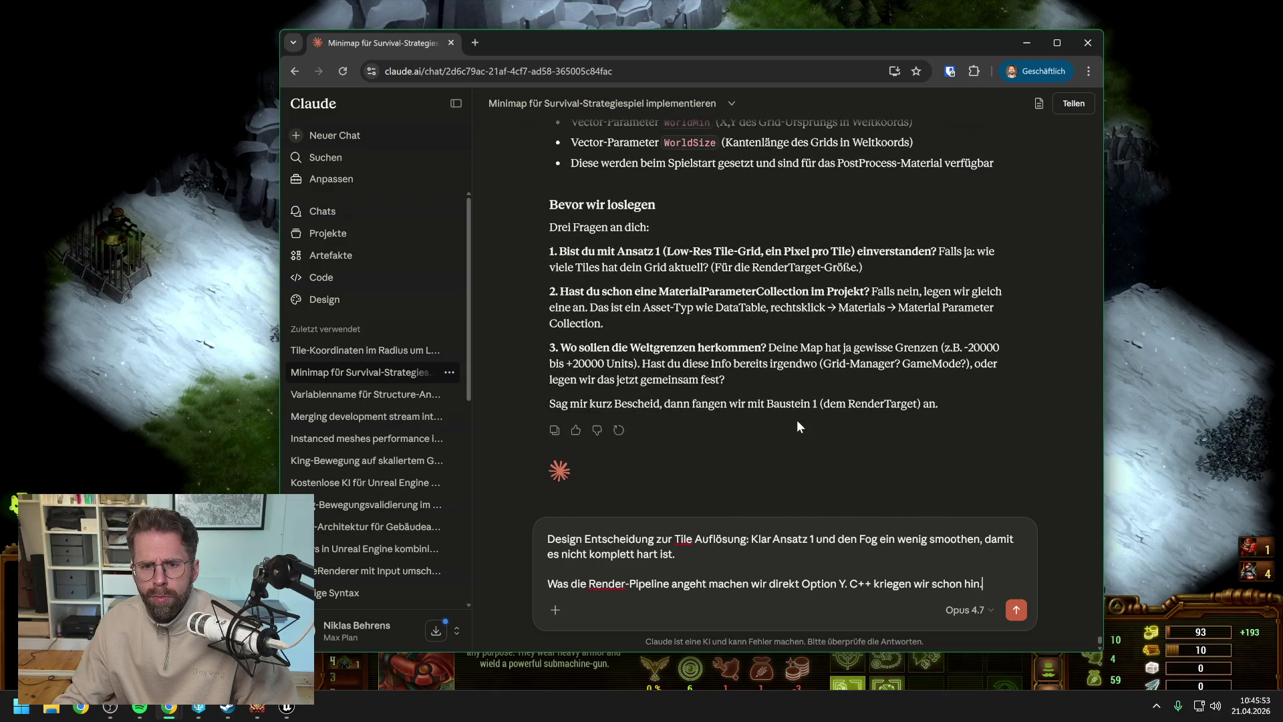
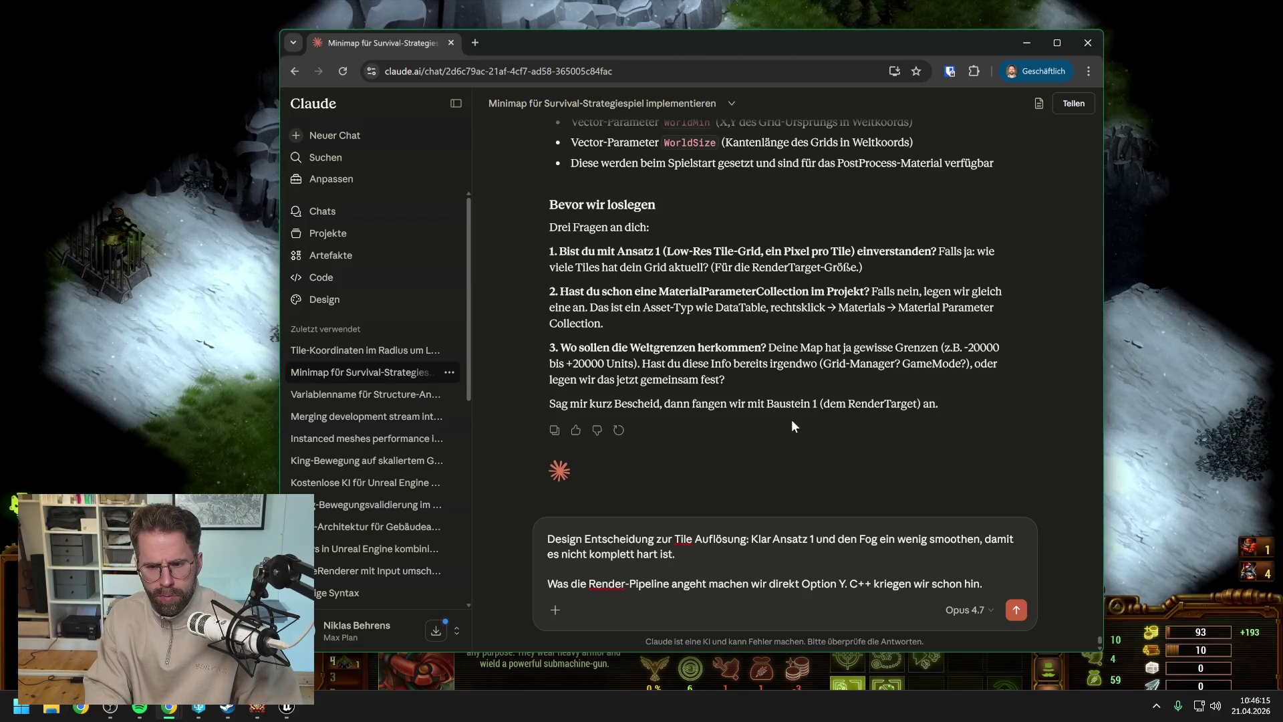
# - Add a new paragraph to the Claude draft: 'Die Map Größe steht gerade noch nicht fest…'
pyautogui.hotkey('shift', 'Return')
pyautogui.hotkey('shift', 'Return')
pyautogui.write('Die Map ')
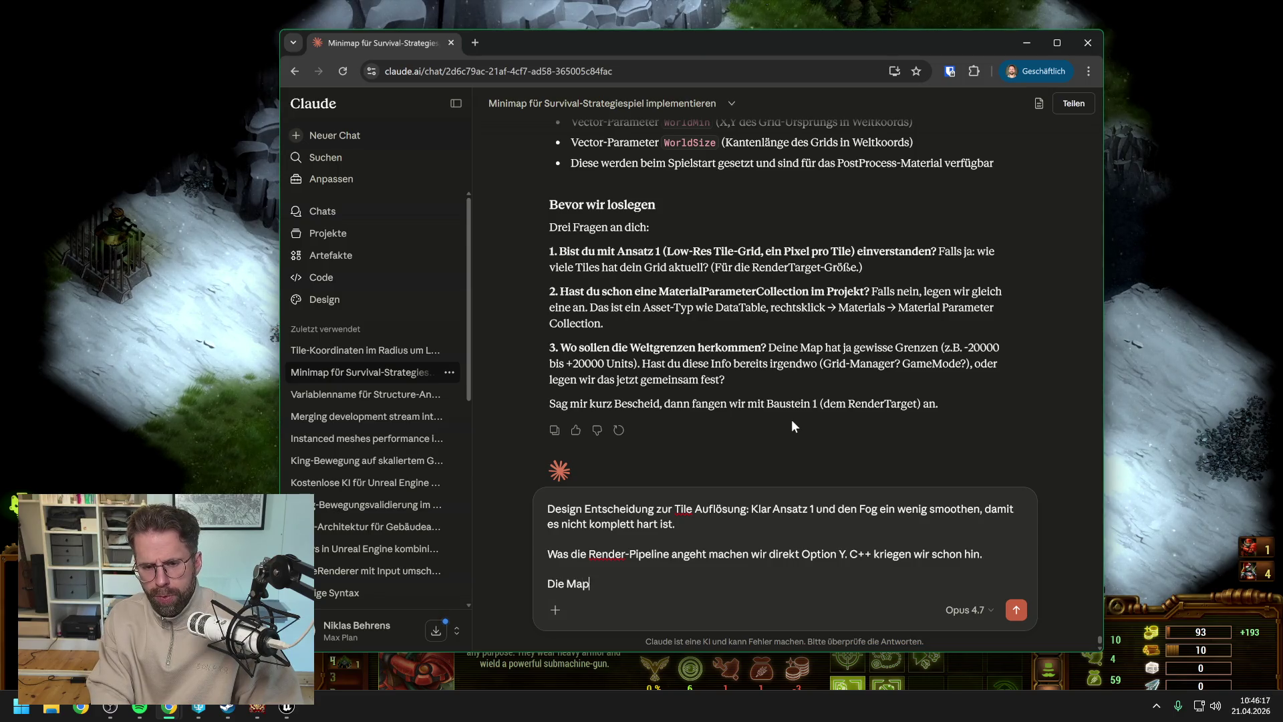
pyautogui.write('Größe steht geradew')
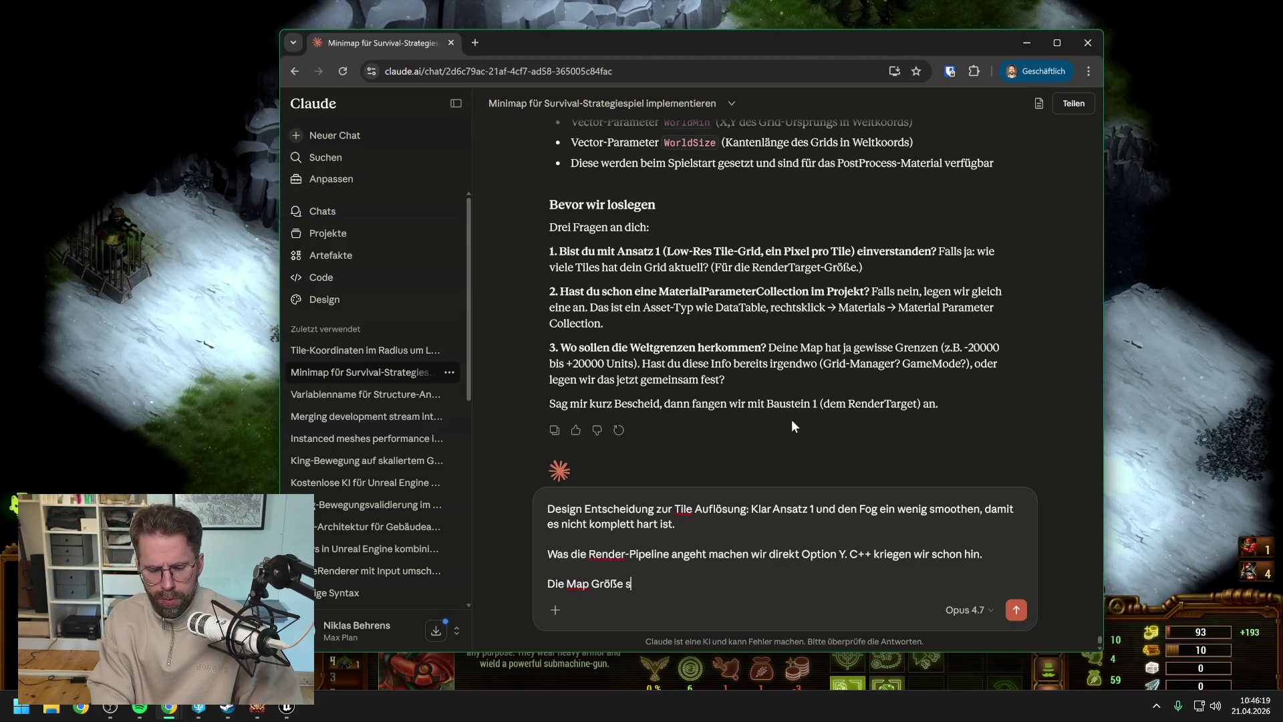
pyautogui.press('BackSpace')
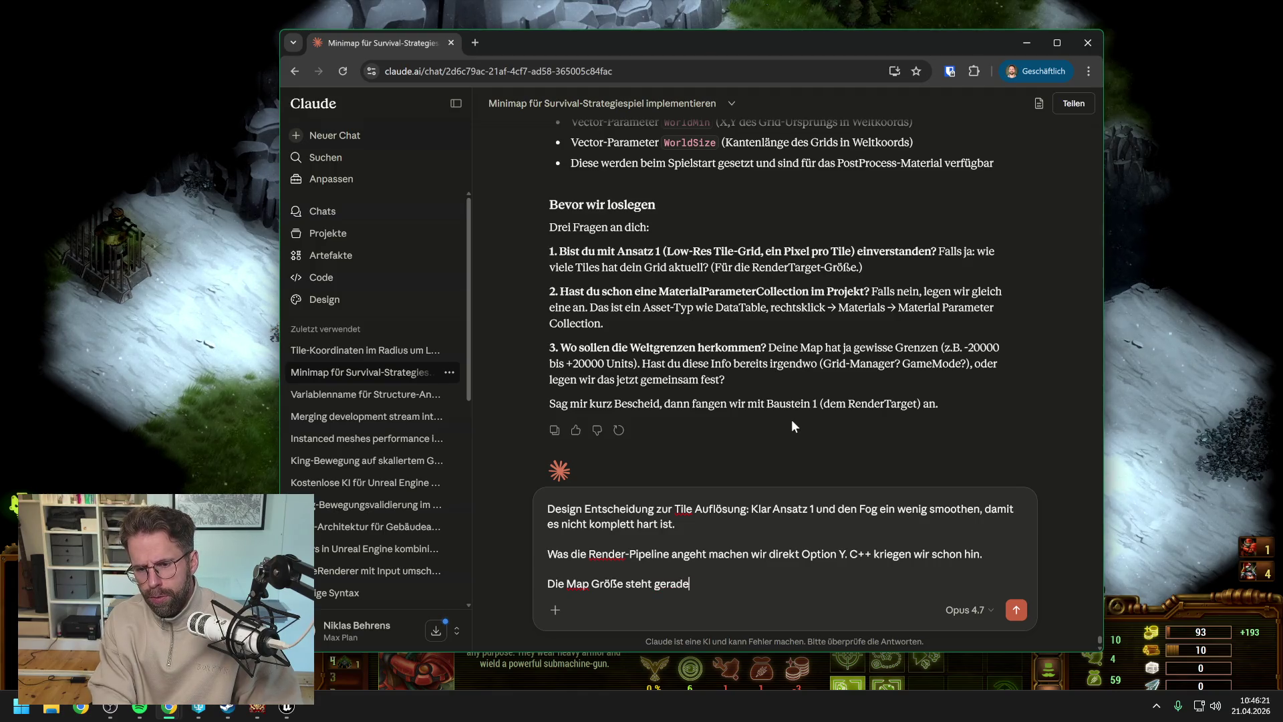
pyautogui.write('noch nicht fest. ')
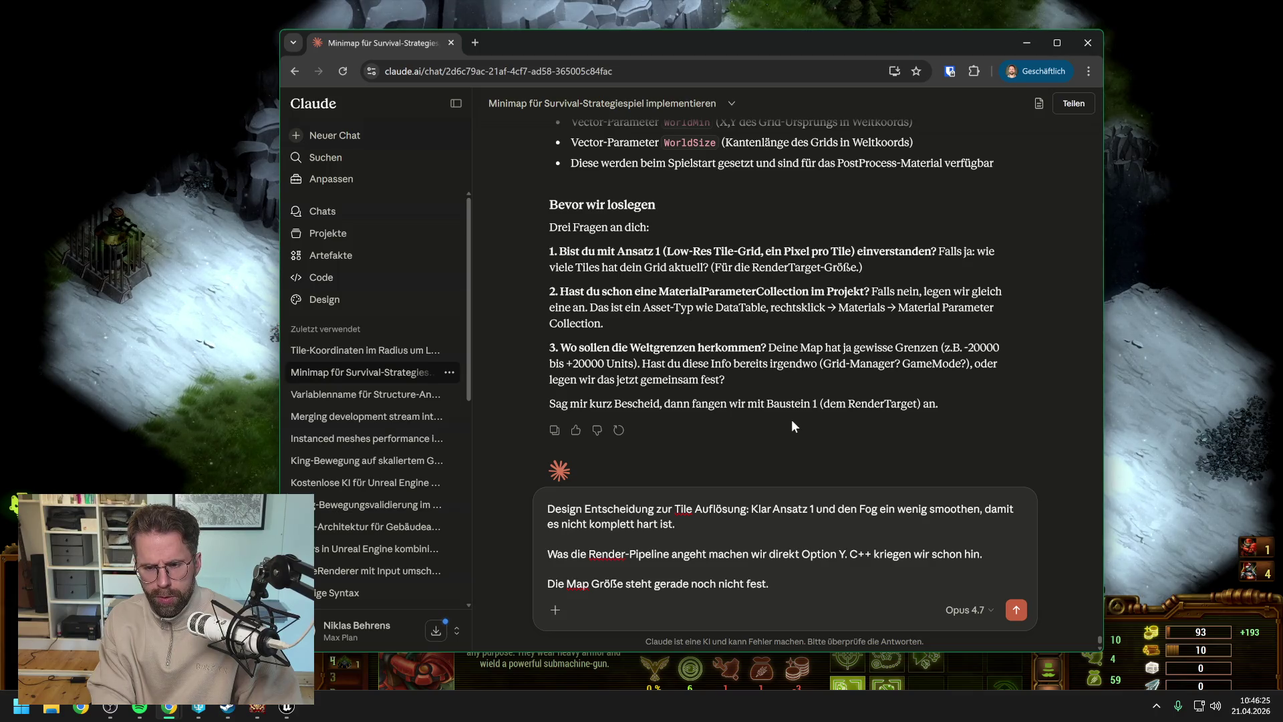
pyautogui.write('Das heißt ')
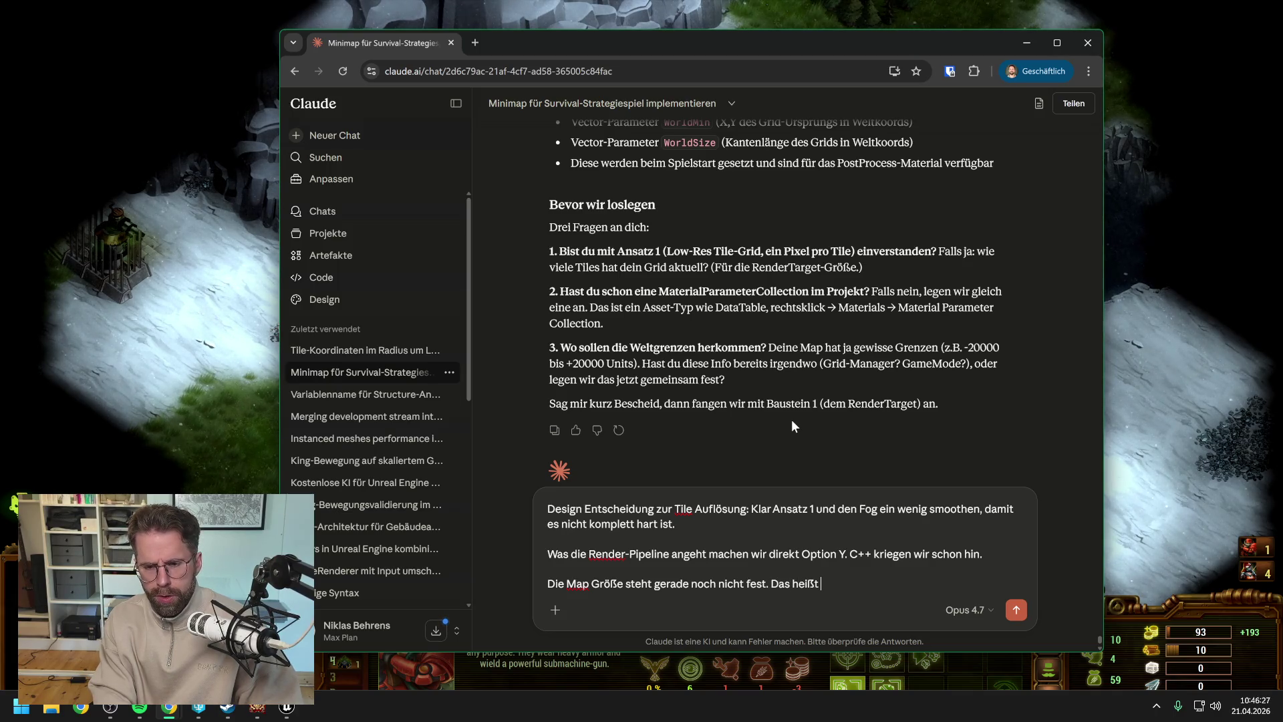
pyautogui.write('zuerst sollt')
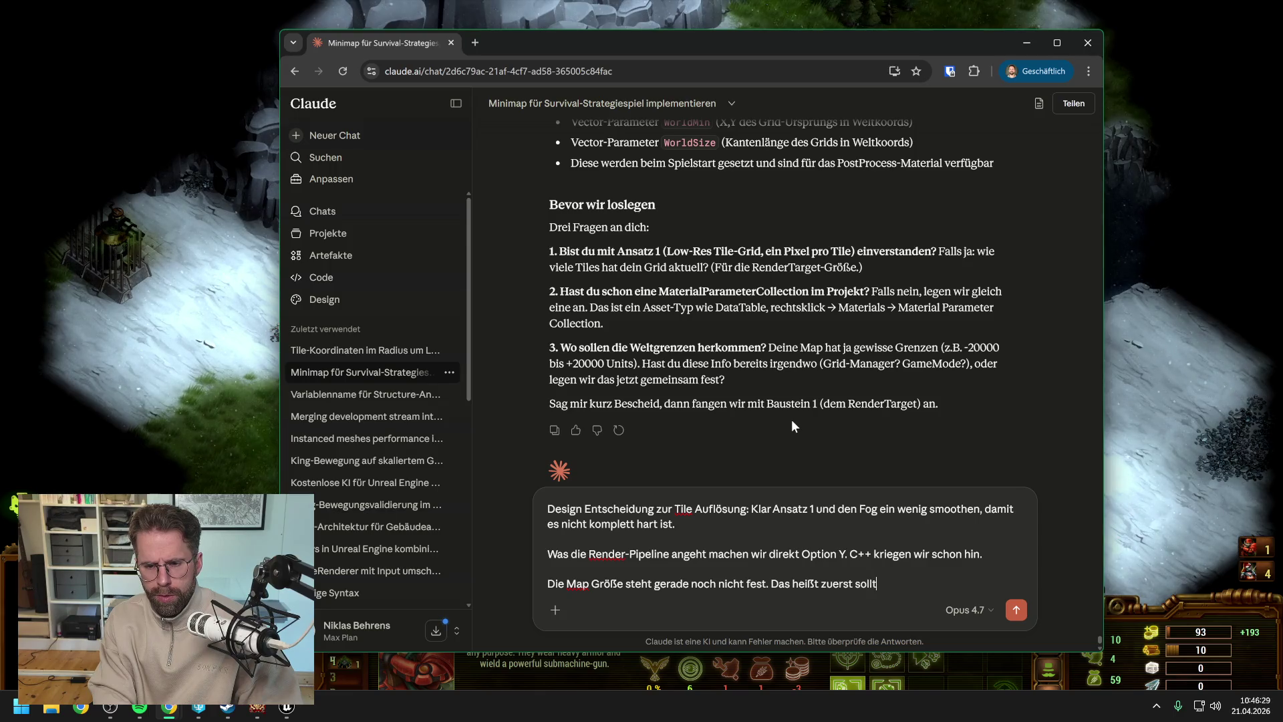
pyautogui.write('en wir wahrschein')
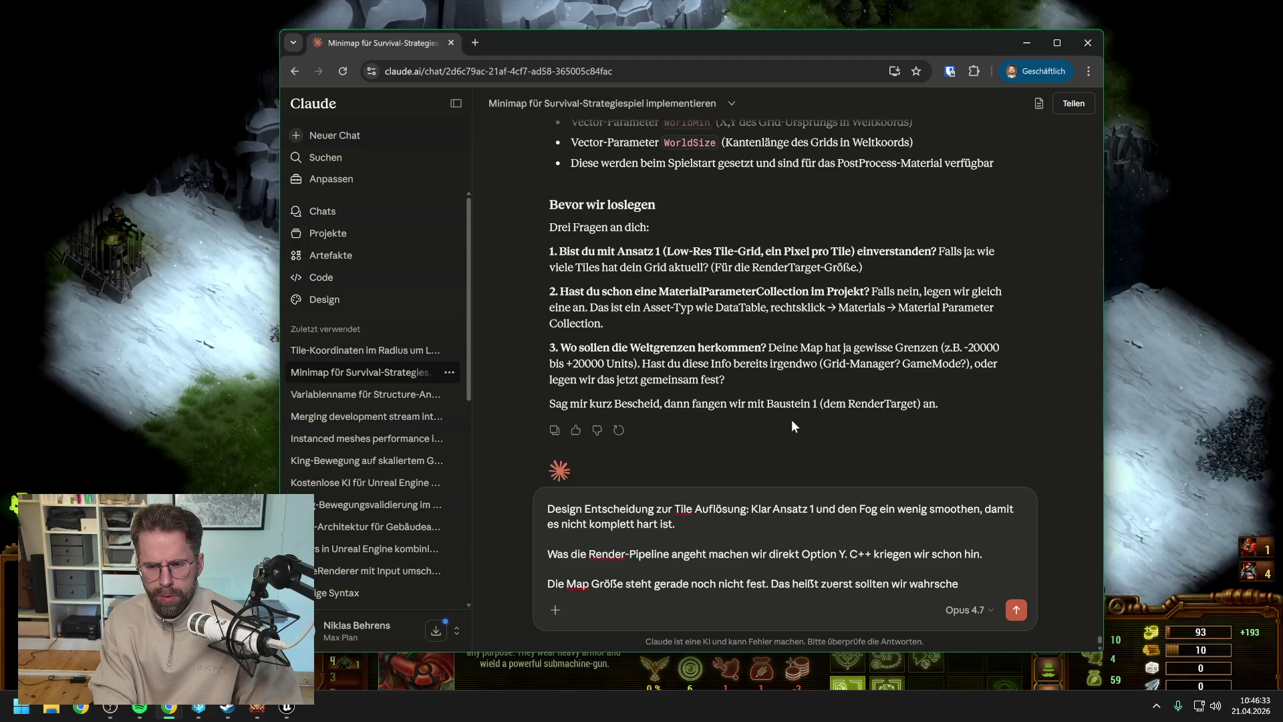
pyautogui.write('lich ')
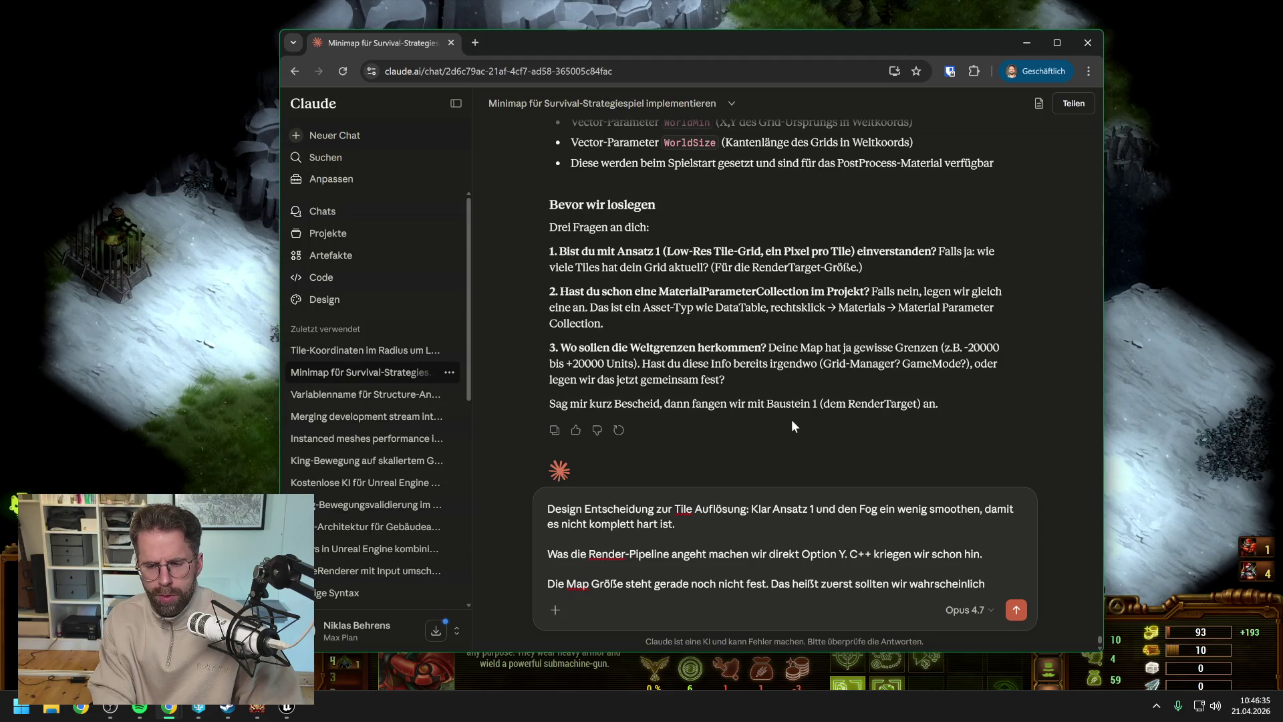
pyautogui.write('die Information')
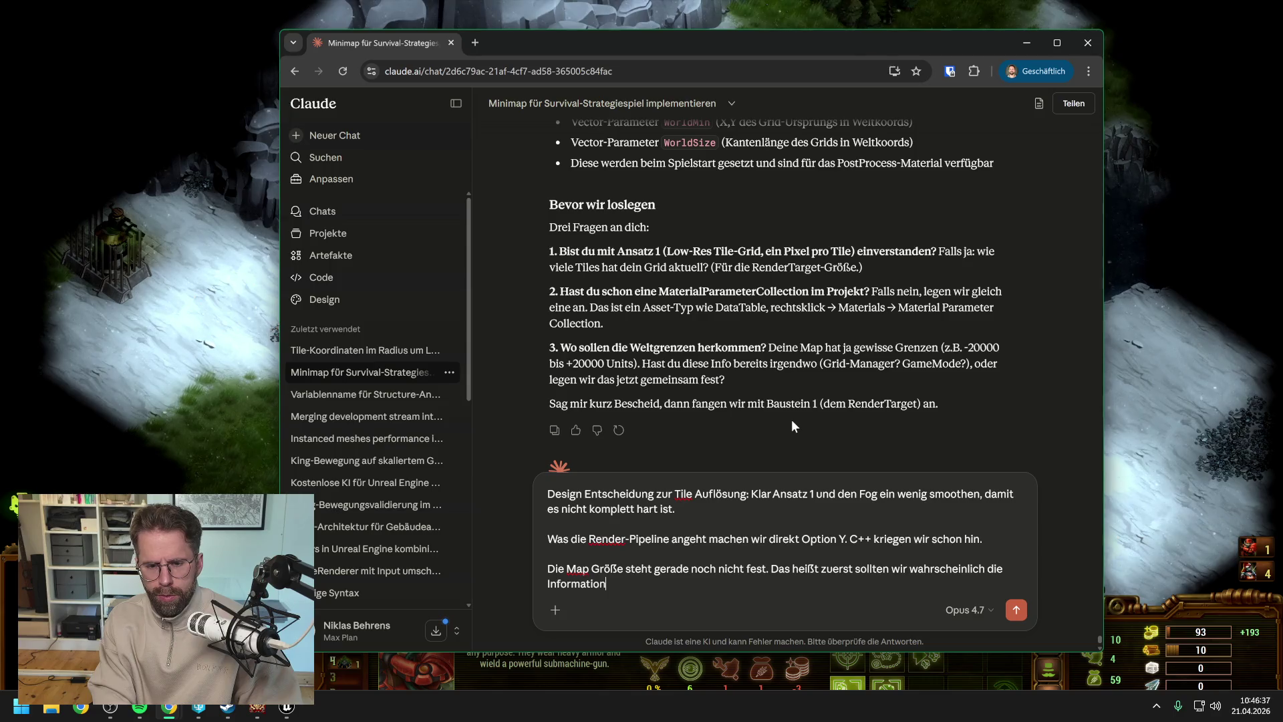
pyautogui.write(' irgendwo')
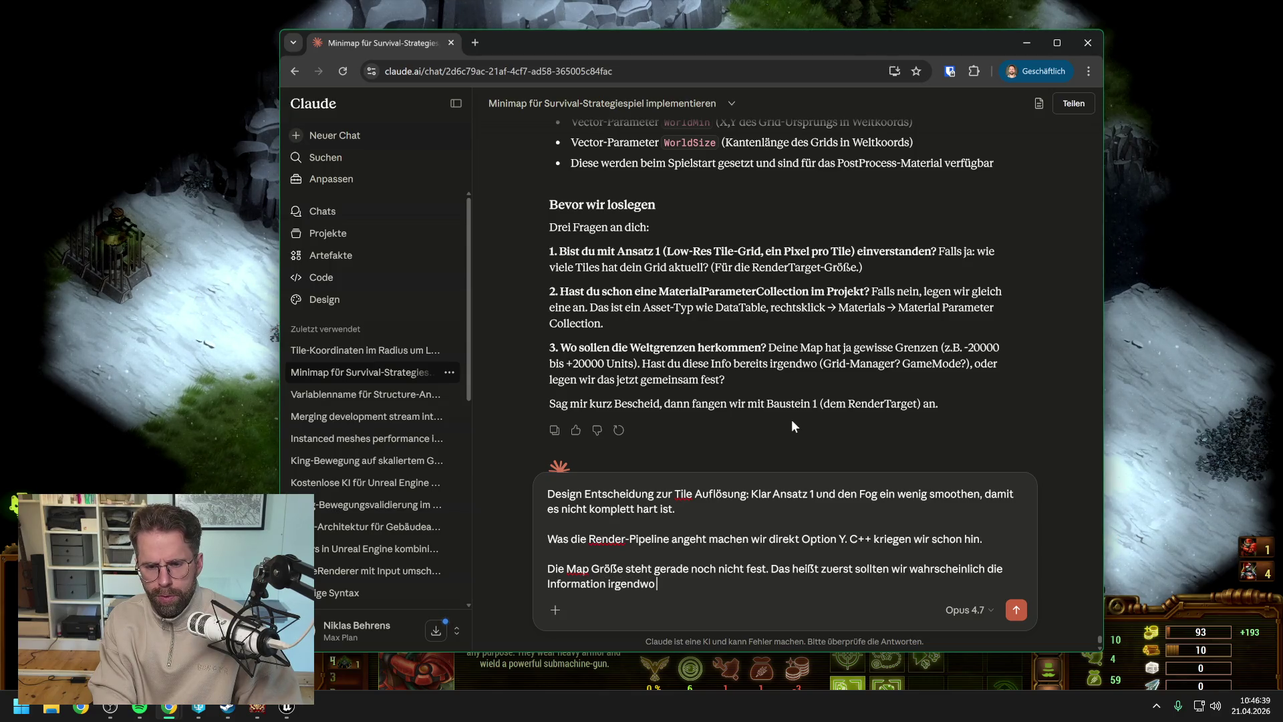
pyautogui.write(' her bekommen.')
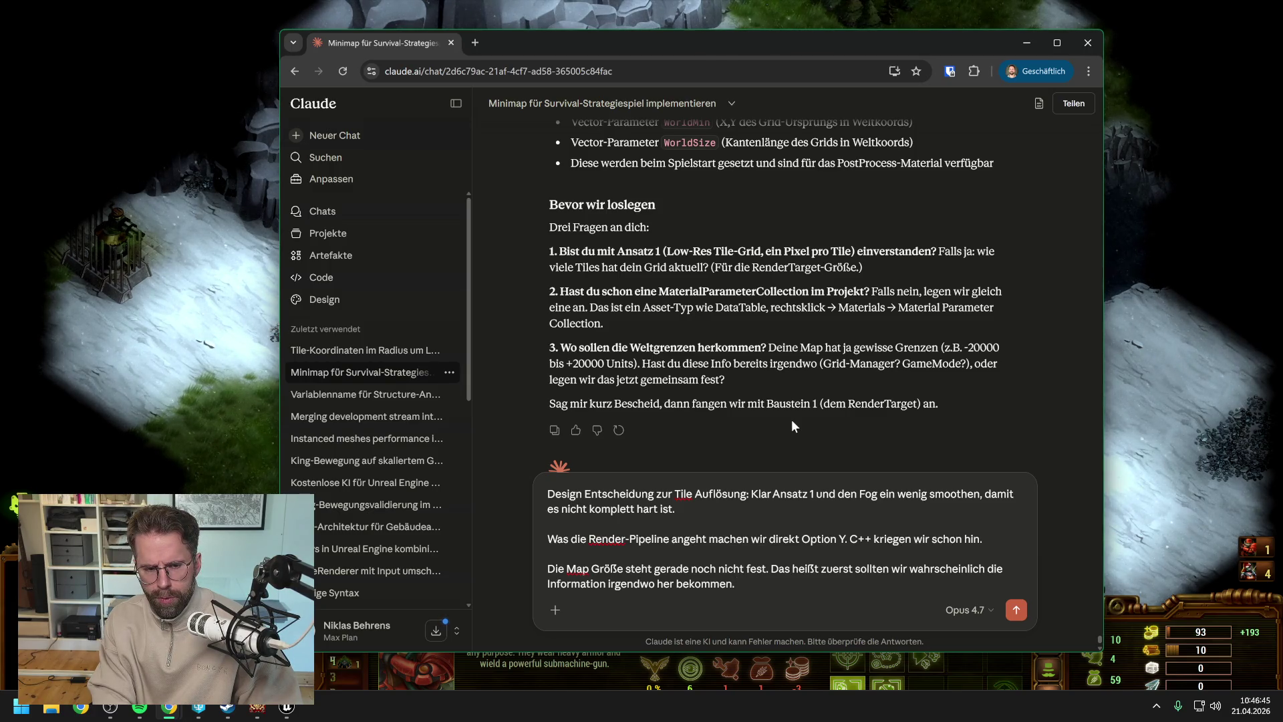
pyautogui.write(' Ich könnte')
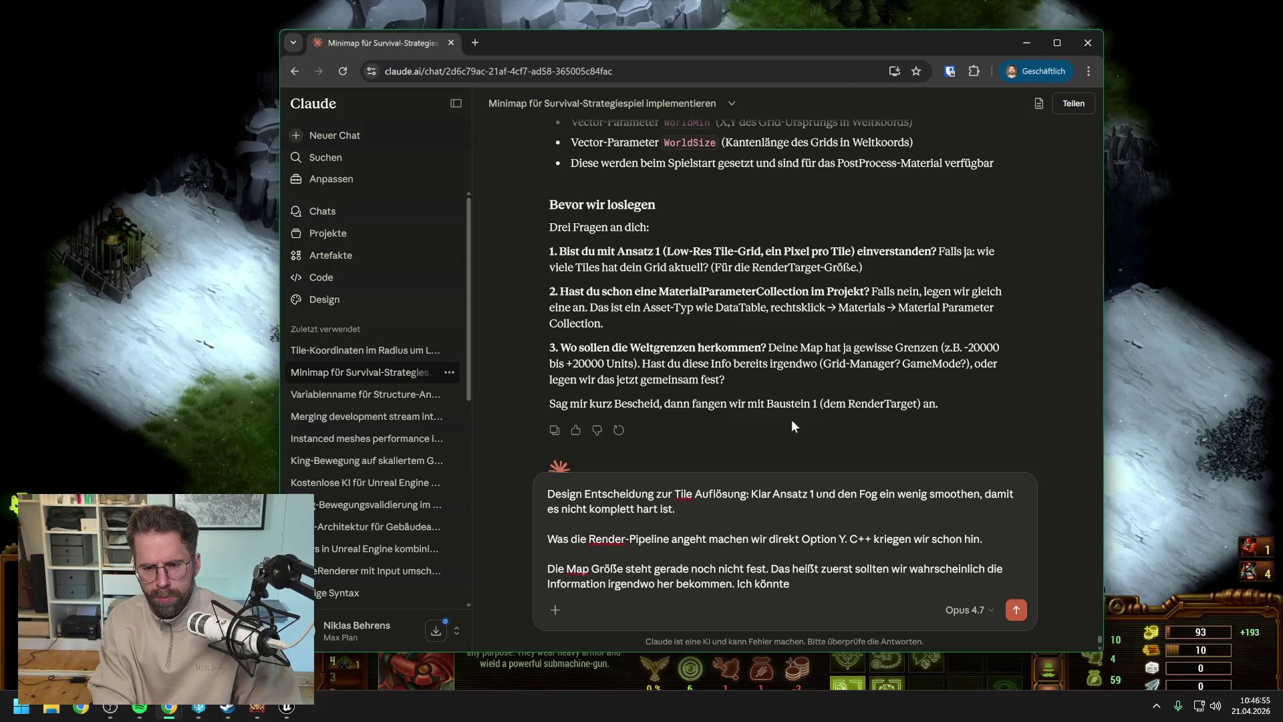
pyautogui.hotkey('ctrl', 'BackSpace')
pyautogui.hotkey('ctrl', 'BackSpace')
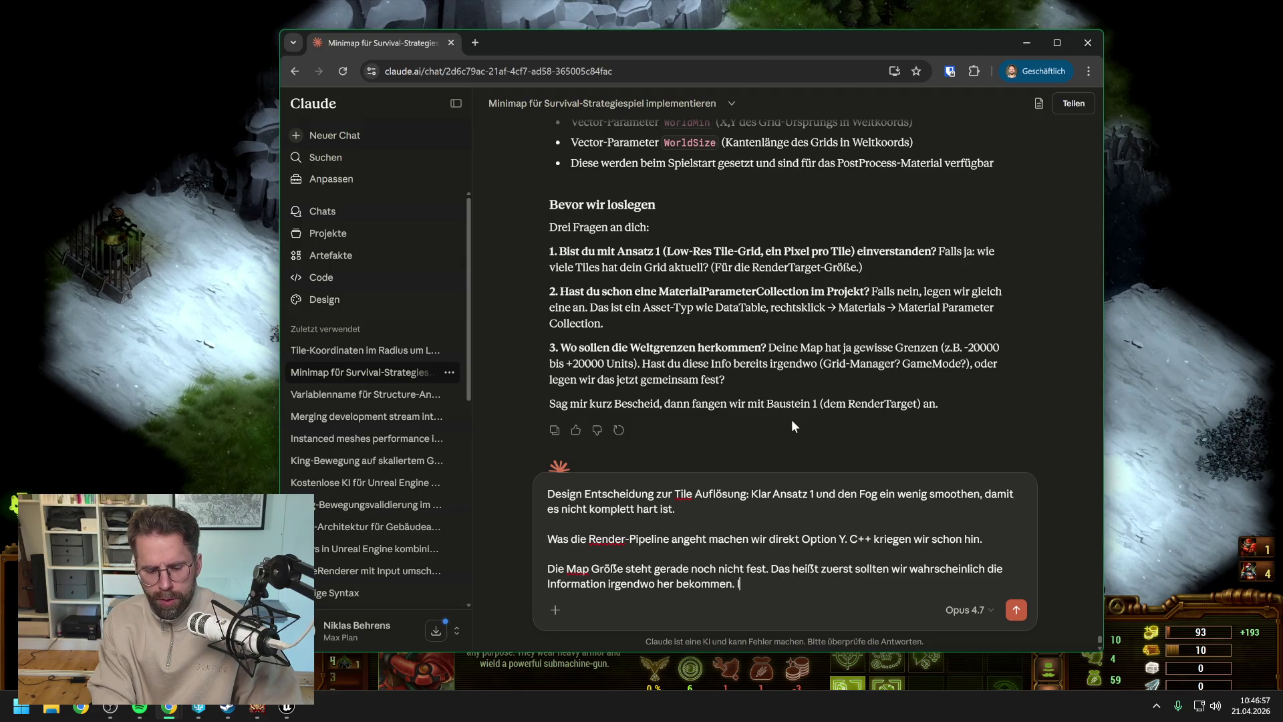
# - Propose an editor actor with a dropdown of three preset map sizes that places a matching BoundsBox
pyautogui.write('Ich')
pyautogui.write(' würde v')
pyautogui.write('orschlagen, eine')
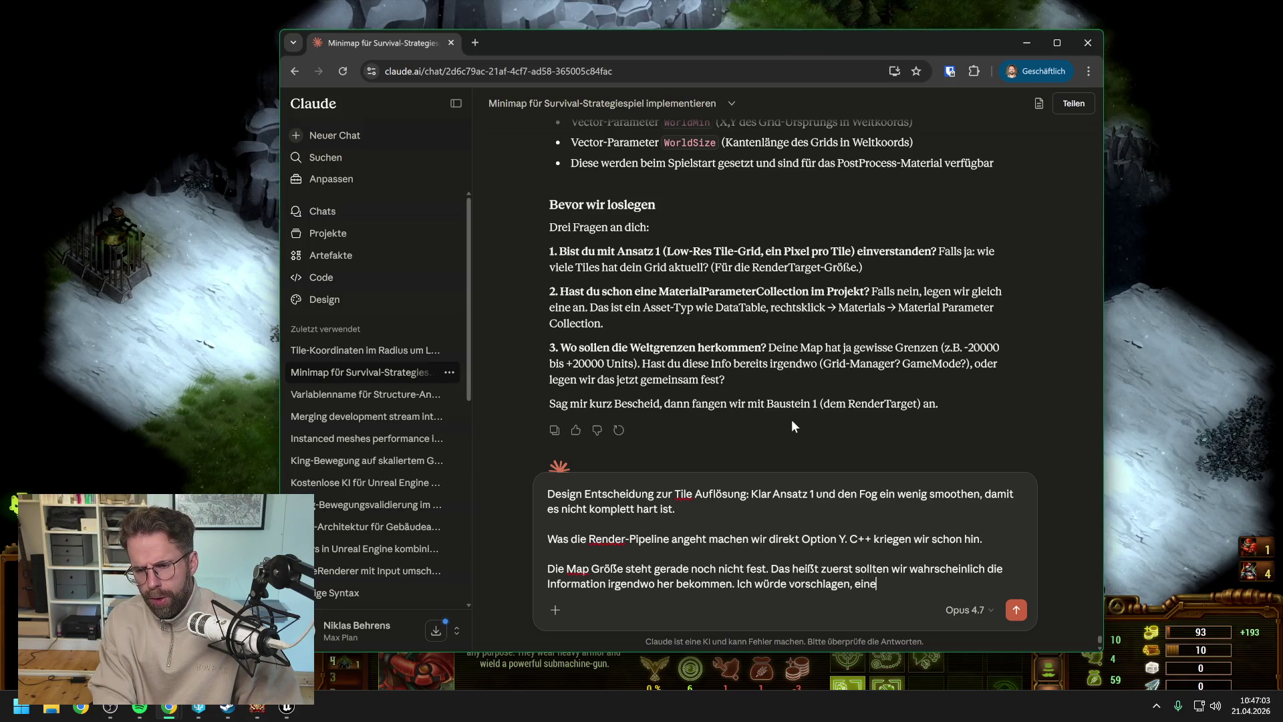
pyautogui.write('n Actor in die W')
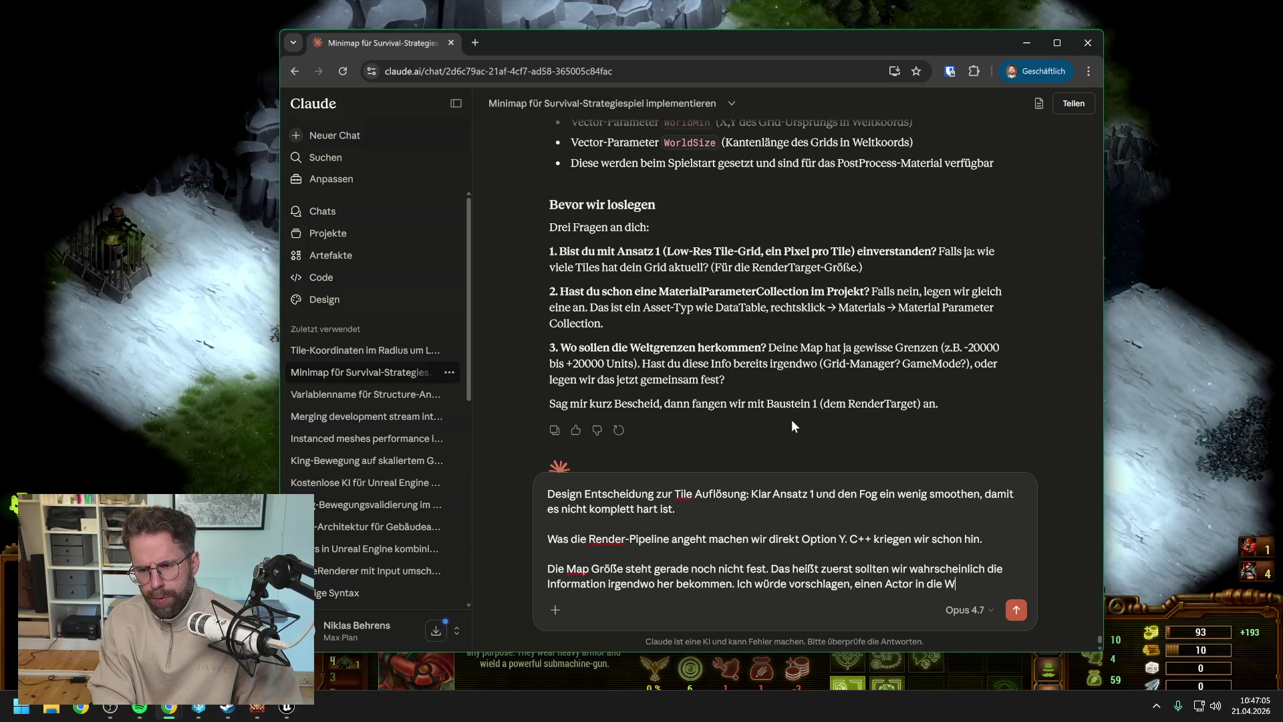
pyautogui.write('elt zu legen')
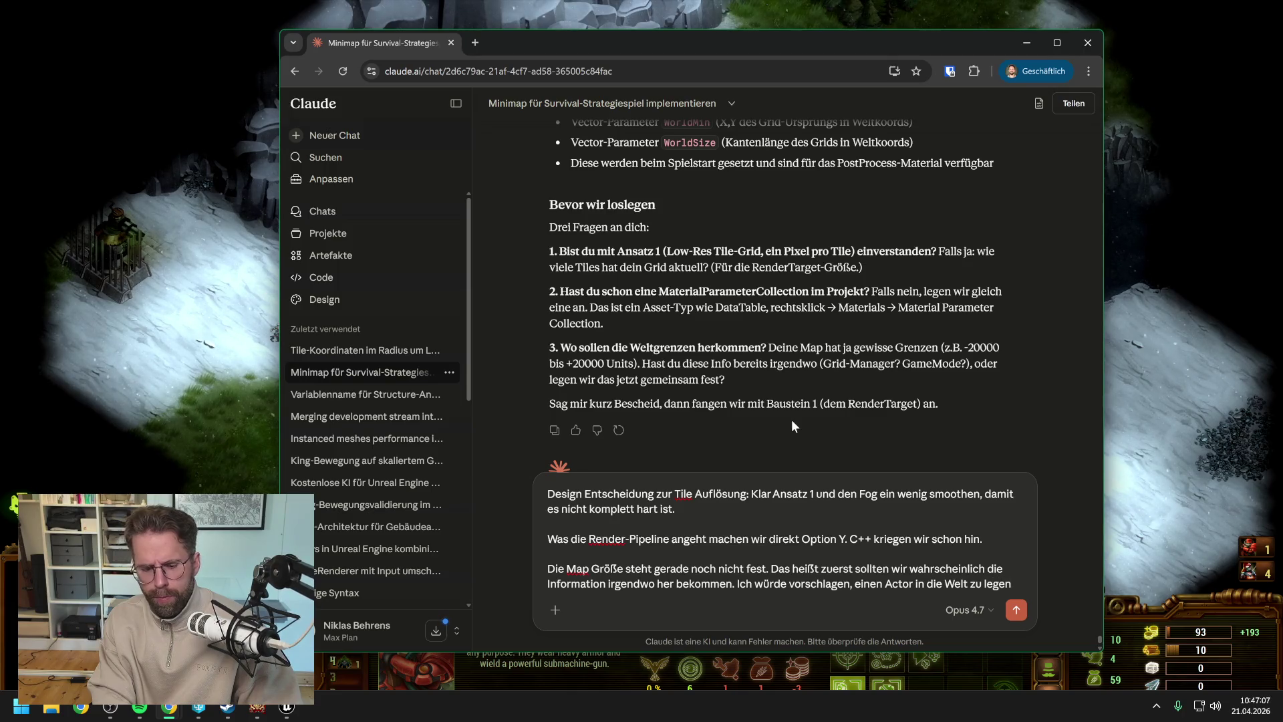
pyautogui.write(', dem wir ')
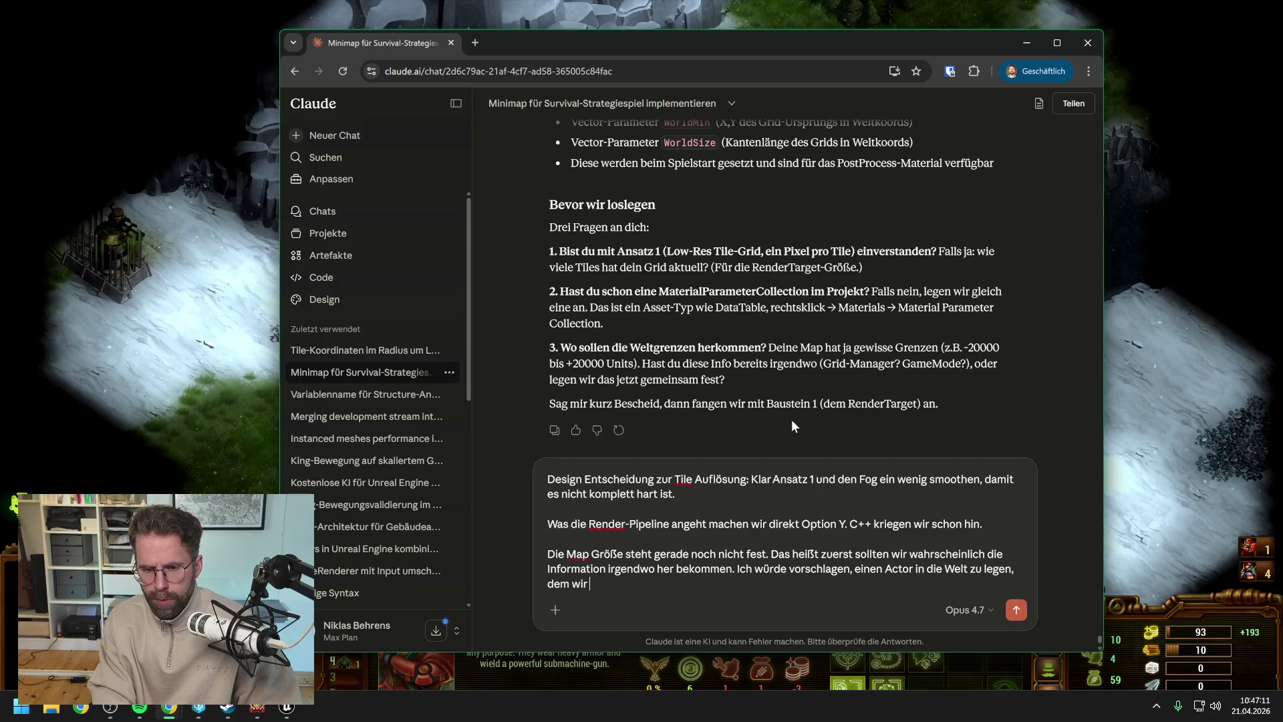
pyautogui.write('vor')
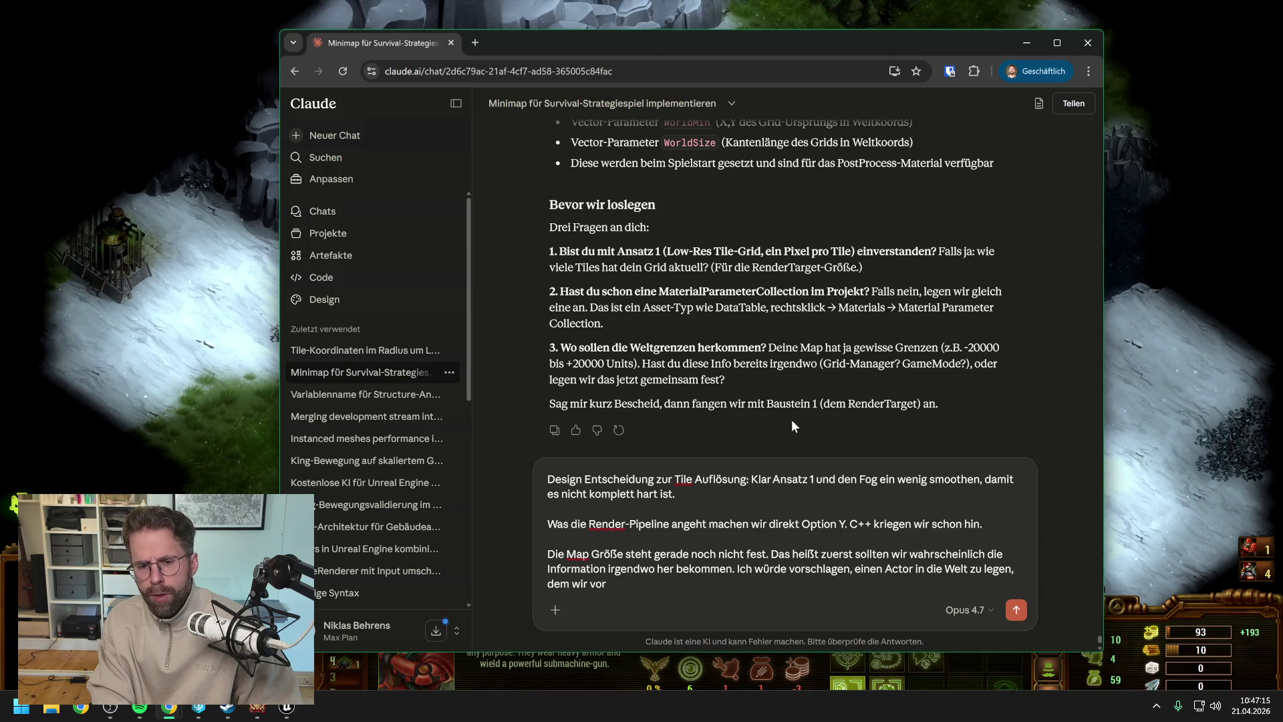
pyautogui.press('BackSpace')
pyautogui.press('BackSpace')
pyautogui.press('BackSpace')
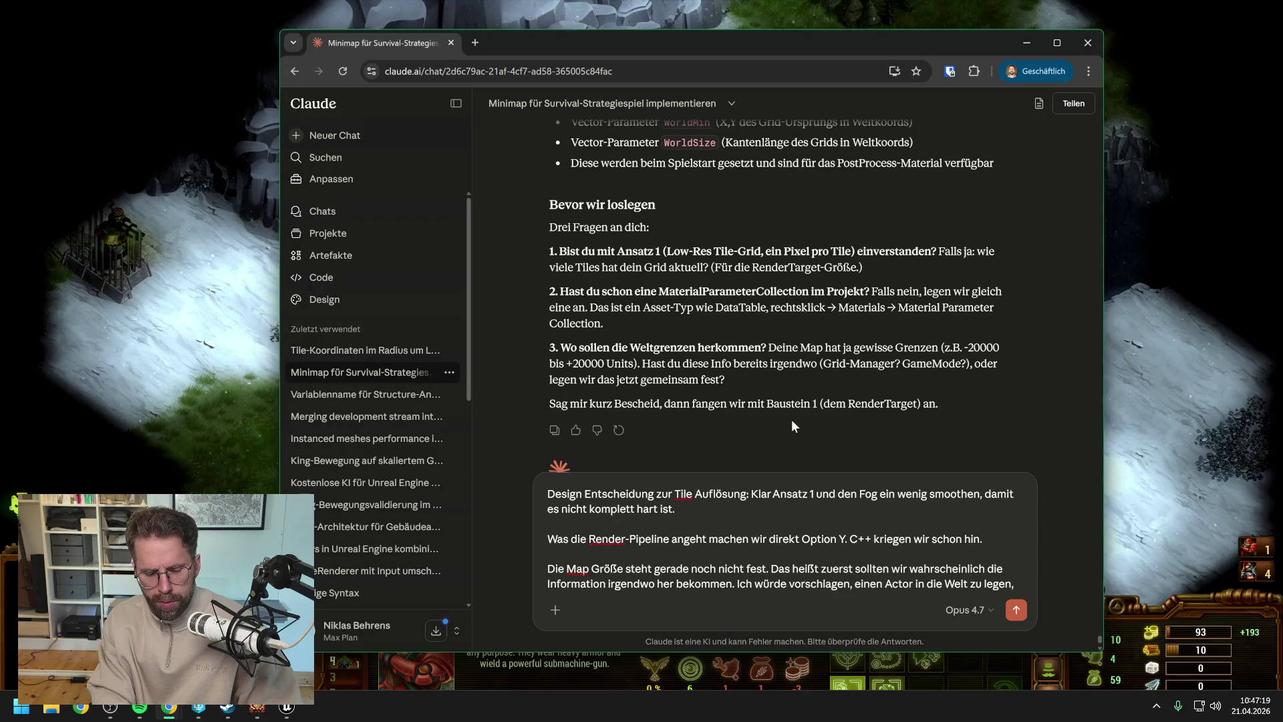
pyautogui.write('de')
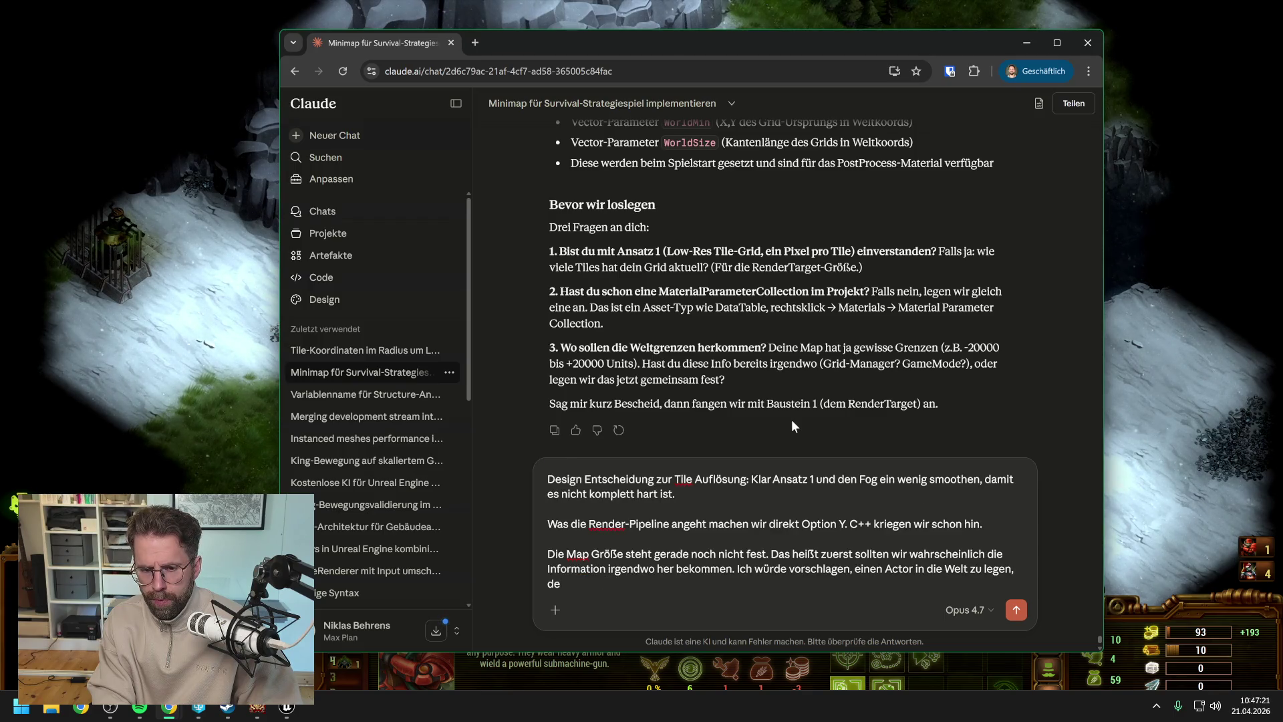
pyautogui.press('BackSpace')
pyautogui.press('BackSpace')
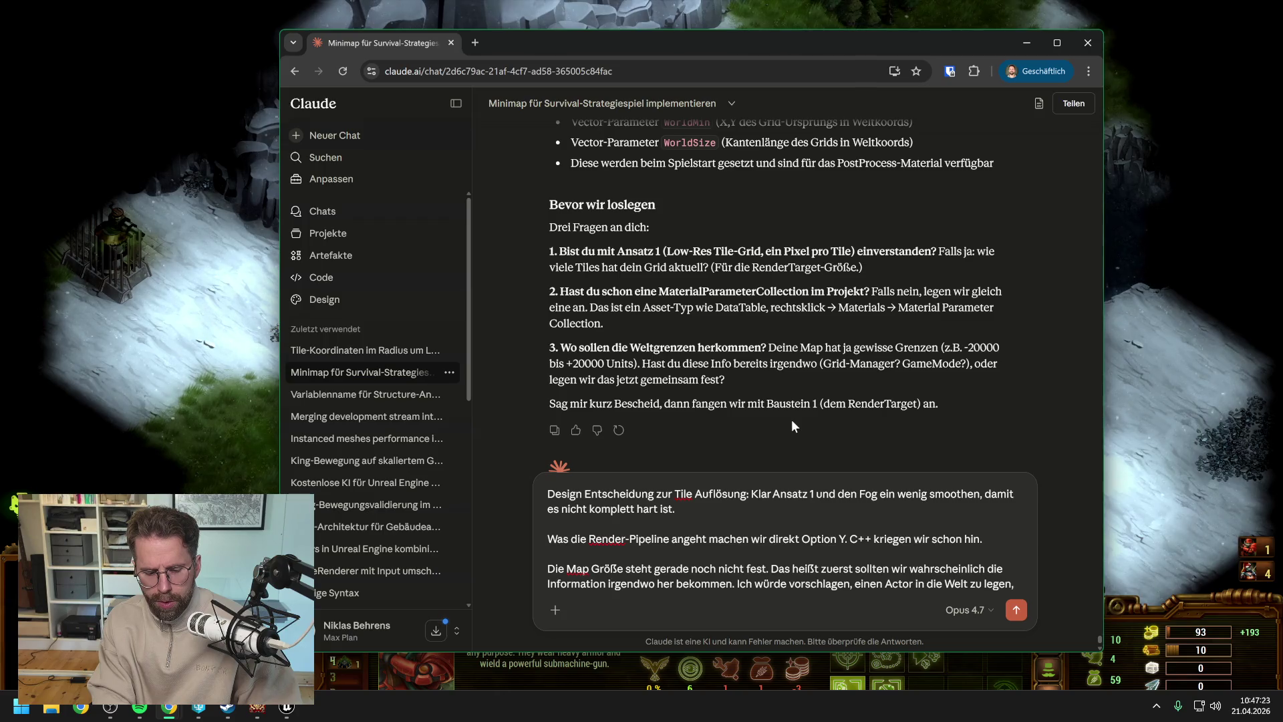
pyautogui.write('d')
pyautogui.press('BackSpace')
pyautogui.write('bei dem')
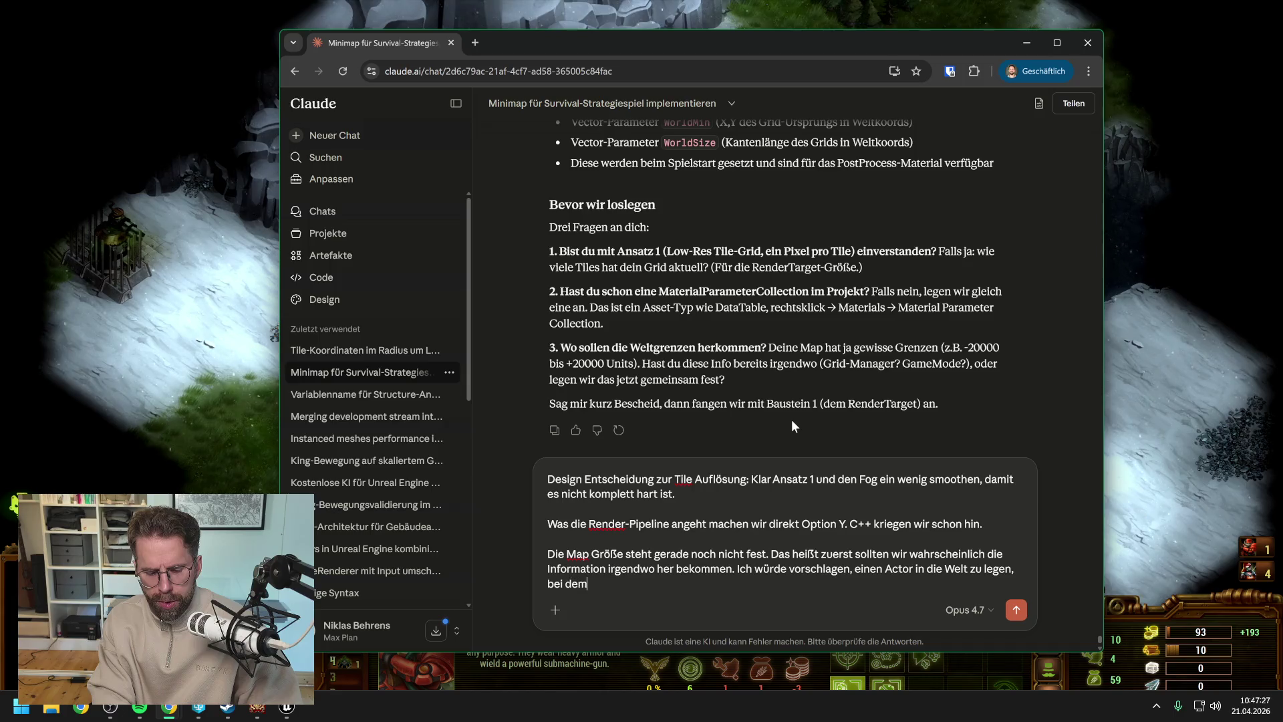
pyautogui.write(' wir direkt im E')
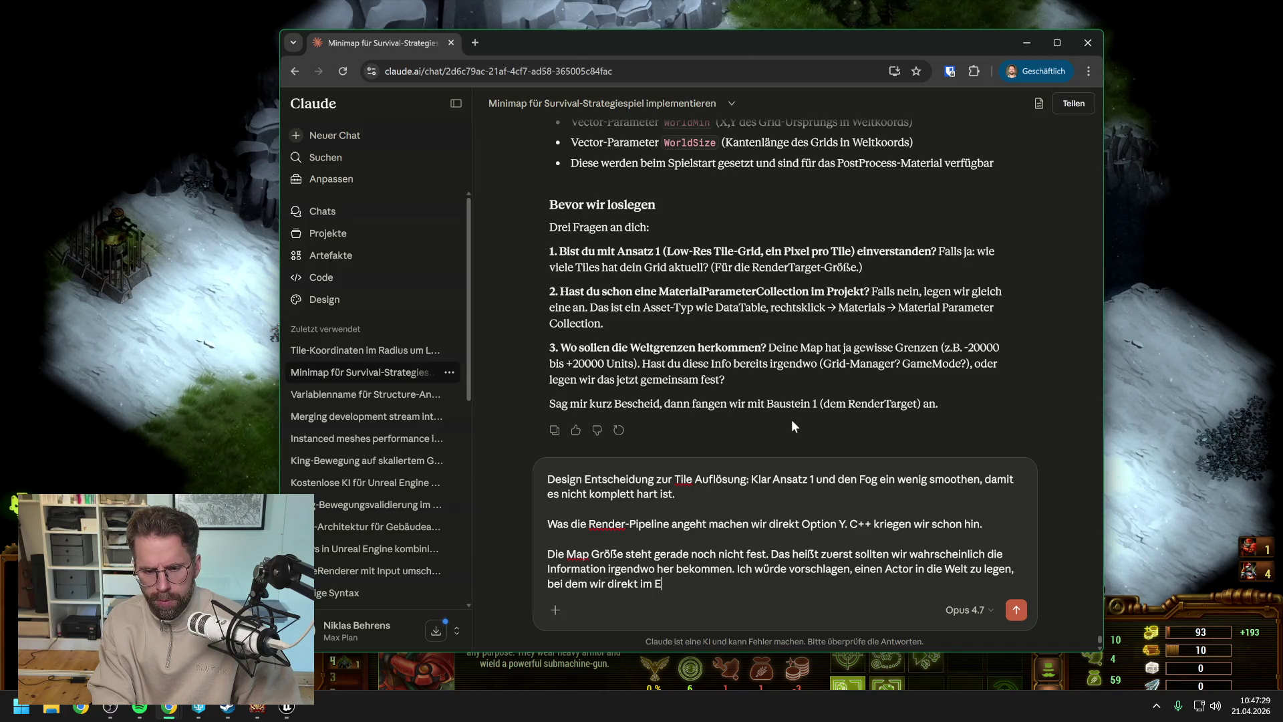
pyautogui.write('ditor aus ')
pyautogui.write('drei v')
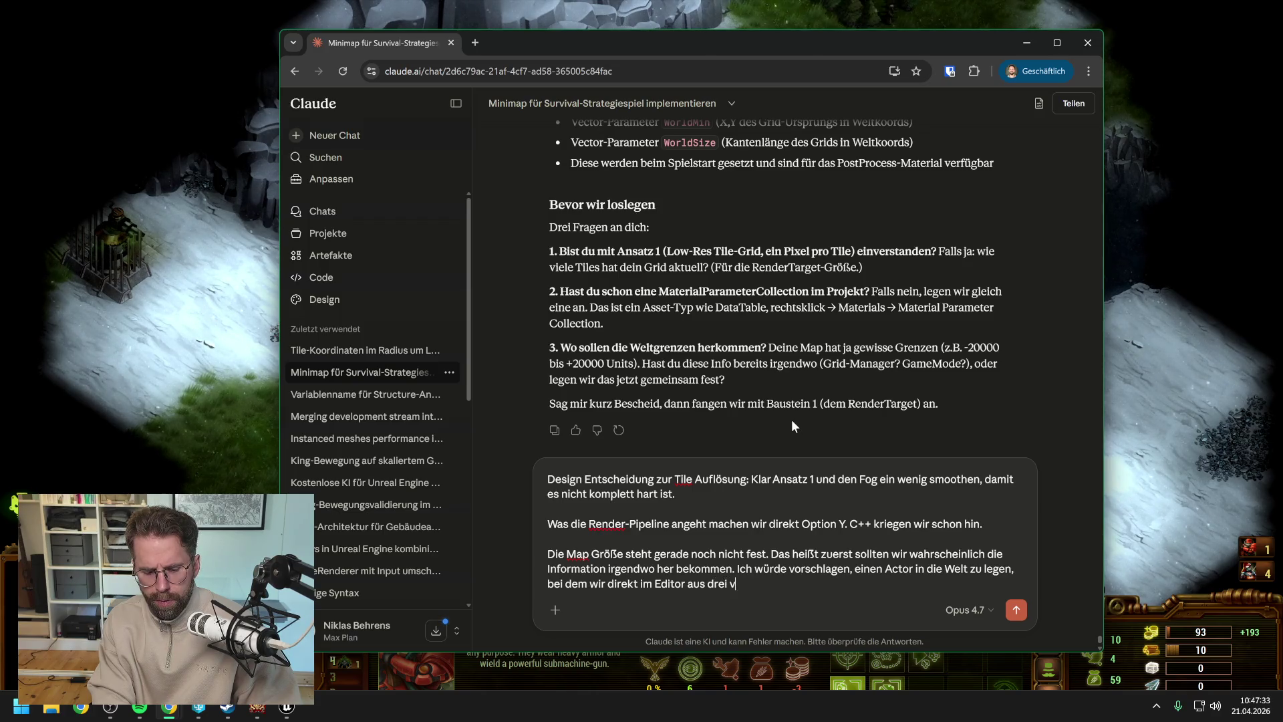
pyautogui.write('orgefertig')
pyautogui.write('ten Mapgr')
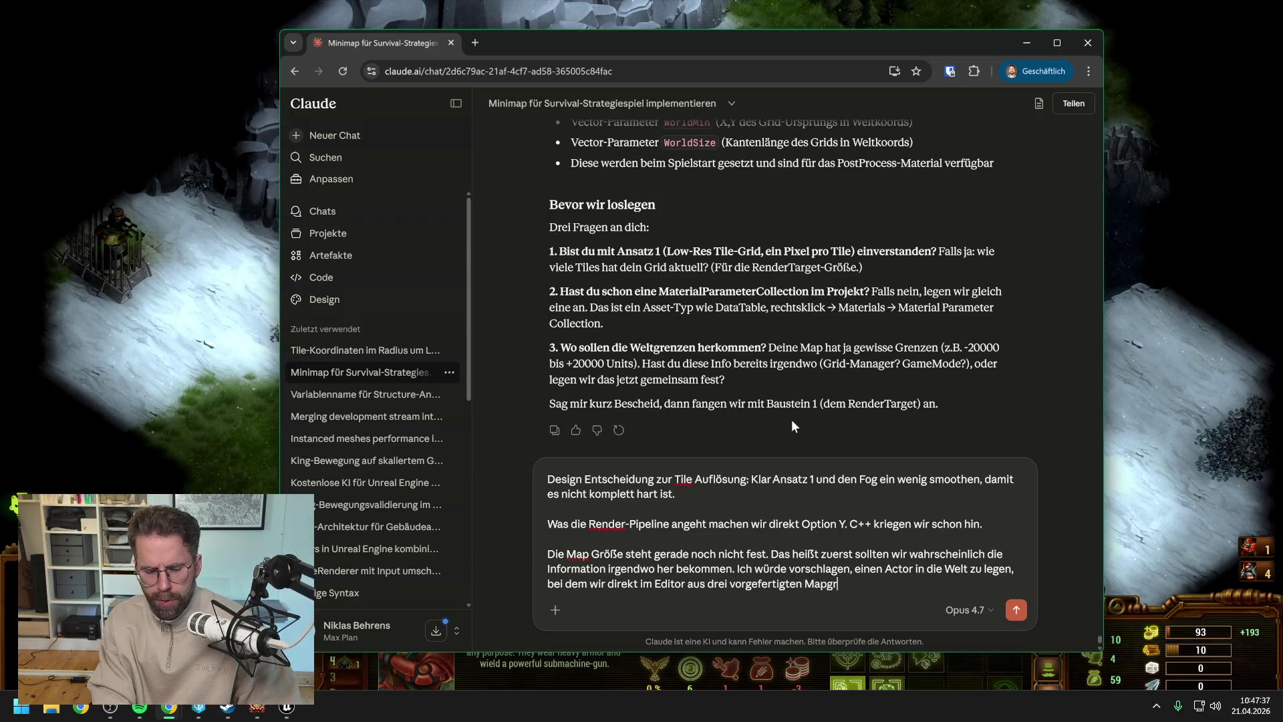
pyautogui.write('ößen ')
pyautogui.write('per Drop')
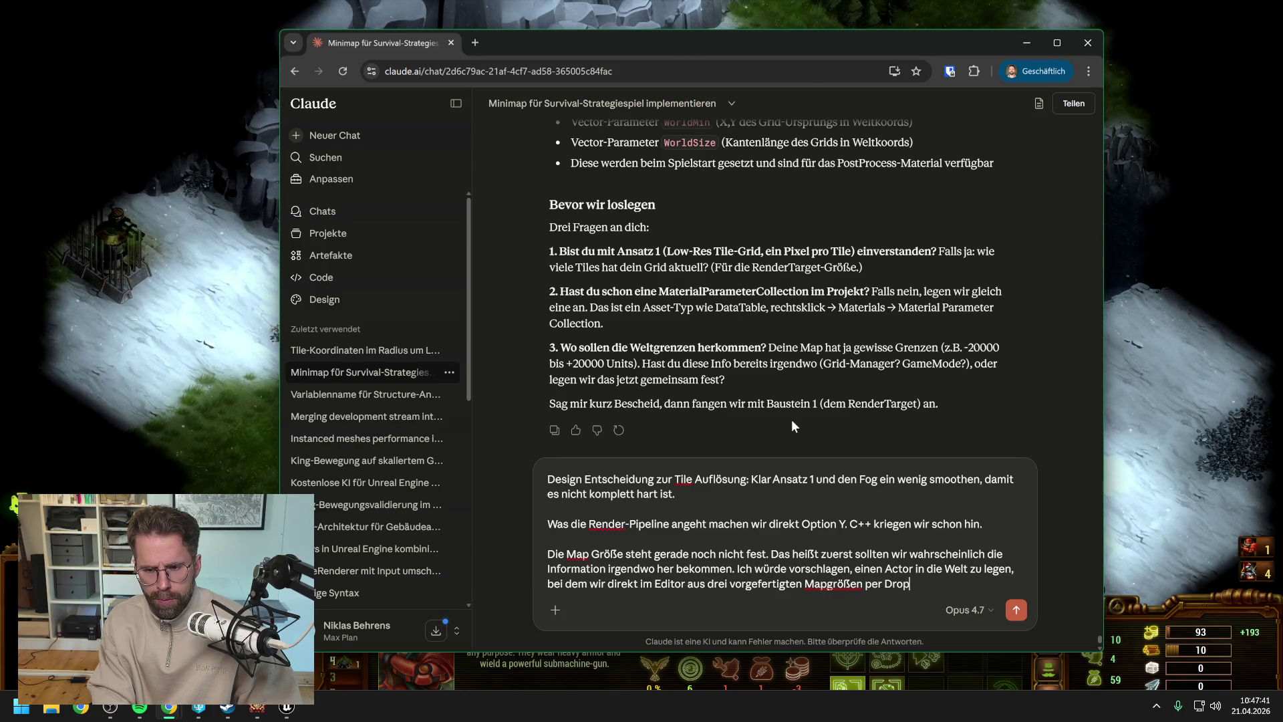
pyautogui.write('down auswählen kön')
pyautogui.write('nen. u')
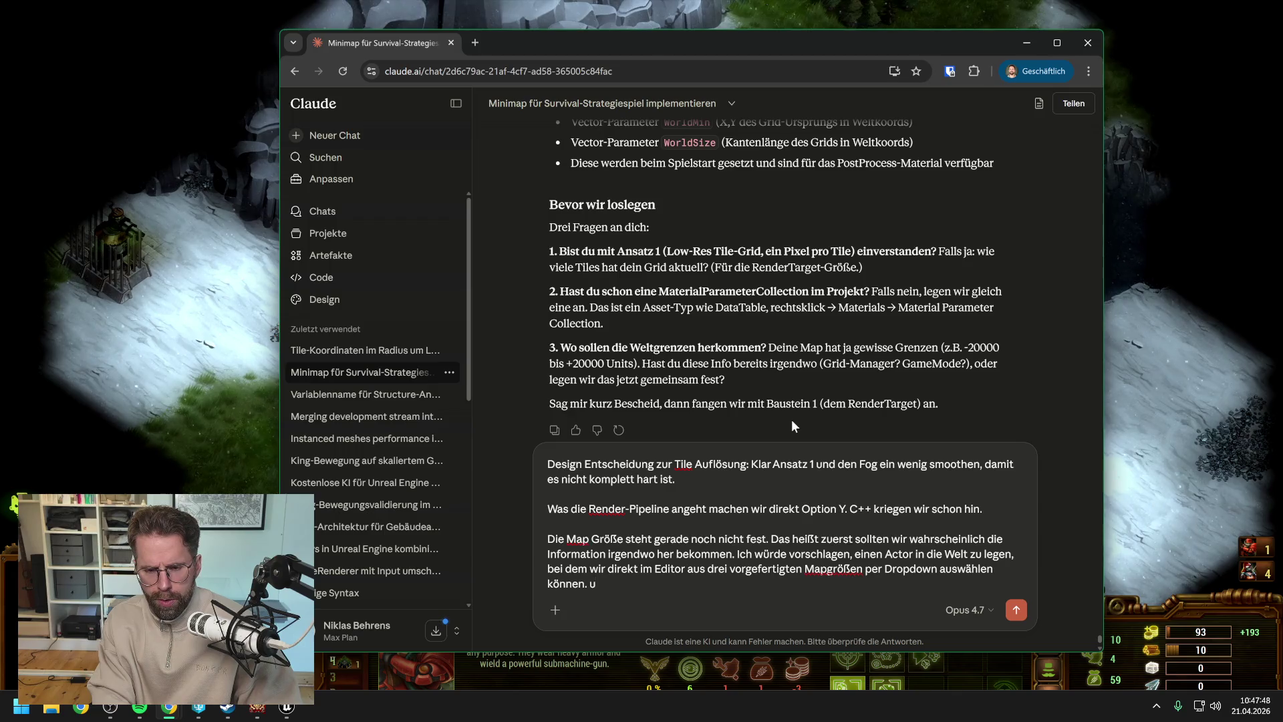
pyautogui.press('BackSpace')
pyautogui.write('Und der da')
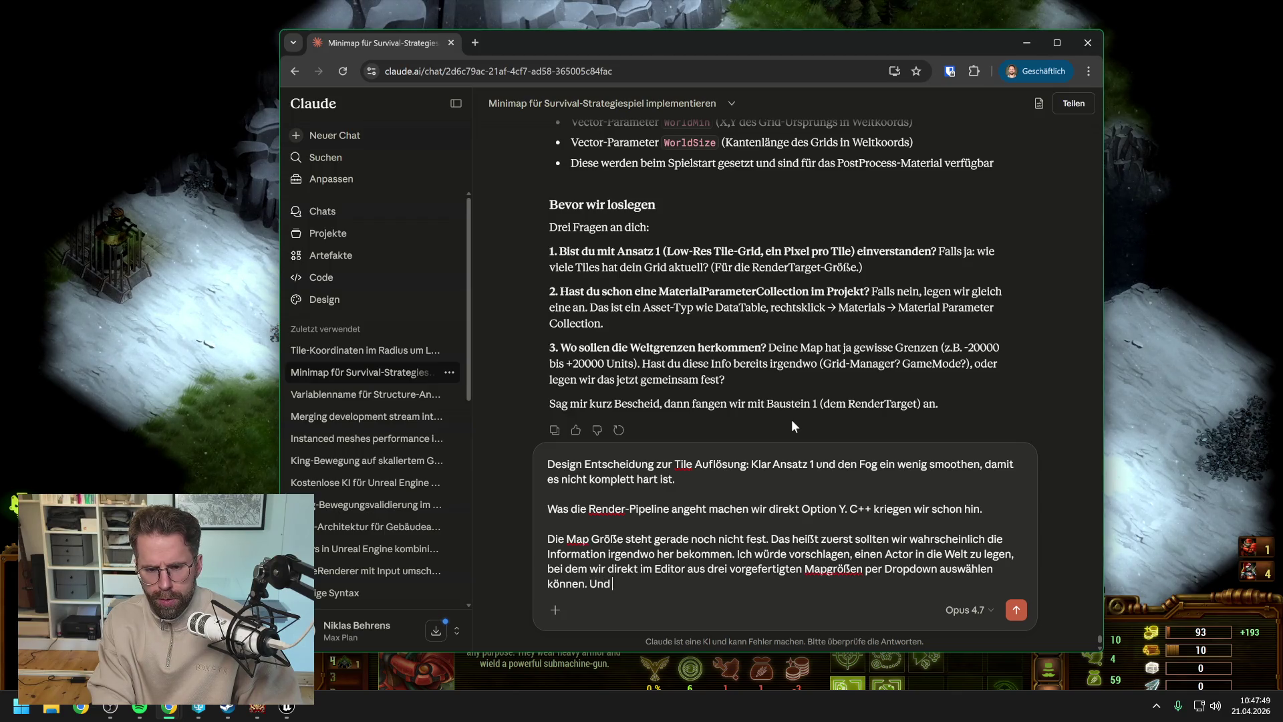
pyautogui.write('nn eine Boun')
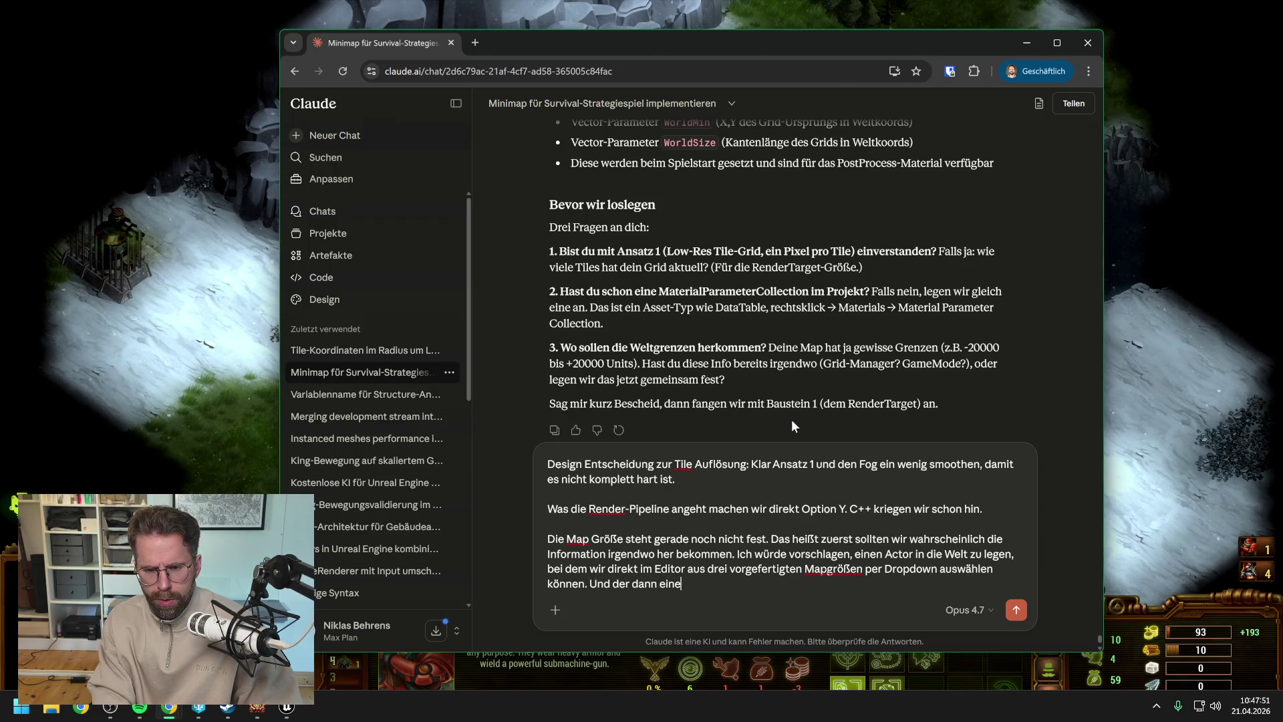
pyautogui.write('ds')
pyautogui.write('Box')
pyautogui.write(' g')
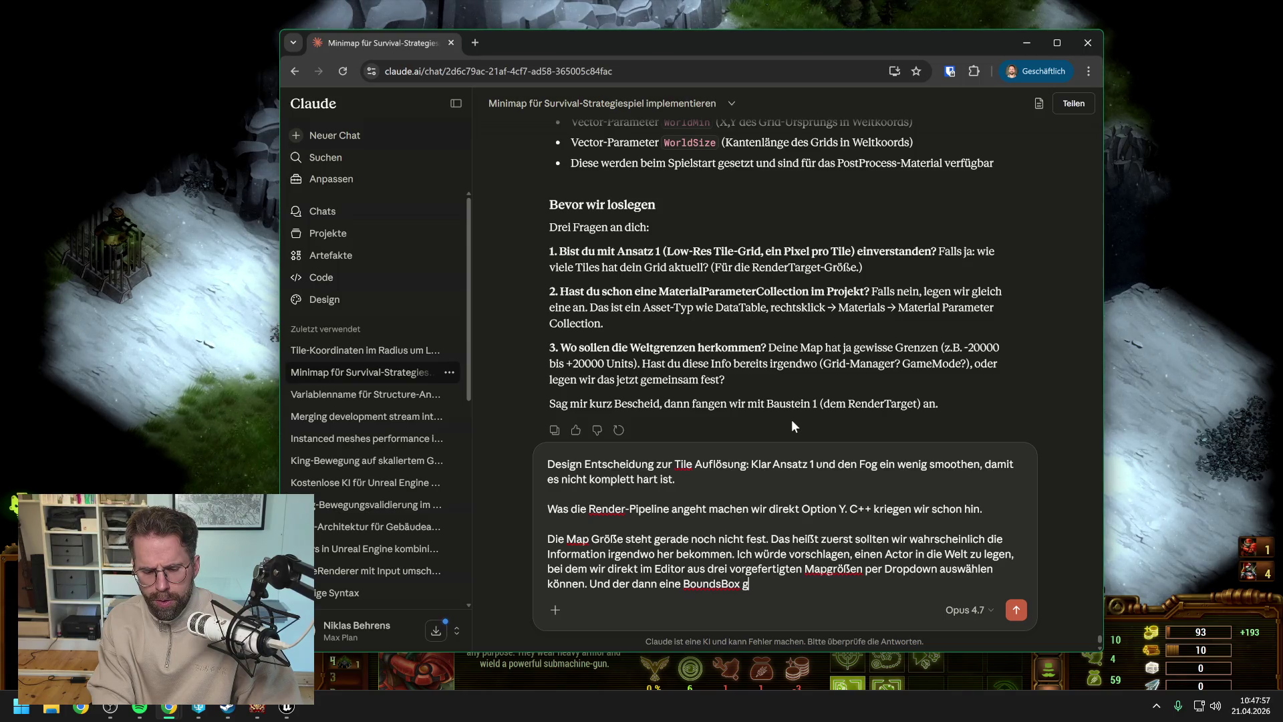
pyautogui.write('enau in der Größe ')
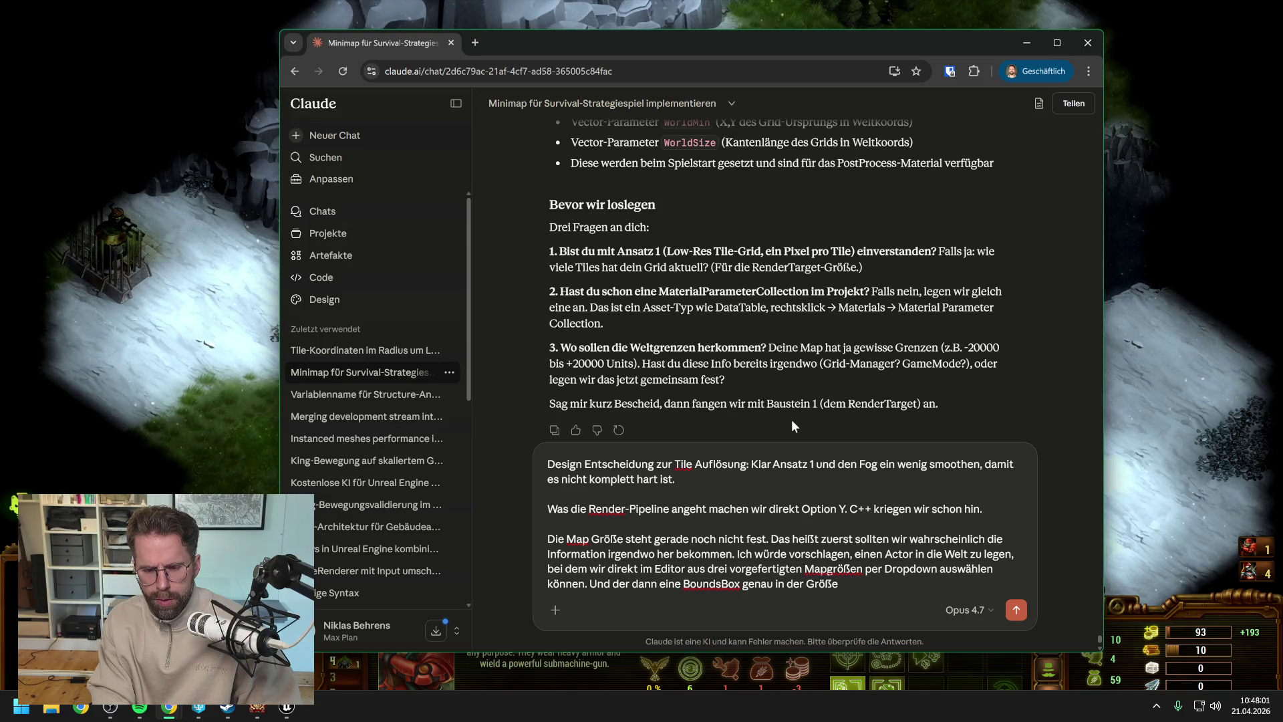
pyautogui.write('auf die Map le')
pyautogui.write('gt.')
pyautogui.hotkey('shift', 'Return')
pyautogui.hotkey('shift', 'Return')
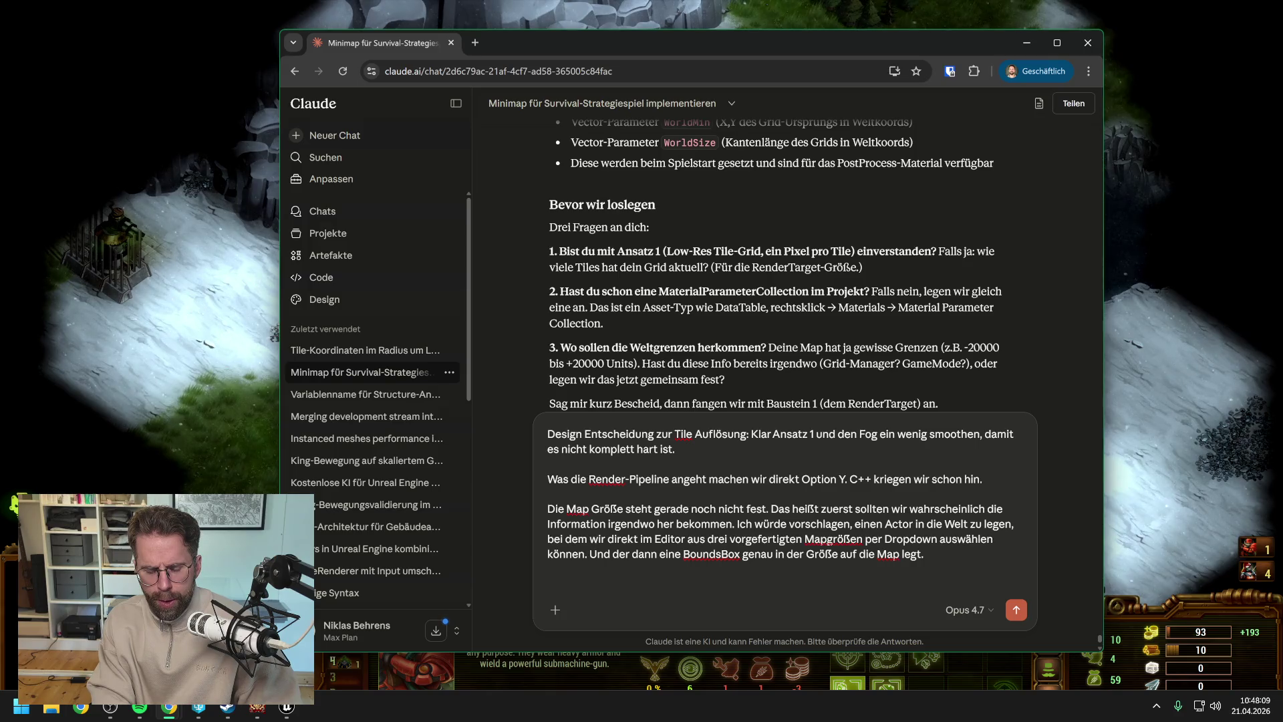
# - Send the closing paragraph about reading map size into GameState in Units and Tiles, then return to Unreal
pyautogui.write('D')
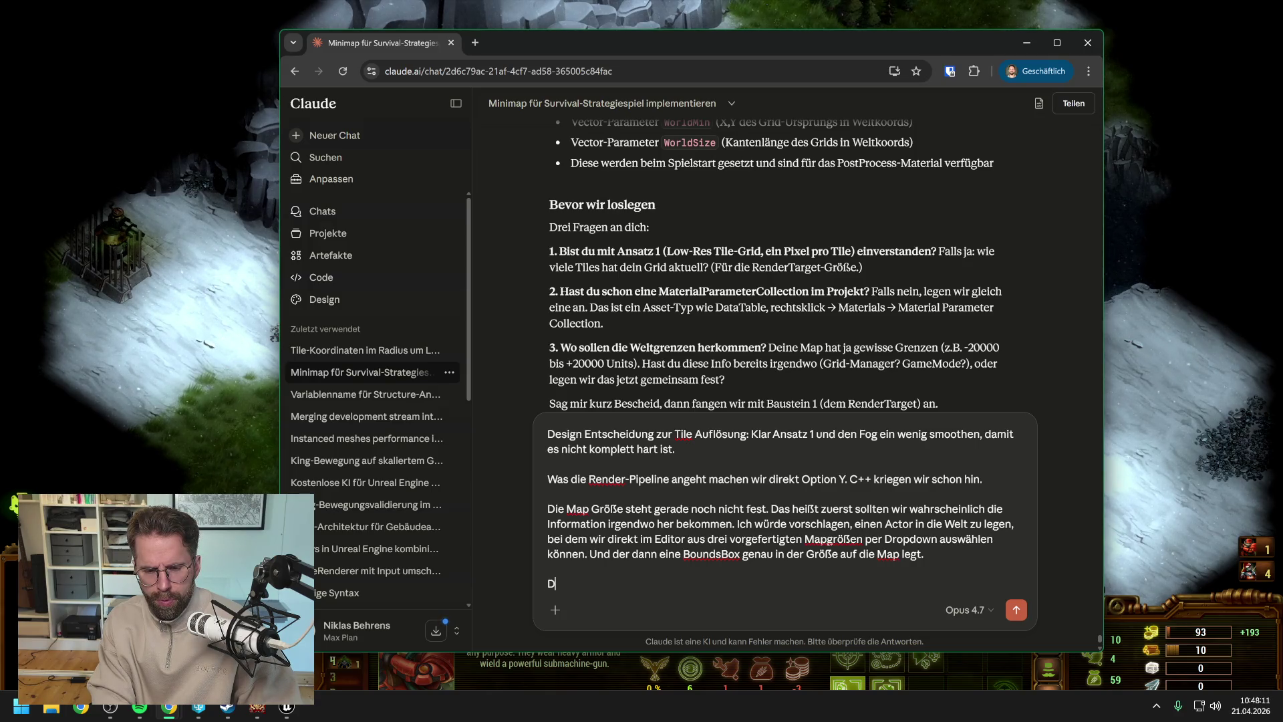
pyautogui.write('ie Map Größe')
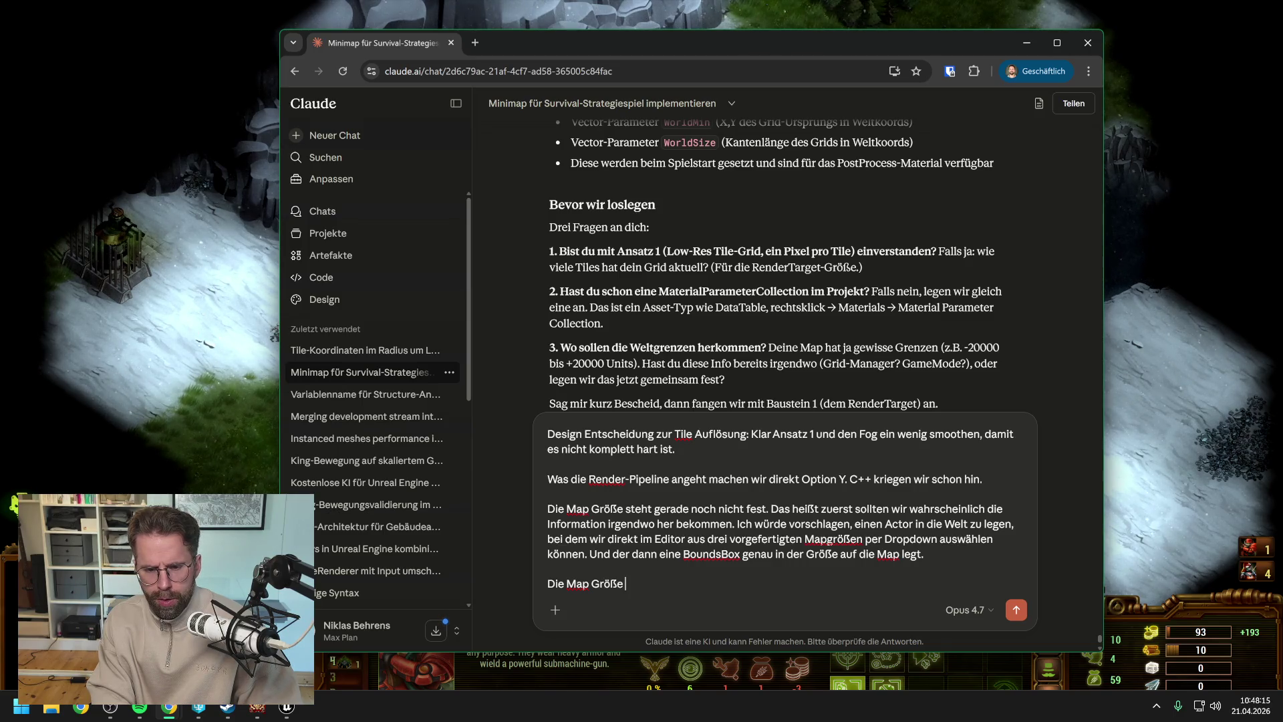
pyautogui.write(' können wir dan')
pyautogui.press('BackSpace')
pyautogui.press('BackSpace')
pyautogui.press('BackSpace')
pyautogui.press('BackSpace')
pyautogui.press('BackSpace')
pyautogui.press('BackSpace')
pyautogui.write('as')
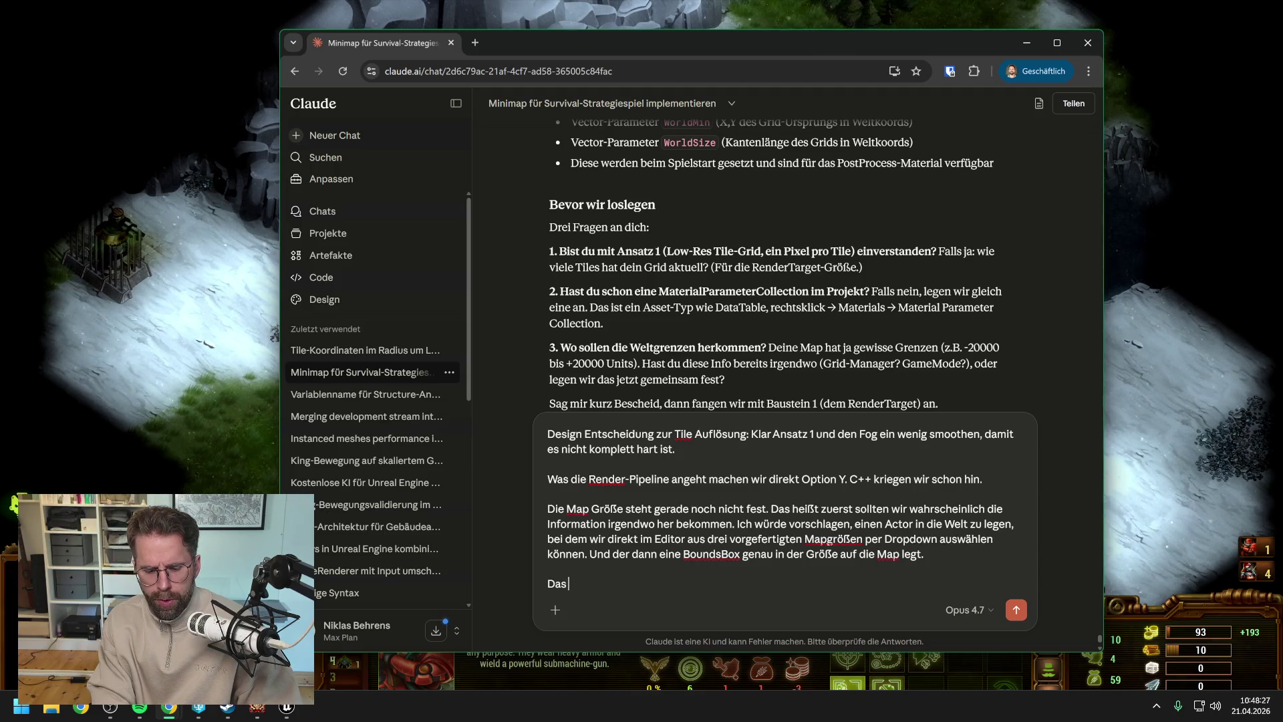
pyautogui.write(' lesen wir dann so i')
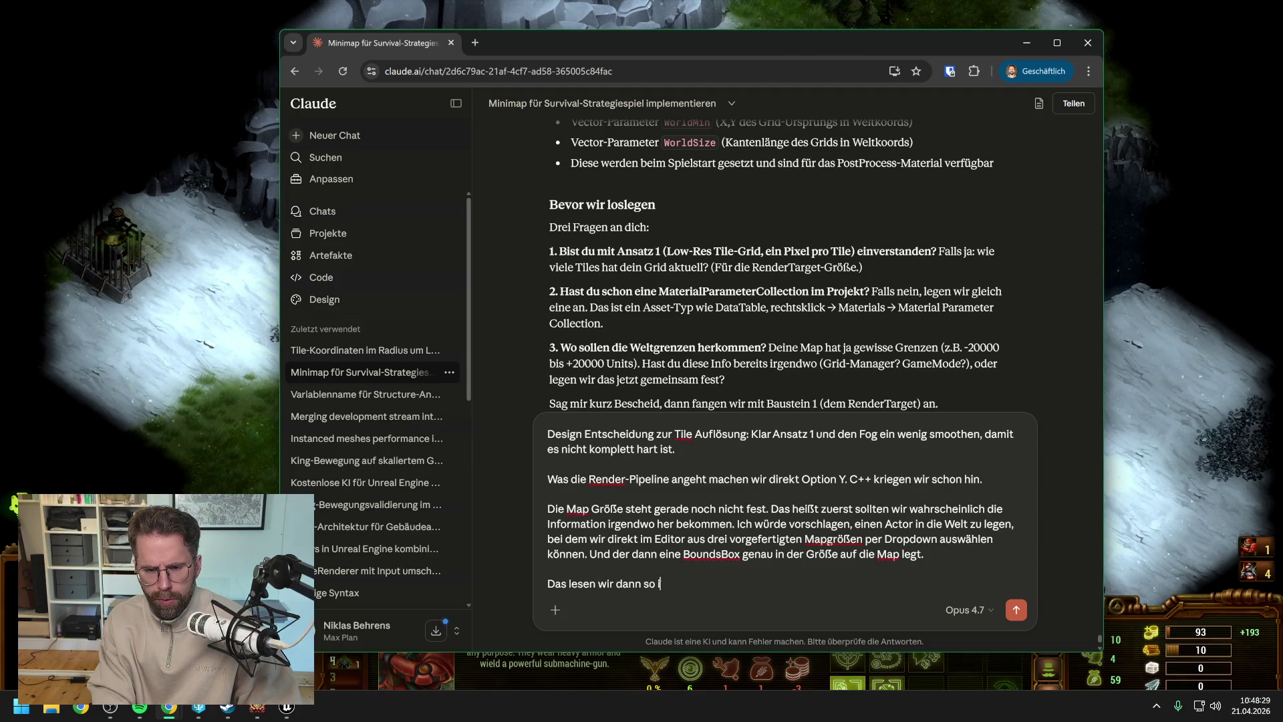
pyautogui.write('m GameState ein')
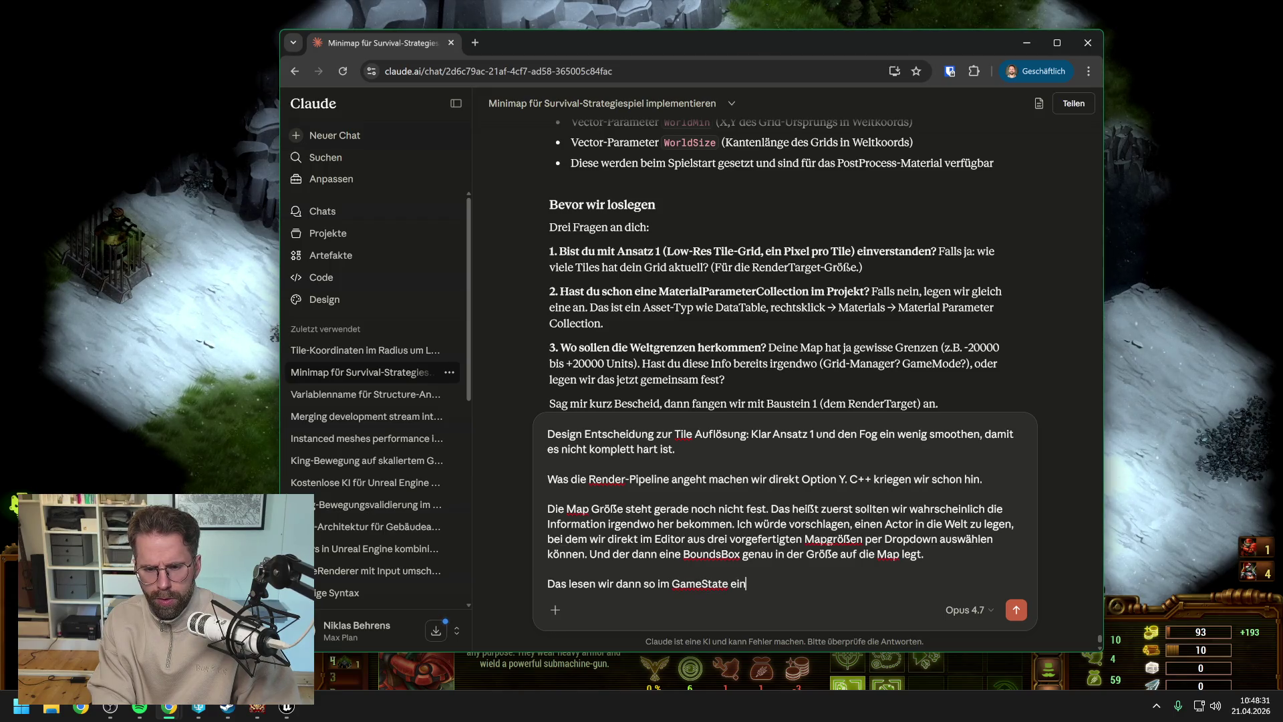
pyautogui.write(', dass wir di')
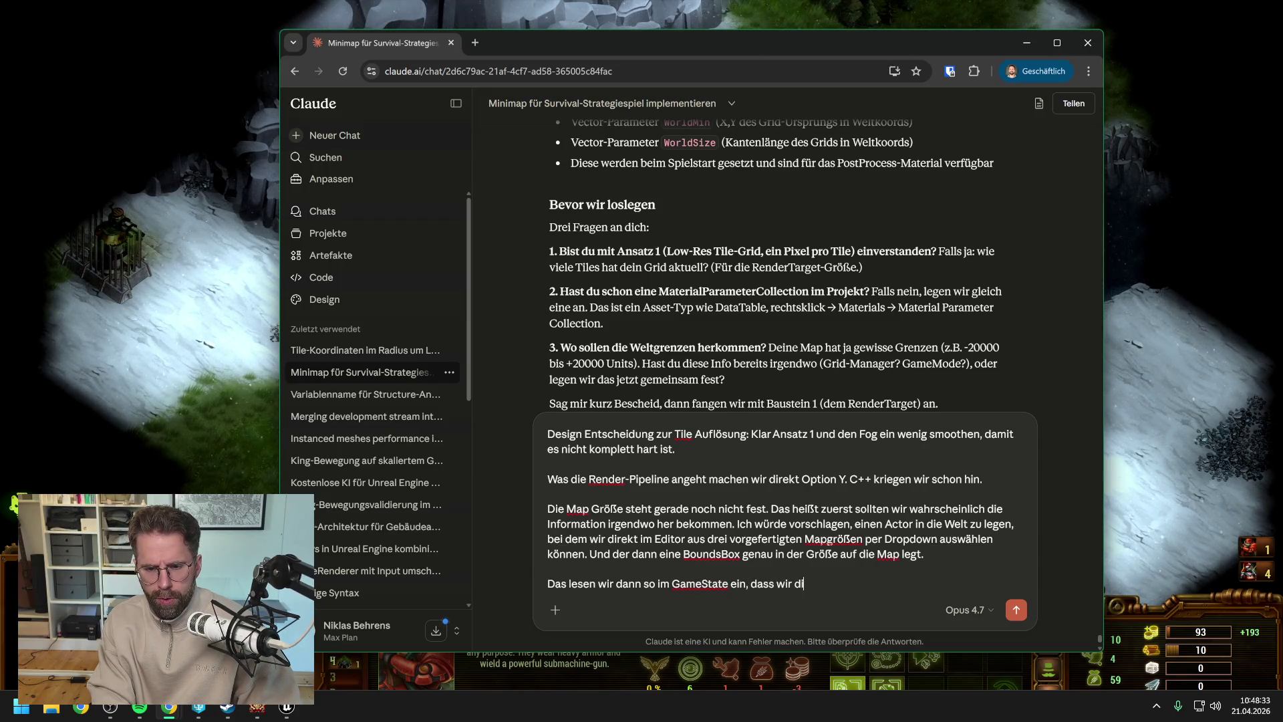
pyautogui.press('BackSpace')
pyautogui.press('BackSpace')
pyautogui.write('von überall jederze')
pyautogui.write('it auf die M')
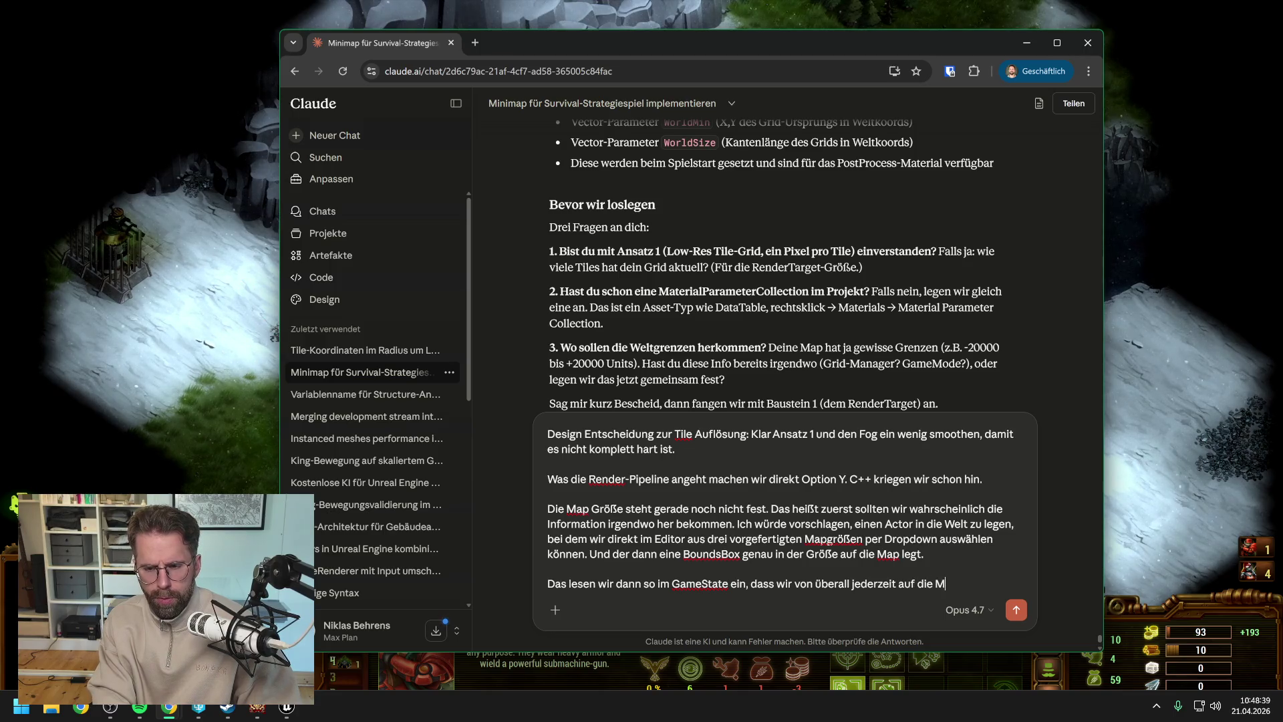
pyautogui.write('apgröße in Units ')
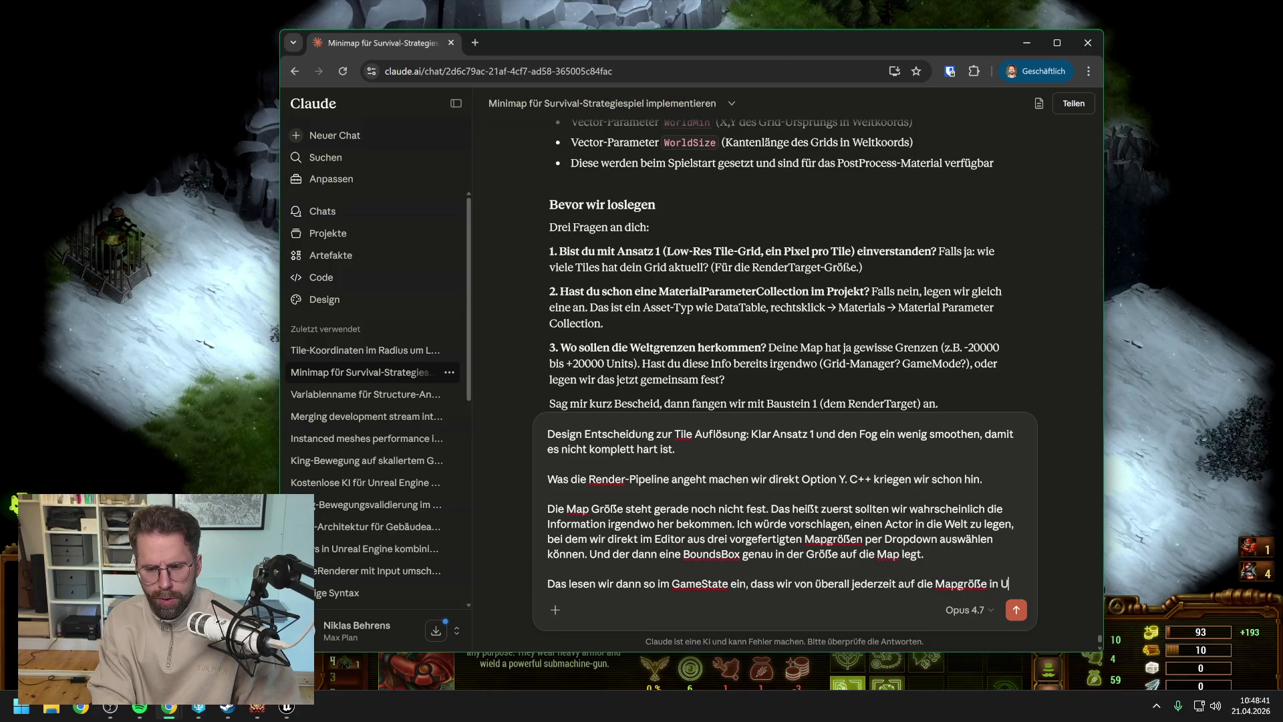
pyautogui.write('und in ')
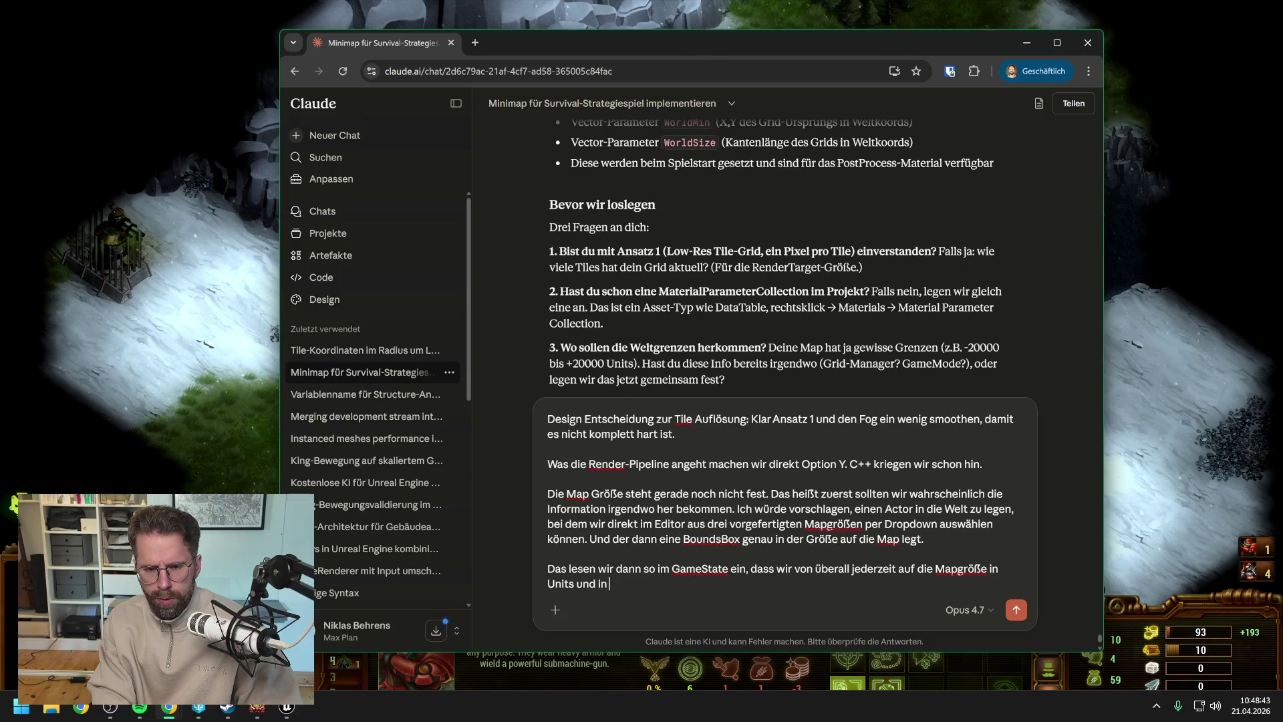
pyautogui.write('Tiles zugf')
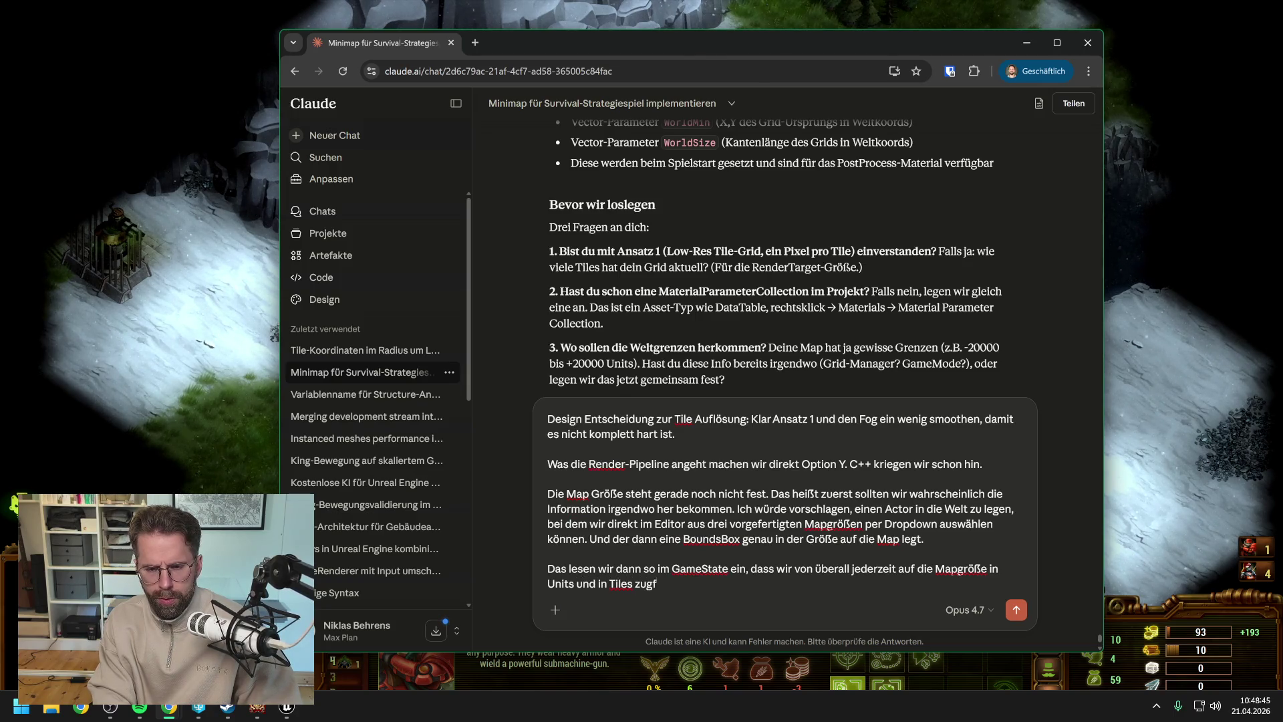
pyautogui.press('BackSpace')
pyautogui.write('reifen können.')
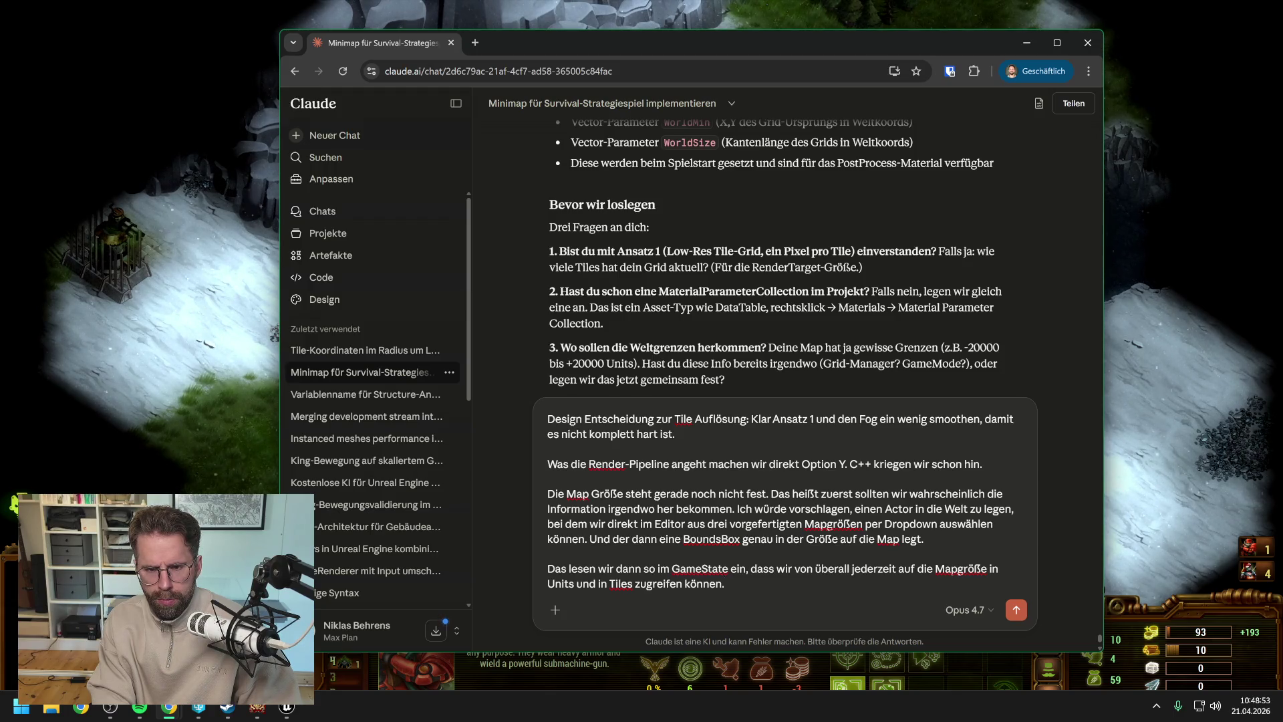
pyautogui.press('Return')
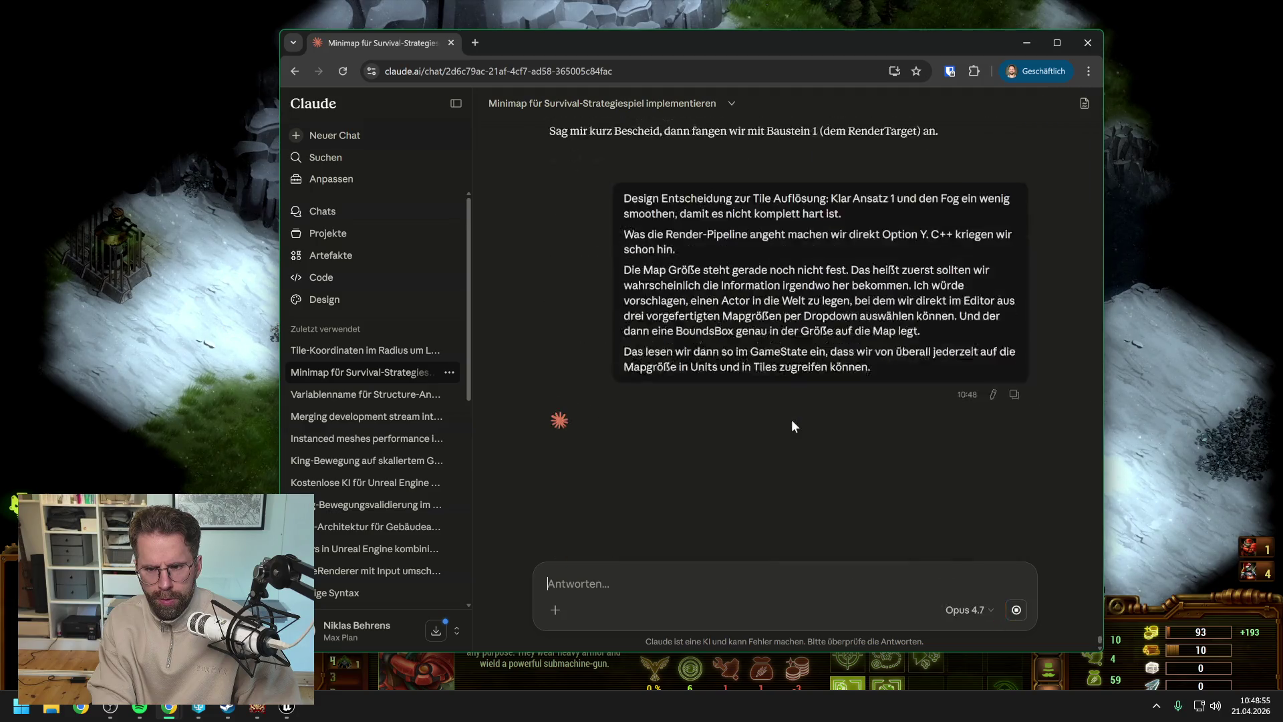
pyautogui.hotkey('alt', 'Tab')
pyautogui.hotkey('alt', 'Tab')
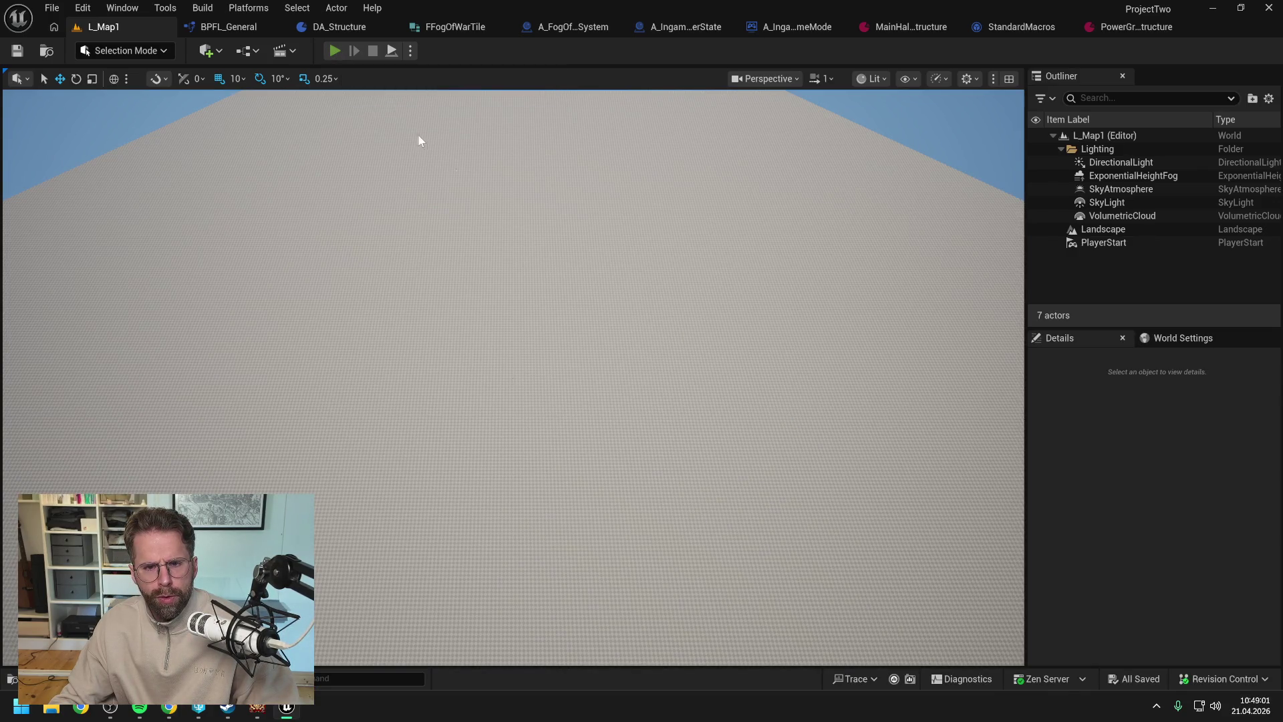
# - Play-test L_Map1, placing radio towers and buildings that reveal the fog, then stop the session
pyautogui.hotkey('alt', 'p')
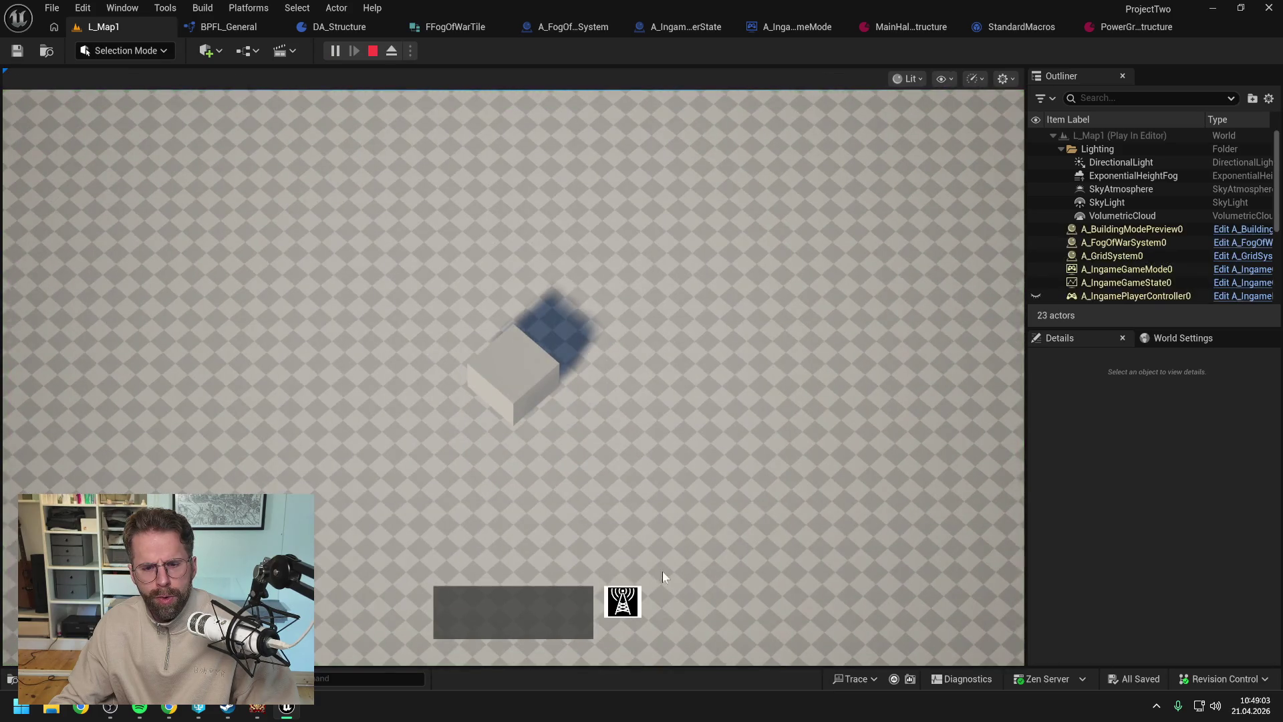
pyautogui.click(633, 600)
pyautogui.click(699, 456)
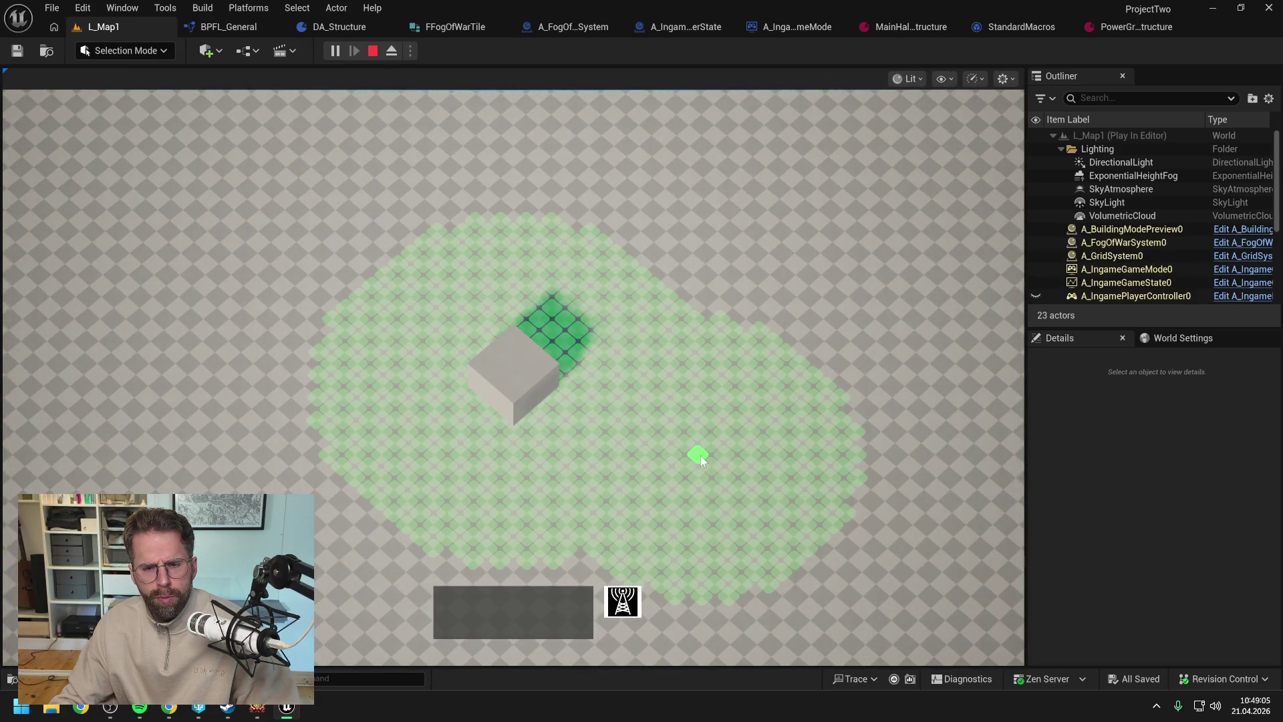
pyautogui.click(700, 456)
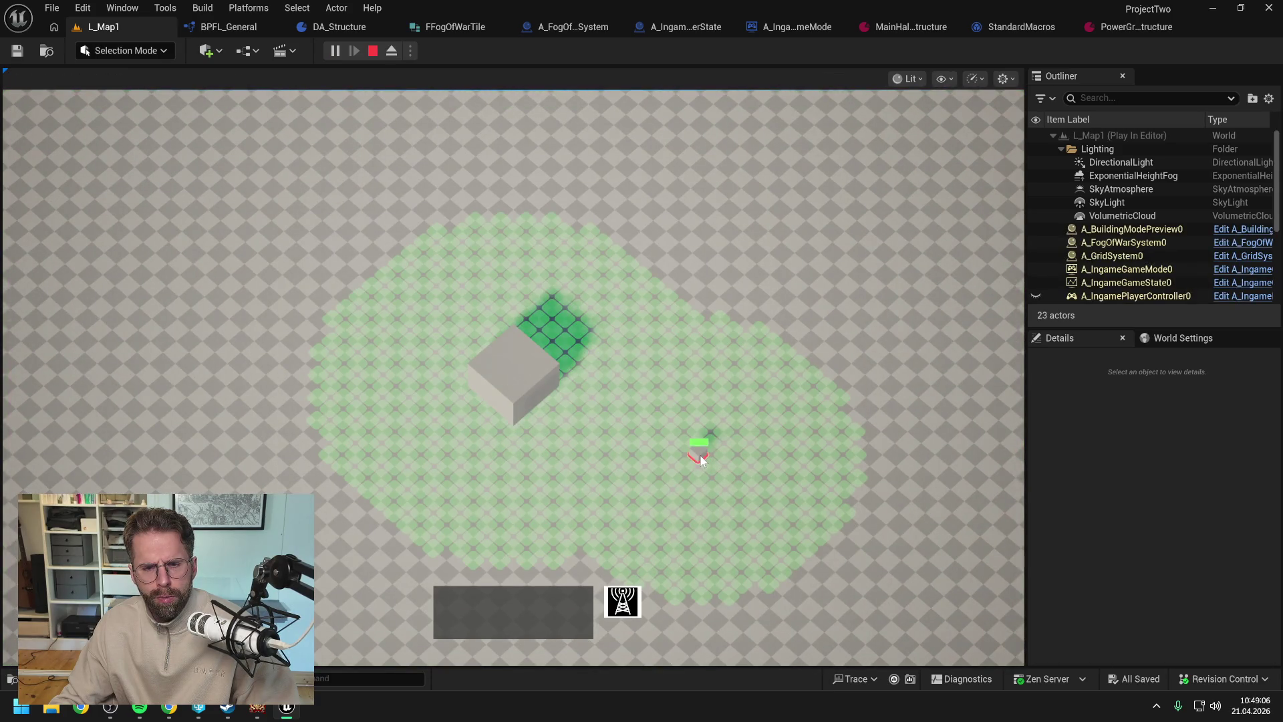
pyautogui.click(692, 318)
pyautogui.click(838, 378)
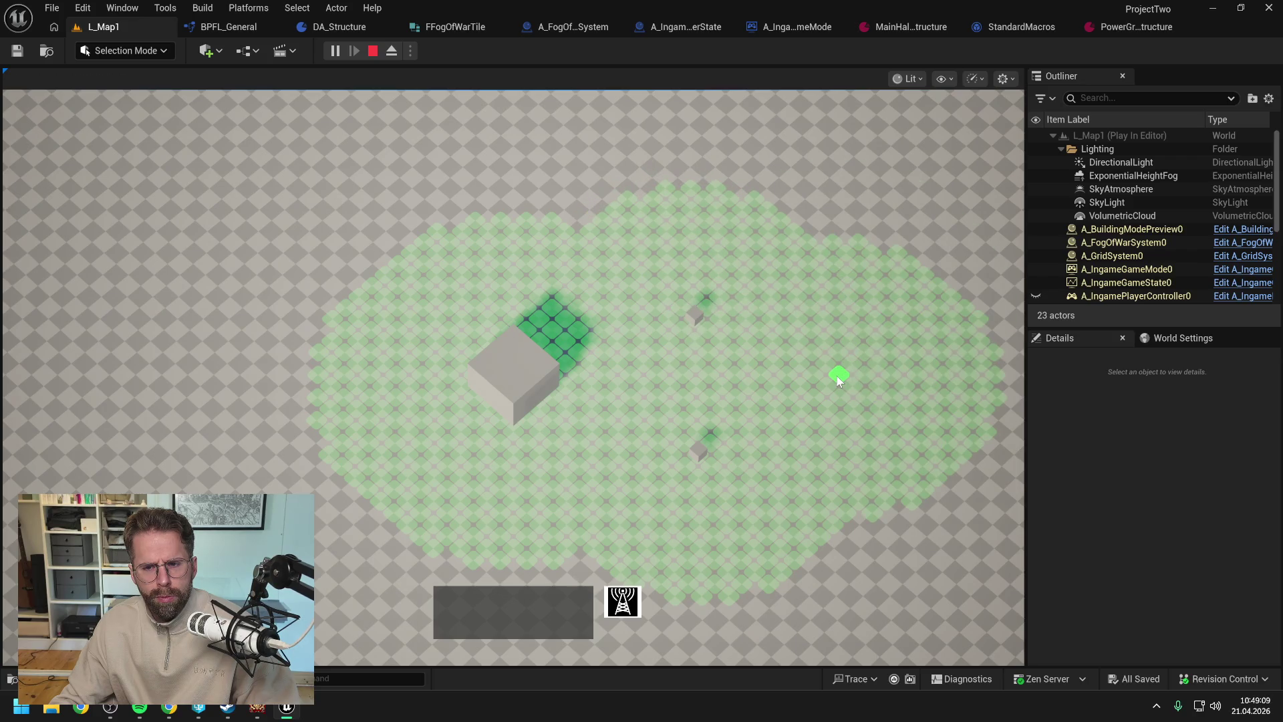
pyautogui.click(839, 378)
pyautogui.rightClick(875, 239)
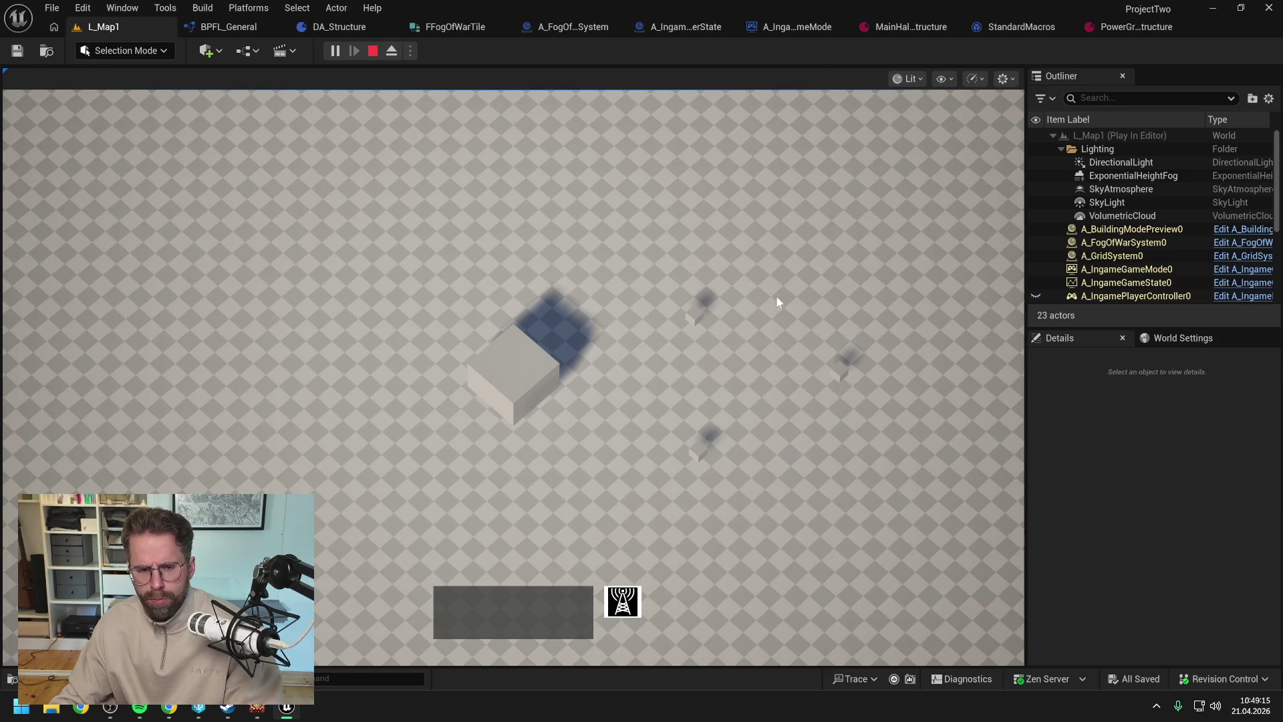
pyautogui.press('Escape')
# - Scroll through Claude's reply from the map-size table and EMapSize enum to Schritt 5 Replikation
pyautogui.click(169, 708)
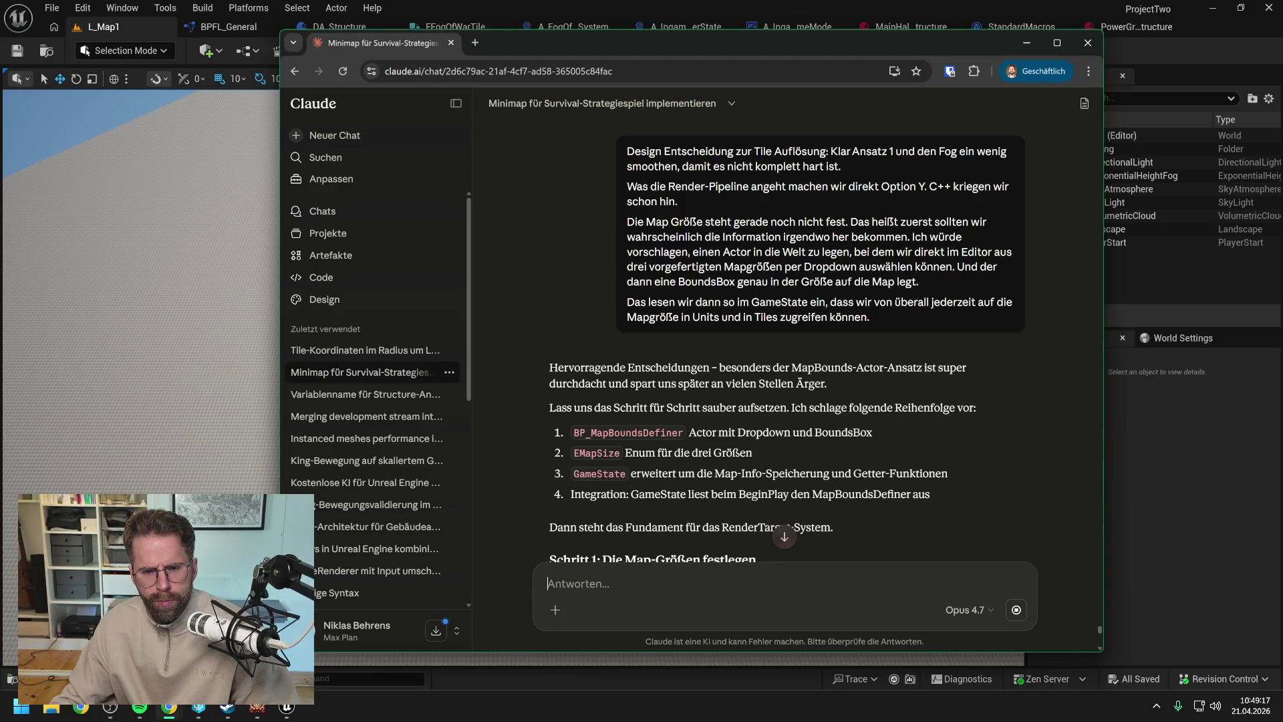
pyautogui.scroll(-1, 787, 341)
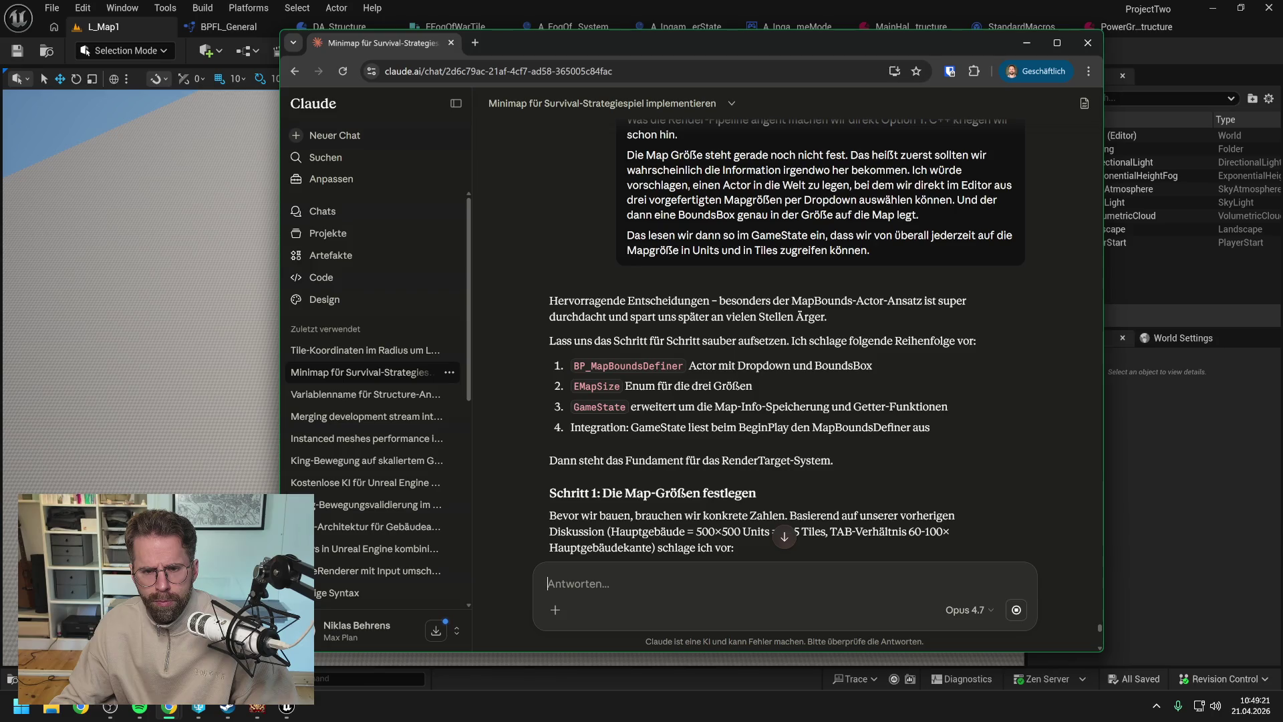
pyautogui.scroll(-2, 774, 344)
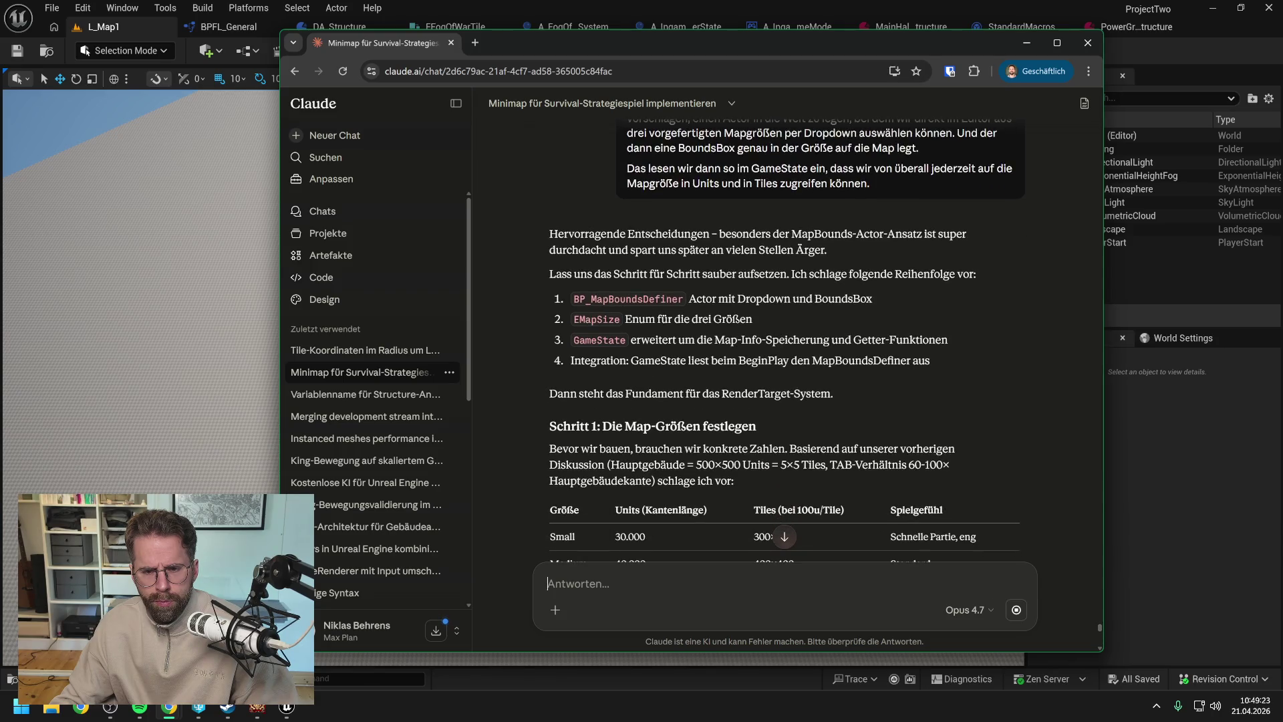
pyautogui.scroll(-1, 774, 343)
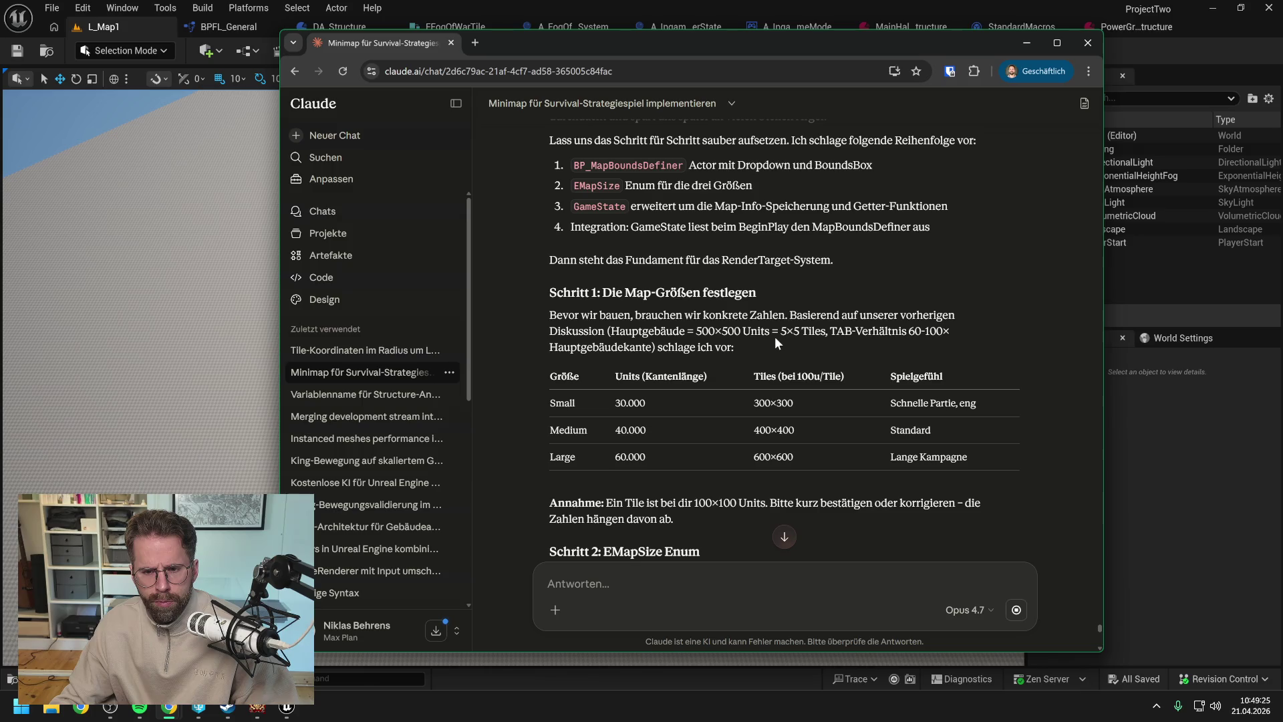
pyautogui.scroll(-1, 775, 344)
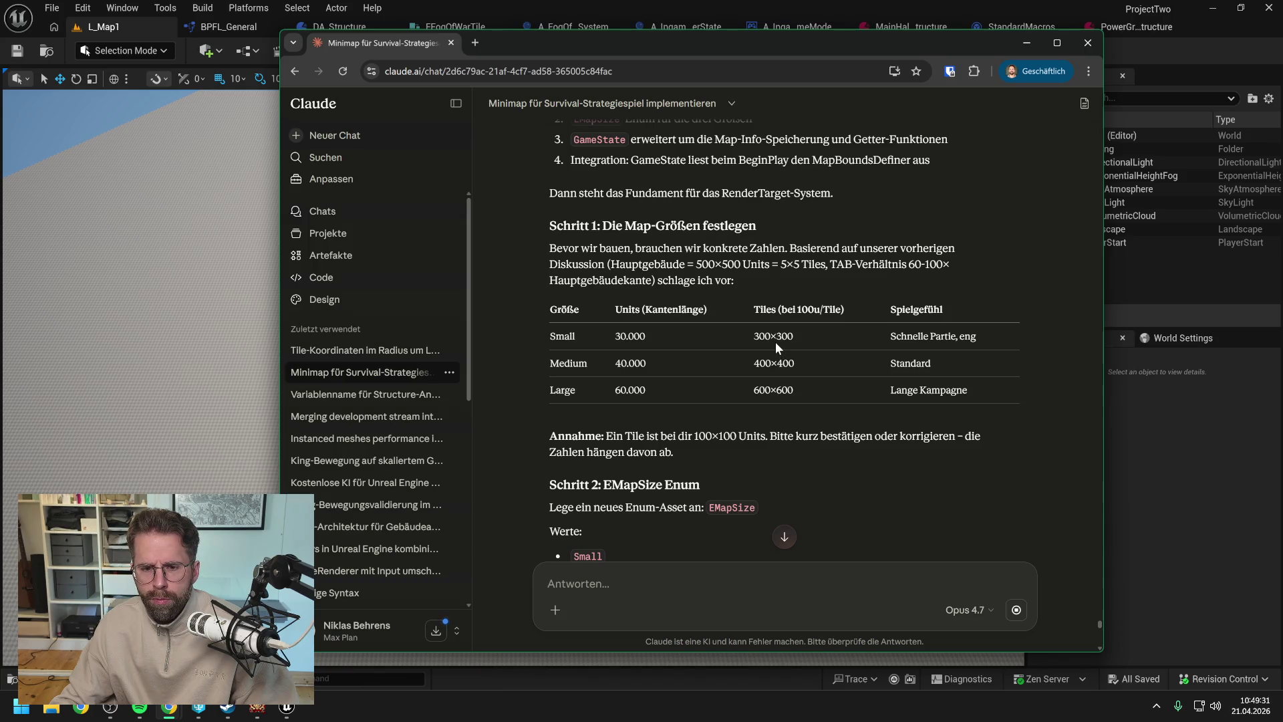
pyautogui.scroll(-1, 756, 380)
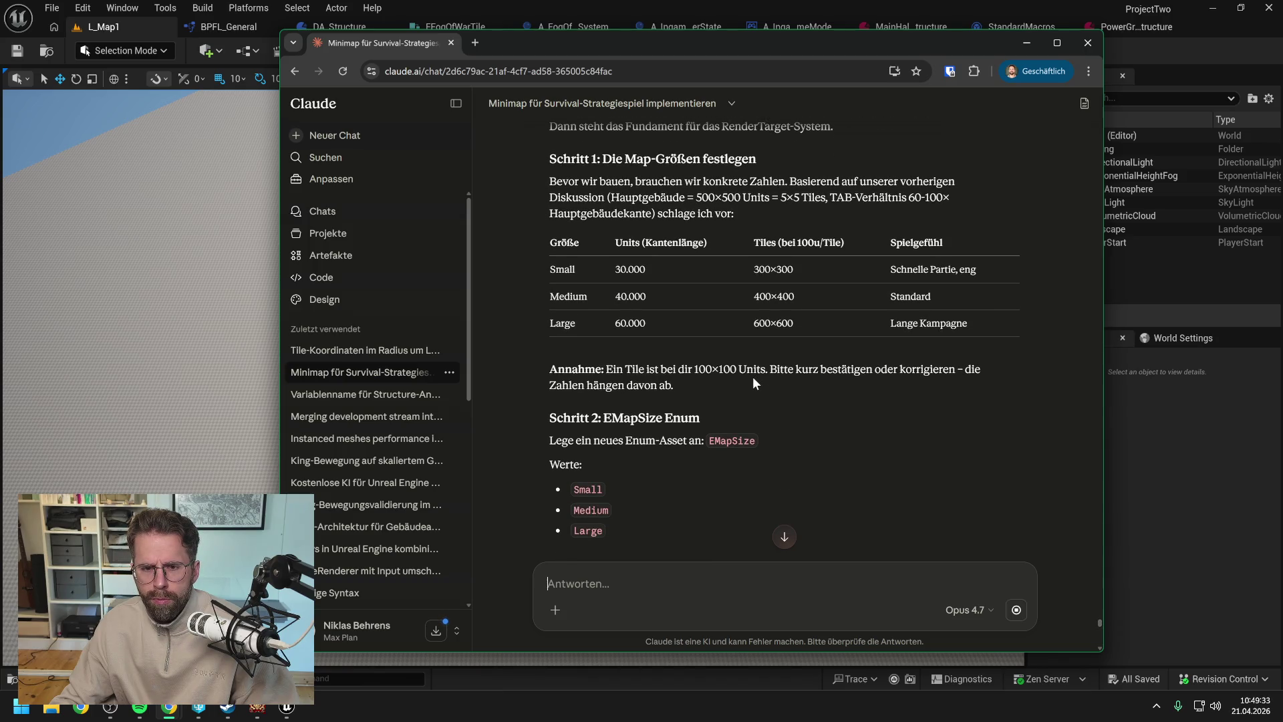
pyautogui.scroll(-4, 643, 468)
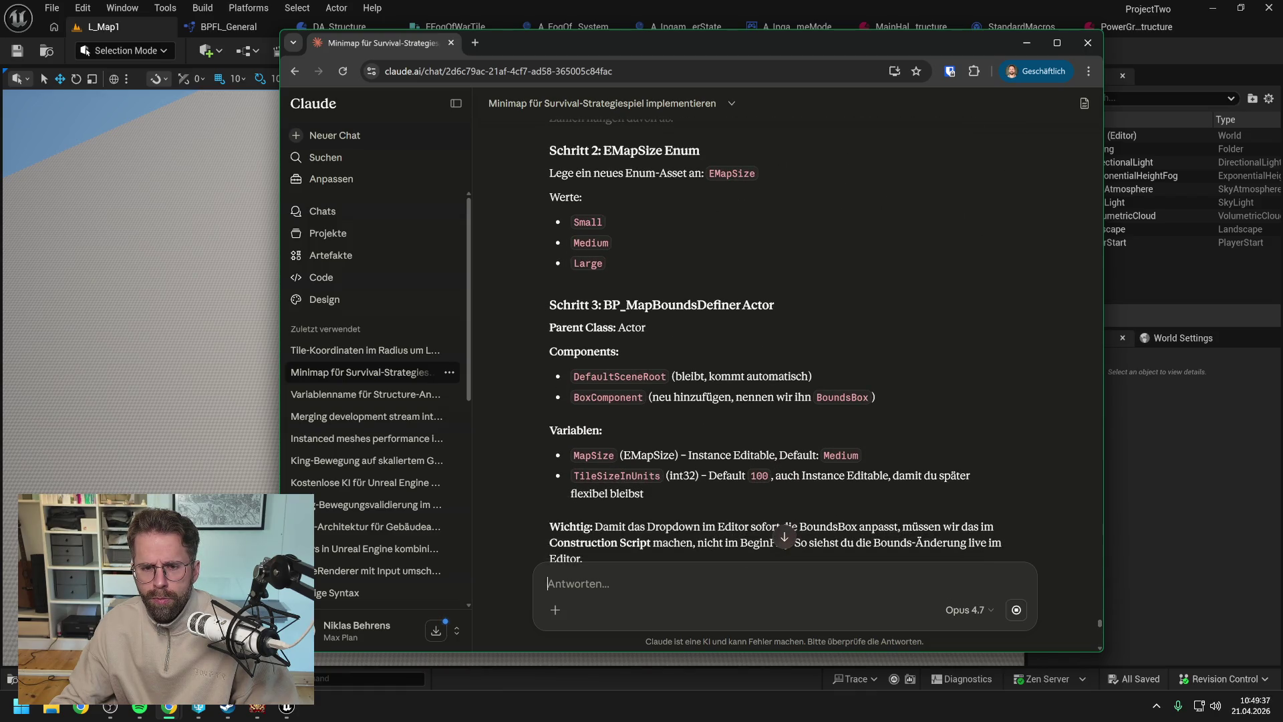
pyautogui.scroll(-4, 652, 461)
pyautogui.scroll(-2, 659, 457)
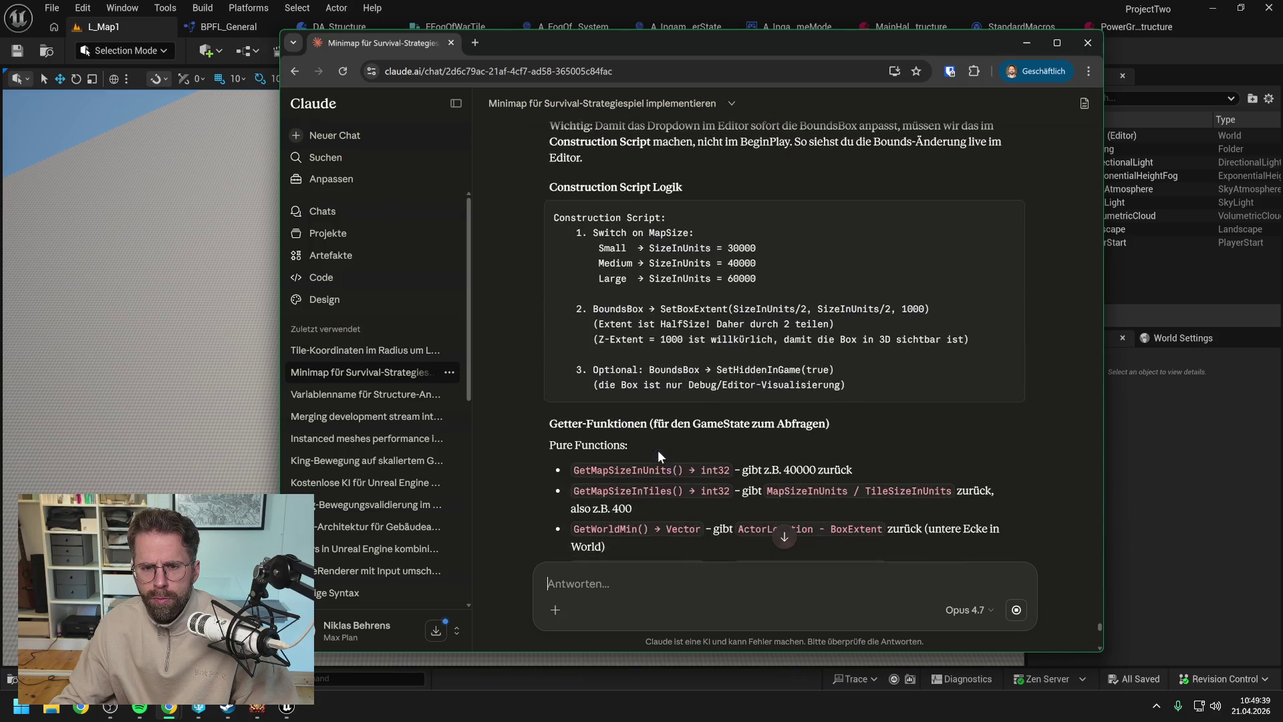
pyautogui.scroll(-10, 657, 450)
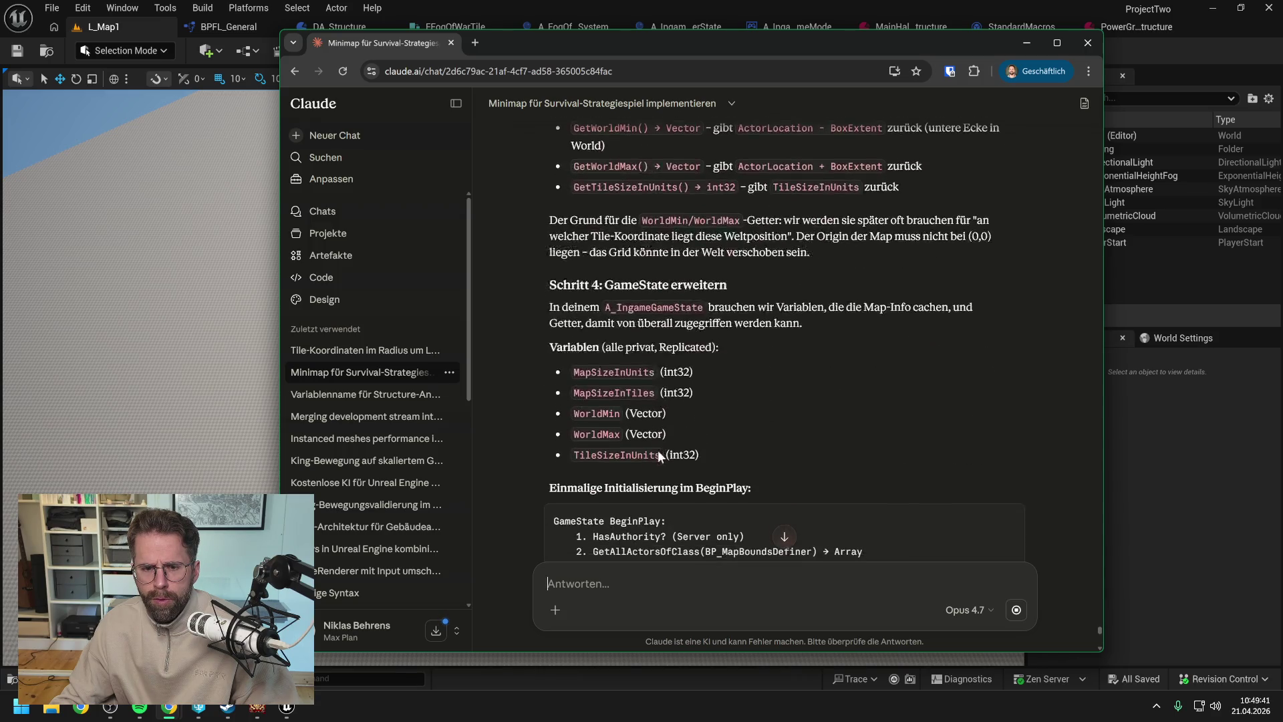
pyautogui.scroll(-2, 782, 340)
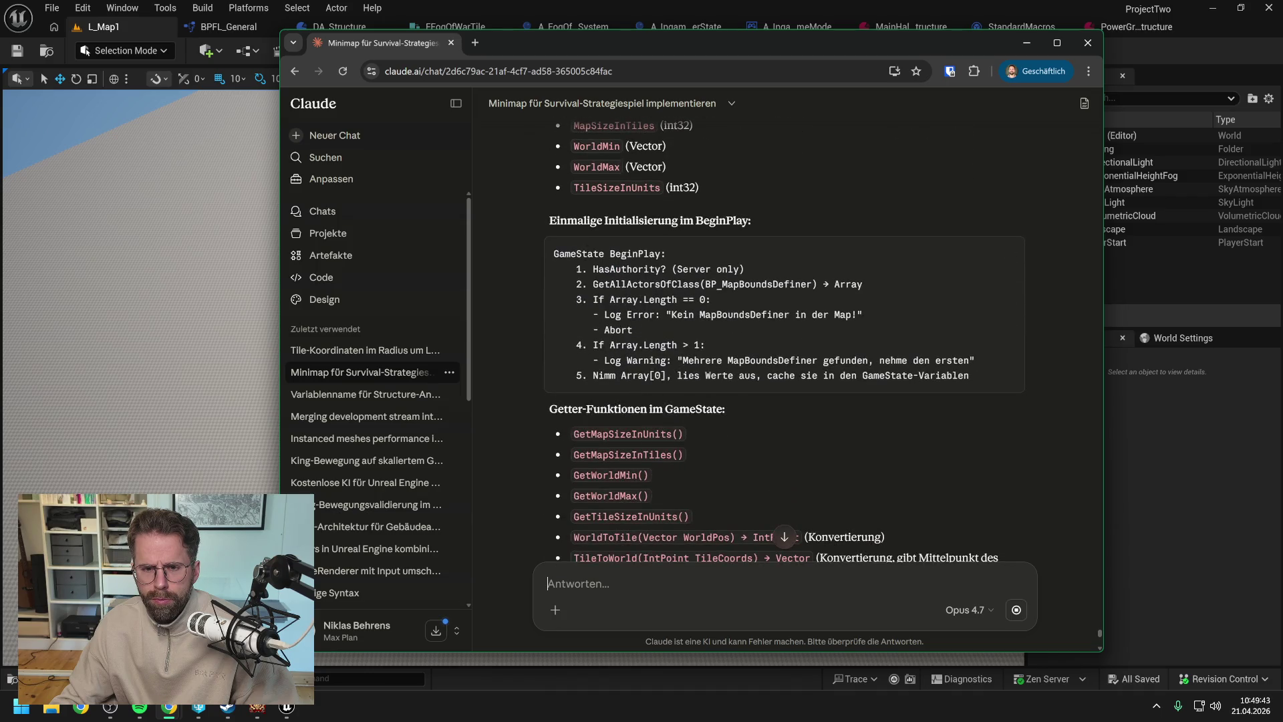
pyautogui.scroll(-4, 785, 334)
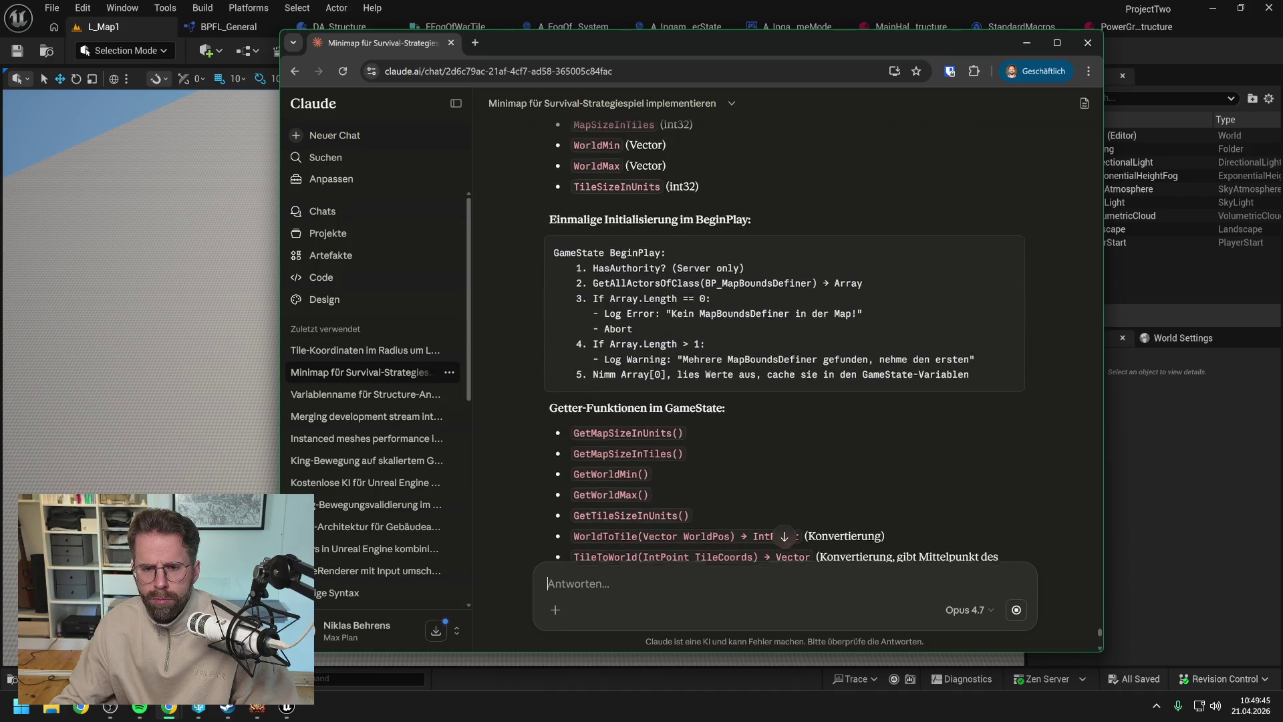
pyautogui.scroll(-7, 680, 437)
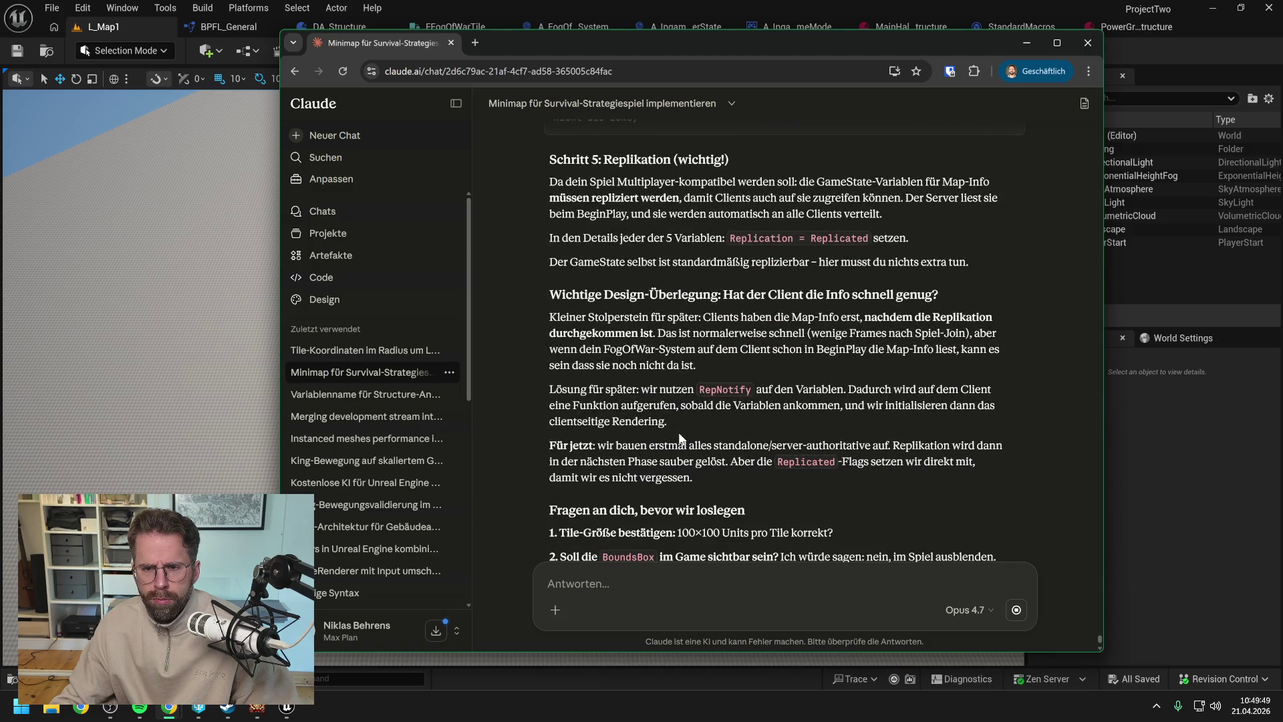
pyautogui.scroll(1, 680, 437)
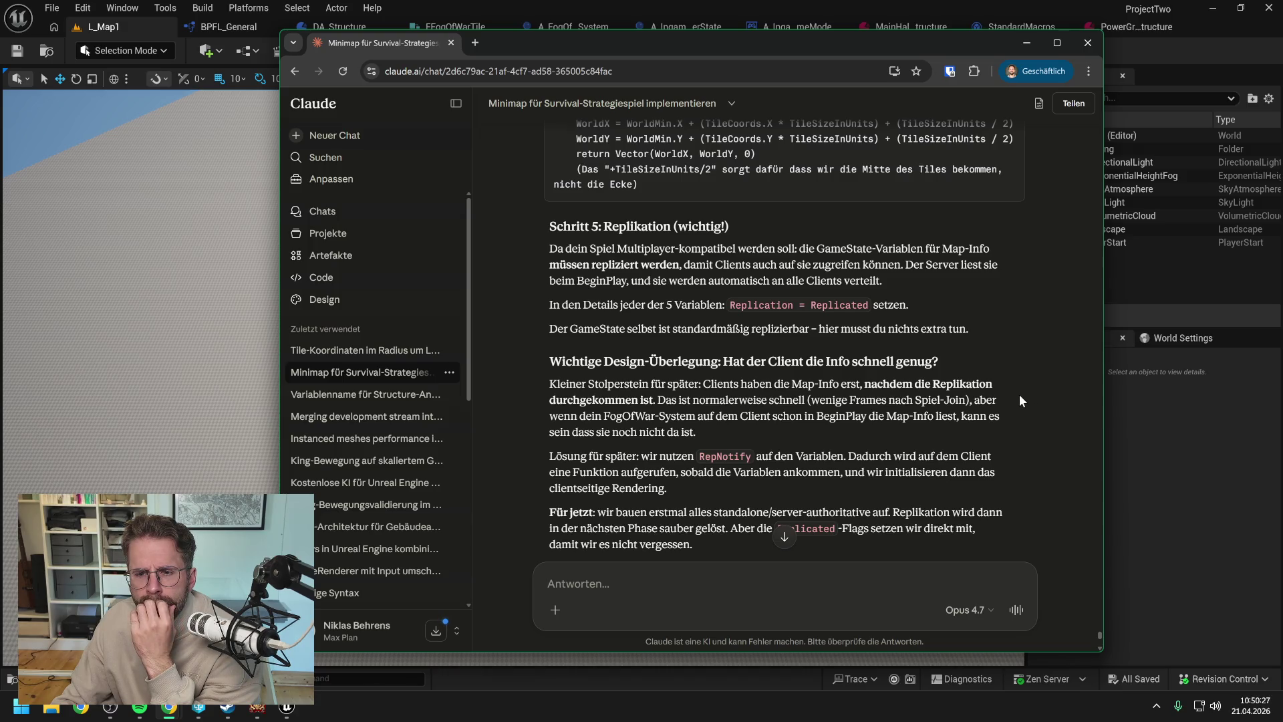
pyautogui.scroll(-1, 1020, 394)
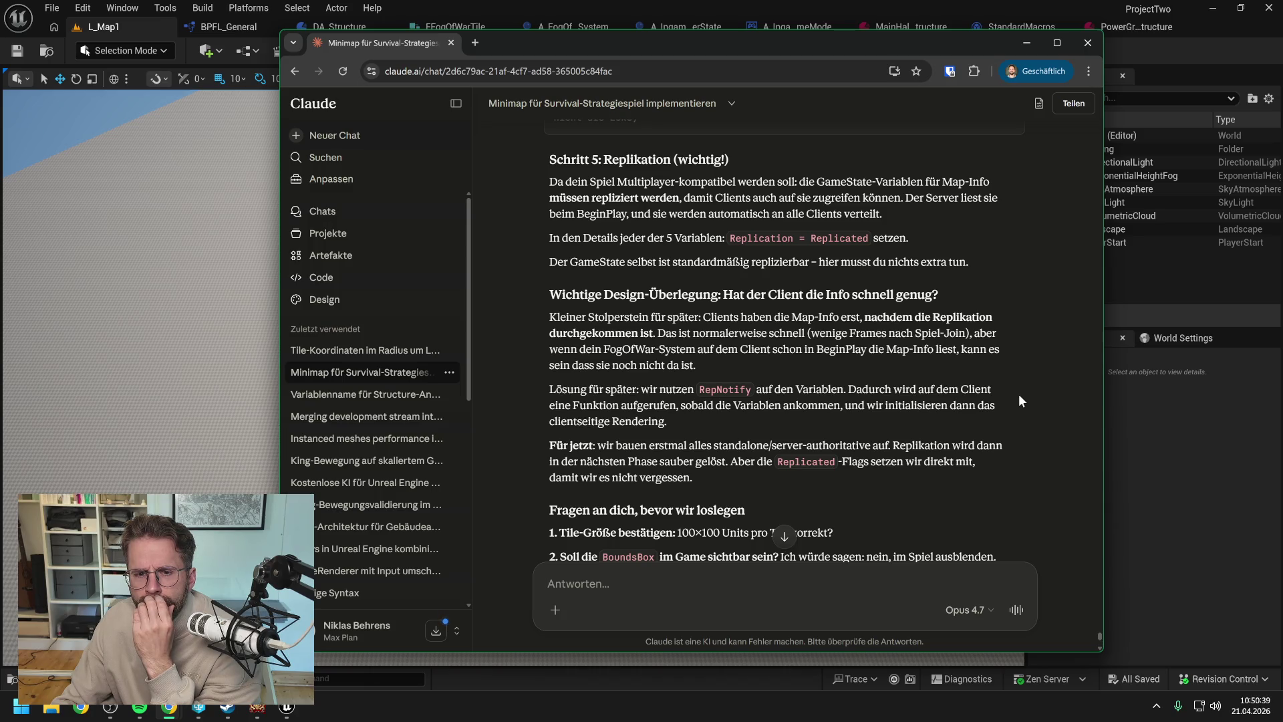
pyautogui.scroll(-1, 1019, 394)
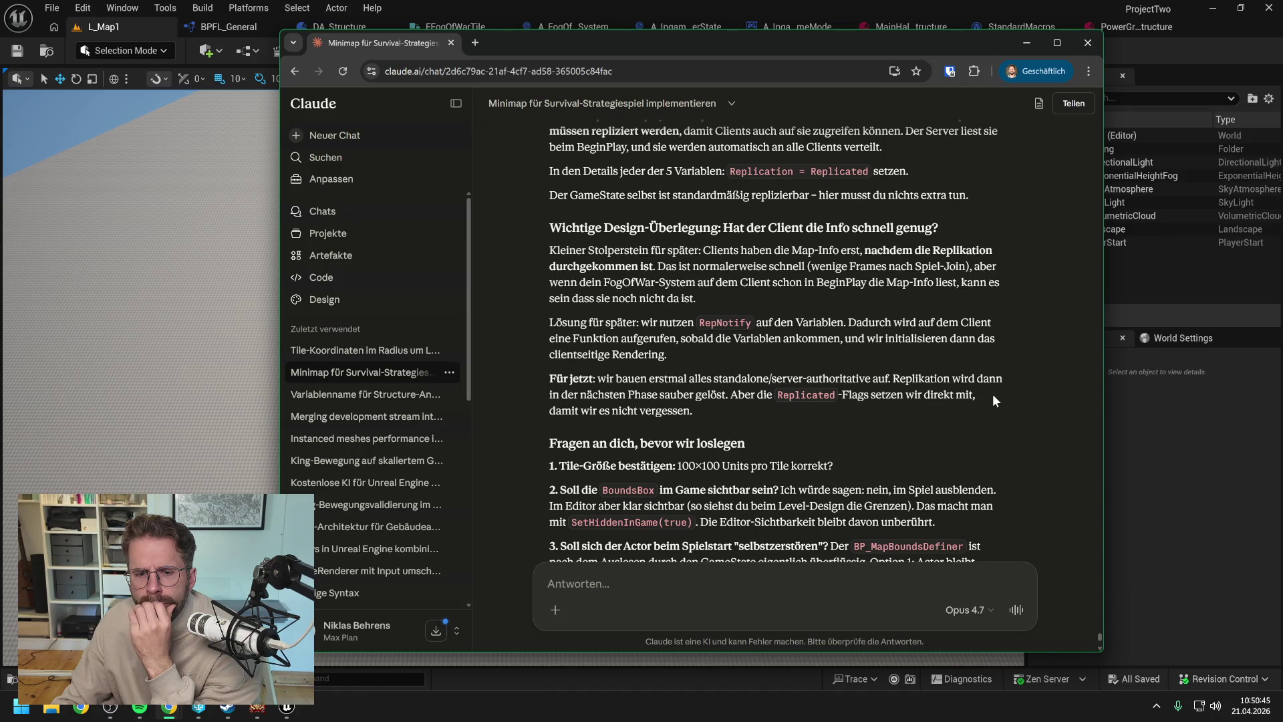
pyautogui.scroll(-2, 993, 400)
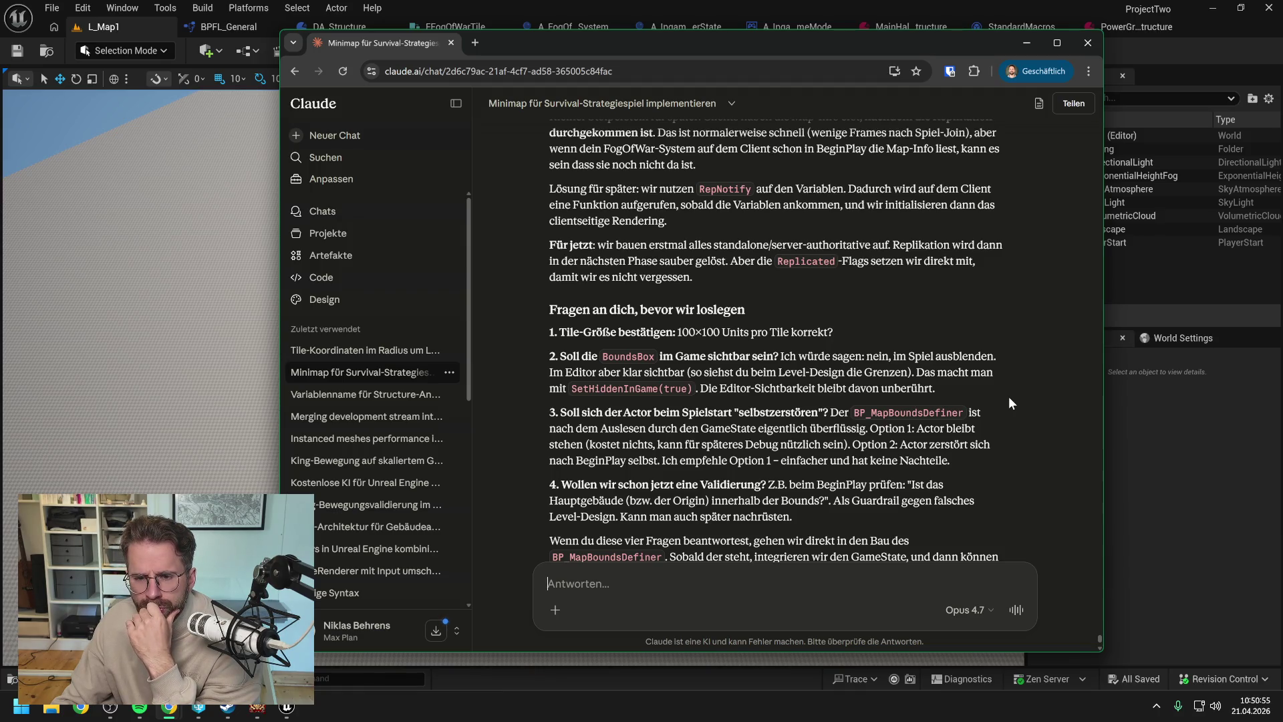
pyautogui.scroll(-1, 1009, 397)
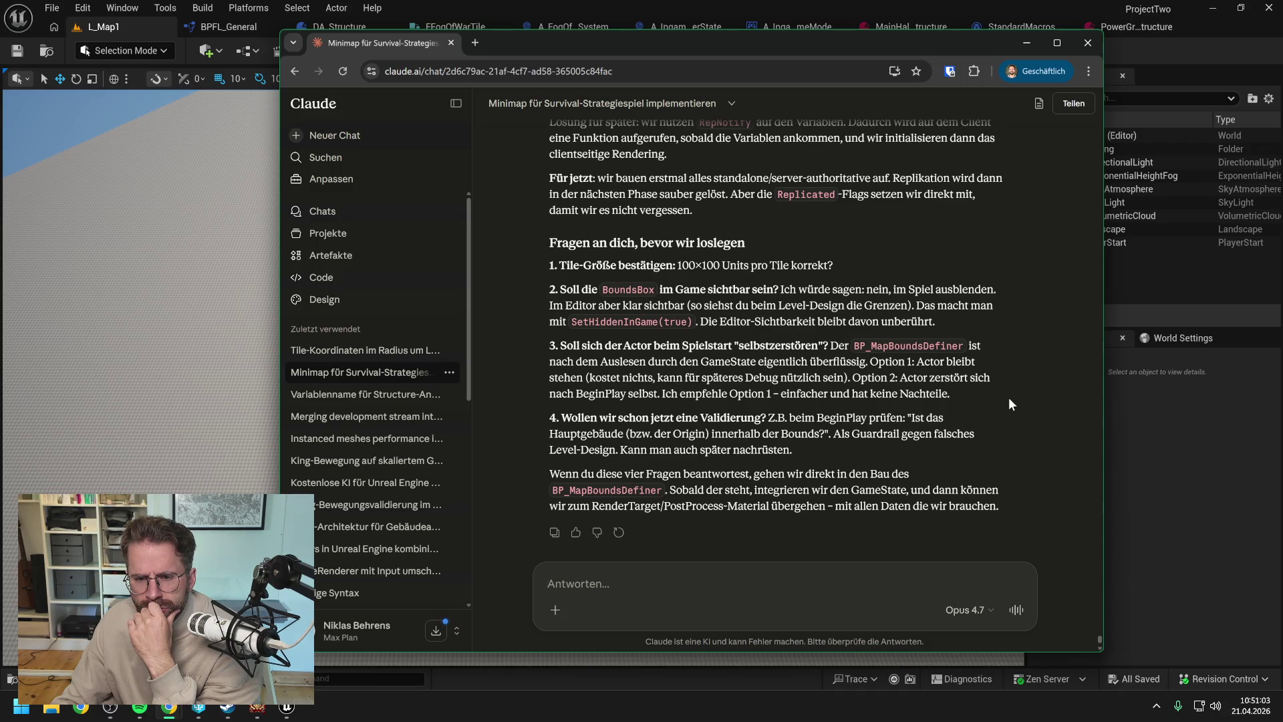
pyautogui.scroll(-1, 1001, 399)
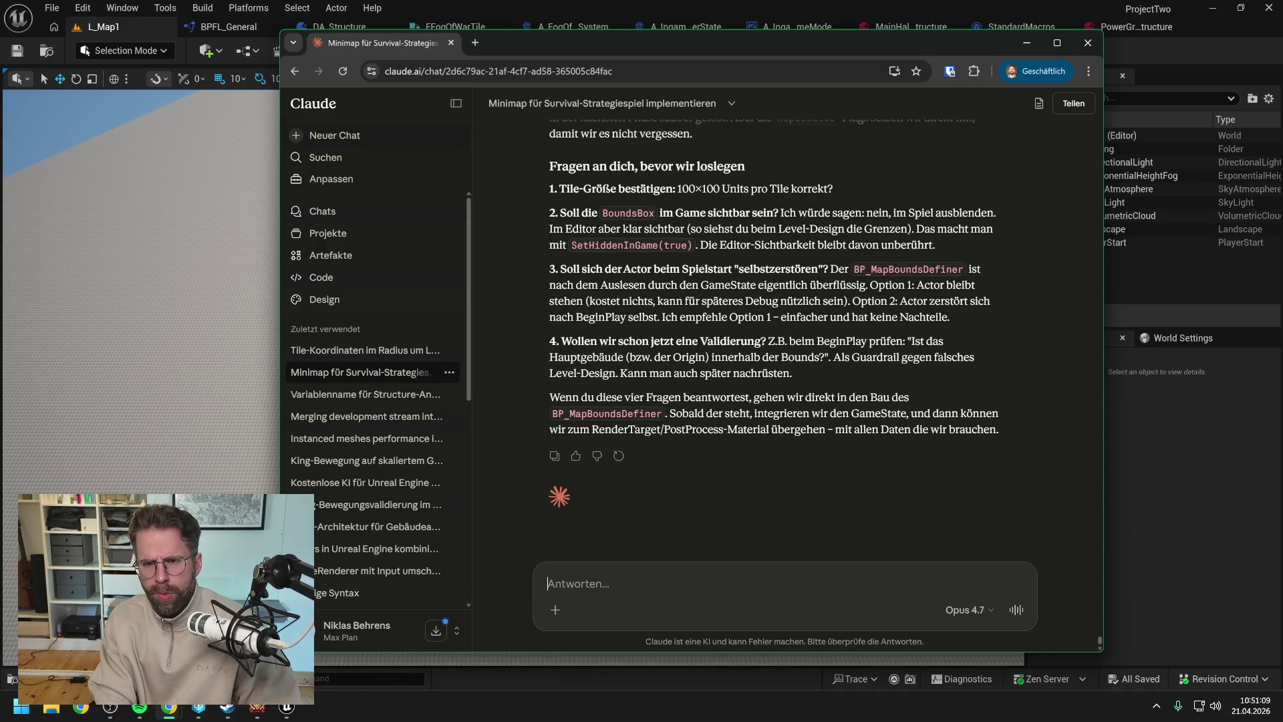
# - Reply that 100 x 100 tiles is correct and ask which map sizes suit, compared with They Are Billions
pyautogui.write('Ic')
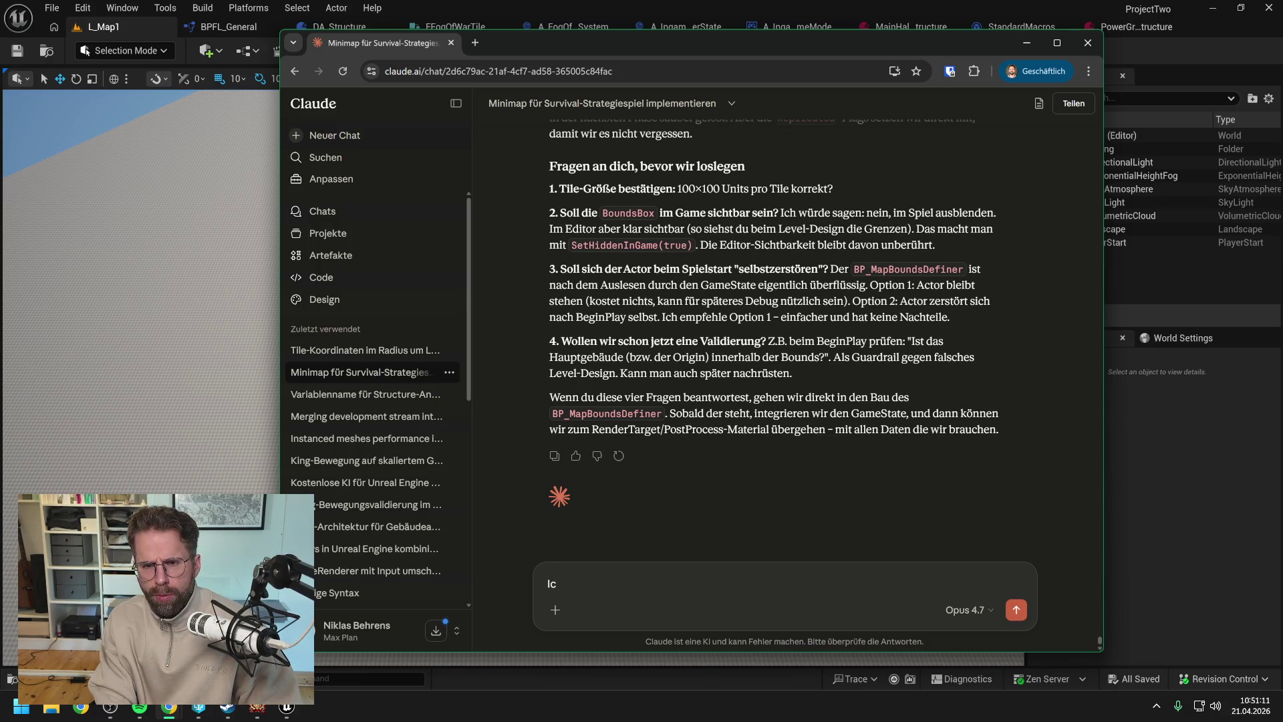
pyautogui.press('BackSpace')
pyautogui.press('BackSpace')
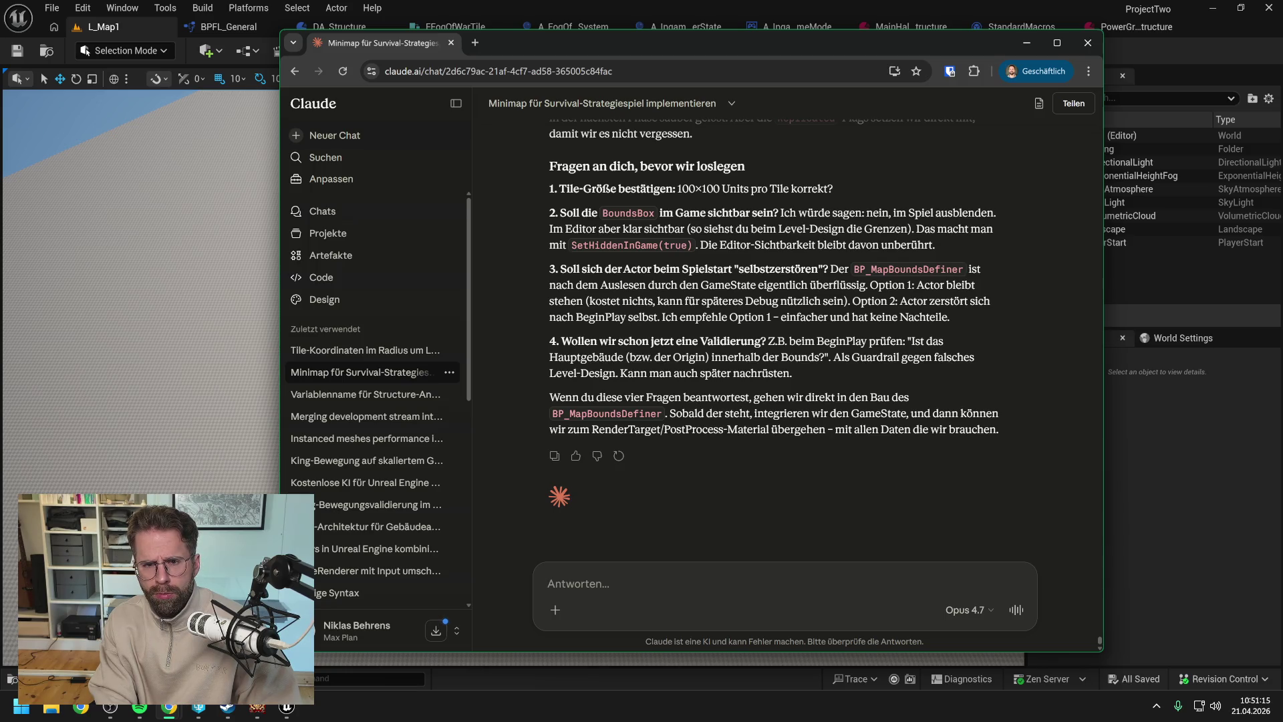
pyautogui.write('Tile-')
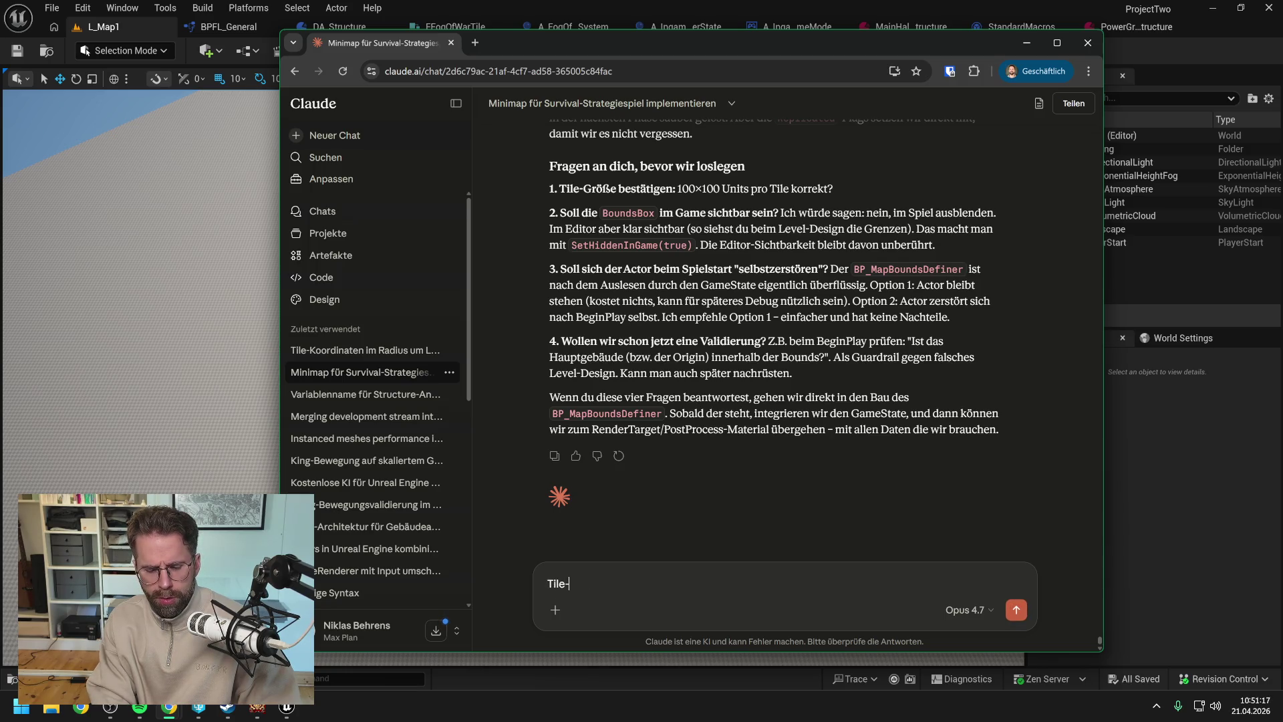
pyautogui.write('Größe ist 1')
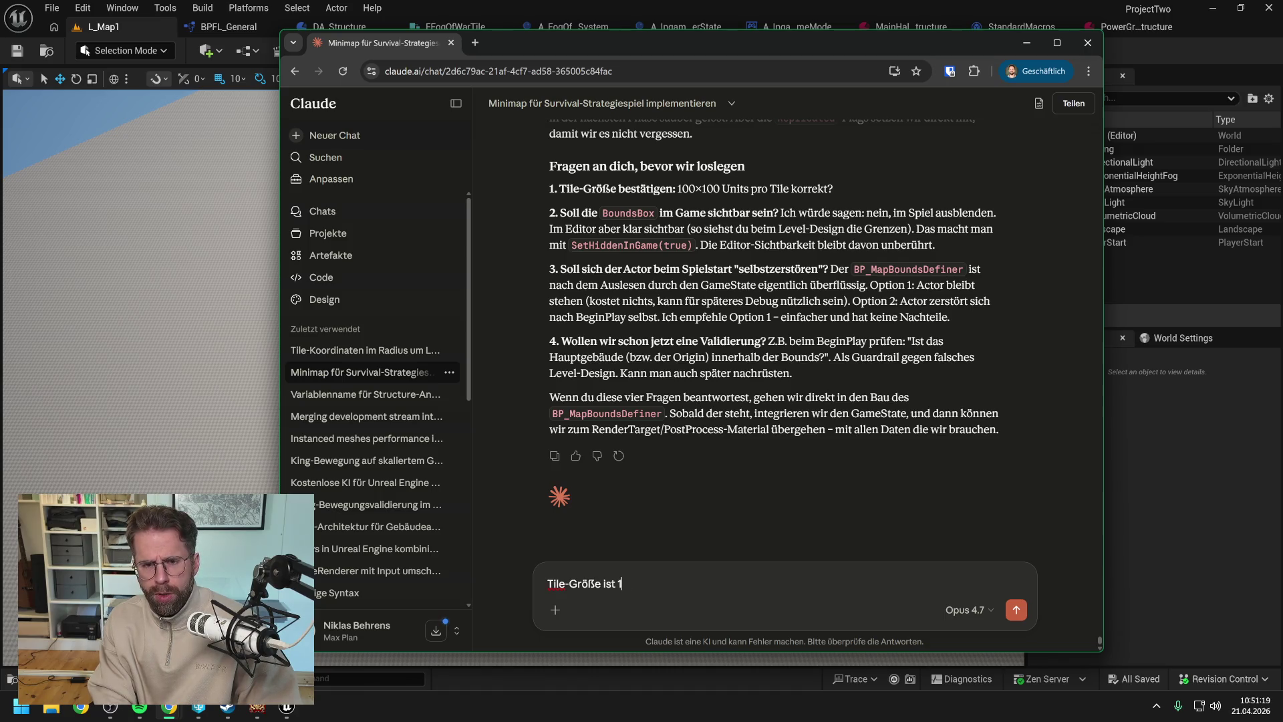
pyautogui.write('00')
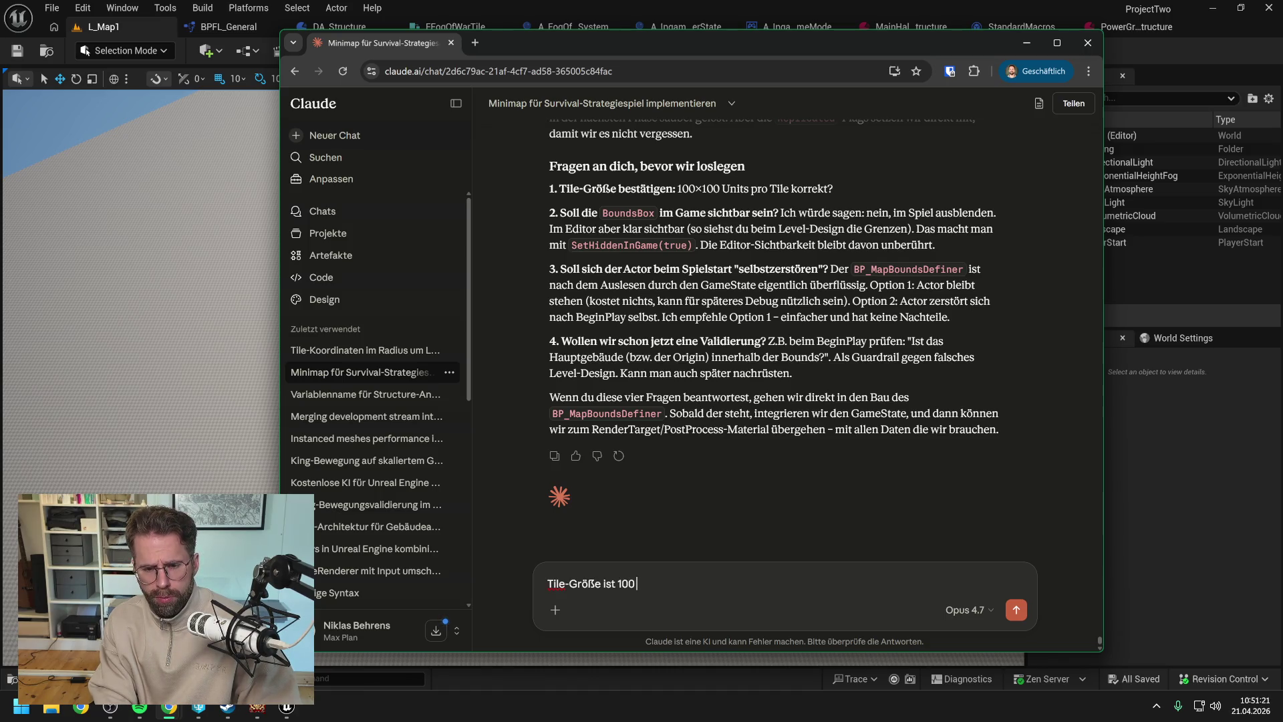
pyautogui.write(' x 100 korrekt. ')
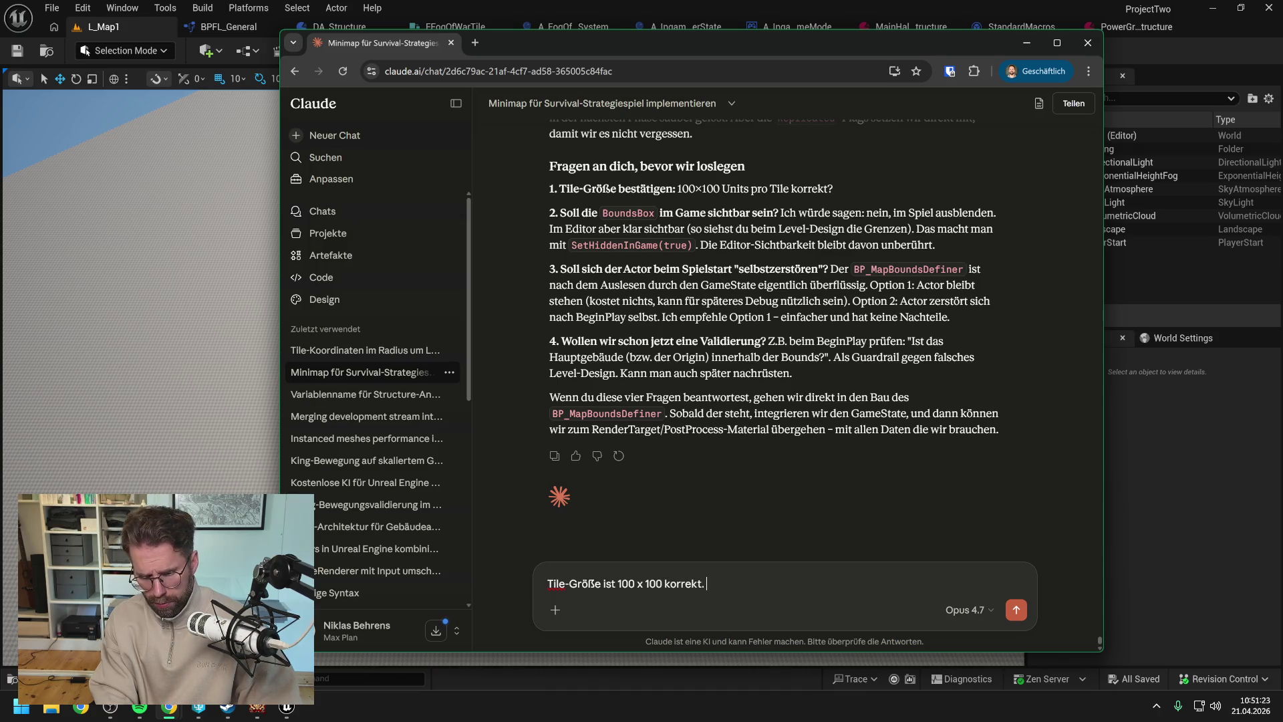
pyautogui.write('Alles and')
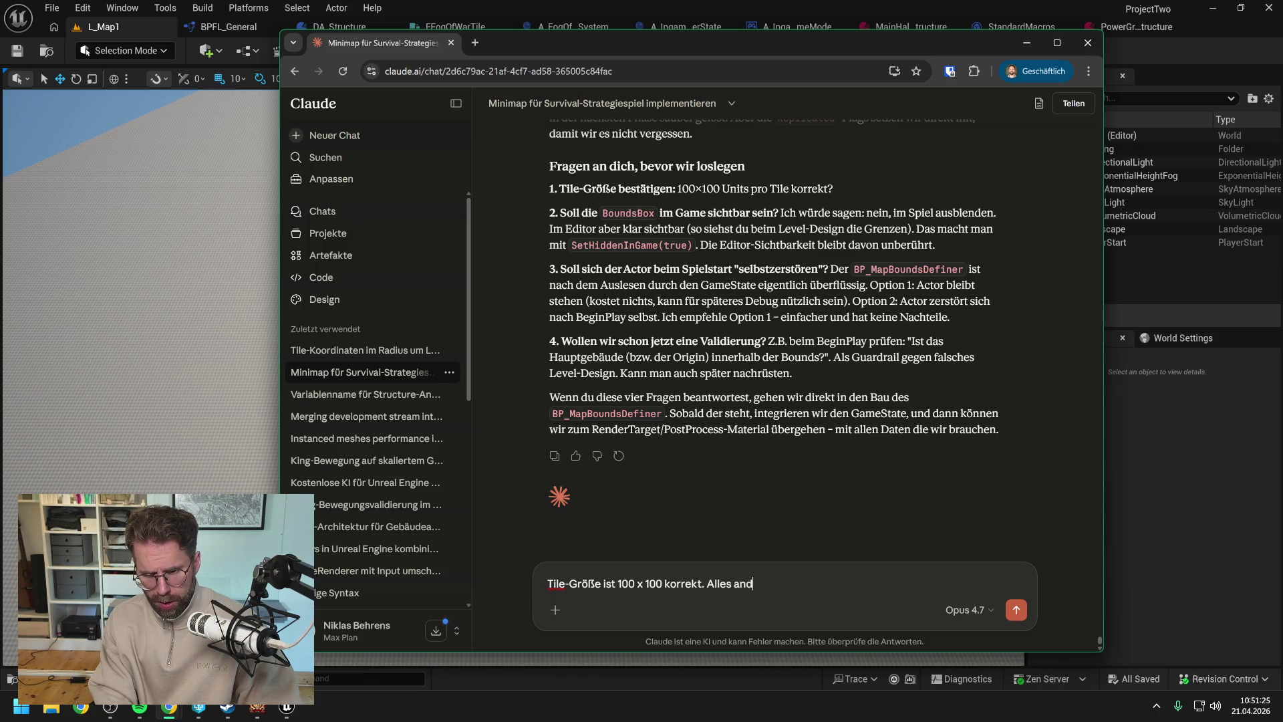
pyautogui.write('ere ist gerade erstmal nicht')
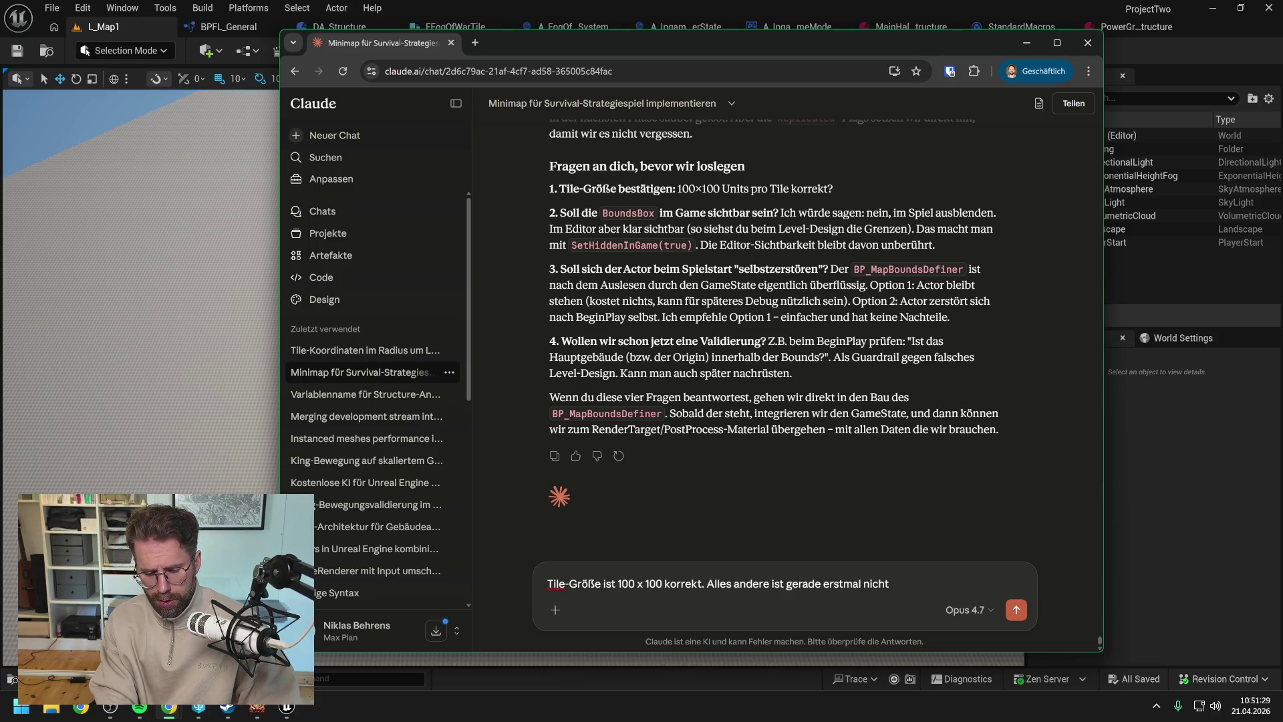
pyautogui.press('BackSpace')
pyautogui.press('BackSpace')
pyautogui.press('BackSpace')
pyautogui.press('BackSpace')
pyautogui.write('och nicht relevant.')
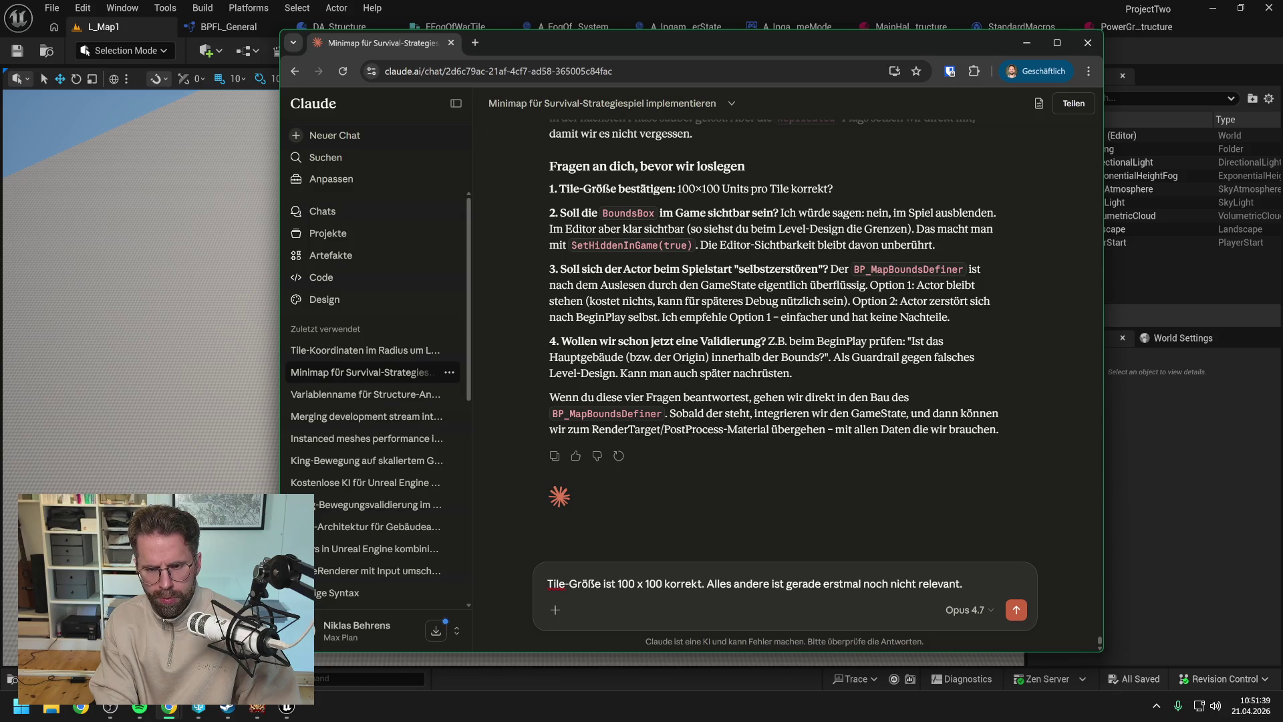
pyautogui.write(' Welche Mapg')
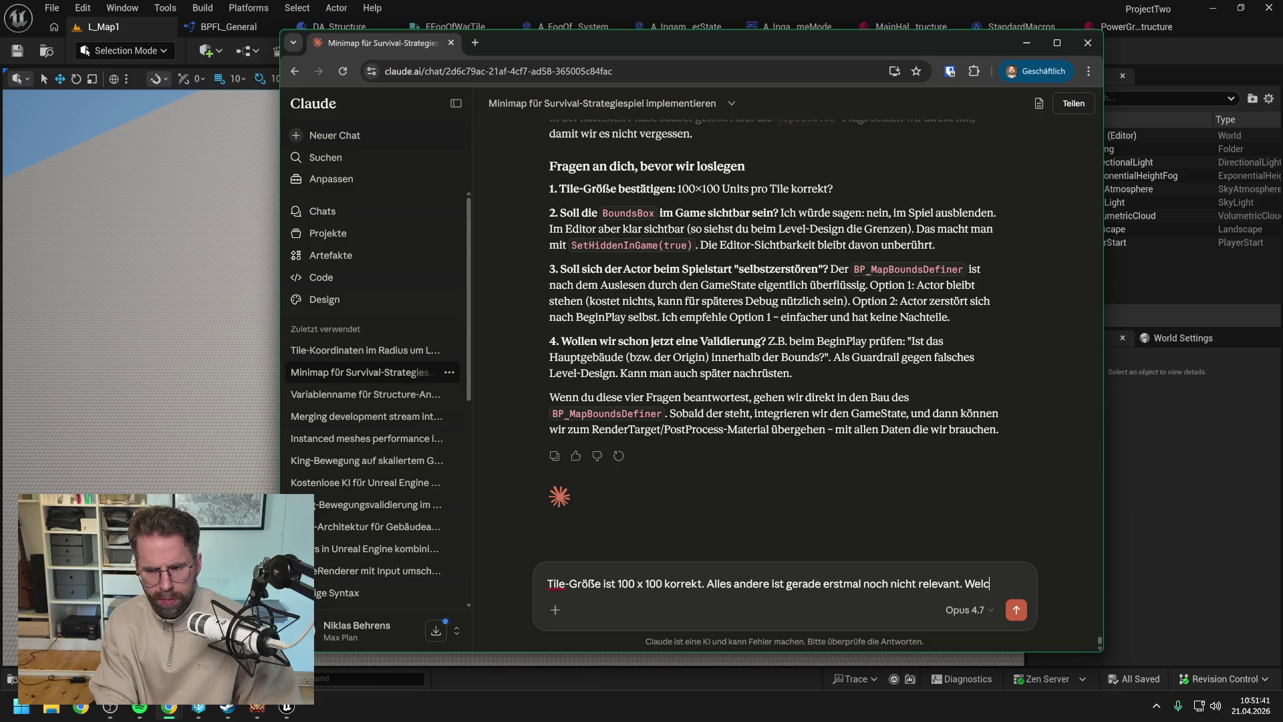
pyautogui.write('röße')
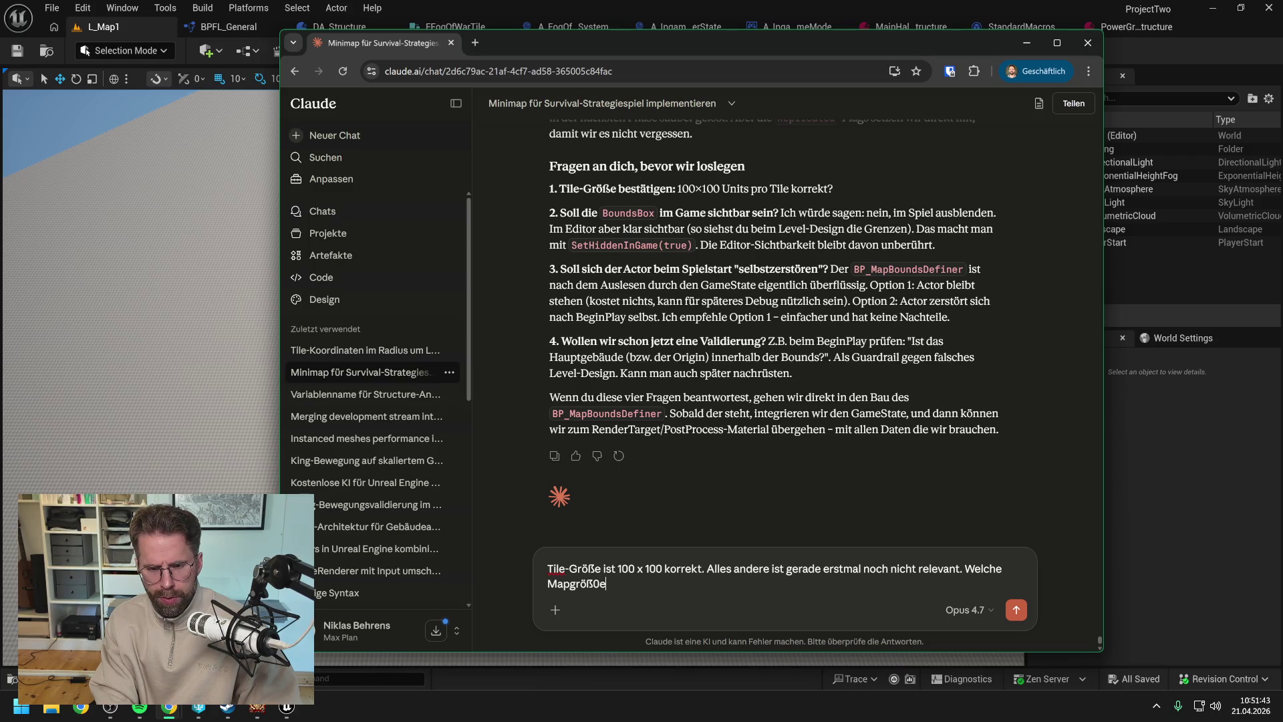
pyautogui.write('n schläg')
pyautogui.write('st d')
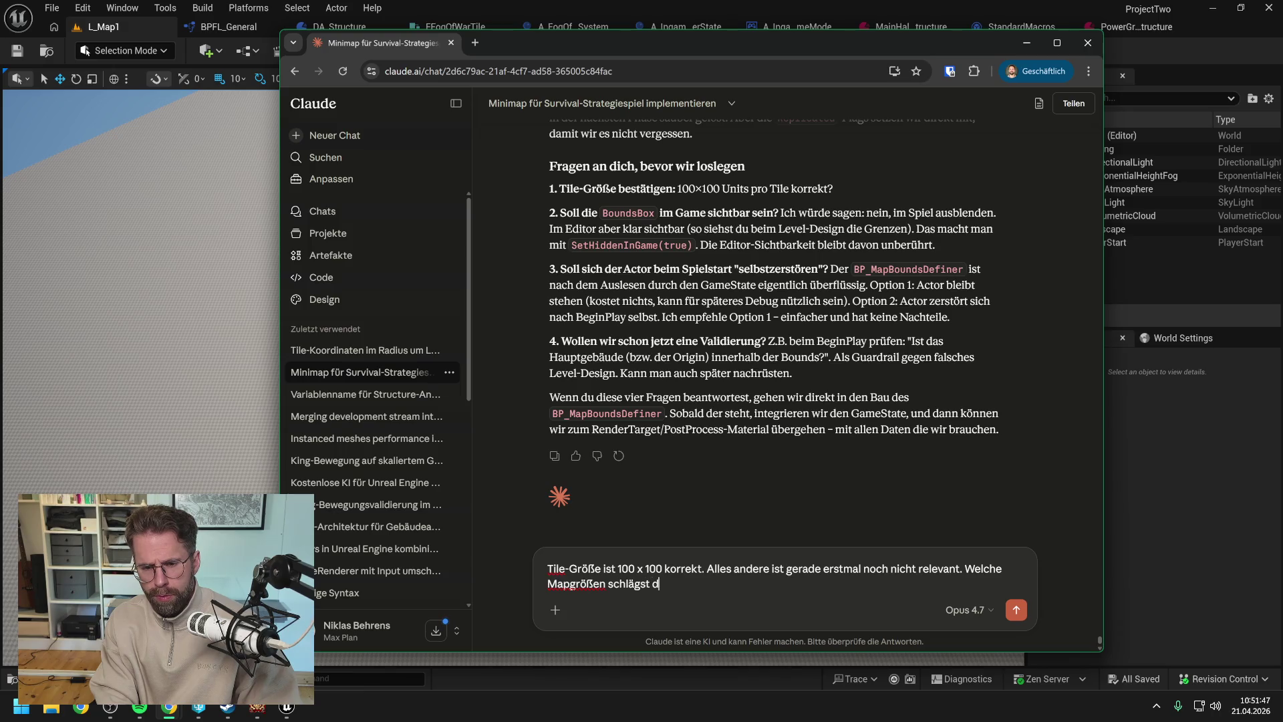
pyautogui.write('u vor? Be')
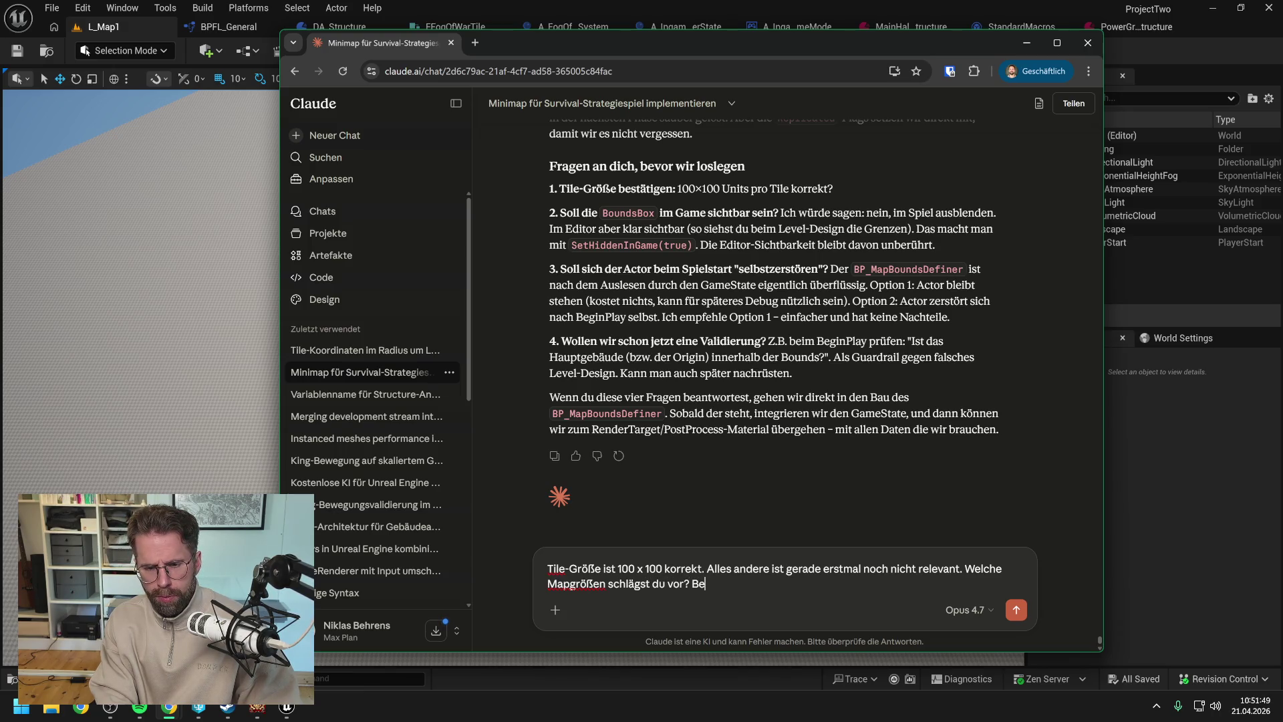
pyautogui.write('sonders im Ve')
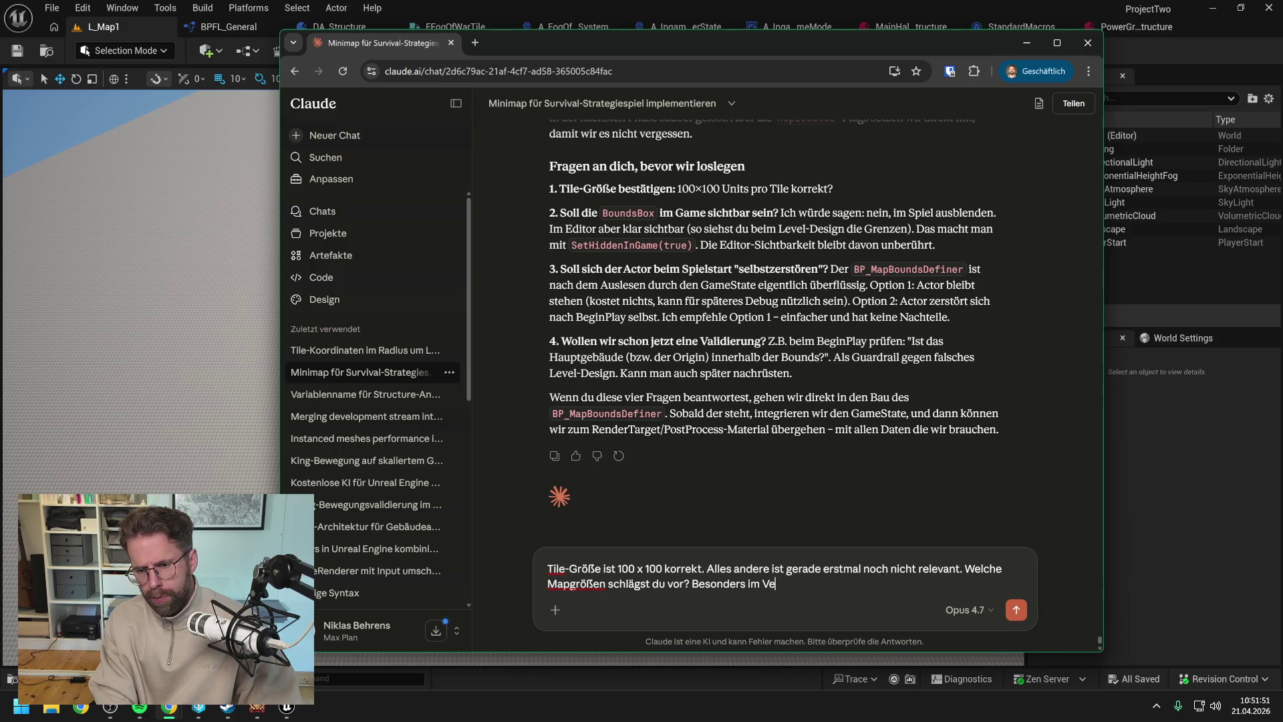
pyautogui.write('rgleich mit den Maps')
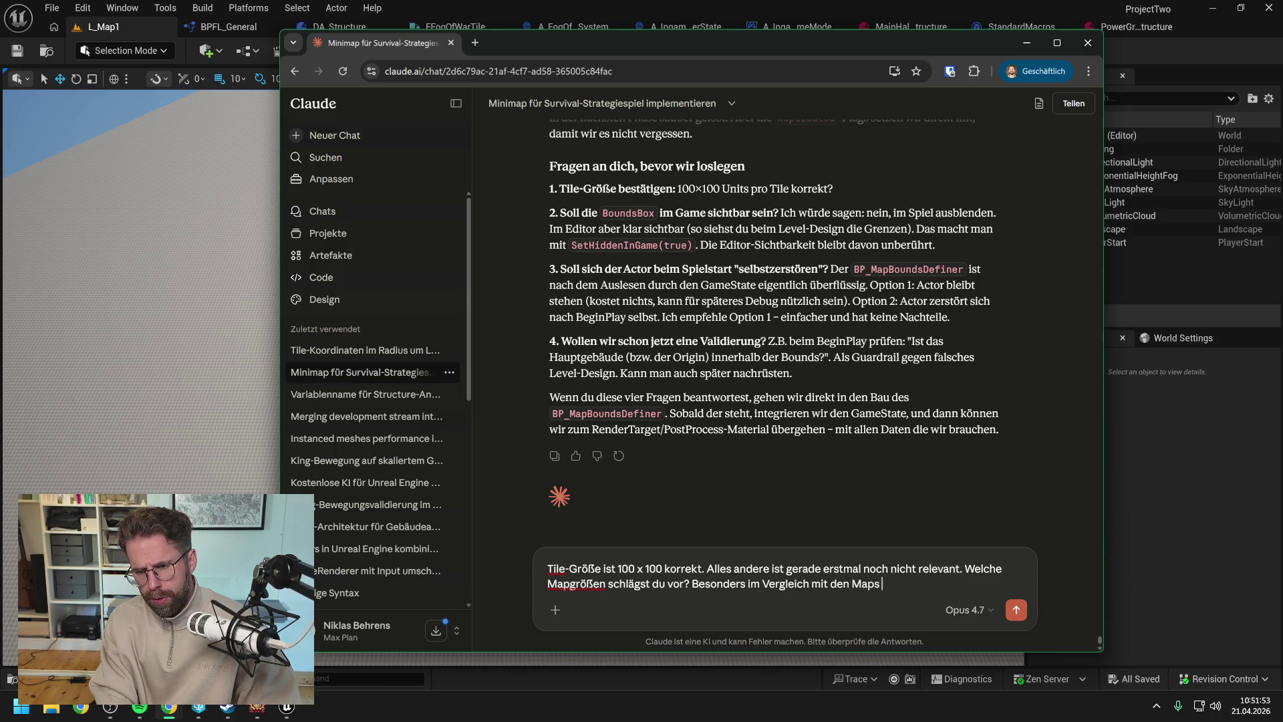
pyautogui.write(' von They Are B')
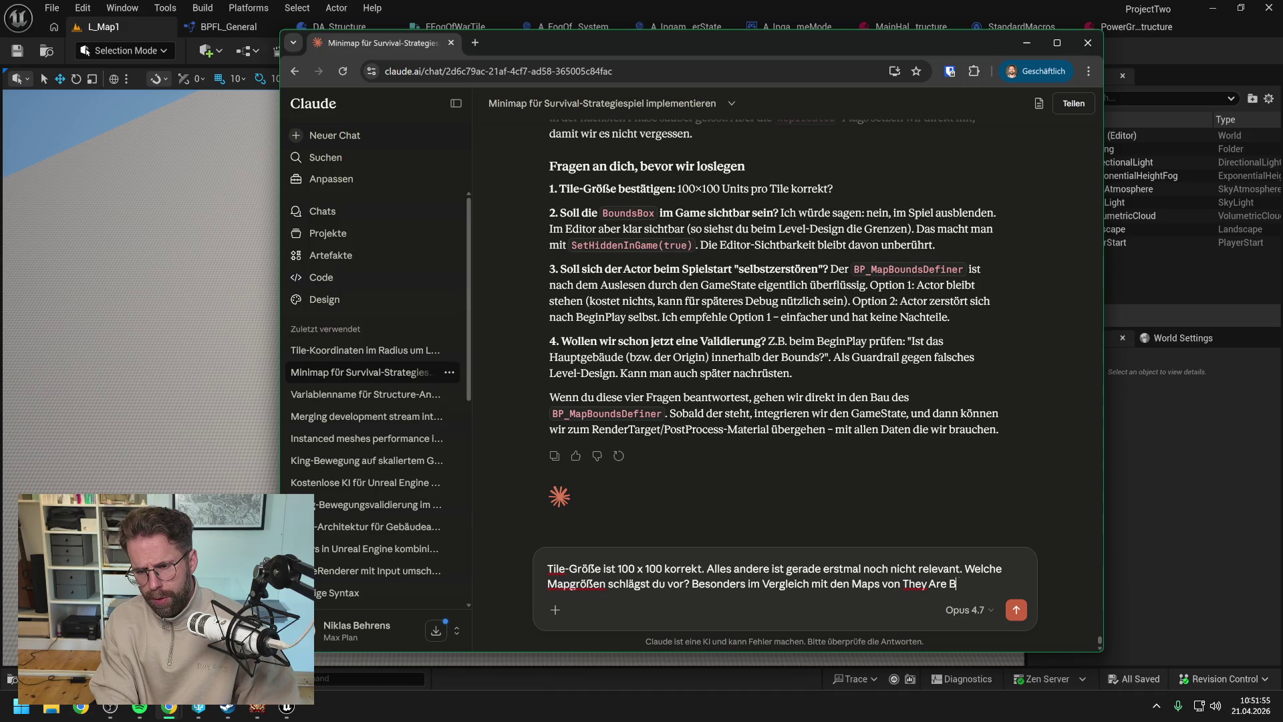
pyautogui.write('illi')
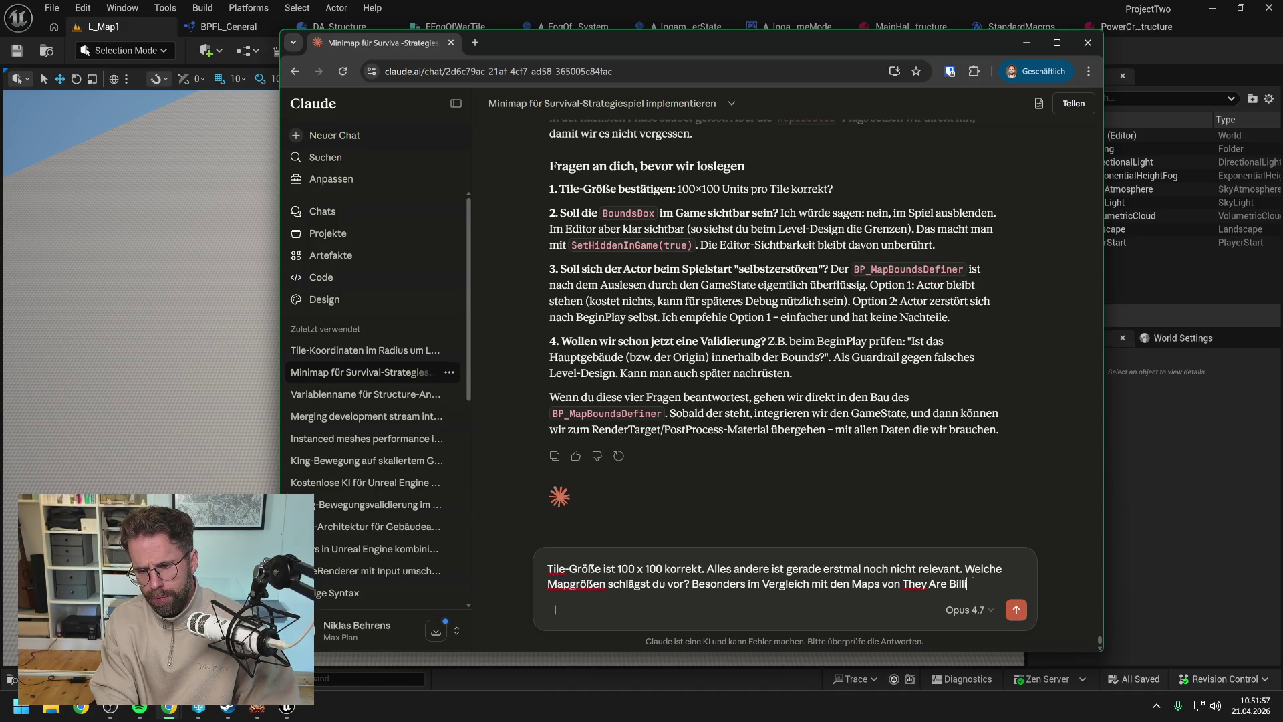
pyautogui.write('ons im S')
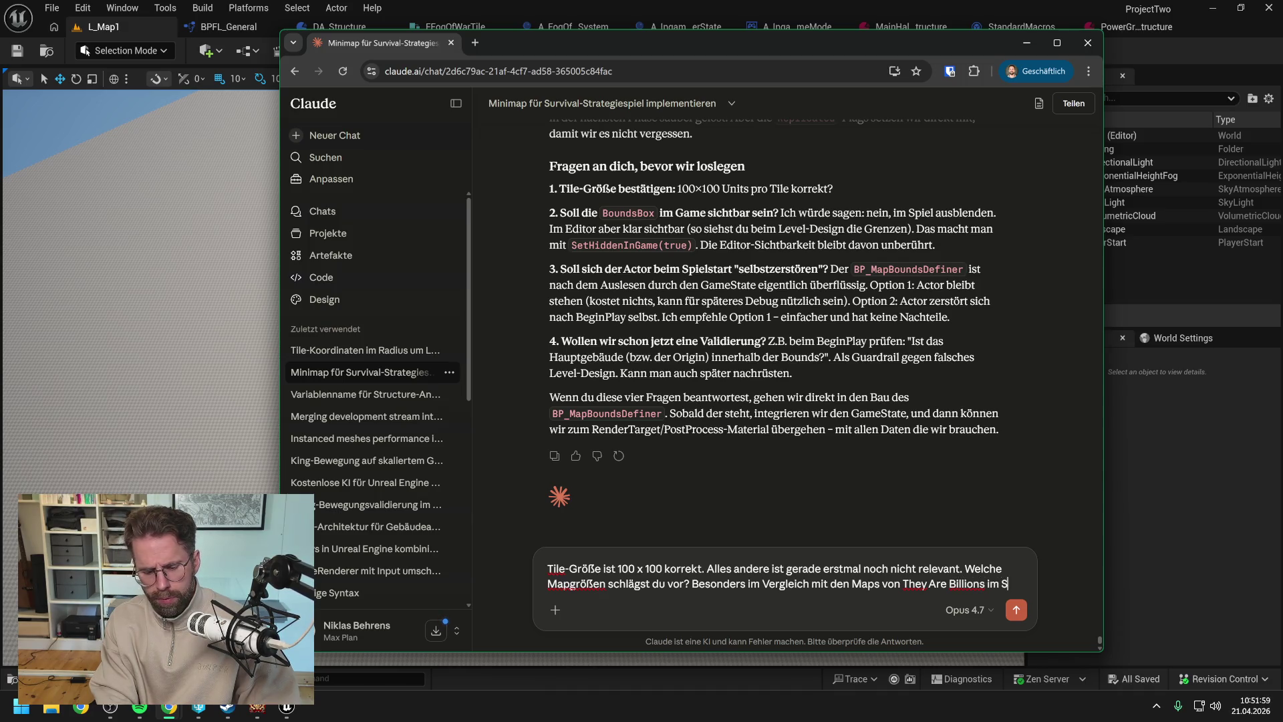
pyautogui.write('urvival Modus')
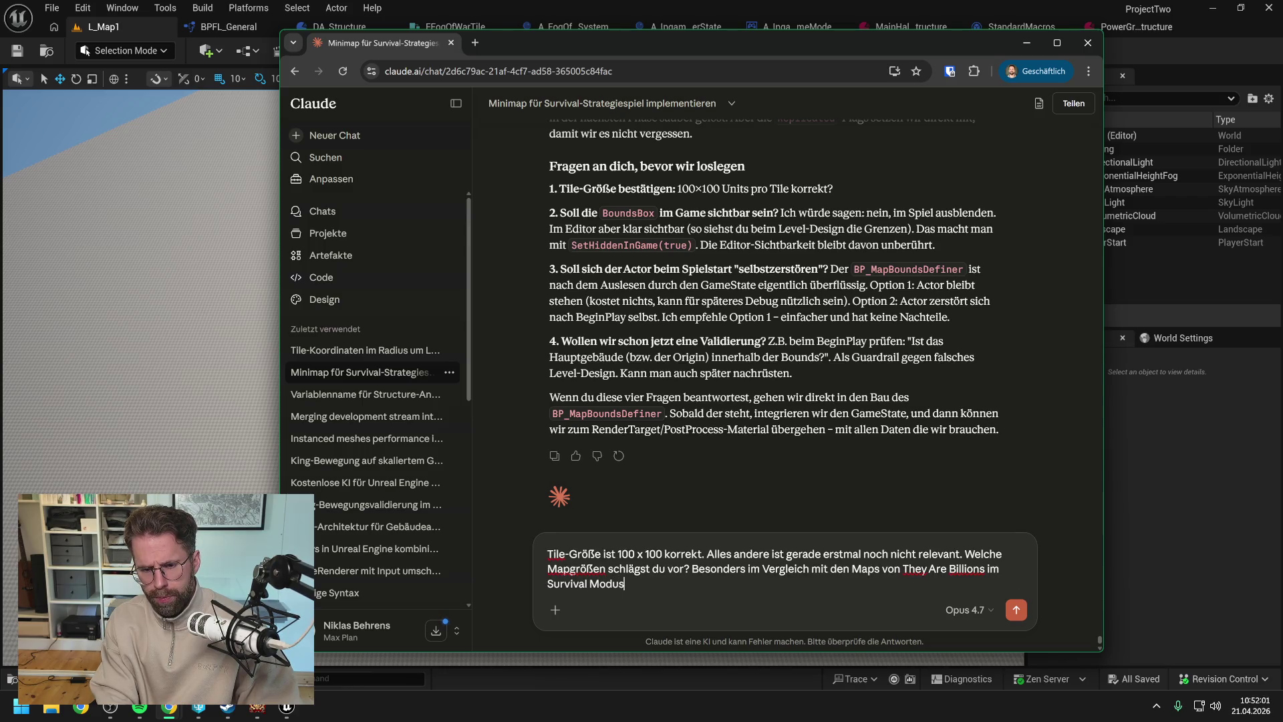
pyautogui.press('Return')
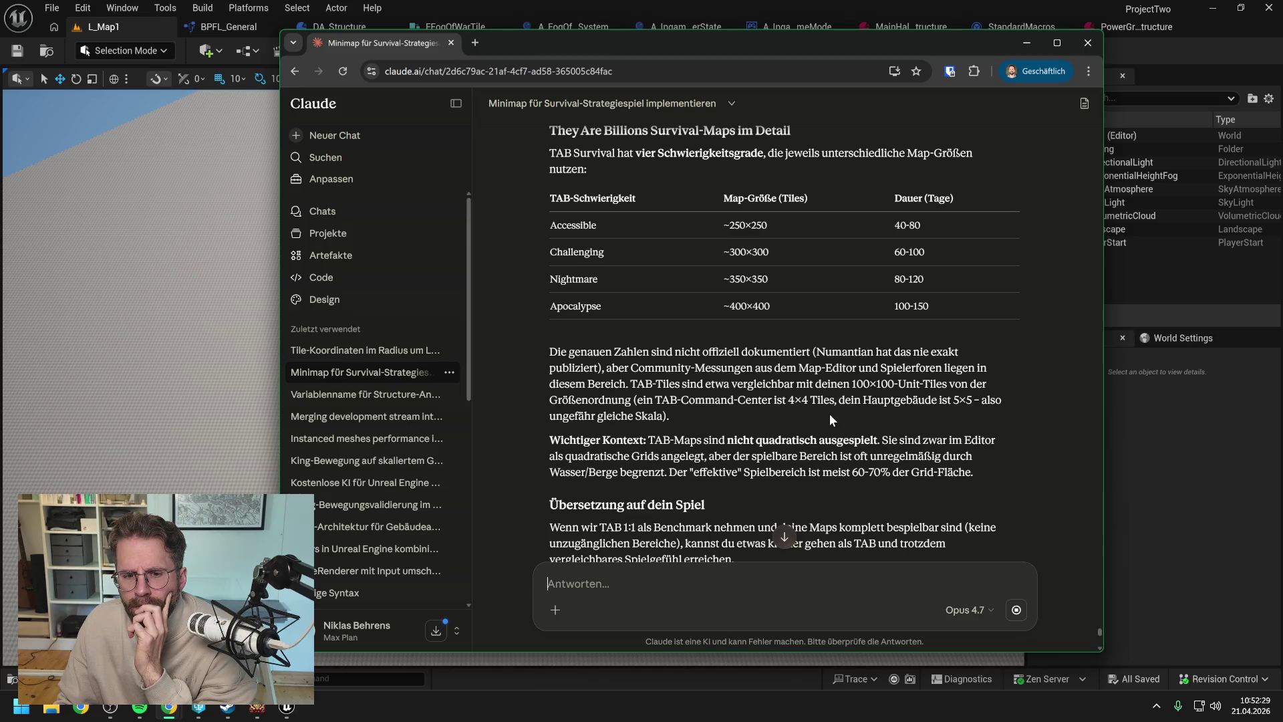
# - Scroll down to read Claude's They Are Billions difficulty table and map-size recommendations
pyautogui.scroll(-1, 830, 419)
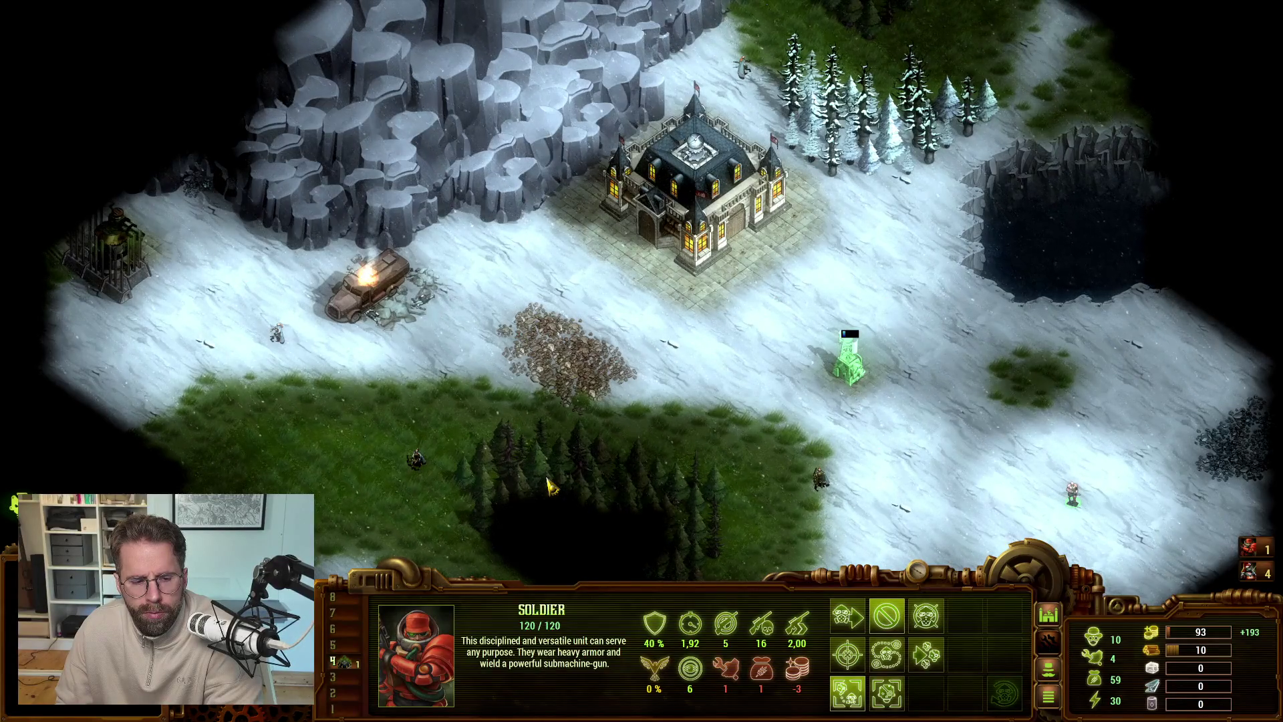
# - Zoom out and pan north over the They Are Billions colony map, then return to Claude
pyautogui.scroll(-2, 596, 434)
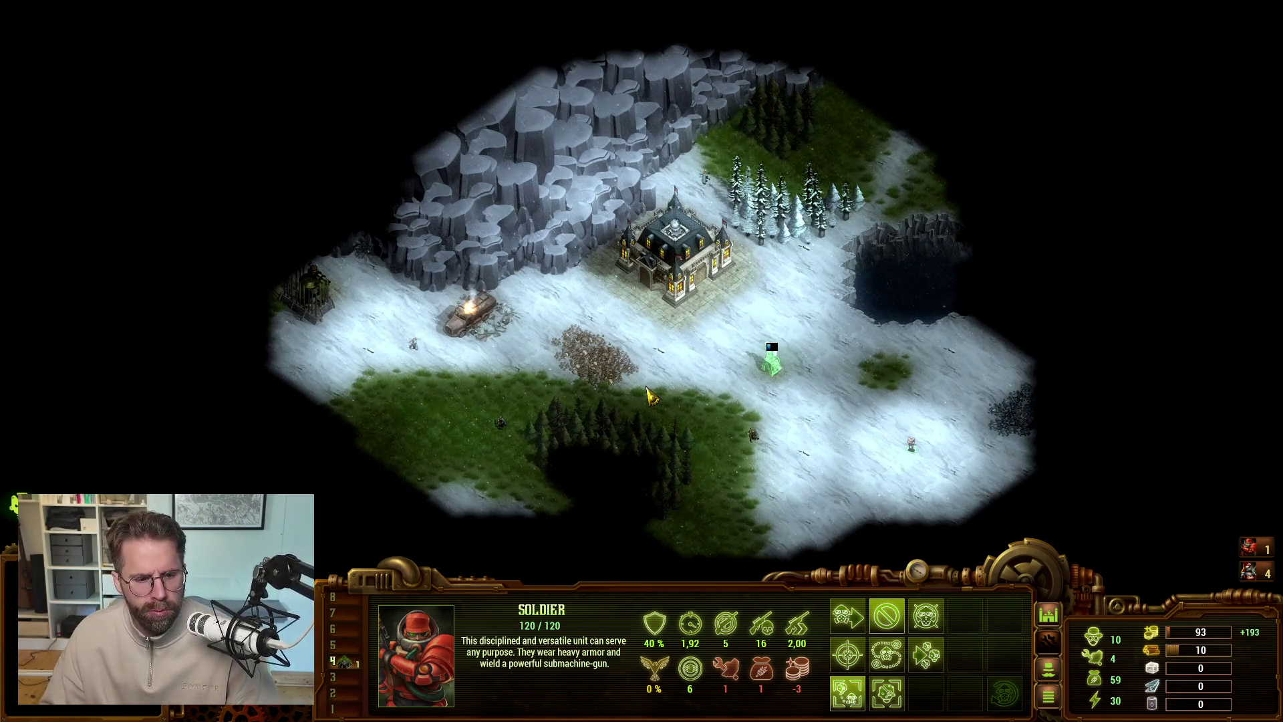
pyautogui.press('Up')
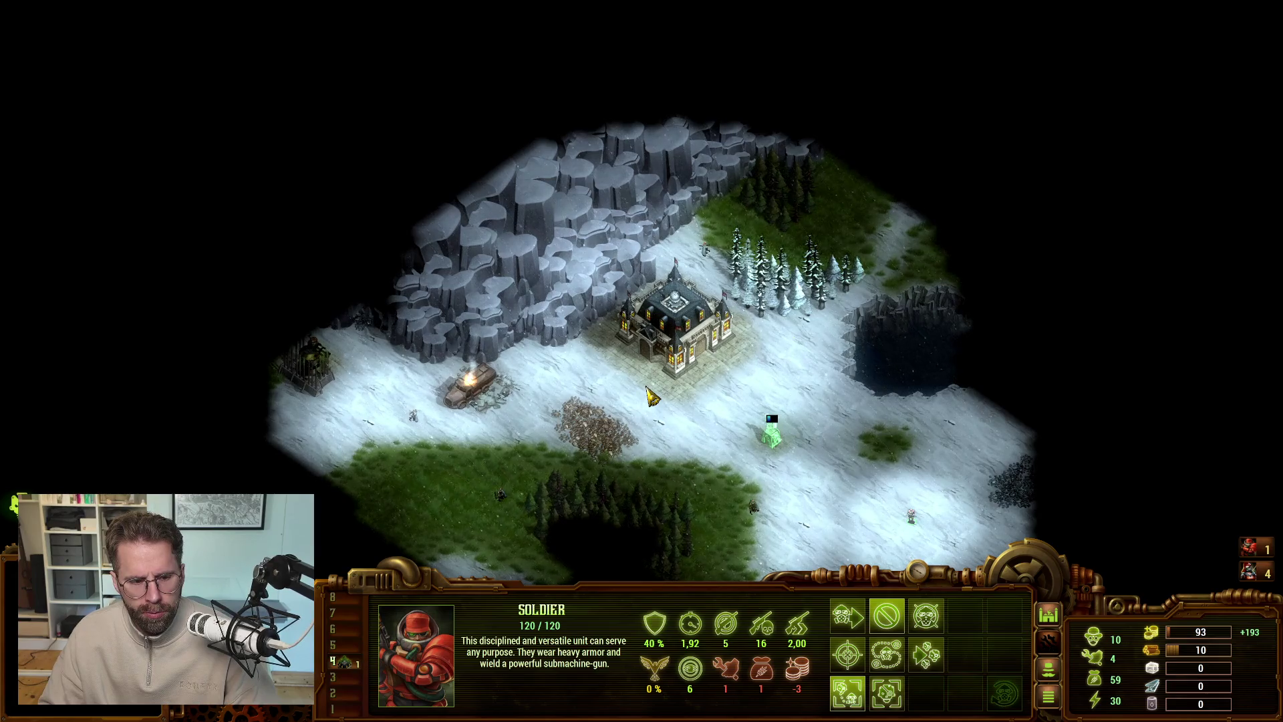
pyautogui.hotkey('alt', 'Tab')
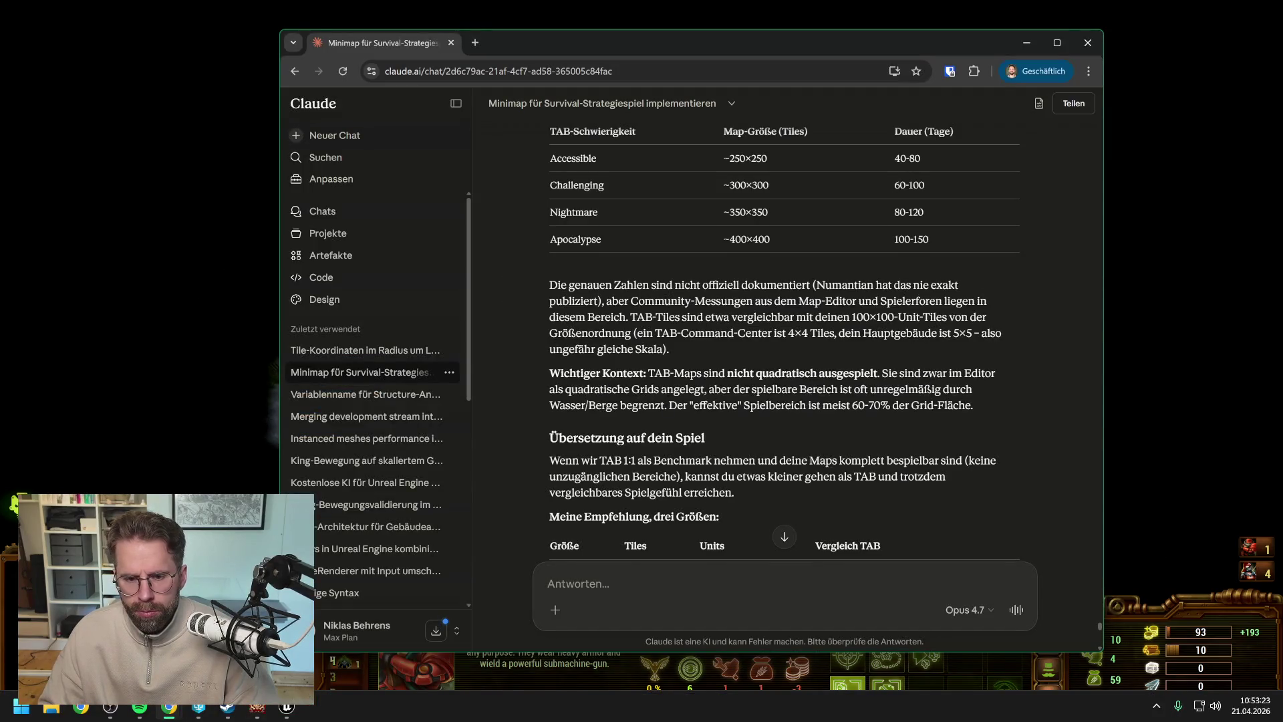
# - Read Claude's three recommended sizes and reply 'wir fangen erstmal mit 400x400 an als Standardgröße'
pyautogui.scroll(-2, 784, 335)
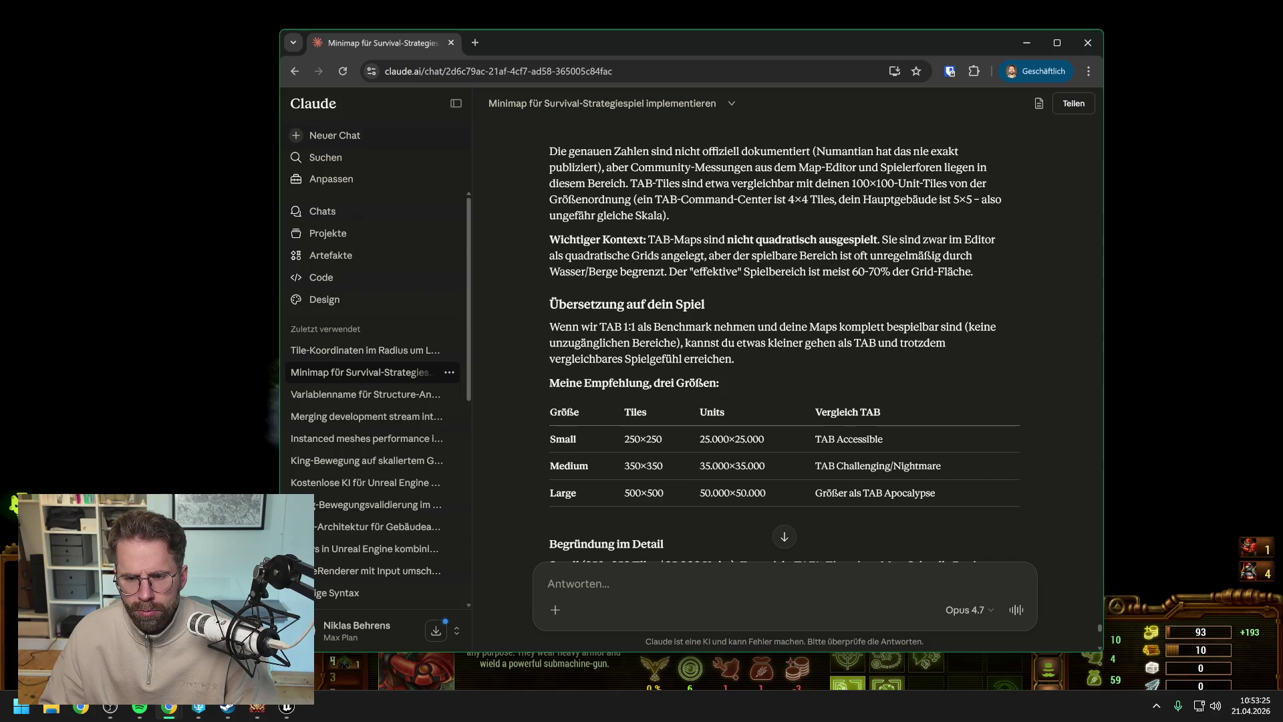
pyautogui.scroll(-2, 784, 339)
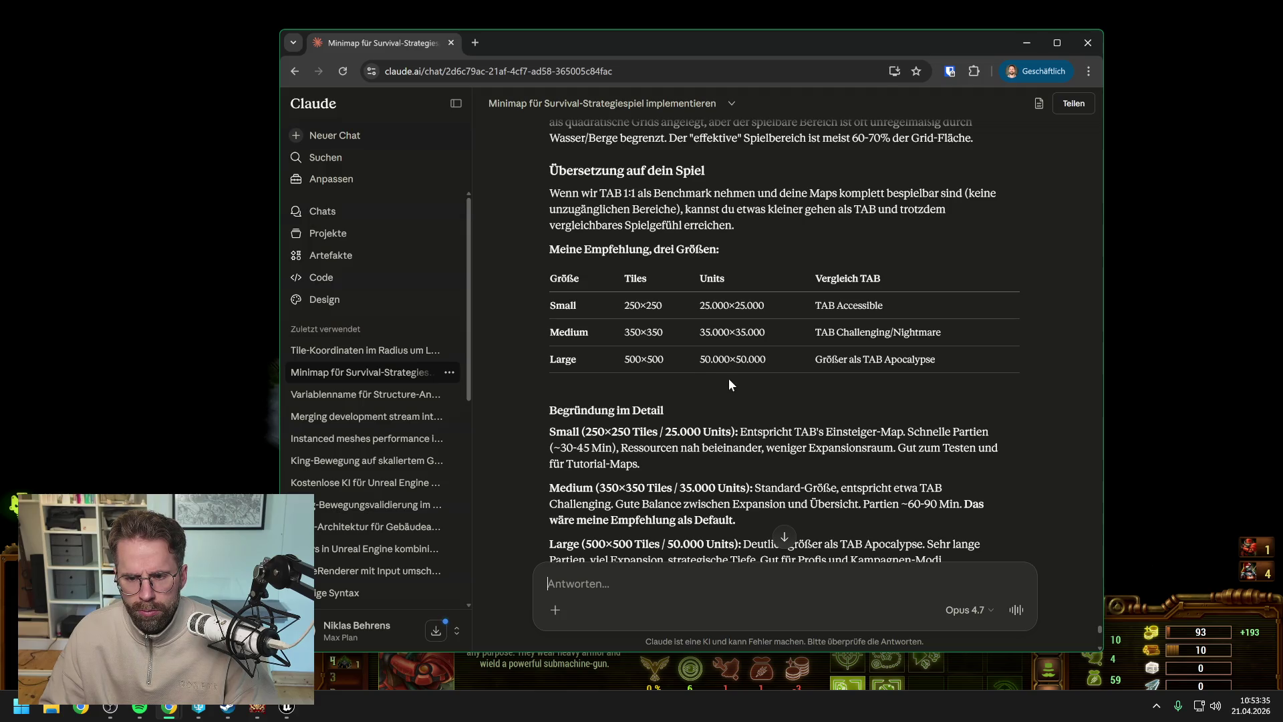
pyautogui.scroll(-2, 727, 379)
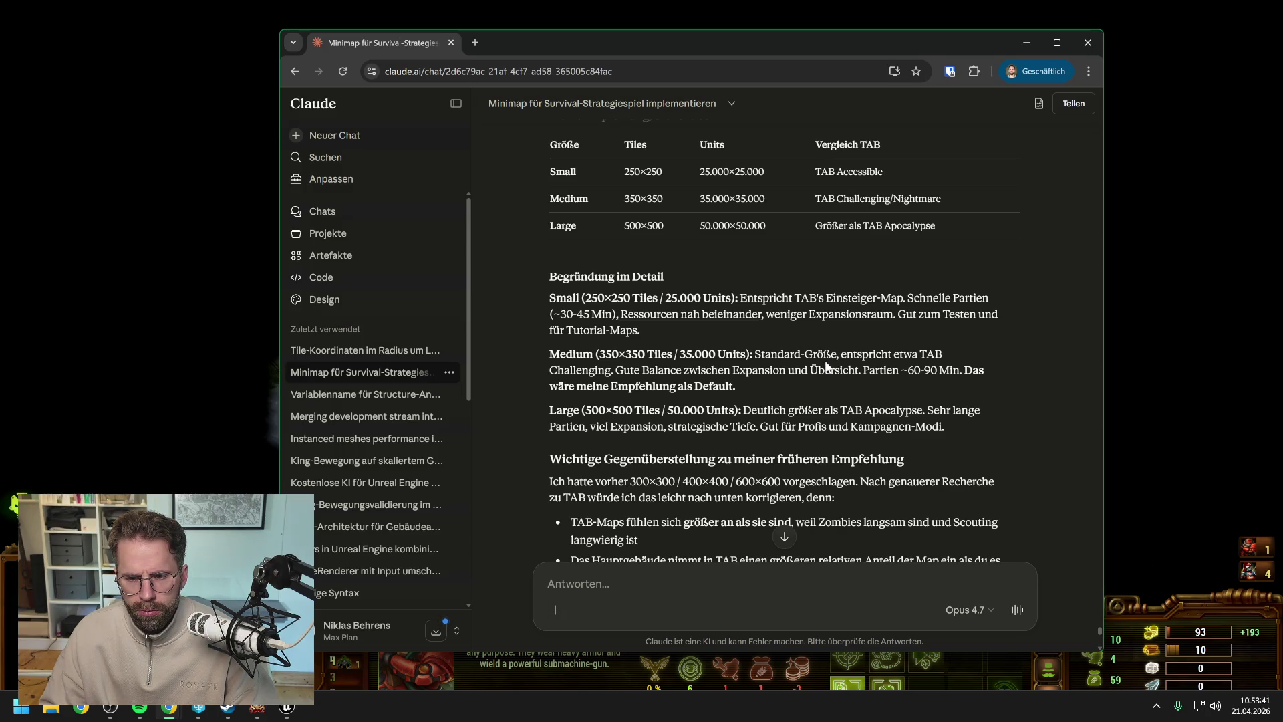
pyautogui.scroll(-1, 825, 360)
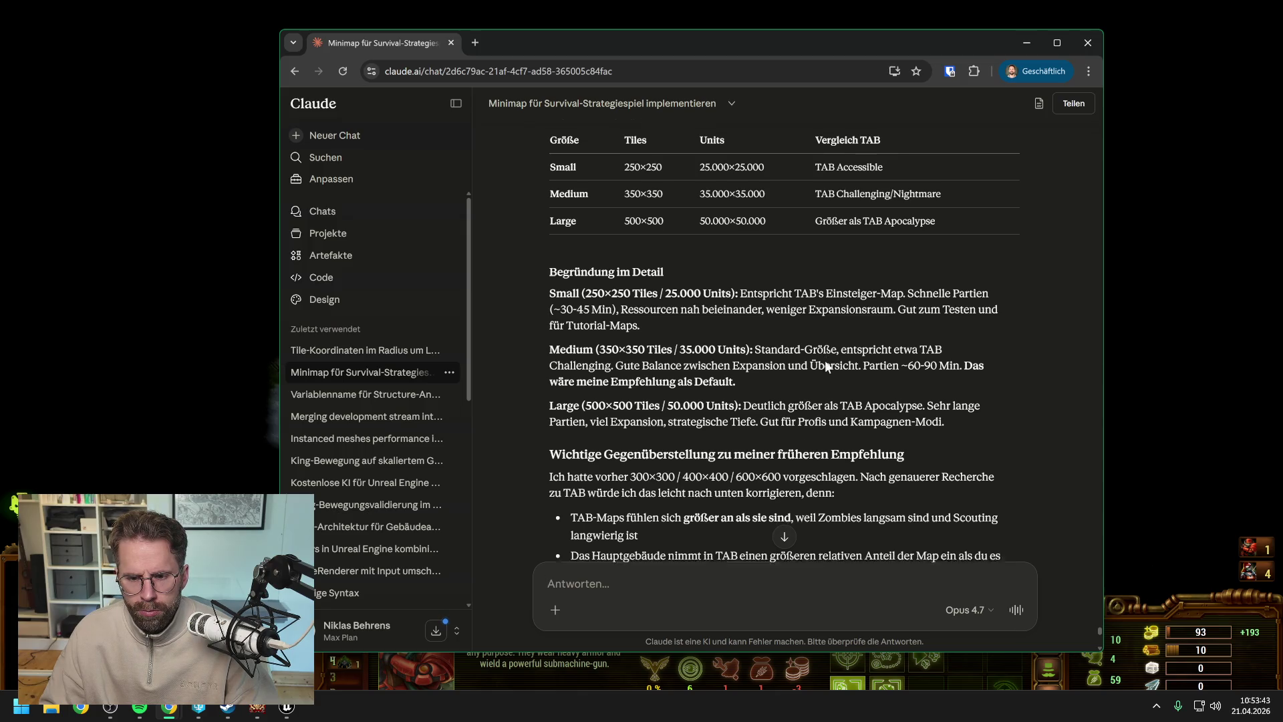
pyautogui.scroll(-6, 832, 348)
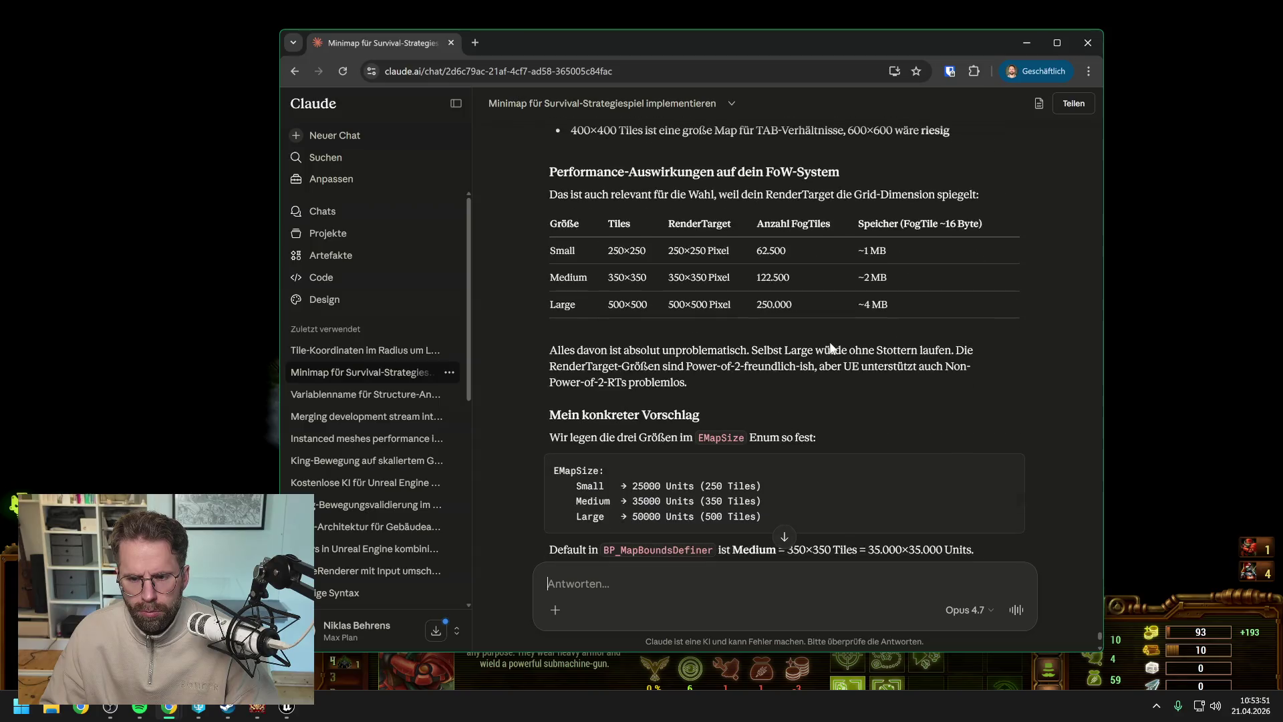
pyautogui.scroll(-2, 830, 348)
pyautogui.scroll(-4, 829, 347)
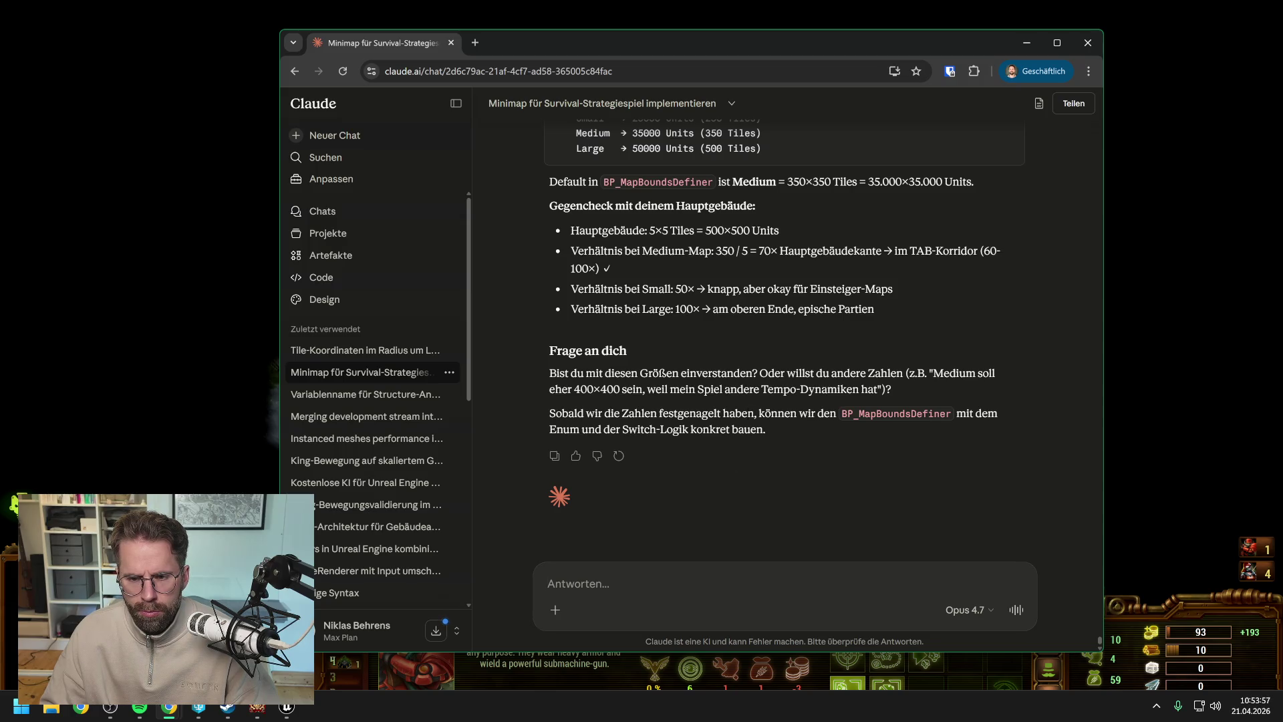
pyautogui.write('wir')
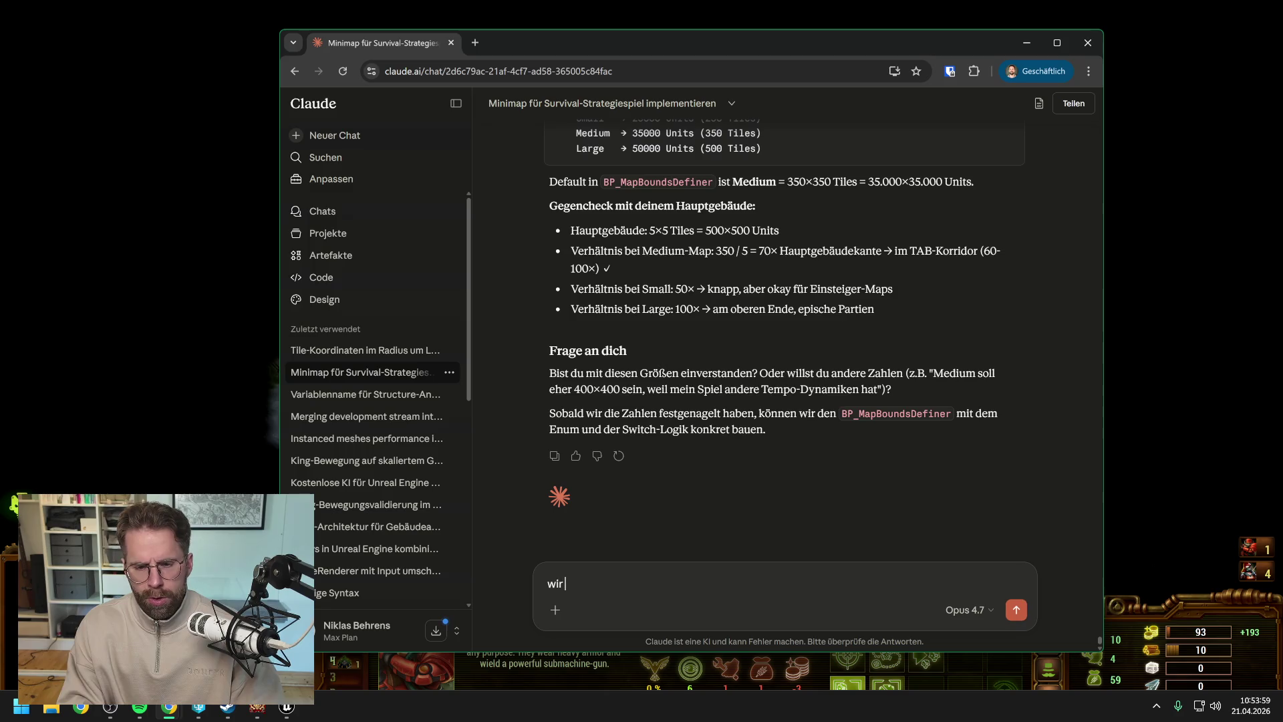
pyautogui.write(' fangen erstm')
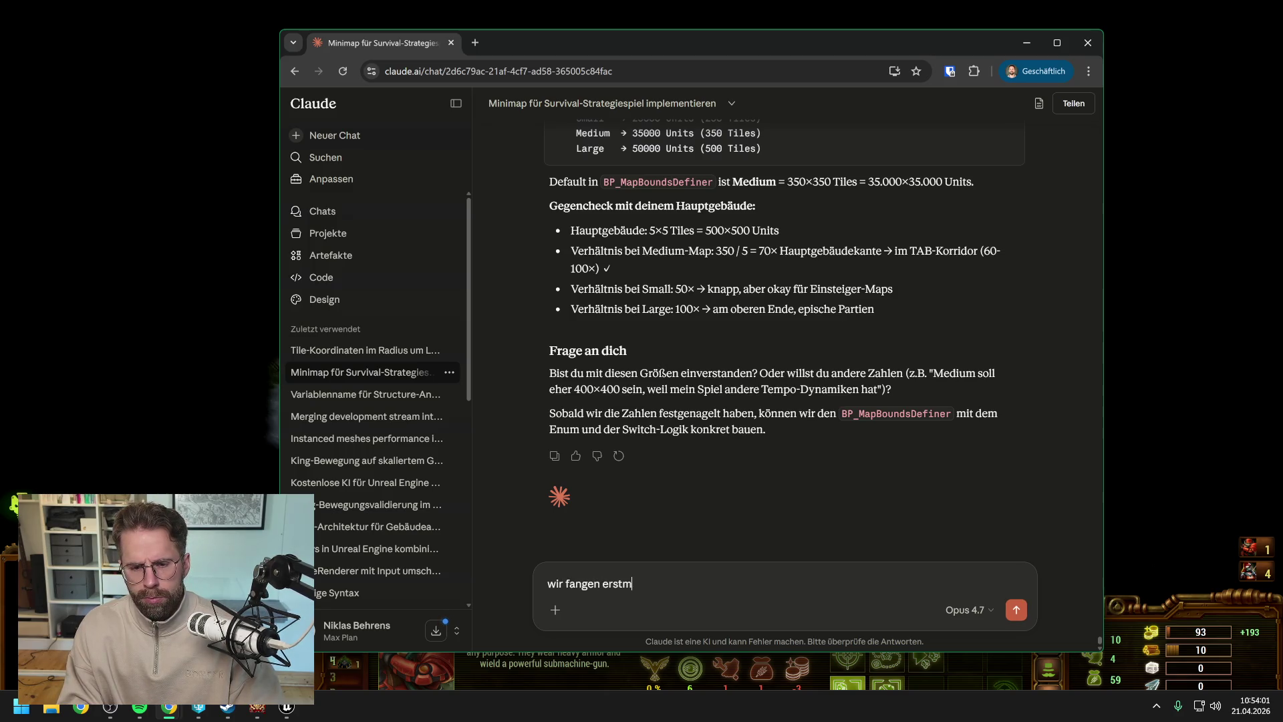
pyautogui.write('al mit 400x')
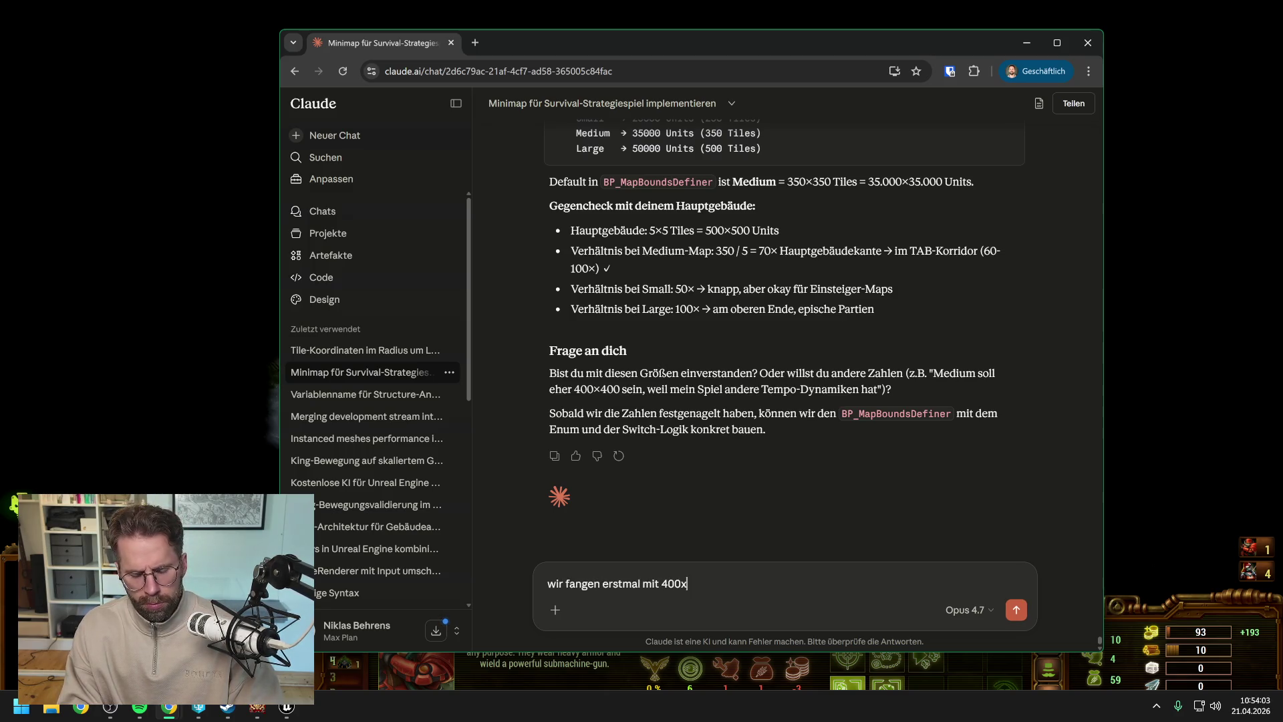
pyautogui.write('400 an als ')
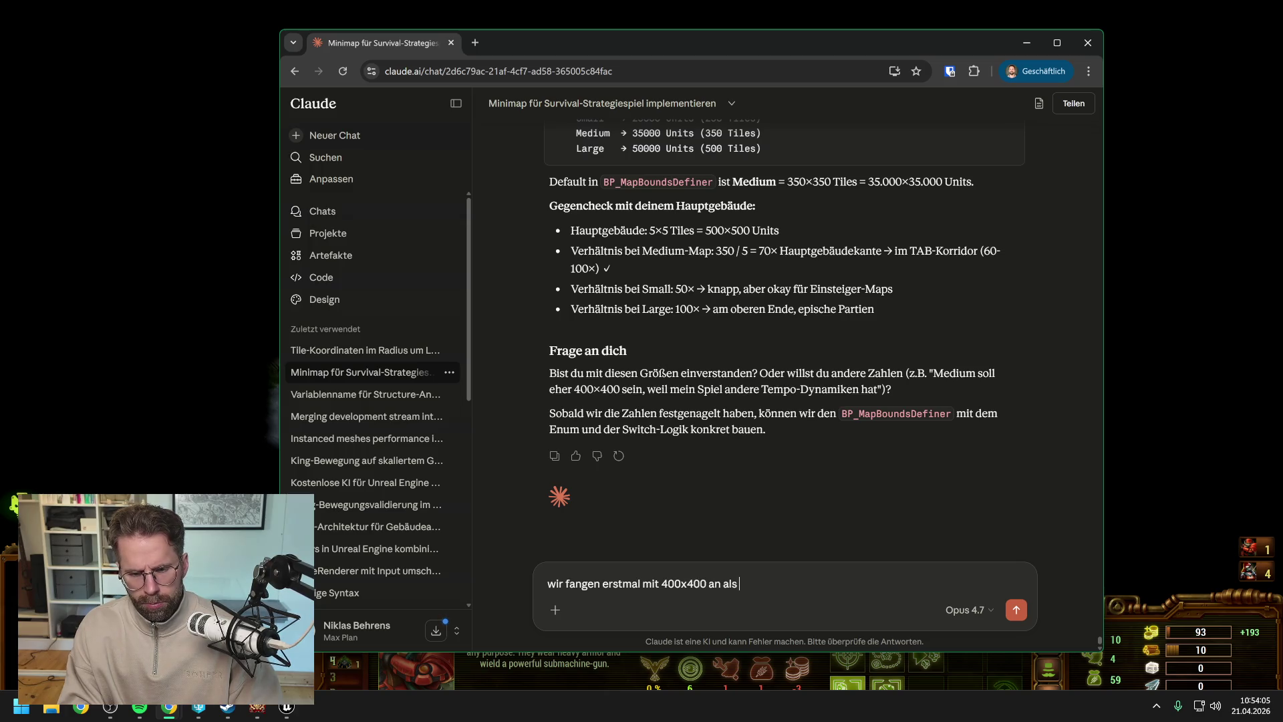
pyautogui.write('Standardgröße')
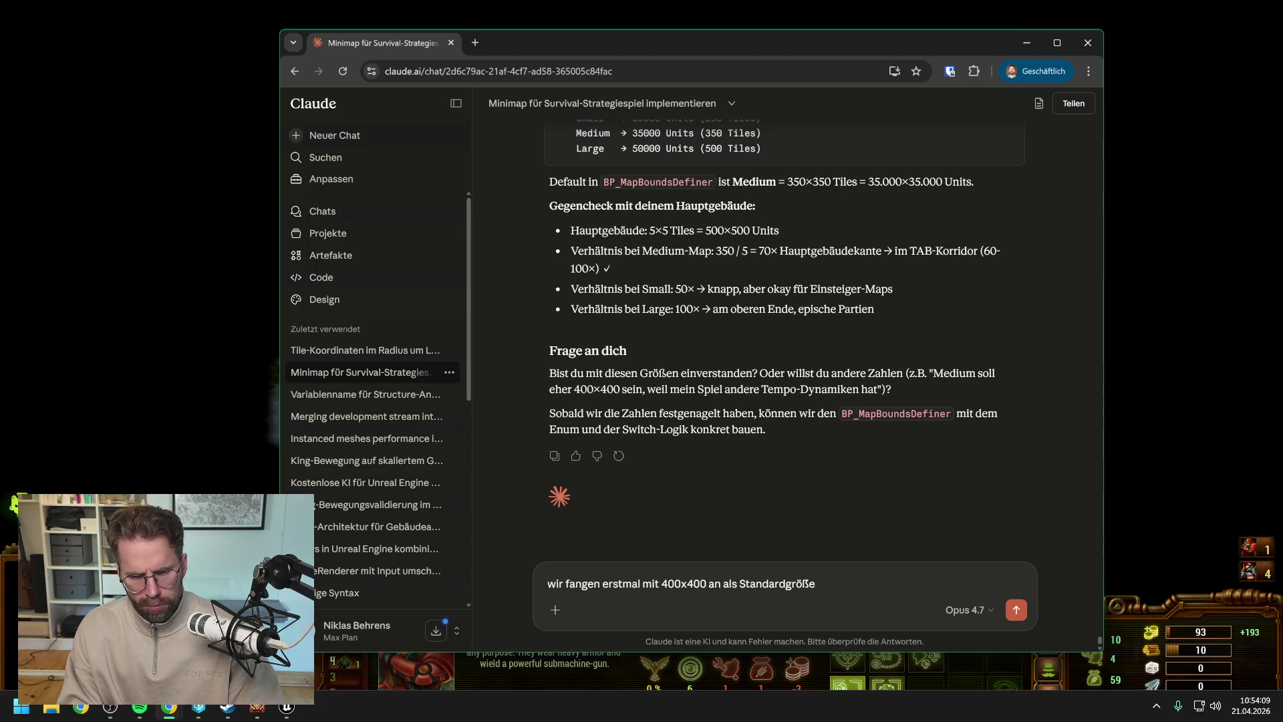
pyautogui.press('Return')
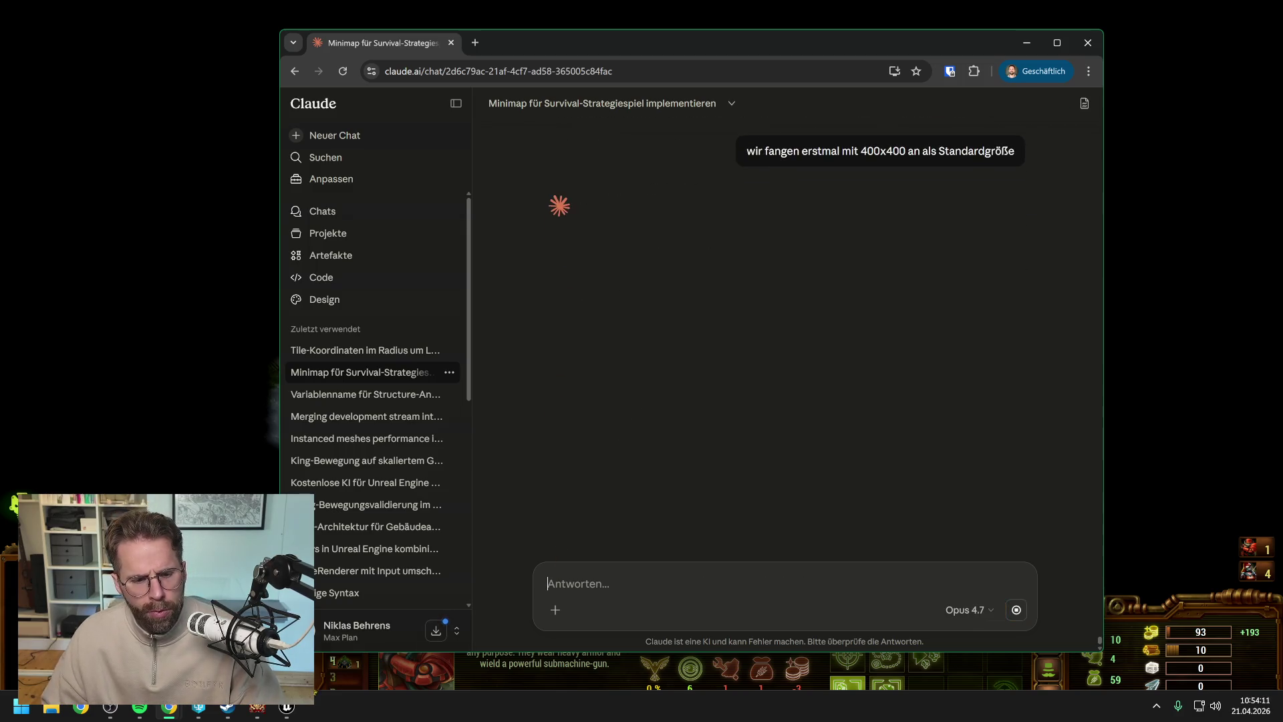
# - In Unreal, open the Content Drawer on the Content folder and clear the 'power' search filter
pyautogui.click(287, 706)
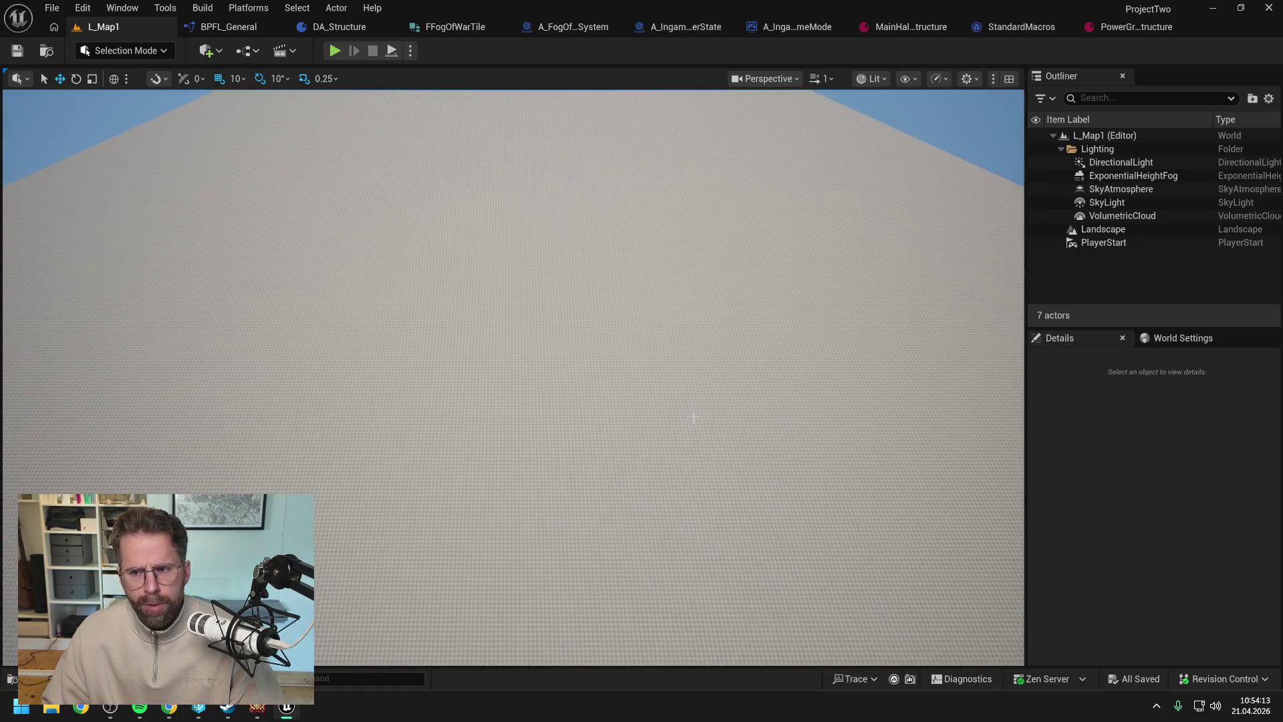
pyautogui.scroll(-3, 693, 416)
pyautogui.hotkey('ctrl', 'space')
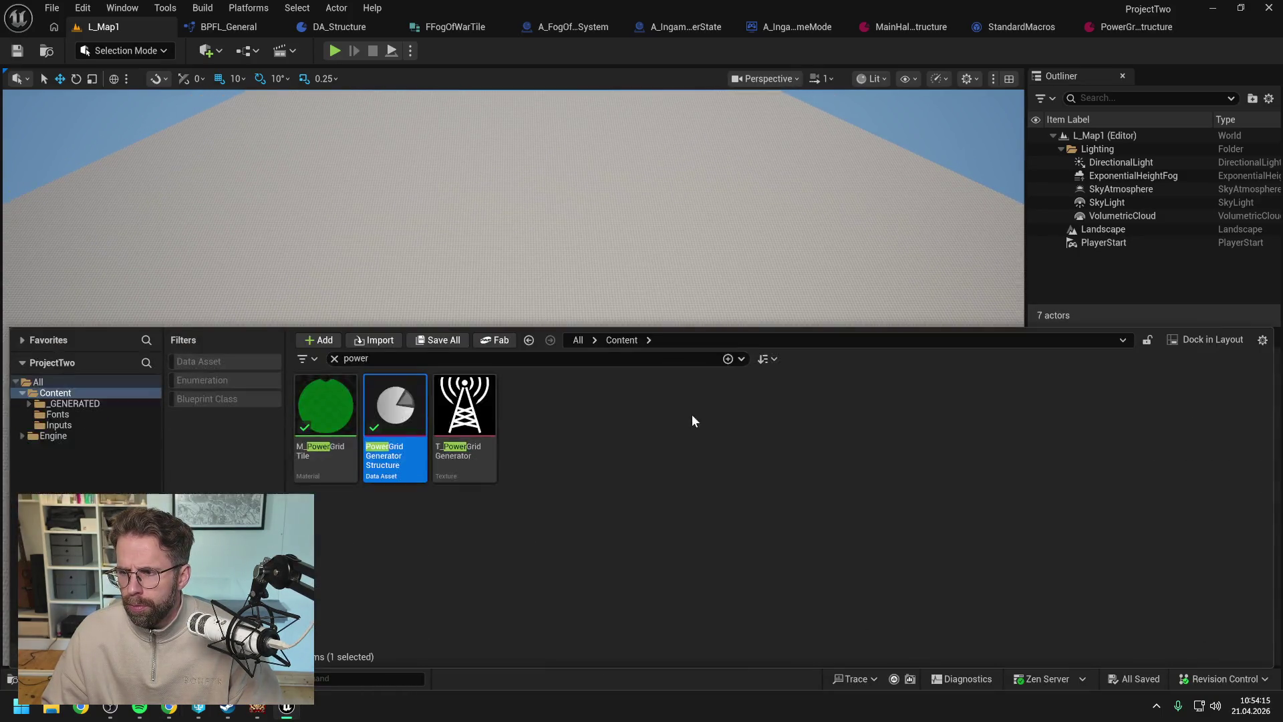
pyautogui.click(635, 483)
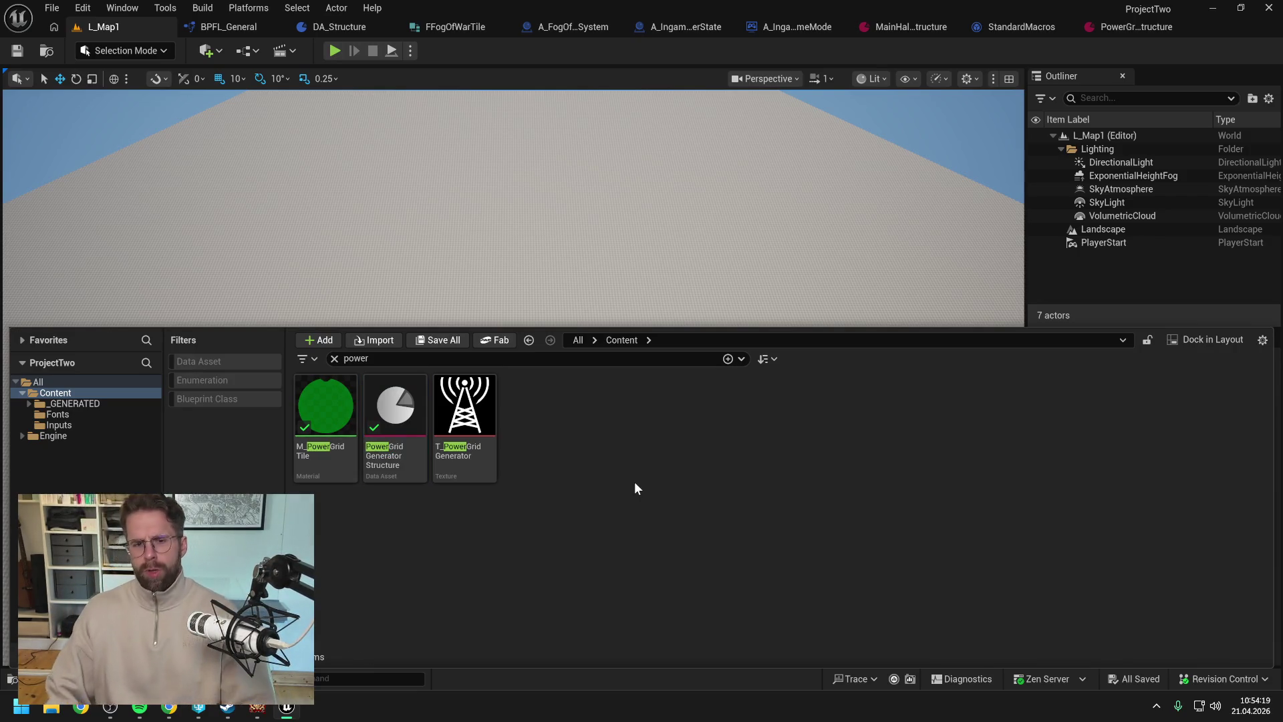
pyautogui.click(57, 393)
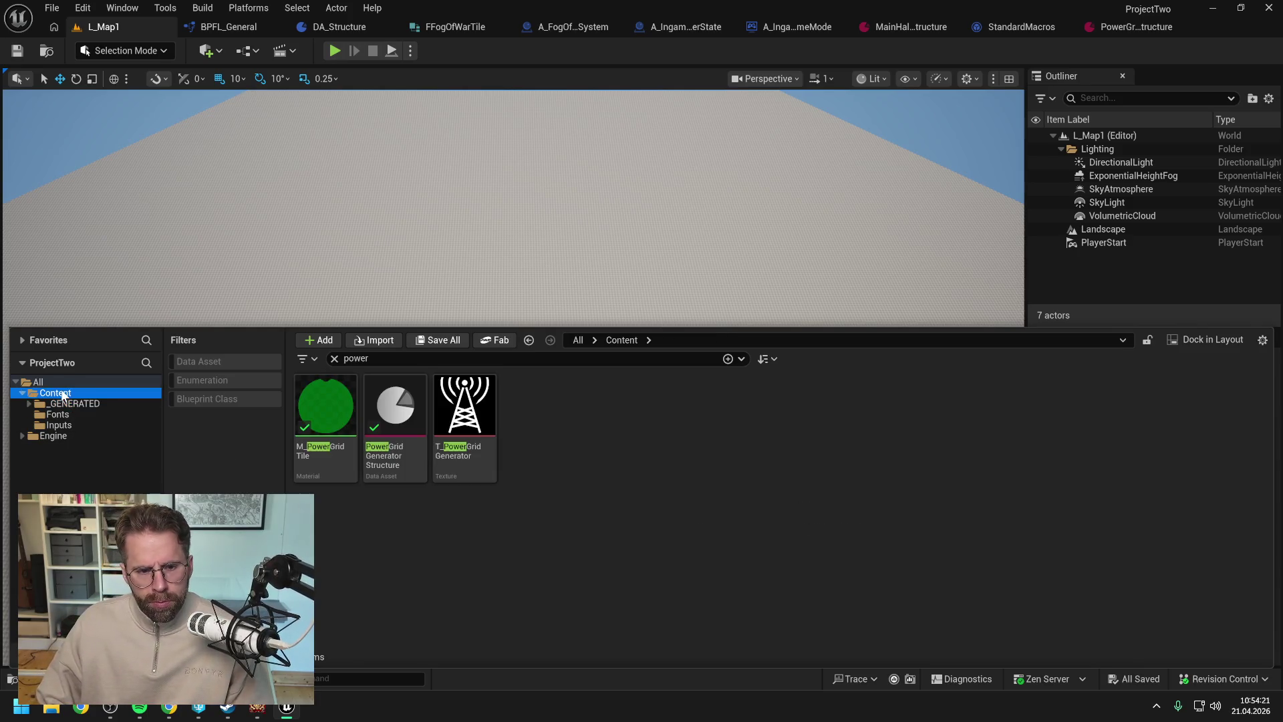
pyautogui.click(352, 360)
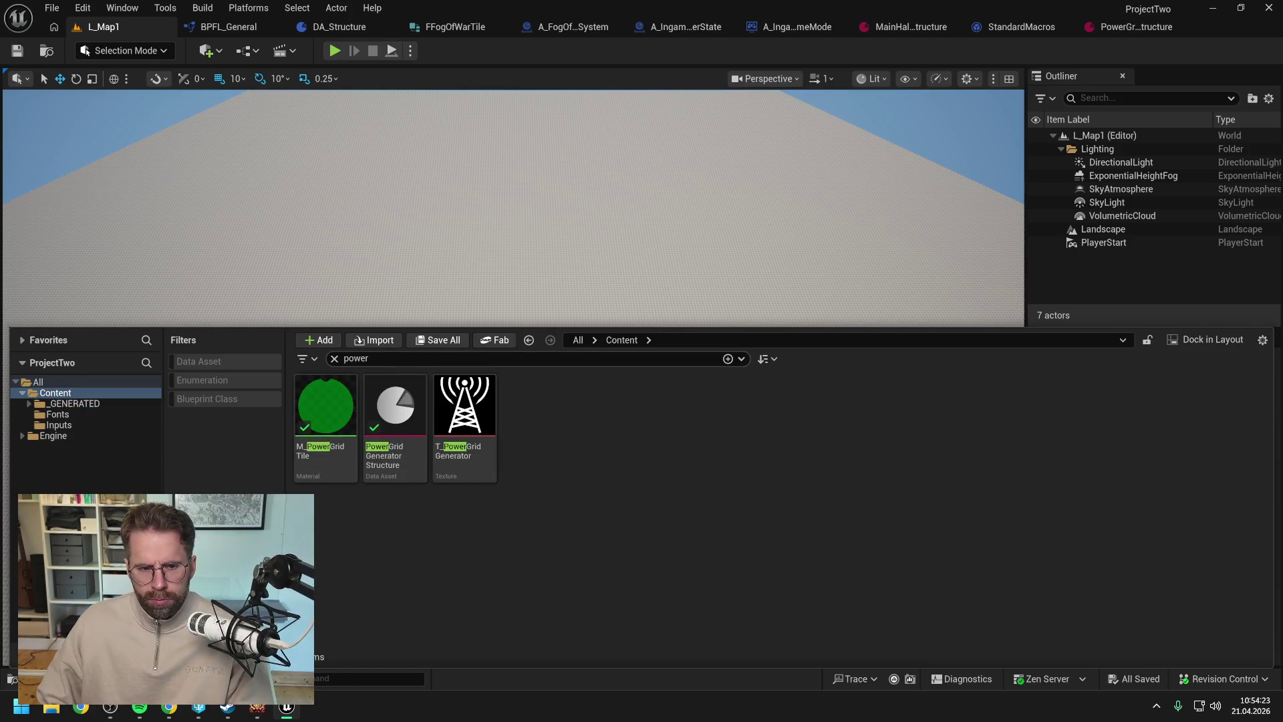
pyautogui.press('BackSpace')
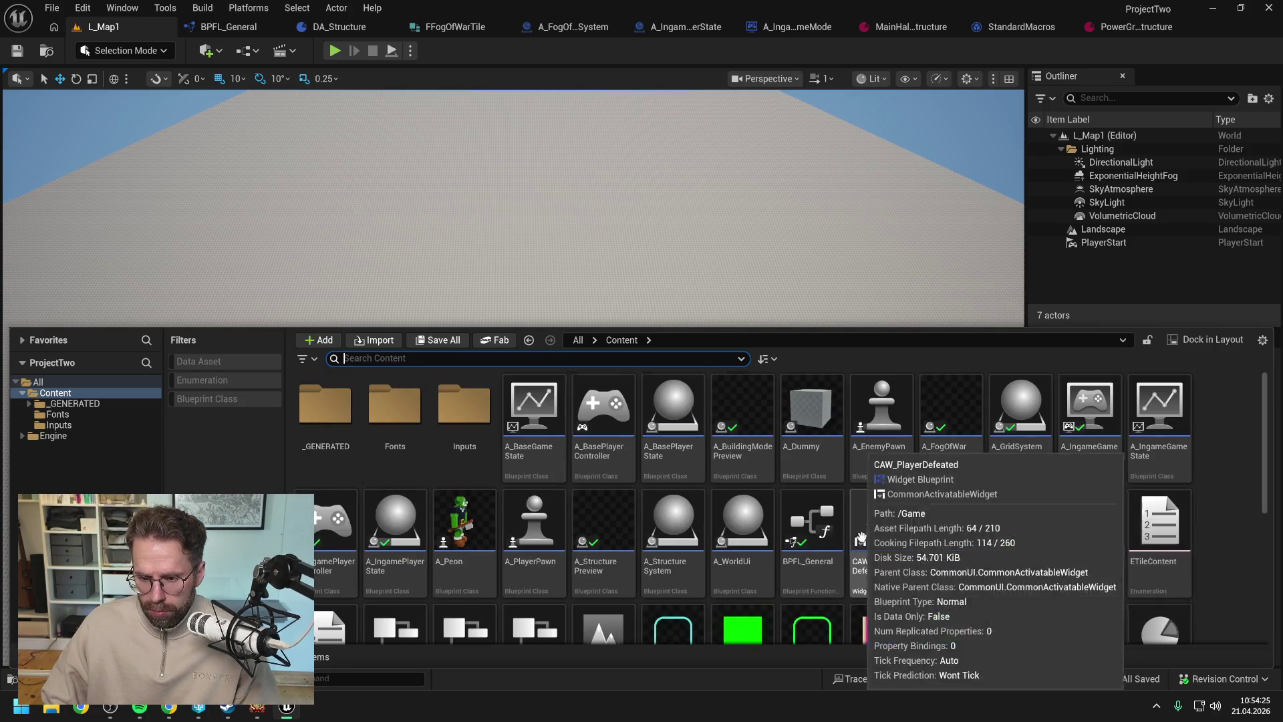
pyautogui.scroll(-3, 861, 542)
# - Create an Actor-based Blueprint class named A_MapOptions
pyautogui.rightClick(696, 576)
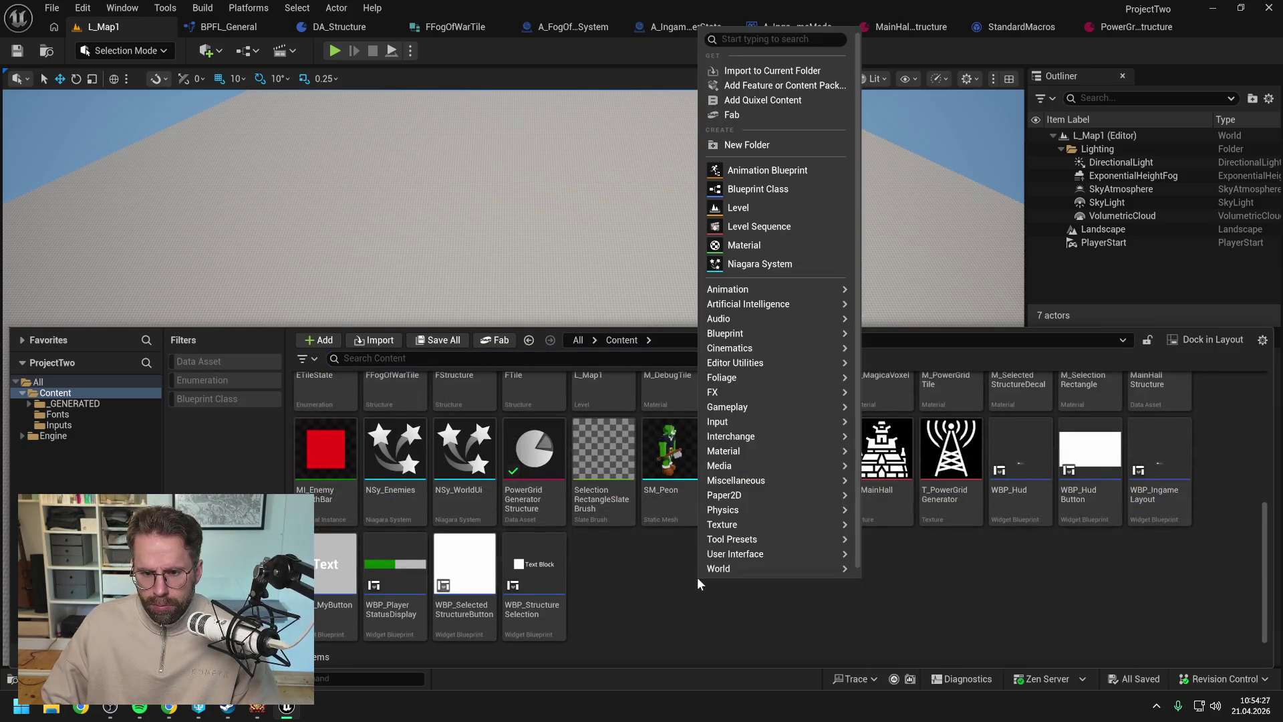
pyautogui.click(746, 193)
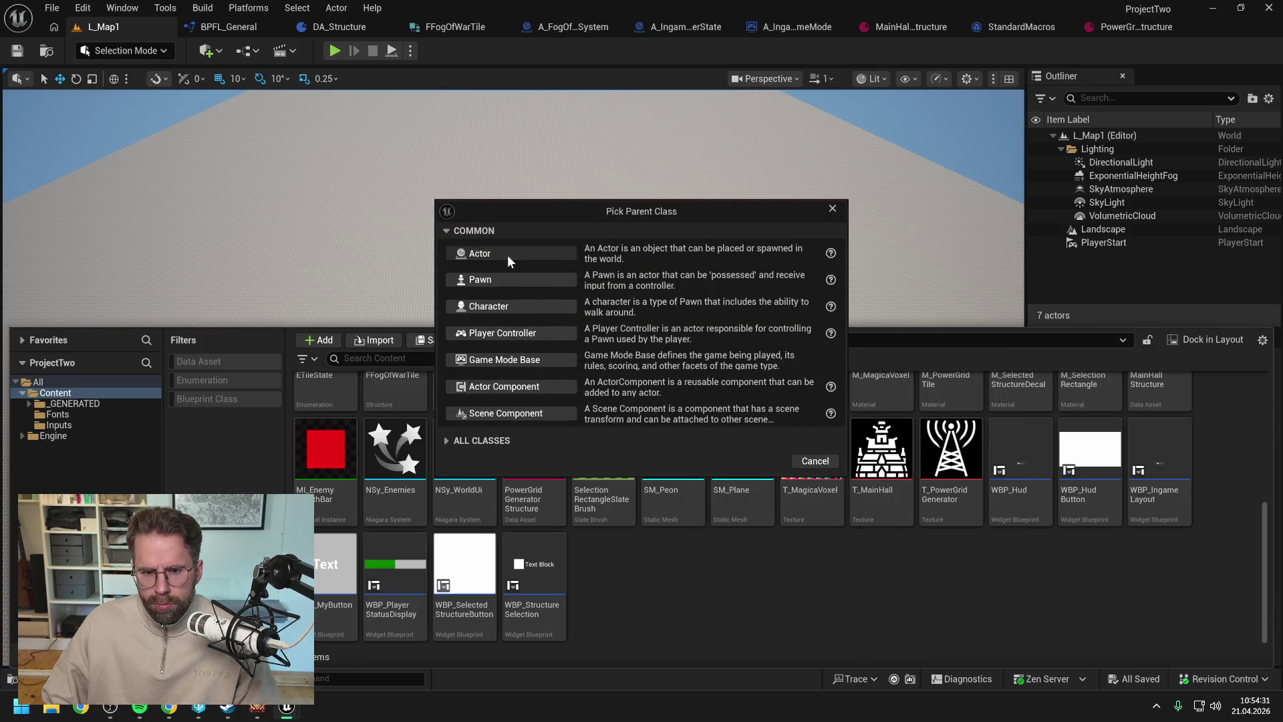
pyautogui.click(507, 255)
pyautogui.write('A')
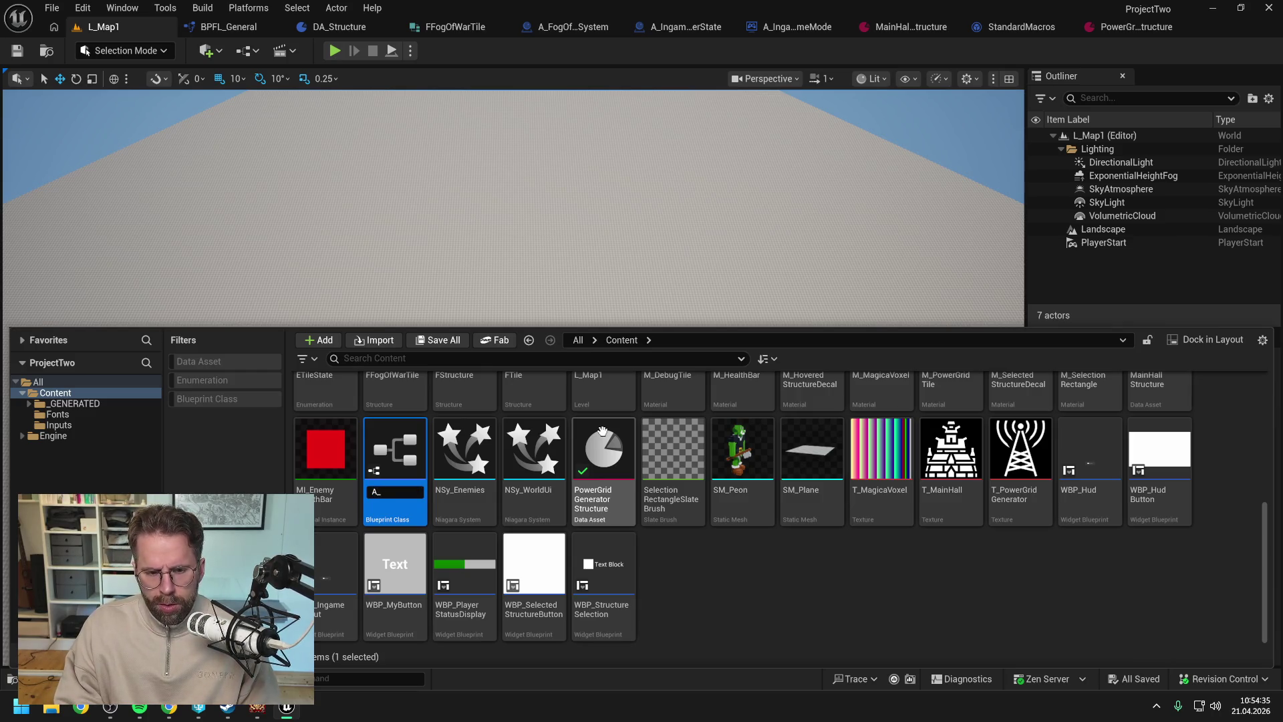
pyautogui.write('_M')
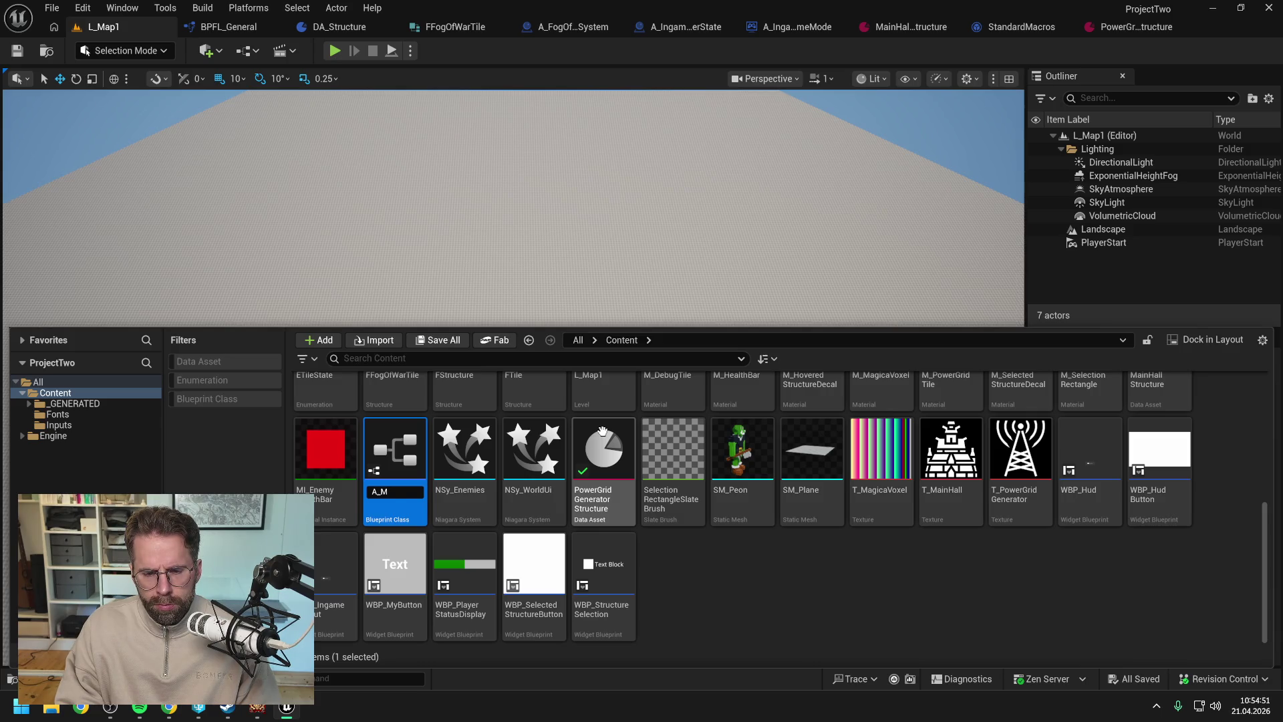
pyautogui.write('ap')
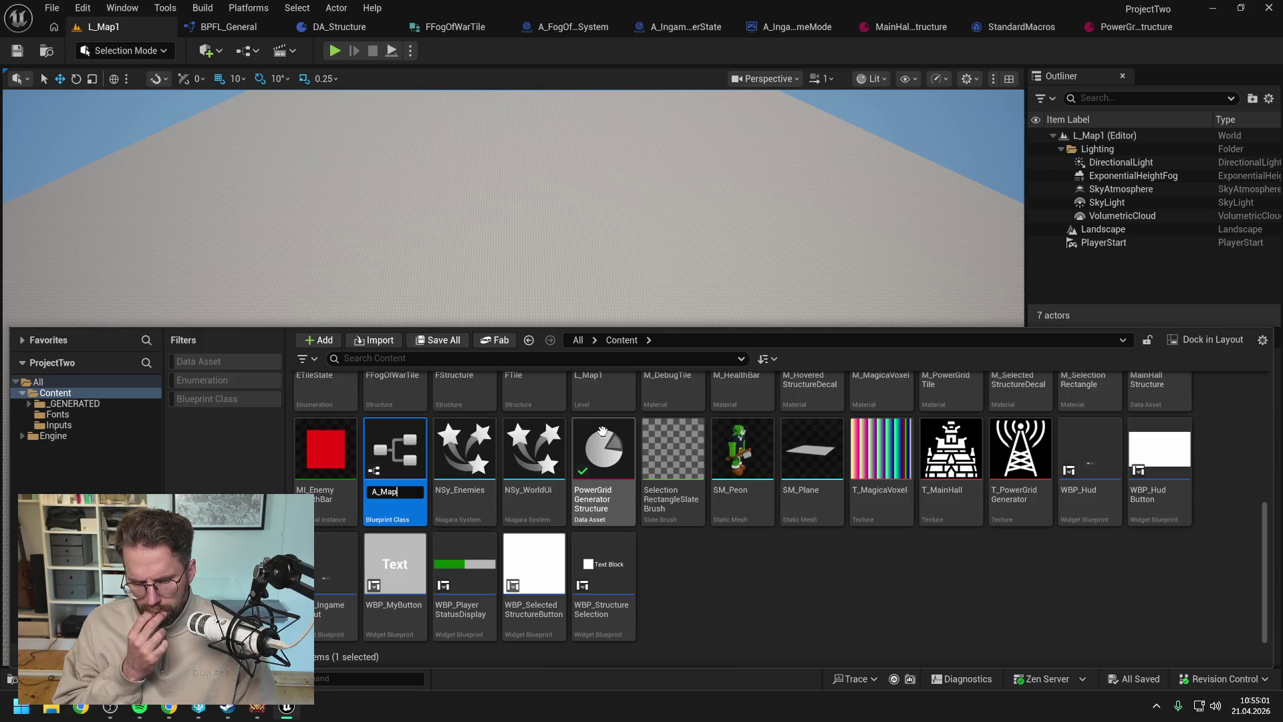
pyautogui.write('Opti')
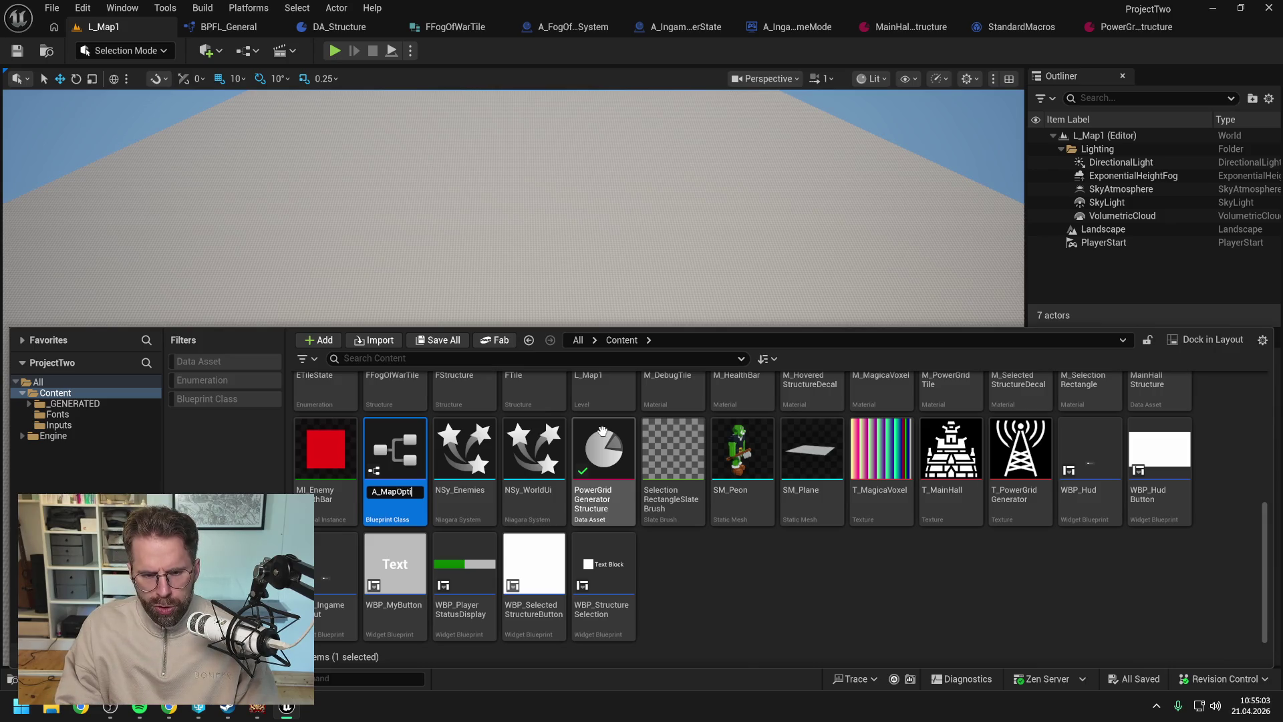
pyautogui.write('ons')
pyautogui.press('Return')
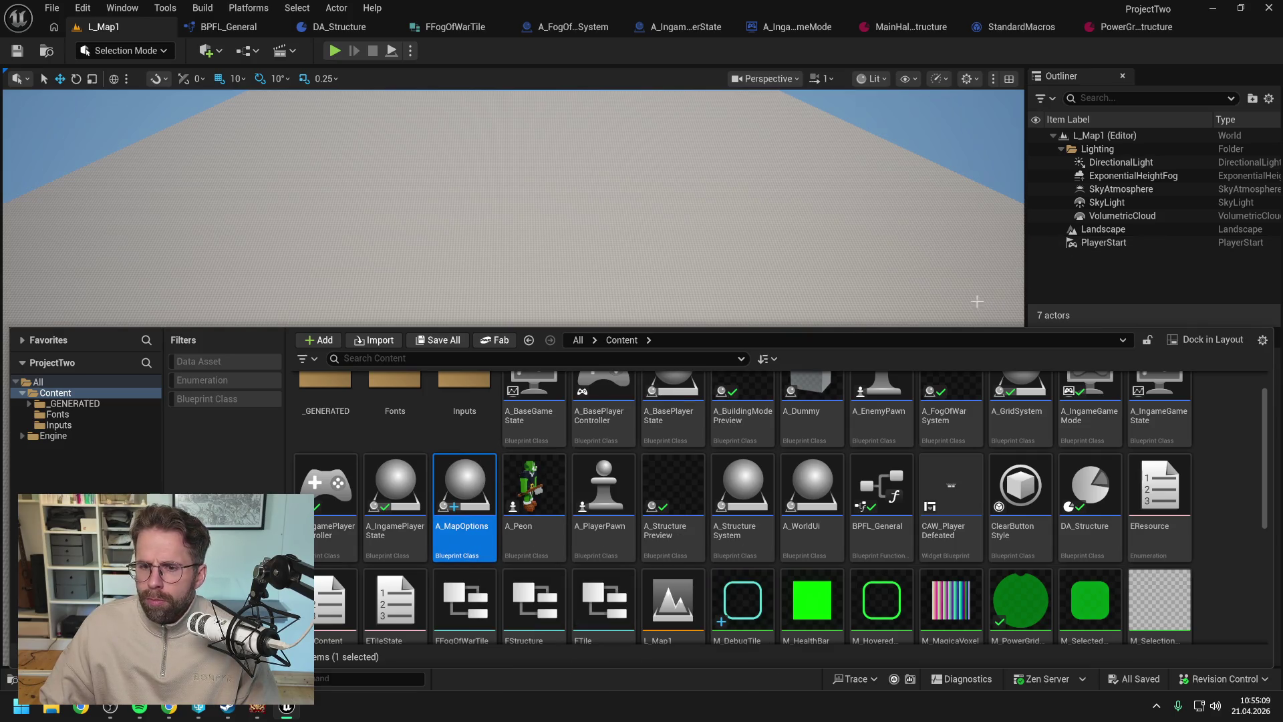
# - Place an A_MapOptions actor in L_Map1 at location X 0, Y 0
pyautogui.moveTo(464, 482)
pyautogui.mouseDown()
pyautogui.moveTo(541, 278)
pyautogui.moveTo(548, 297)
pyautogui.mouseUp()
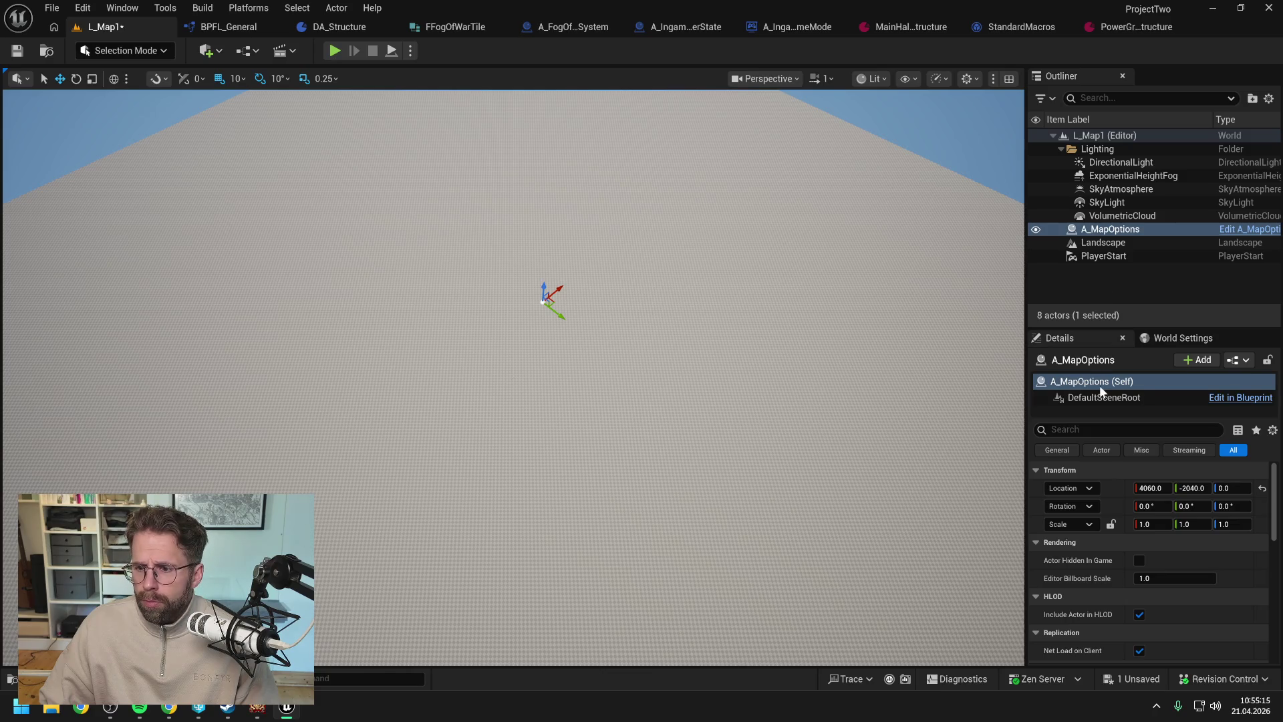
pyautogui.click(1151, 488)
pyautogui.write('0')
pyautogui.press('Tab')
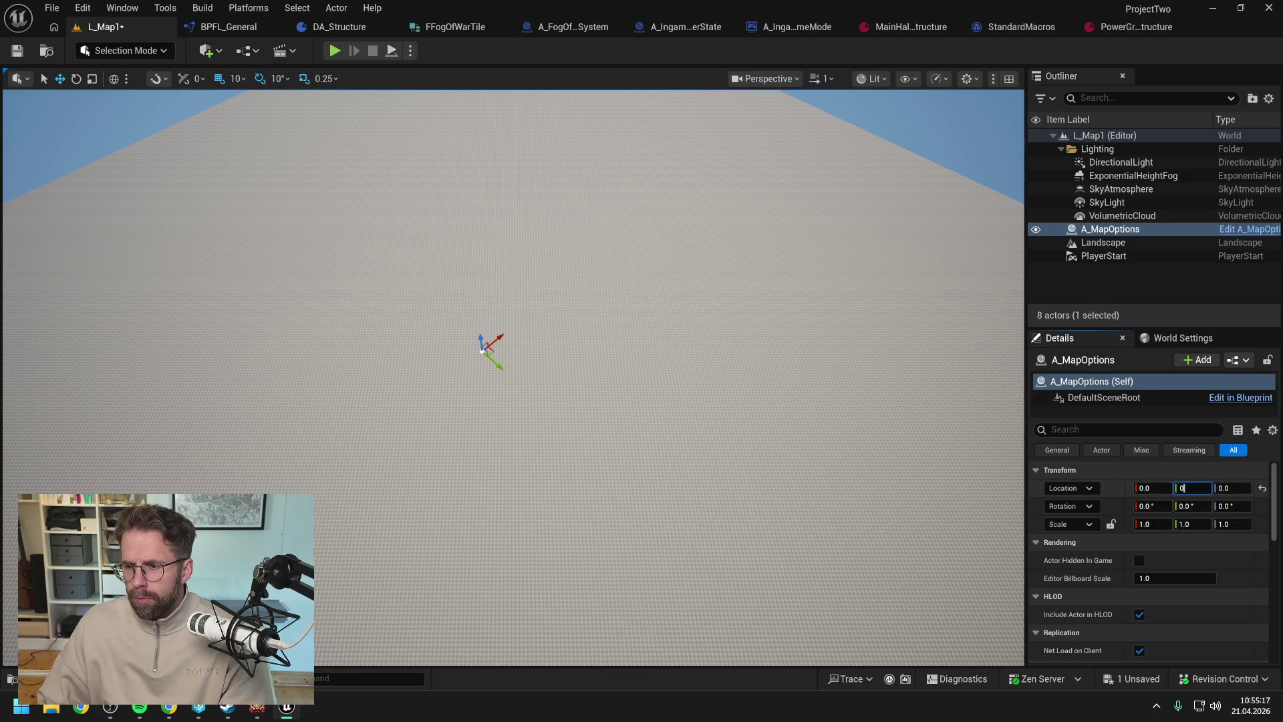
pyautogui.write('.0')
pyautogui.press('Return')
# - Save L_Map1, checking out the map file so it can be saved
pyautogui.hotkey('ctrl', 's')
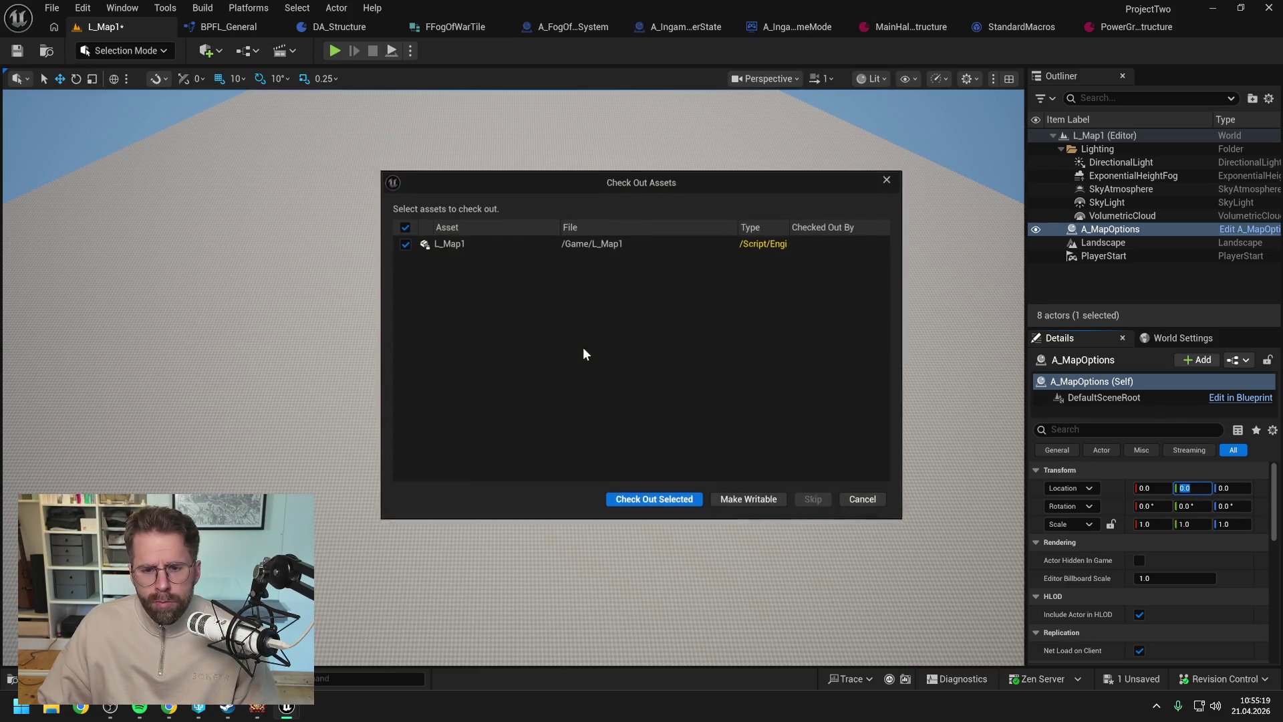
pyautogui.click(655, 501)
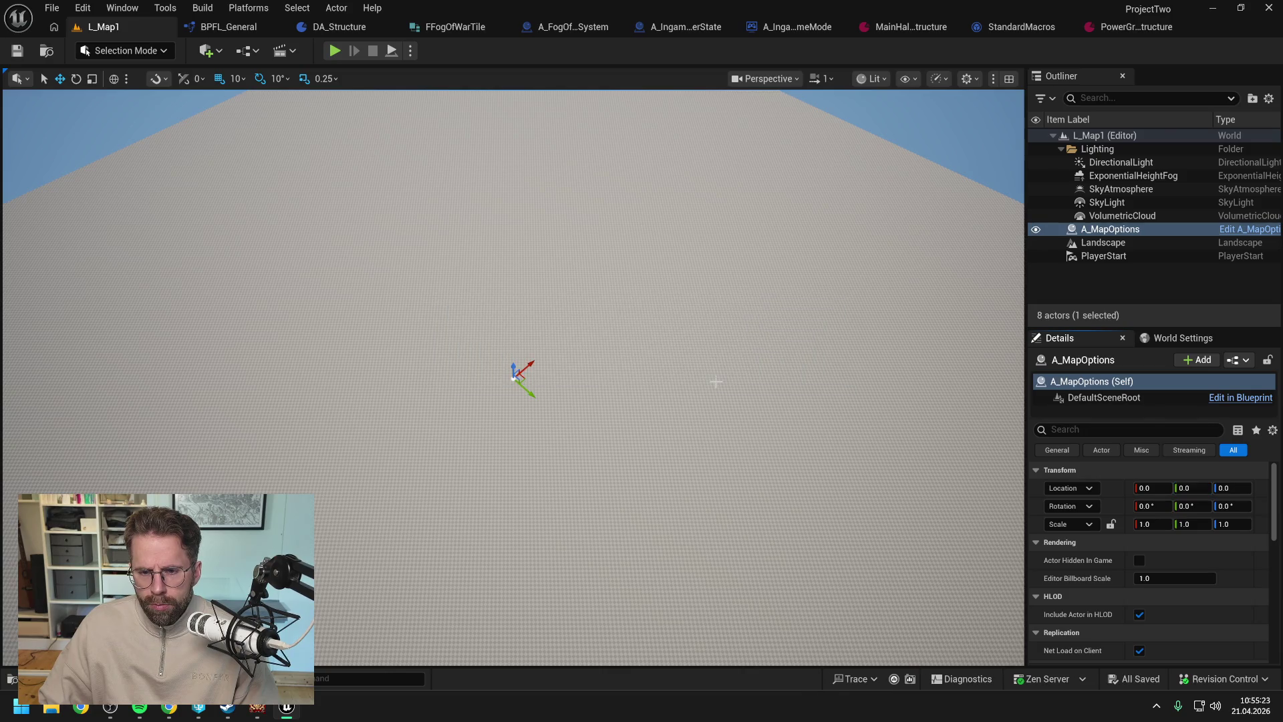
pyautogui.hotkey('ctrl', 'space')
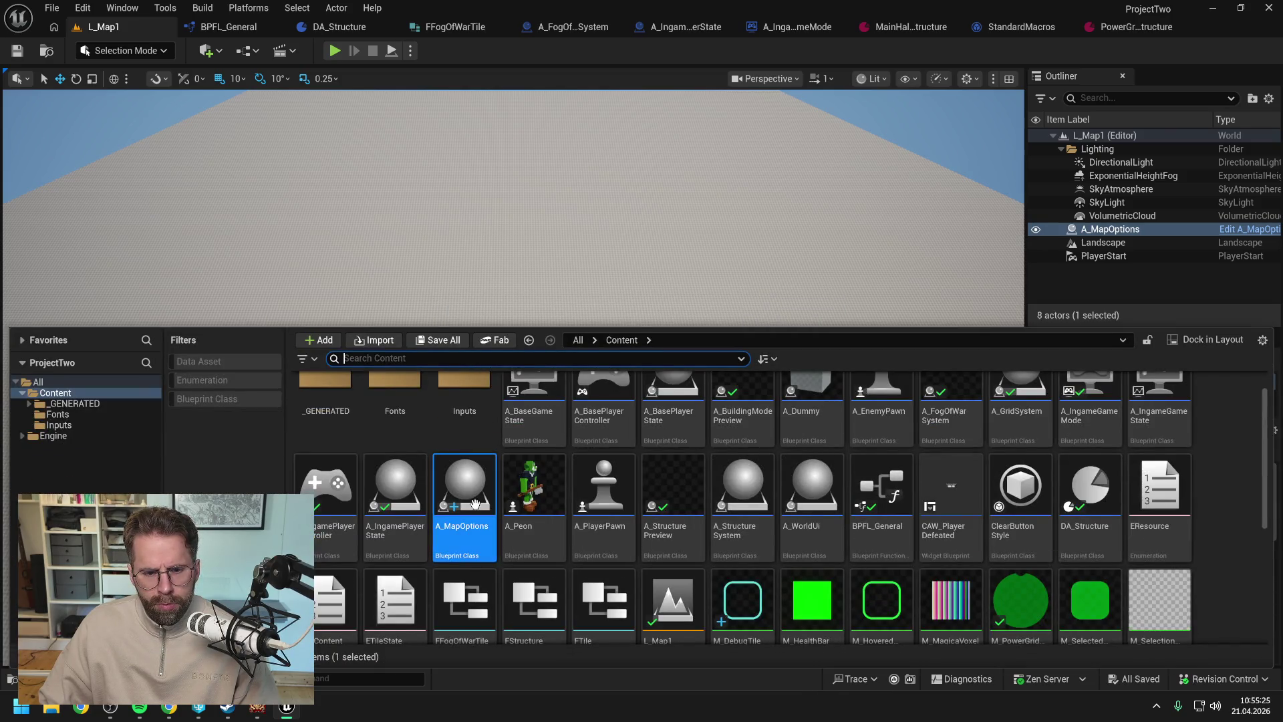
pyautogui.moveTo(469, 500)
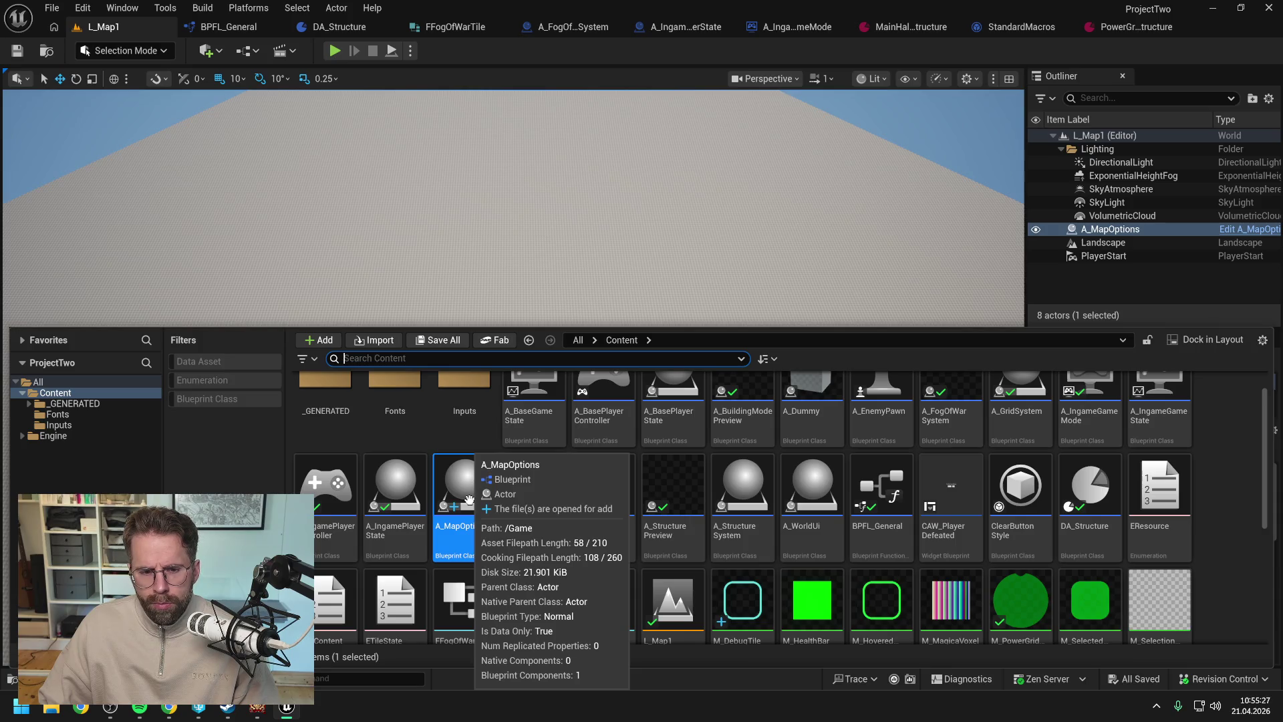
# - In the A_MapOptions Blueprint, add a new Int Point variable for the map size and save
pyautogui.doubleClick(469, 500)
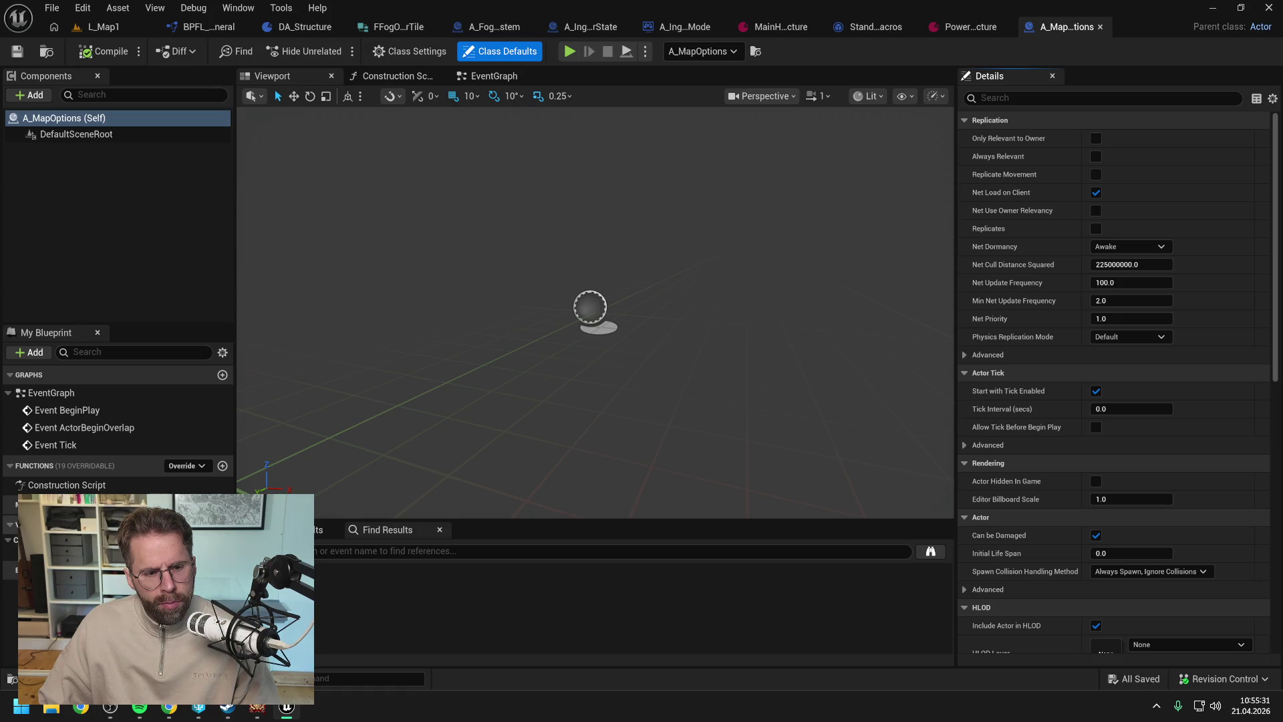
pyautogui.click(223, 523)
pyautogui.click(207, 567)
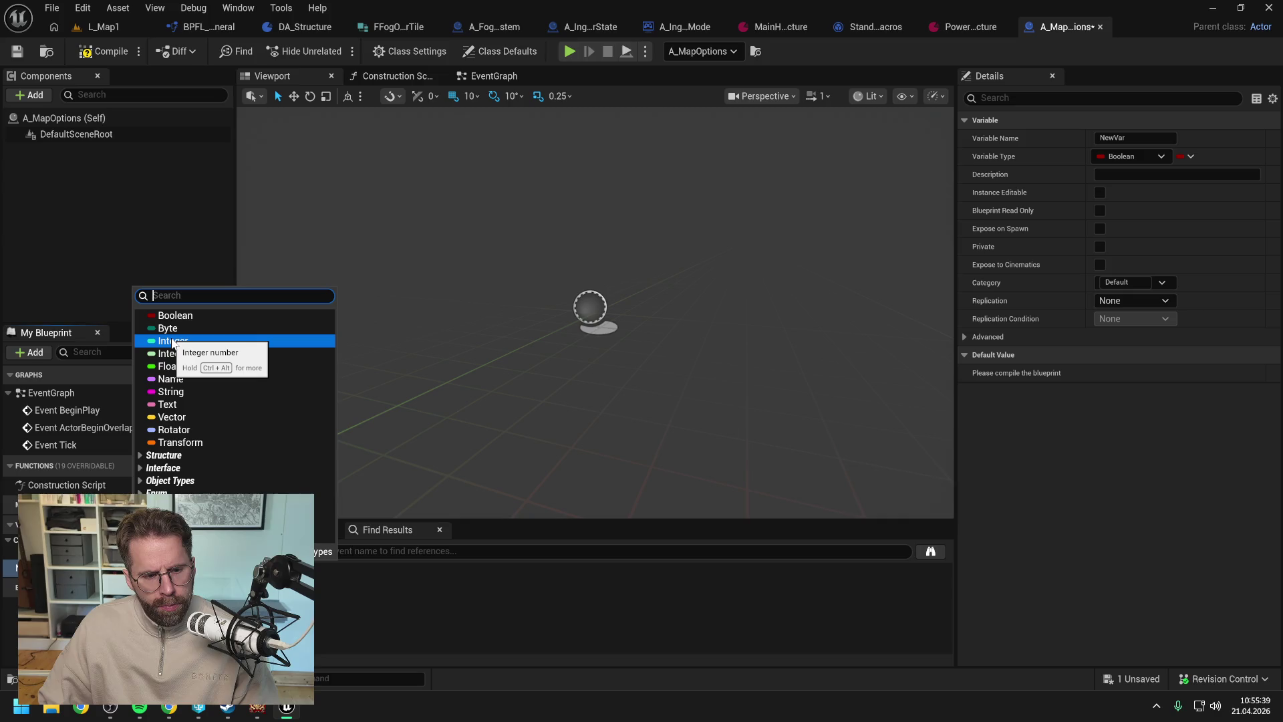
pyautogui.write('int')
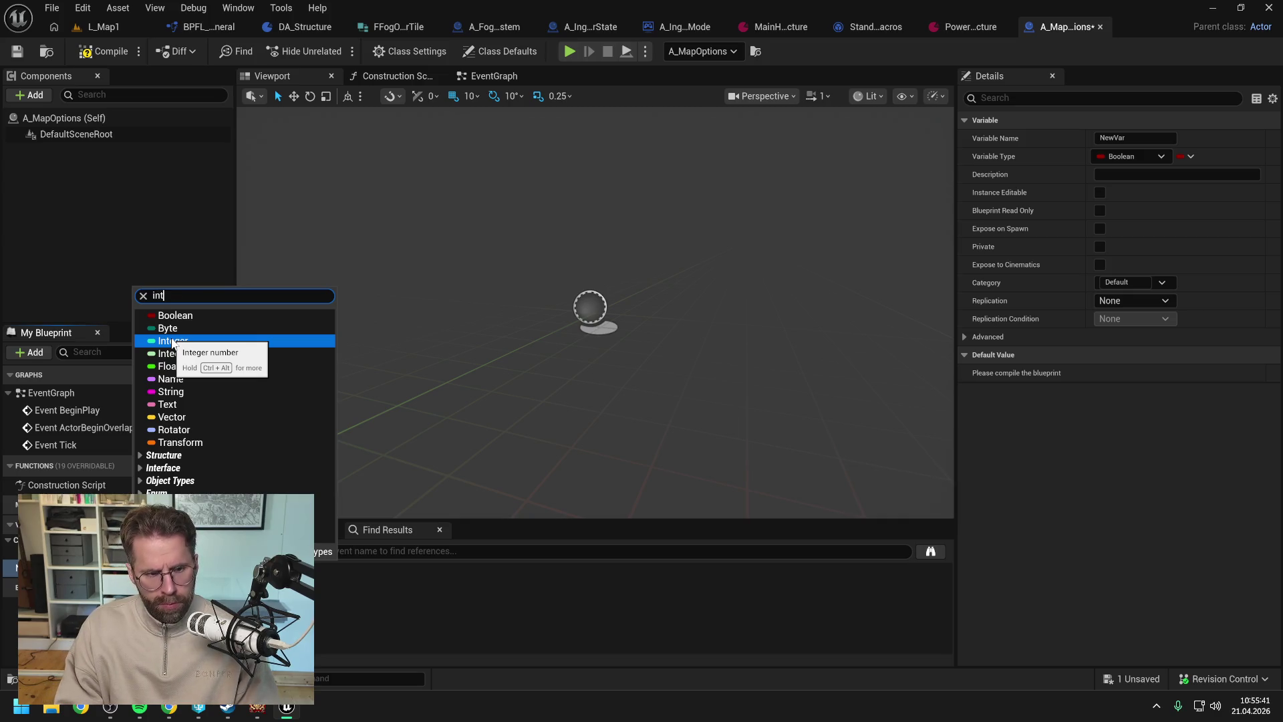
pyautogui.write(' point')
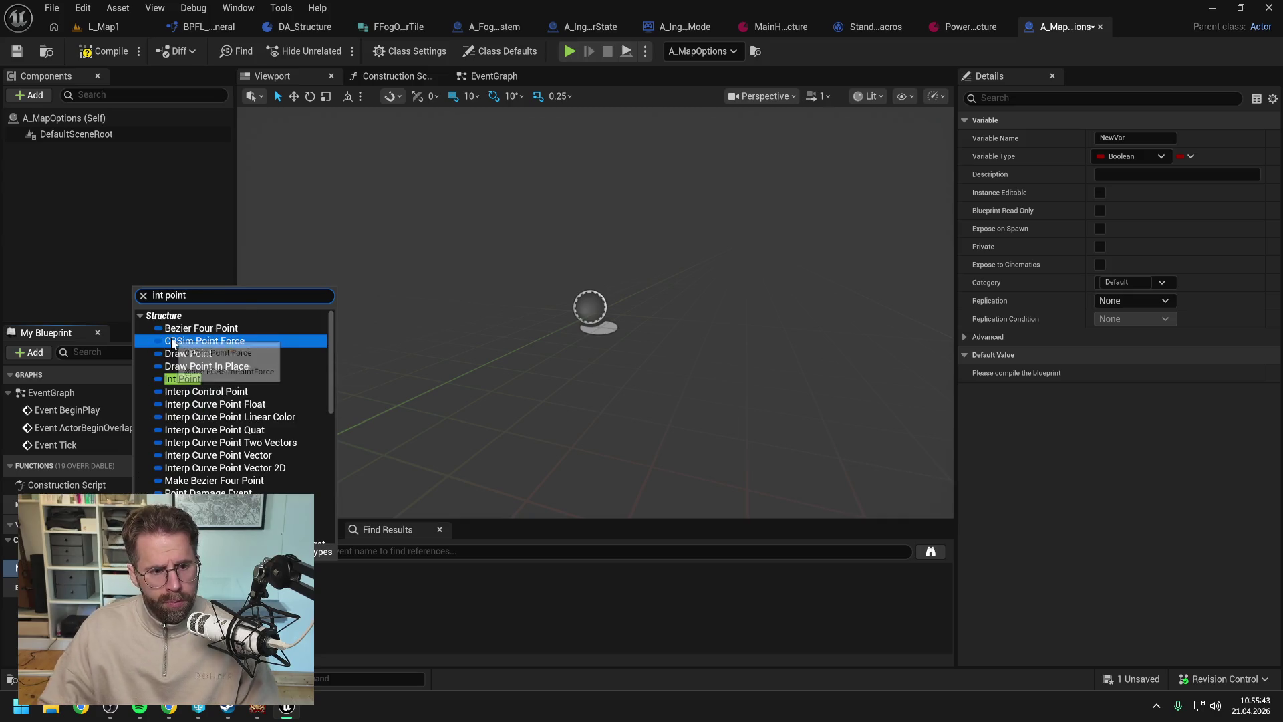
pyautogui.click(182, 379)
pyautogui.write('MapSize')
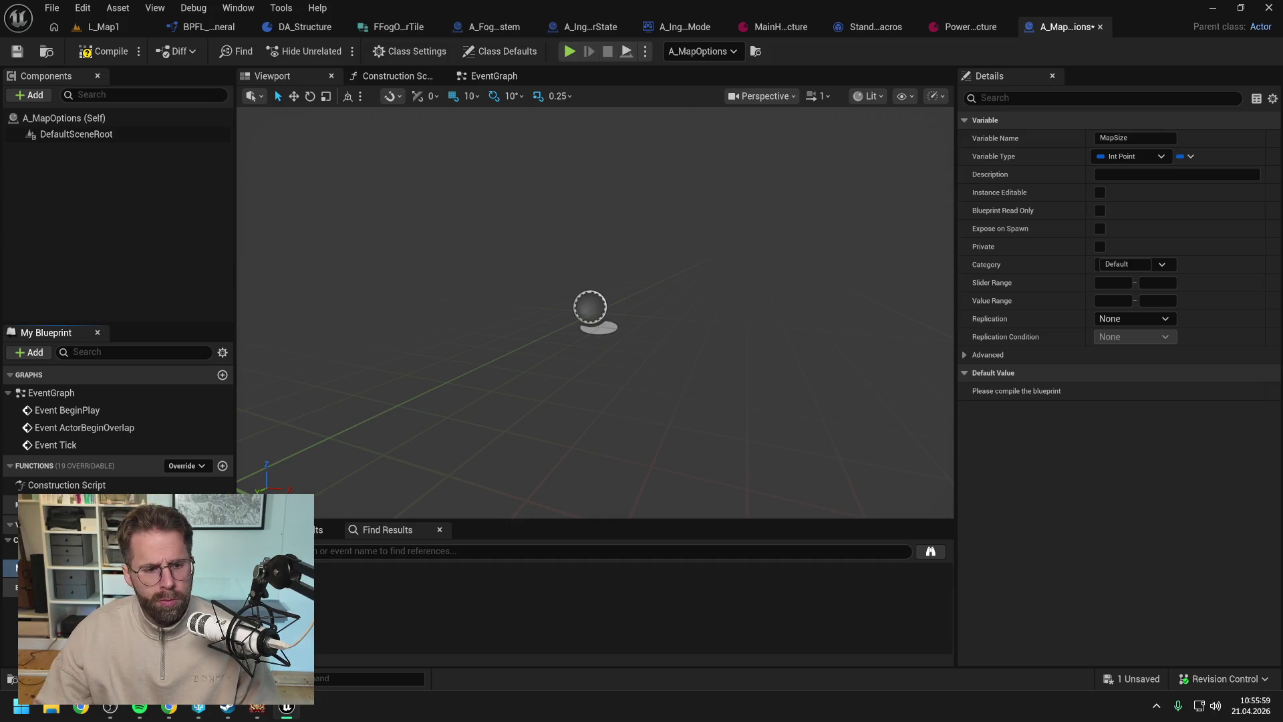
pyautogui.hotkey('ctrl', 's')
# - Rename the variable to MapSizeInTiles, leave its description empty, and compile
pyautogui.click(1137, 175)
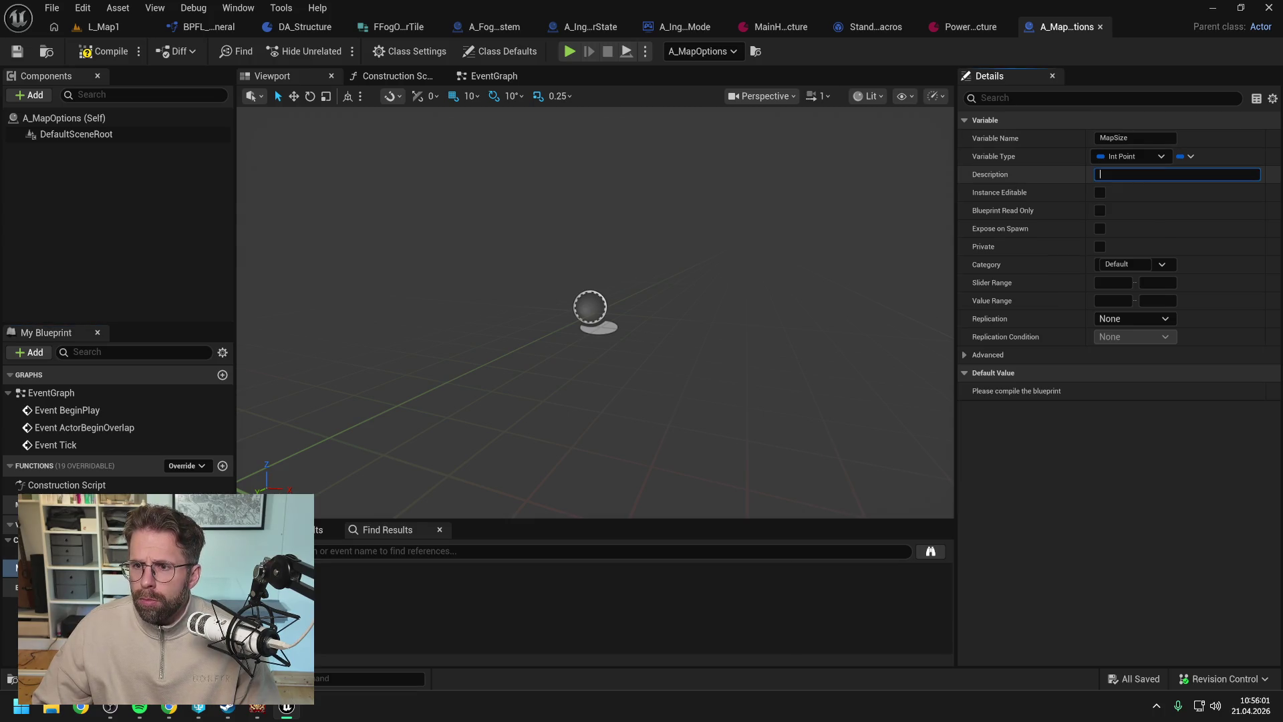
pyautogui.write('In Tiles')
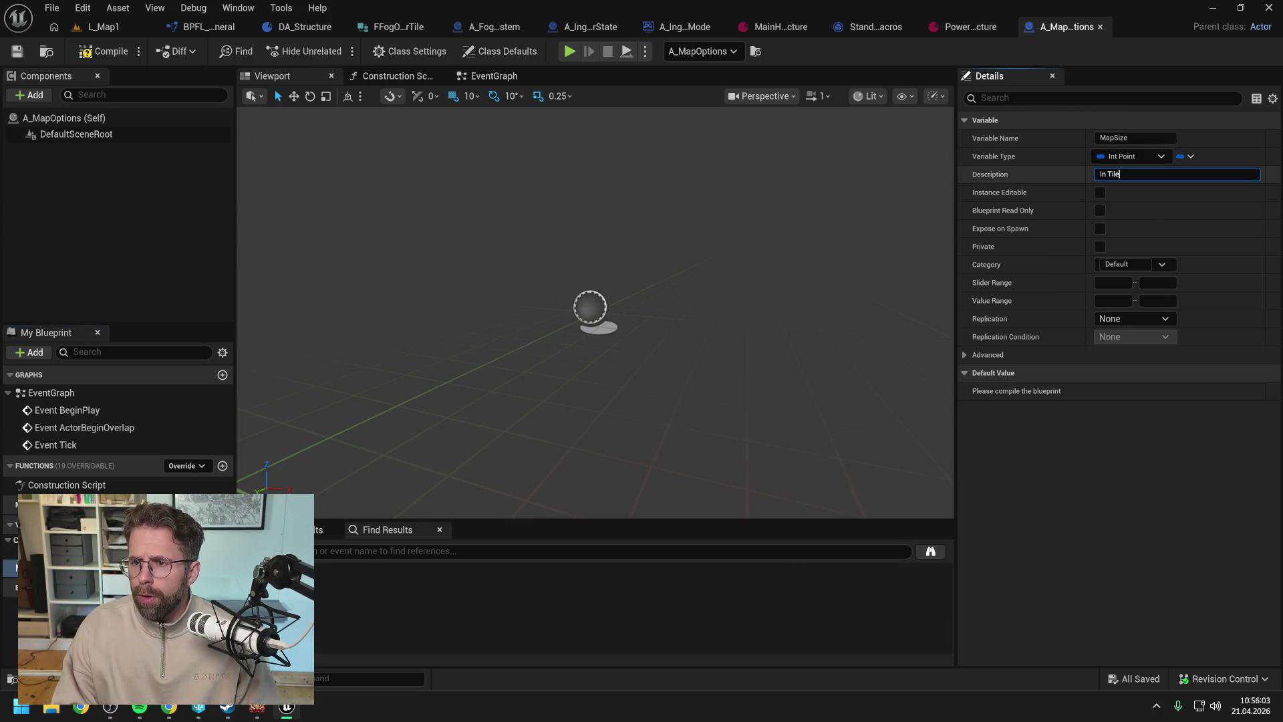
pyautogui.press('Return')
pyautogui.click(103, 50)
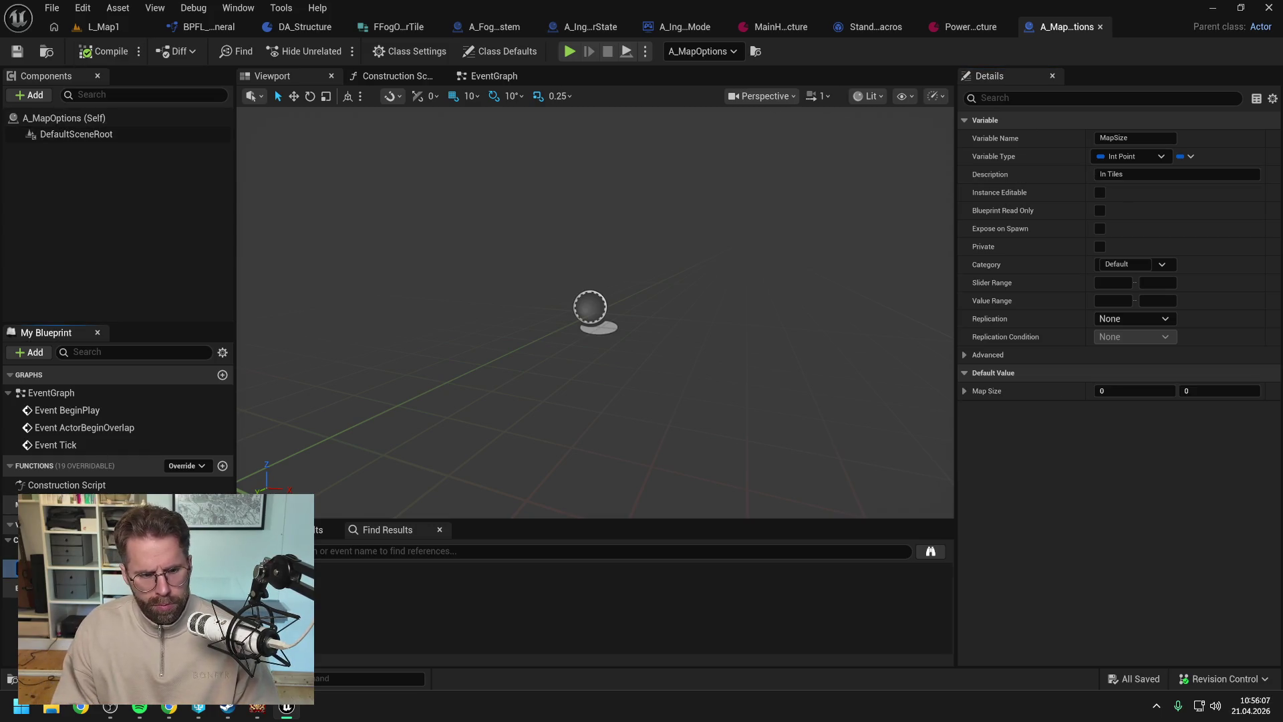
pyautogui.write('InTiles')
pyautogui.press('Return')
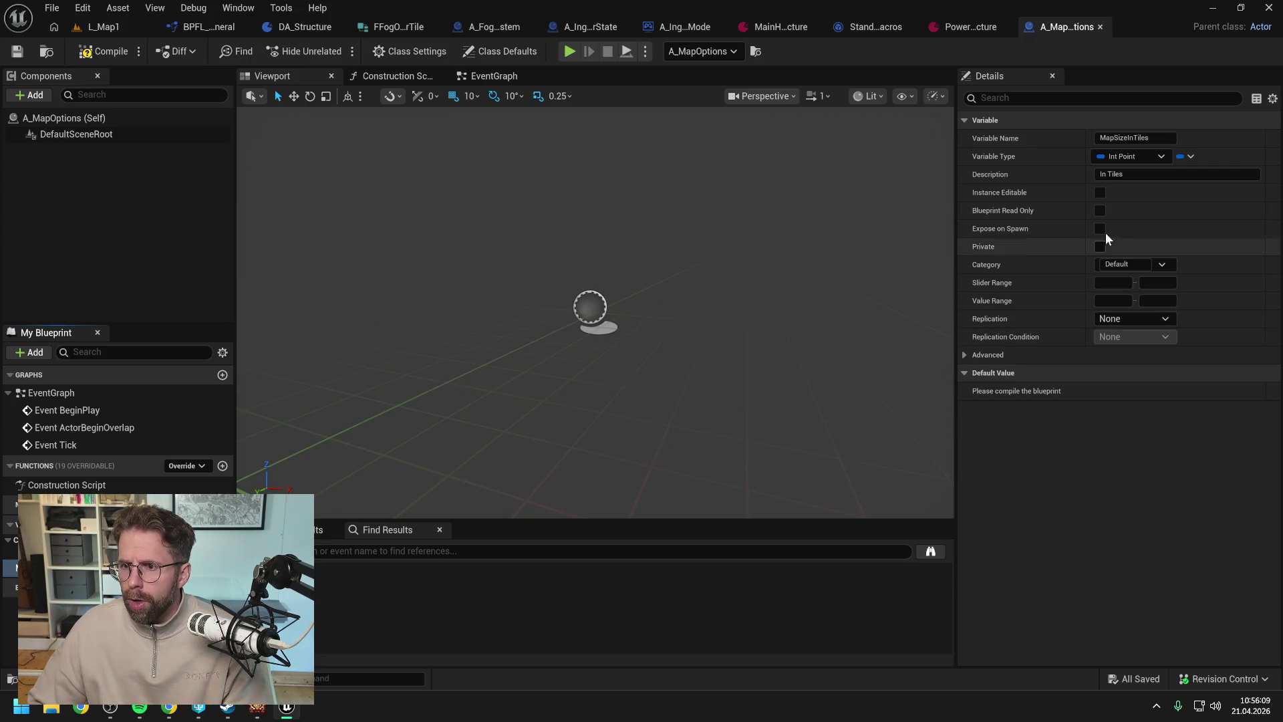
pyautogui.hotkey('ctrl', 'a')
pyautogui.press('BackSpace')
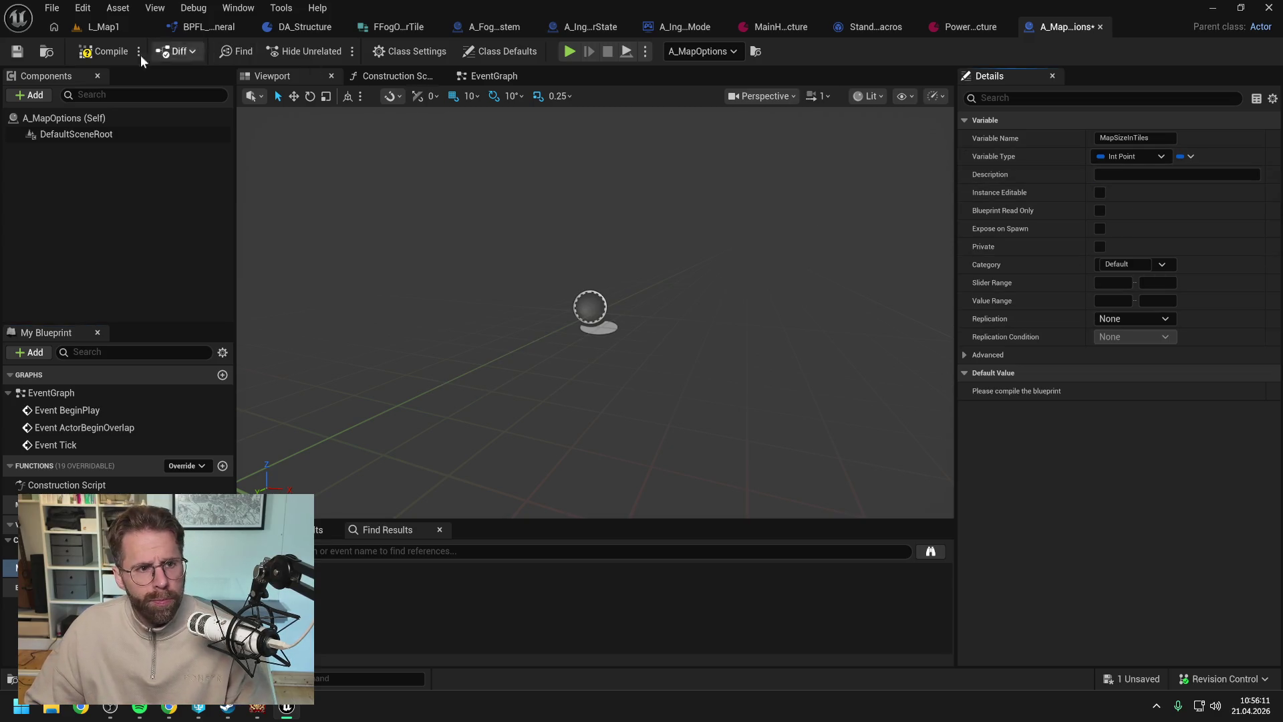
# - Make MapSizeInTiles Instance Editable and Expose on Spawn, then compile
pyautogui.click(100, 51)
pyautogui.click(1101, 193)
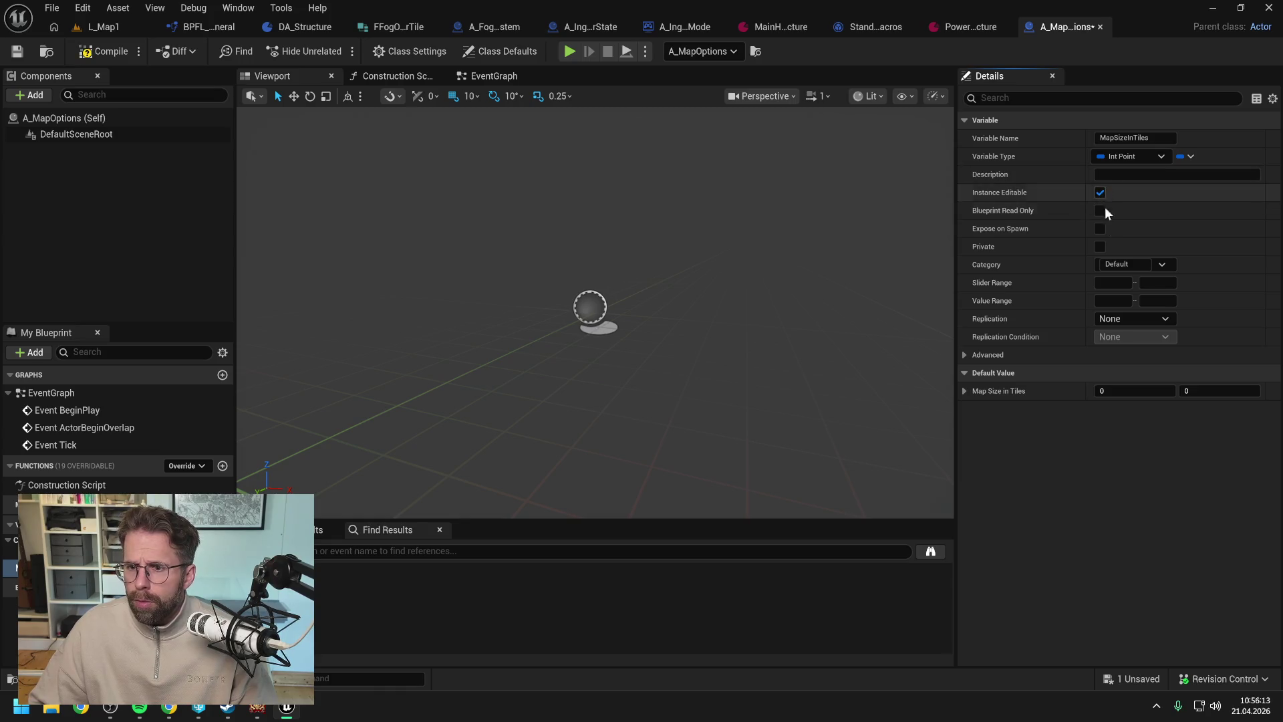
pyautogui.click(100, 51)
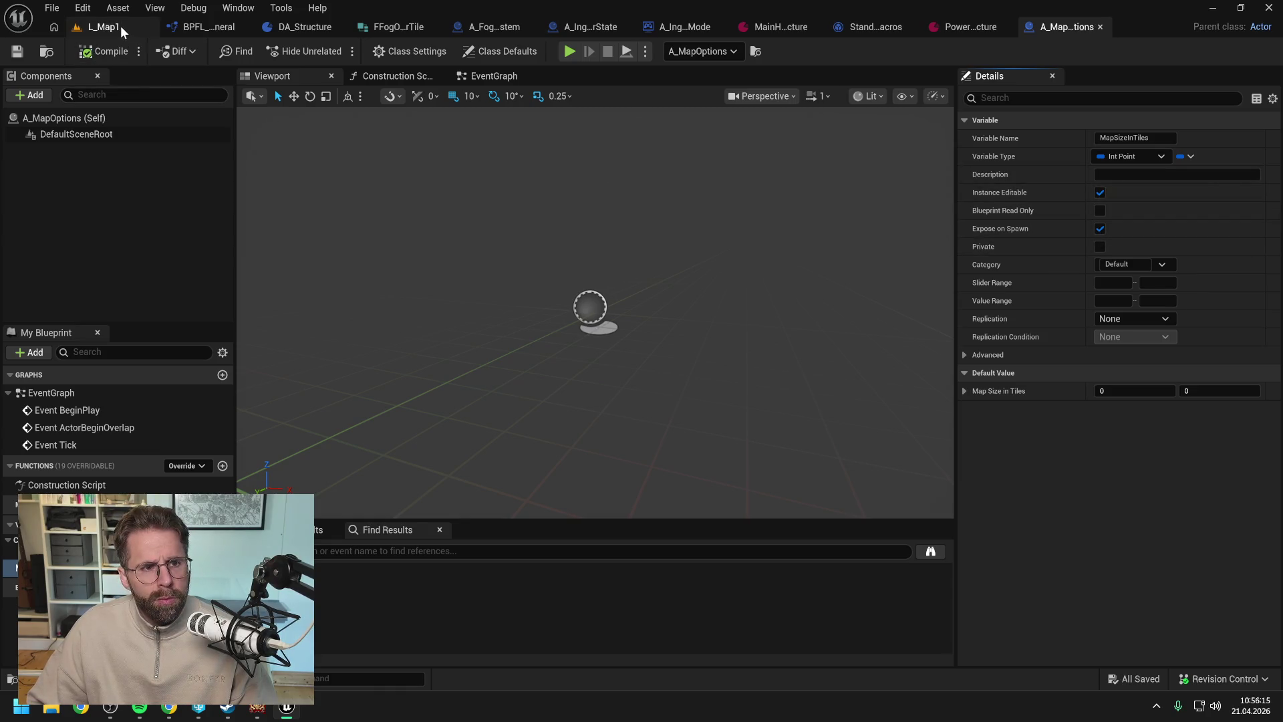
pyautogui.click(104, 26)
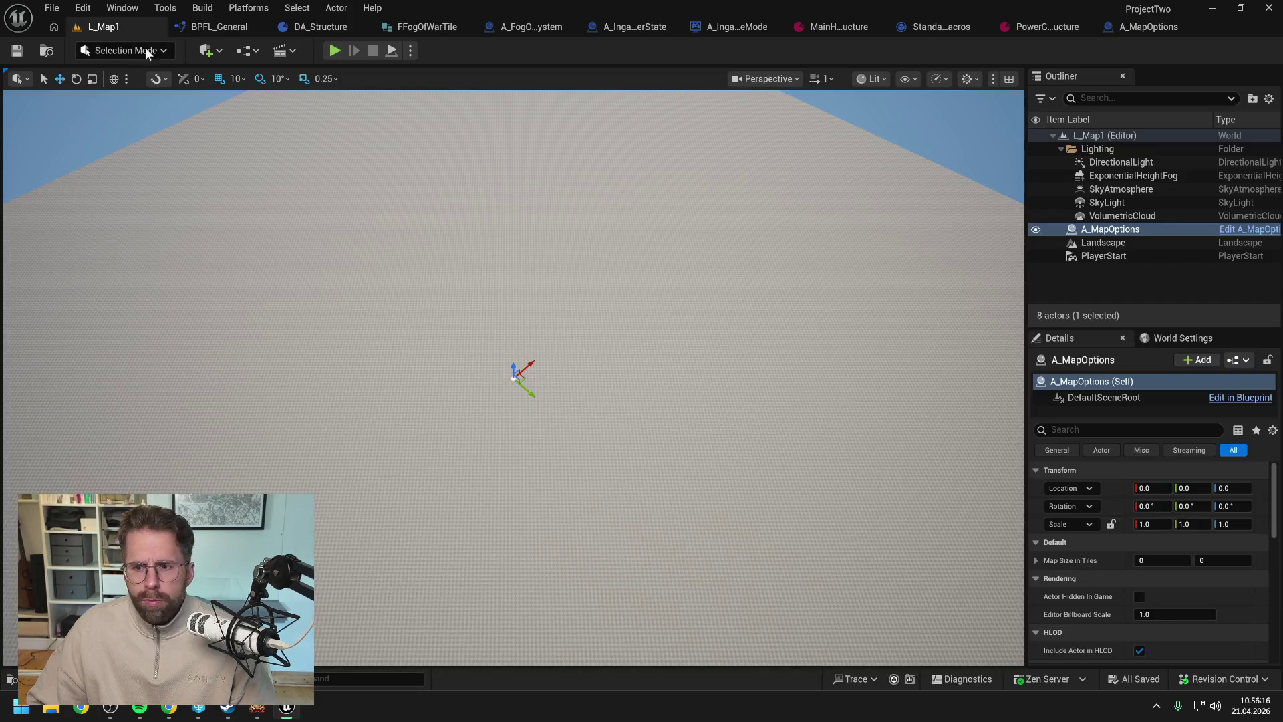
# - Set the placed actor's Map Size in Tiles to X 400, Y 400 and save L_Map1
pyautogui.click(1151, 560)
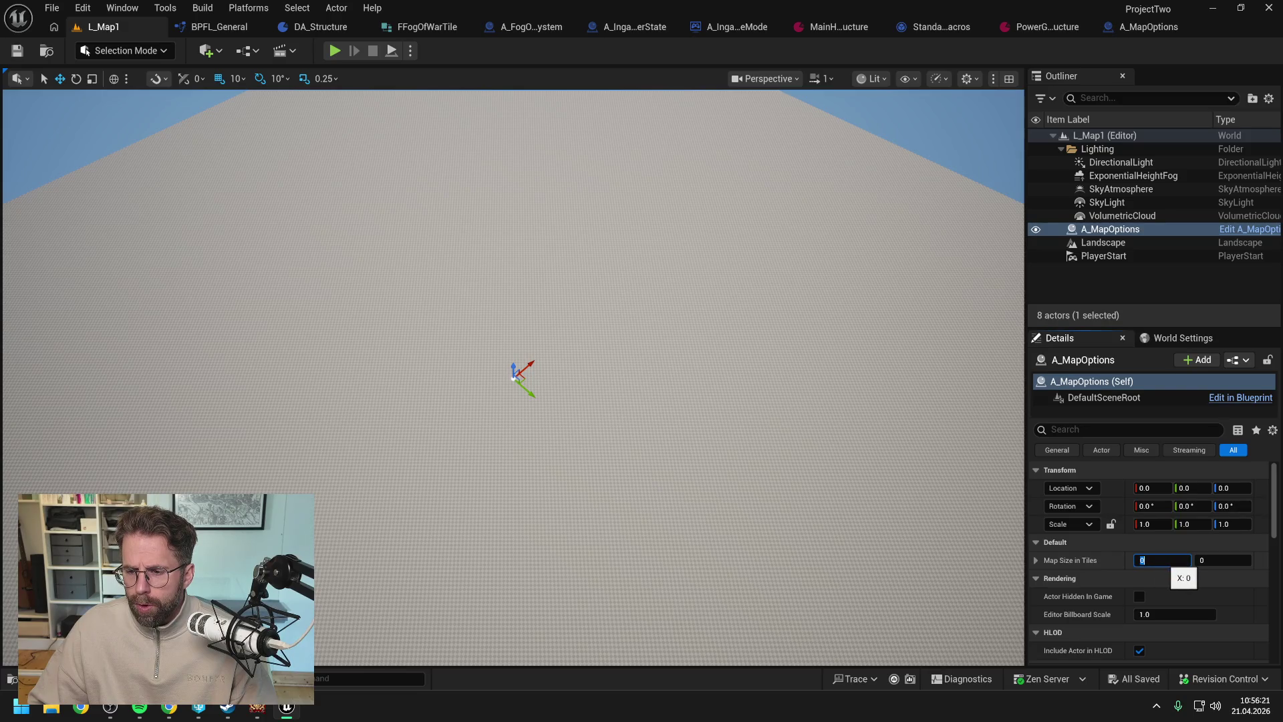
pyautogui.write('400')
pyautogui.press('Return')
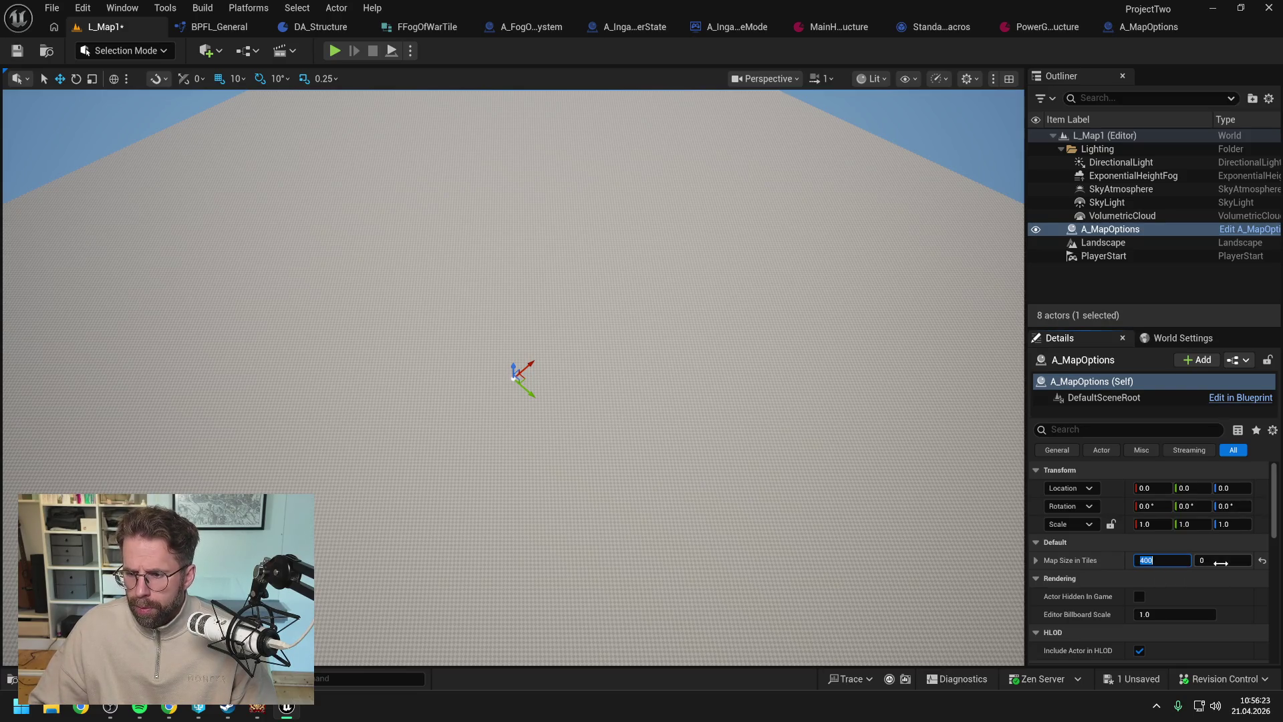
pyautogui.click(1207, 560)
pyautogui.write('400')
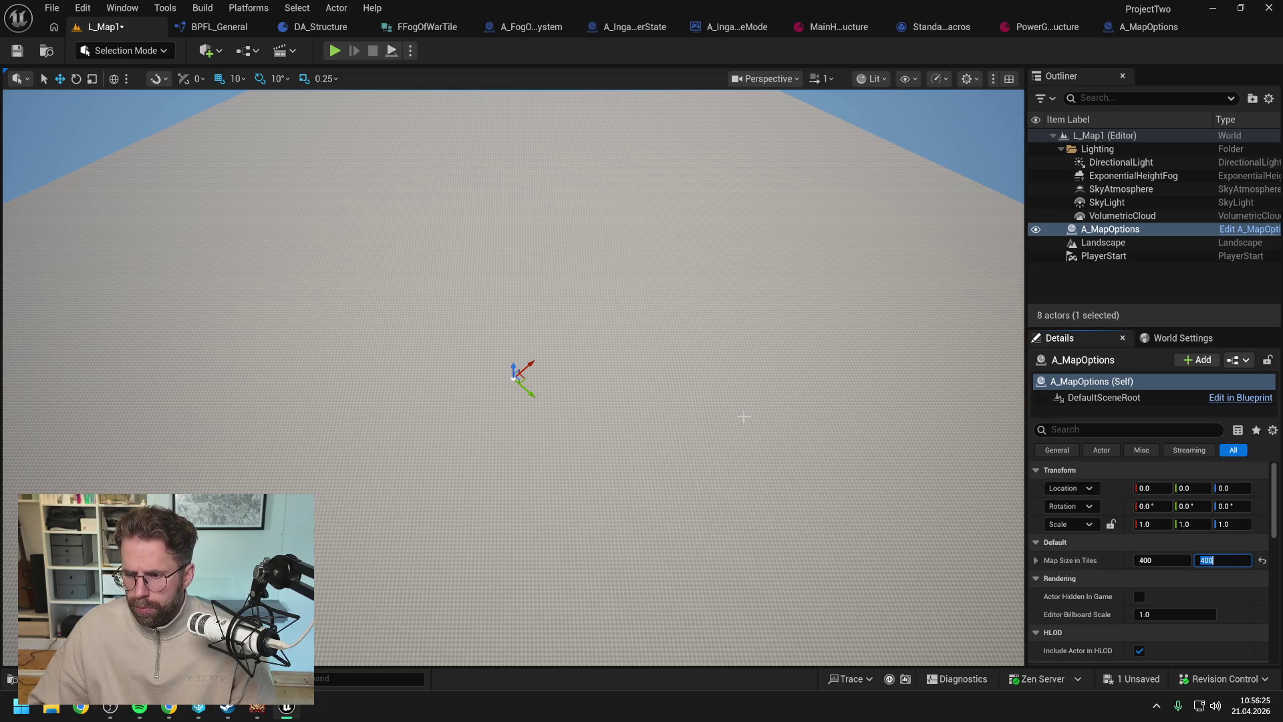
pyautogui.hotkey('ctrl', 's')
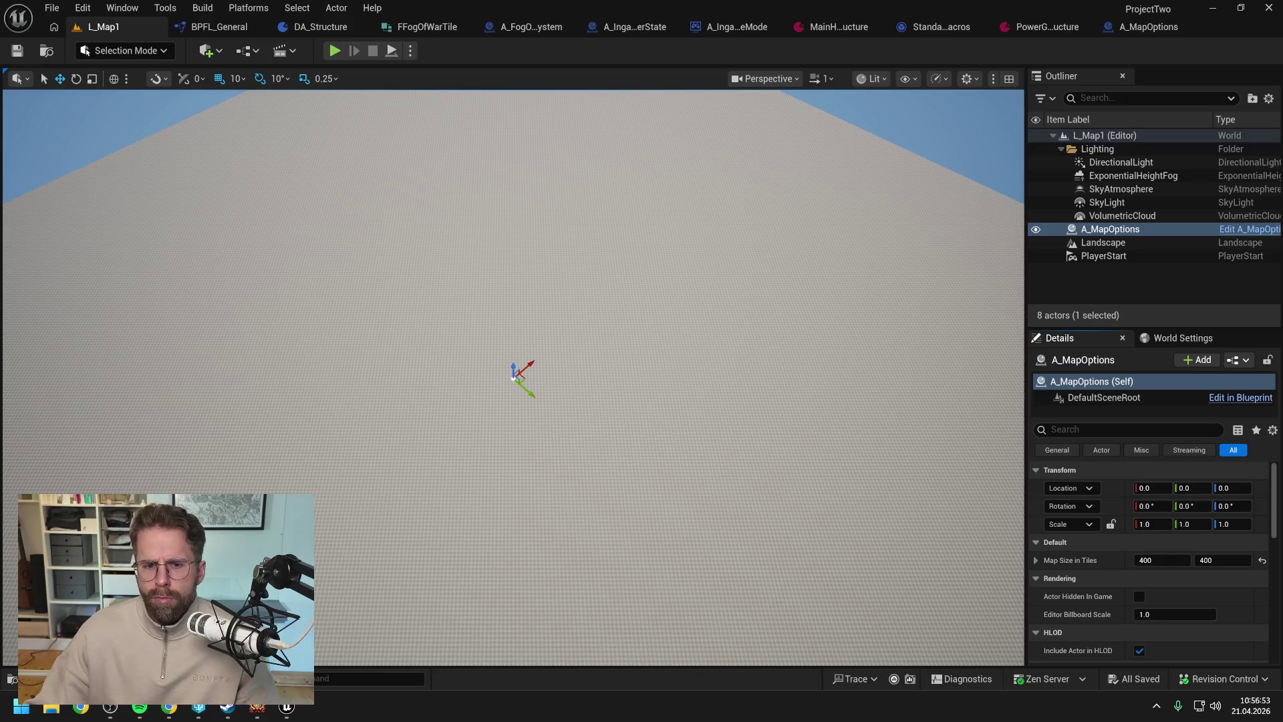
pyautogui.click(1153, 26)
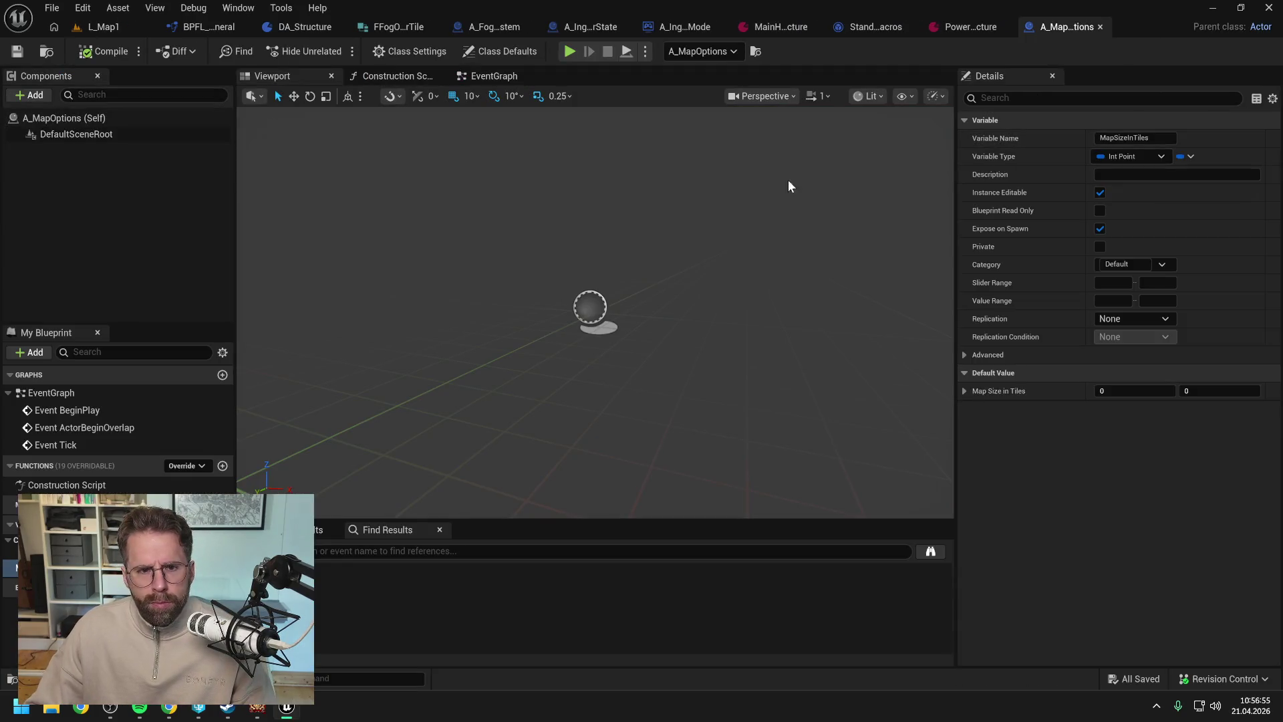
# - Open the Construction Script graph and search the Add component list for 'bounds', then bring Claude forward
pyautogui.click(375, 76)
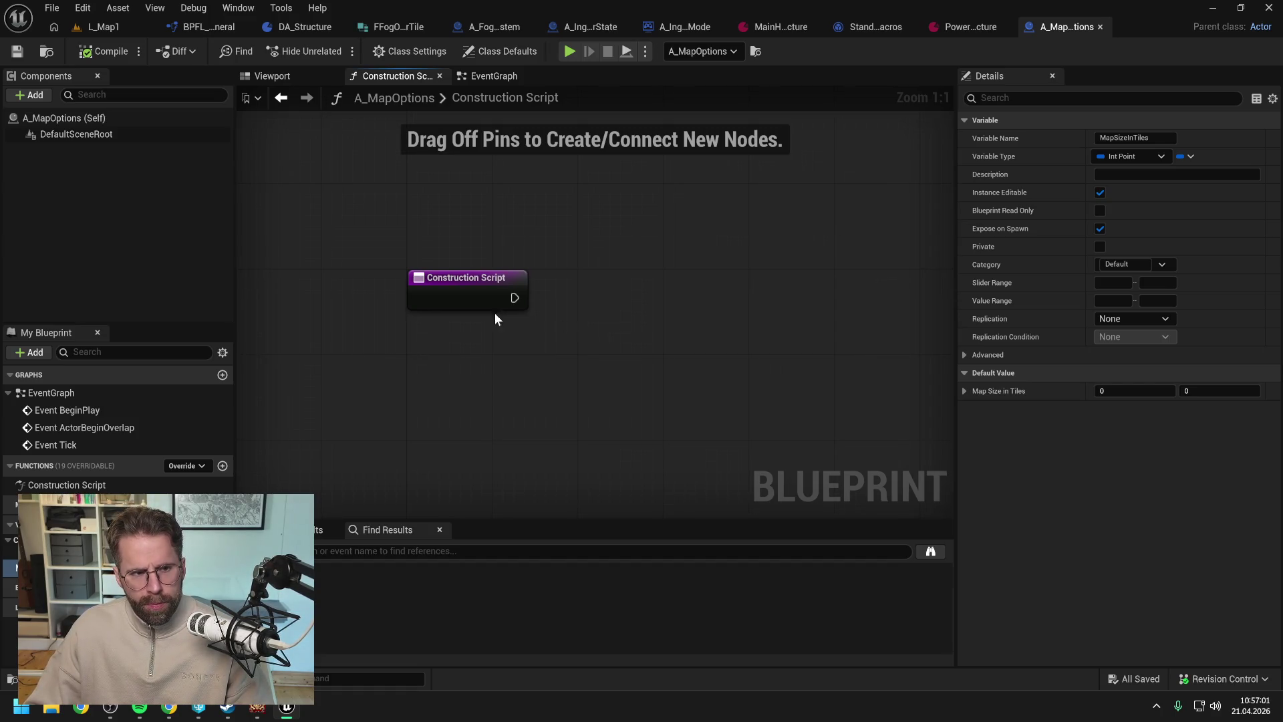
pyautogui.click(32, 96)
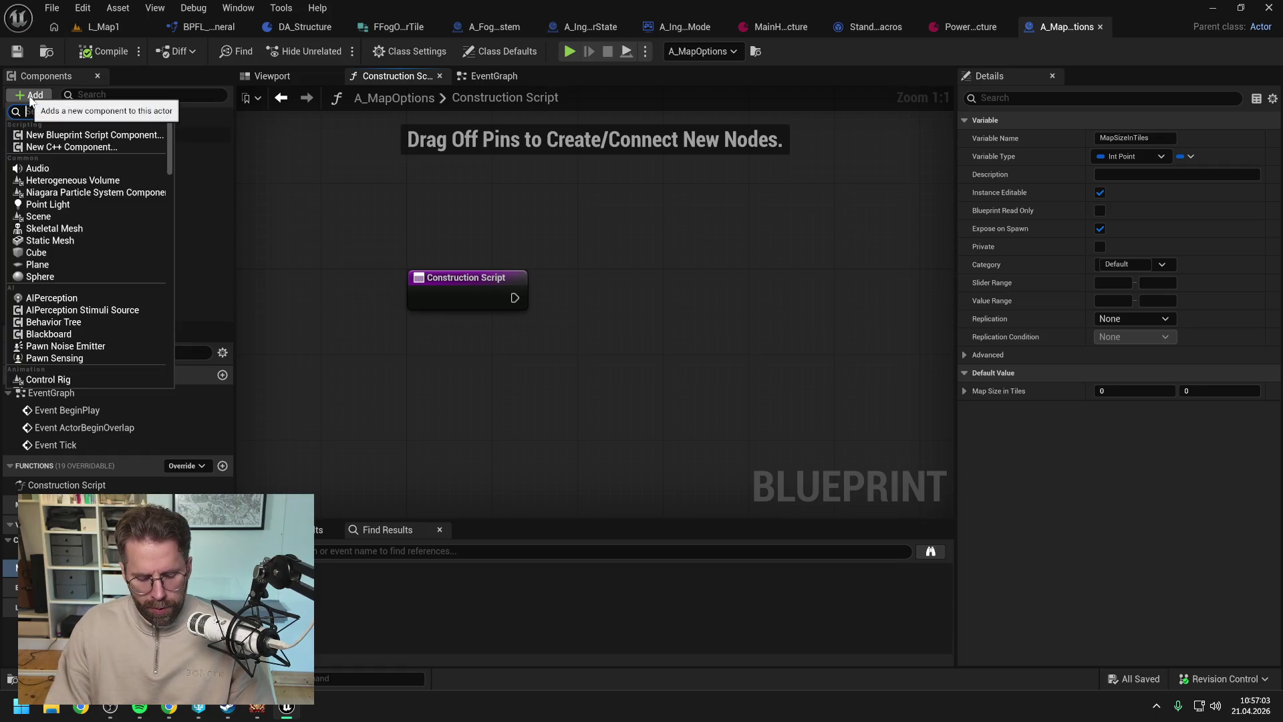
pyautogui.write('bound')
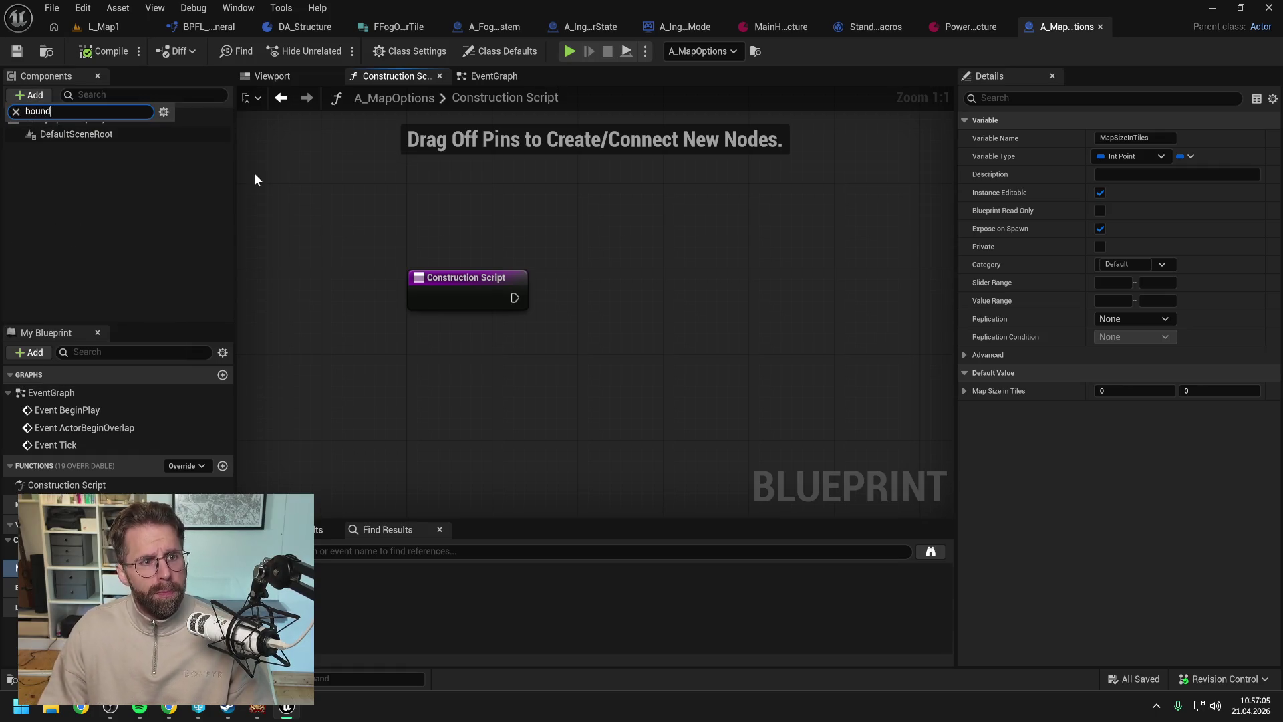
pyautogui.write('s')
pyautogui.press('BackSpace')
pyautogui.press('BackSpace')
pyautogui.press('BackSpace')
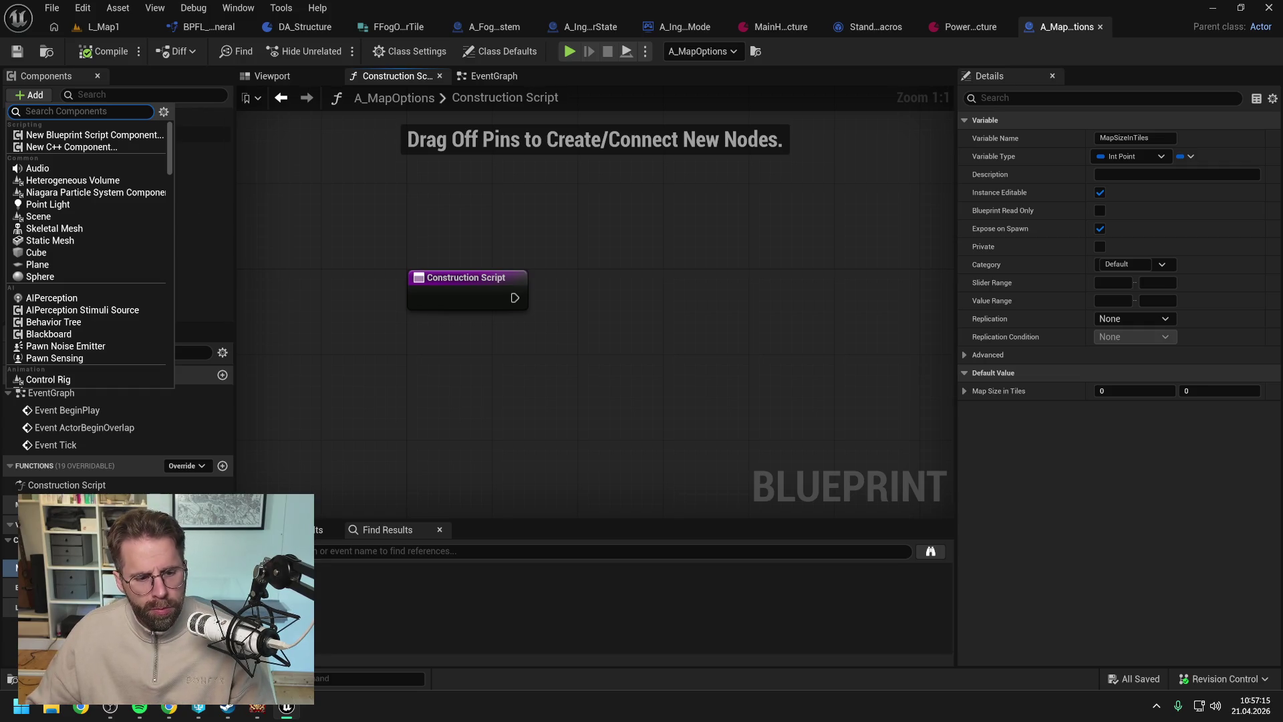
pyautogui.click(170, 707)
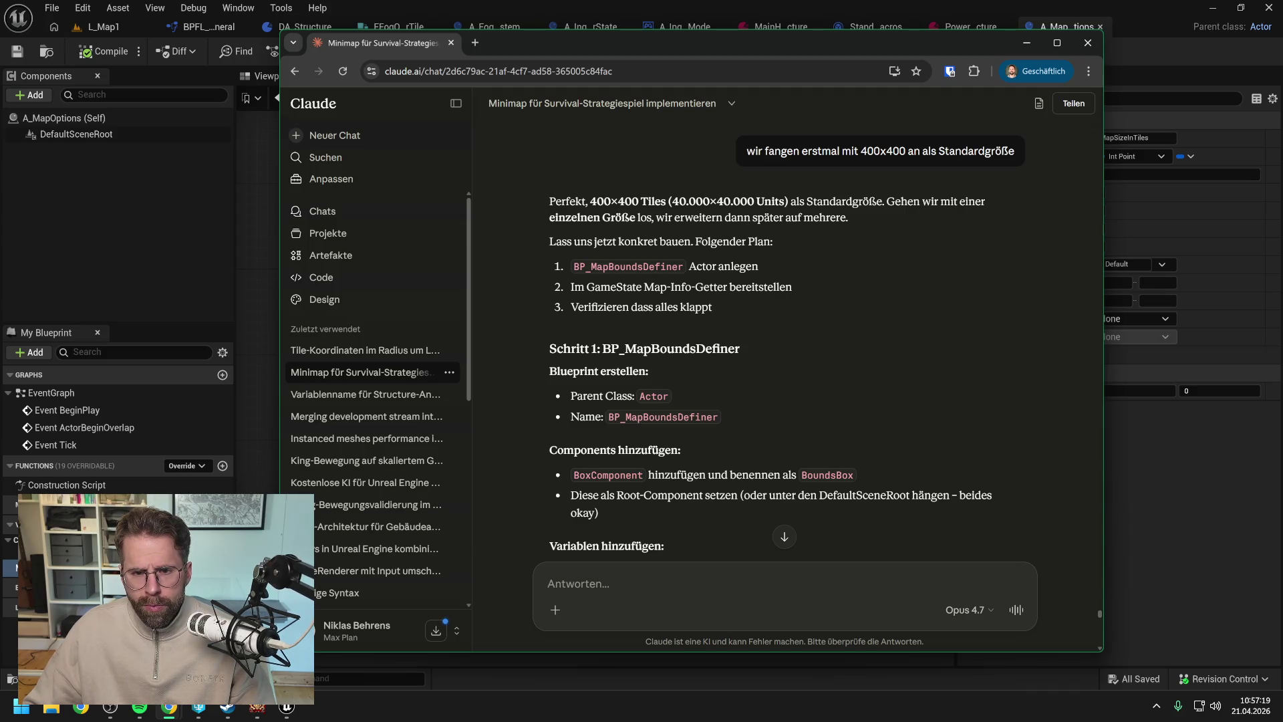
# - Scroll through Claude's plan, reading Steps 1–3 on the bounds box, Construction Script and GameState
pyautogui.scroll(-1, 845, 345)
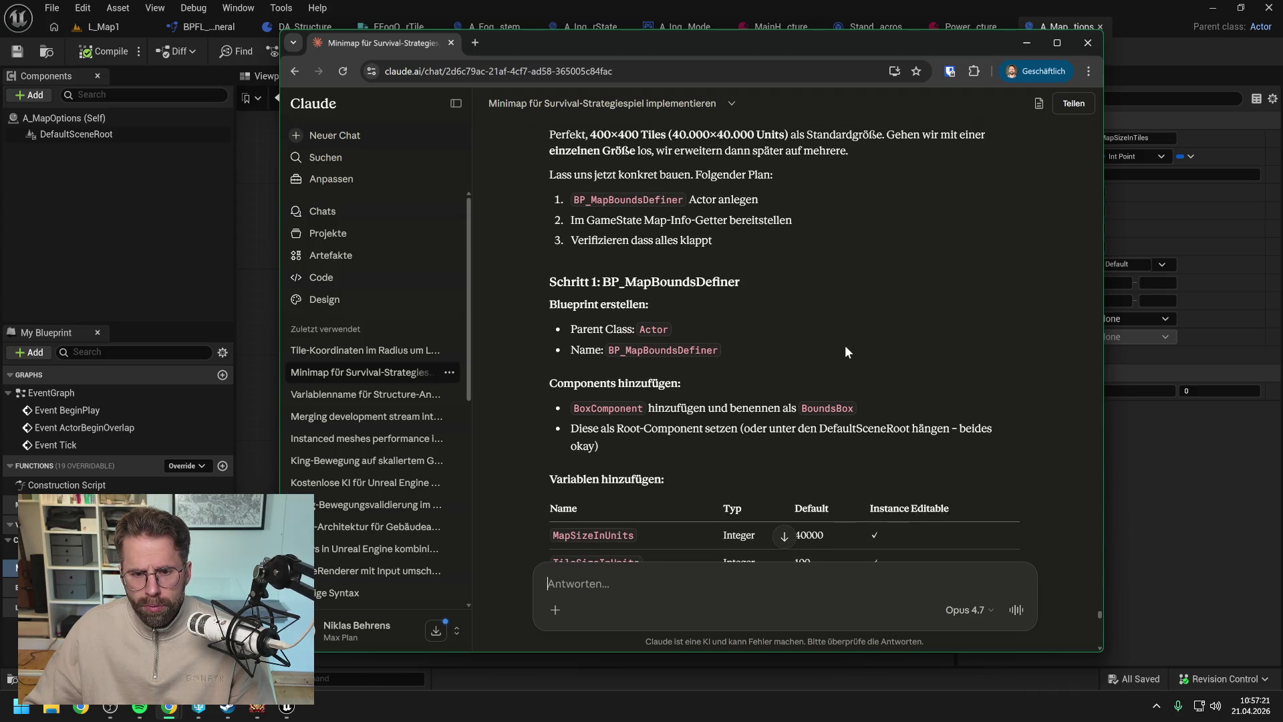
pyautogui.scroll(-1, 844, 348)
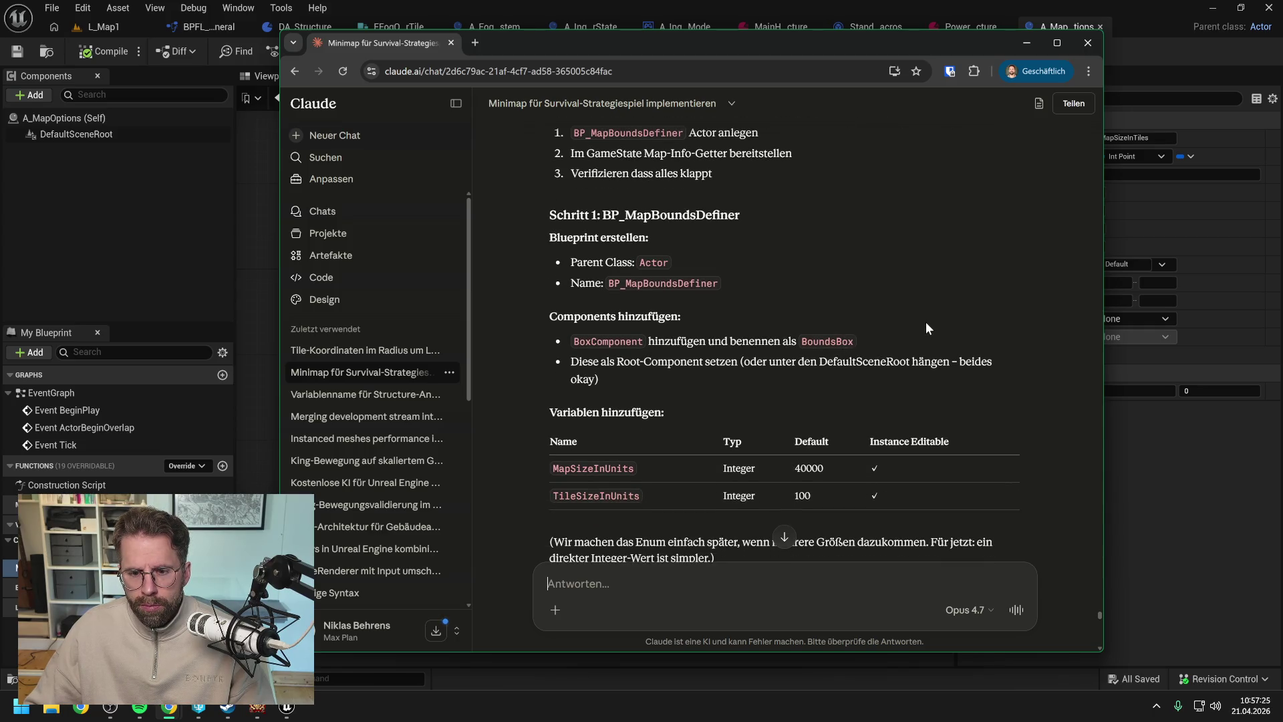
pyautogui.scroll(-2, 925, 323)
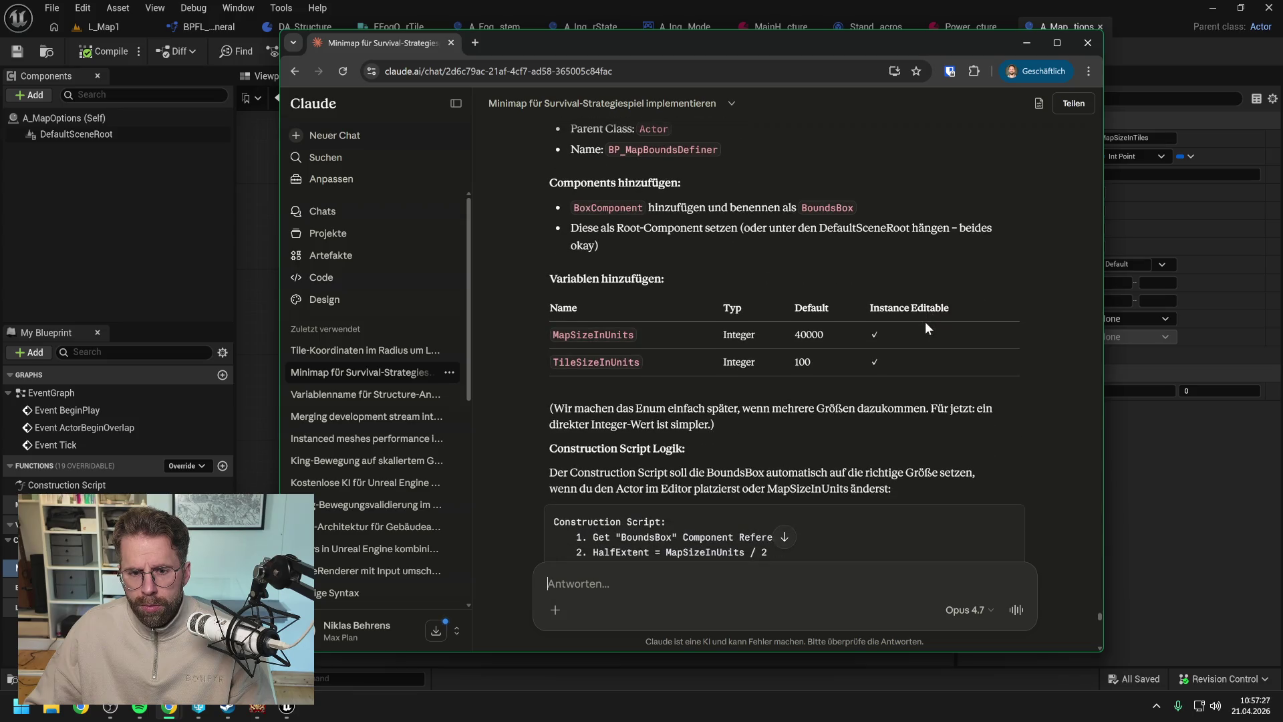
pyautogui.scroll(-2, 925, 322)
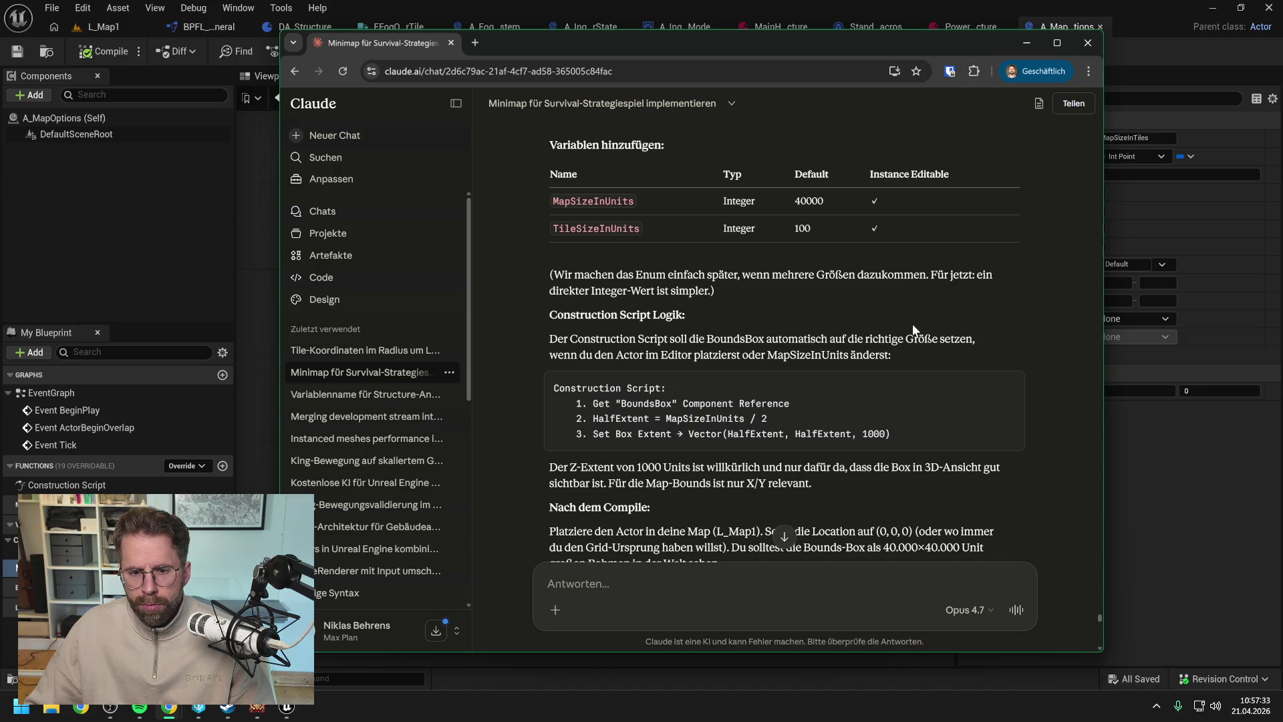
pyautogui.scroll(-2, 881, 298)
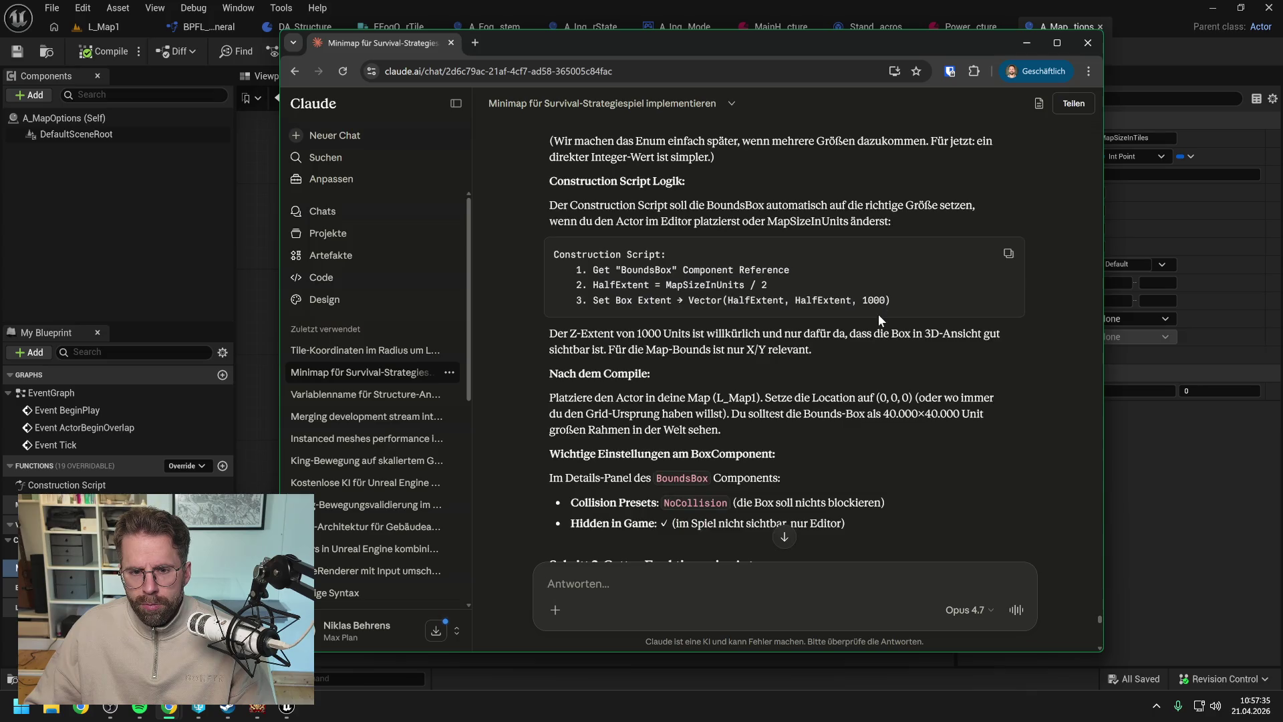
pyautogui.scroll(-2, 865, 324)
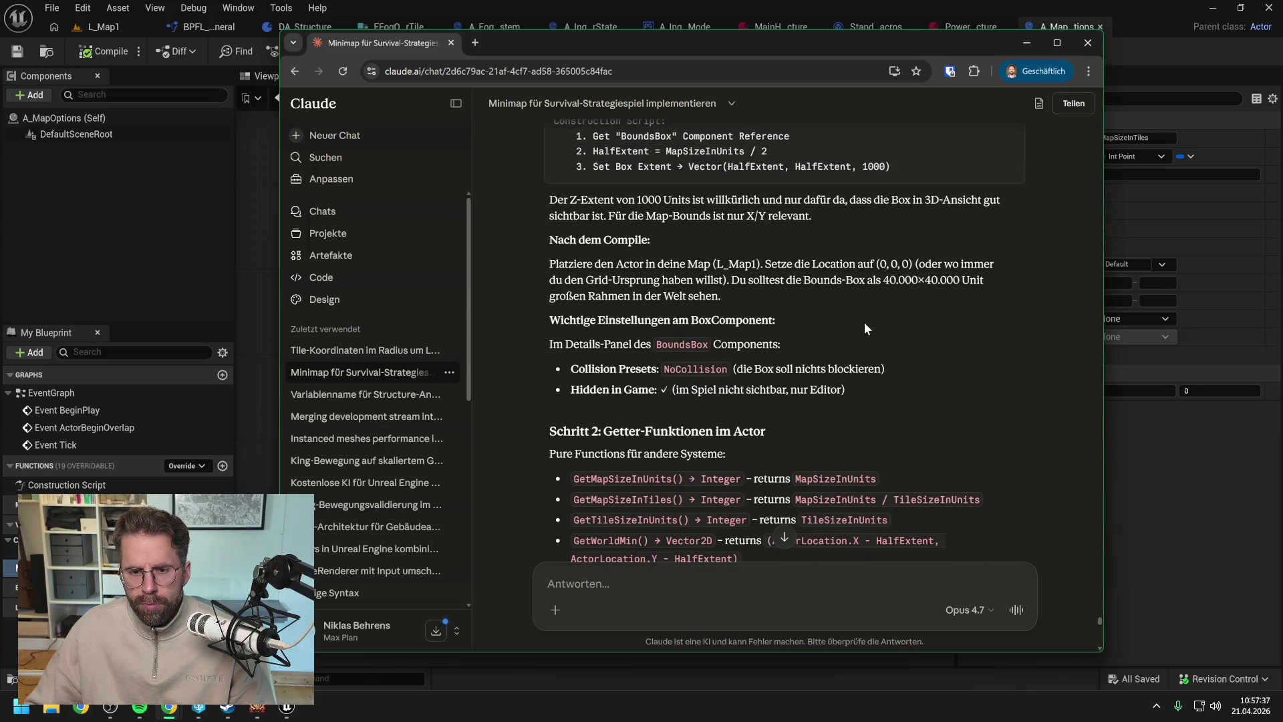
pyautogui.scroll(-2, 864, 323)
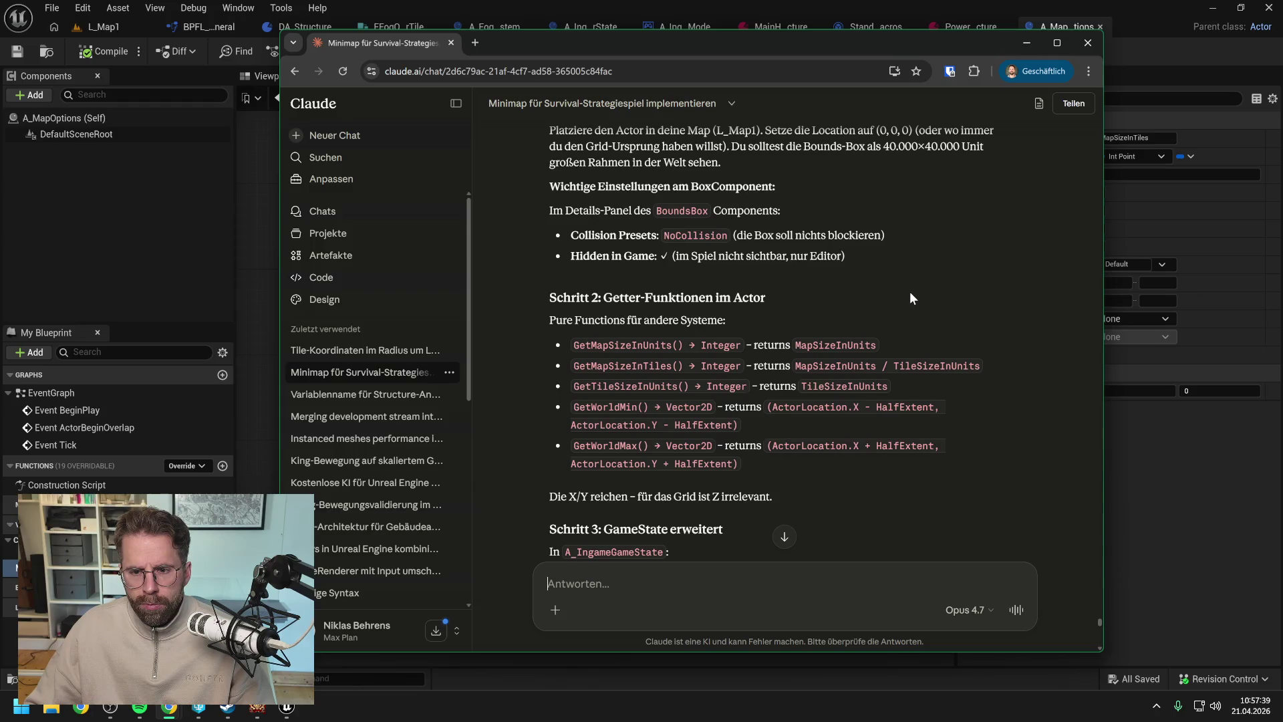
pyautogui.scroll(-2, 909, 291)
pyautogui.scroll(-2, 909, 291)
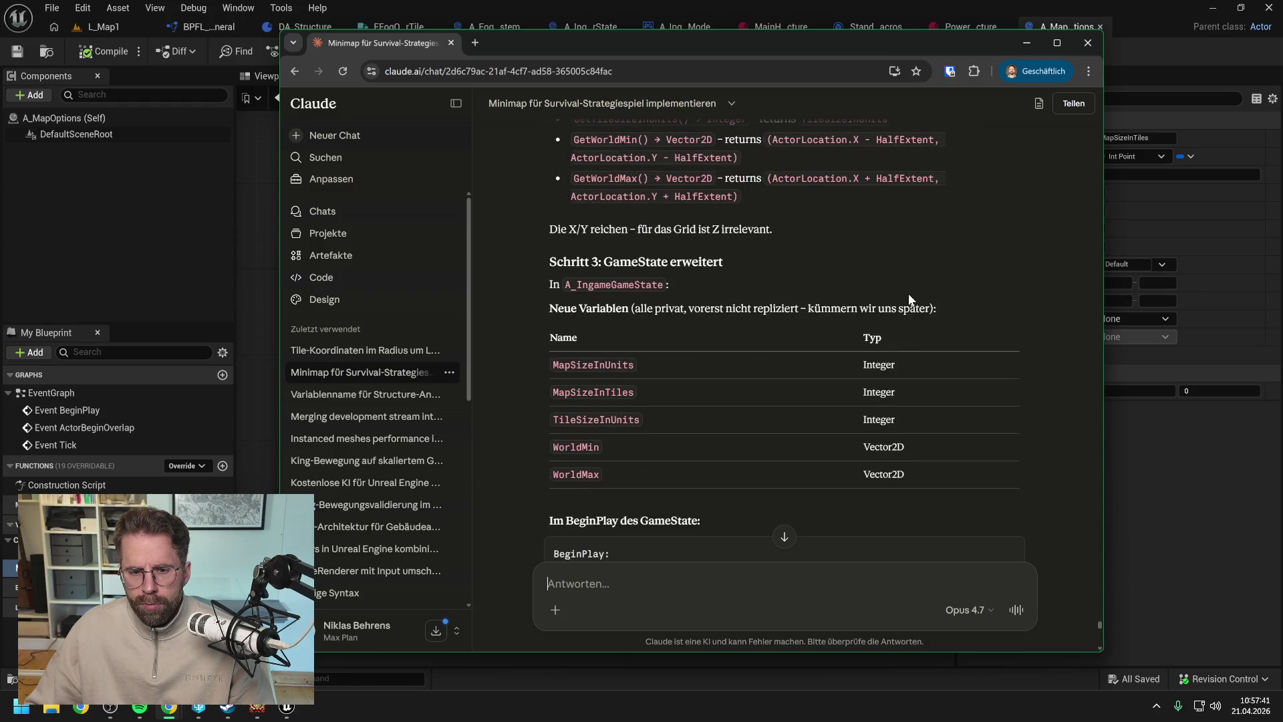
pyautogui.scroll(-3, 909, 295)
pyautogui.scroll(-2, 907, 300)
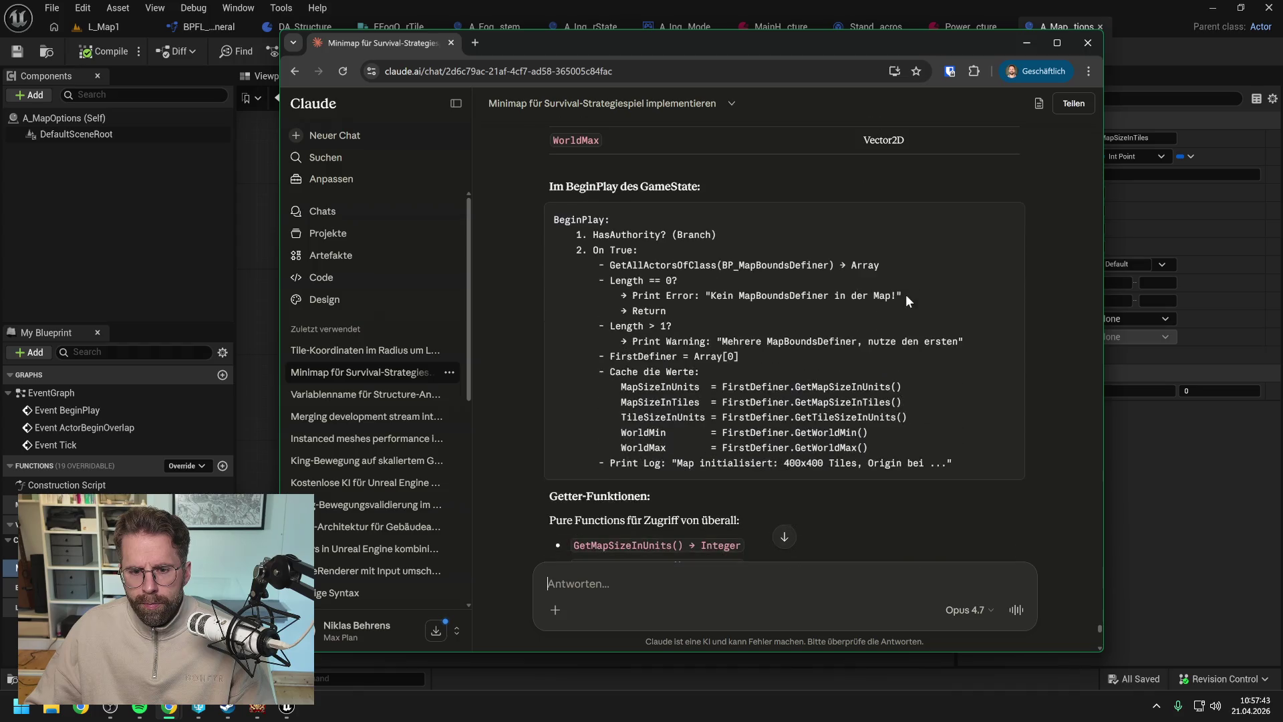
# - Close the EventGraph tab and bring up All Actions on the empty Construction Script graph
pyautogui.click(1159, 515)
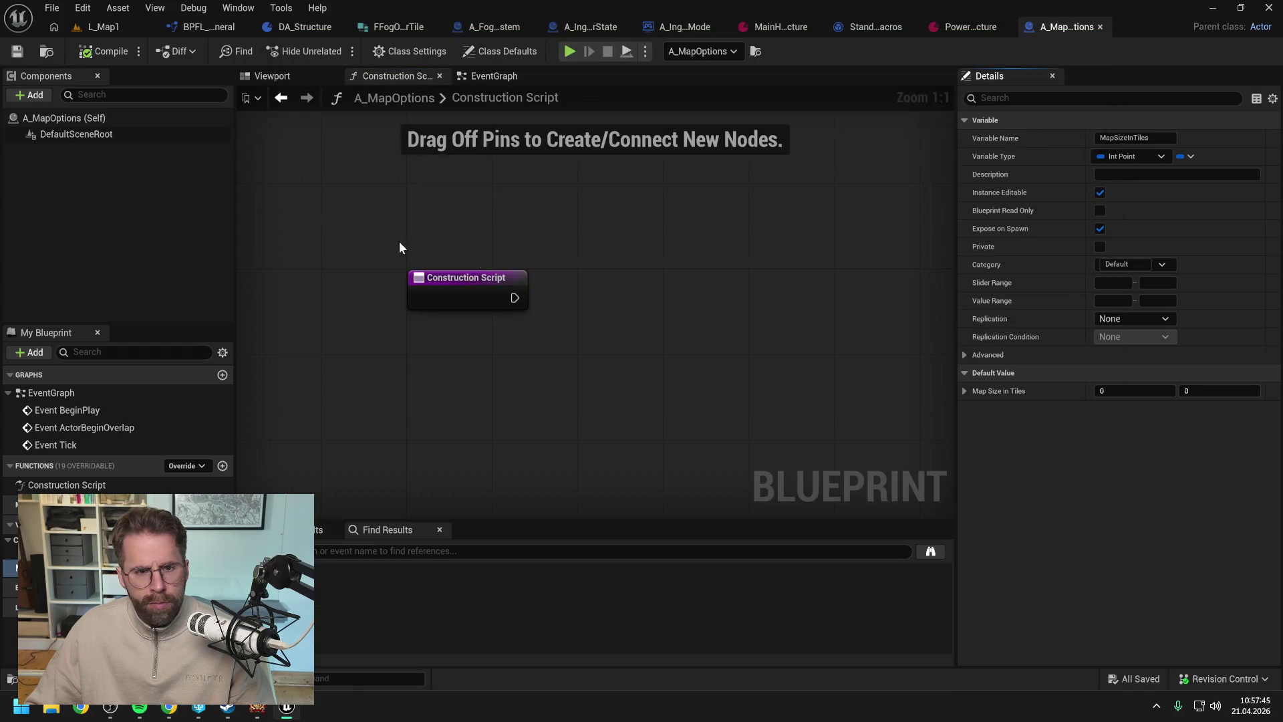
pyautogui.click(440, 227)
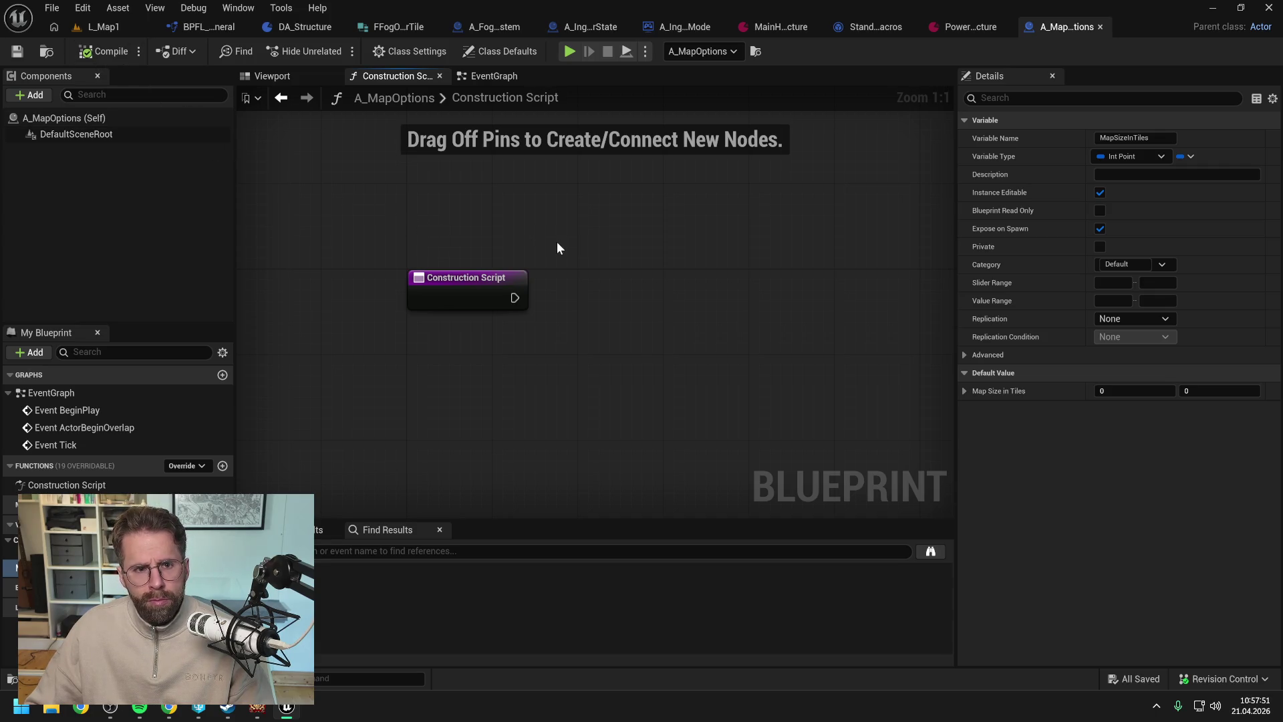
pyautogui.click(548, 76)
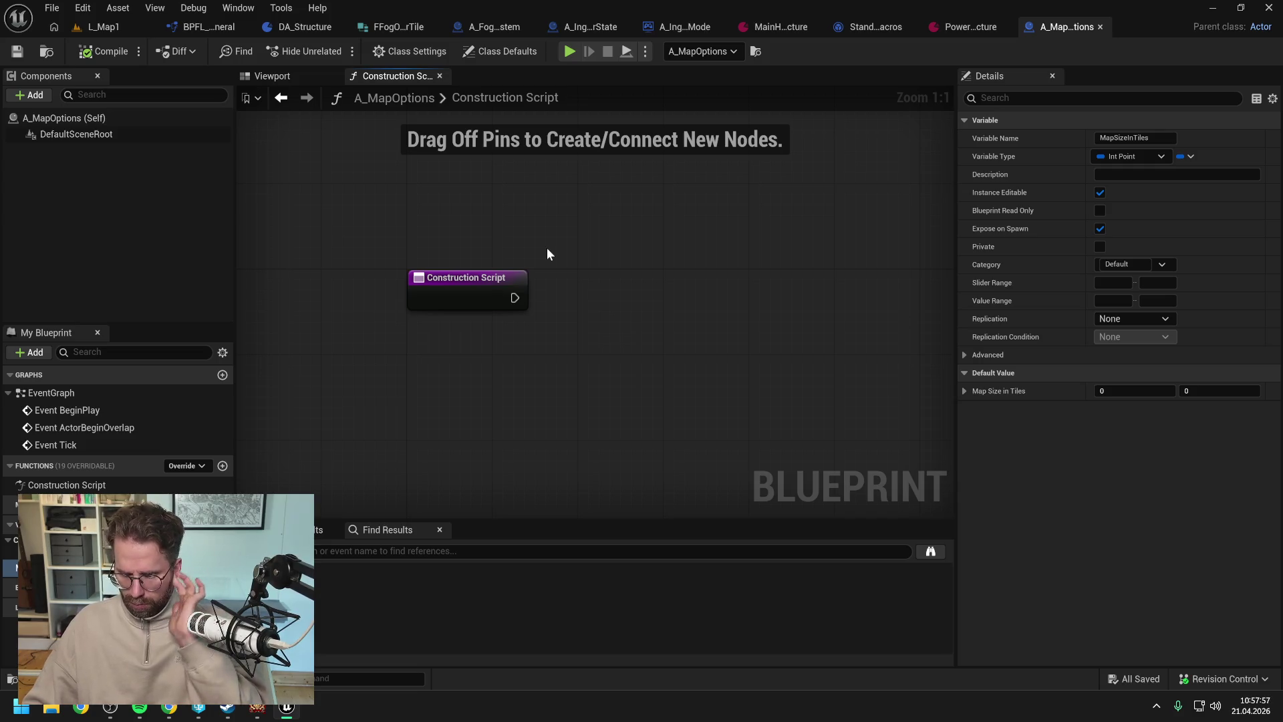
pyautogui.rightClick(600, 296)
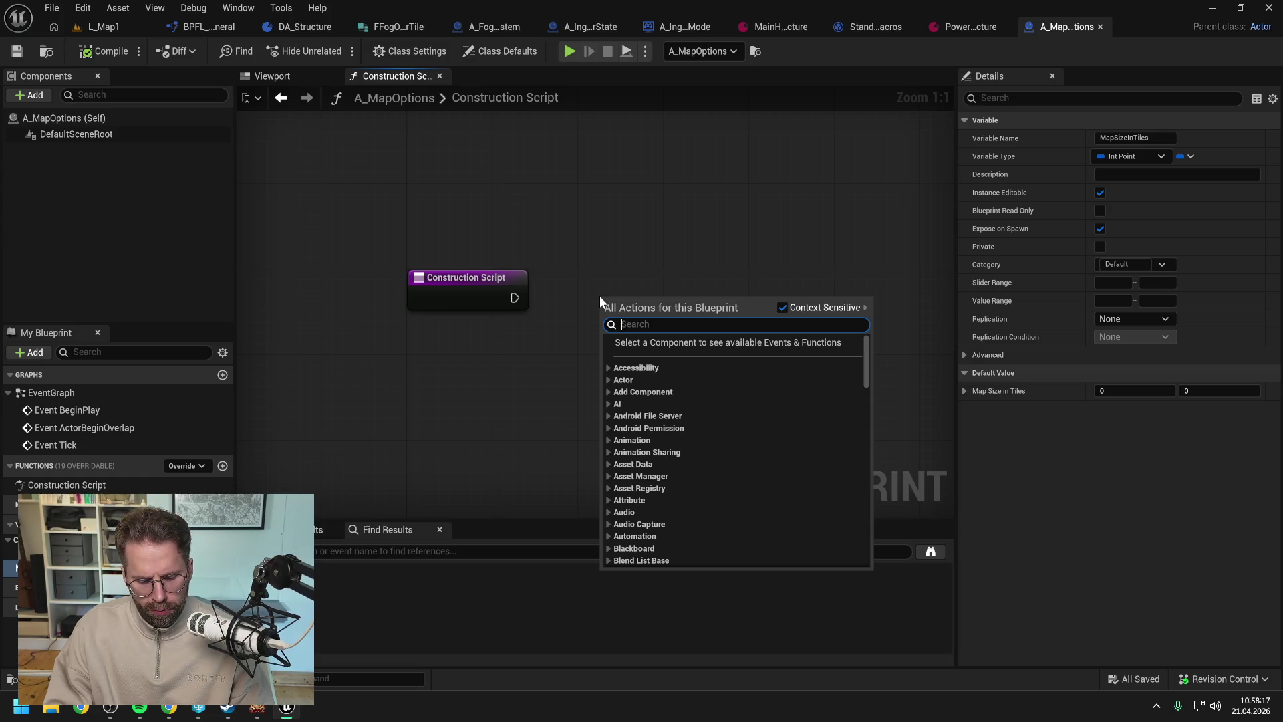
# - Add a Box collision component named Box and drop a Box reference into the Construction Script
pyautogui.click(34, 95)
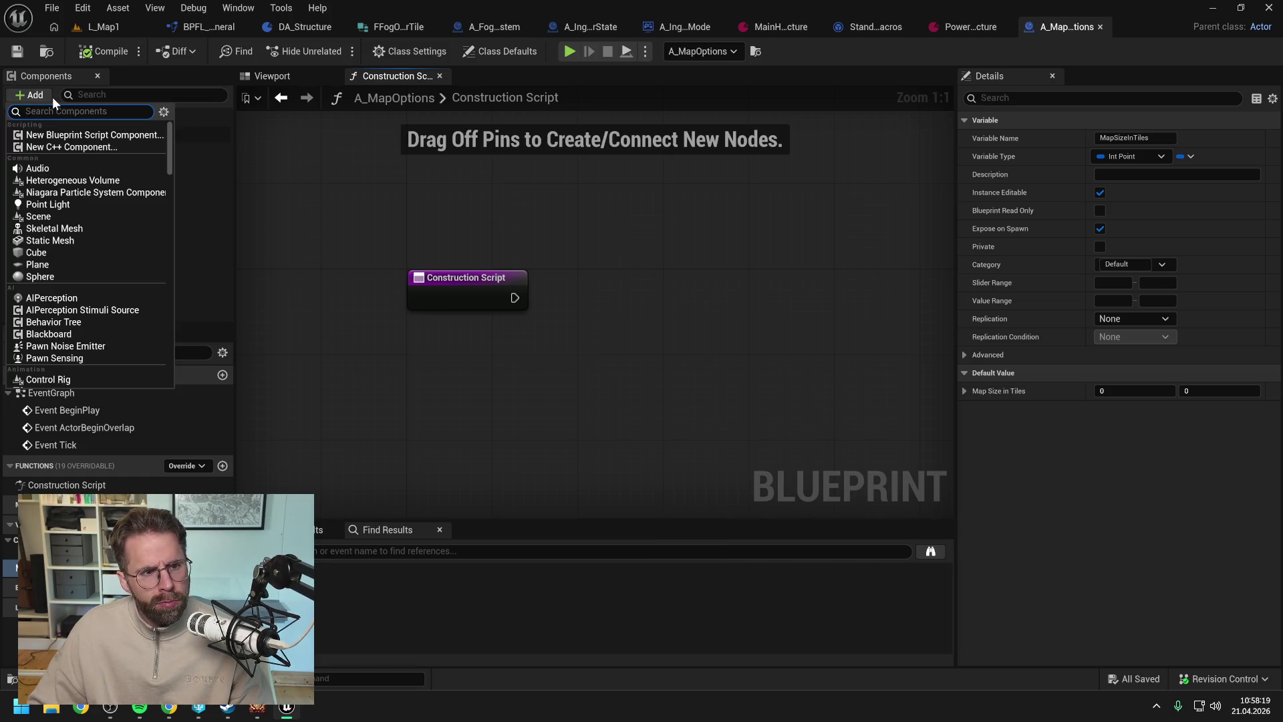
pyautogui.write('box')
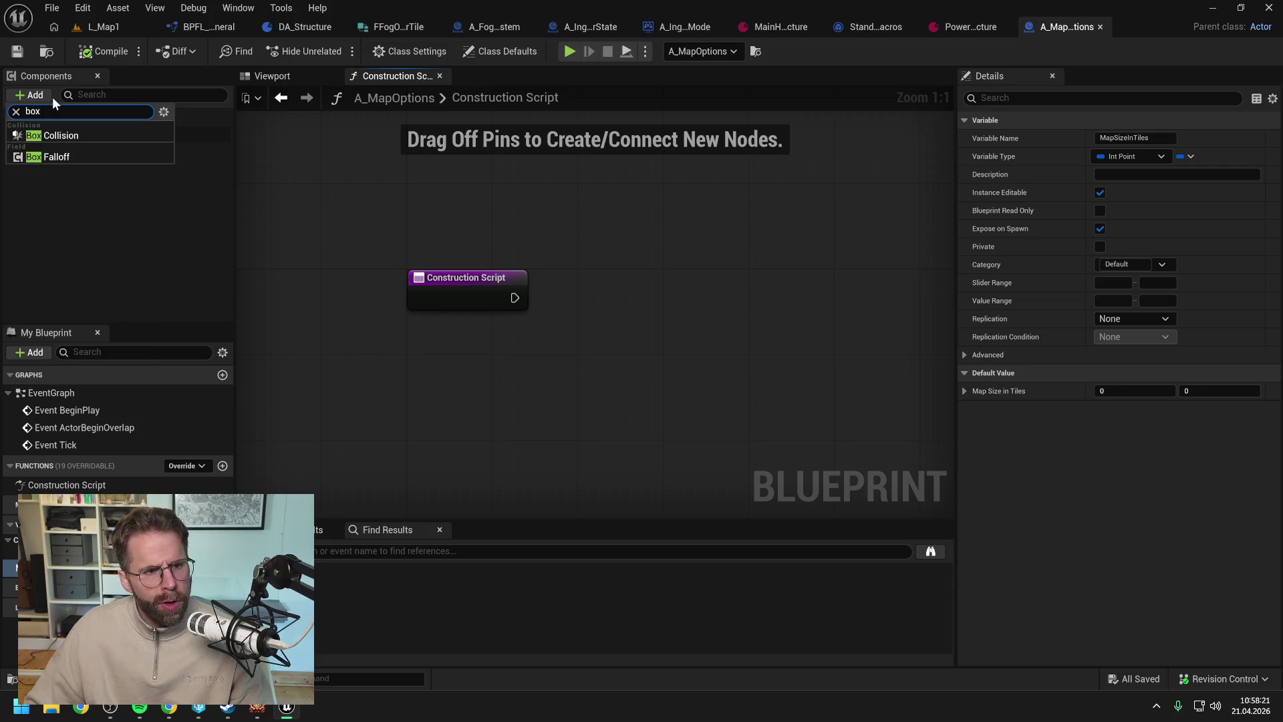
pyautogui.click(62, 136)
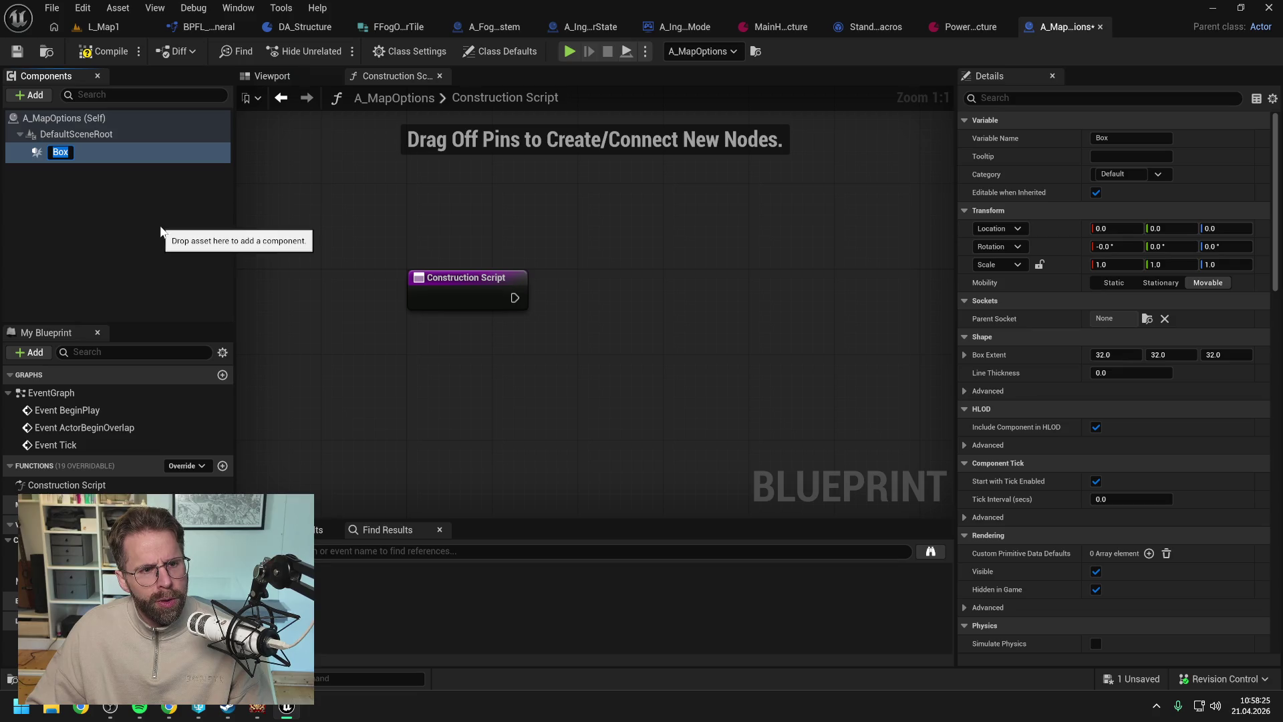
pyautogui.click(160, 230)
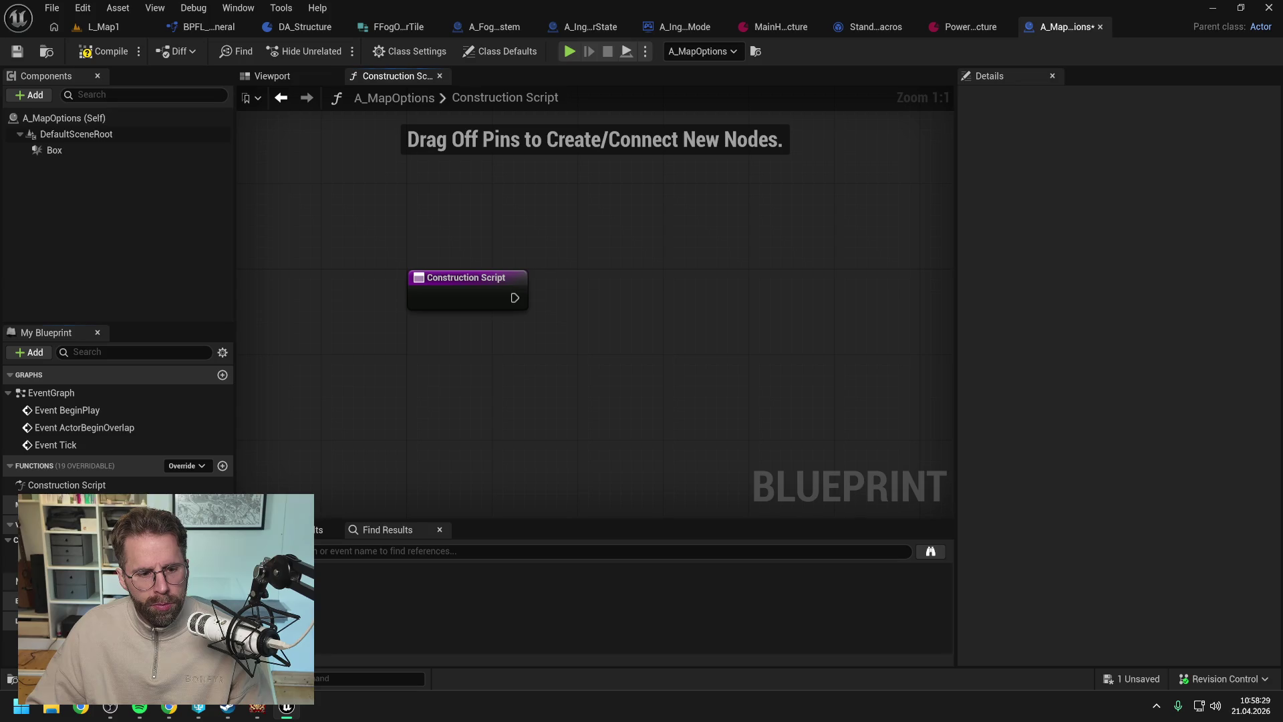
pyautogui.click(85, 150)
pyautogui.moveTo(86, 150)
pyautogui.mouseDown()
pyautogui.moveTo(584, 258)
pyautogui.moveTo(595, 308)
pyautogui.mouseUp()
pyautogui.click(409, 259)
pyautogui.click(65, 150)
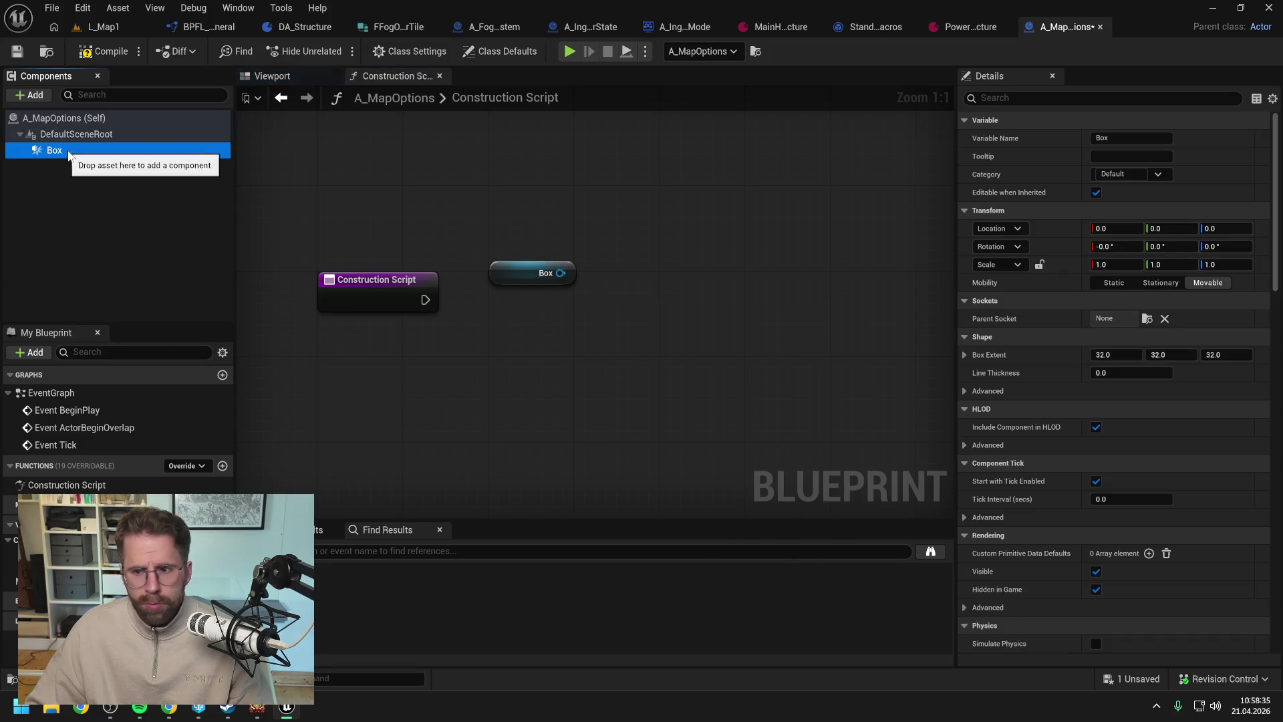
pyautogui.click(965, 355)
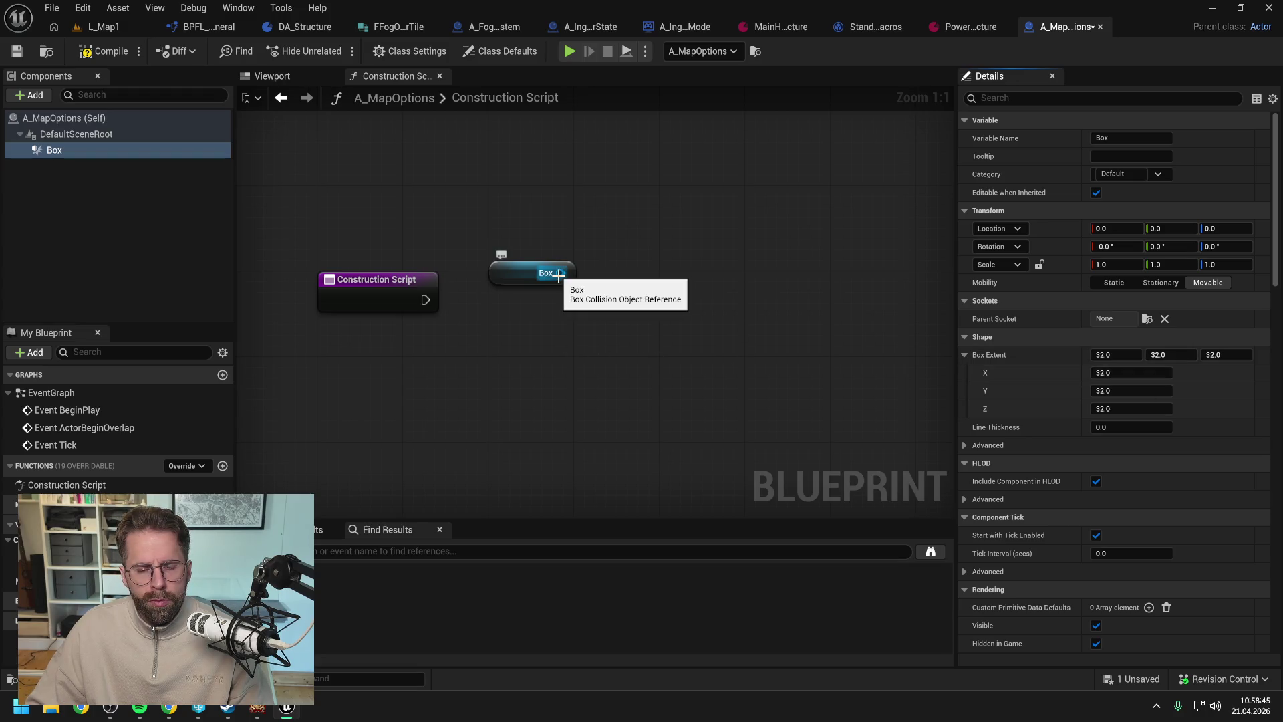
# - Add a Set Box Extent node on Box, delete the extra reference, and wire it to the entry node
pyautogui.moveTo(559, 273); pyautogui.dragTo(623, 318)
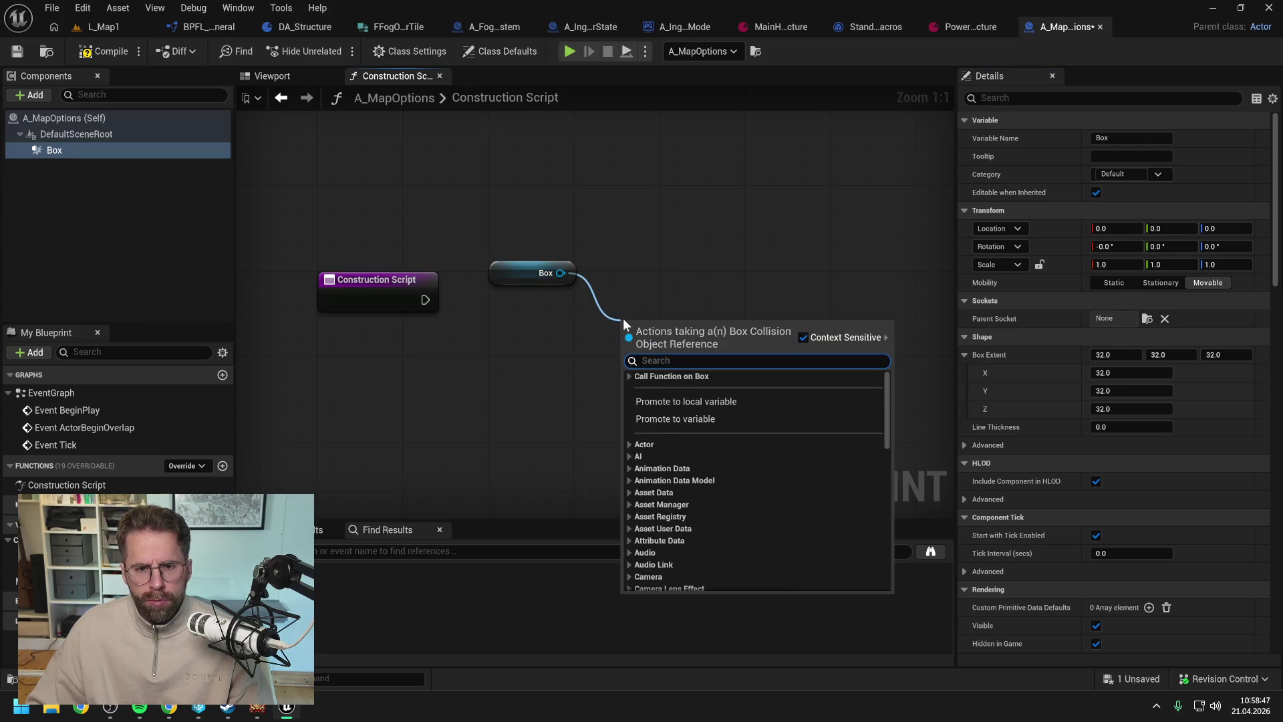
pyautogui.write('set box')
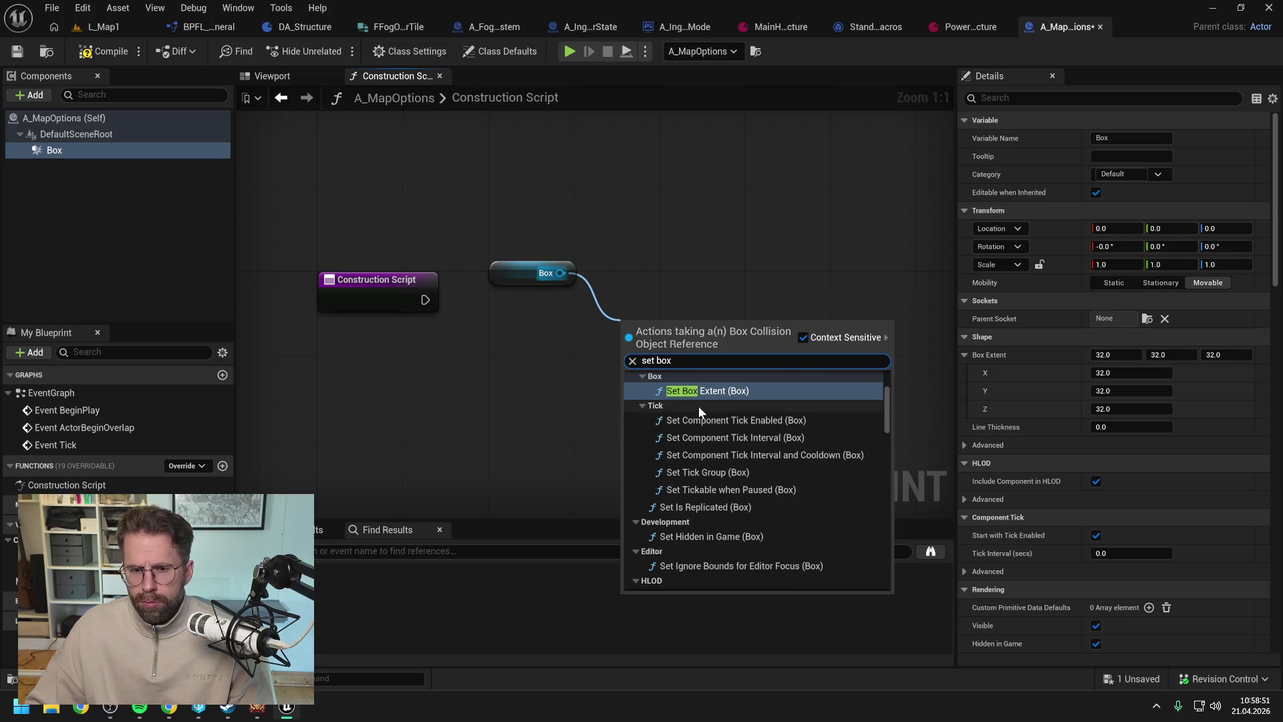
pyautogui.click(706, 414)
pyautogui.moveTo(707, 331)
pyautogui.mouseDown()
pyautogui.moveTo(739, 310)
pyautogui.moveTo(731, 281)
pyautogui.mouseUp()
pyautogui.click(539, 295)
pyautogui.press('Delete')
pyautogui.click(721, 302)
pyautogui.click(539, 328)
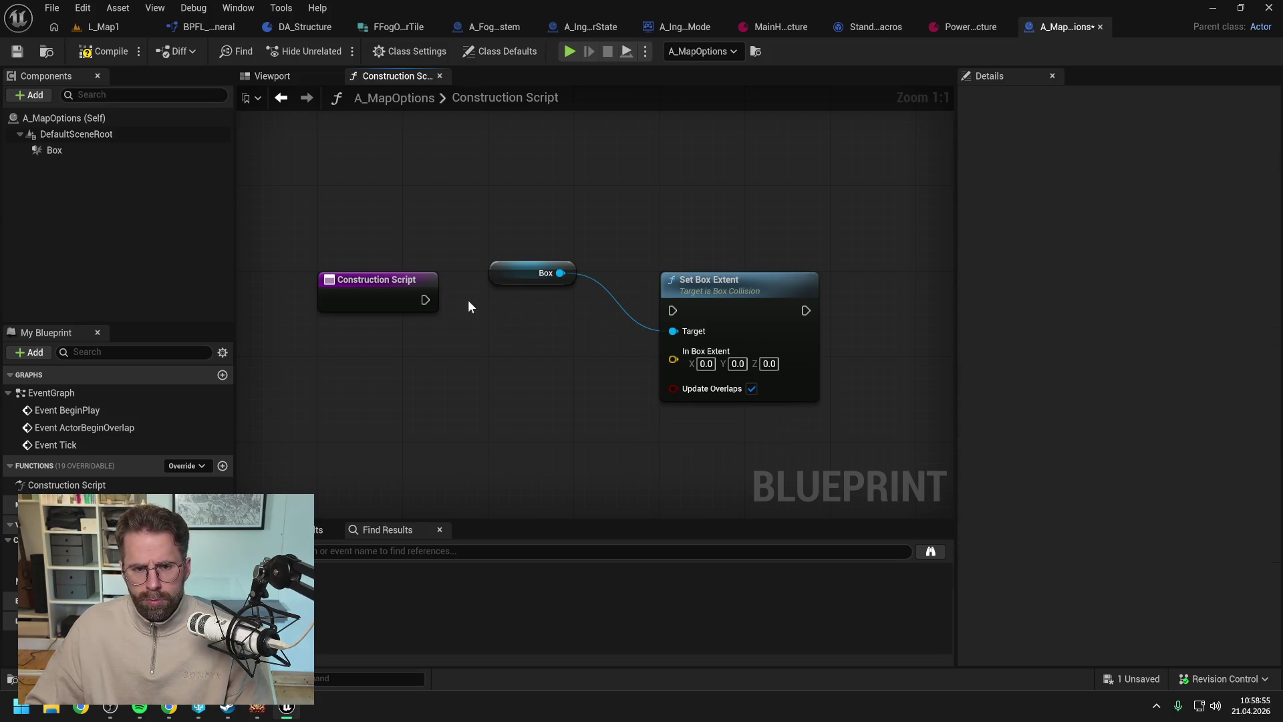
pyautogui.moveTo(425, 299); pyautogui.dragTo(671, 308)
pyautogui.moveTo(703, 289); pyautogui.dragTo(707, 279)
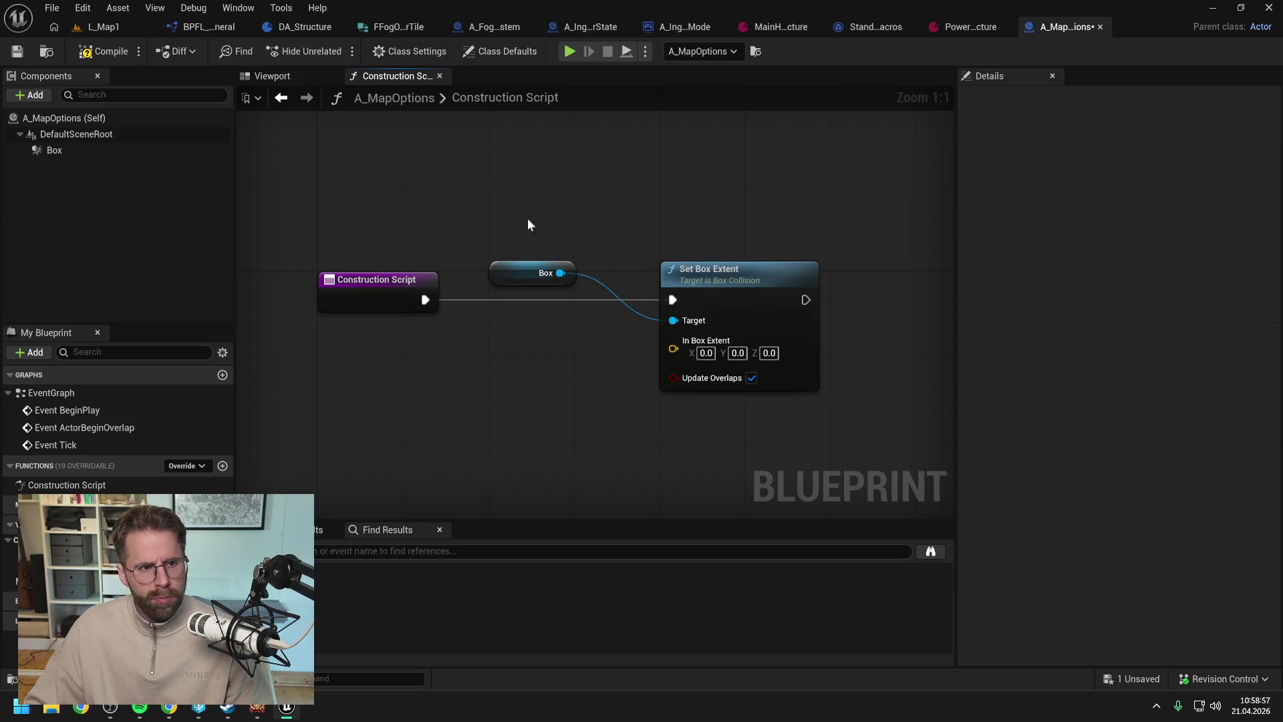
# - Set the Box's default Box Extent Z and the node's In Box Extent Z to 100, then save
pyautogui.click(73, 146)
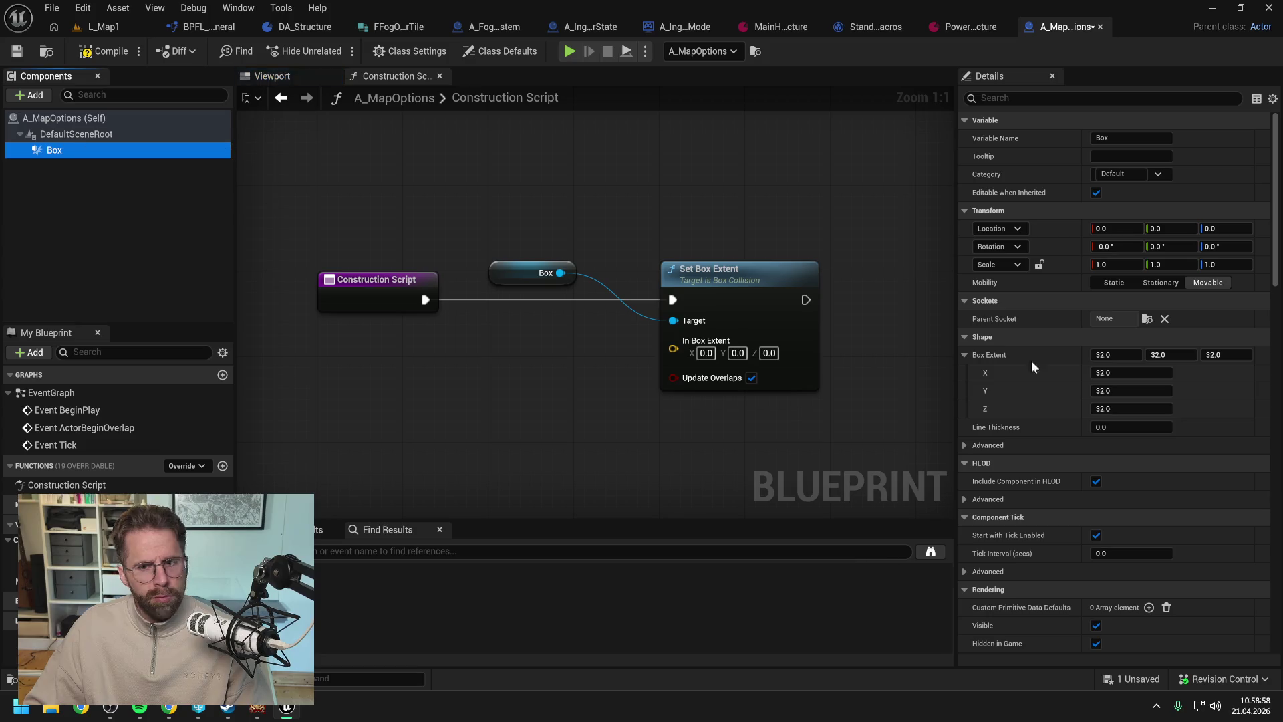
pyautogui.click(1226, 356)
pyautogui.write('1')
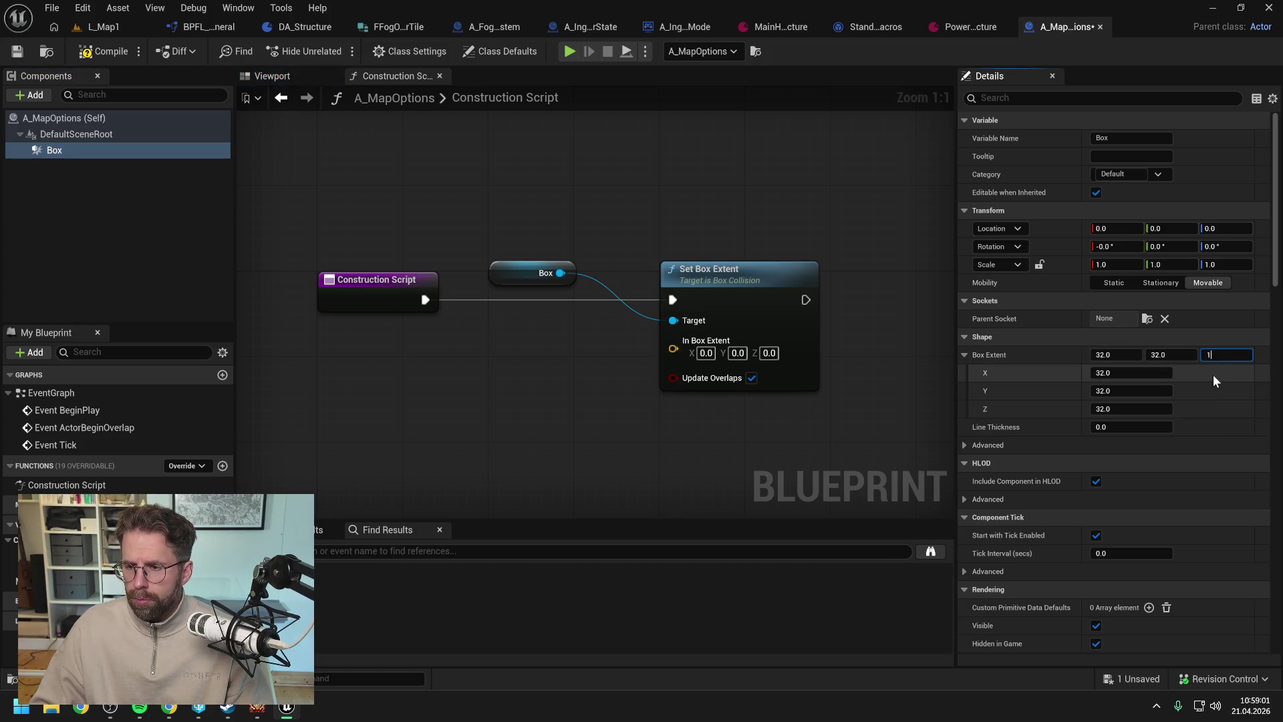
pyautogui.write('00')
pyautogui.press('Return')
pyautogui.click(770, 352)
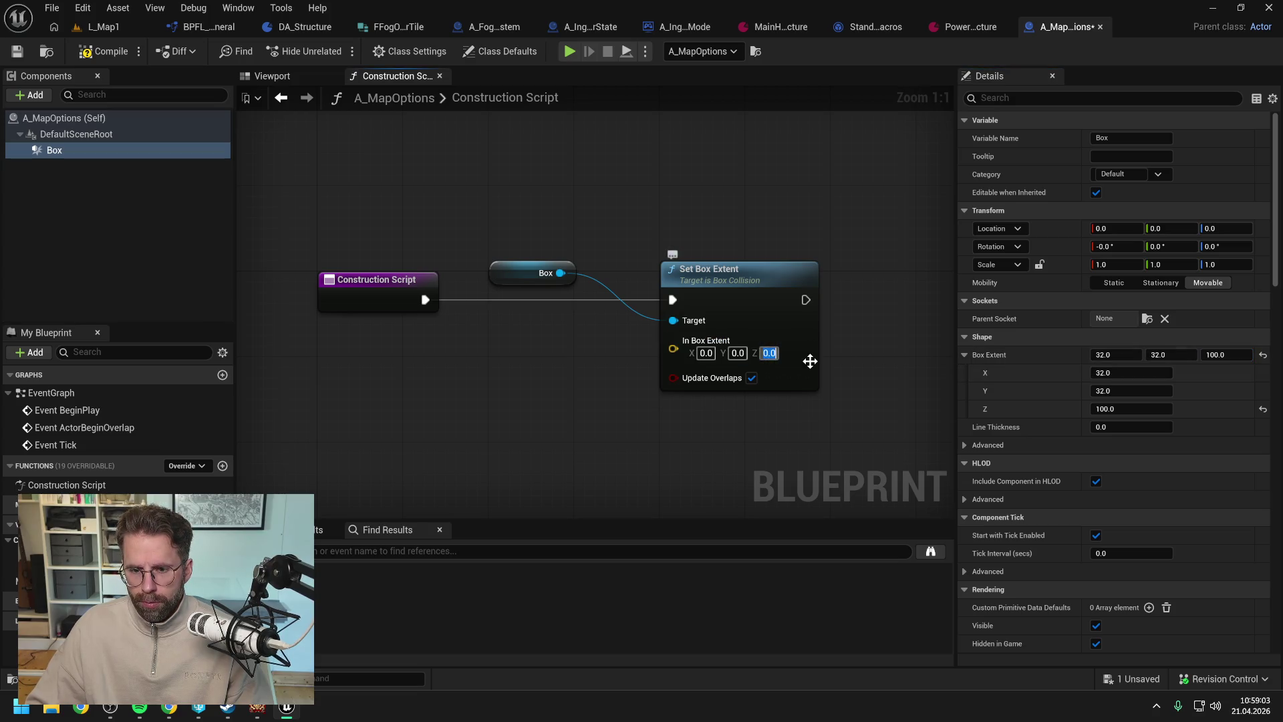
pyautogui.write('100')
pyautogui.press('Return')
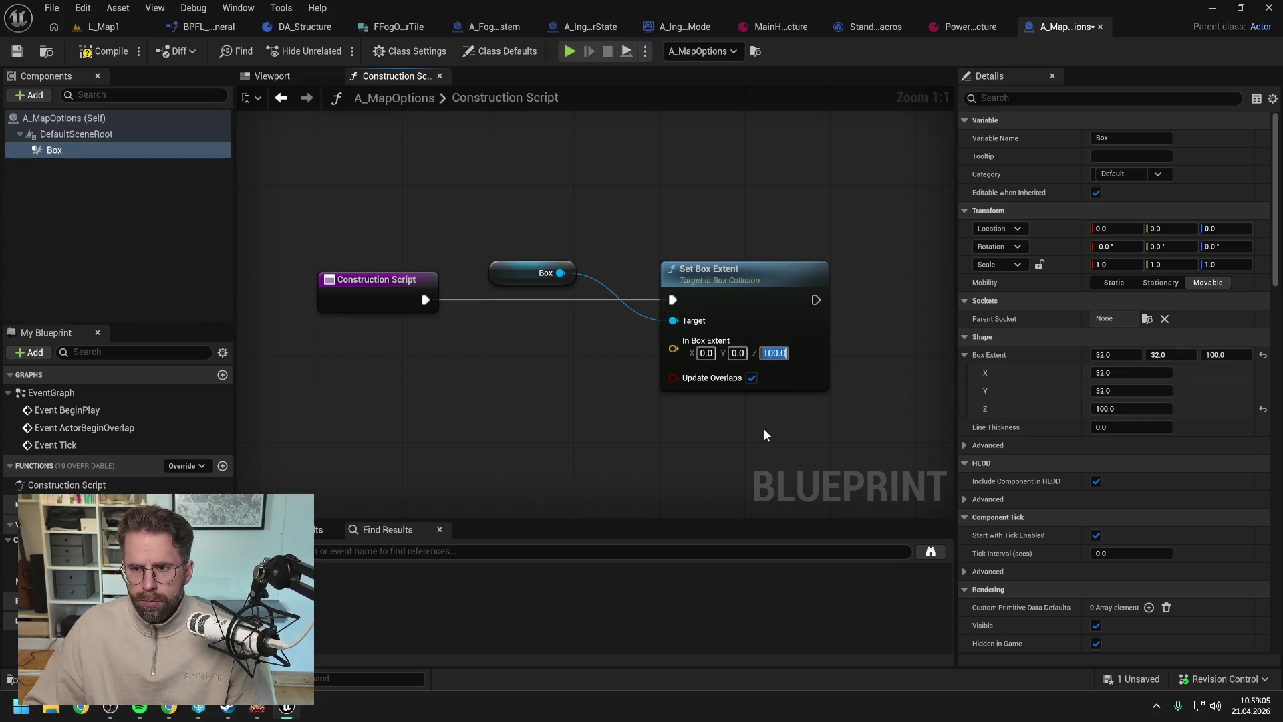
pyautogui.click(764, 434)
pyautogui.hotkey('ctrl', 's')
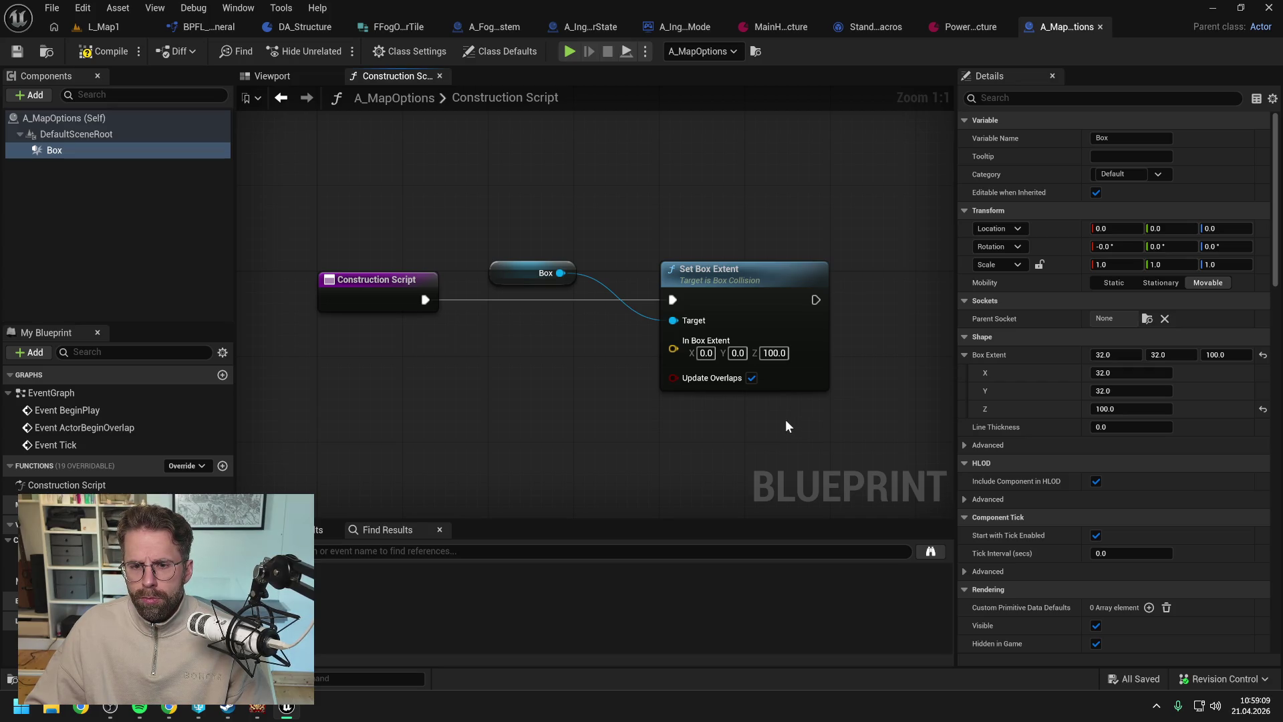
# - Set the Box location Z to 50 and compile the blueprint
pyautogui.click(1228, 228)
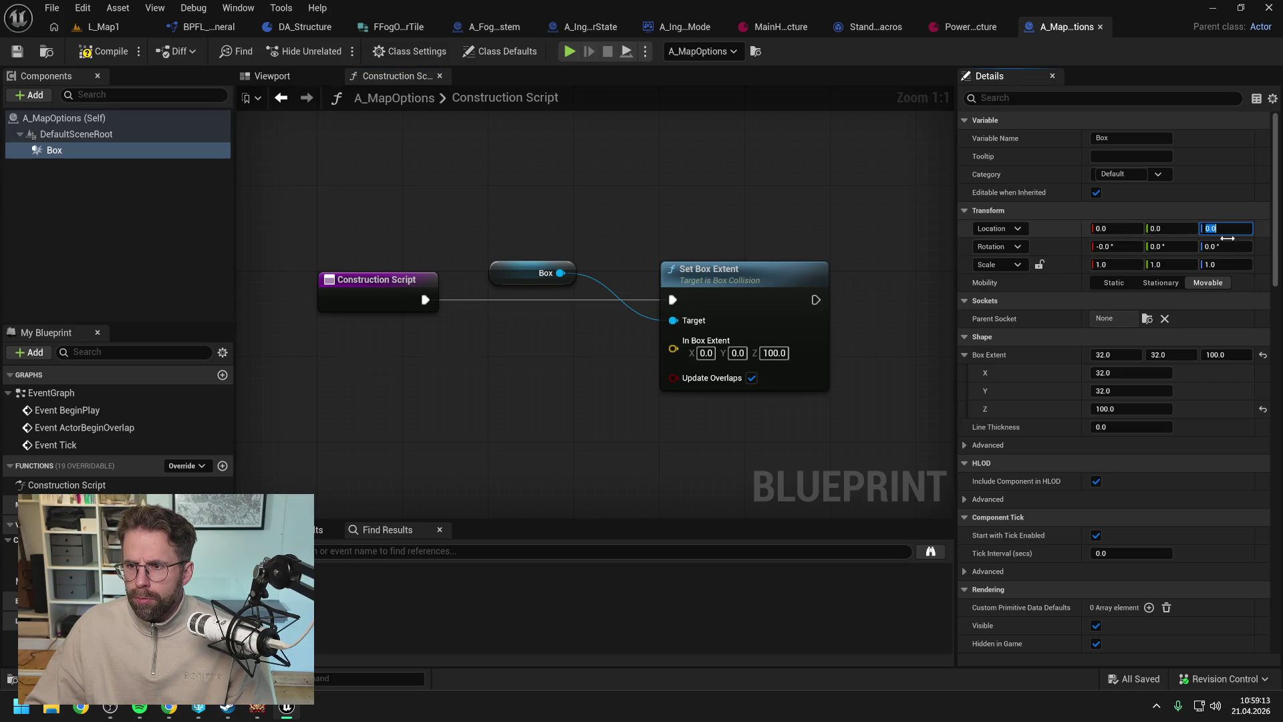
pyautogui.write('50')
pyautogui.press('Return')
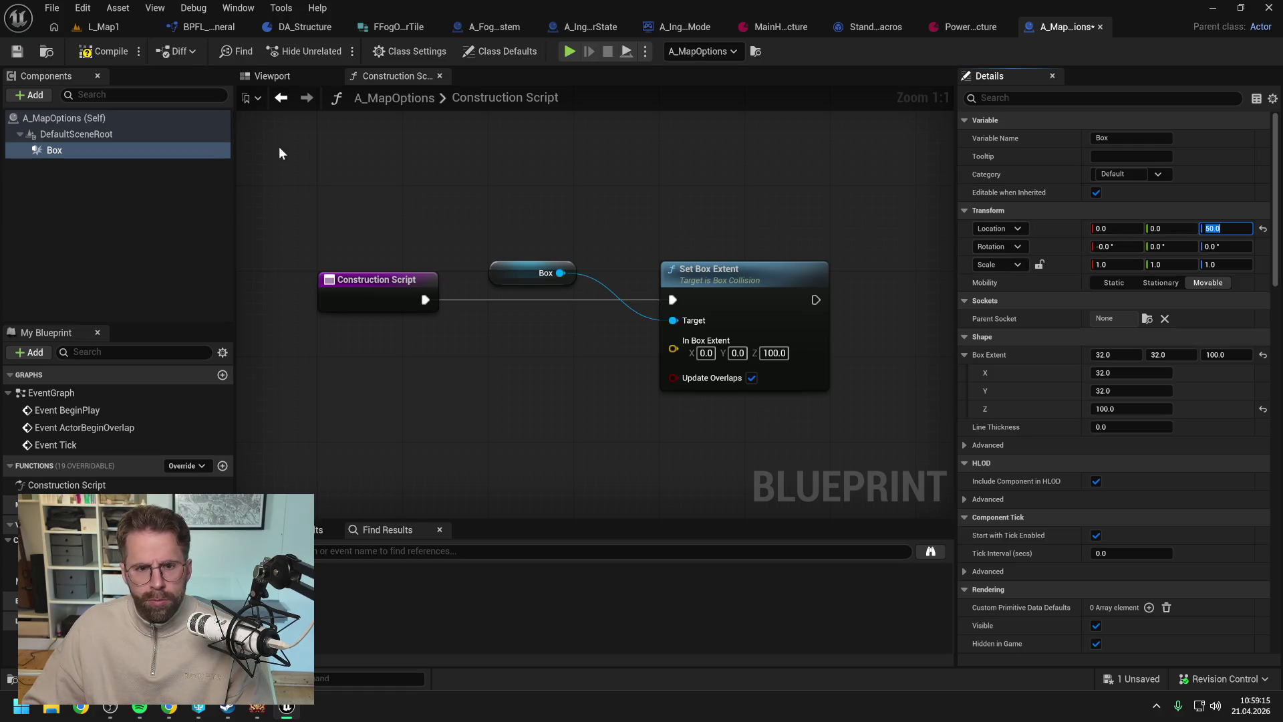
pyautogui.click(100, 51)
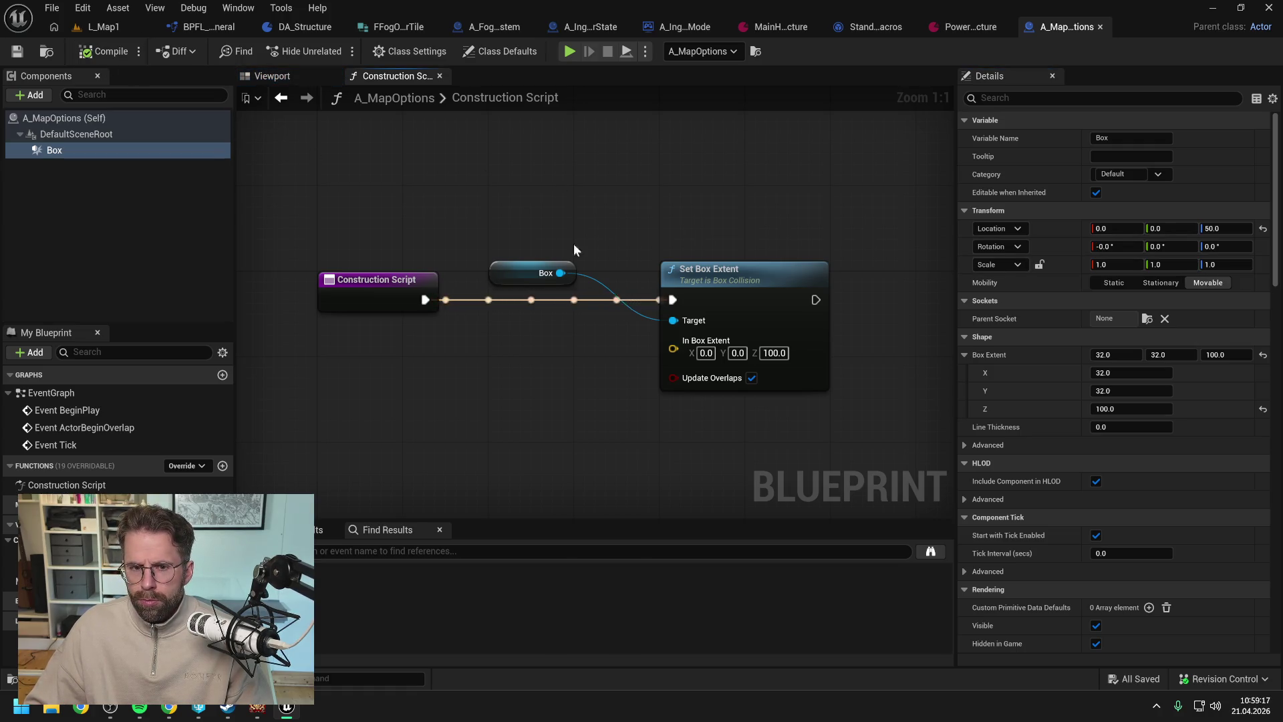
pyautogui.moveTo(513, 278); pyautogui.dragTo(546, 268)
pyautogui.click(568, 342)
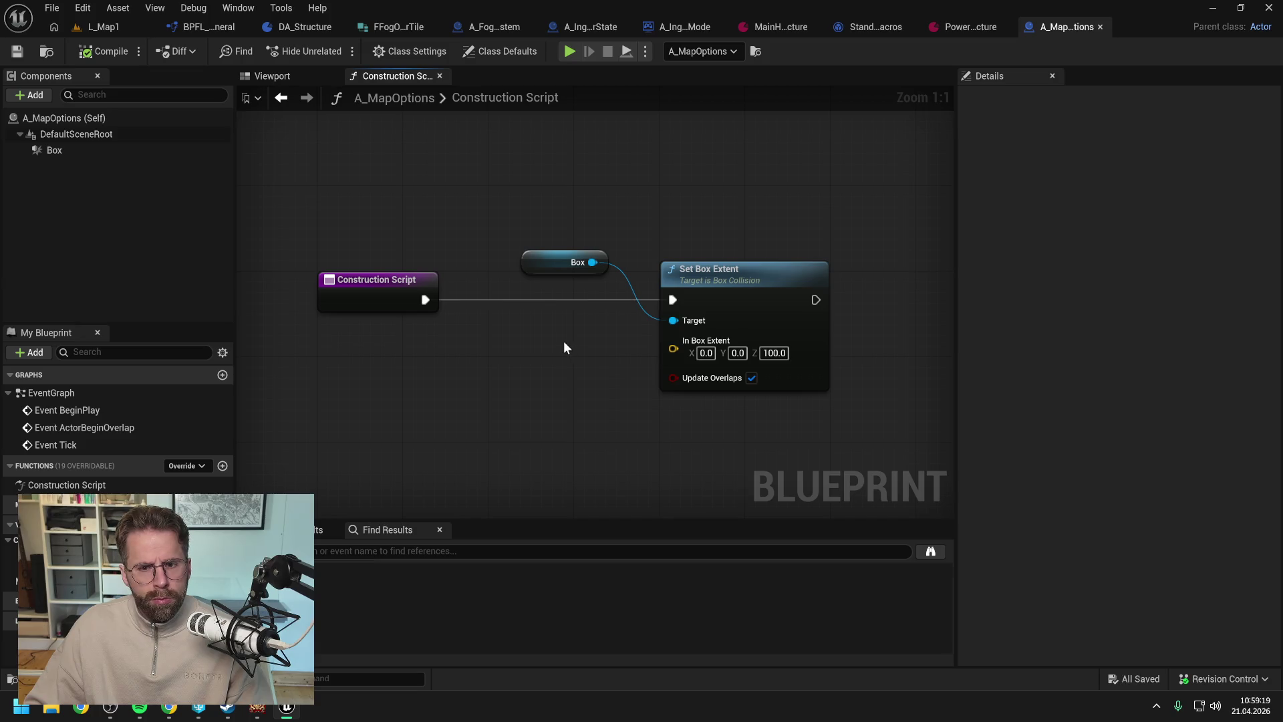
# - Add a Map Size in Tiles getter and a Get Tile Size node to the Construction Script, then compile
pyautogui.moveTo(40, 581)
pyautogui.mouseDown()
pyautogui.moveTo(495, 354)
pyautogui.moveTo(372, 345)
pyautogui.mouseUp()
pyautogui.click(408, 366)
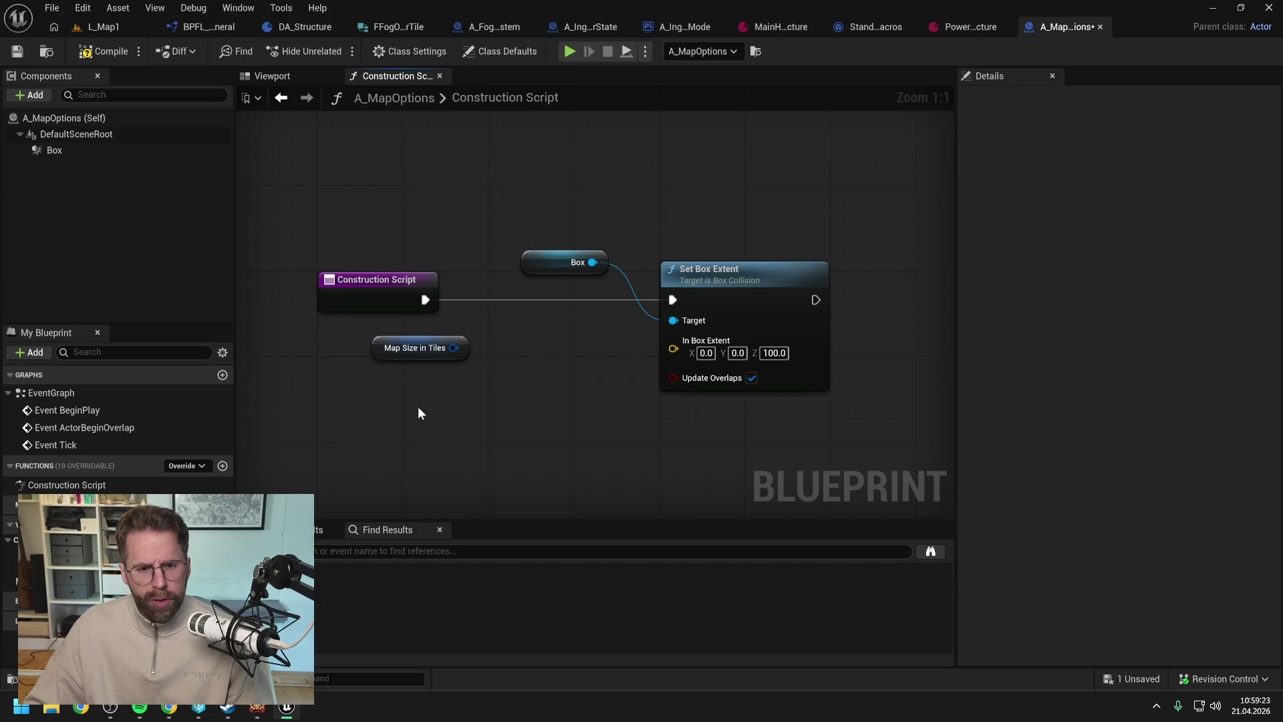
pyautogui.rightClick(418, 407)
pyautogui.write('get tile')
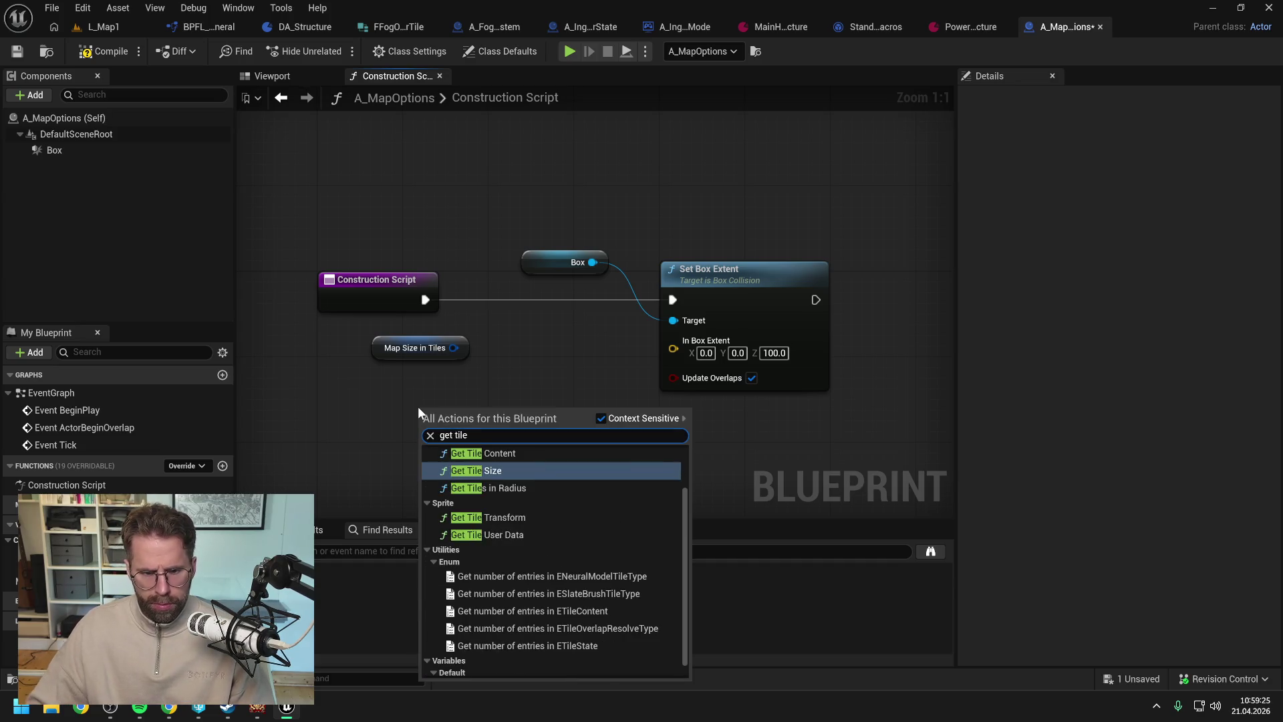
pyautogui.click(480, 470)
pyautogui.click(533, 402)
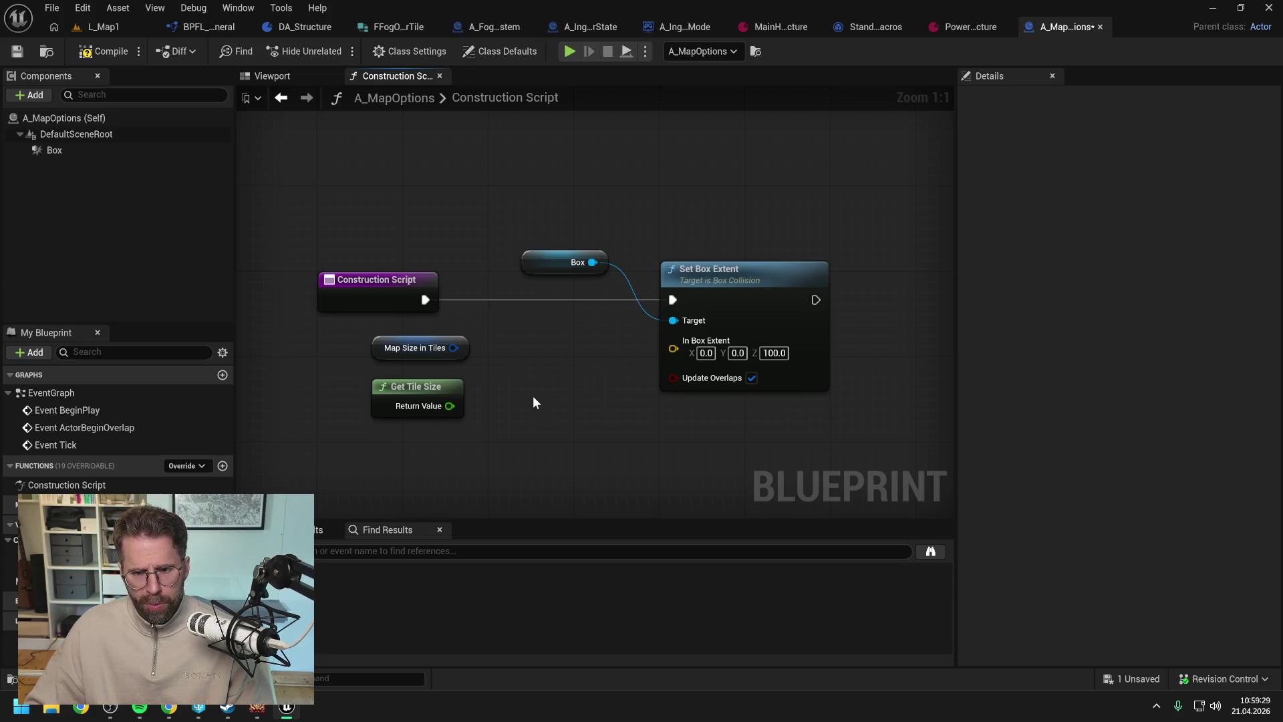
pyautogui.click(103, 50)
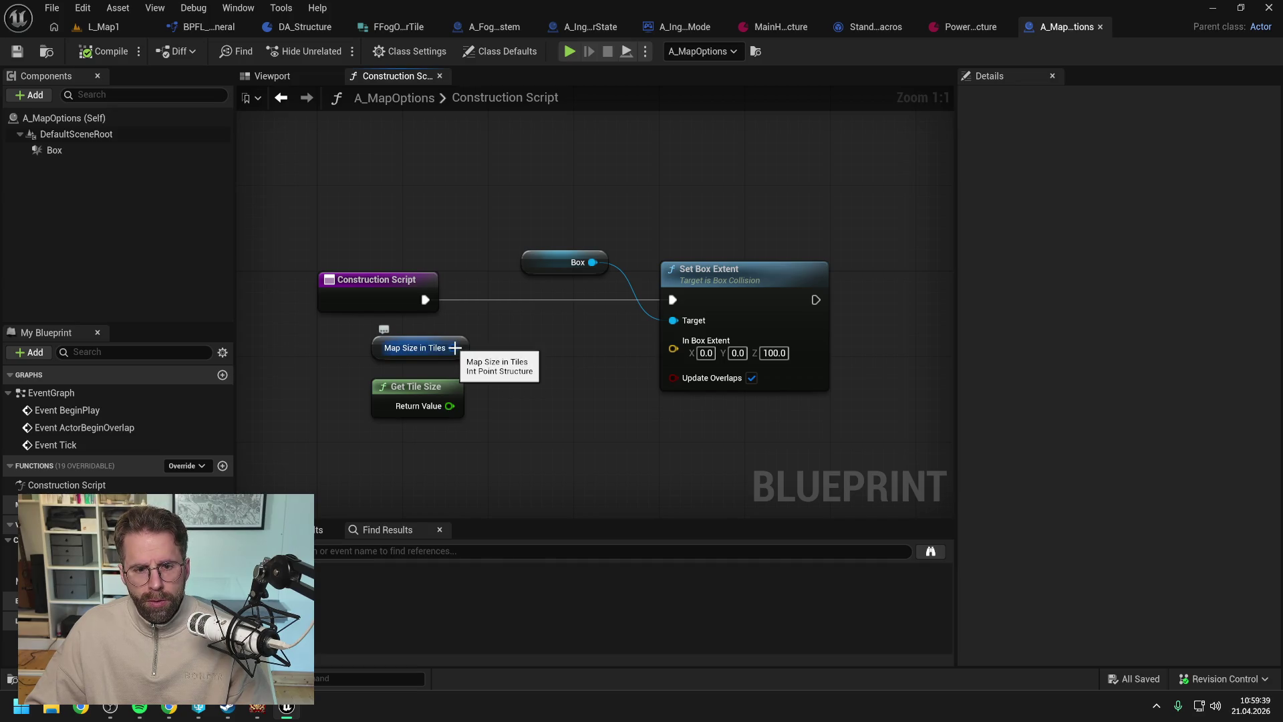
pyautogui.moveTo(454, 348); pyautogui.dragTo(484, 358)
# - Break Map Size in Tiles into X and Y, and add X to the tile size with an Add node
pyautogui.write('break')
pyautogui.press('Return')
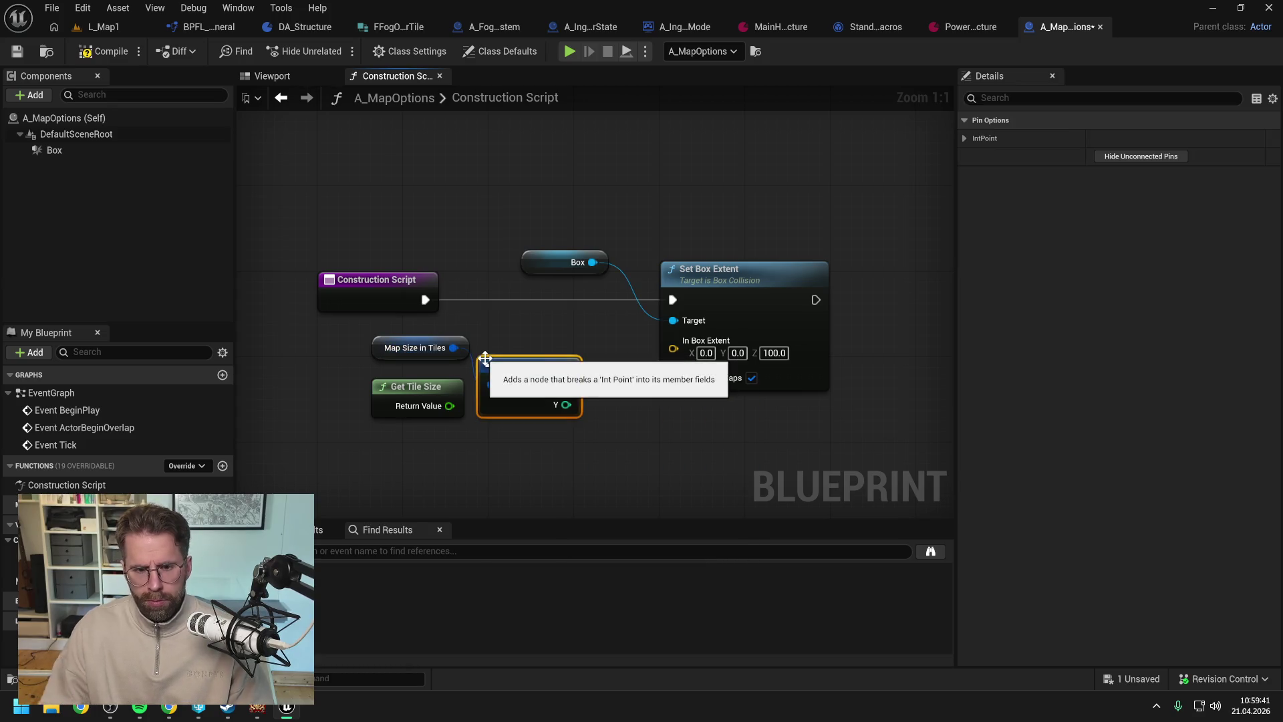
pyautogui.moveTo(507, 236); pyautogui.dragTo(675, 284)
pyautogui.moveTo(745, 282); pyautogui.dragTo(842, 283)
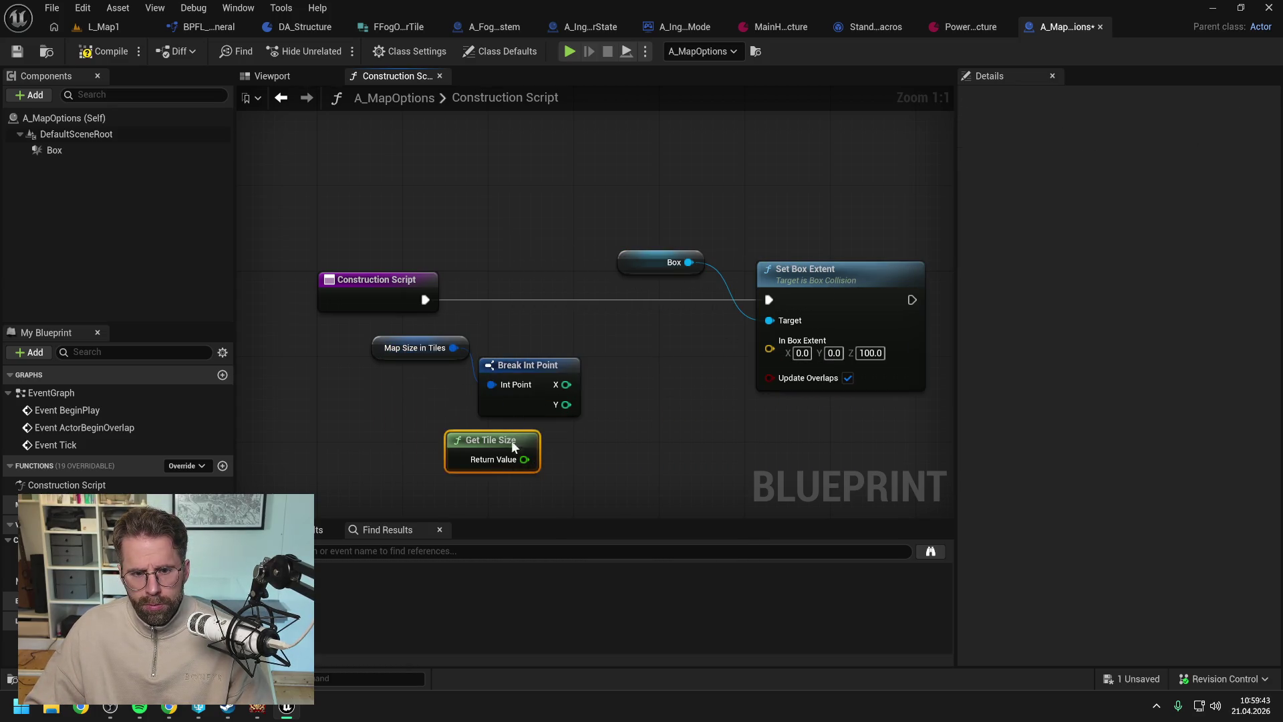
pyautogui.moveTo(436, 391); pyautogui.dragTo(512, 440)
pyautogui.moveTo(512, 440); pyautogui.dragTo(632, 452)
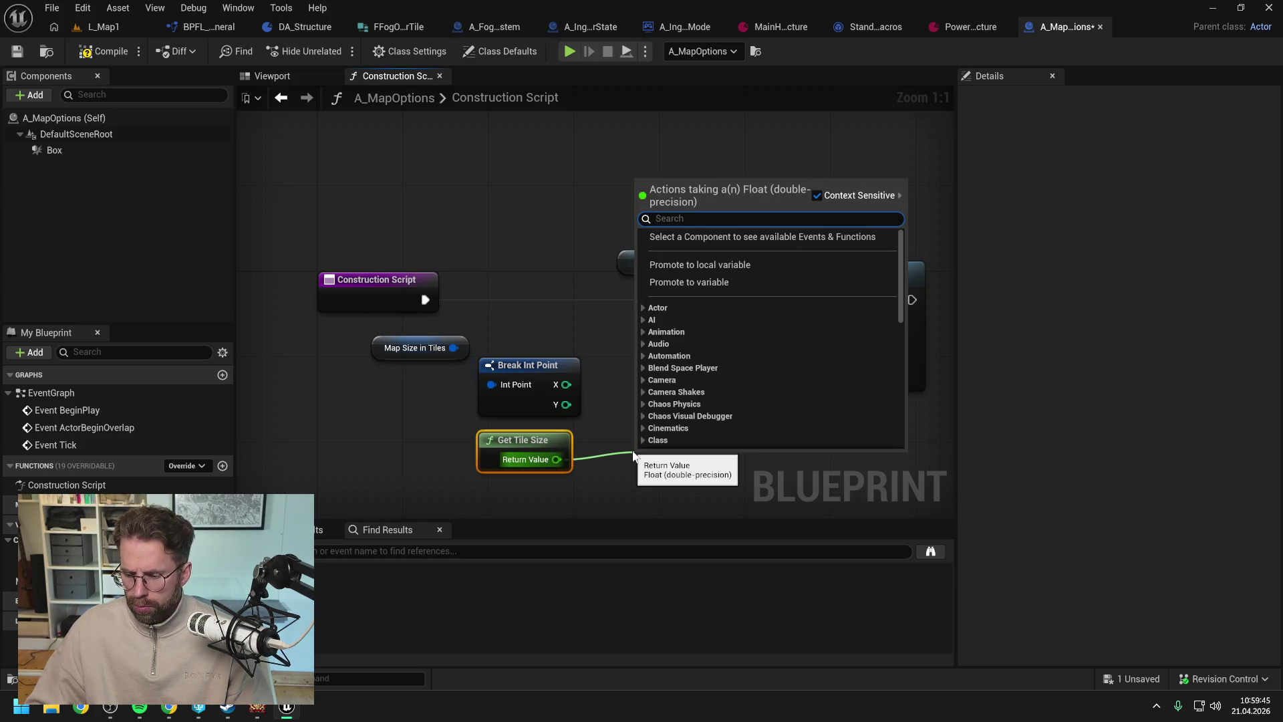
pyautogui.write('+')
pyautogui.press('Return')
pyautogui.click(653, 408)
pyautogui.moveTo(567, 385)
pyautogui.mouseDown()
pyautogui.moveTo(658, 448)
pyautogui.moveTo(648, 480)
pyautogui.moveTo(669, 369)
pyautogui.mouseUp()
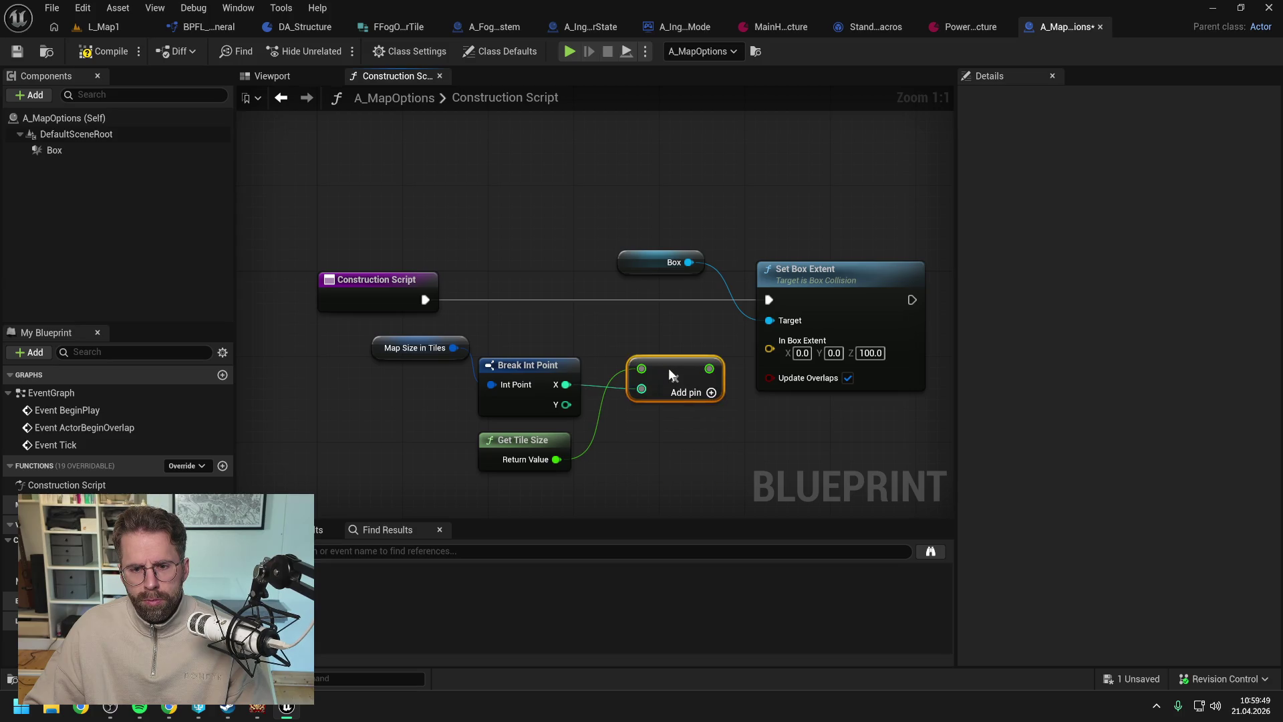
# - Duplicate the Add node for Y and the tile size, tidy the graph, then compile and save
pyautogui.moveTo(729, 442); pyautogui.dragTo(627, 414)
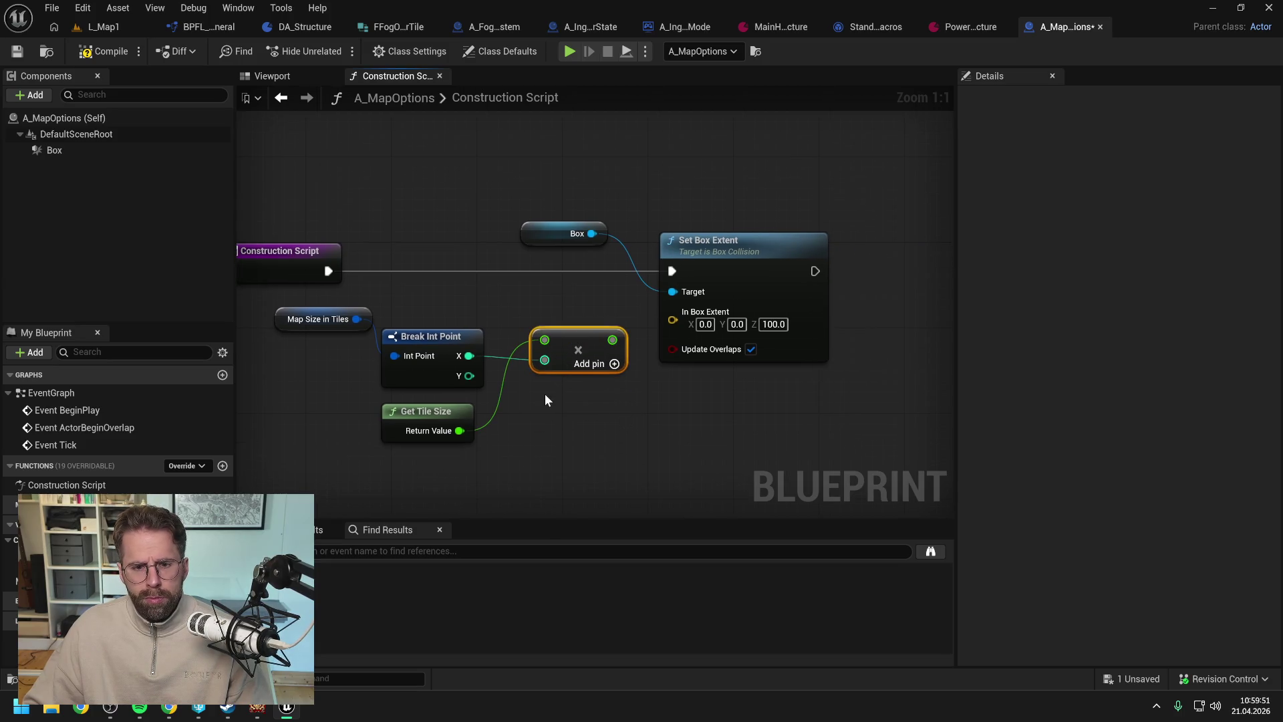
pyautogui.hotkey('ctrl', 'd')
pyautogui.moveTo(460, 430); pyautogui.dragTo(545, 393)
pyautogui.moveTo(470, 375); pyautogui.dragTo(545, 413)
pyautogui.moveTo(347, 399); pyautogui.dragTo(409, 401)
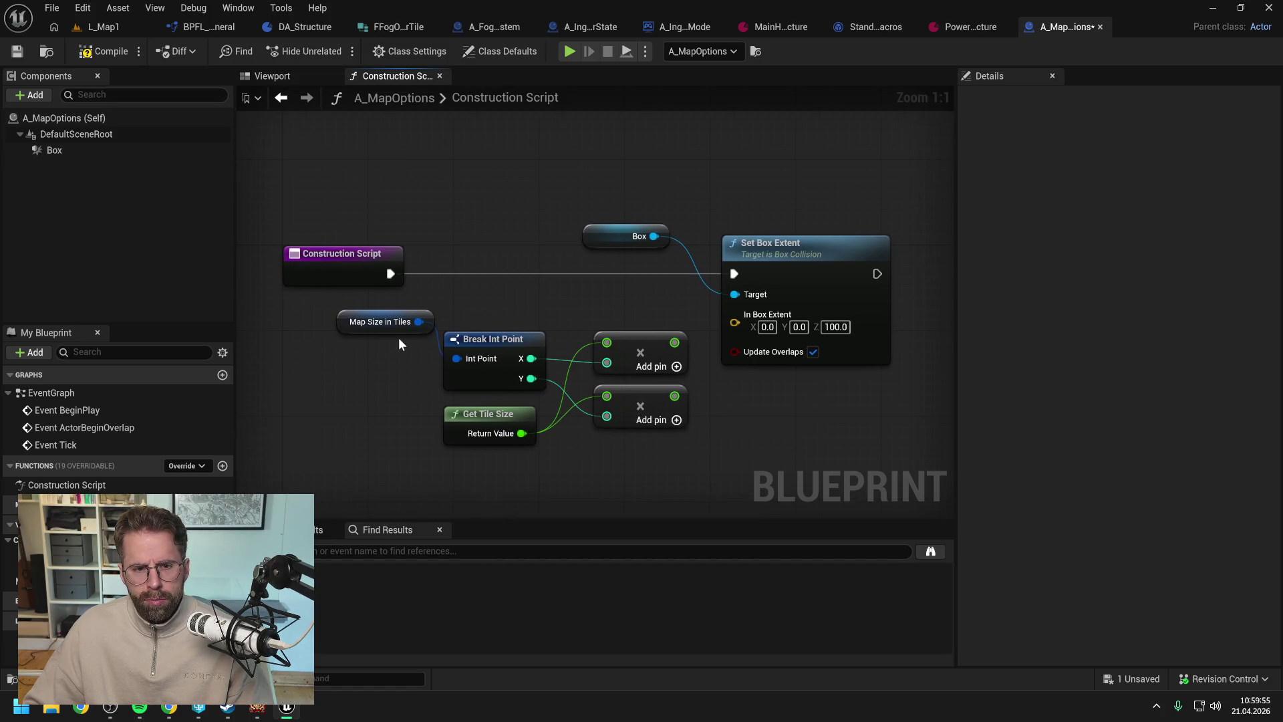
pyautogui.moveTo(394, 332)
pyautogui.mouseDown()
pyautogui.moveTo(362, 368)
pyautogui.moveTo(692, 378)
pyautogui.mouseUp()
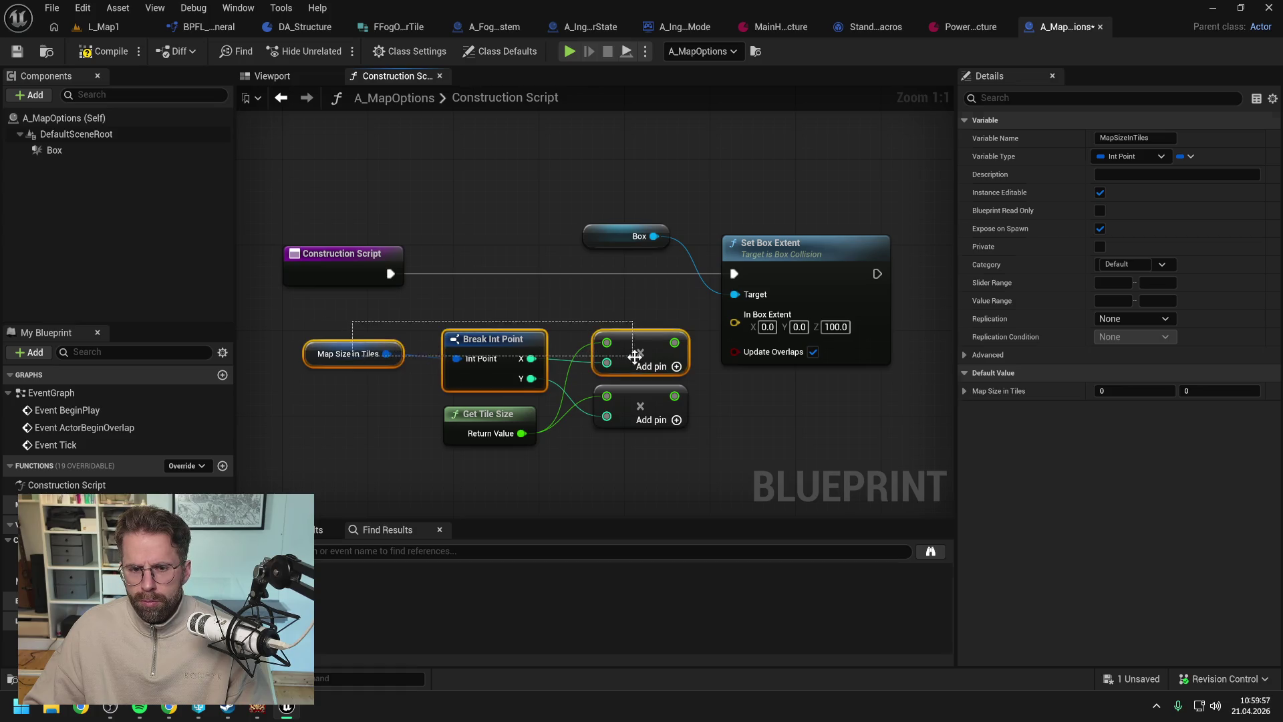
pyautogui.press('q')
pyautogui.moveTo(496, 413); pyautogui.dragTo(496, 402)
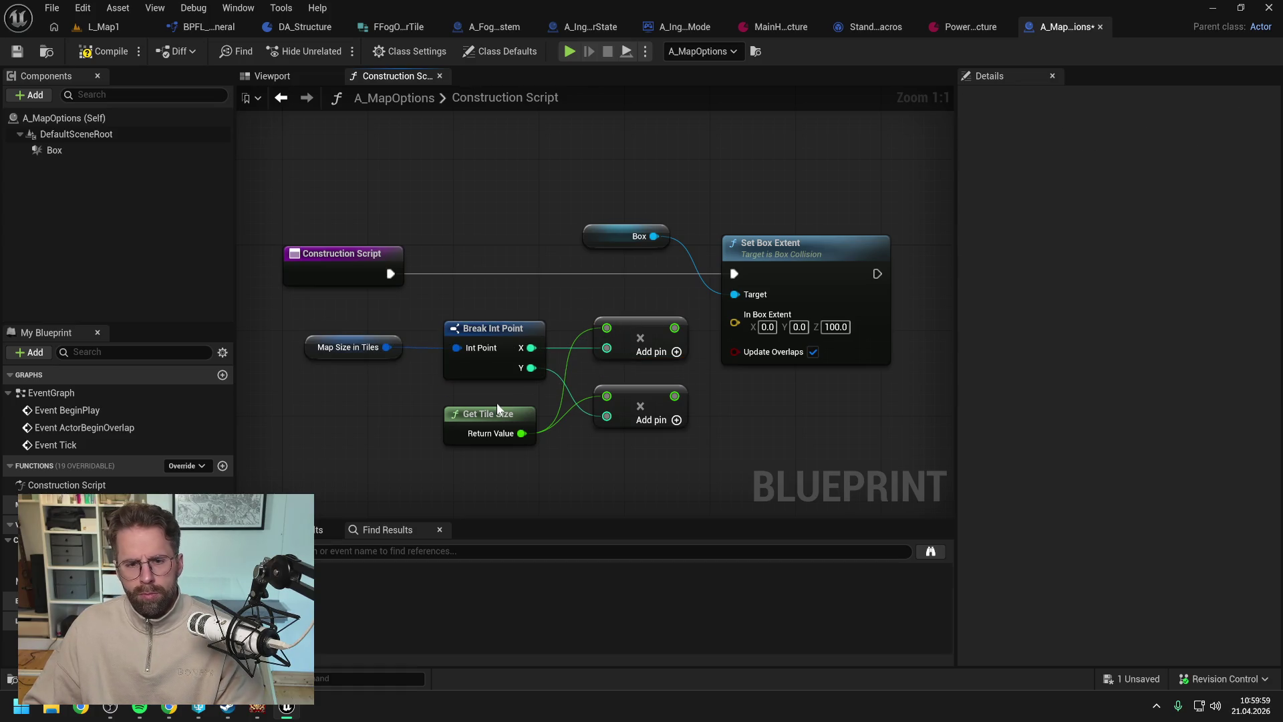
pyautogui.moveTo(626, 482); pyautogui.dragTo(585, 479)
pyautogui.moveTo(602, 214)
pyautogui.mouseDown()
pyautogui.moveTo(708, 335)
pyautogui.moveTo(801, 336)
pyautogui.mouseUp()
pyautogui.click(700, 340)
pyautogui.hotkey('ctrl', 's')
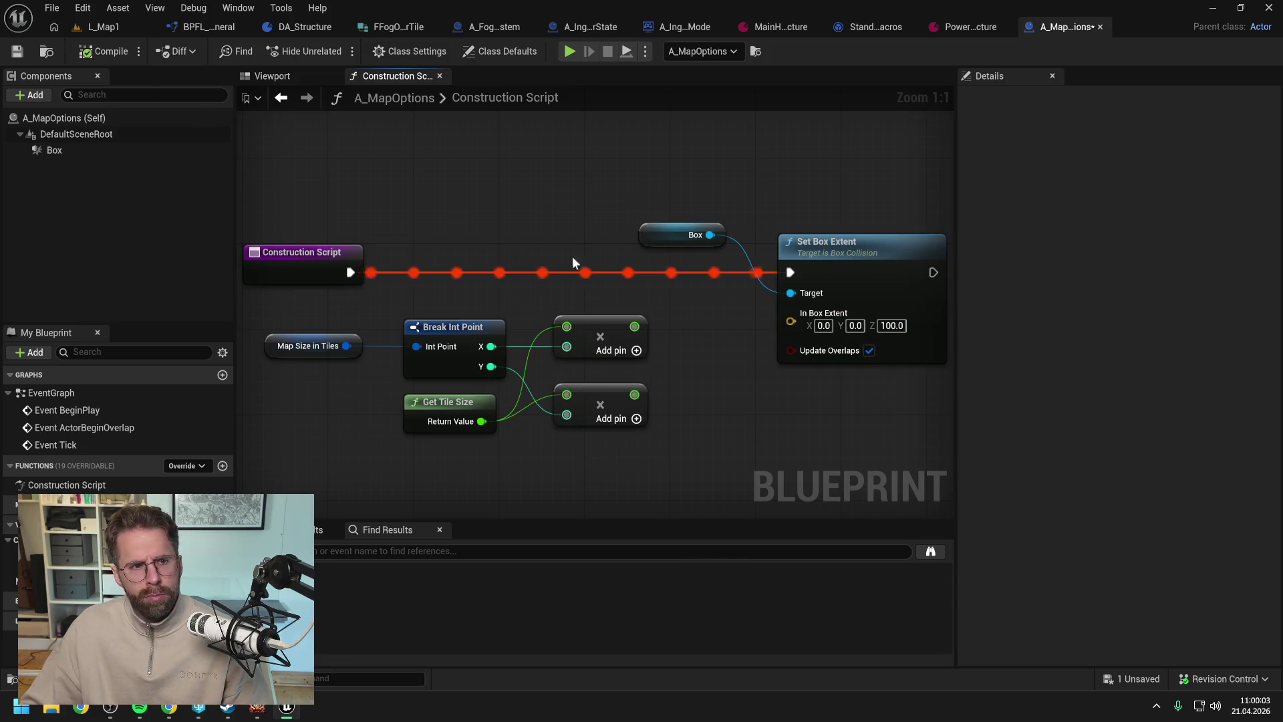
pyautogui.rightClick(790, 323)
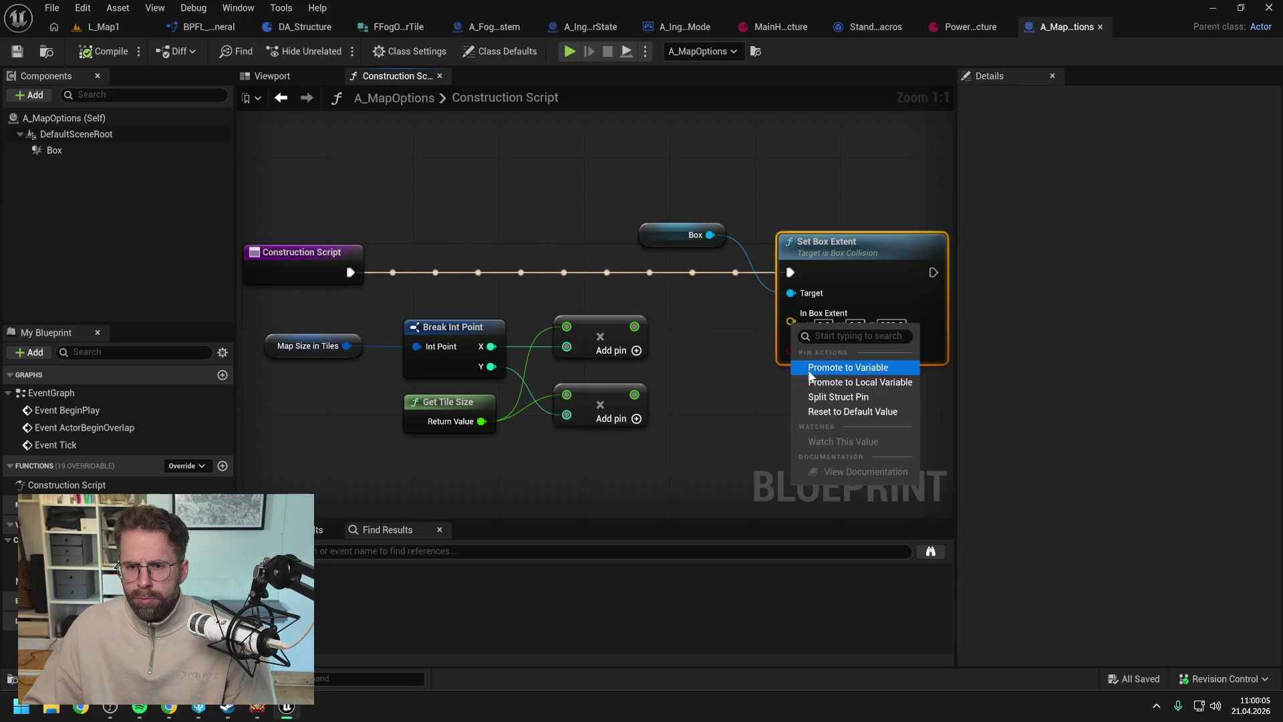
# - Split Set Box Extent's In Box Extent pin into separate X, Y, Z inputs and save the blueprint
pyautogui.click(829, 401)
pyautogui.moveTo(732, 373); pyautogui.dragTo(664, 367)
pyautogui.hotkey('ctrl', 's')
pyautogui.scroll(-1, 648, 357)
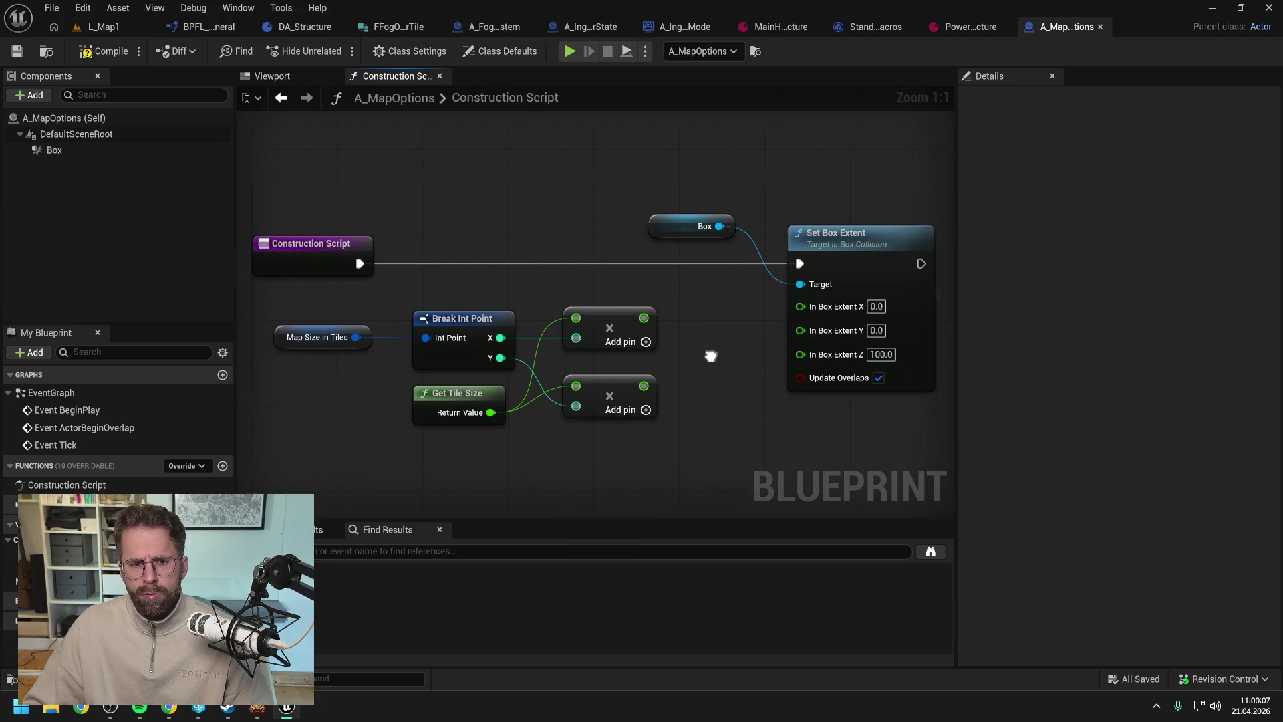
pyautogui.moveTo(724, 355); pyautogui.dragTo(685, 355)
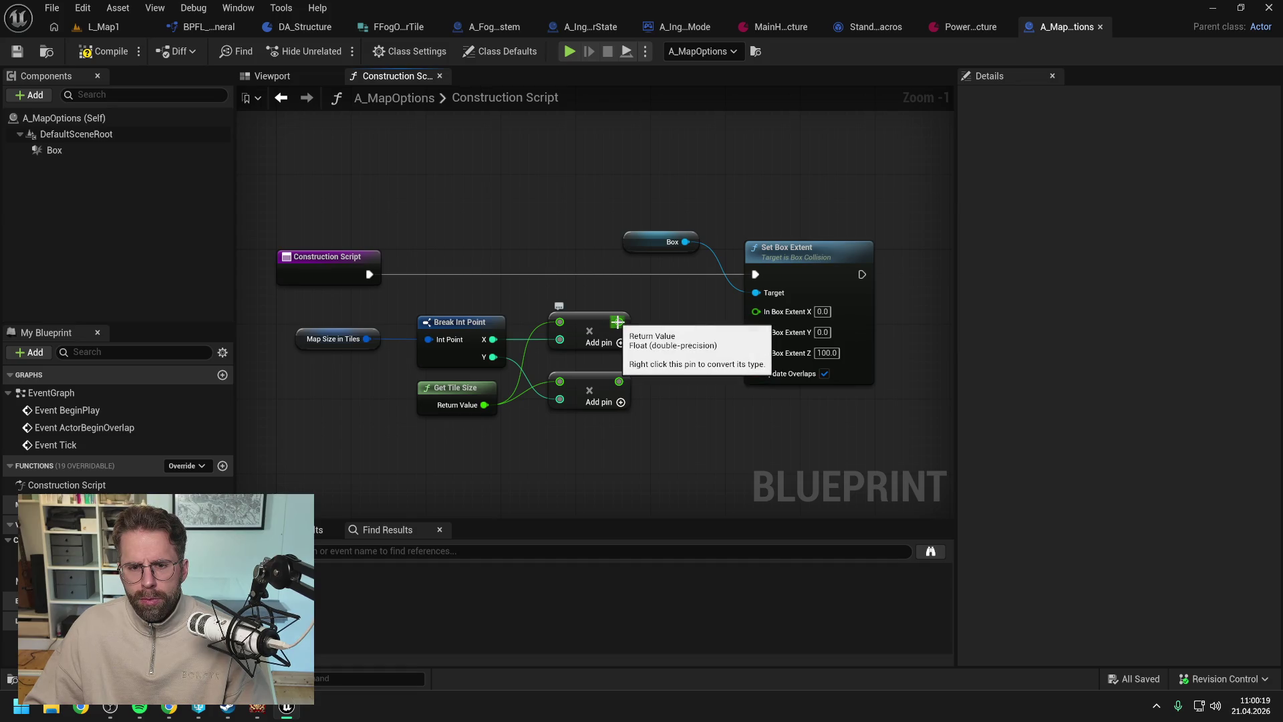
# - Add a 0.5 input to both Multiply nodes and wire their results into Box Extent X and Y
pyautogui.moveTo(617, 322); pyautogui.dragTo(664, 322)
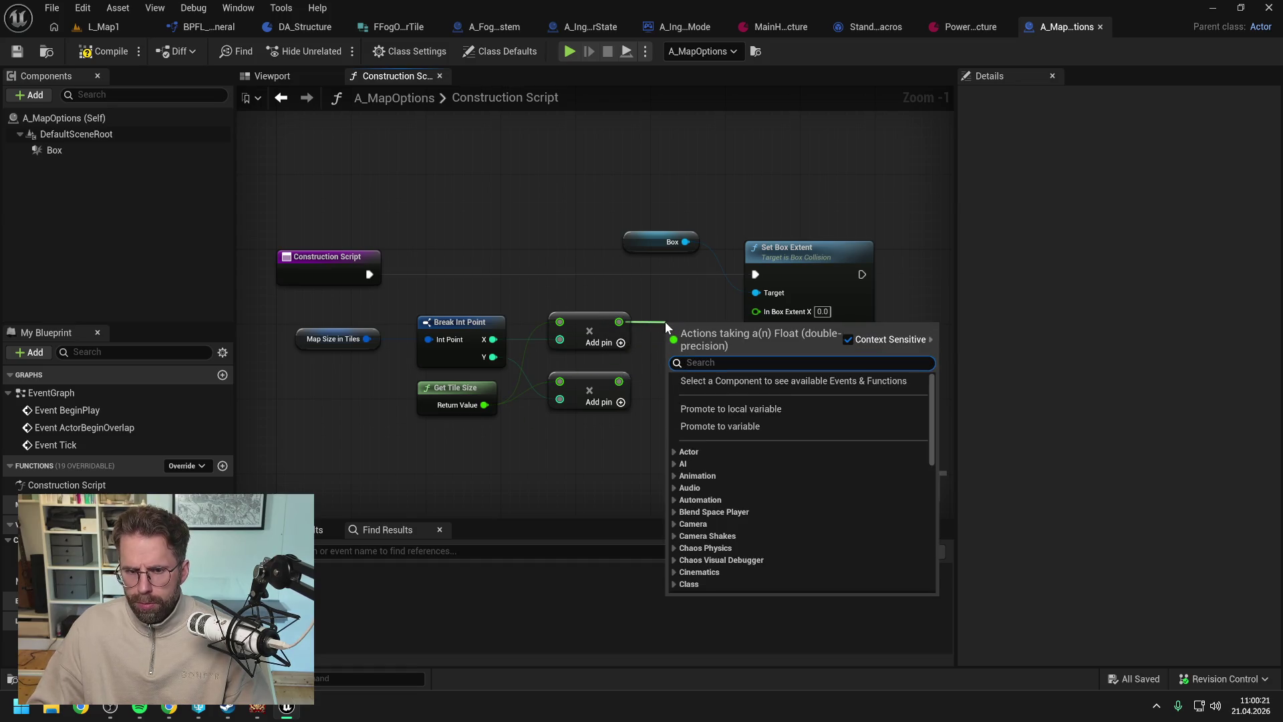
pyautogui.press('Escape')
pyautogui.click(621, 342)
pyautogui.click(620, 401)
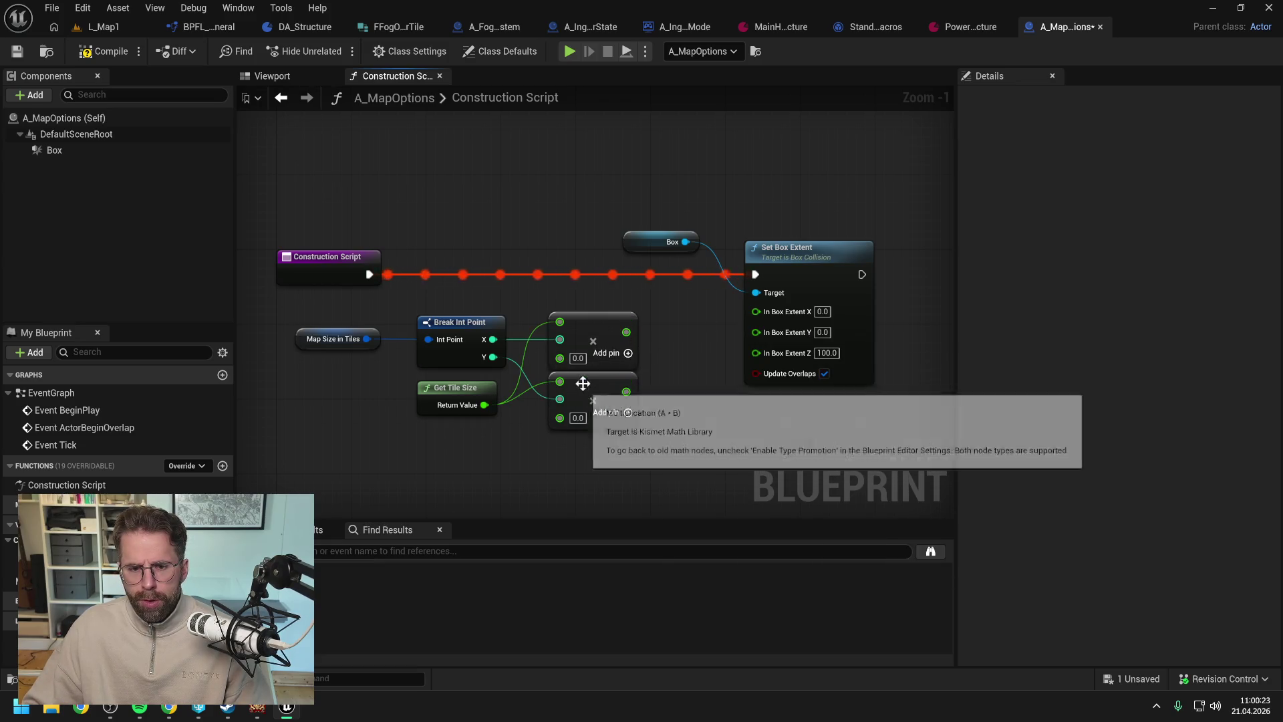
pyautogui.click(577, 357)
pyautogui.write('0.5')
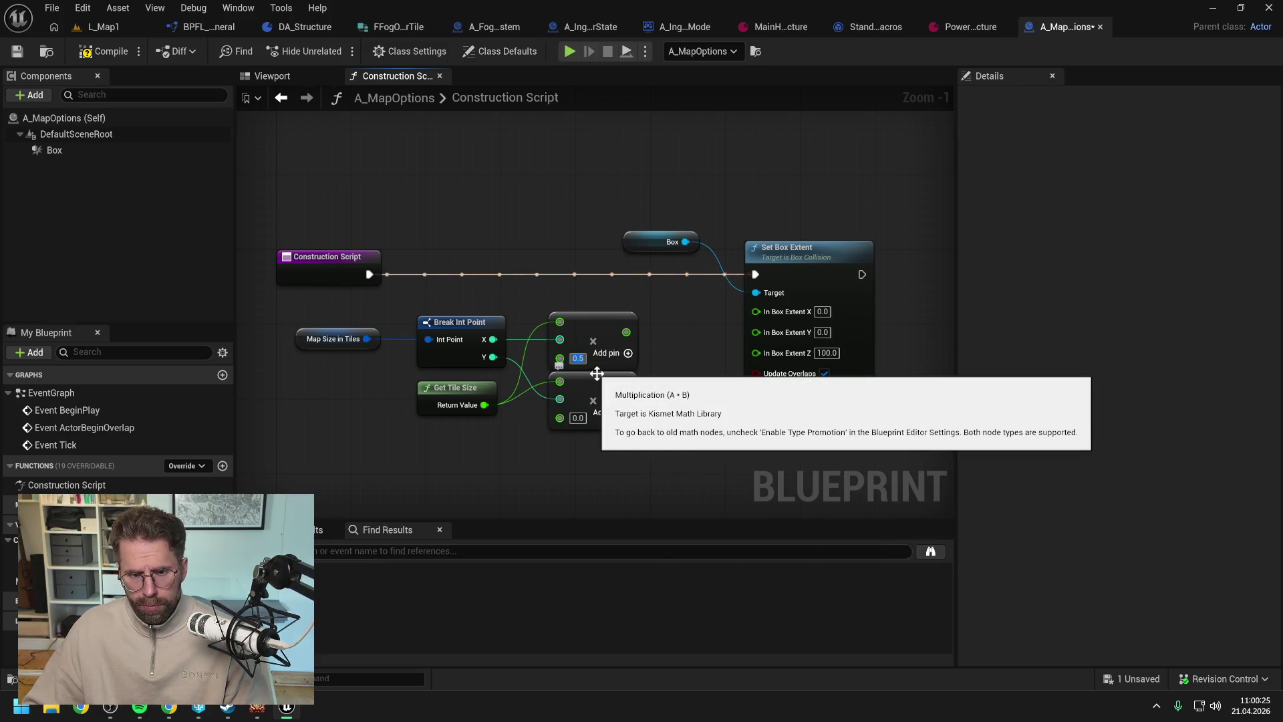
pyautogui.click(577, 418)
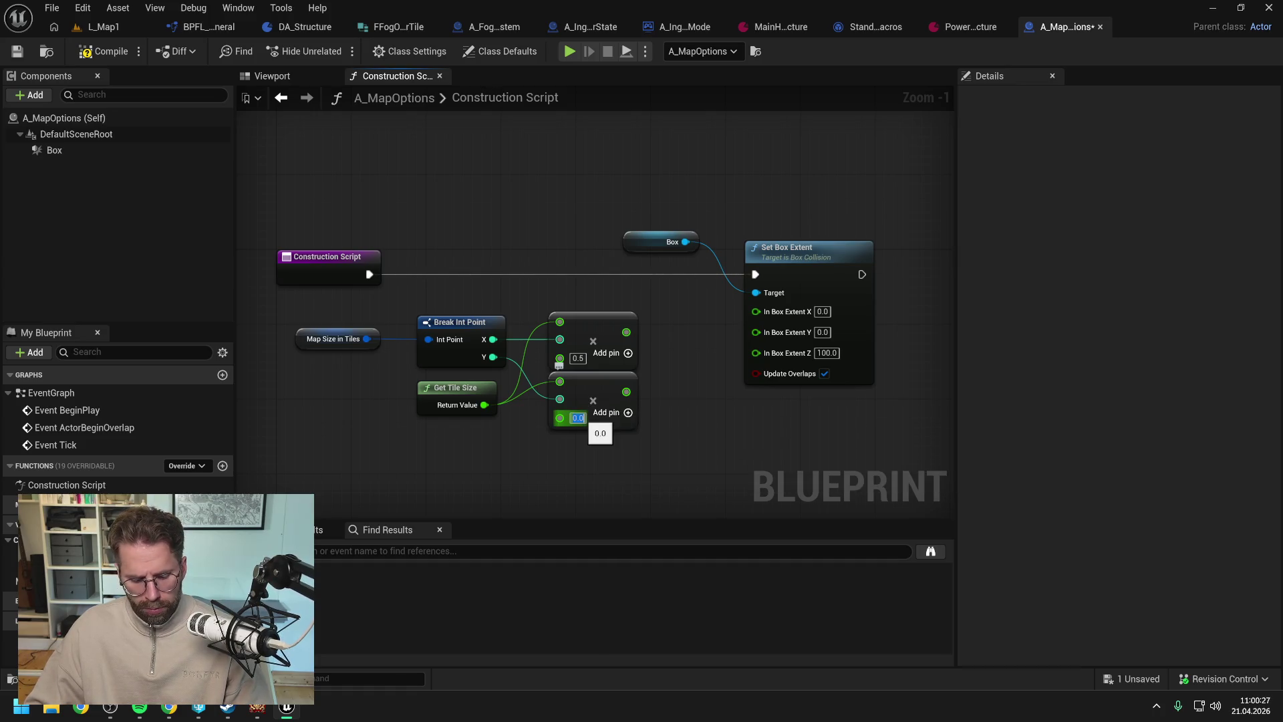
pyautogui.write('0.5')
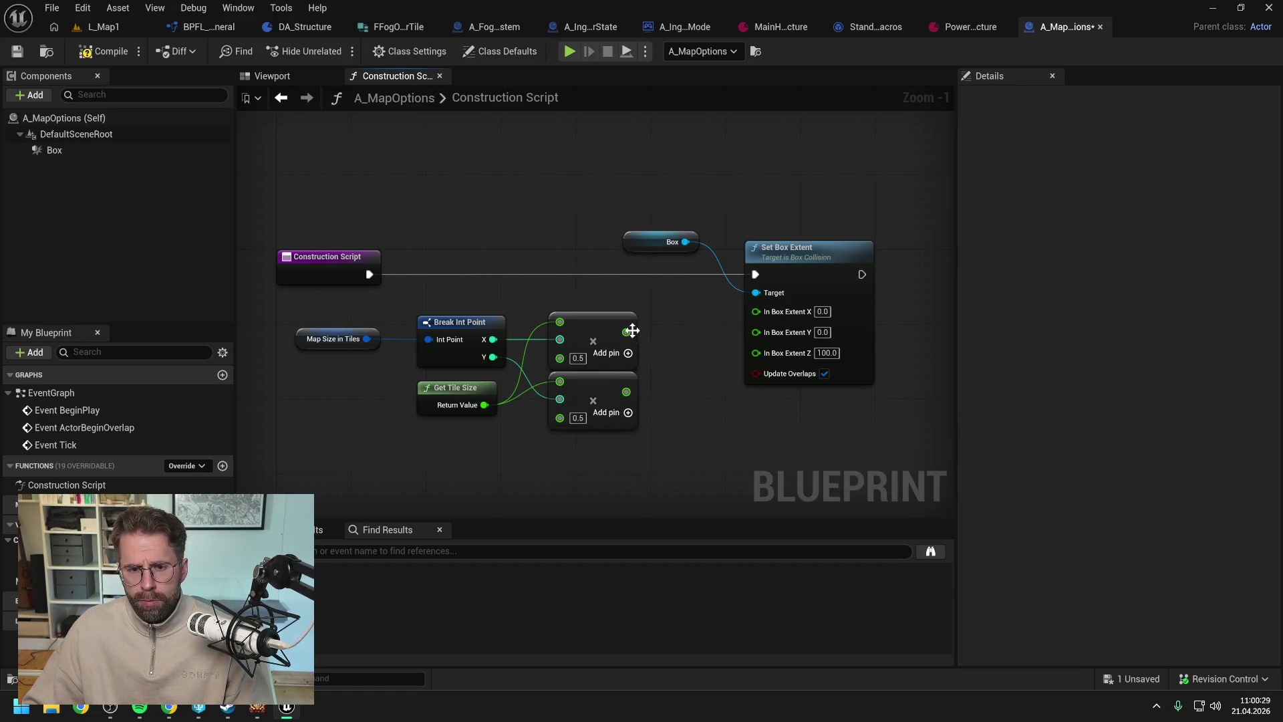
pyautogui.moveTo(632, 330); pyautogui.dragTo(756, 311)
pyautogui.moveTo(627, 391); pyautogui.dragTo(756, 329)
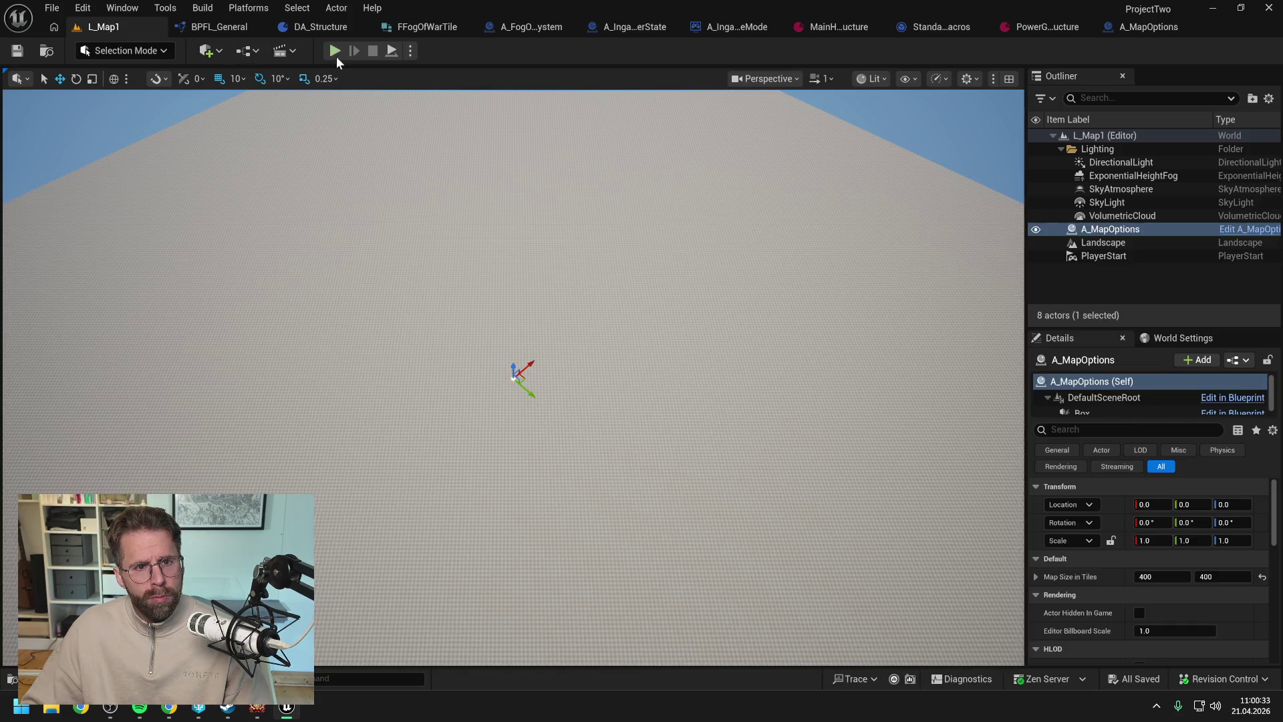
# - In L_Map1, set the A_MapOptions actor's Map Size in Tiles X and Y to 10
pyautogui.click(105, 26)
pyautogui.moveTo(587, 287)
pyautogui.mouseDown()
pyautogui.moveTo(586, 217)
pyautogui.moveTo(575, 294)
pyautogui.mouseUp()
pyautogui.scroll(-1, 575, 224)
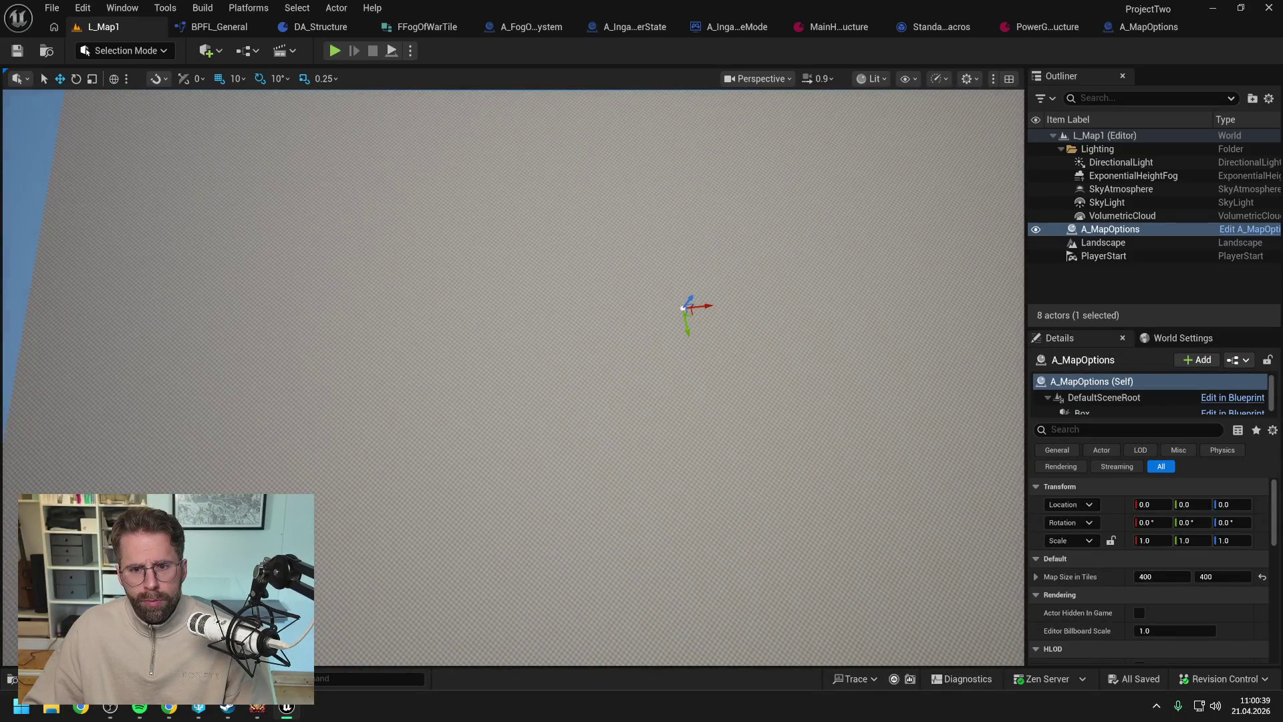
pyautogui.click(1166, 577)
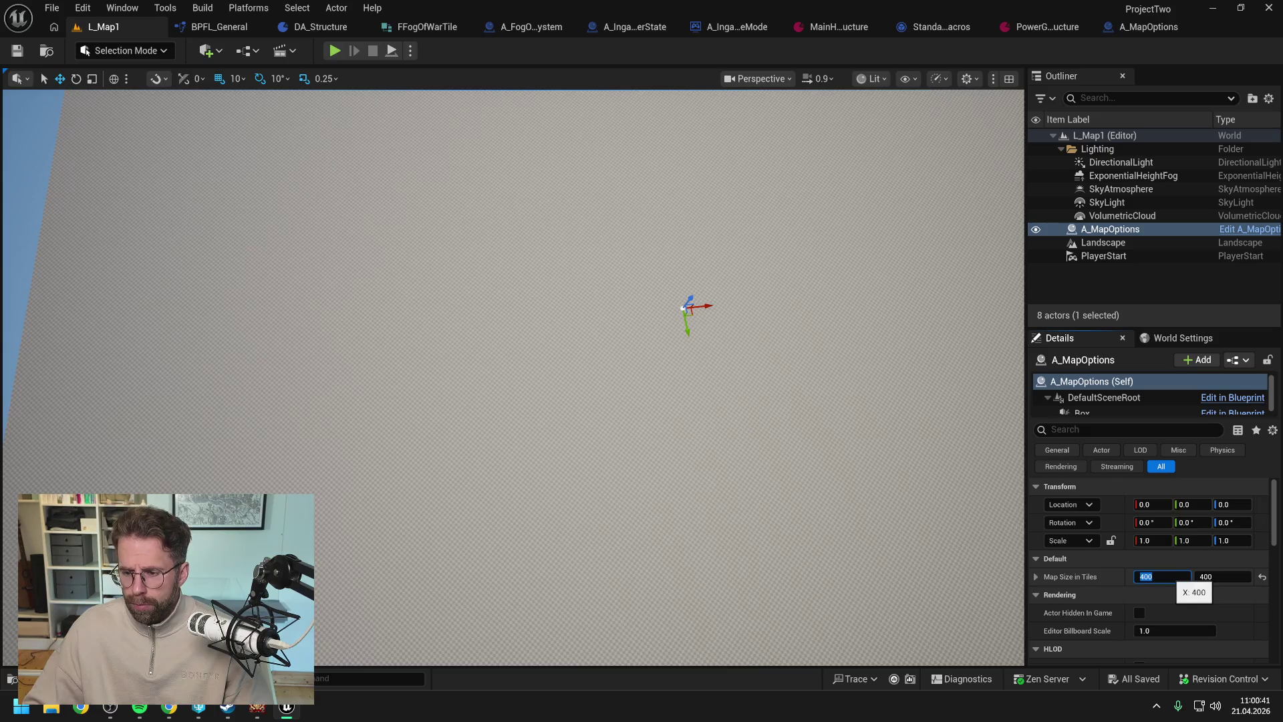
pyautogui.write('10')
pyautogui.click(1213, 576)
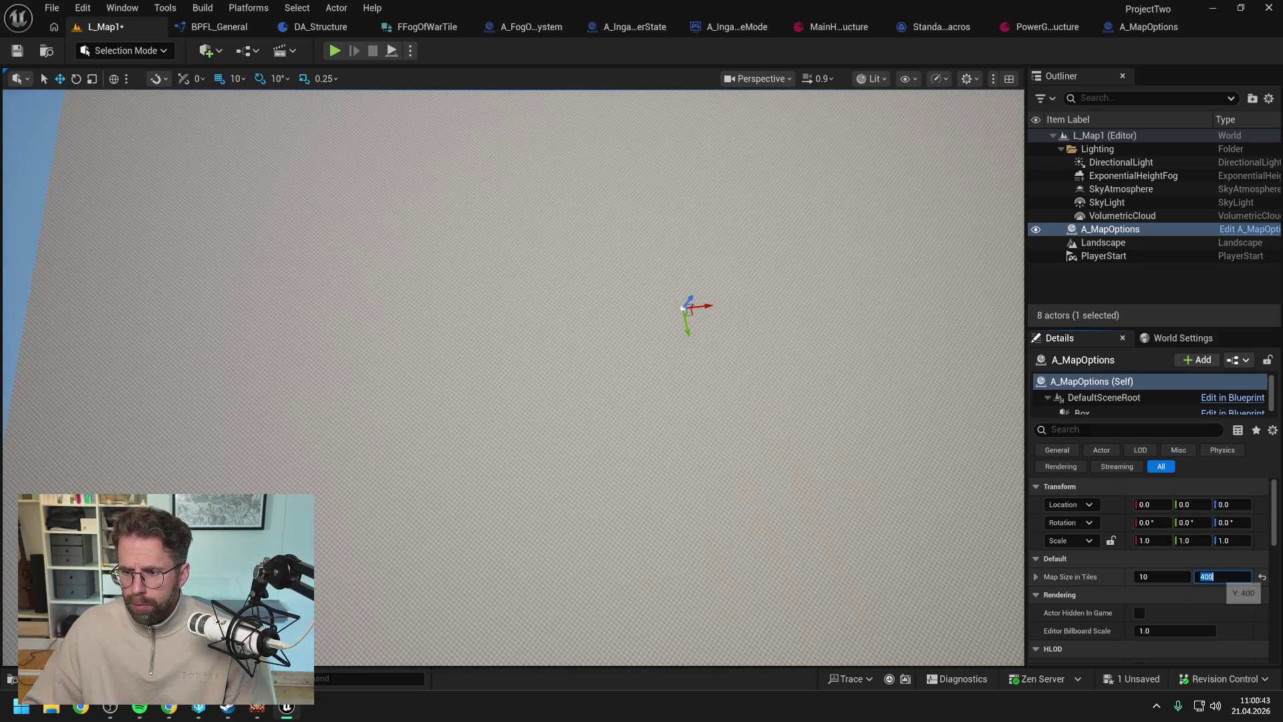
pyautogui.write('10')
pyautogui.press('Return')
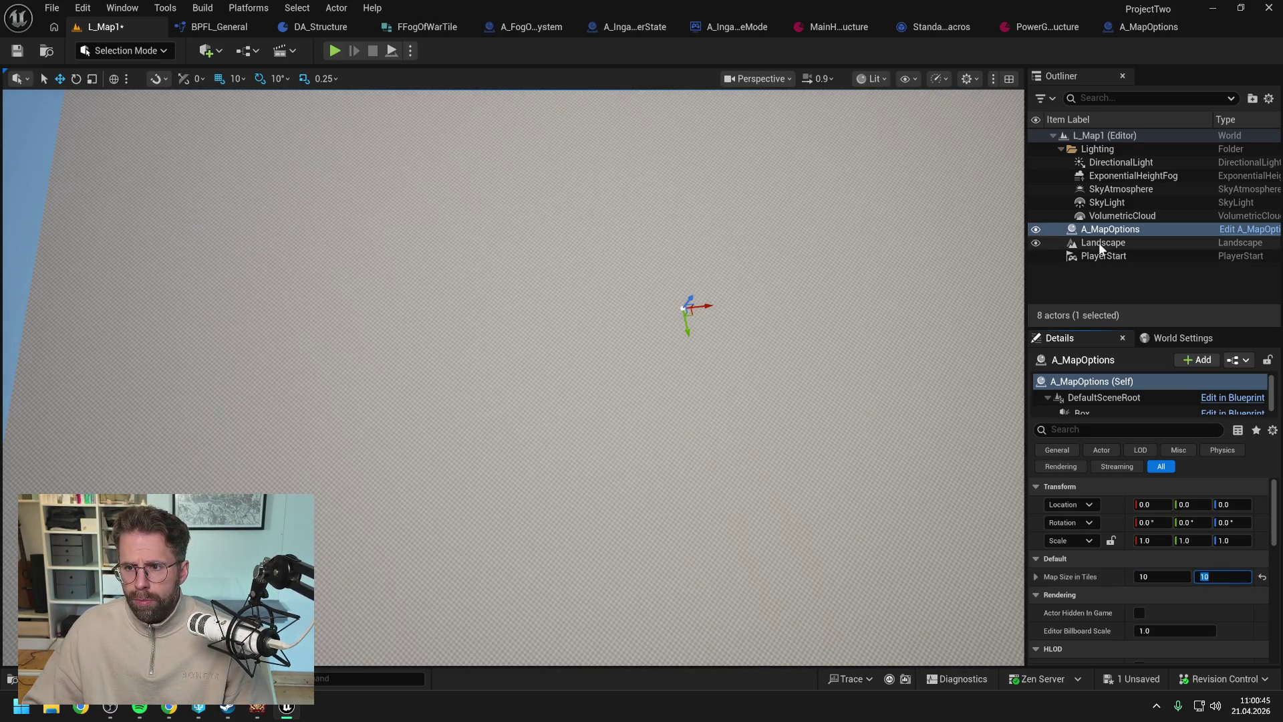
# - Select and focus the A_MapOptions actor from the Outliner, then save the level
pyautogui.click(1104, 233)
pyautogui.doubleClick(1104, 234)
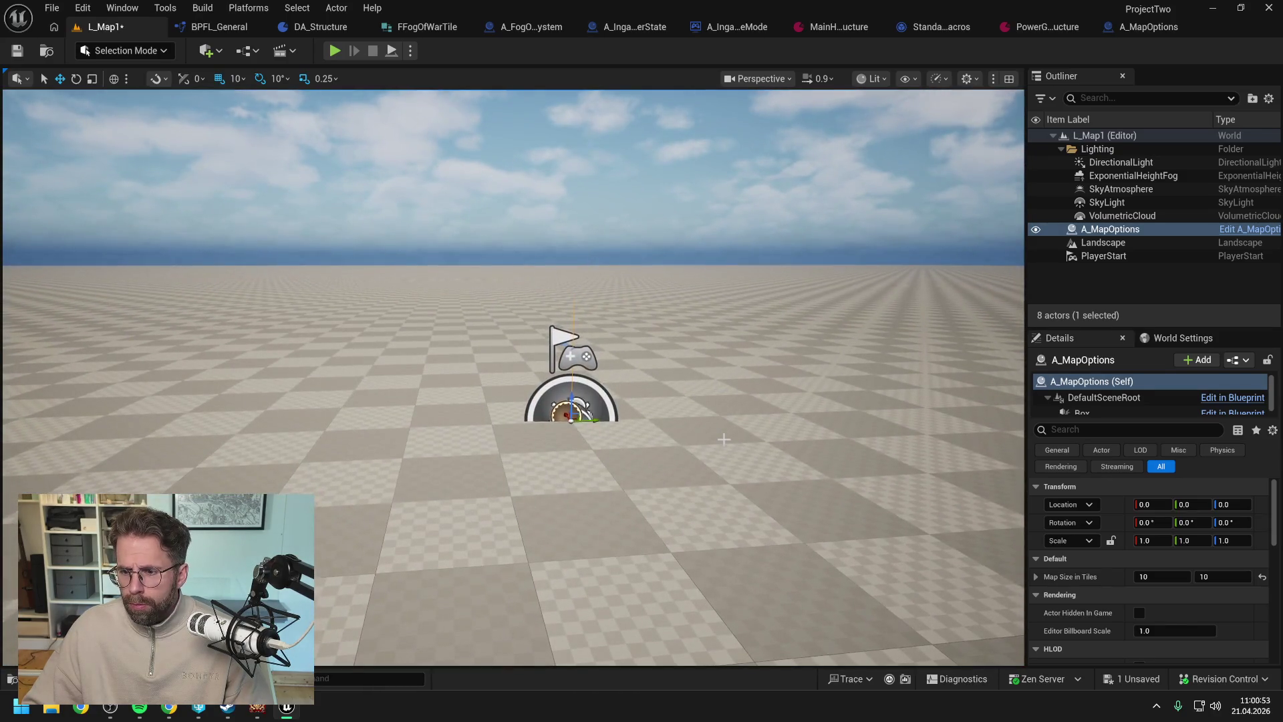
pyautogui.hotkey('ctrl', 's')
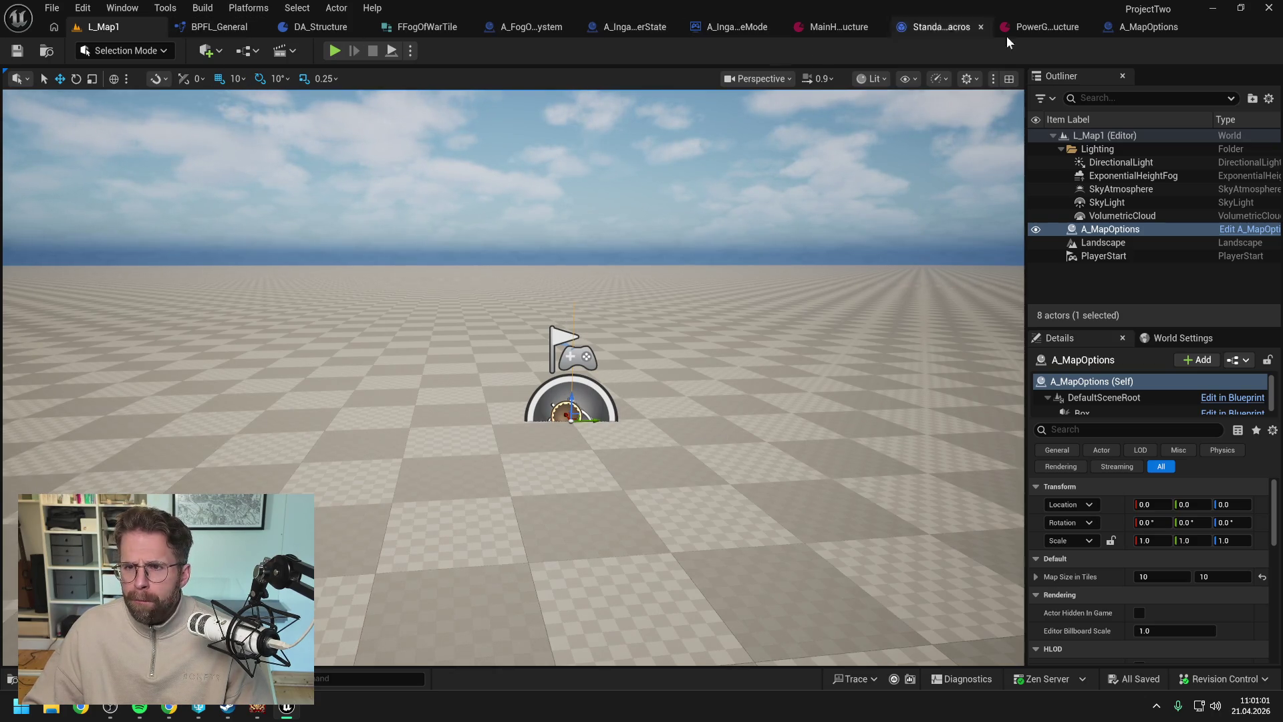
# - Run and stop a quick Play session of L_Map1, then return to A_MapOptions' Construction Script graph
pyautogui.click(1129, 27)
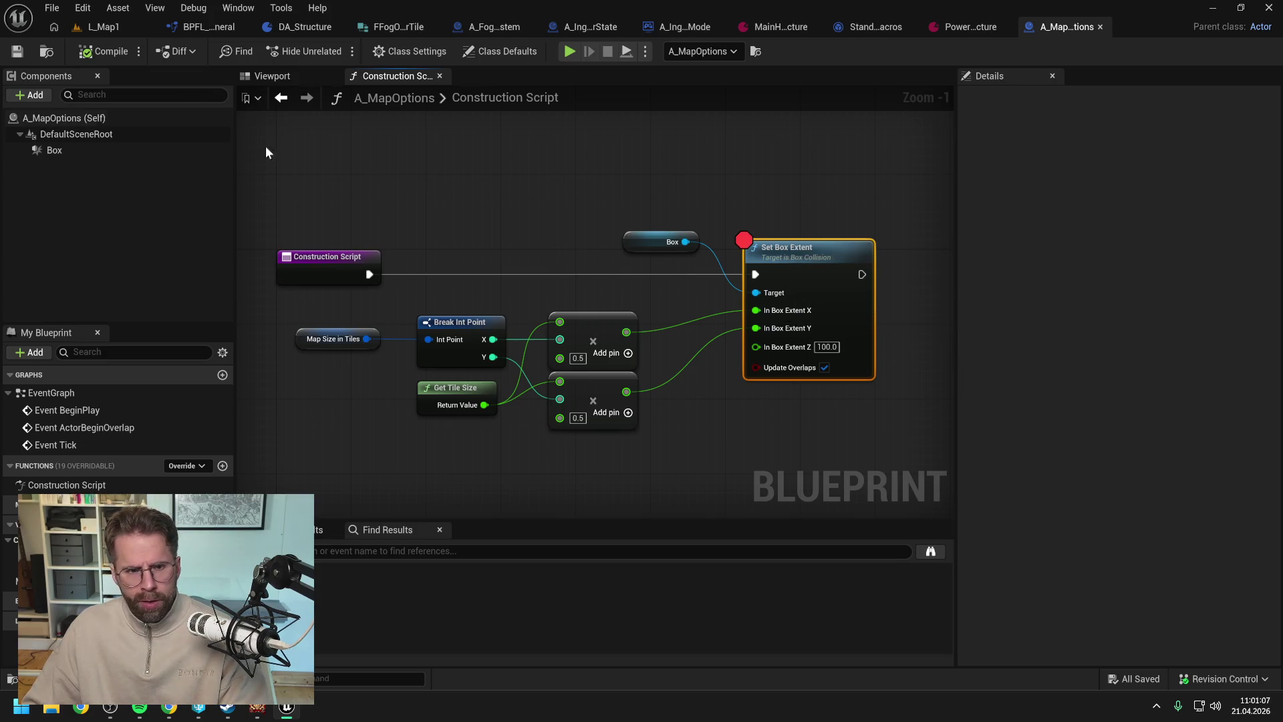
pyautogui.click(118, 31)
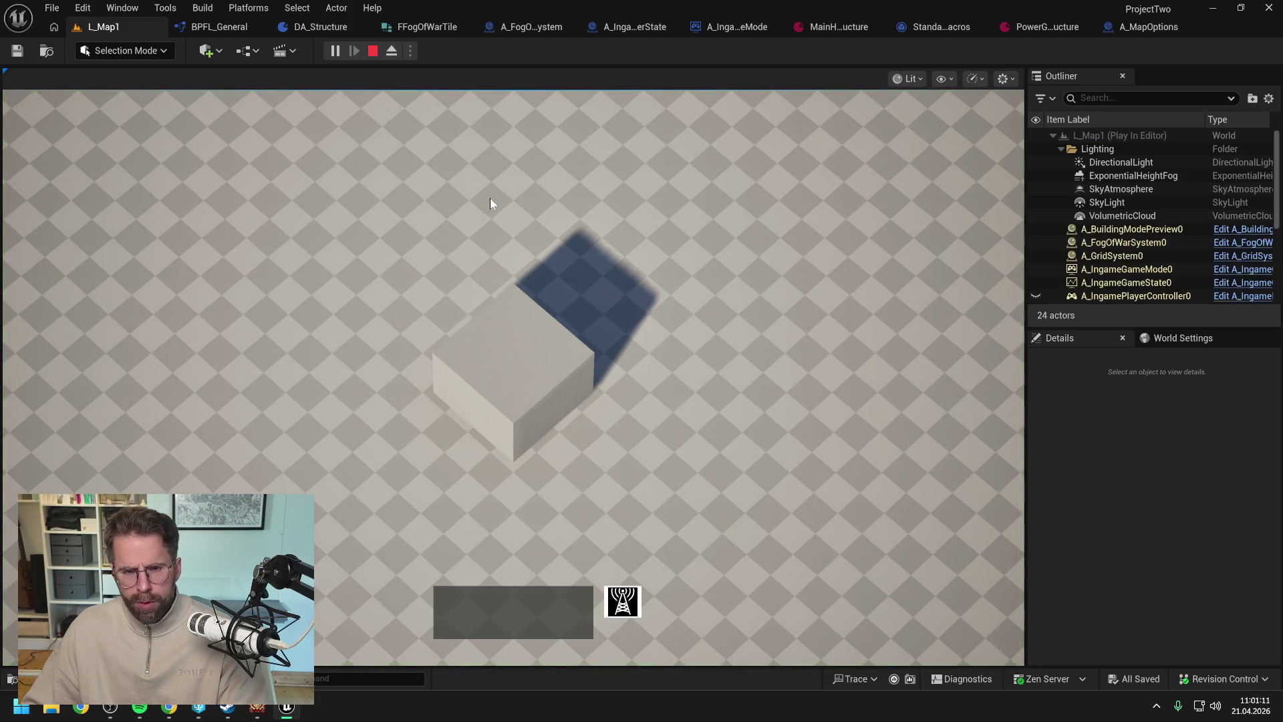
pyautogui.press('Escape')
pyautogui.click(1164, 29)
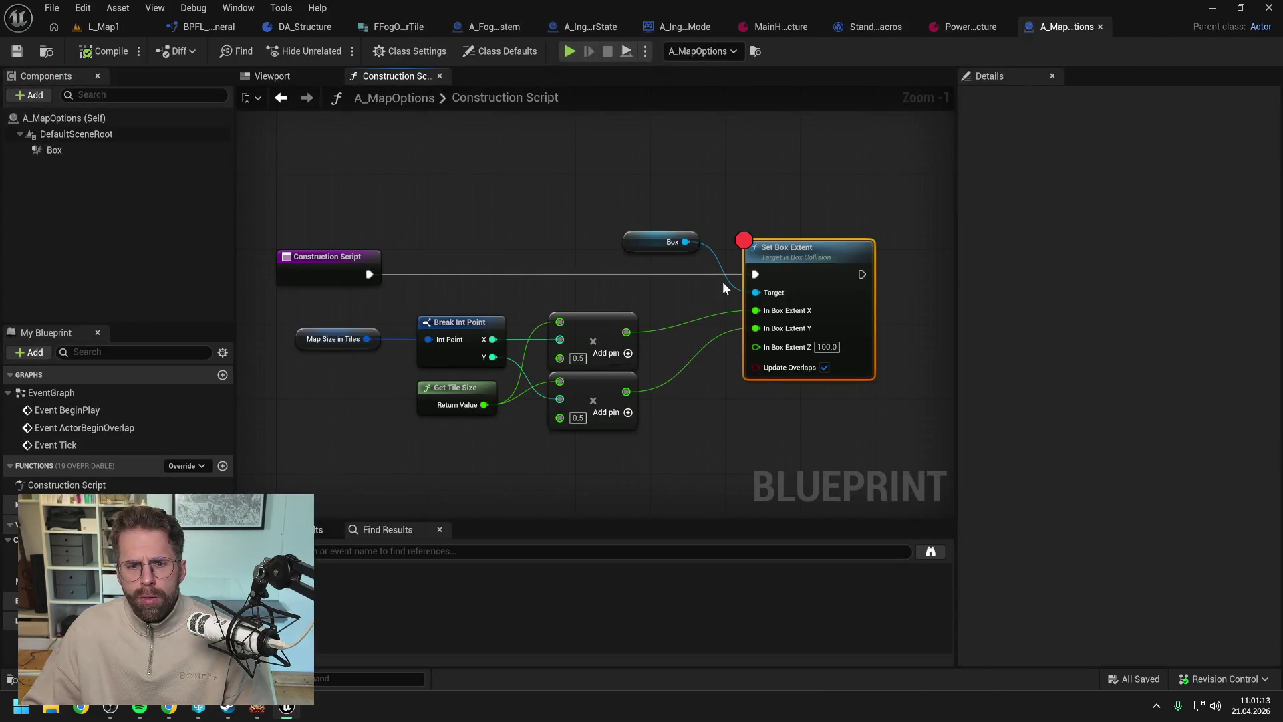
pyautogui.moveTo(540, 303); pyautogui.dragTo(631, 295)
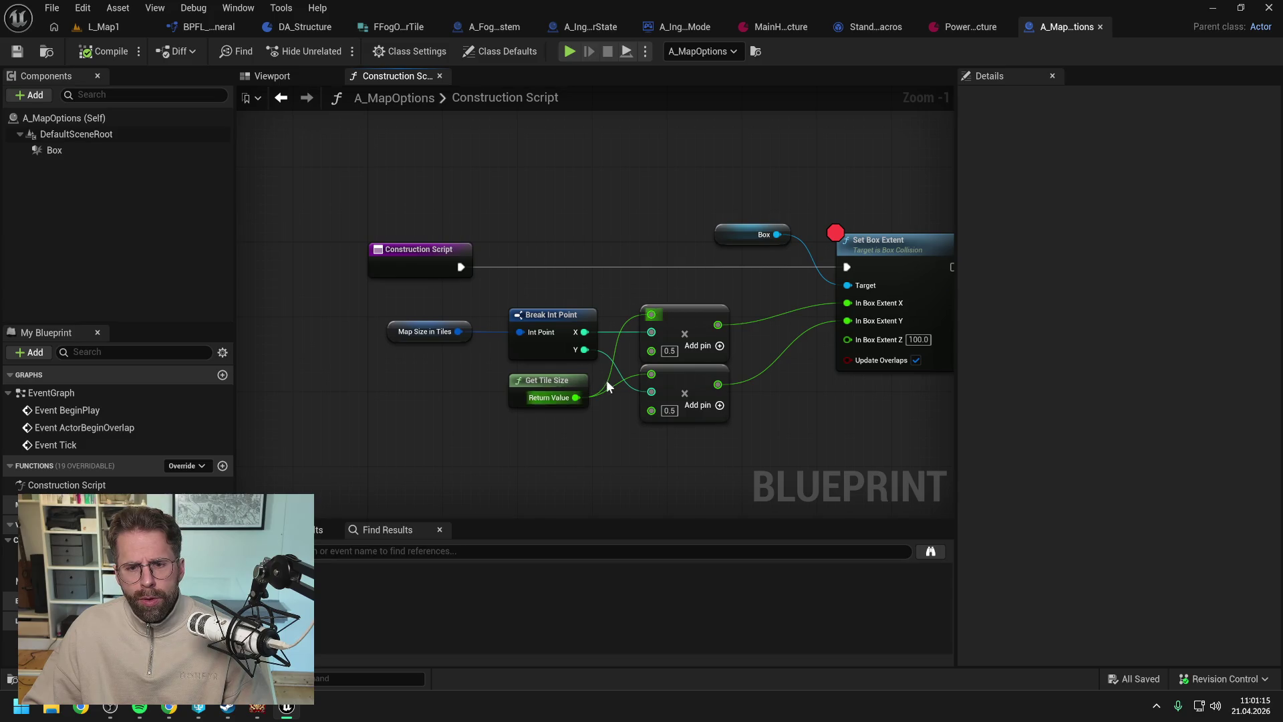
# - Disconnect Get Tile Size from both Multiply nodes, enter 100.0 in its place, and compile
pyautogui.moveTo(604, 468); pyautogui.dragTo(532, 463)
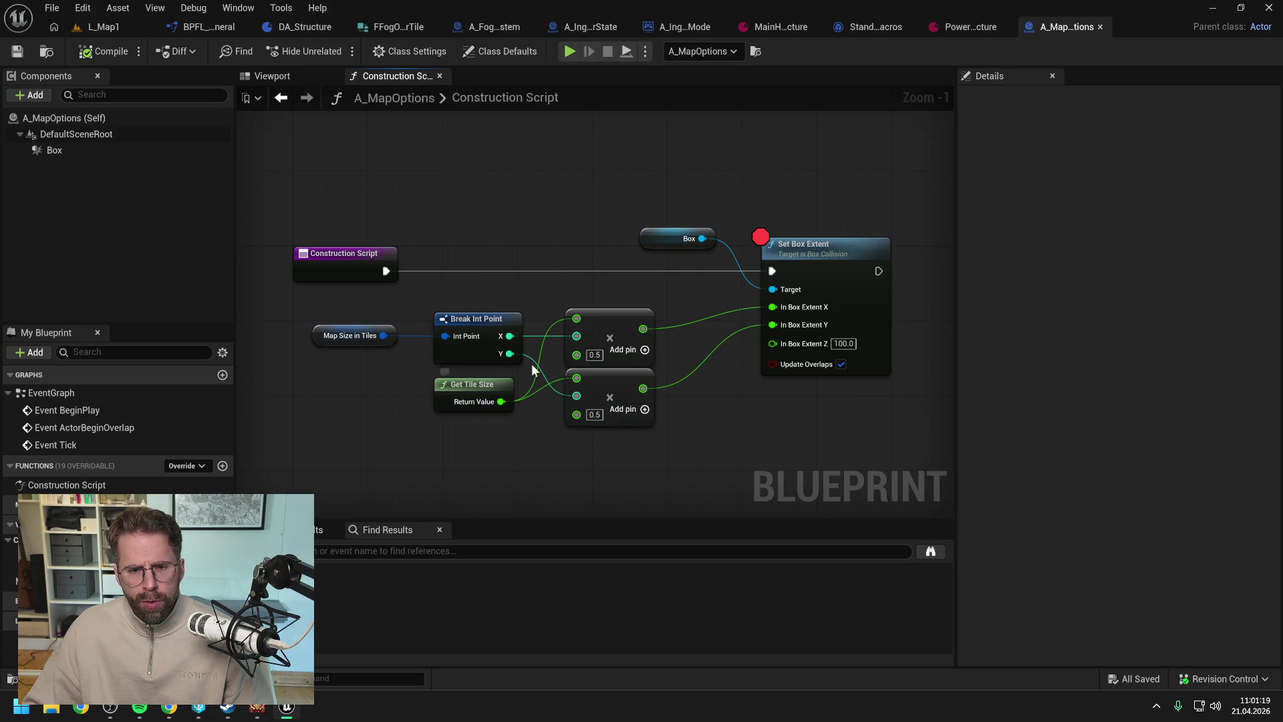
pyautogui.keyDown('alt'); pyautogui.click(576, 317); pyautogui.keyUp('alt')
pyautogui.keyDown('alt'); pyautogui.click(576, 378); pyautogui.keyUp('alt')
pyautogui.click(595, 320)
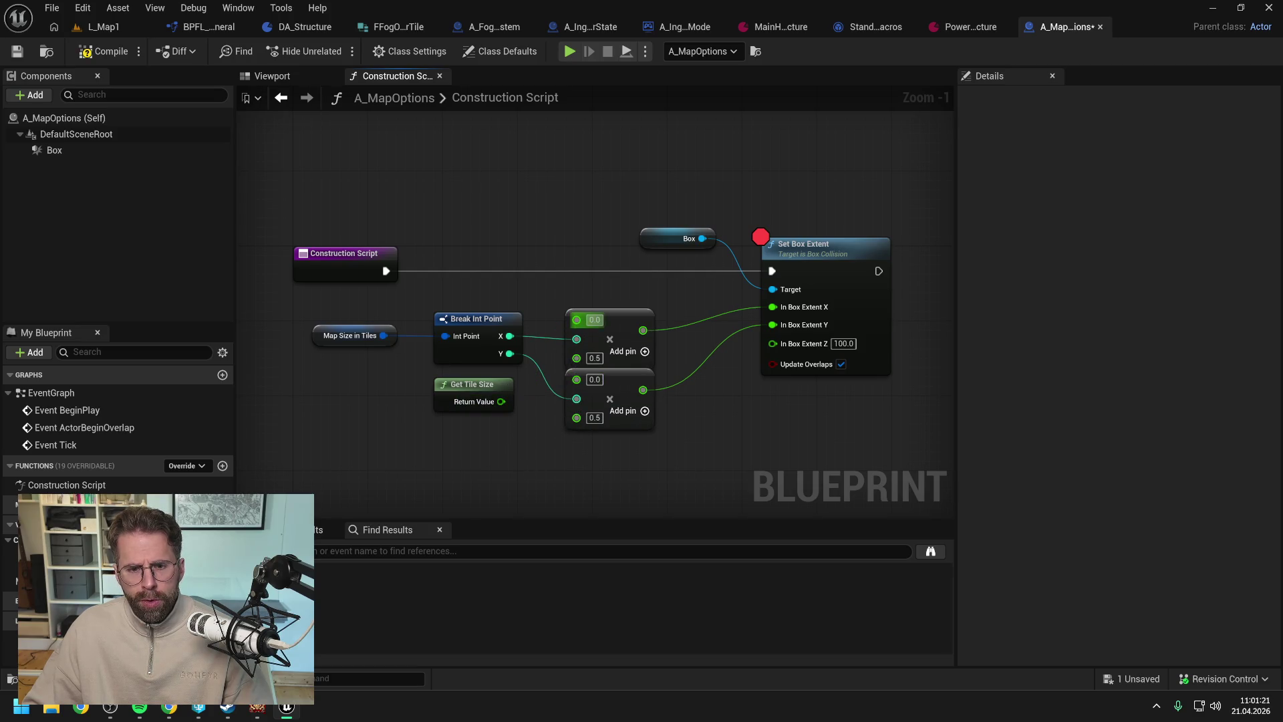
pyautogui.write('100')
pyautogui.press('Tab')
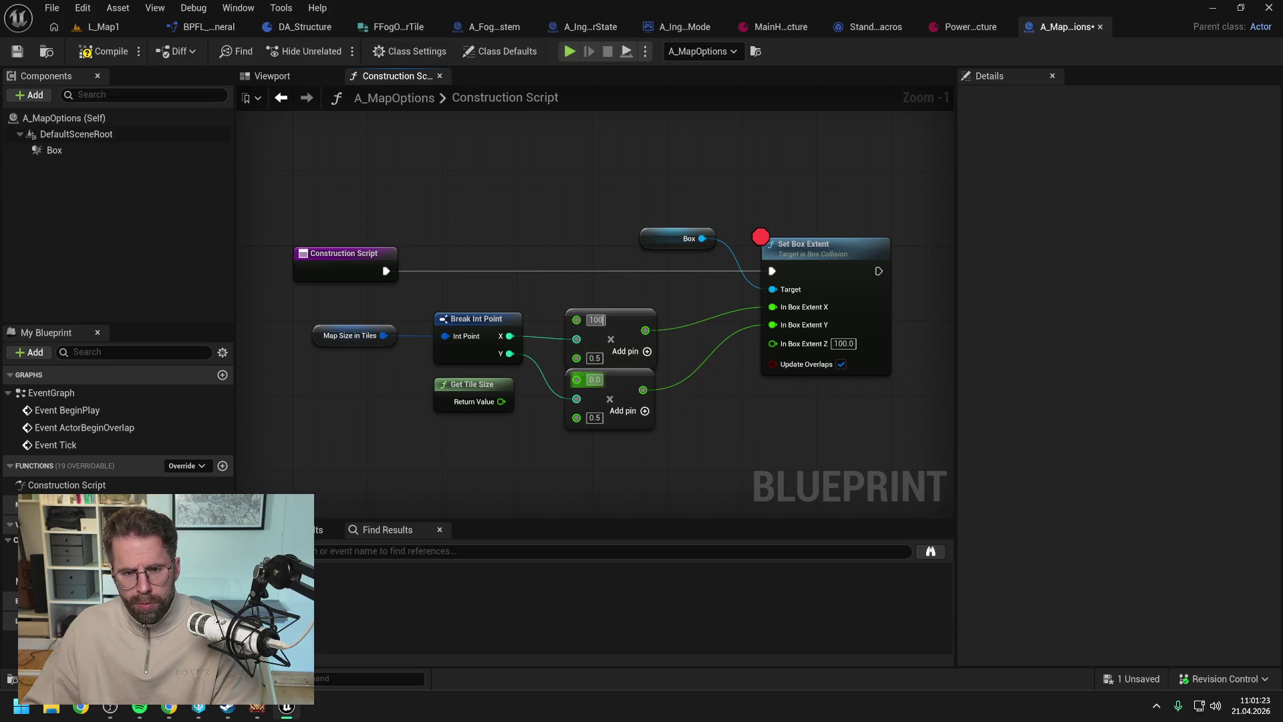
pyautogui.write('10')
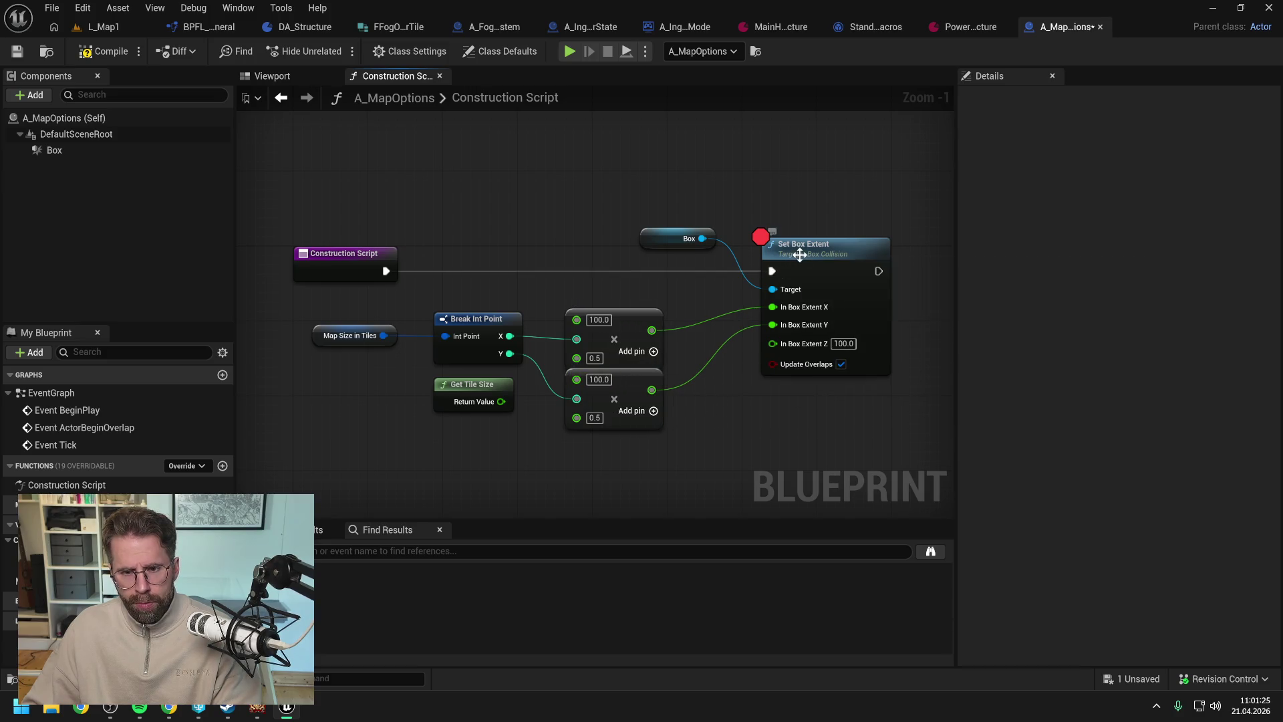
pyautogui.click(796, 257)
pyautogui.click(107, 50)
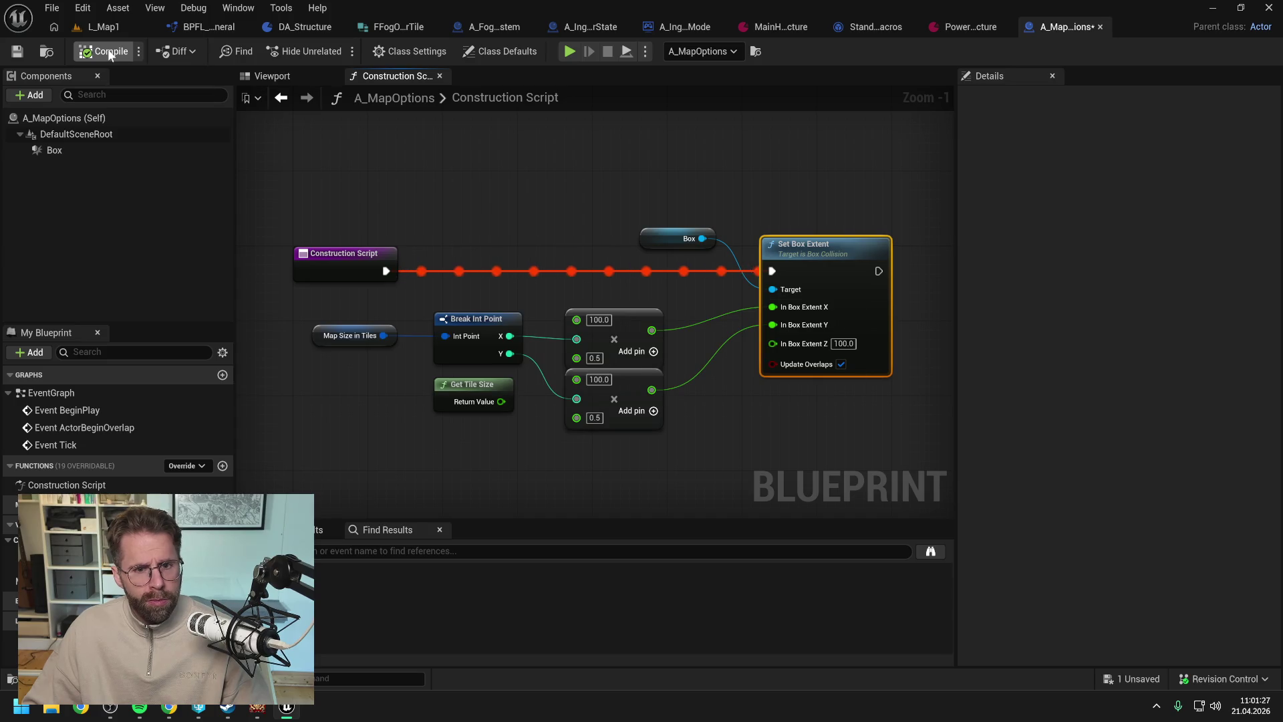
# - Inspect the resized box in L_Map1, trying a raise of the actor and undoing it
pyautogui.click(112, 24)
pyautogui.scroll(5, 519, 382)
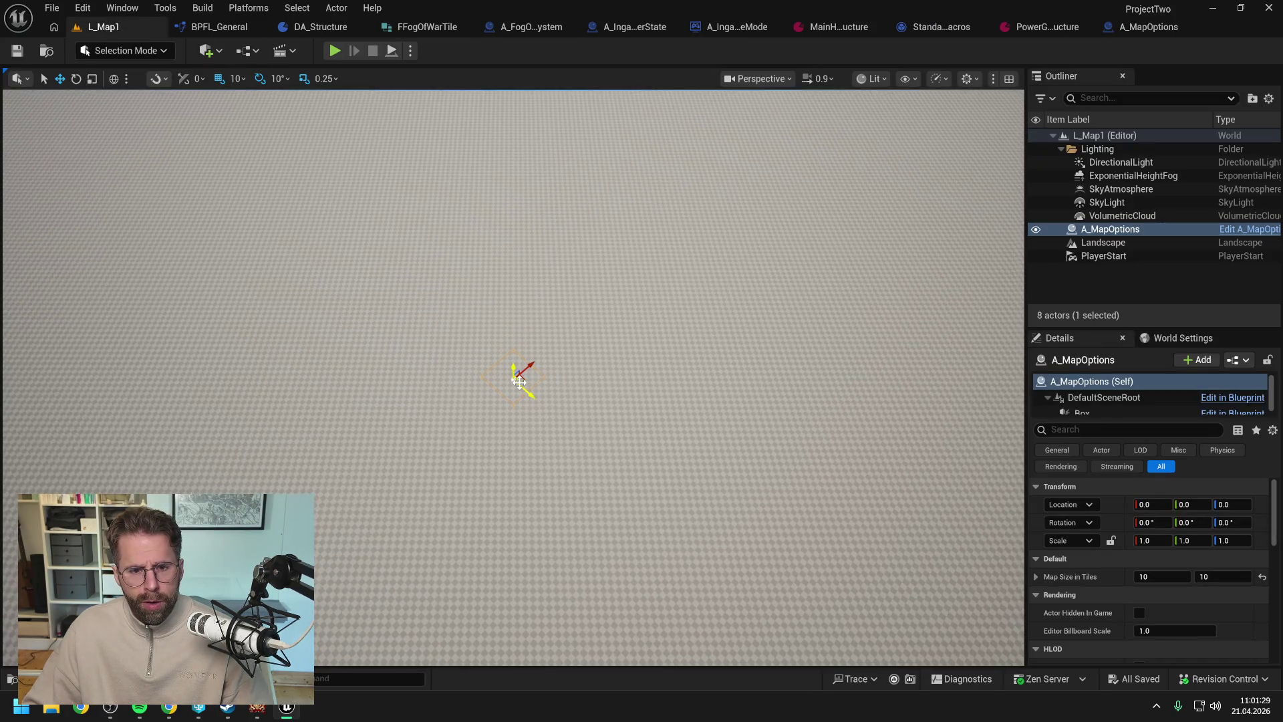
pyautogui.scroll(6, 519, 381)
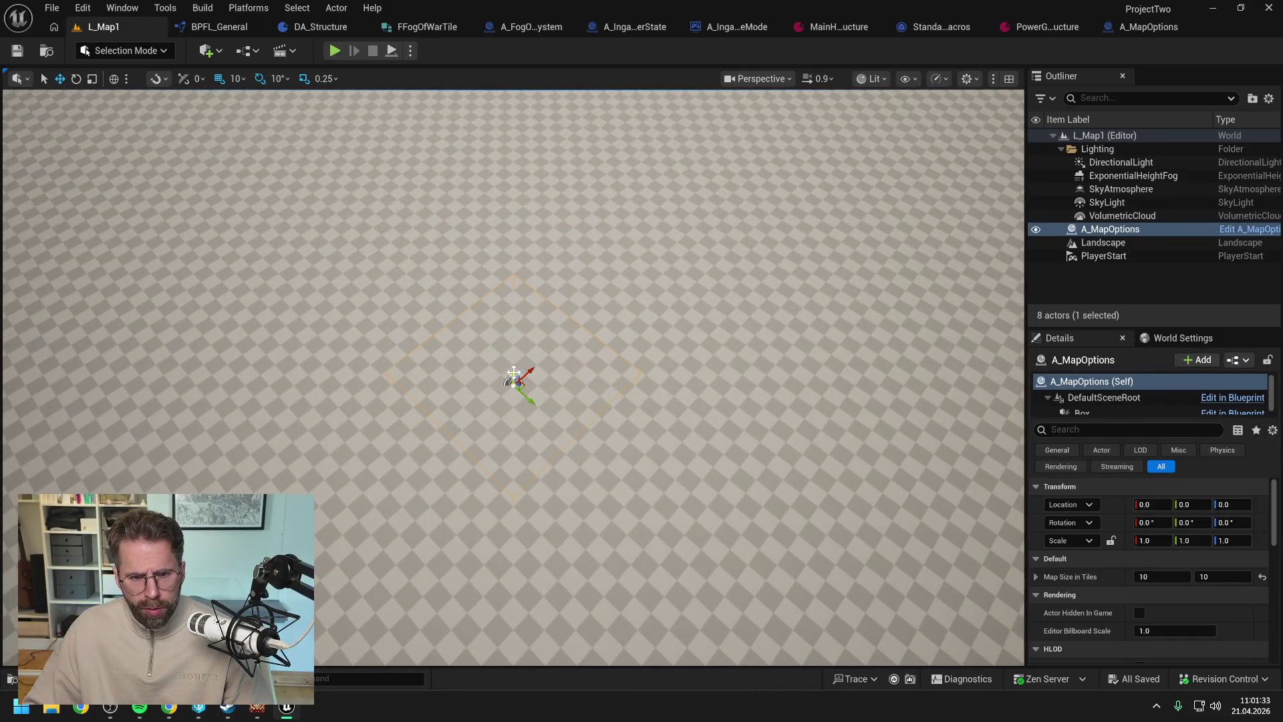
pyautogui.moveTo(512, 376); pyautogui.dragTo(516, 332)
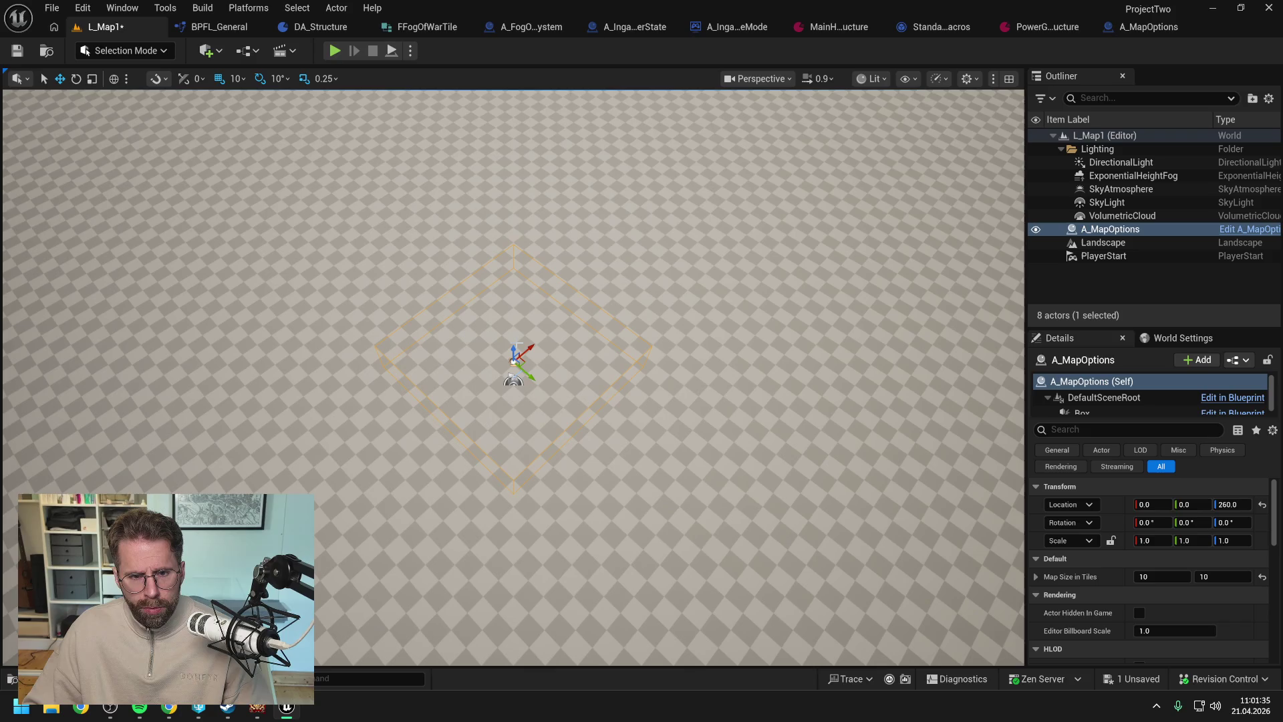
pyautogui.hotkey('ctrl', 'z')
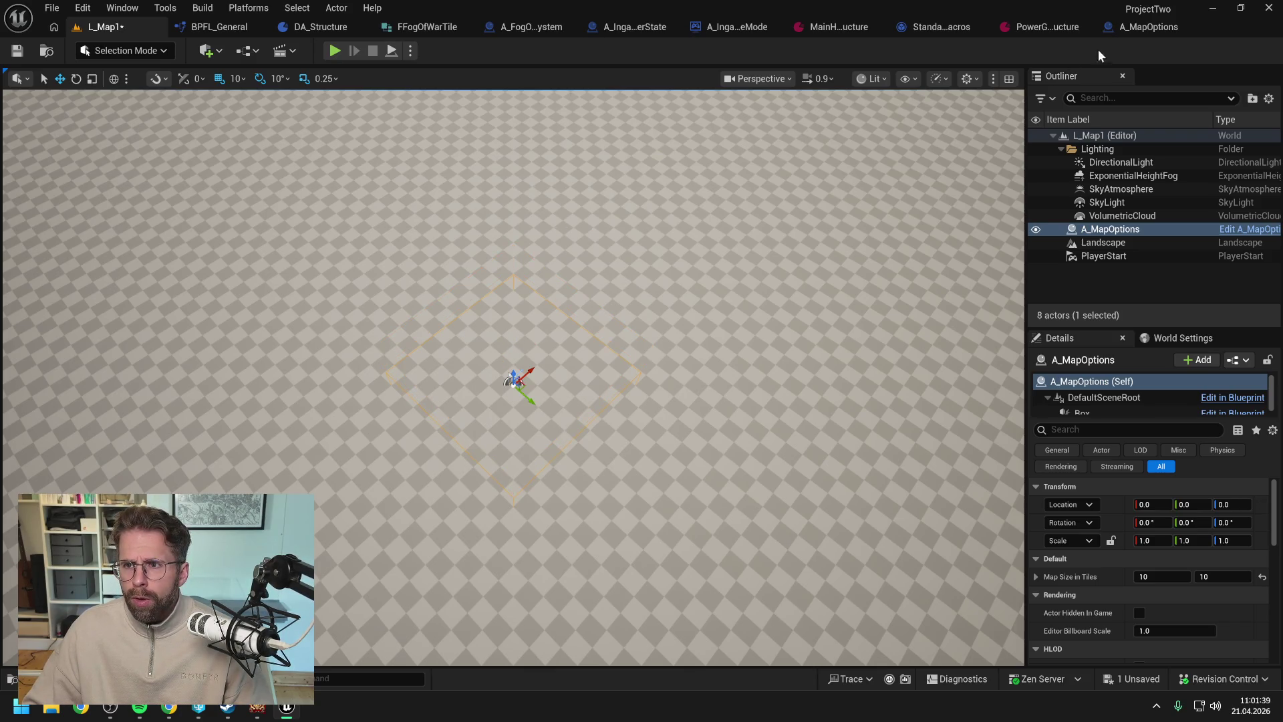
# - Set the Set Box Extent node's In Box Extent Z to 300
pyautogui.click(1148, 27)
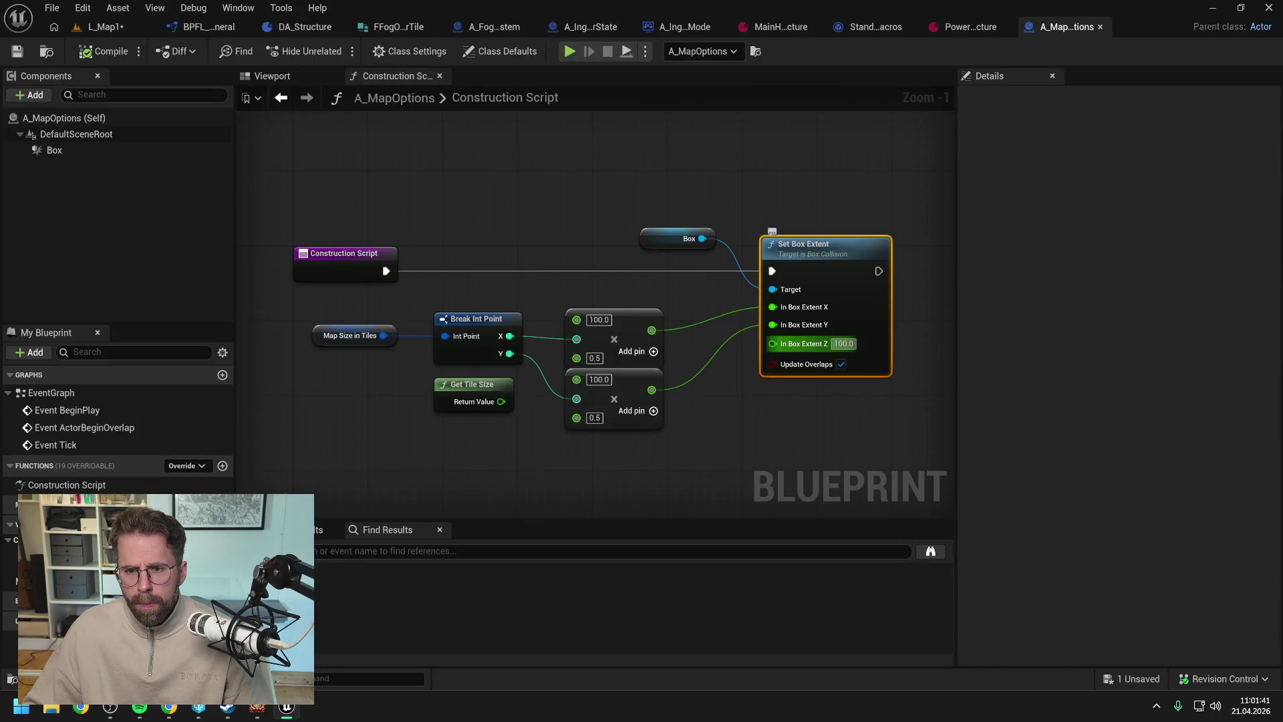
pyautogui.click(844, 343)
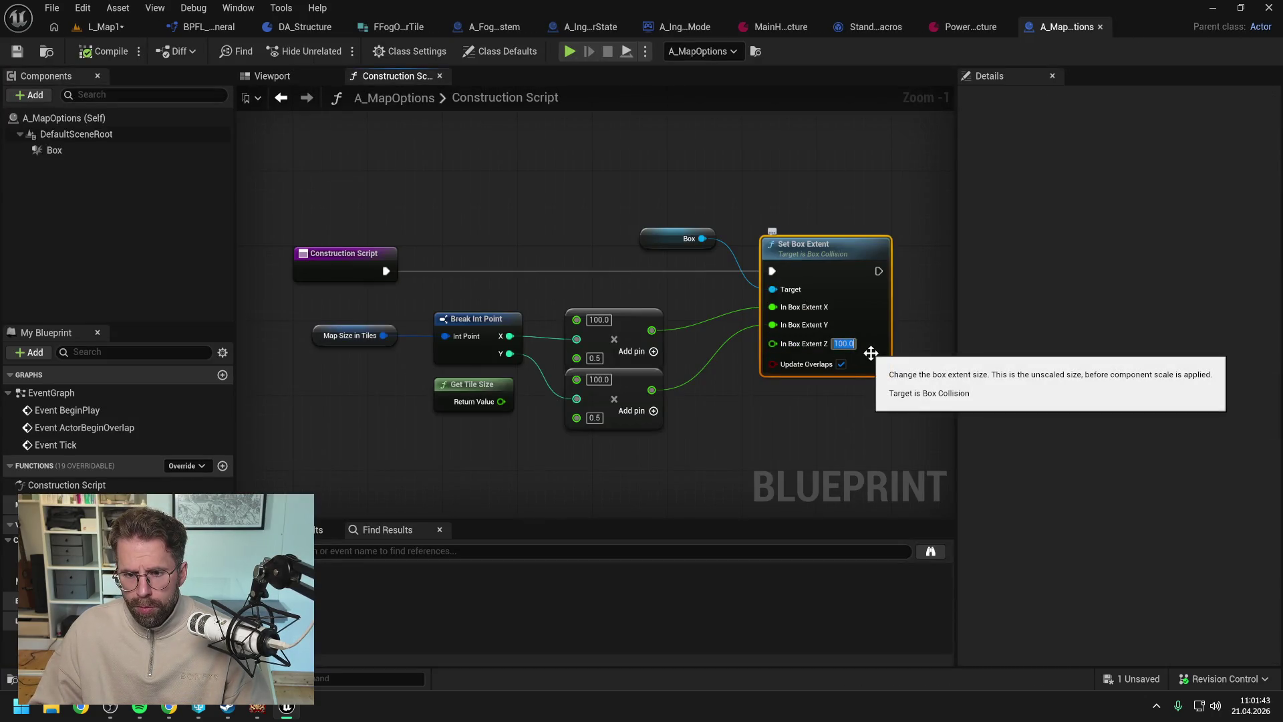
pyautogui.write('300')
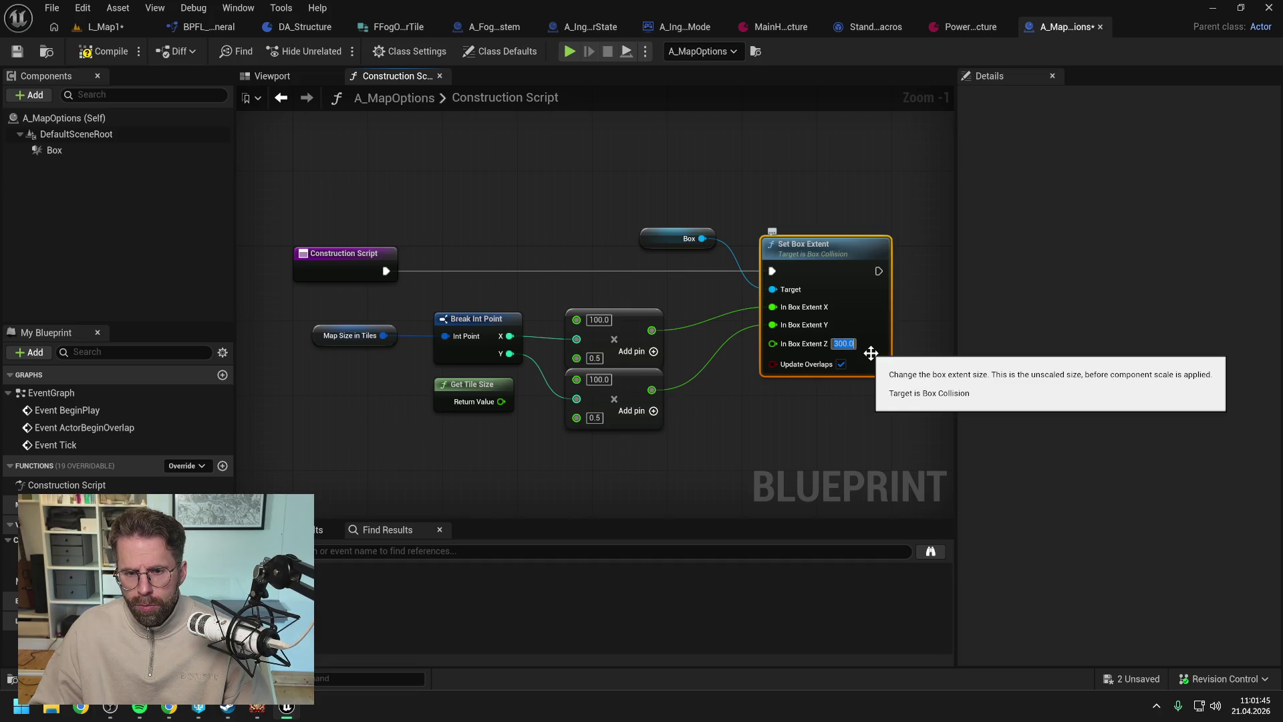
pyautogui.click(545, 230)
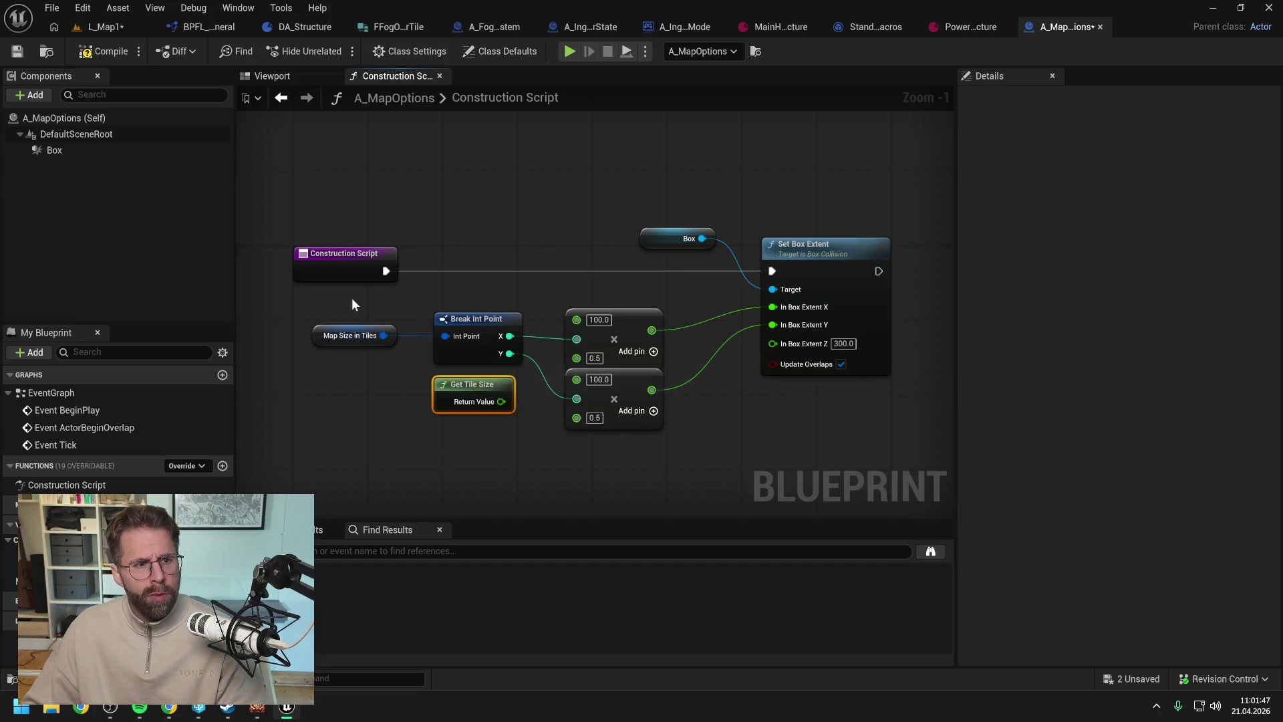
# - Give the Box component default extent Z 300 and location Z 151, then compile and save
pyautogui.click(74, 150)
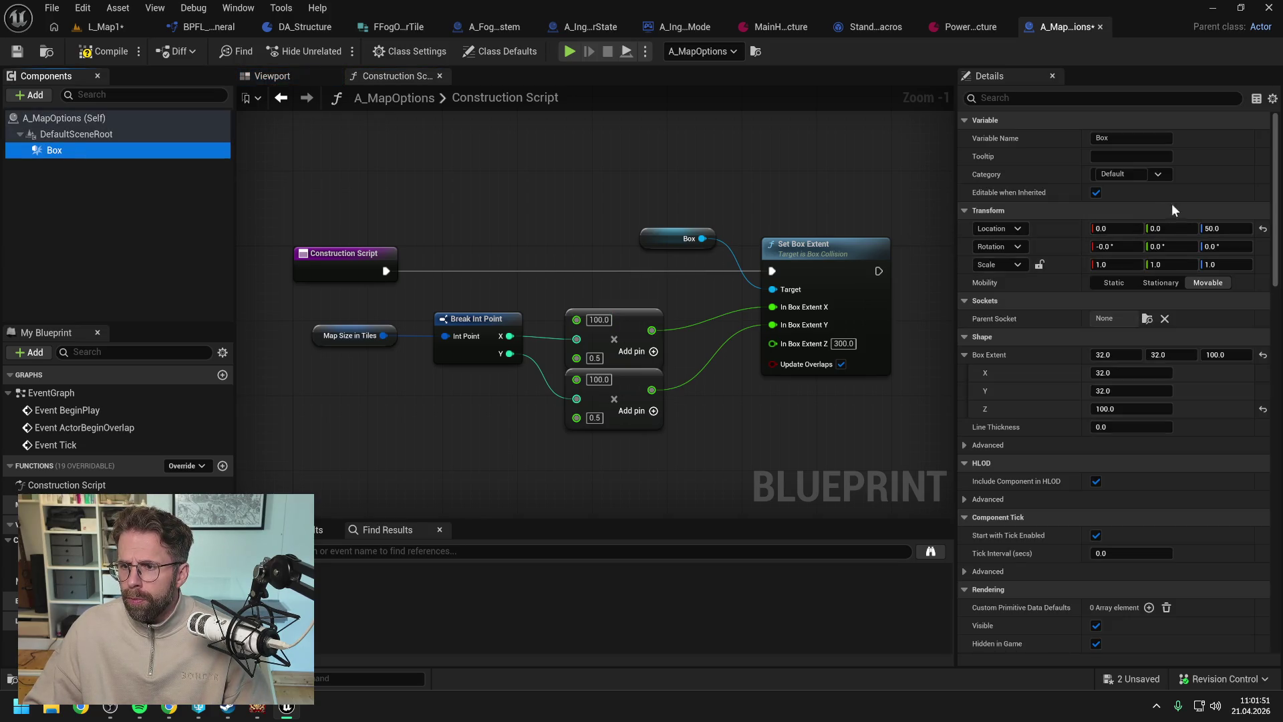
pyautogui.click(1218, 355)
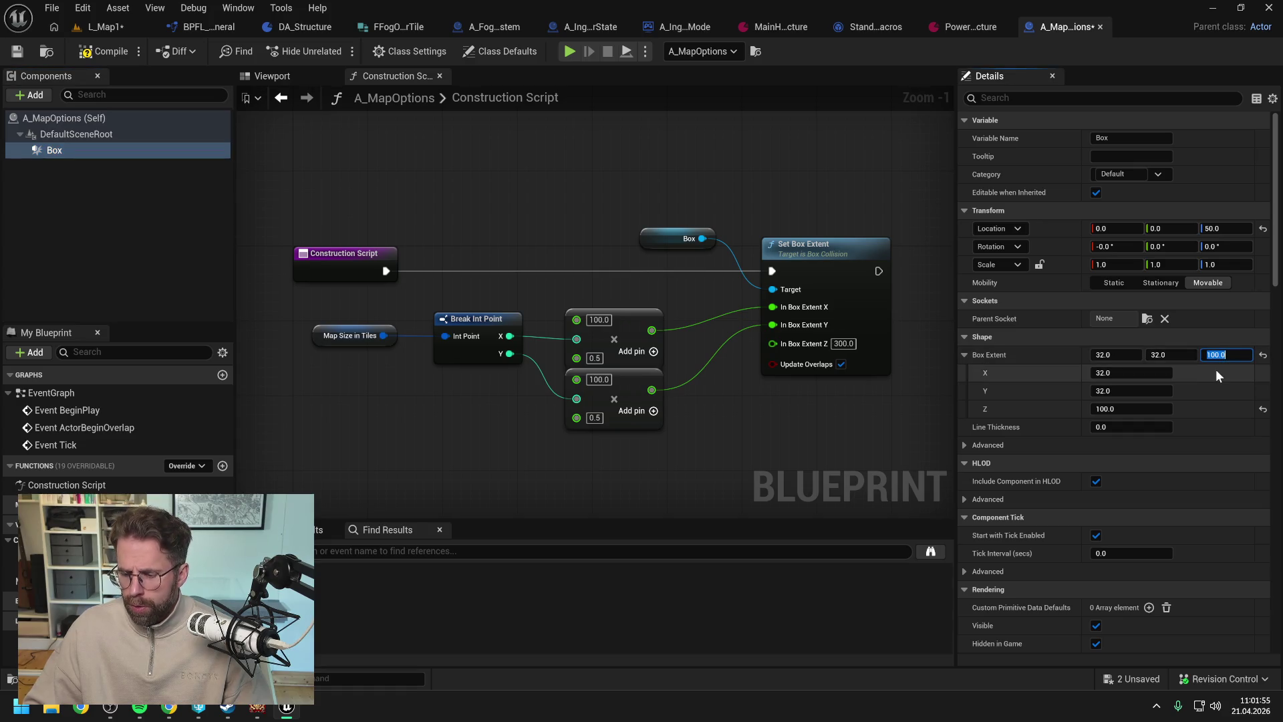
pyautogui.write('30')
pyautogui.click(1225, 227)
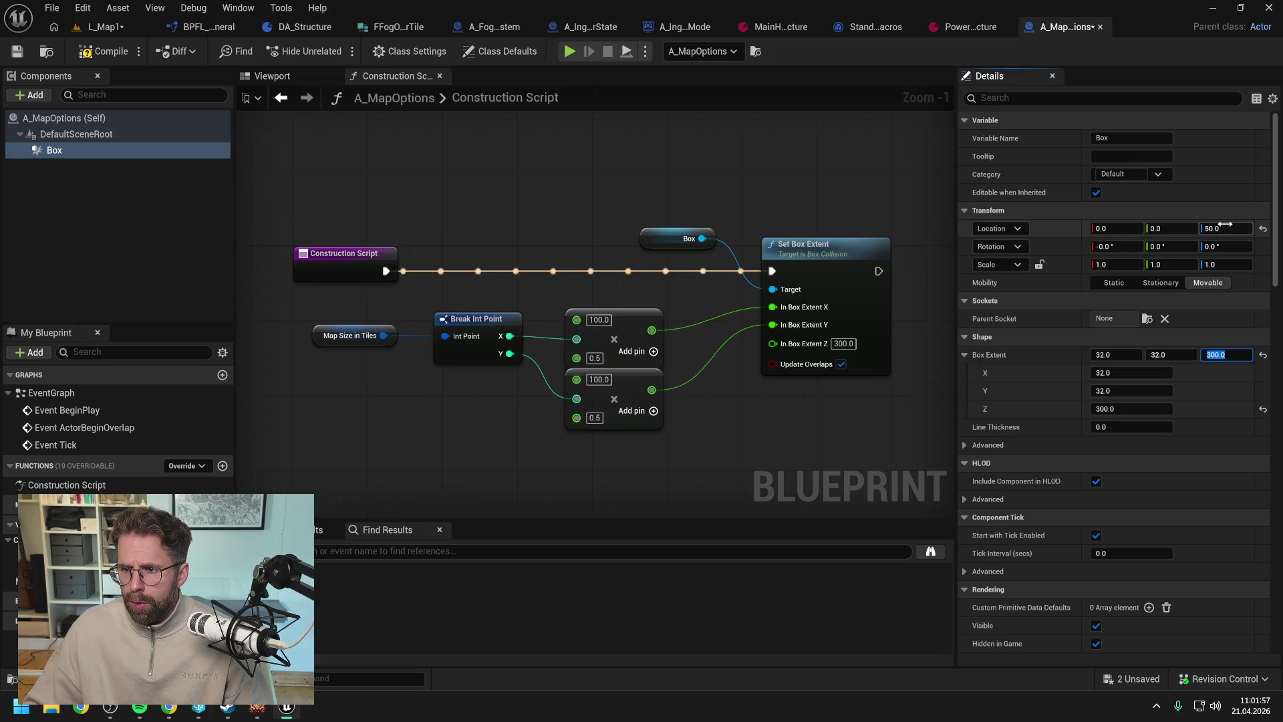
pyautogui.write('151')
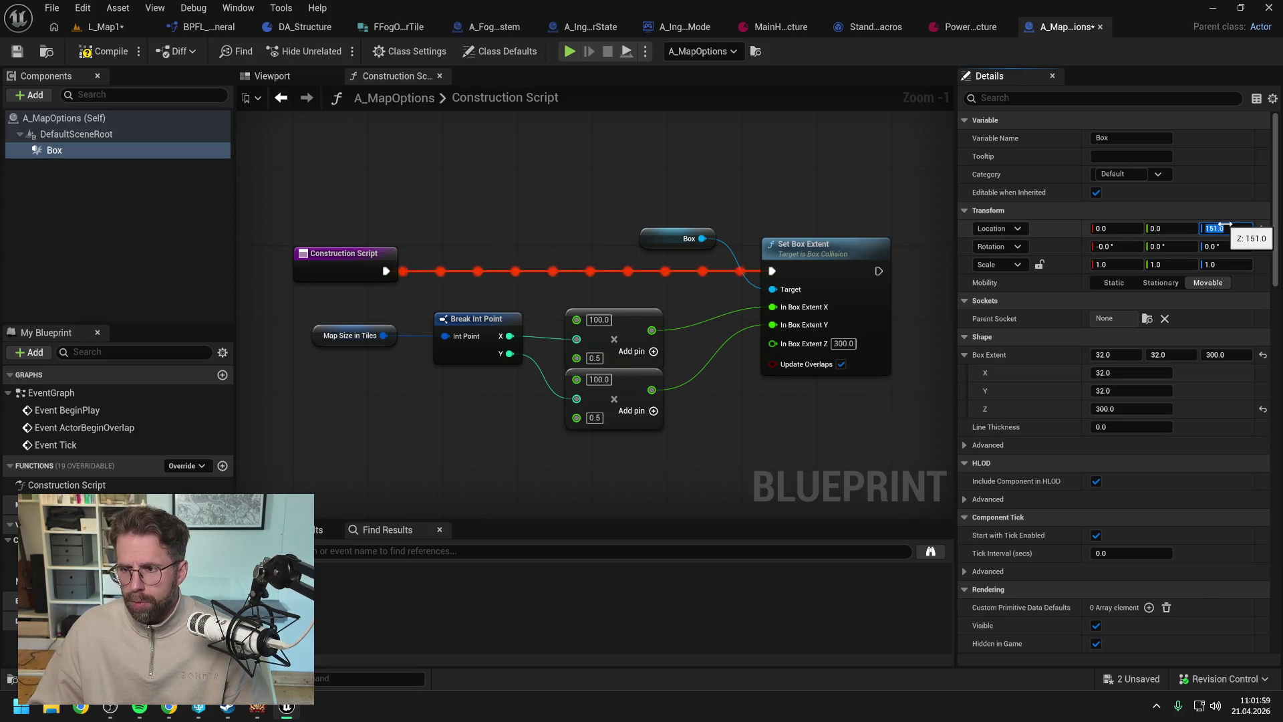
pyautogui.press('Return')
pyautogui.click(104, 51)
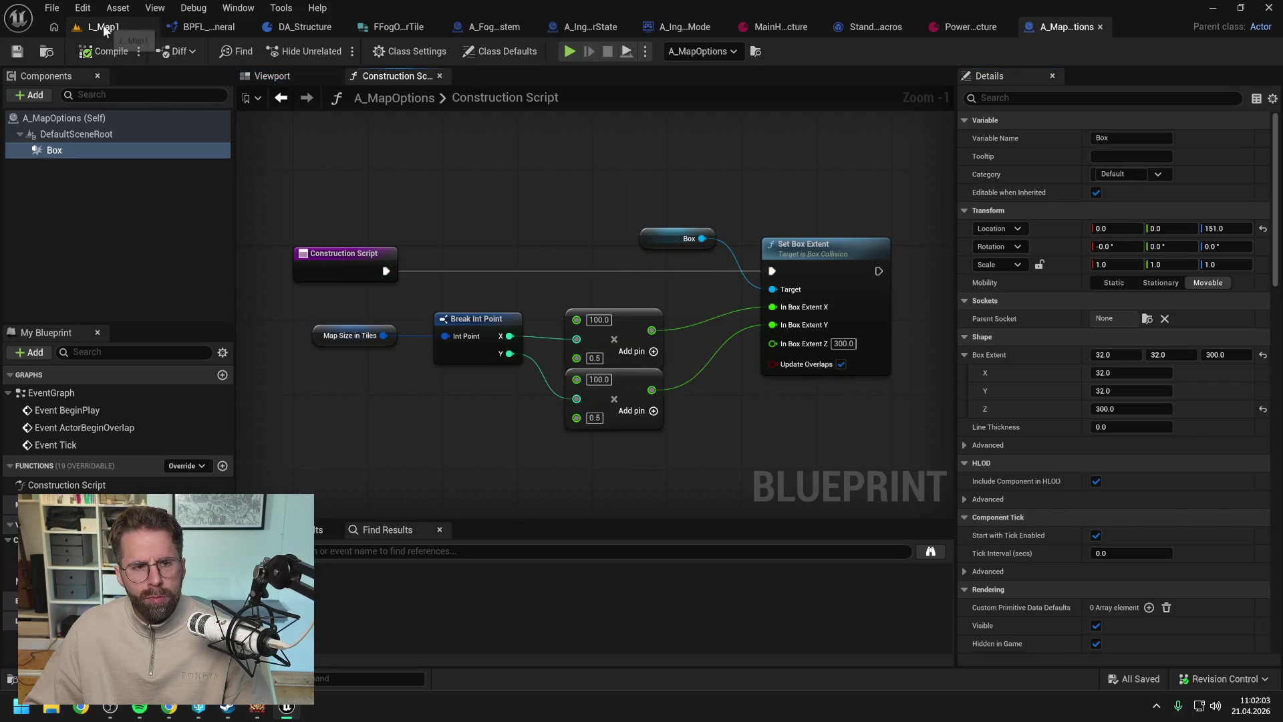
# - Try a Box location Z of 160 and check its fit in L_Map1
pyautogui.click(104, 27)
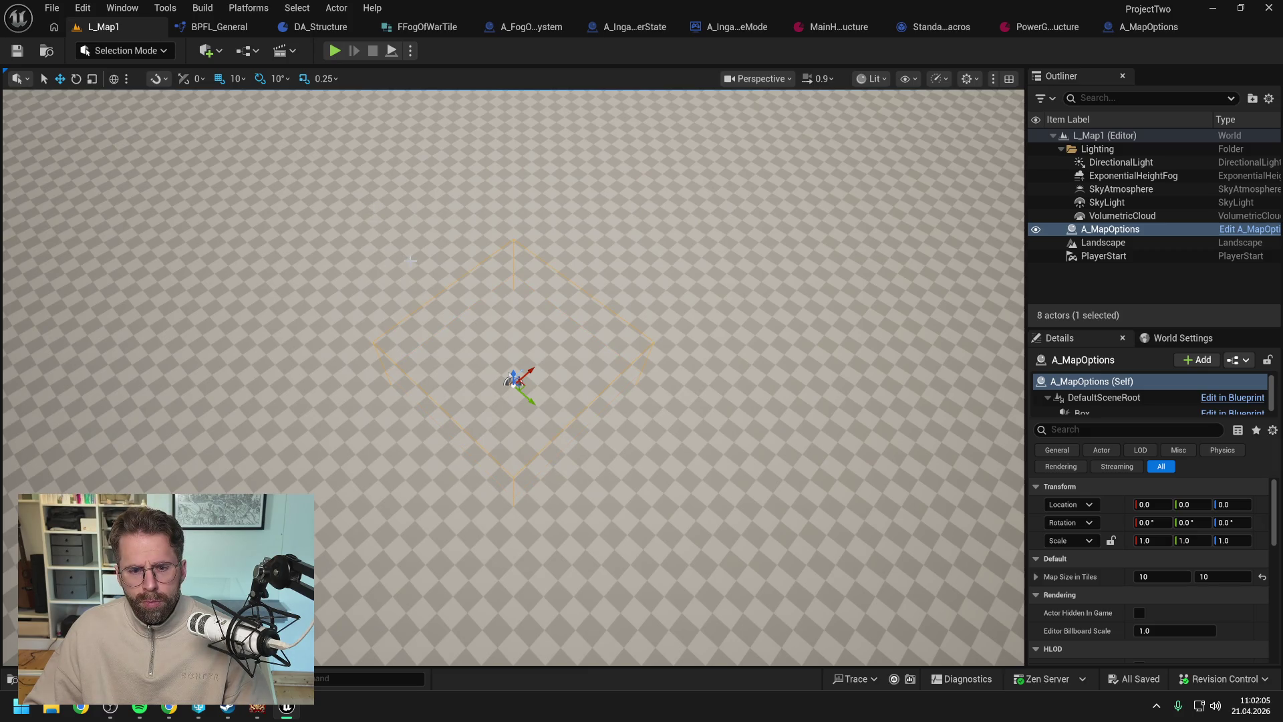
pyautogui.click(1139, 28)
pyautogui.click(1215, 227)
pyautogui.write('160')
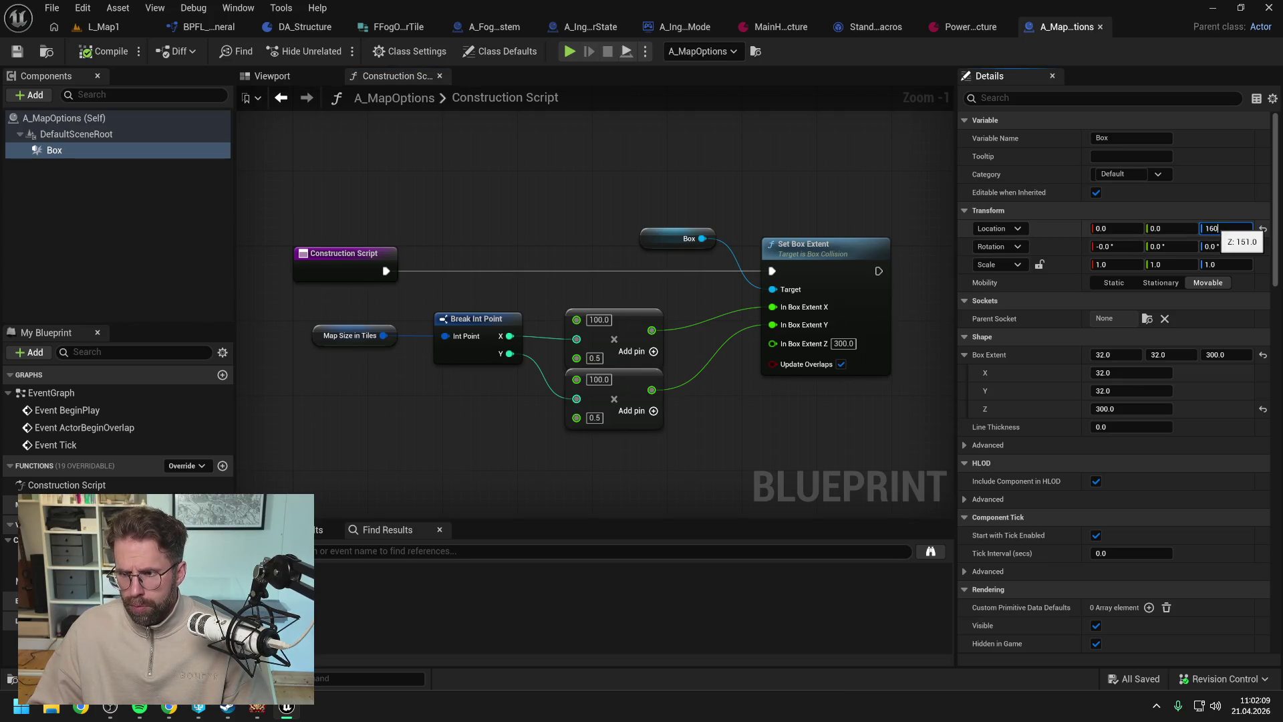
pyautogui.press('Return')
pyautogui.click(104, 27)
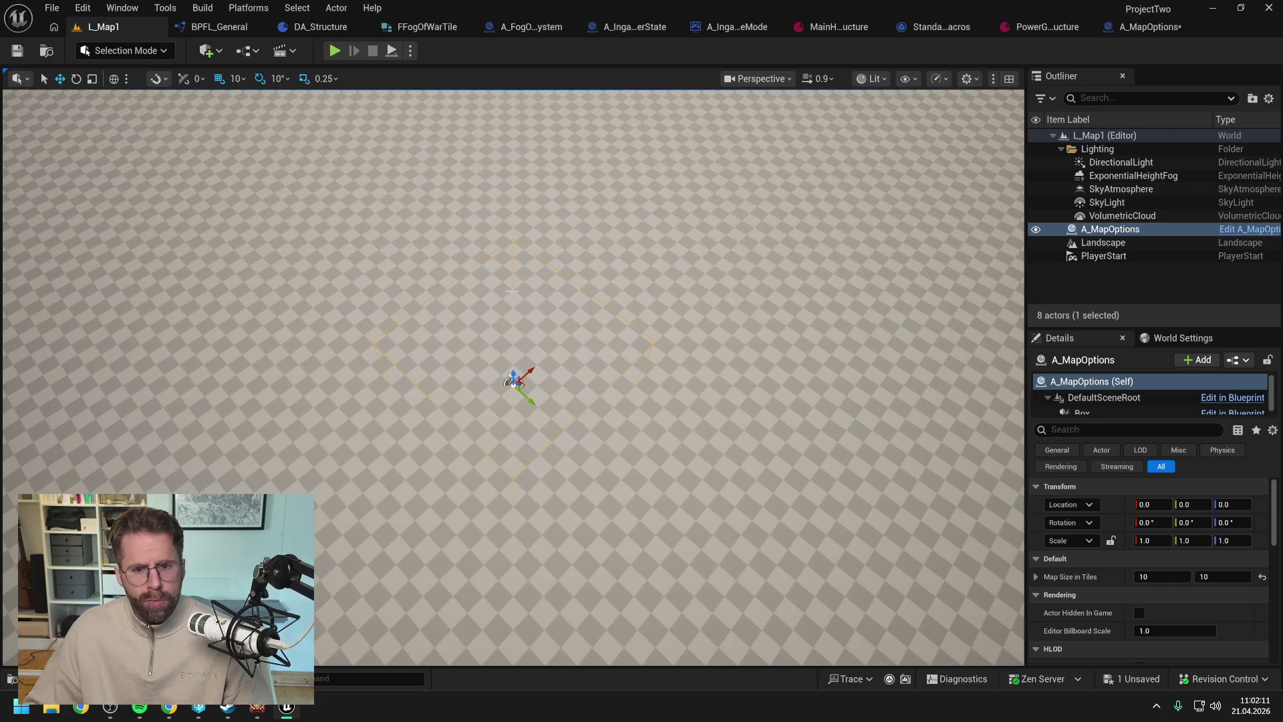
pyautogui.moveTo(524, 349)
pyautogui.mouseDown()
pyautogui.moveTo(524, 214)
pyautogui.moveTo(524, 254)
pyautogui.mouseUp()
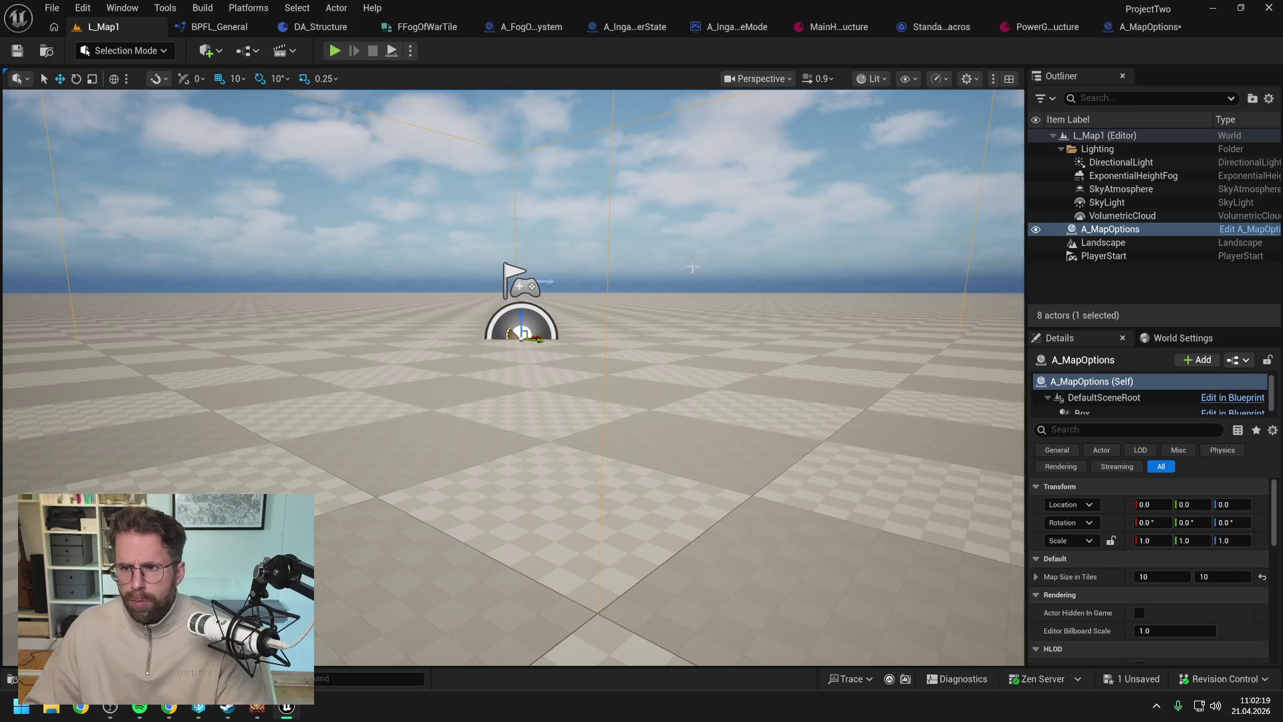
# - Try a Box location Z of 300 and frame the whole box in L_Map1
pyautogui.click(1145, 26)
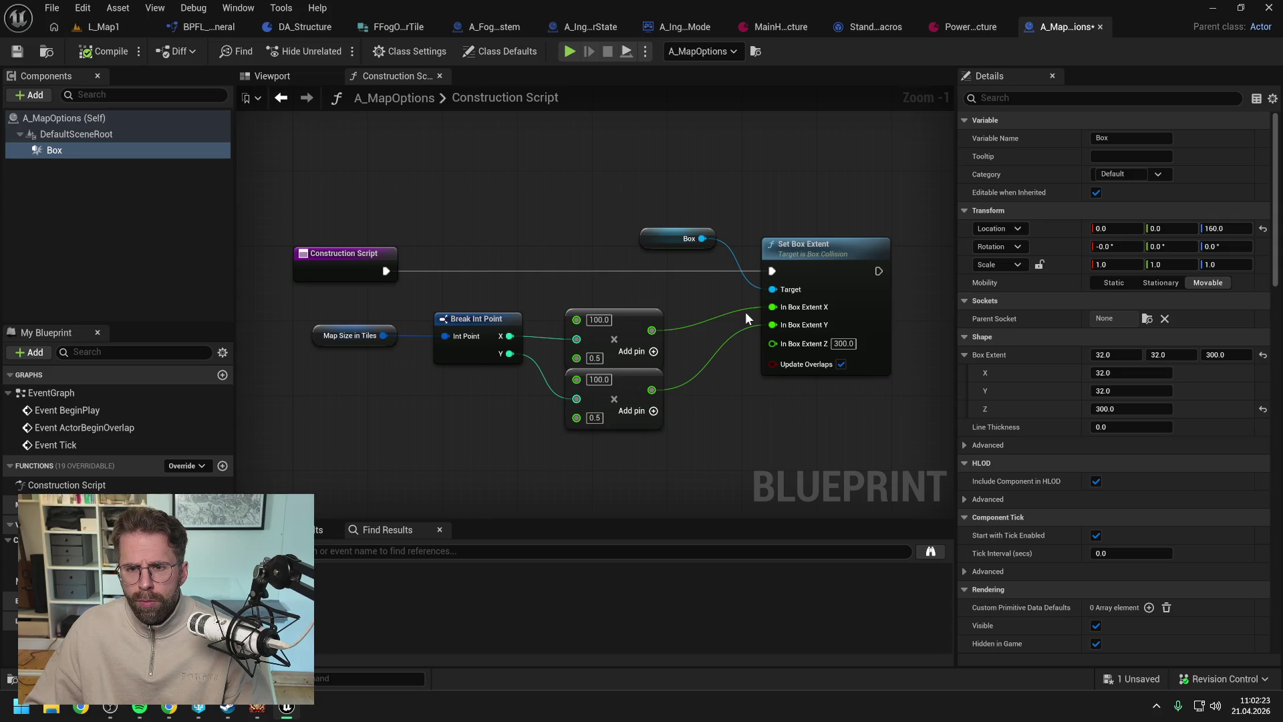
pyautogui.click(1229, 229)
pyautogui.write('300')
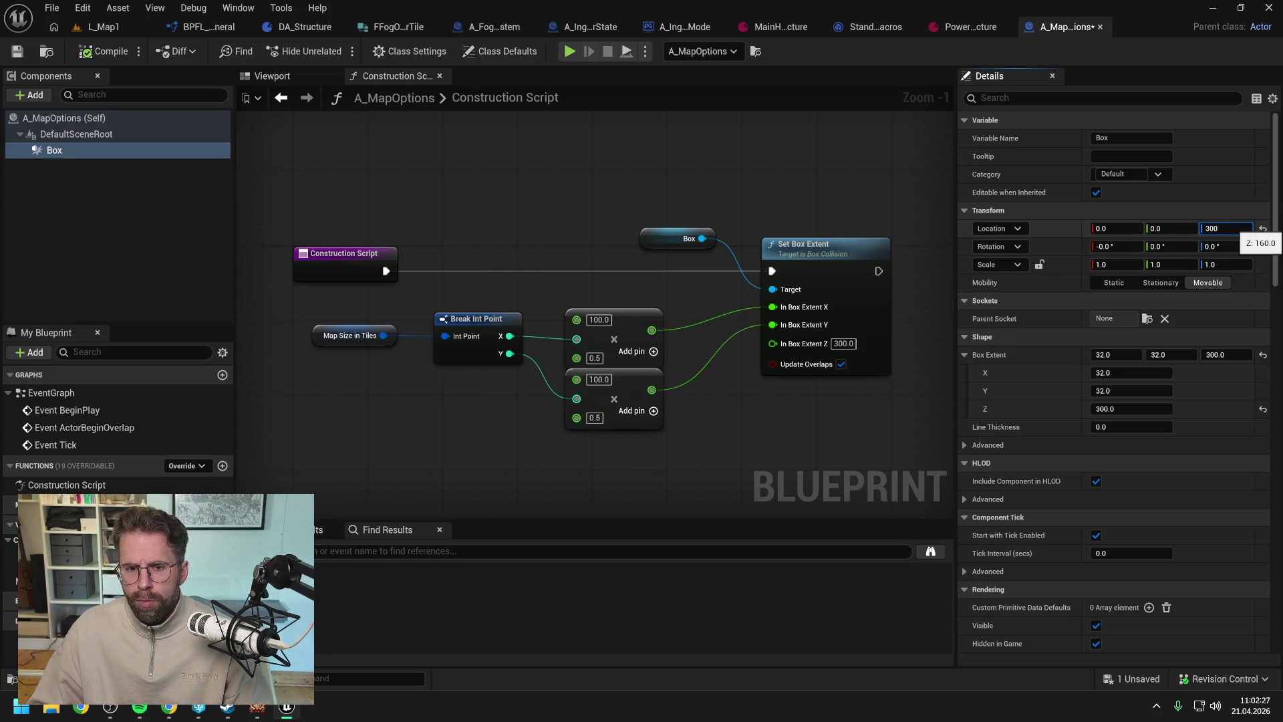
pyautogui.press('Return')
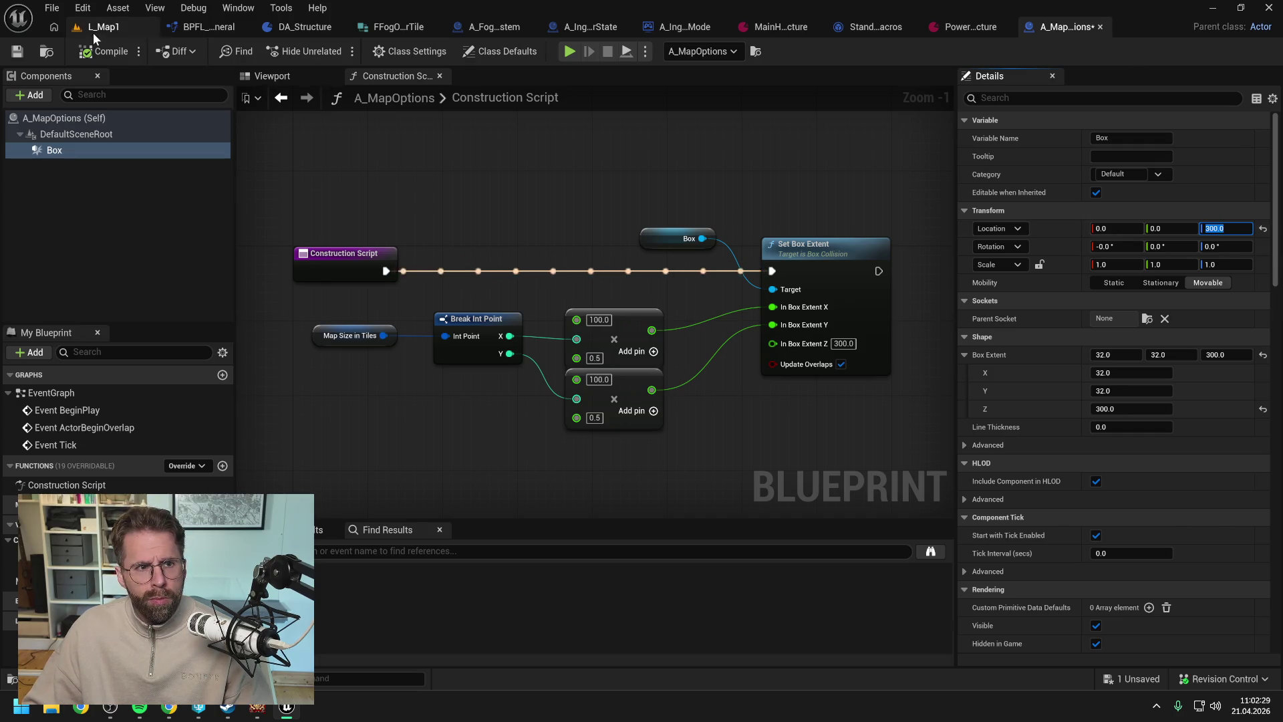
pyautogui.click(90, 29)
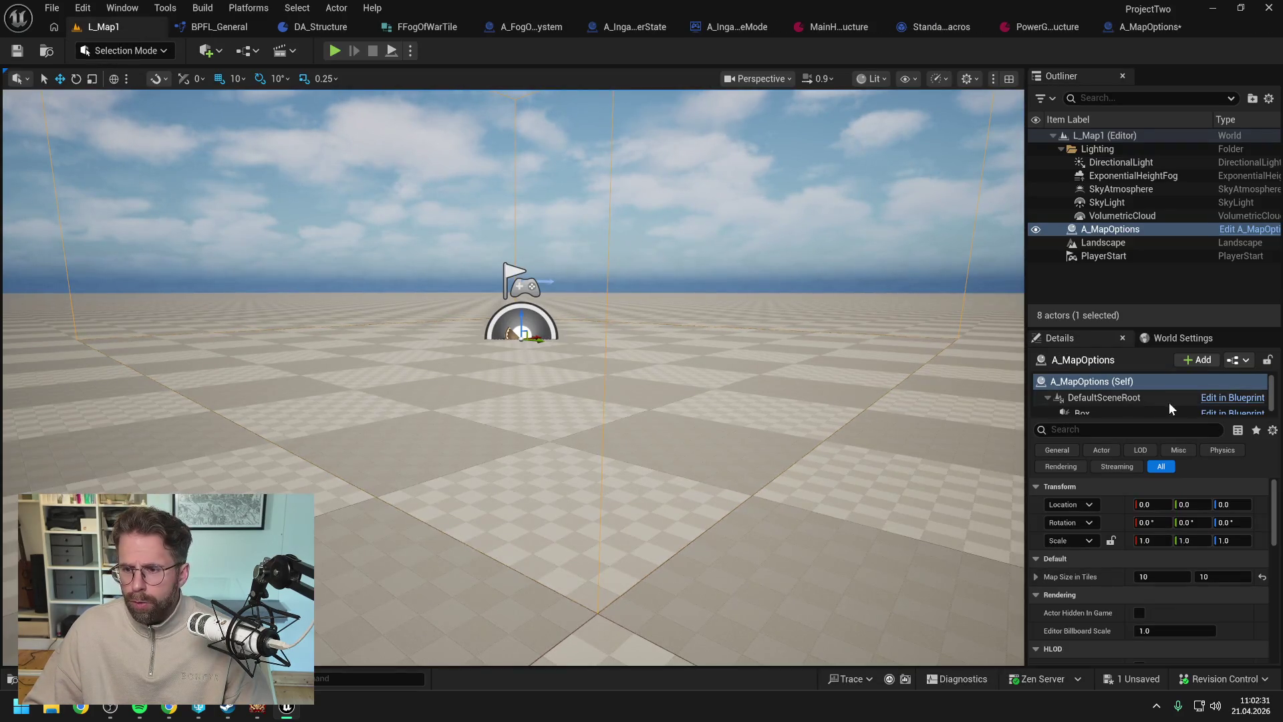
pyautogui.press('f')
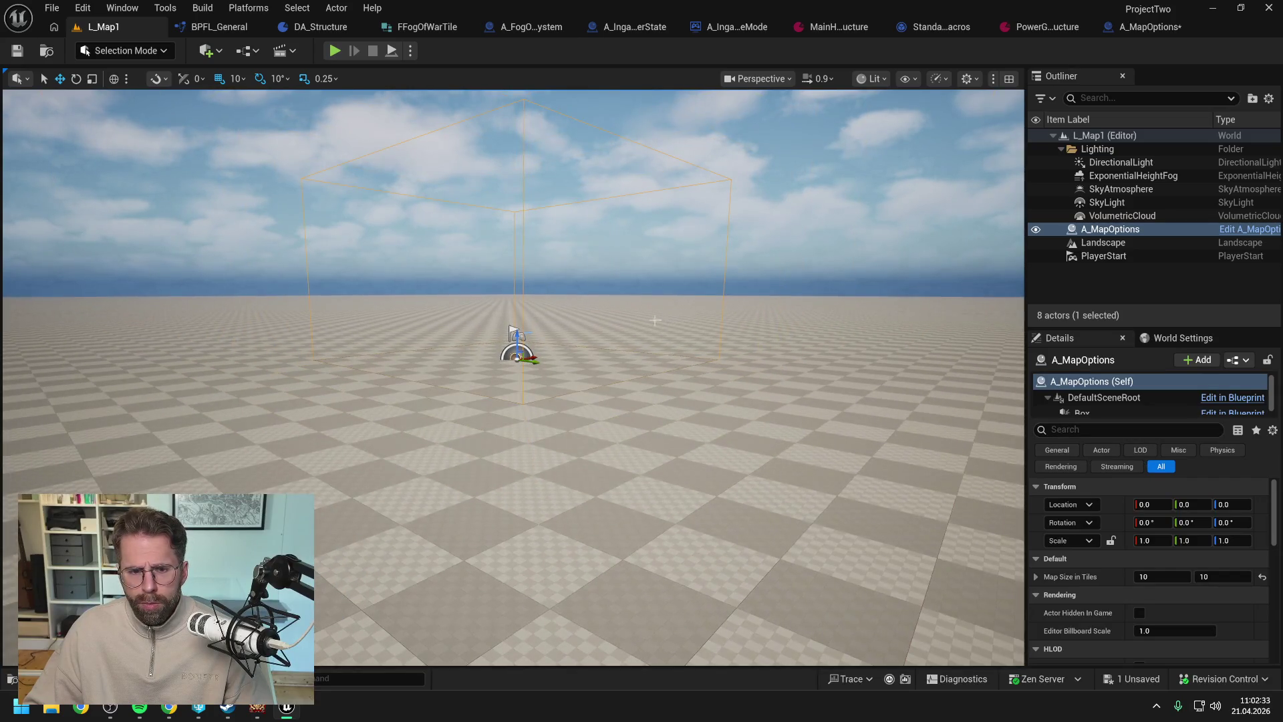
pyautogui.scroll(2, 655, 321)
# - Set the Box extent Z to 100 and location Z to 101, then check in L_Map1
pyautogui.click(1130, 27)
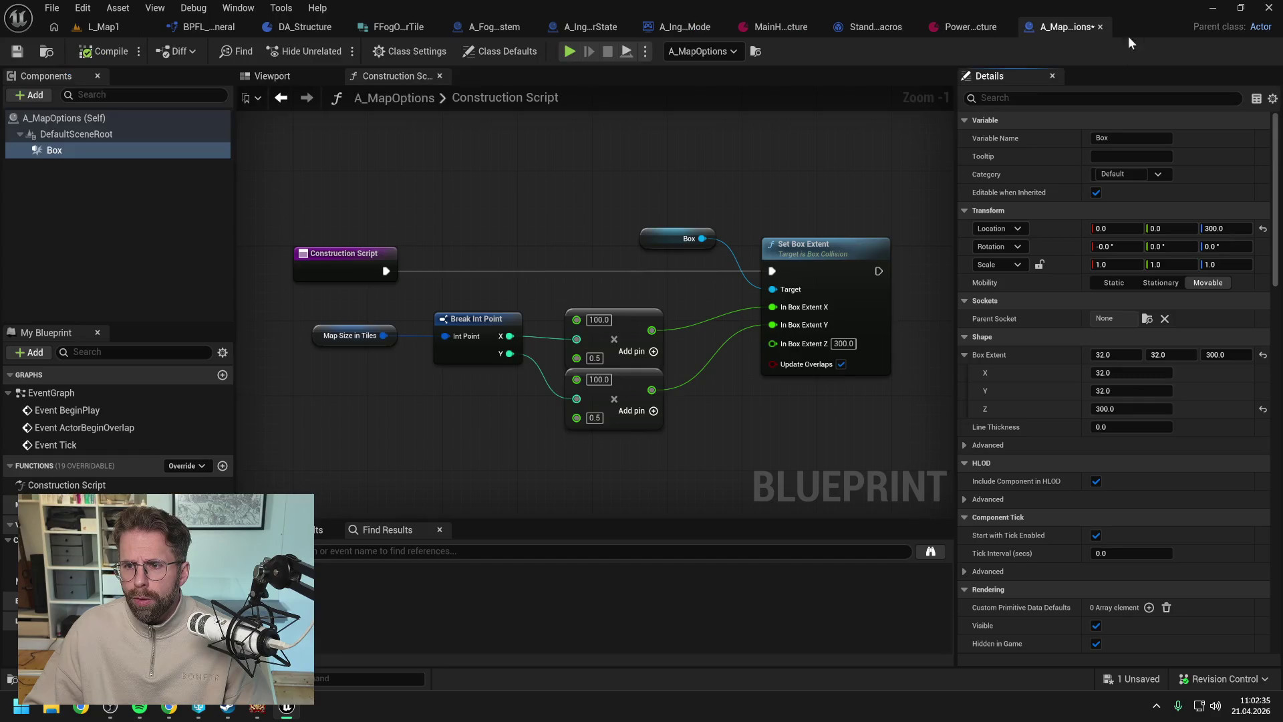
pyautogui.click(1216, 354)
pyautogui.write('1')
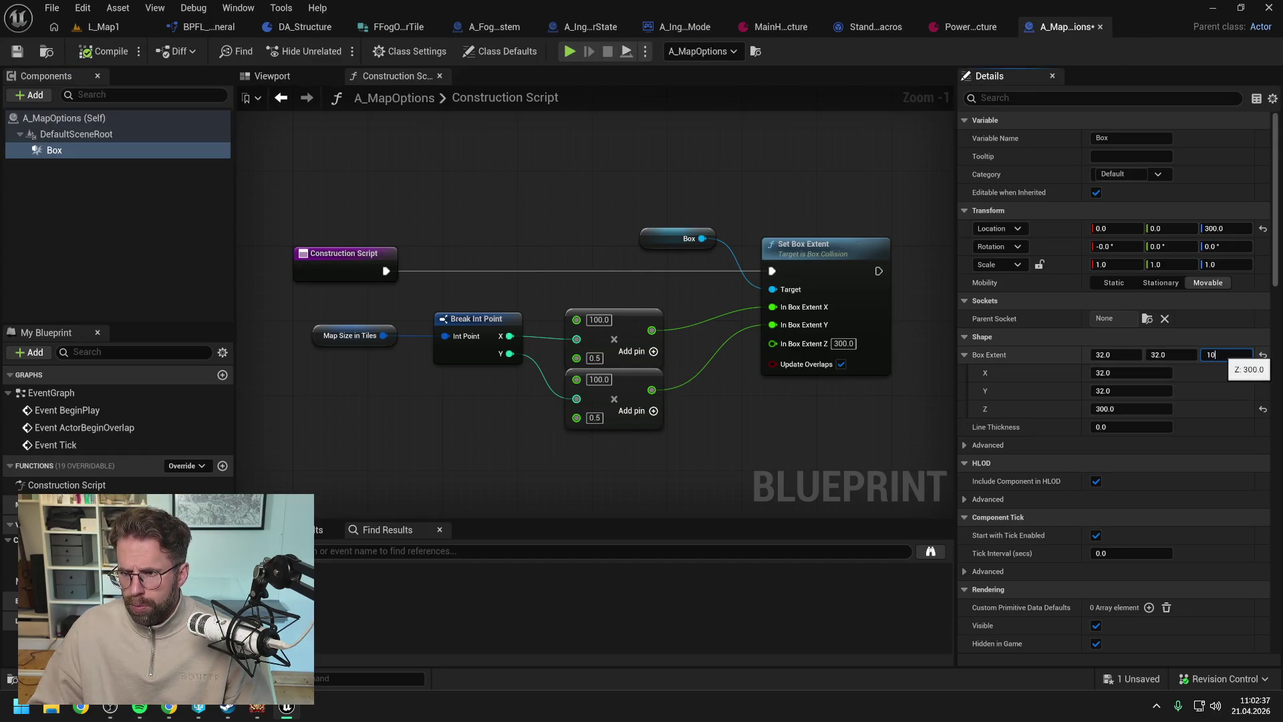
pyautogui.write('0')
pyautogui.press('Return')
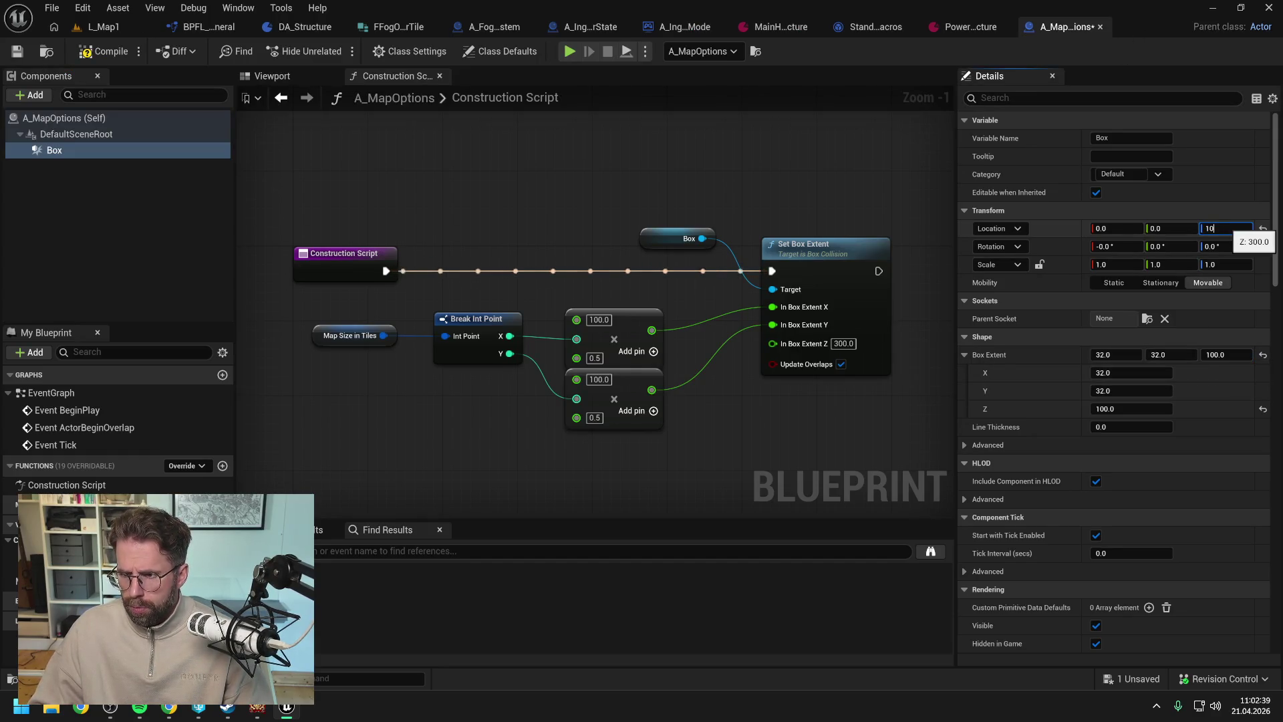
pyautogui.write('101')
pyautogui.press('Return')
pyautogui.click(116, 28)
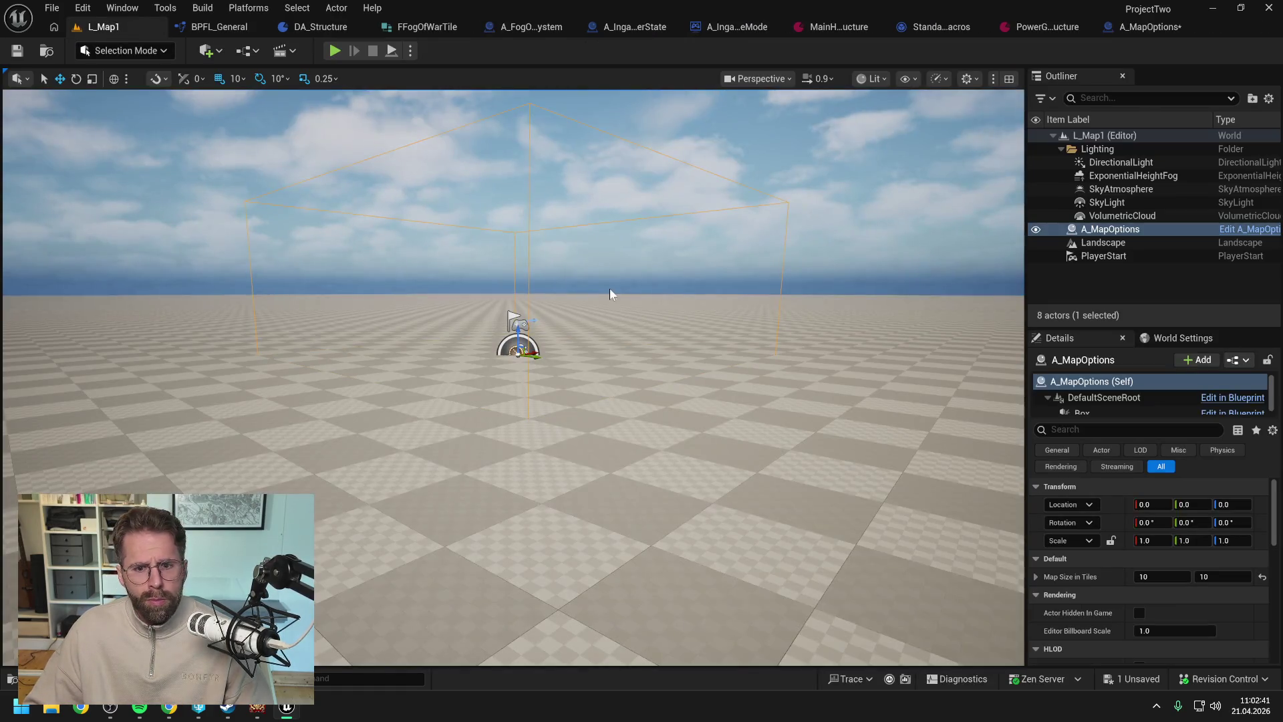
pyautogui.moveTo(613, 282)
pyautogui.mouseDown()
pyautogui.moveTo(615, 314)
pyautogui.moveTo(617, 275)
pyautogui.mouseUp()
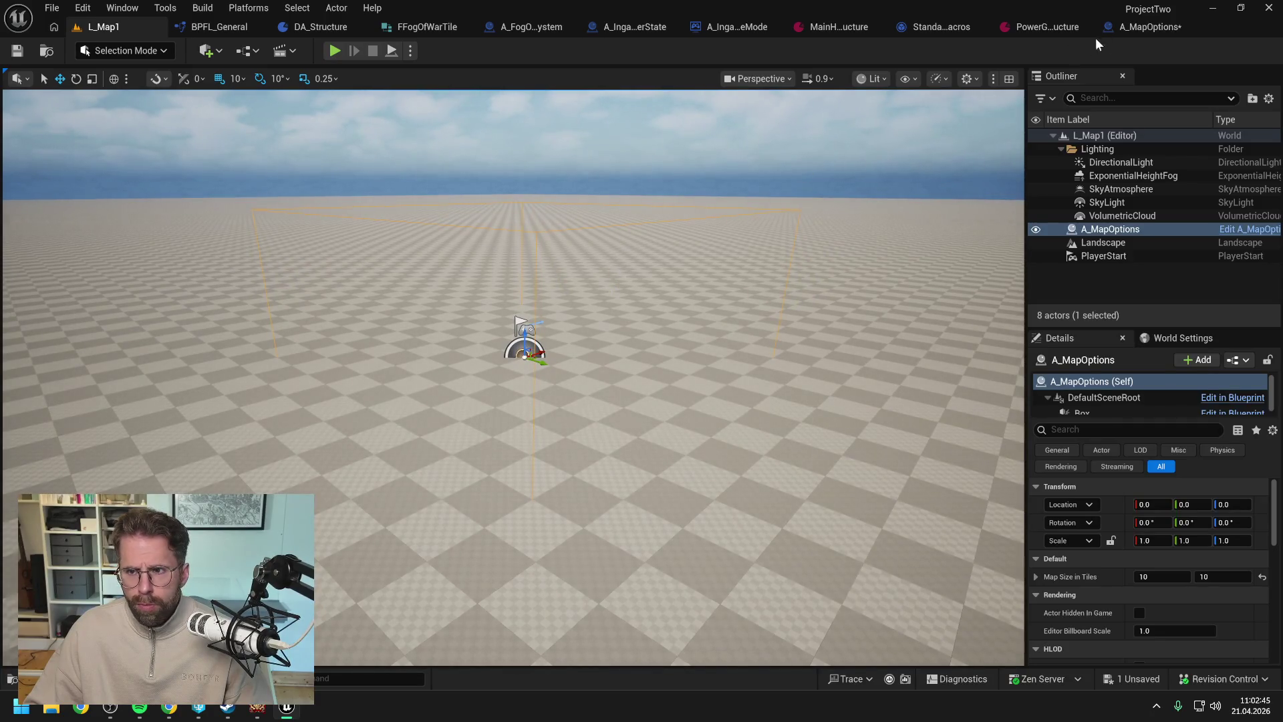
# - Move the Box to location Z 100 and view it in L_Map1
pyautogui.click(1136, 26)
pyautogui.click(1225, 229)
pyautogui.write('10')
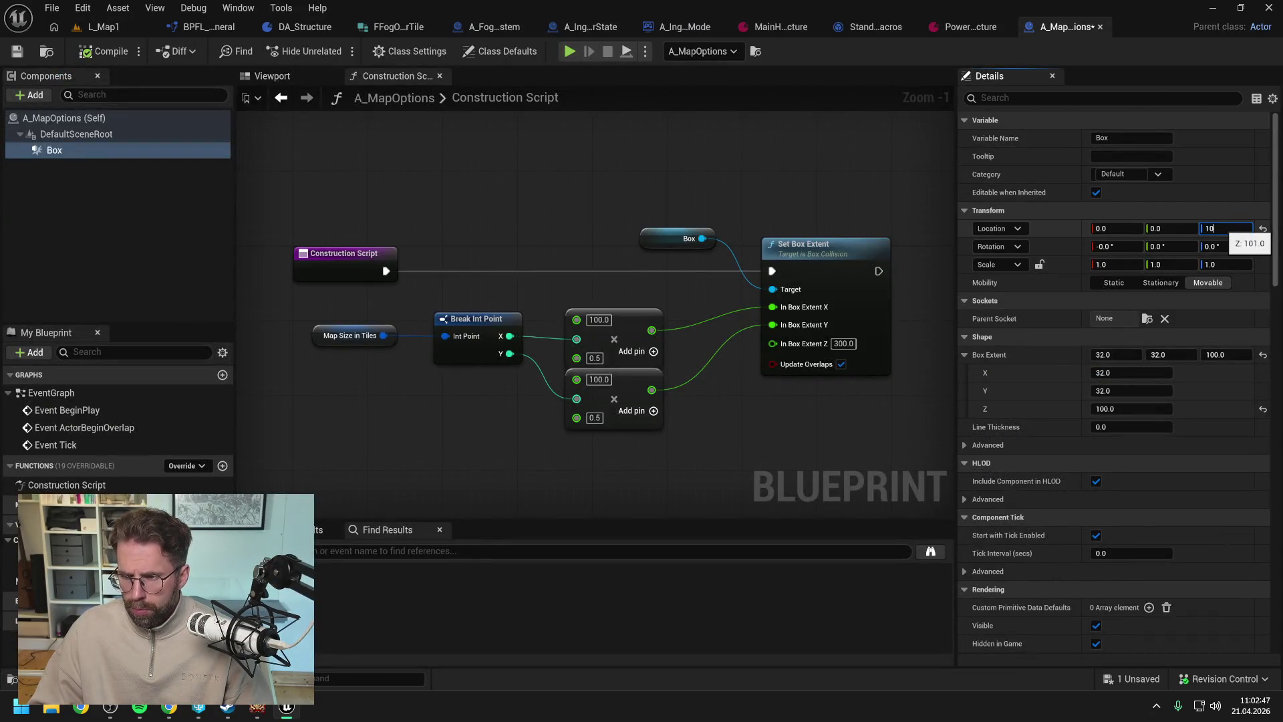
pyautogui.write('0')
pyautogui.press('Return')
pyautogui.click(104, 27)
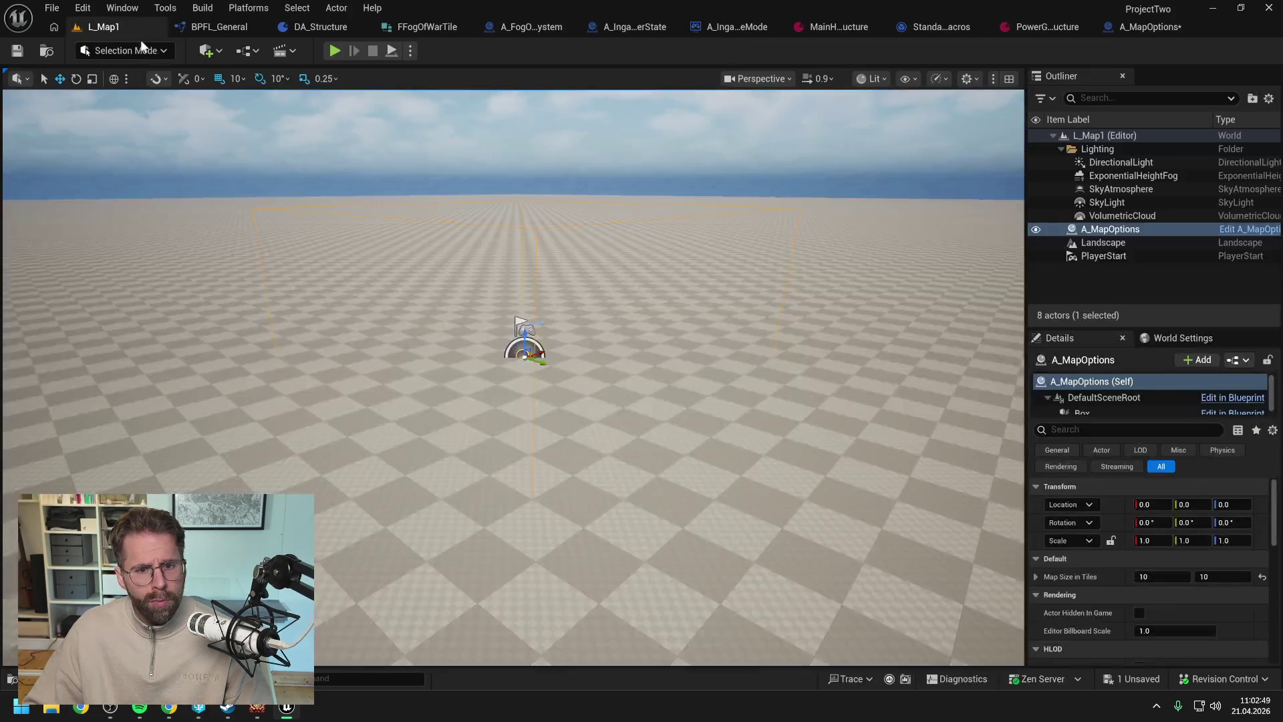
pyautogui.moveTo(399, 216); pyautogui.dragTo(401, 190)
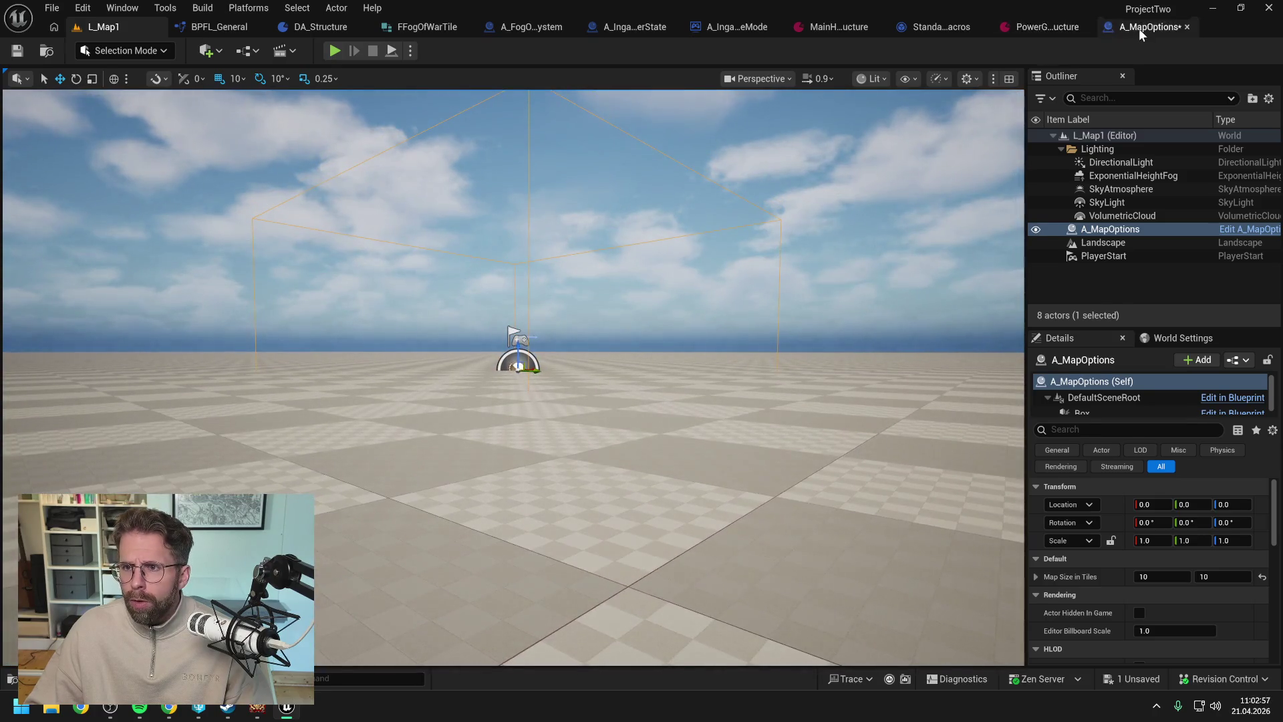
# - Reset the Box location Z to 0, then with the Box selected set it back to 100
pyautogui.click(1139, 28)
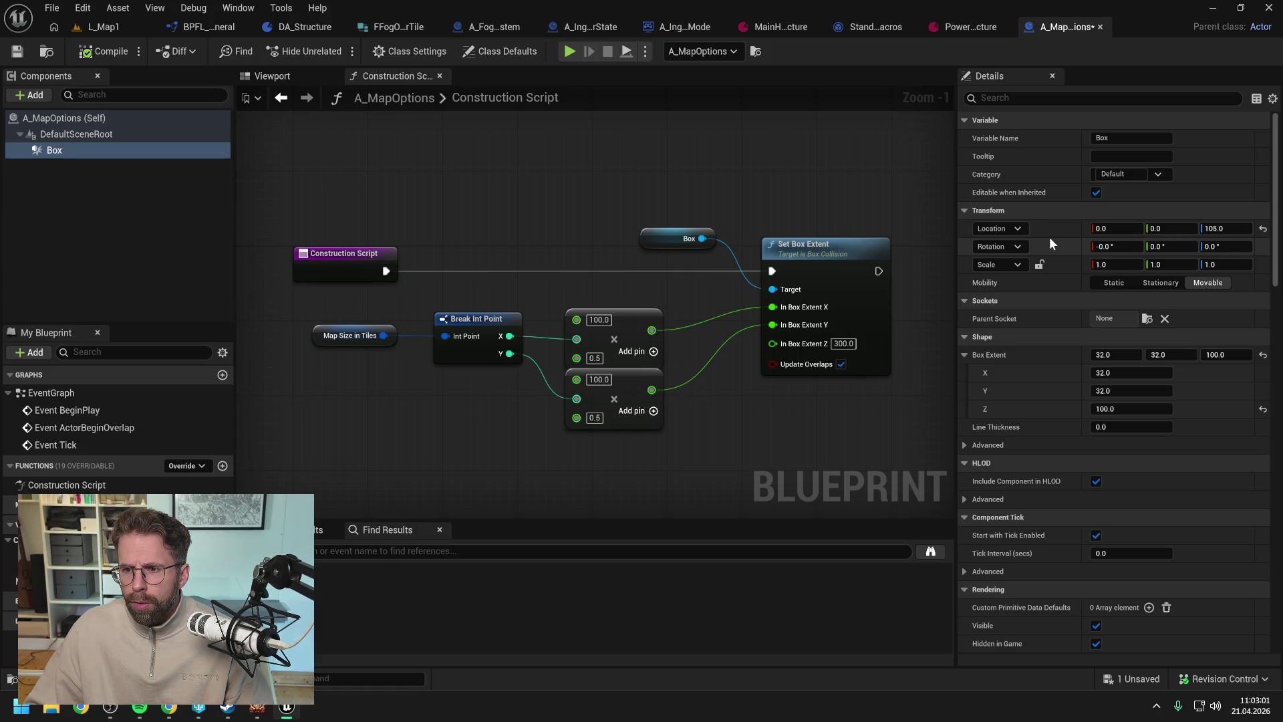
pyautogui.click(1226, 229)
pyautogui.write('0')
pyautogui.press('Return')
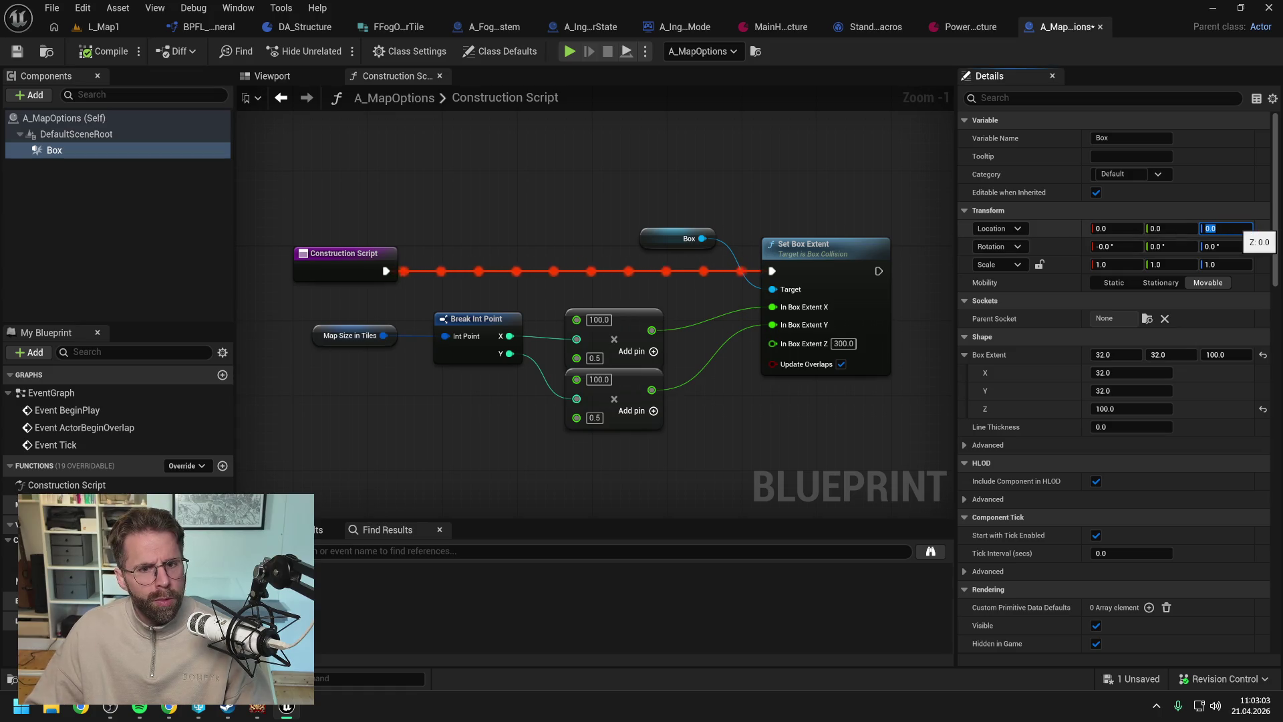
pyautogui.click(107, 151)
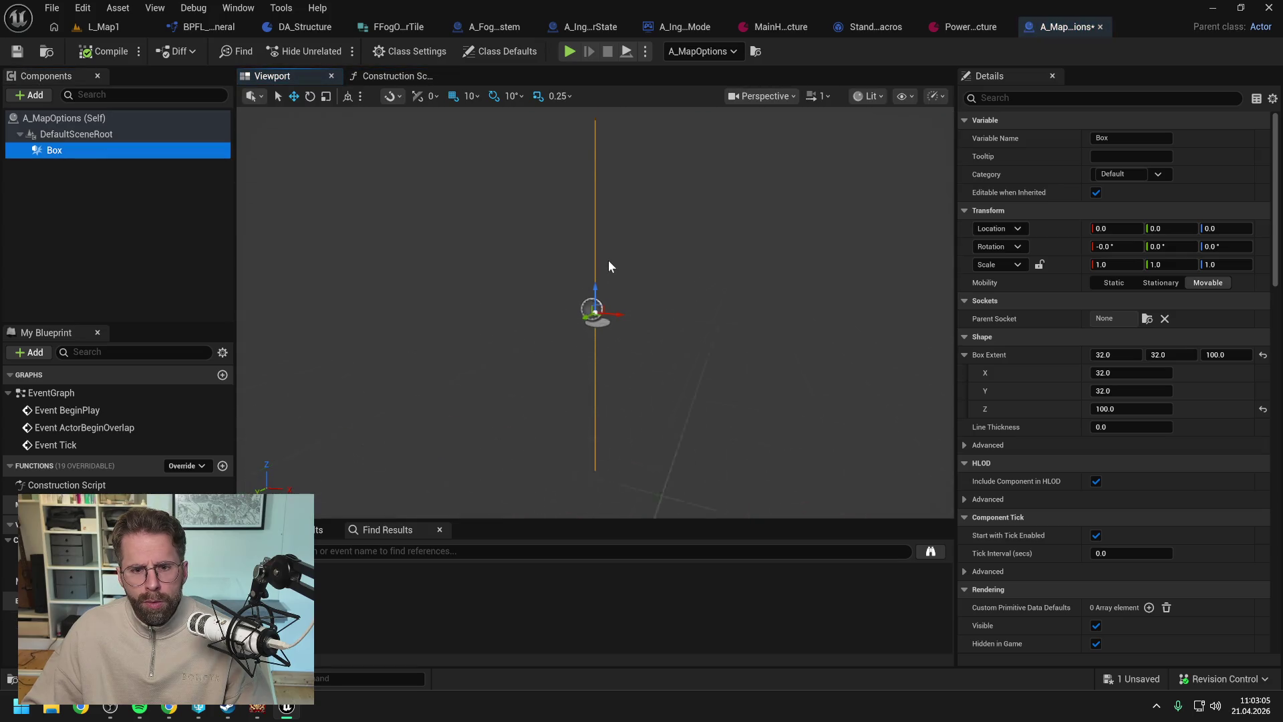
pyautogui.click(1222, 230)
pyautogui.write('100')
pyautogui.press('Return')
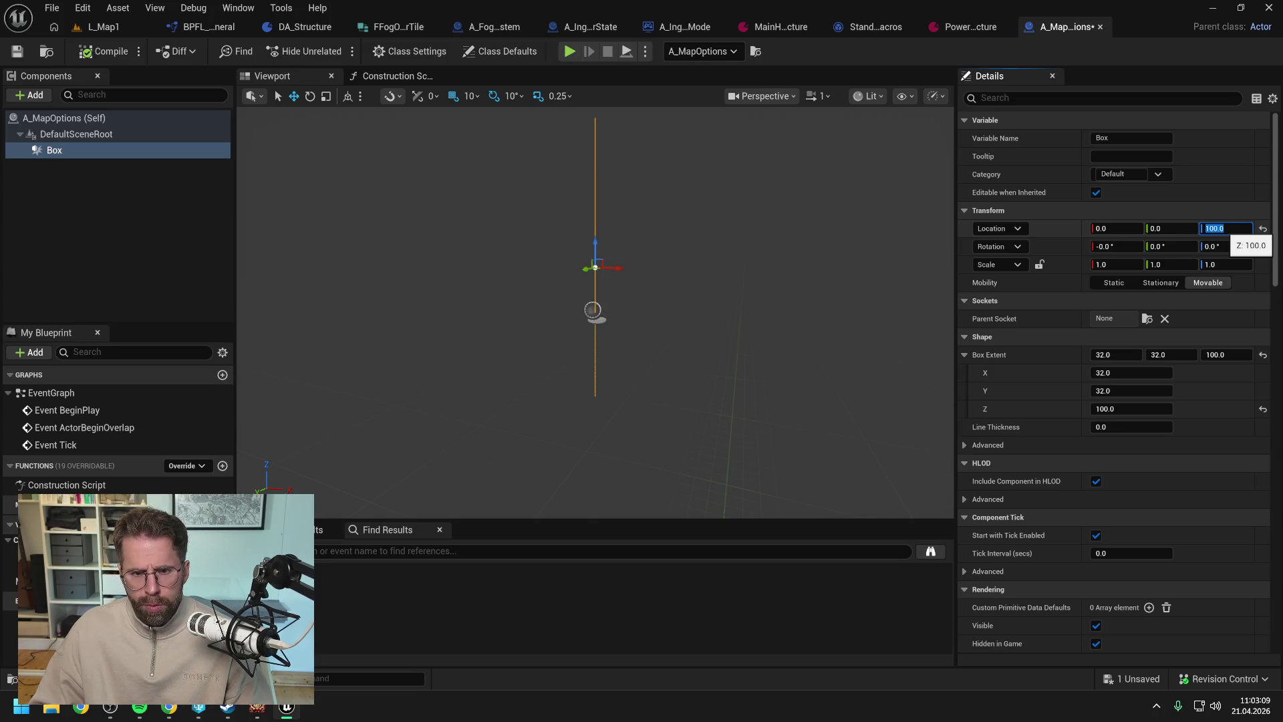
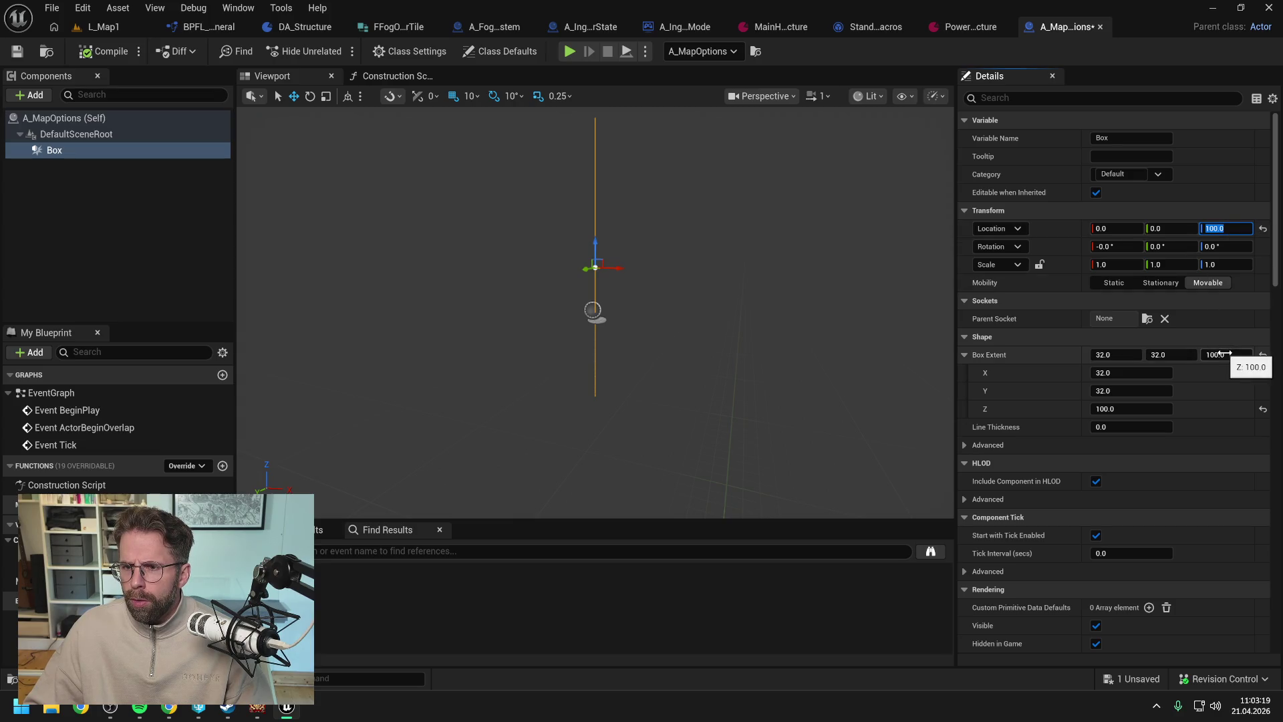
# - Raise the A_MapOptions box's Location Z to 105 and save the blueprint
pyautogui.moveTo(622, 267)
pyautogui.mouseDown()
pyautogui.moveTo(422, 361)
pyautogui.moveTo(468, 354)
pyautogui.moveTo(471, 334)
pyautogui.moveTo(473, 395)
pyautogui.mouseUp()
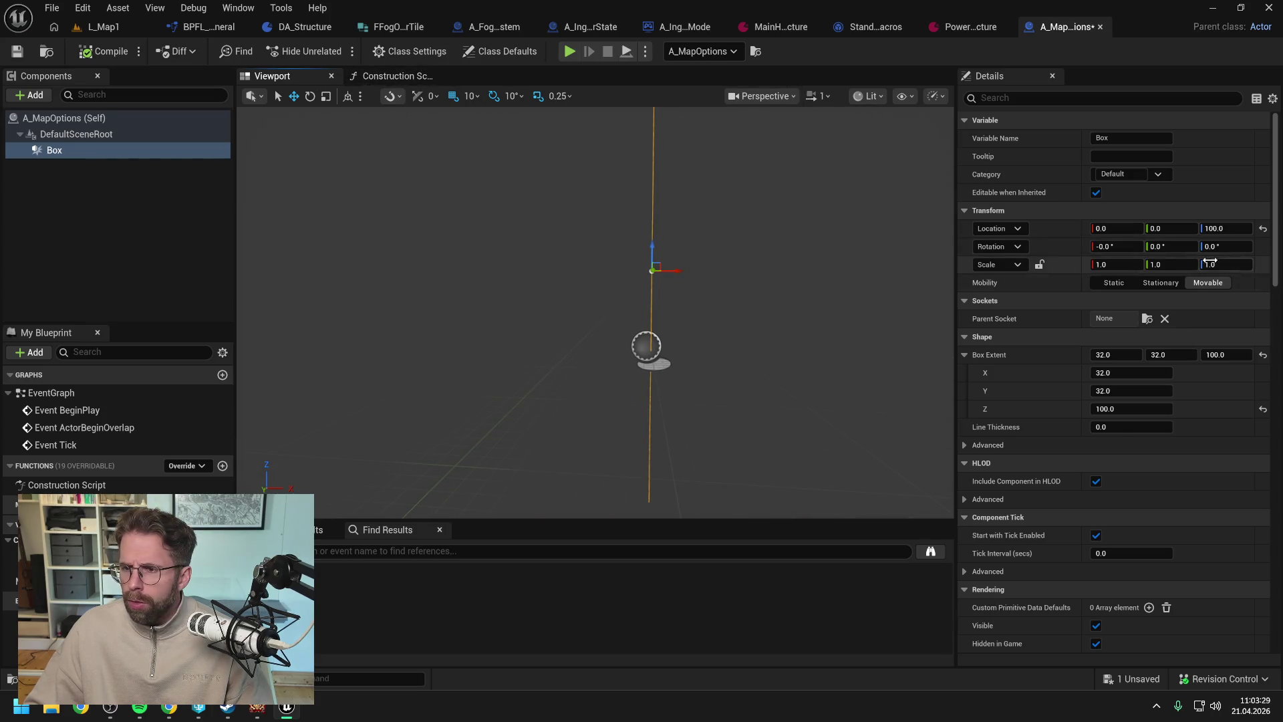
pyautogui.click(1223, 228)
pyautogui.write('300')
pyautogui.press('Return')
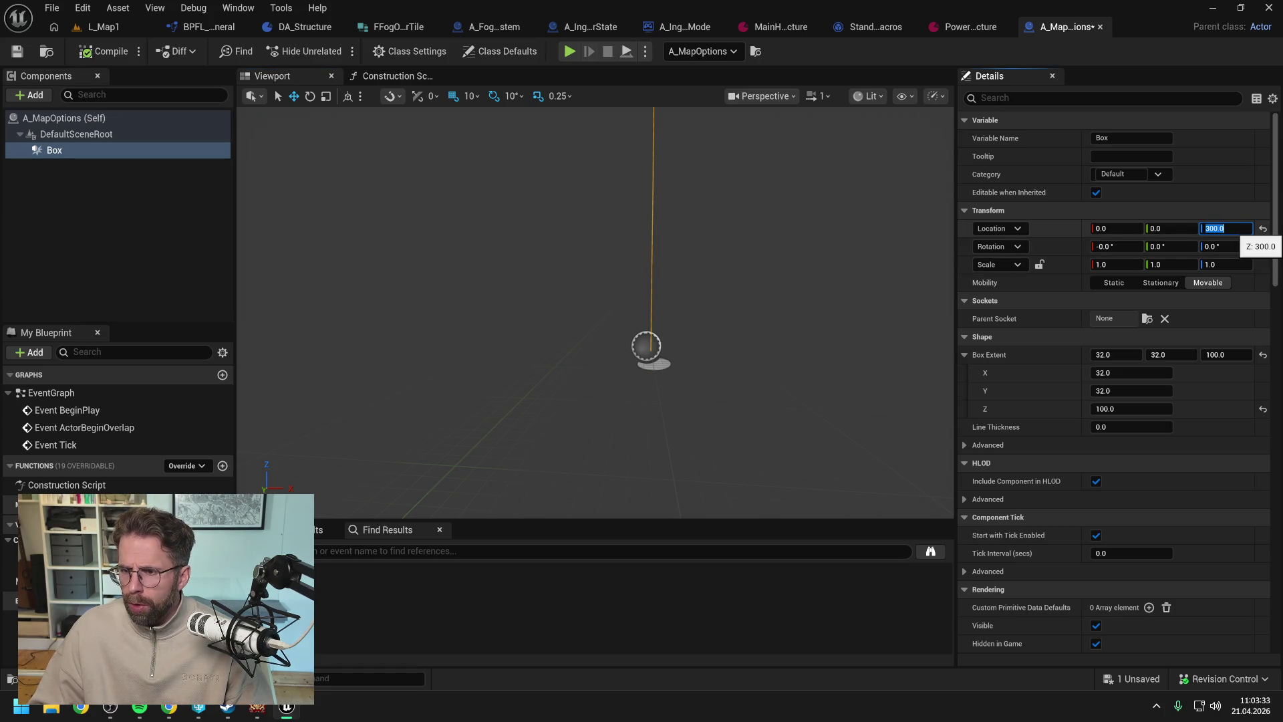
pyautogui.click(103, 51)
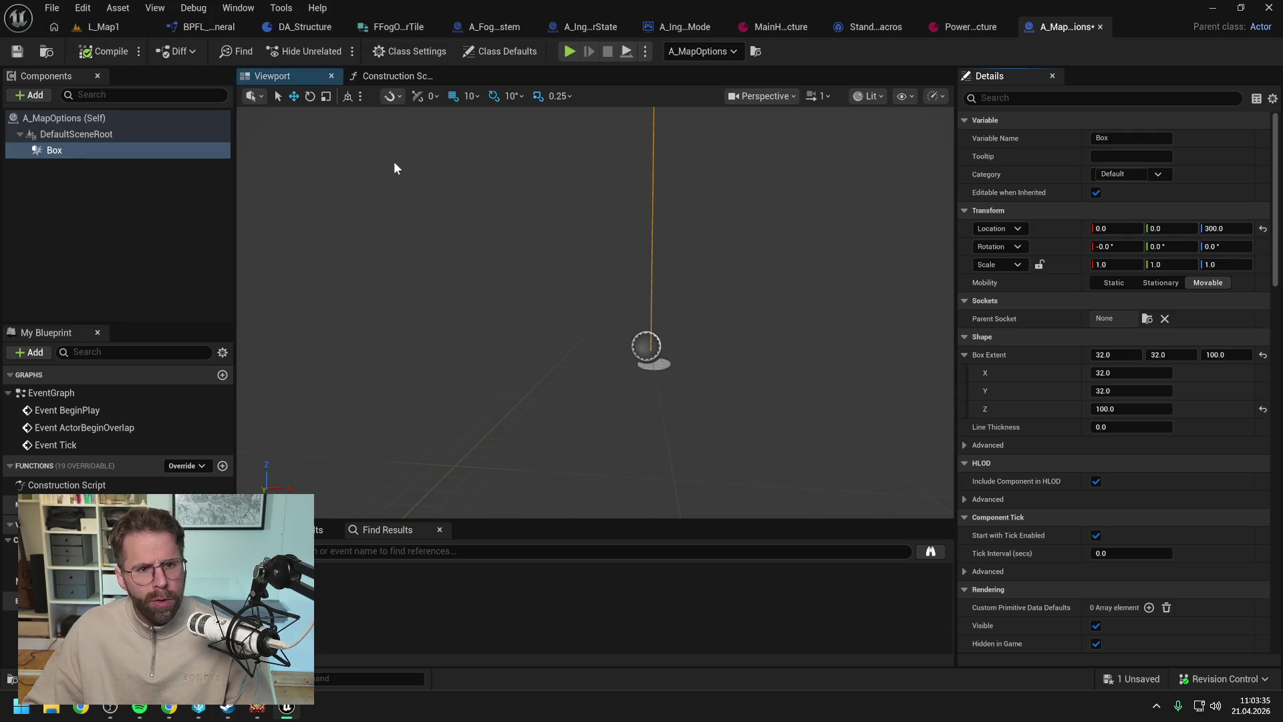
pyautogui.click(1229, 229)
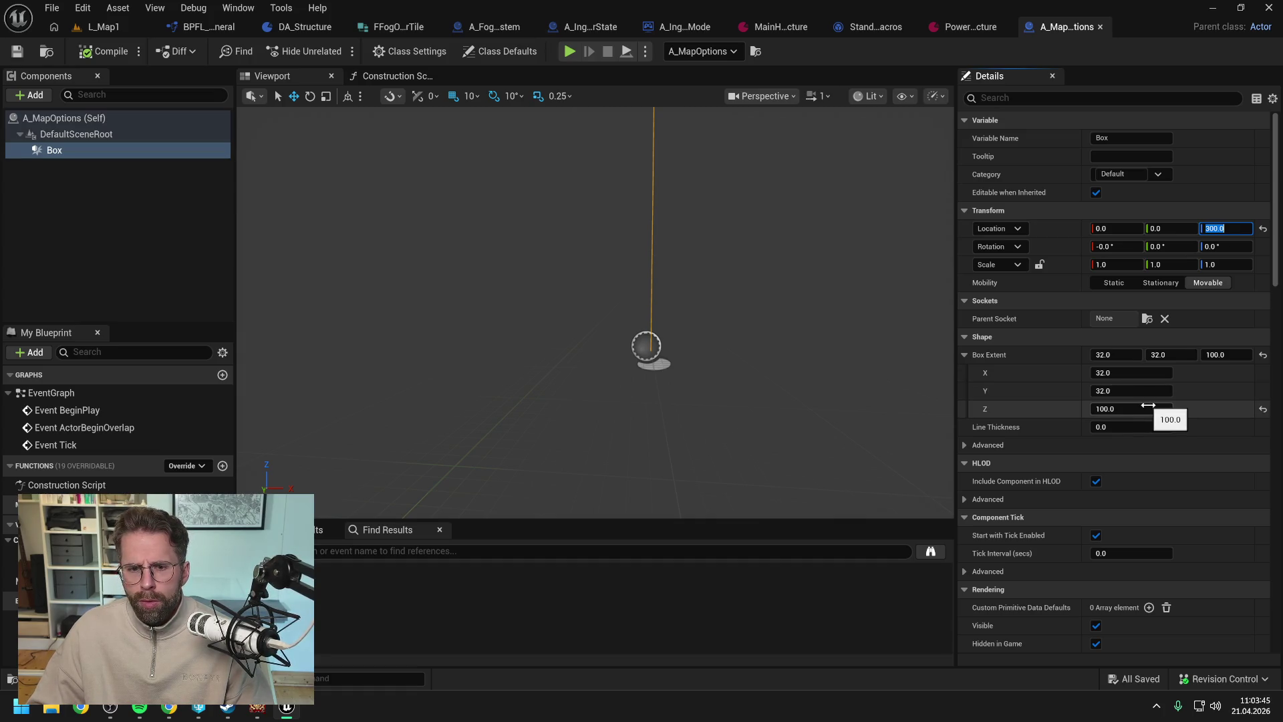
pyautogui.write('10')
pyautogui.press('Return')
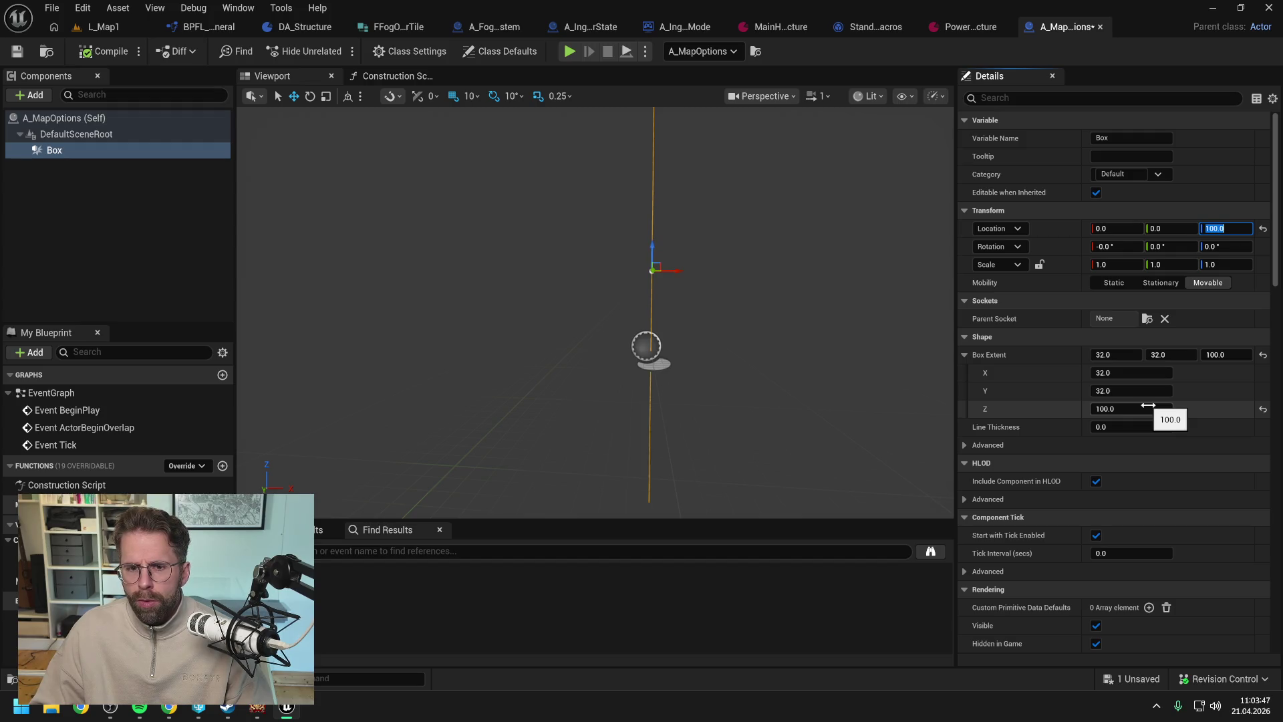
pyautogui.write('105')
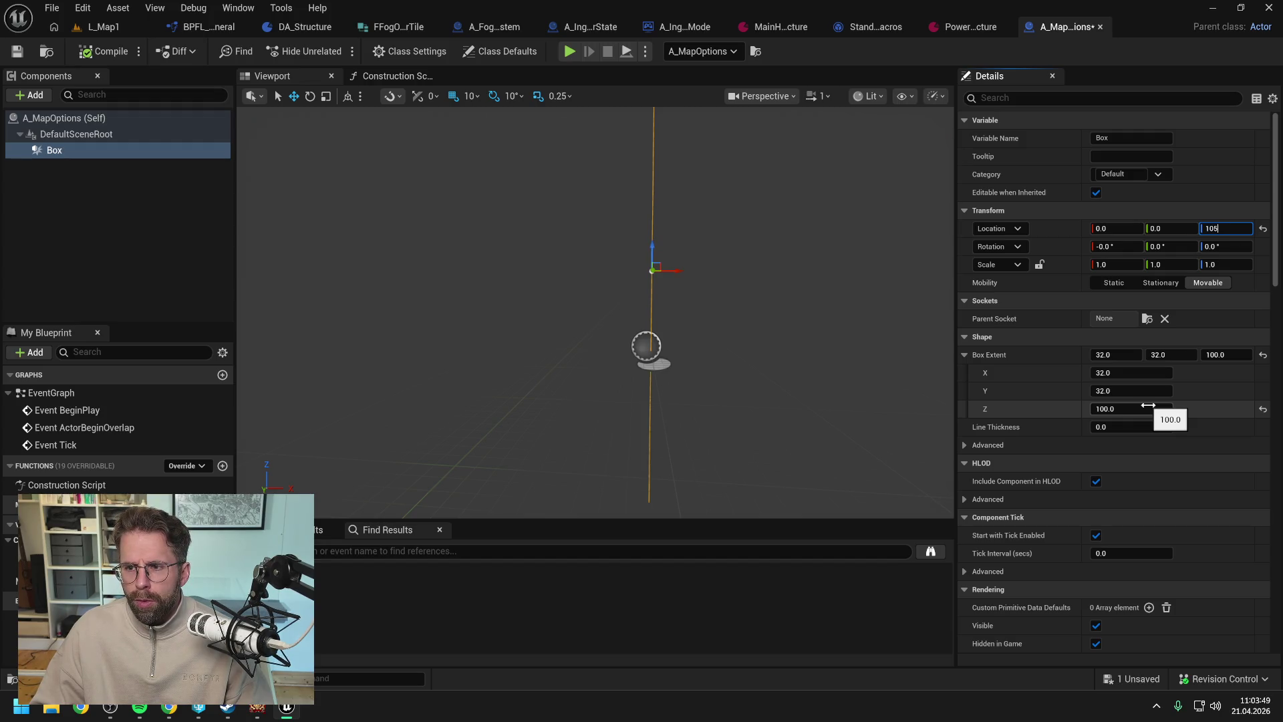
pyautogui.press('Return')
pyautogui.hotkey('ctrl', 's')
# - Set the Construction Script's In Box Extent Z to 100 and compile
pyautogui.click(400, 75)
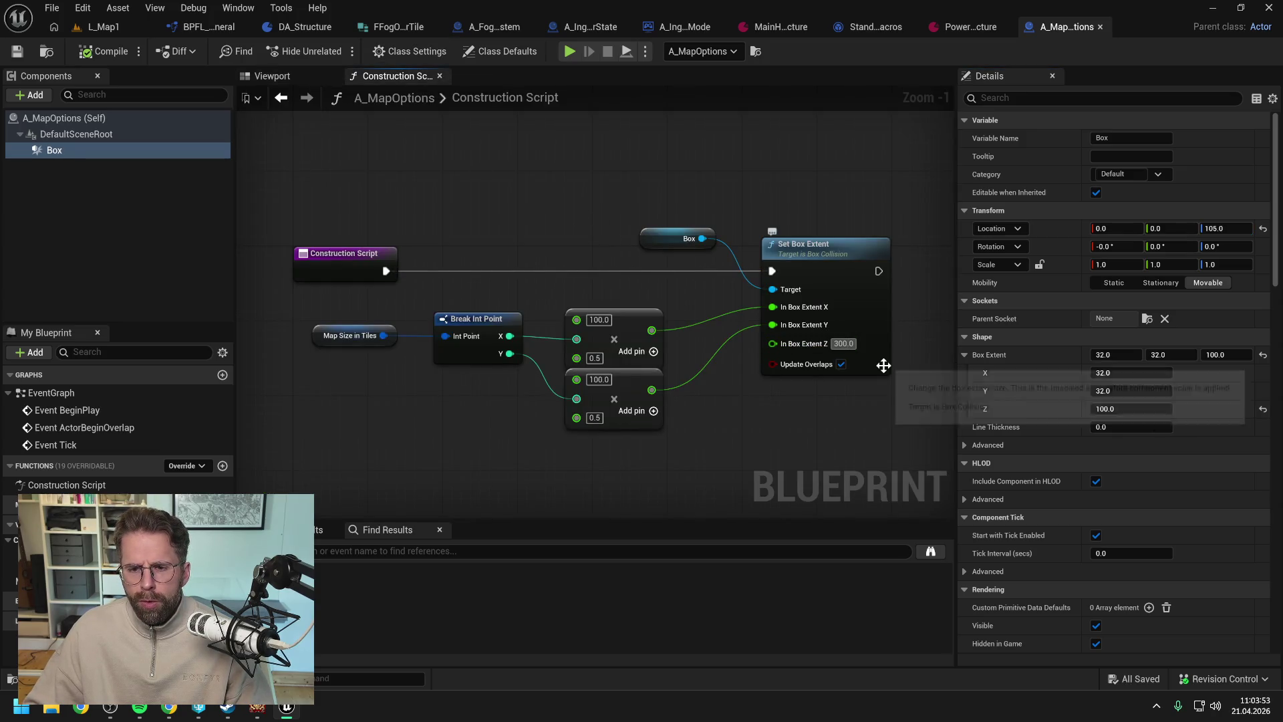
pyautogui.hotkey('ctrl', 'z')
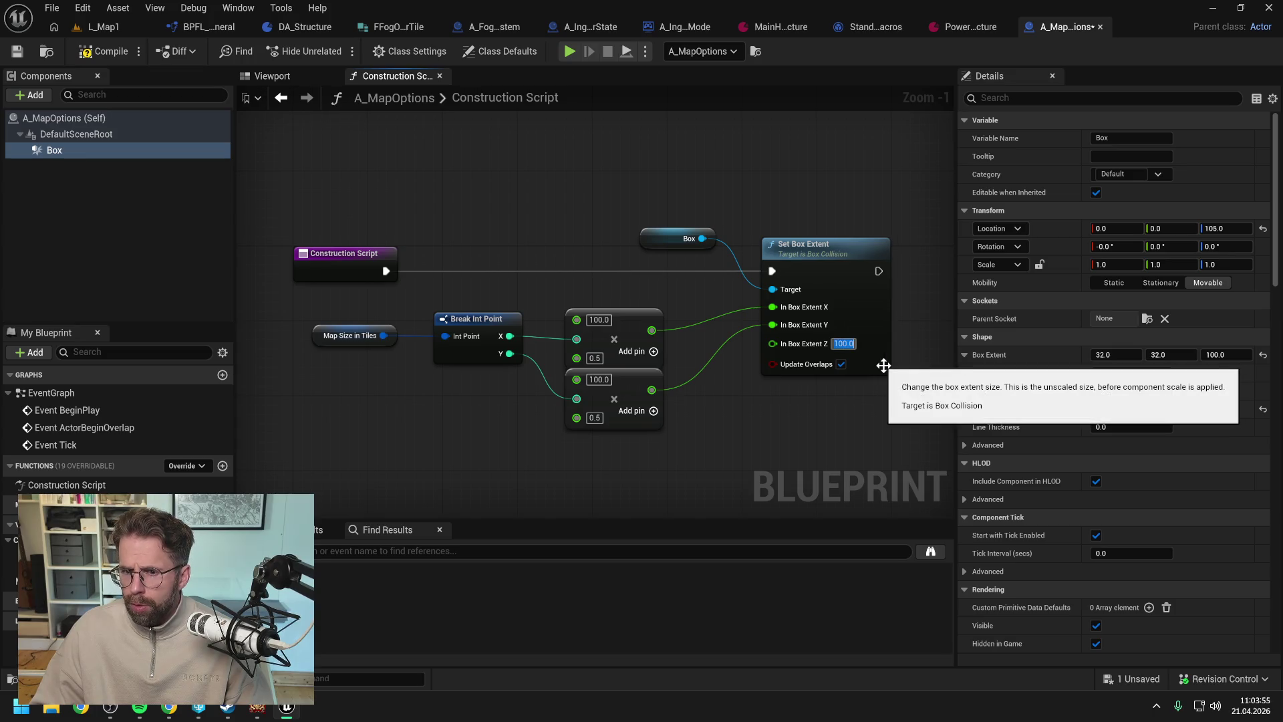
pyautogui.click(106, 52)
# - In L_Map1, set the A_MapOptions actor's Map Size in Tiles to 400 × 400
pyautogui.click(106, 25)
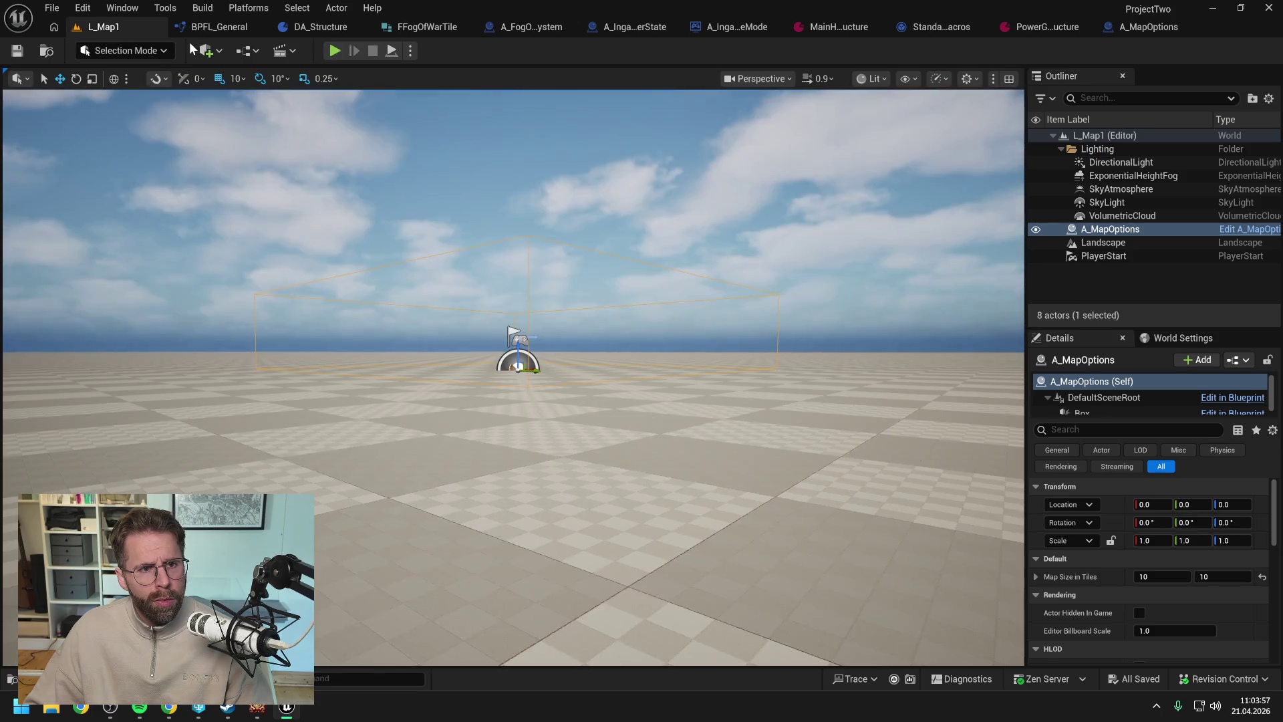
pyautogui.press('f')
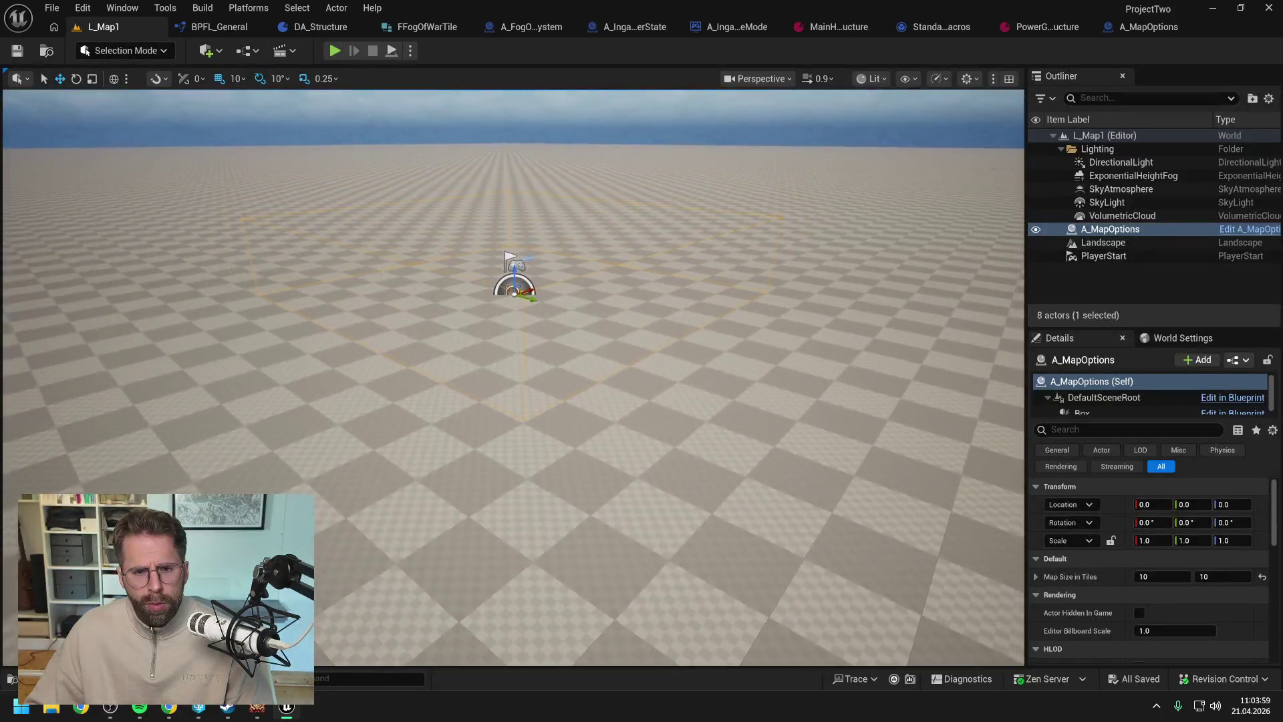
pyautogui.click(1153, 577)
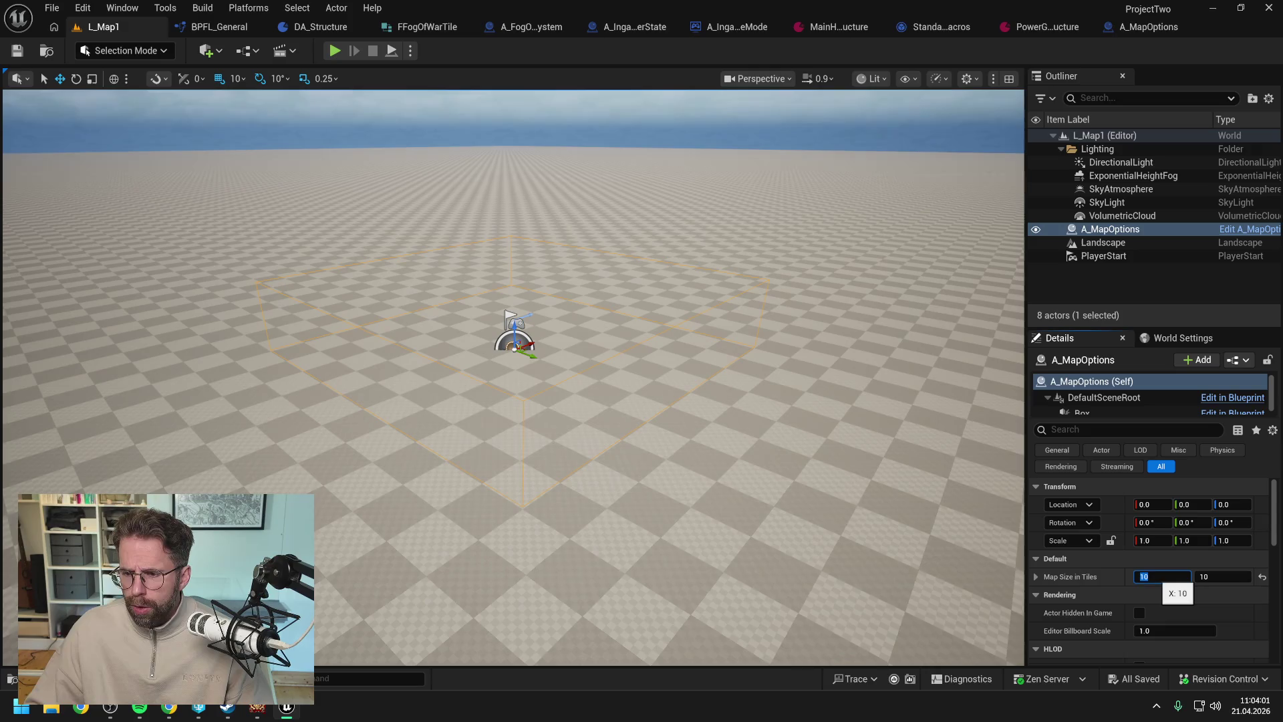
pyautogui.write('400')
pyautogui.click(1216, 576)
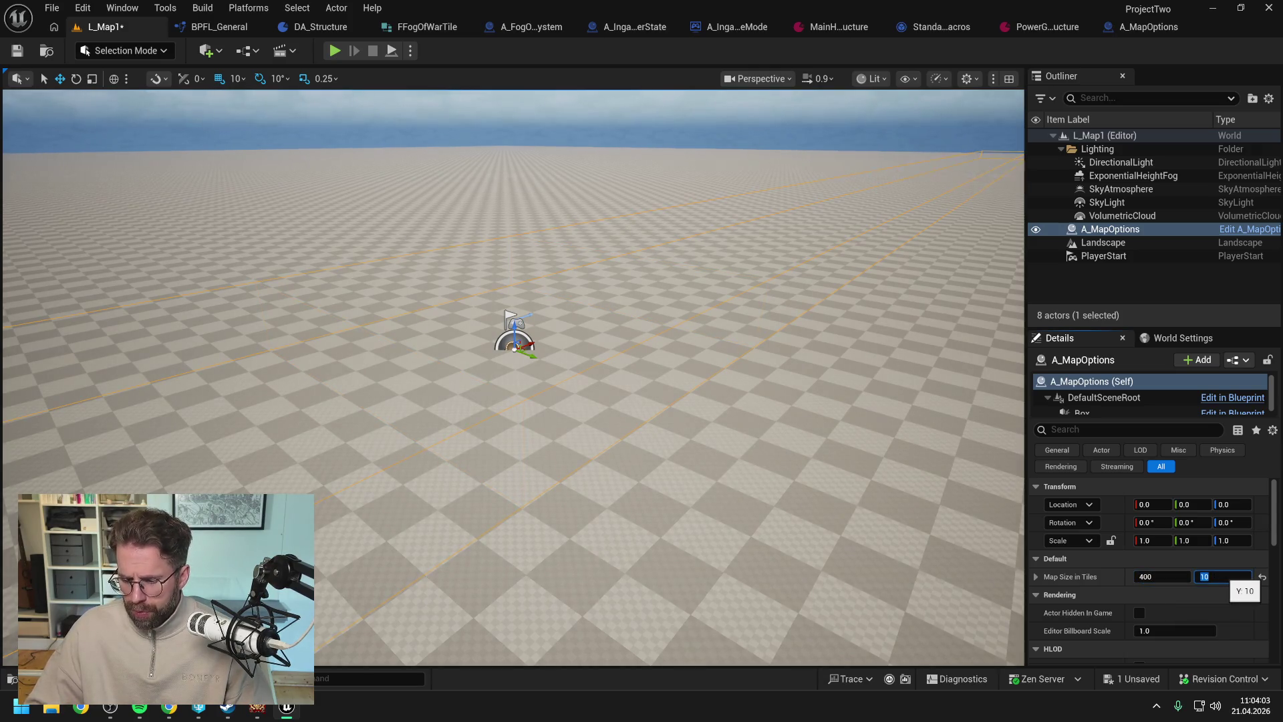
pyautogui.write('400')
pyautogui.press('Return')
# - Angle the level camera down over the ground and start a Play In Editor test
pyautogui.moveTo(508, 374)
pyautogui.mouseDown()
pyautogui.moveTo(468, 375)
pyautogui.moveTo(468, 301)
pyautogui.moveTo(468, 334)
pyautogui.moveTo(494, 334)
pyautogui.mouseUp()
pyautogui.moveTo(803, 348)
pyautogui.mouseDown()
pyautogui.moveTo(802, 307)
pyautogui.moveTo(792, 341)
pyautogui.mouseUp()
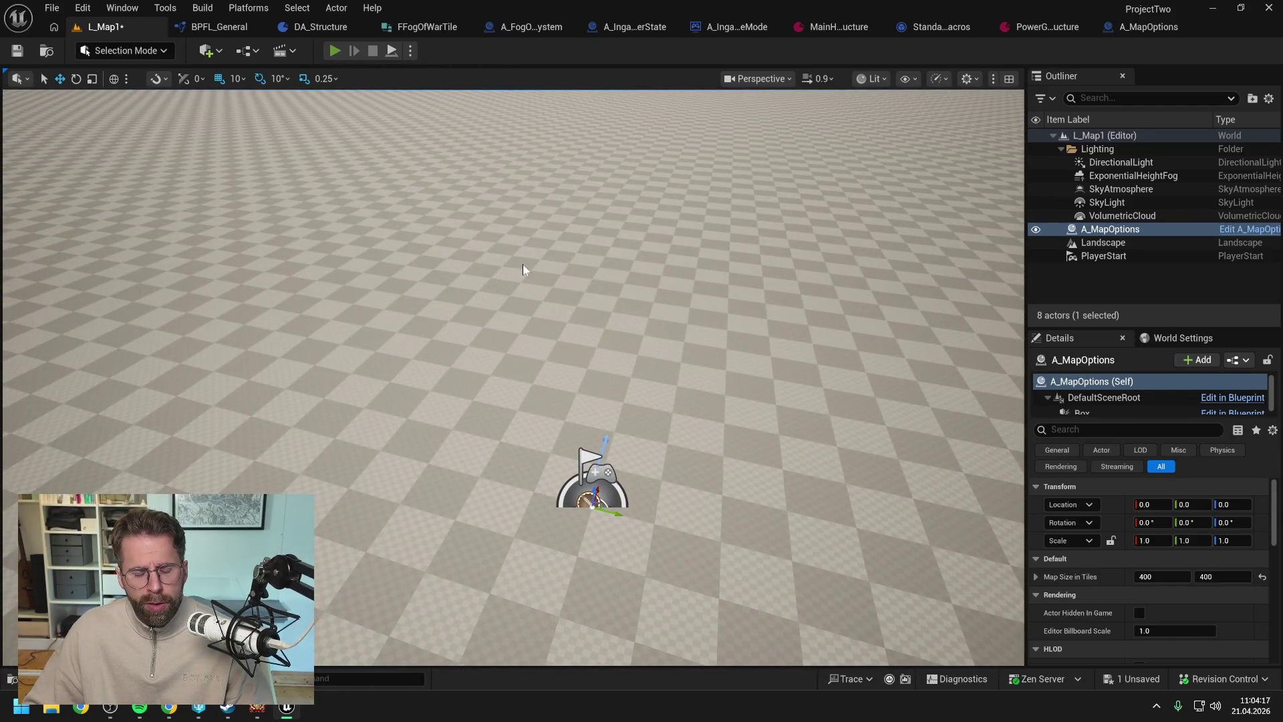
pyautogui.hotkey('alt', 'p')
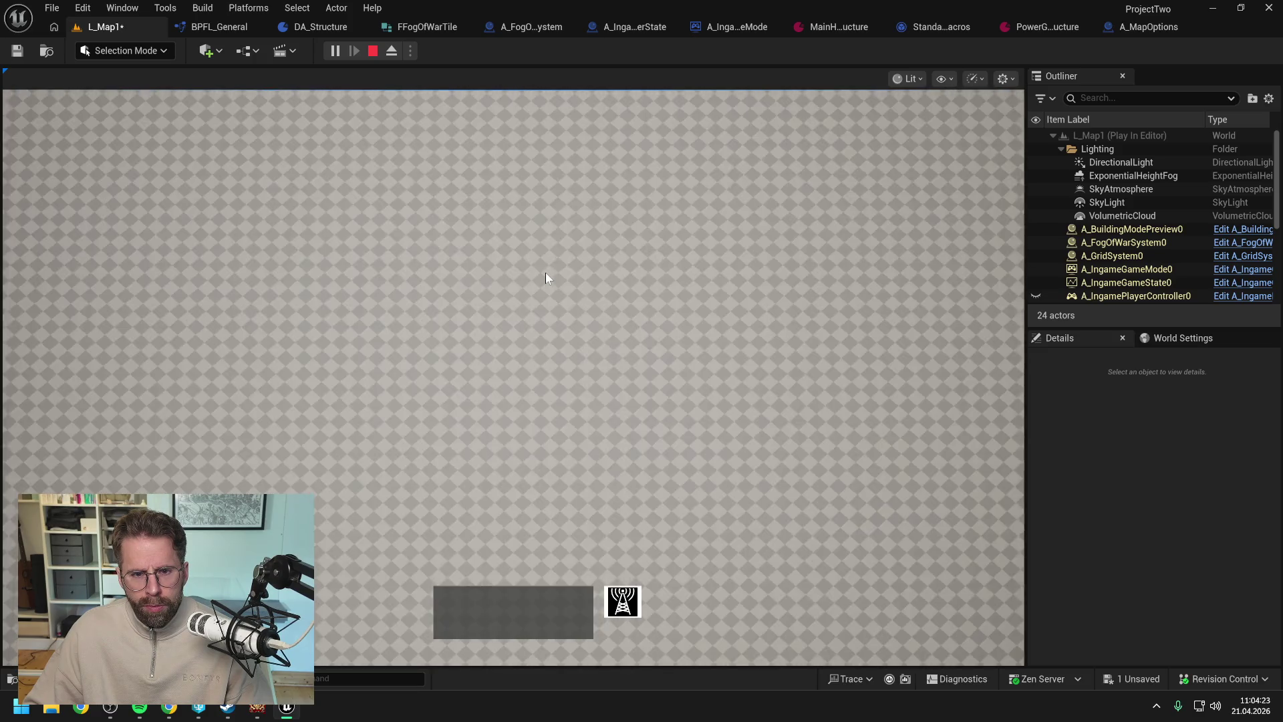
# - Zoom the game camera in and out over the 400×400 ground, then stop the play session
pyautogui.scroll(-2, 546, 273)
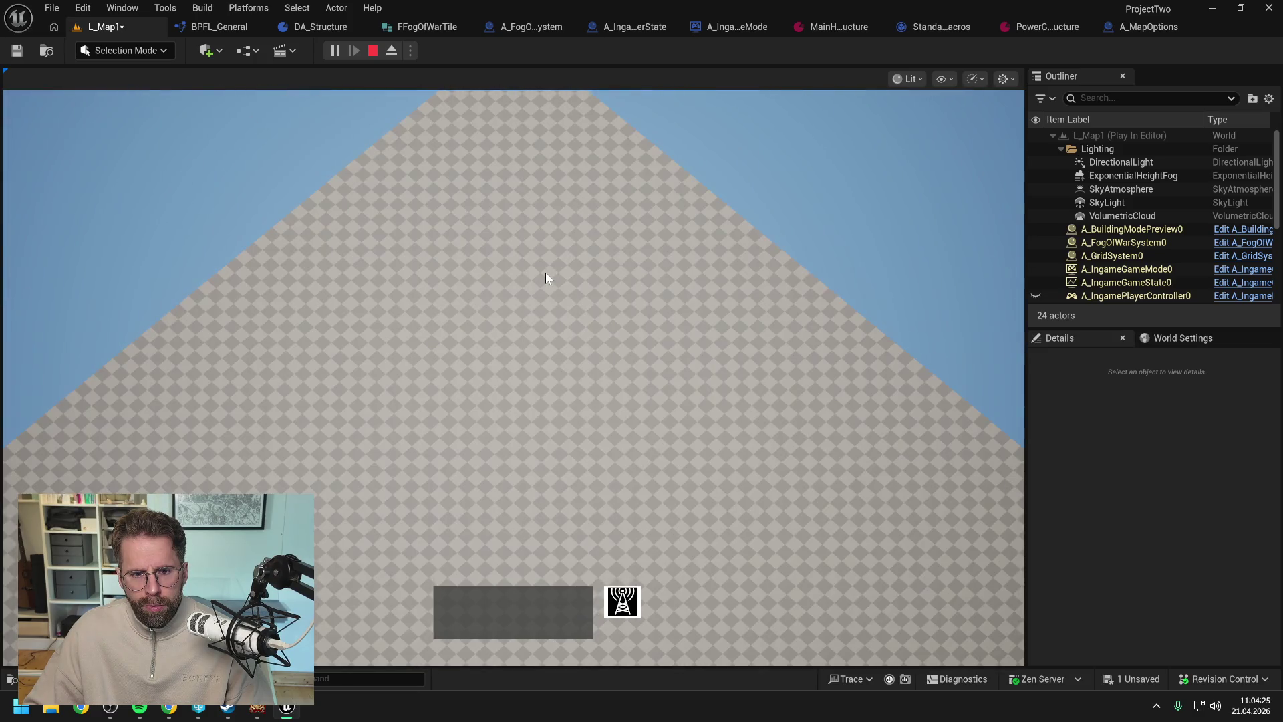
pyautogui.scroll(2, 545, 272)
pyautogui.scroll(-2, 544, 271)
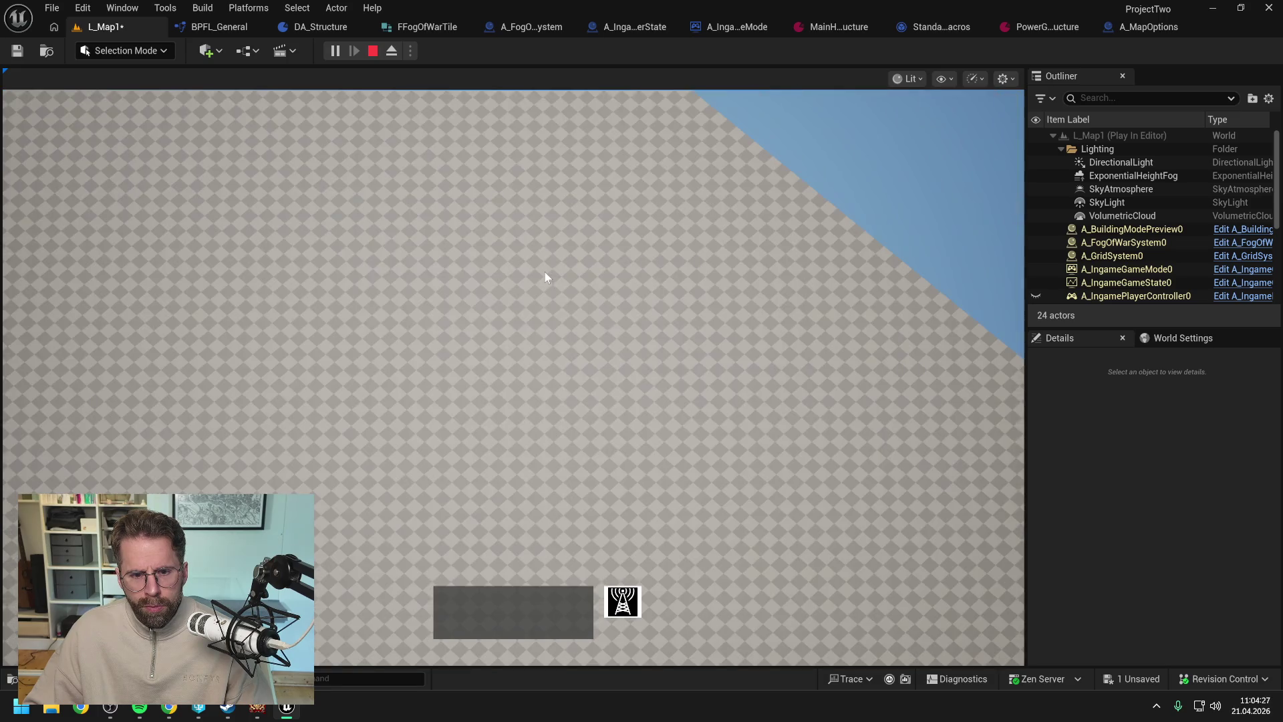
pyautogui.scroll(2, 545, 271)
pyautogui.scroll(-2, 546, 273)
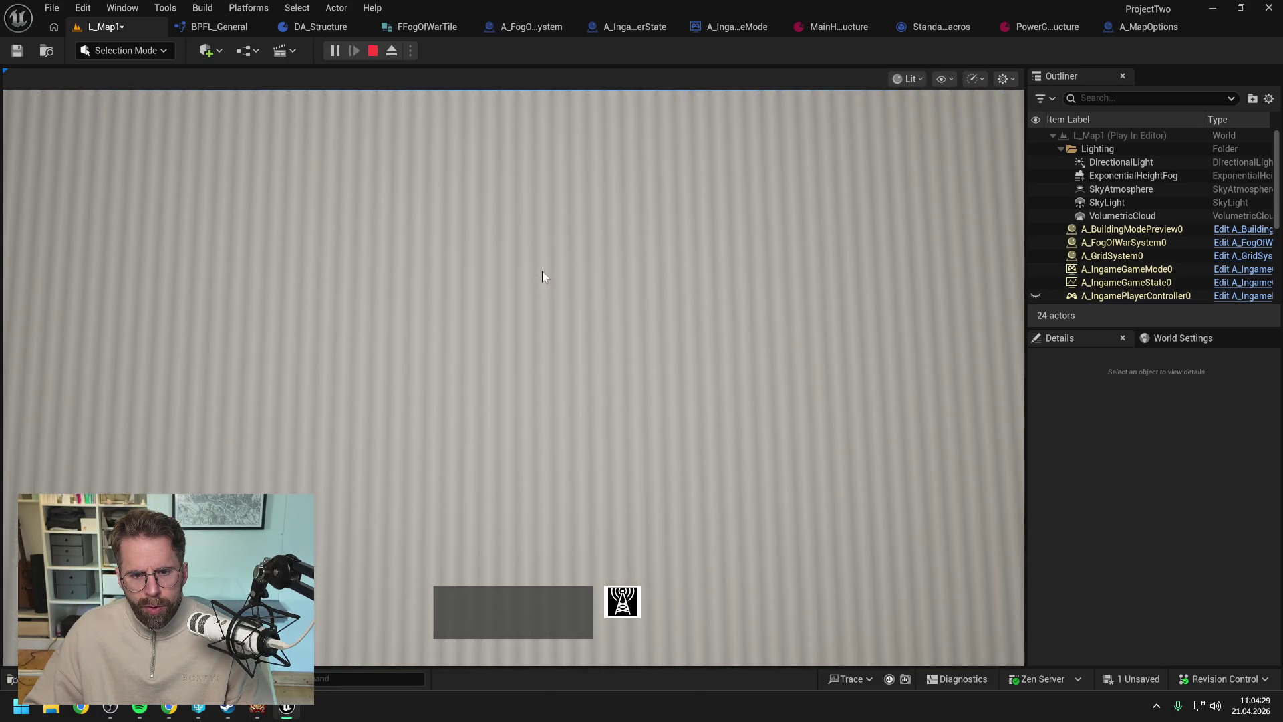
pyautogui.scroll(2, 543, 272)
pyautogui.scroll(-2, 543, 270)
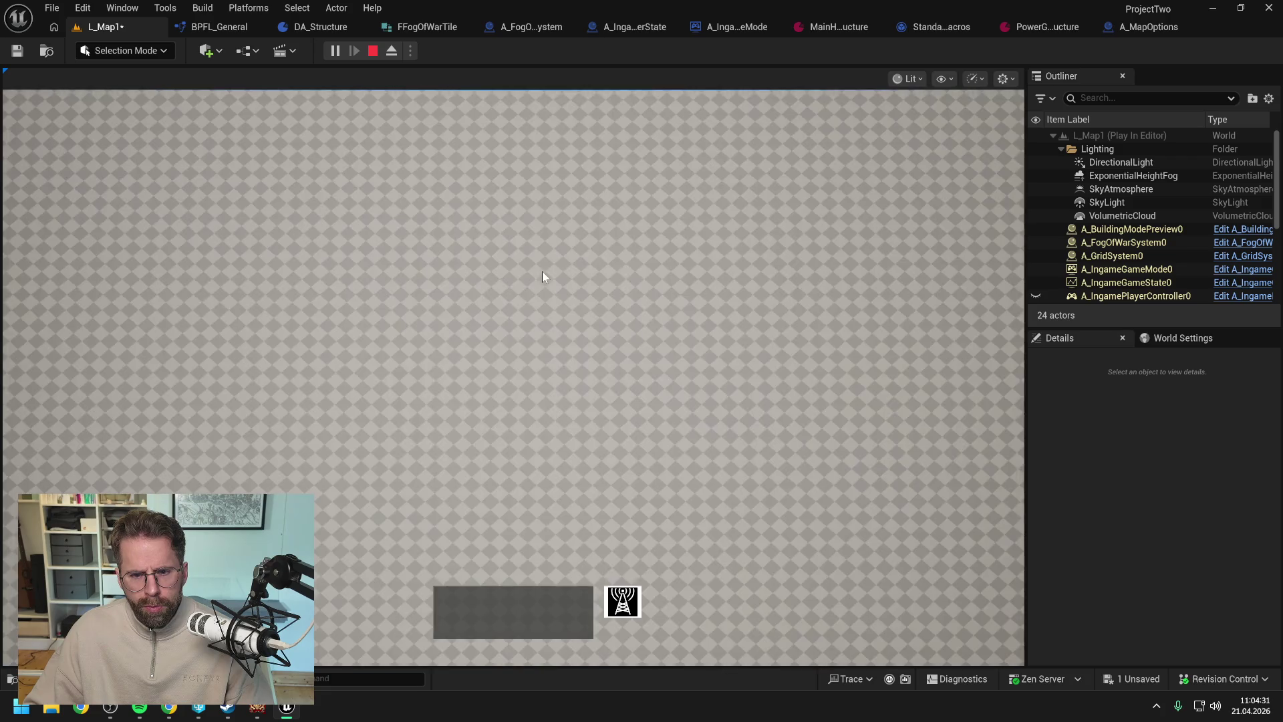
pyautogui.scroll(2, 543, 270)
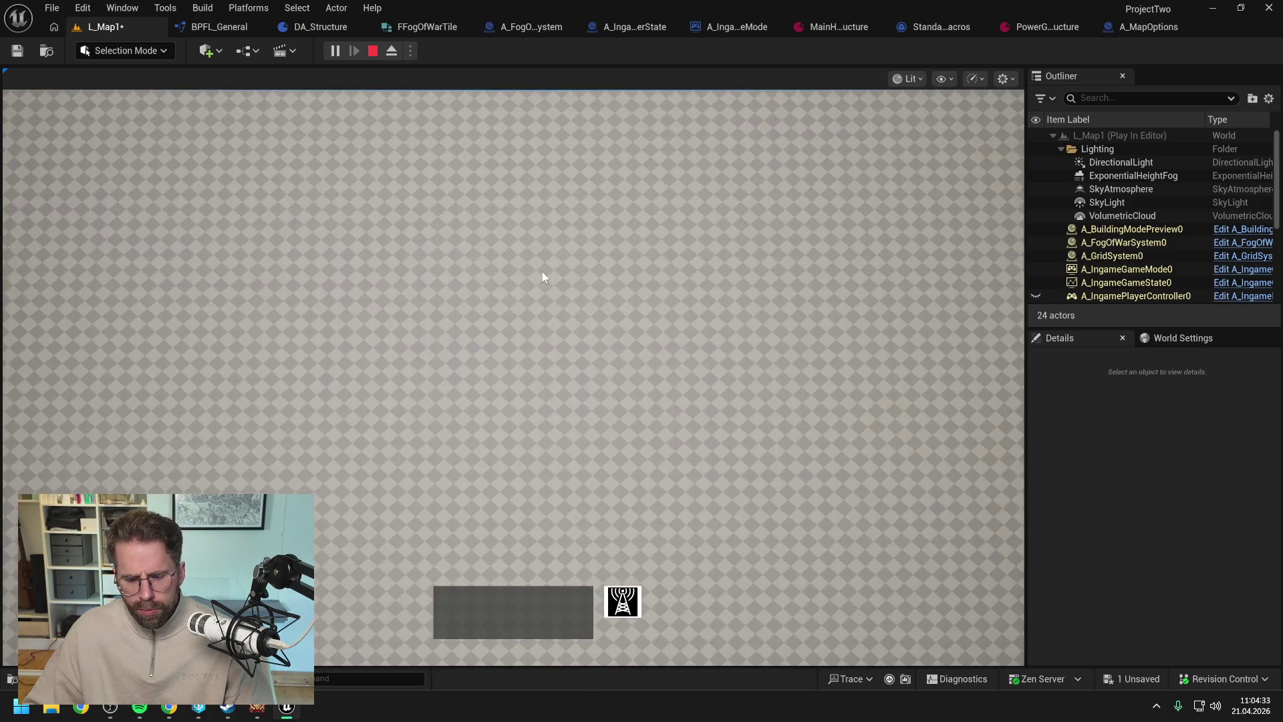
pyautogui.press('Escape')
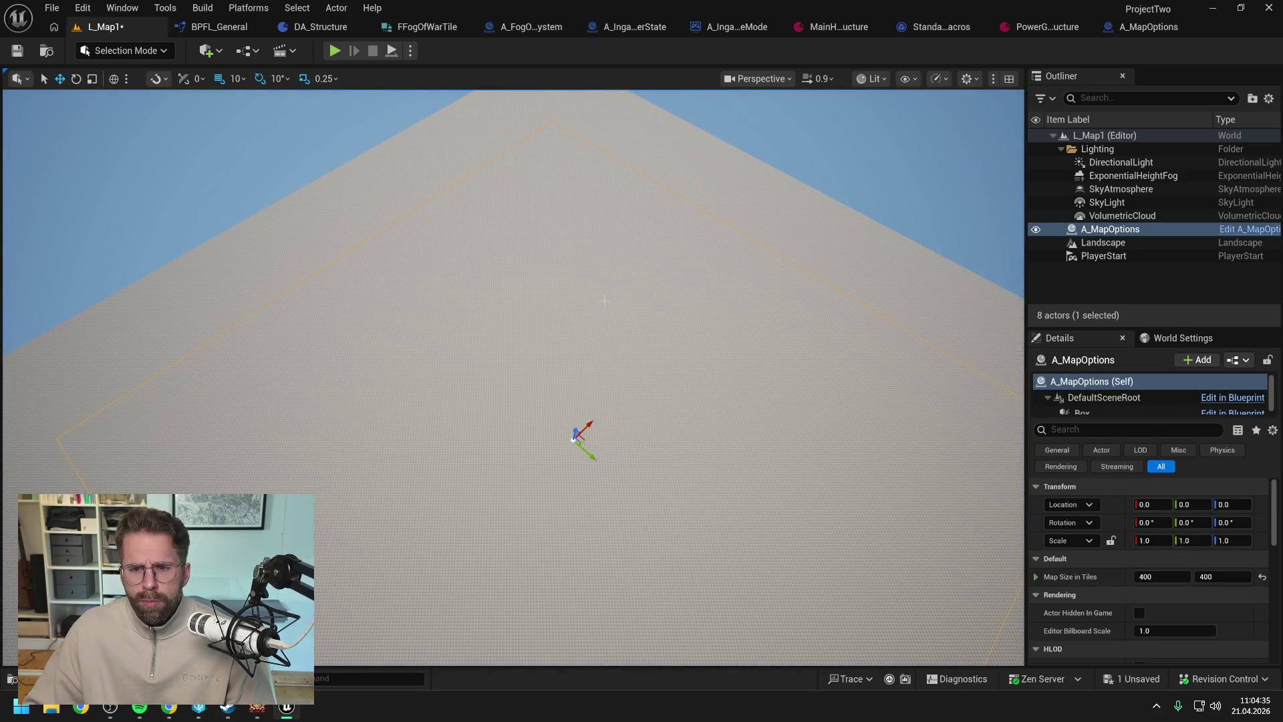
# - Save the L_Map1 level and bring the Claude browser chat forward
pyautogui.moveTo(487, 240)
pyautogui.mouseDown()
pyautogui.moveTo(586, 282)
pyautogui.moveTo(508, 271)
pyautogui.moveTo(491, 294)
pyautogui.moveTo(569, 294)
pyautogui.mouseUp()
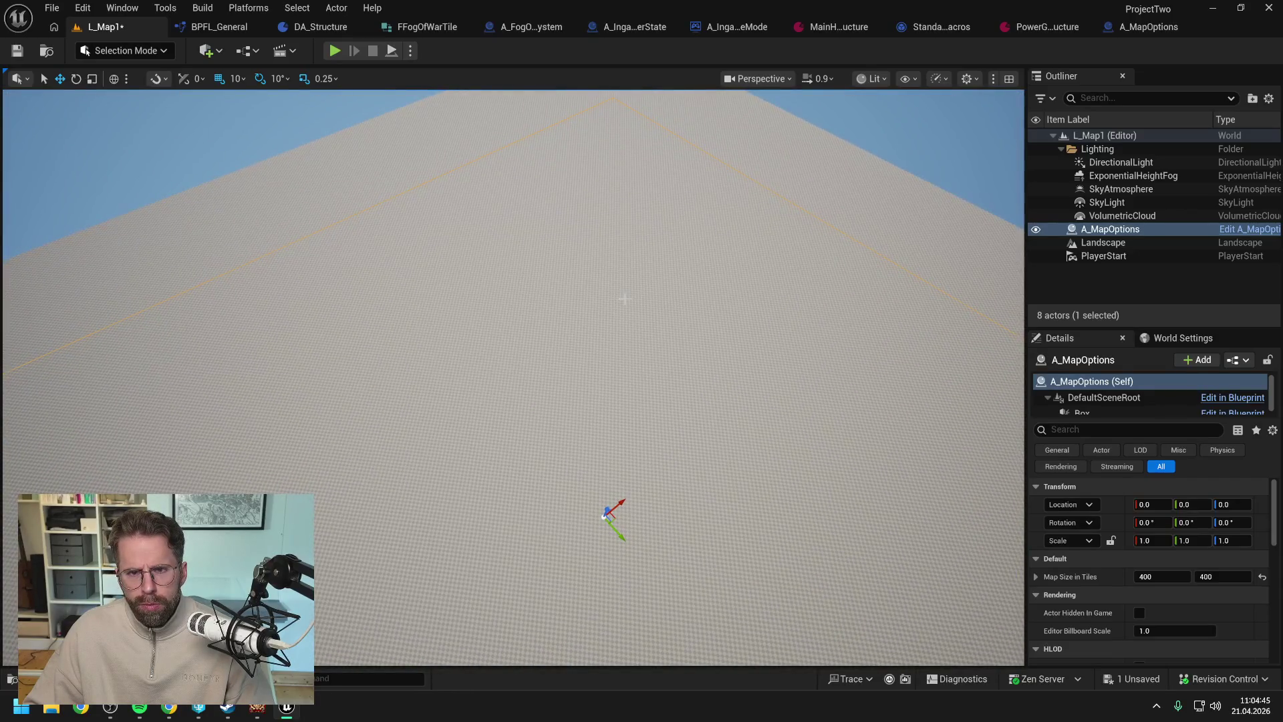
pyautogui.hotkey('ctrl', 's')
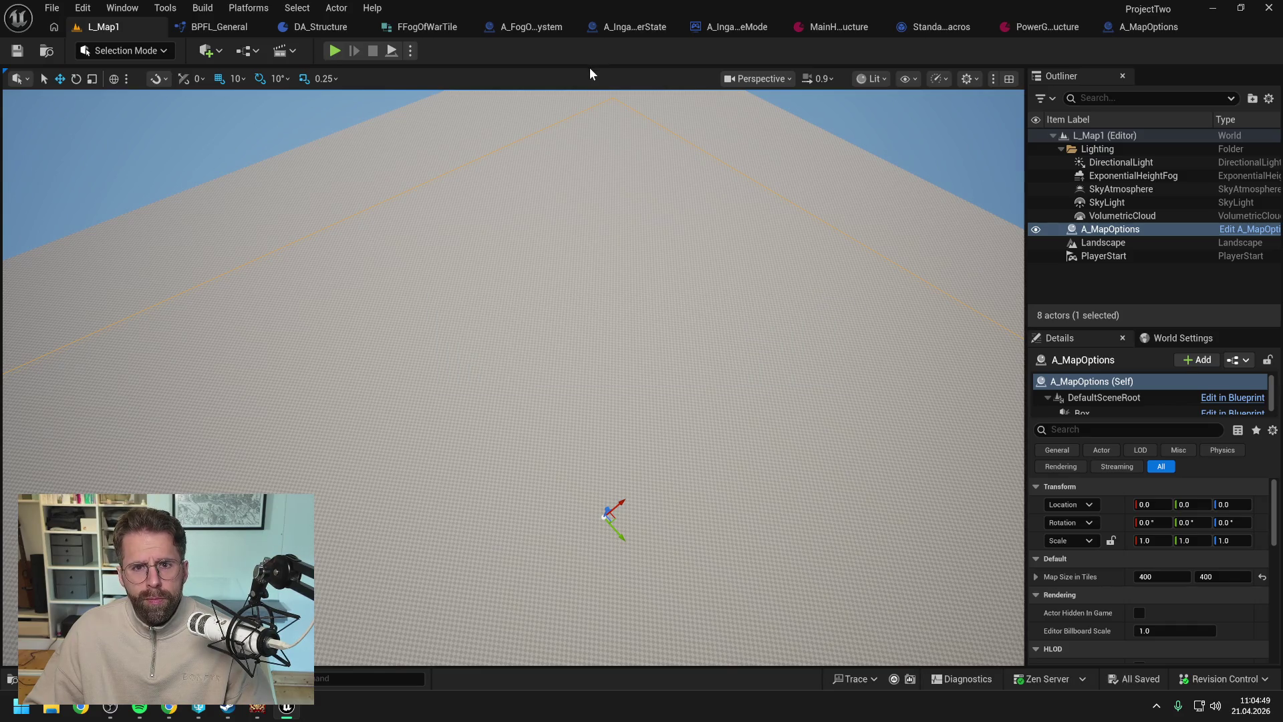
pyautogui.click(169, 708)
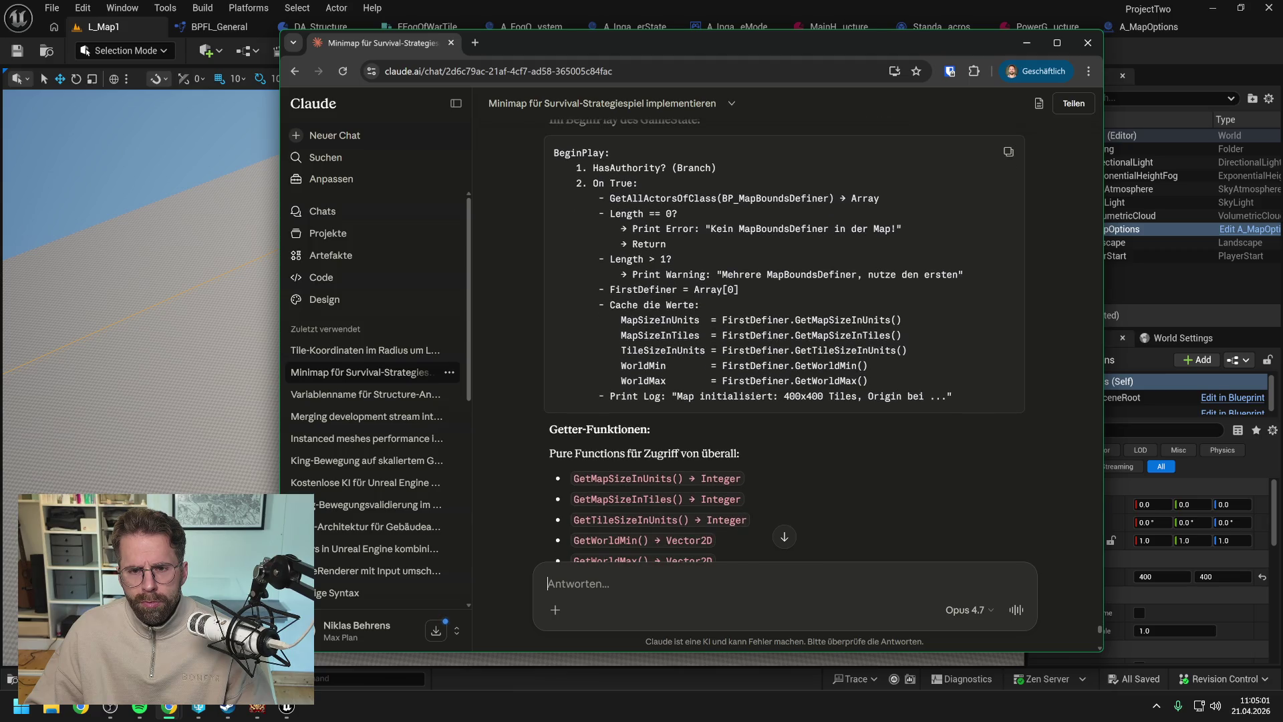
# - Type a question asking why GameState must check HasAuthority when it should always have authority
pyautogui.write('wie')
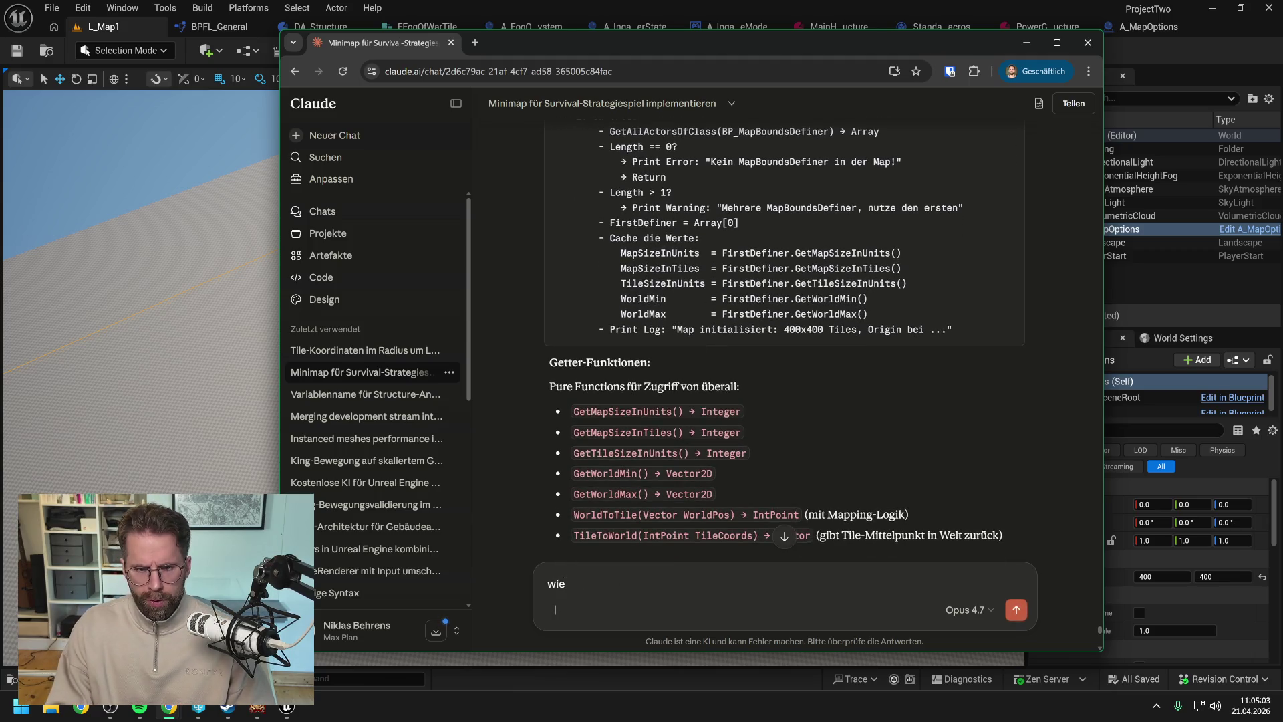
pyautogui.write('so muss ich im ')
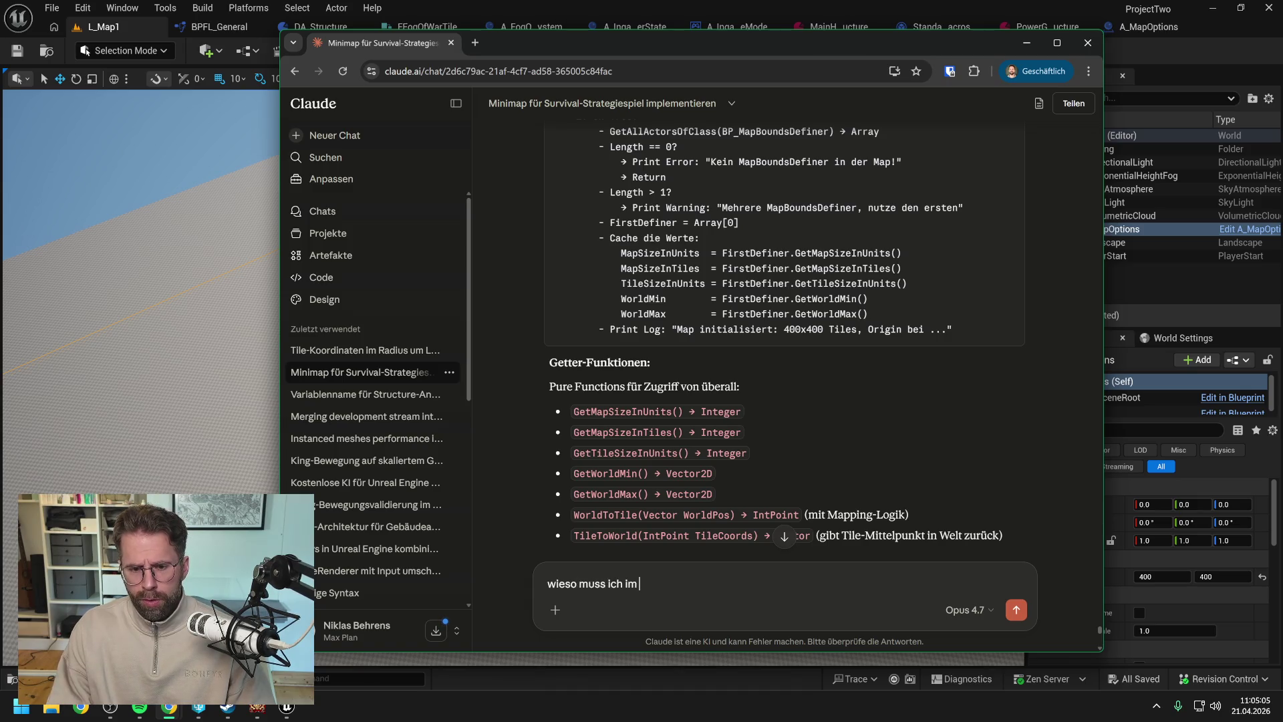
pyautogui.write('GameSta')
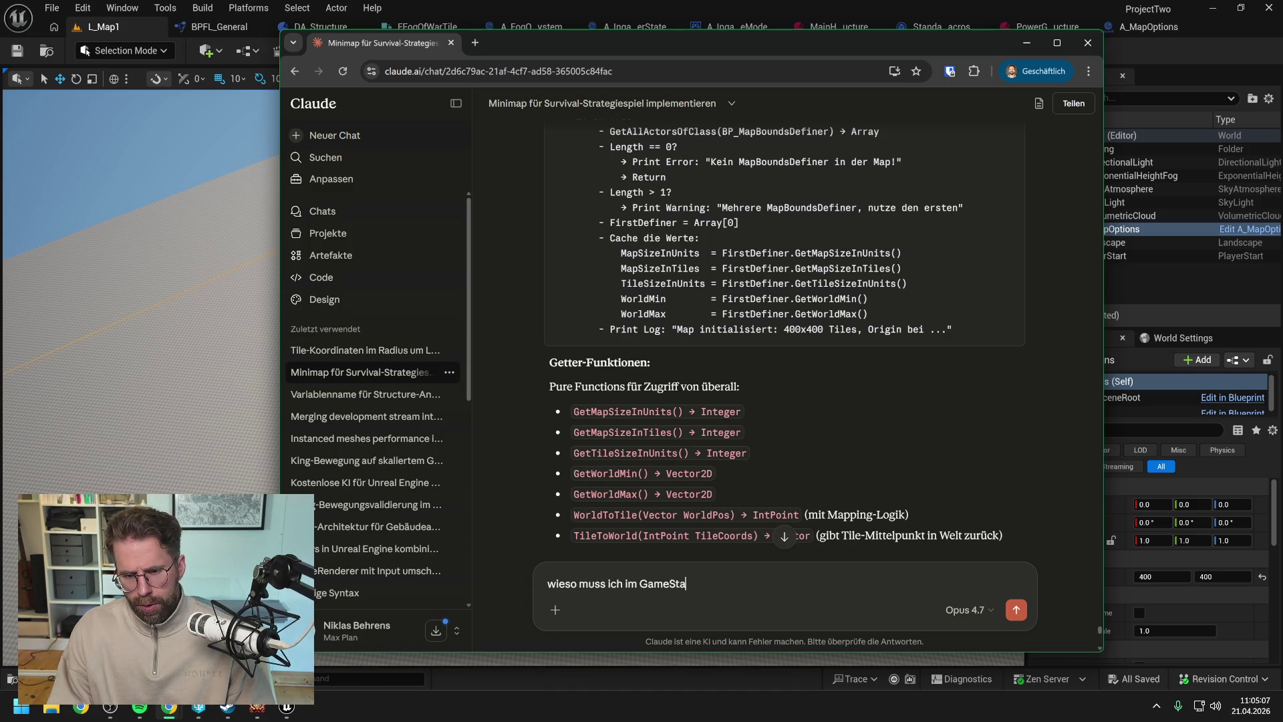
pyautogui.write('te nach ')
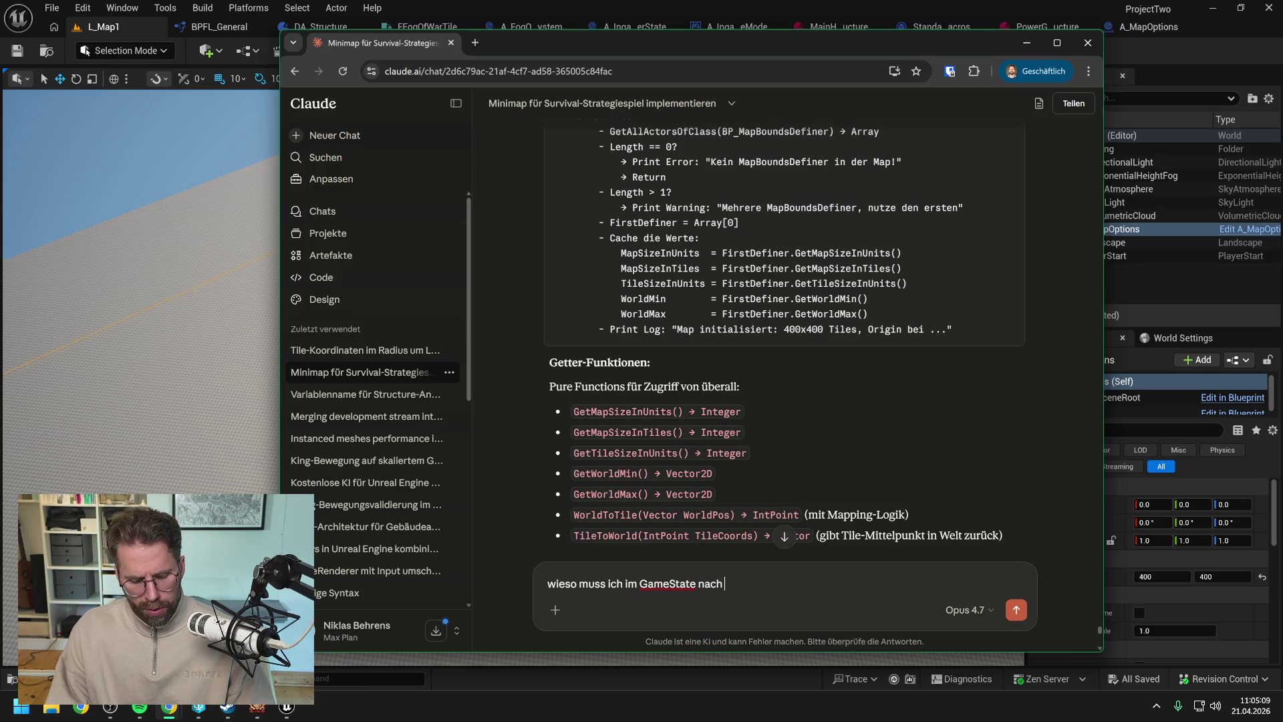
pyautogui.write('hasauthority ')
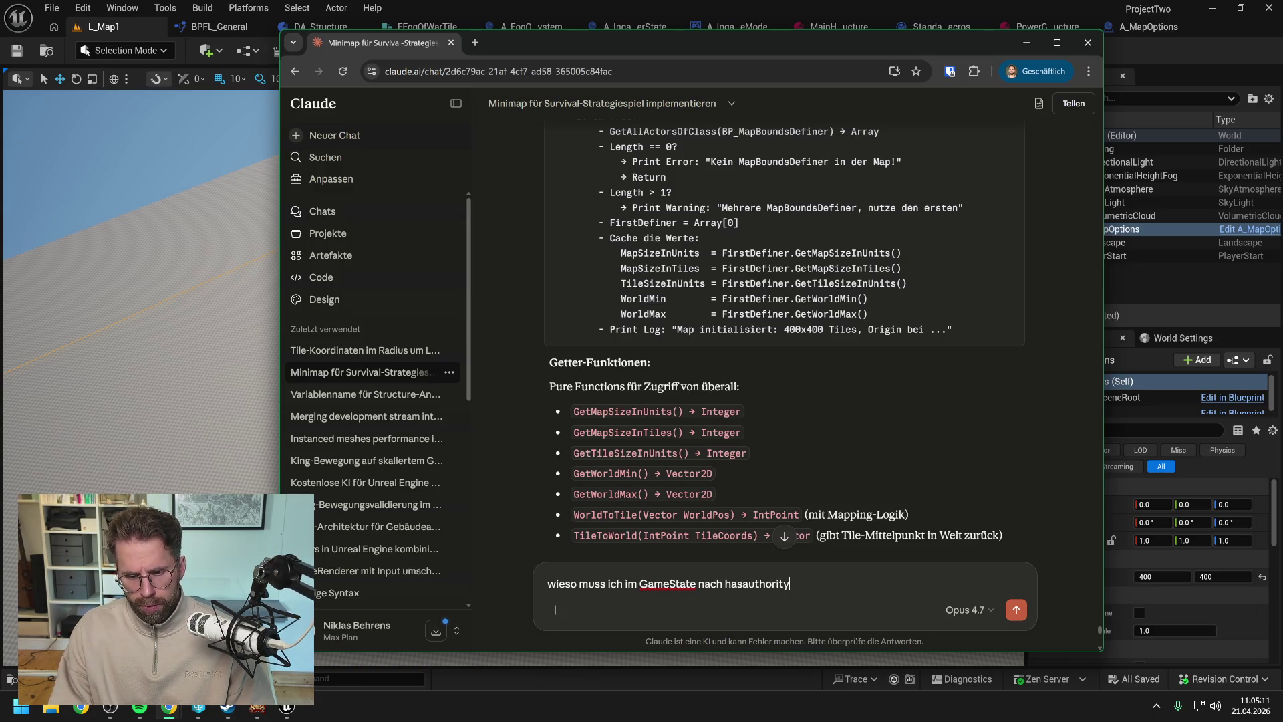
pyautogui.write('fragen? der So')
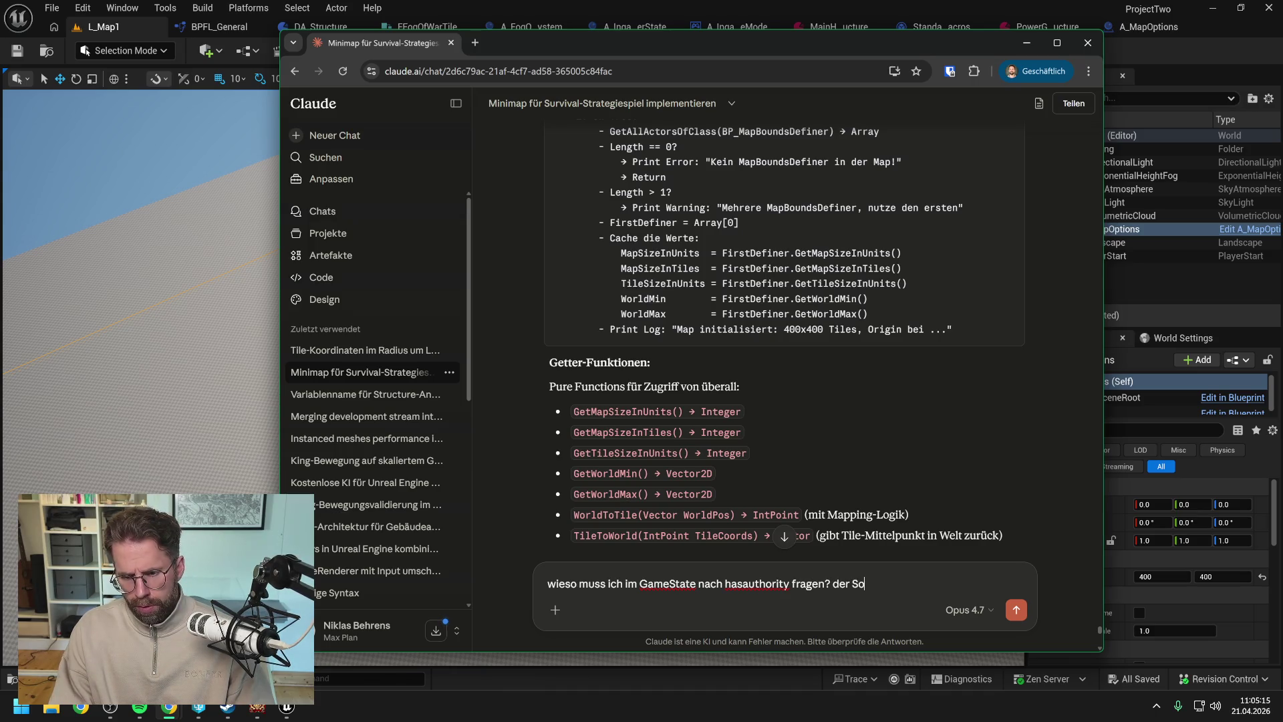
pyautogui.write('llte doch immer authorit')
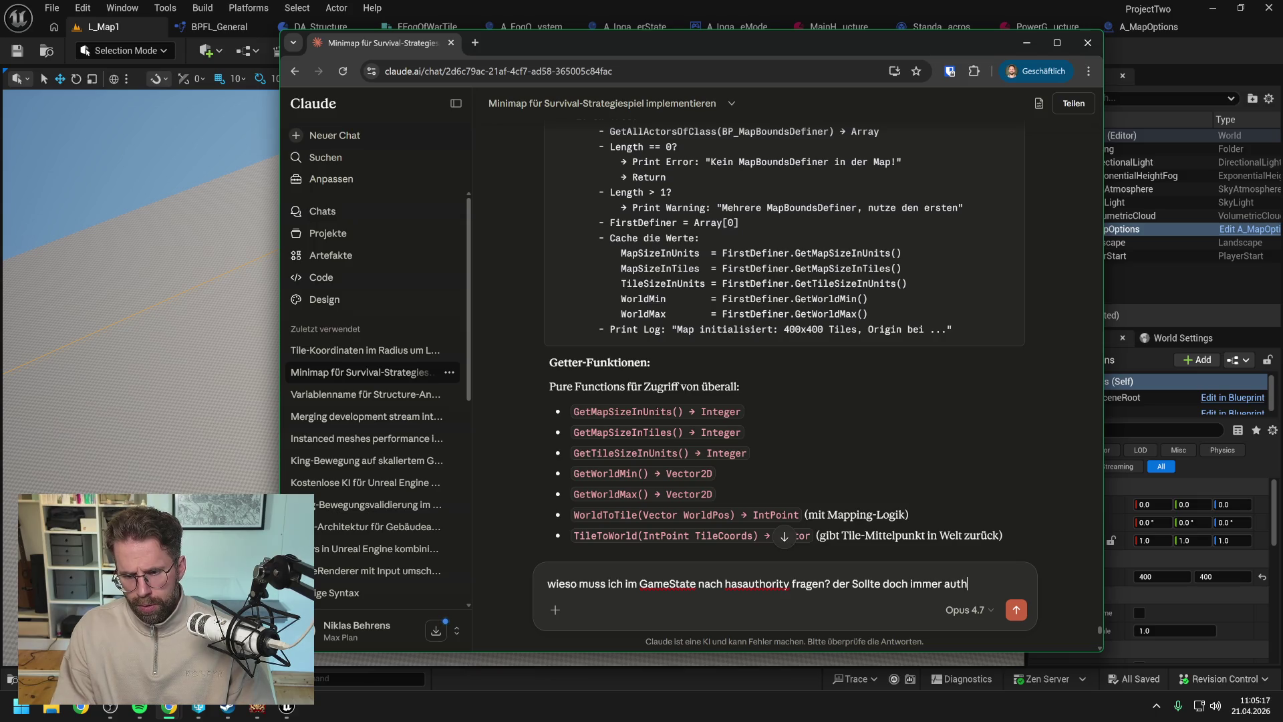
pyautogui.write('y haben?')
# - Send the HasAuthority question, read Claude's corrected GameState BeginPlay answer, then return to Unreal
pyautogui.press('Return')
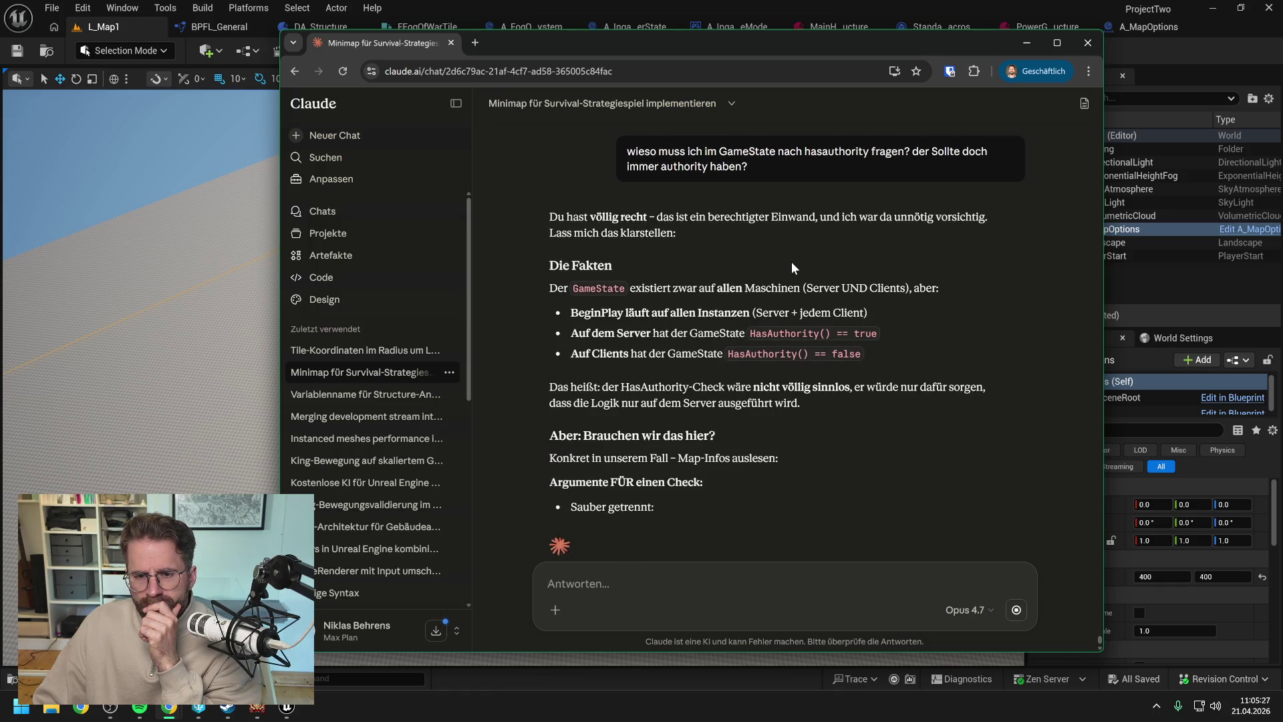
pyautogui.scroll(-1, 791, 262)
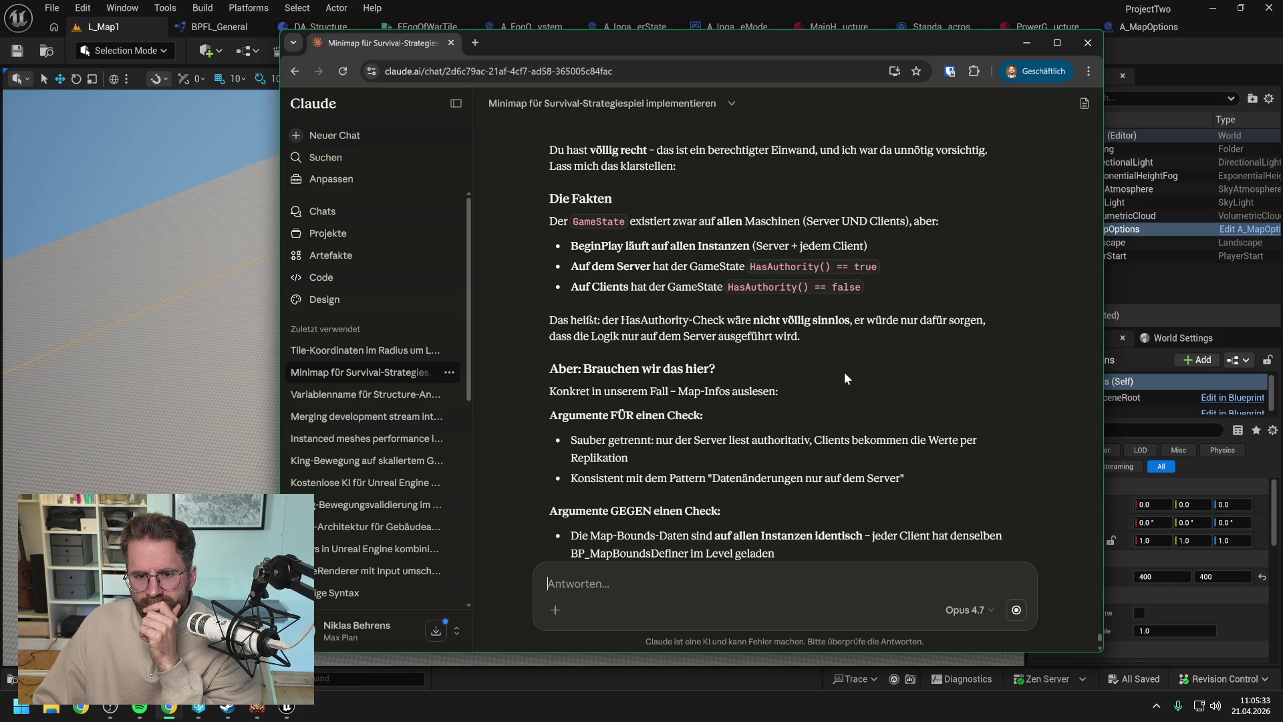
pyautogui.scroll(-1, 844, 372)
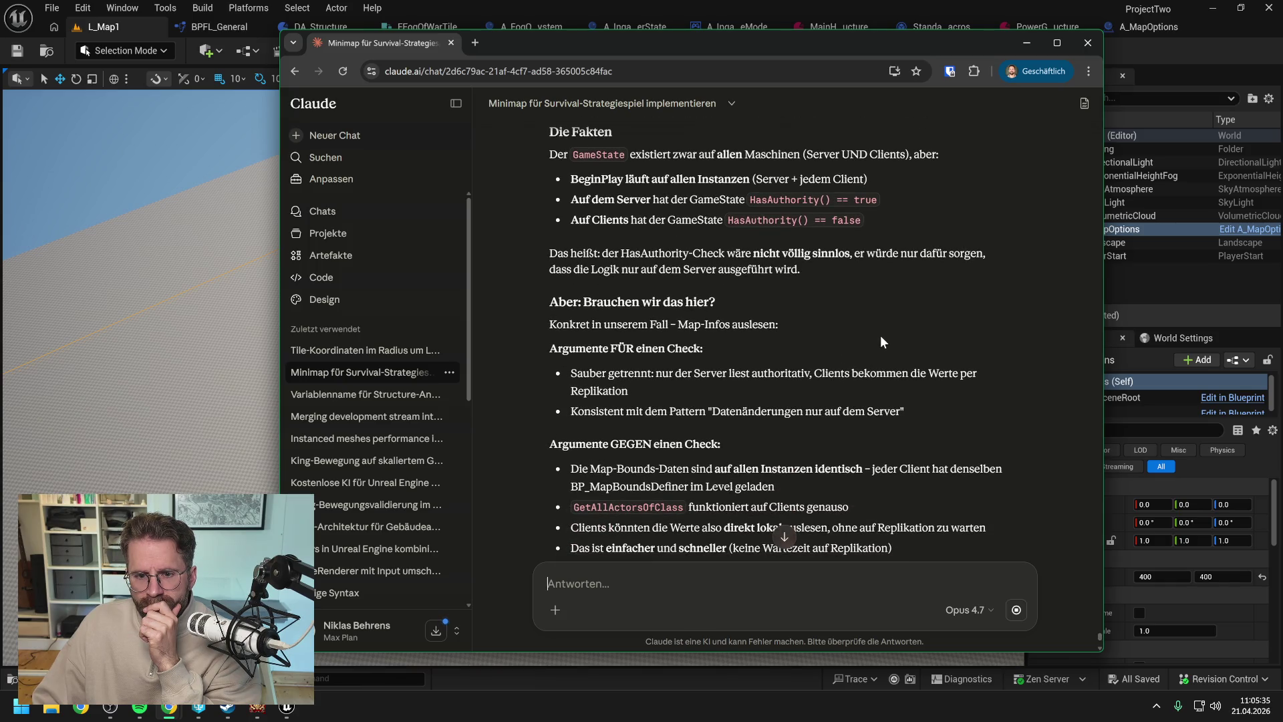
pyautogui.scroll(-1, 880, 336)
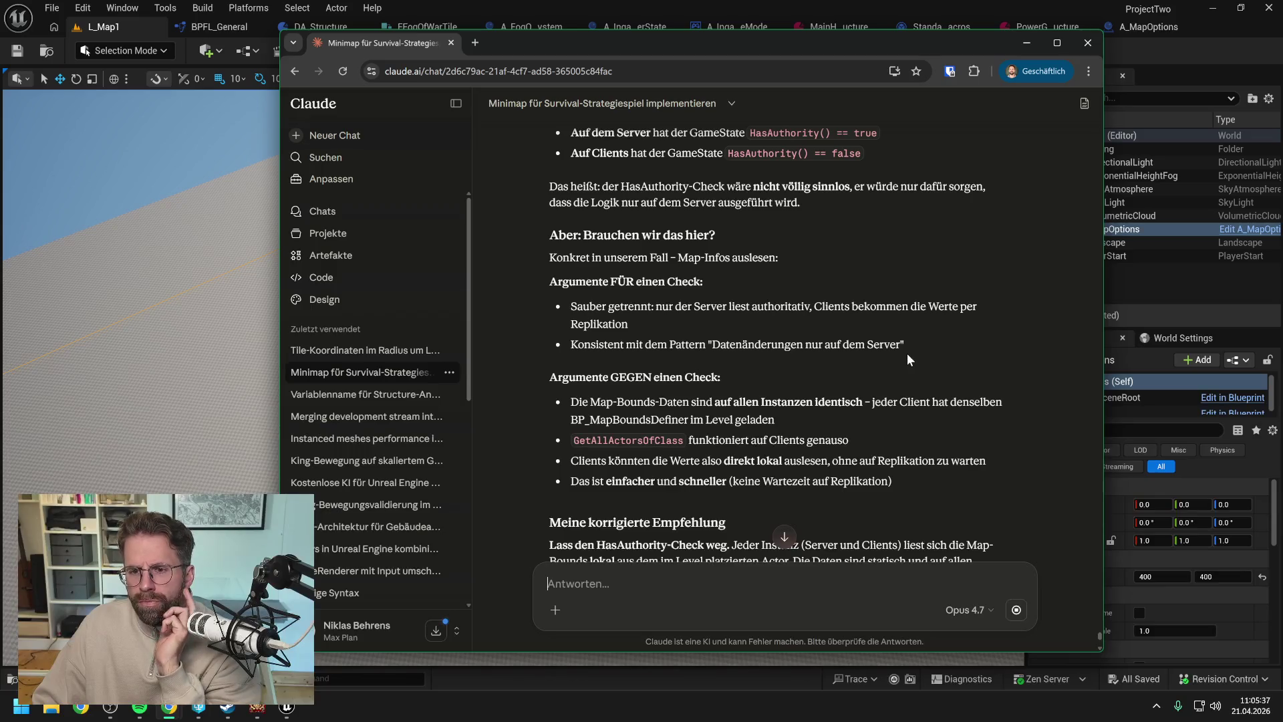
pyautogui.scroll(-1, 909, 359)
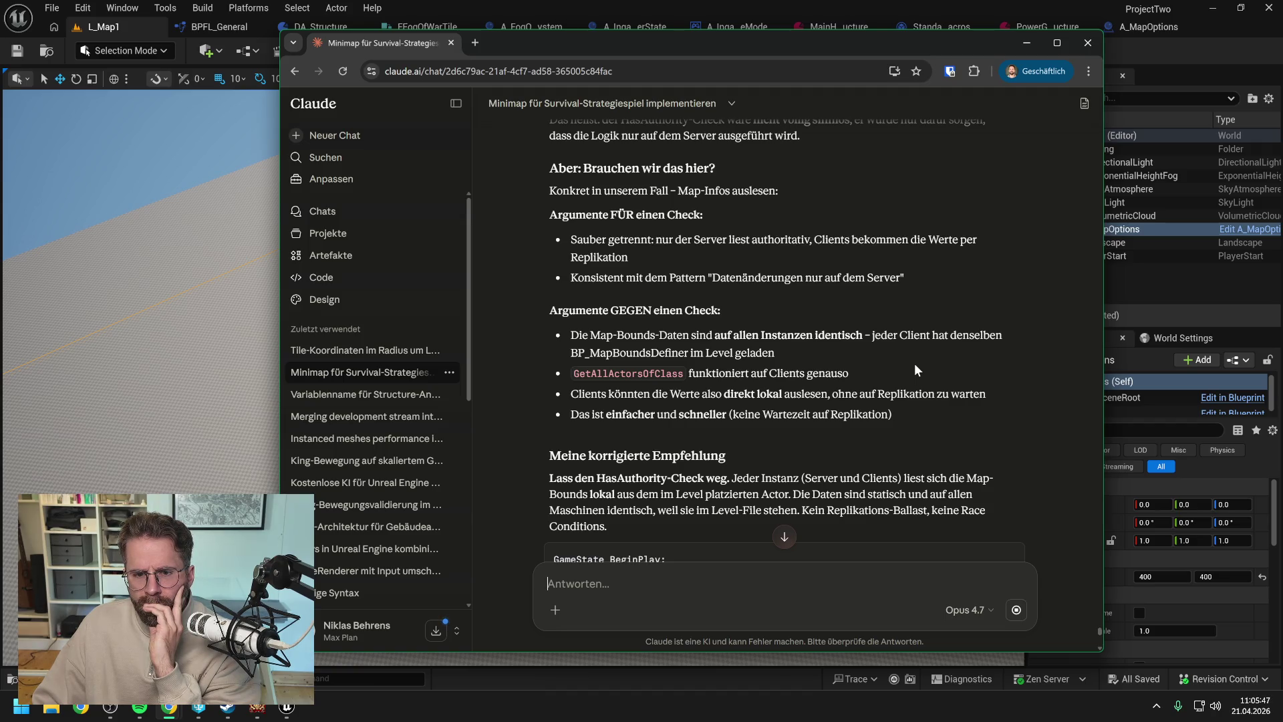
pyautogui.scroll(-2, 914, 363)
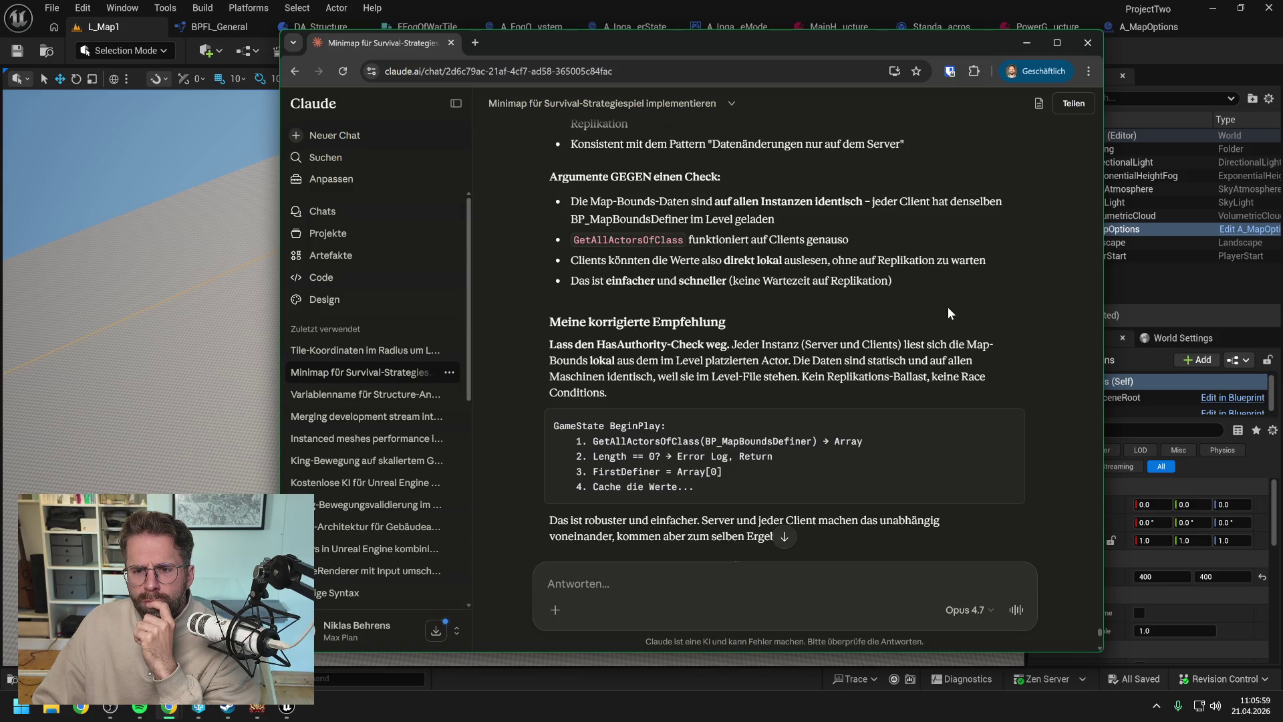
pyautogui.scroll(-1, 949, 305)
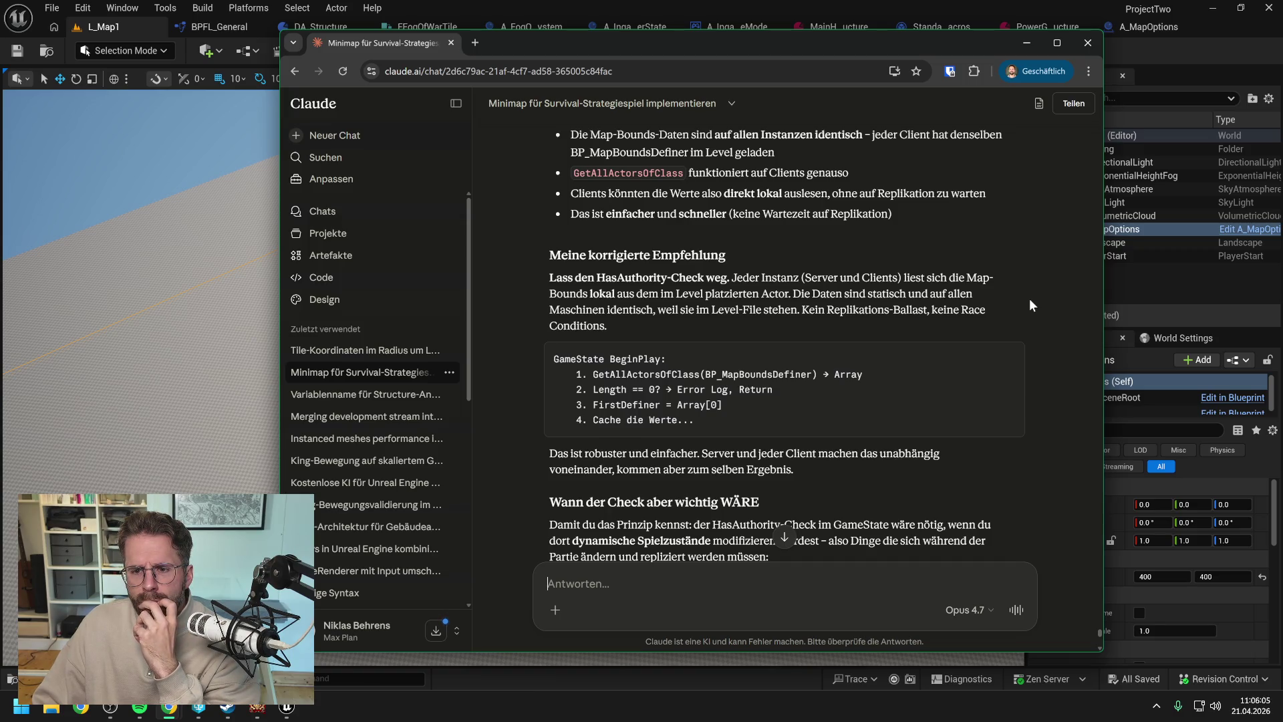
pyautogui.scroll(-3, 1030, 300)
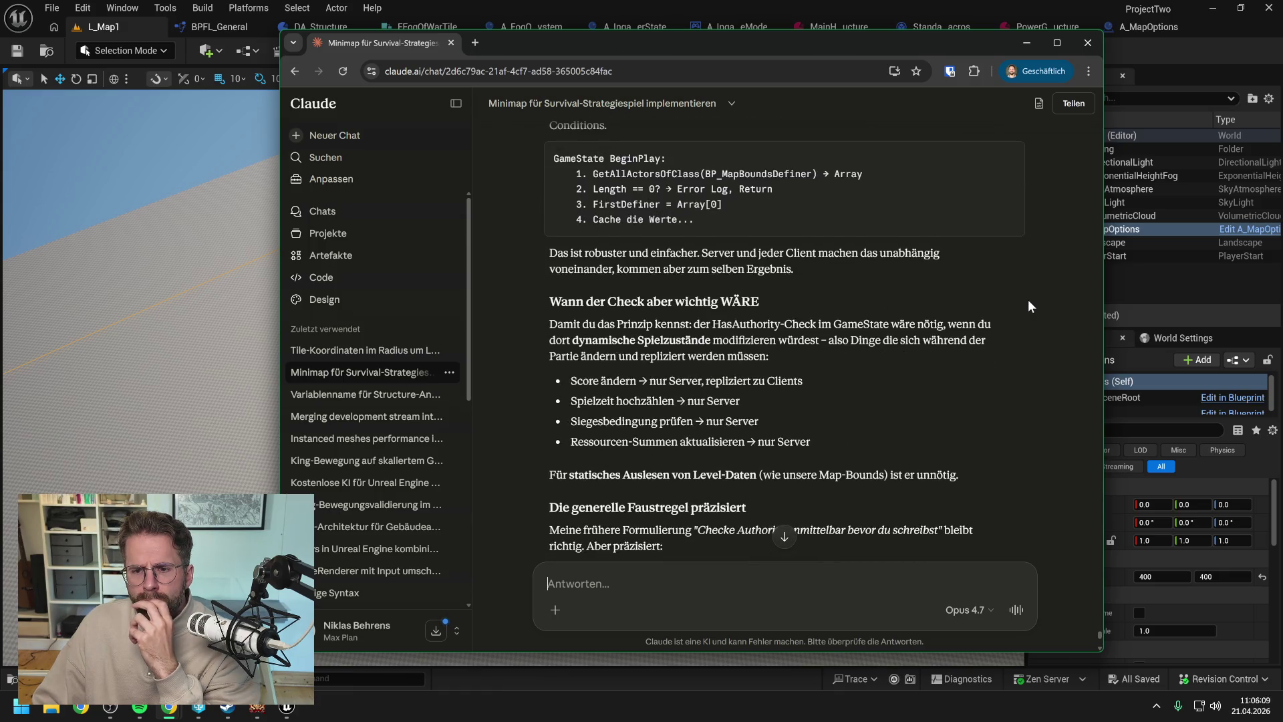
pyautogui.scroll(-1, 1029, 306)
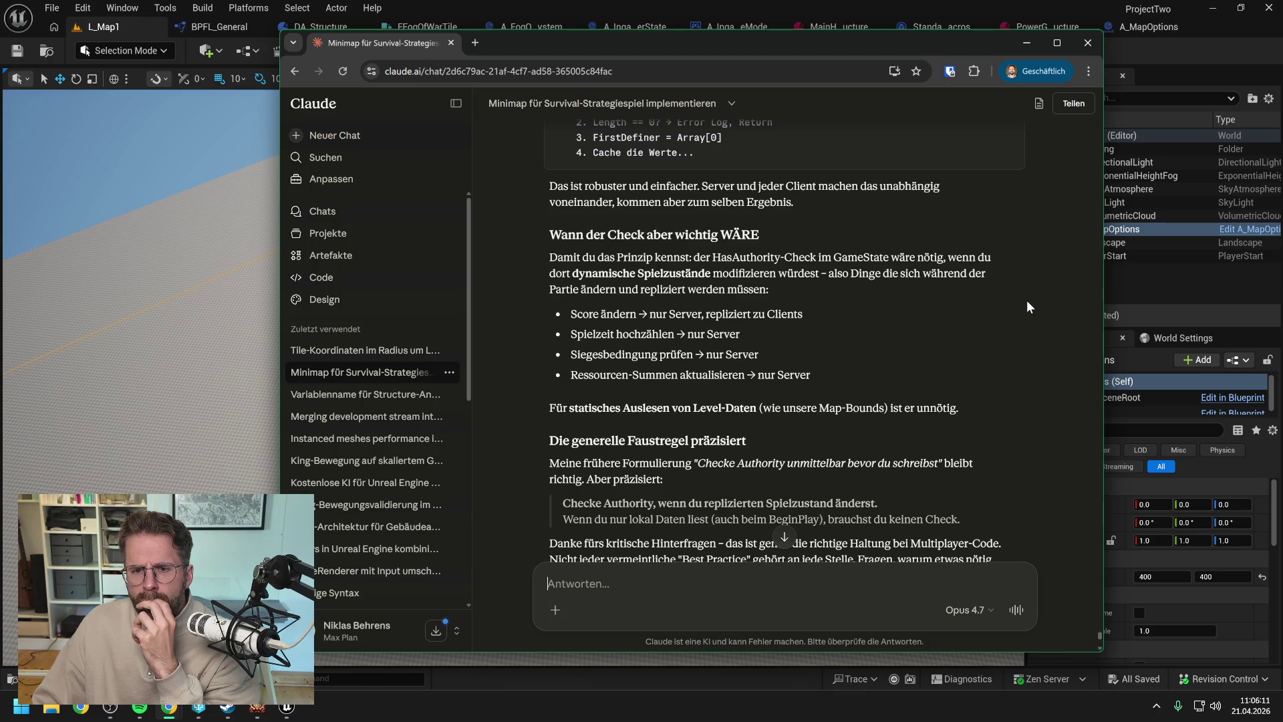
pyautogui.scroll(-1, 1028, 306)
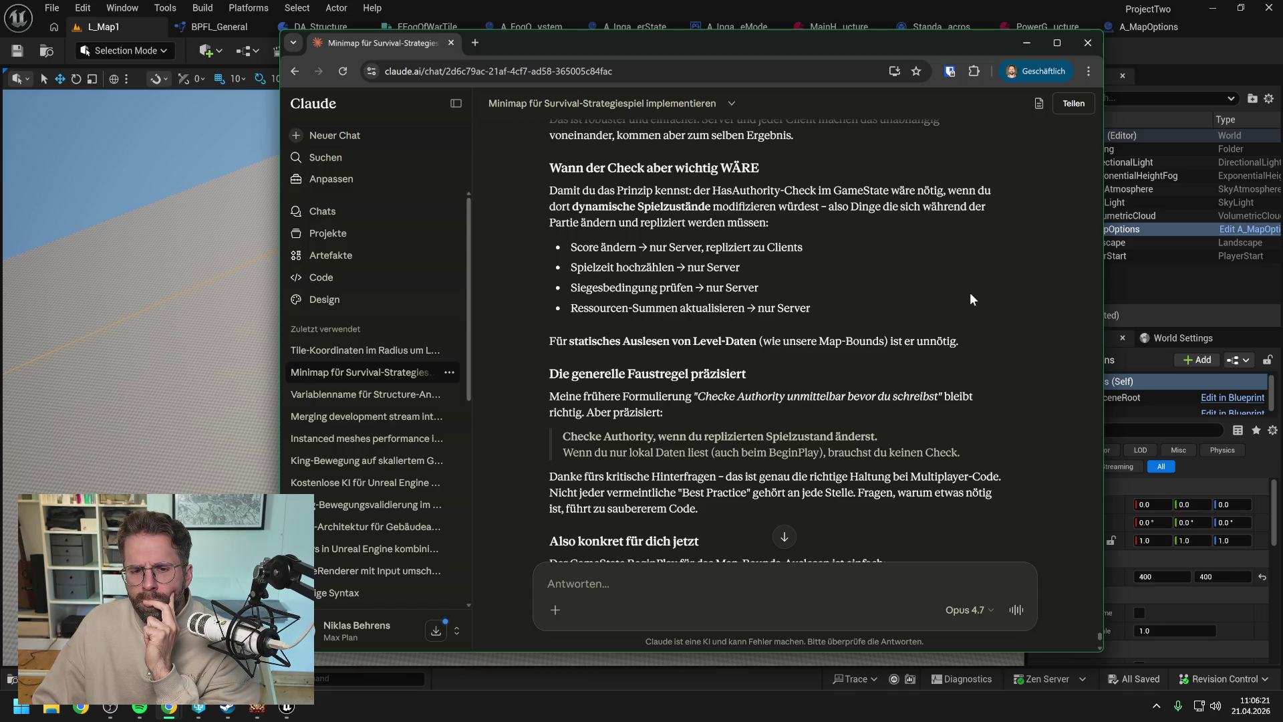
pyautogui.scroll(-2, 970, 293)
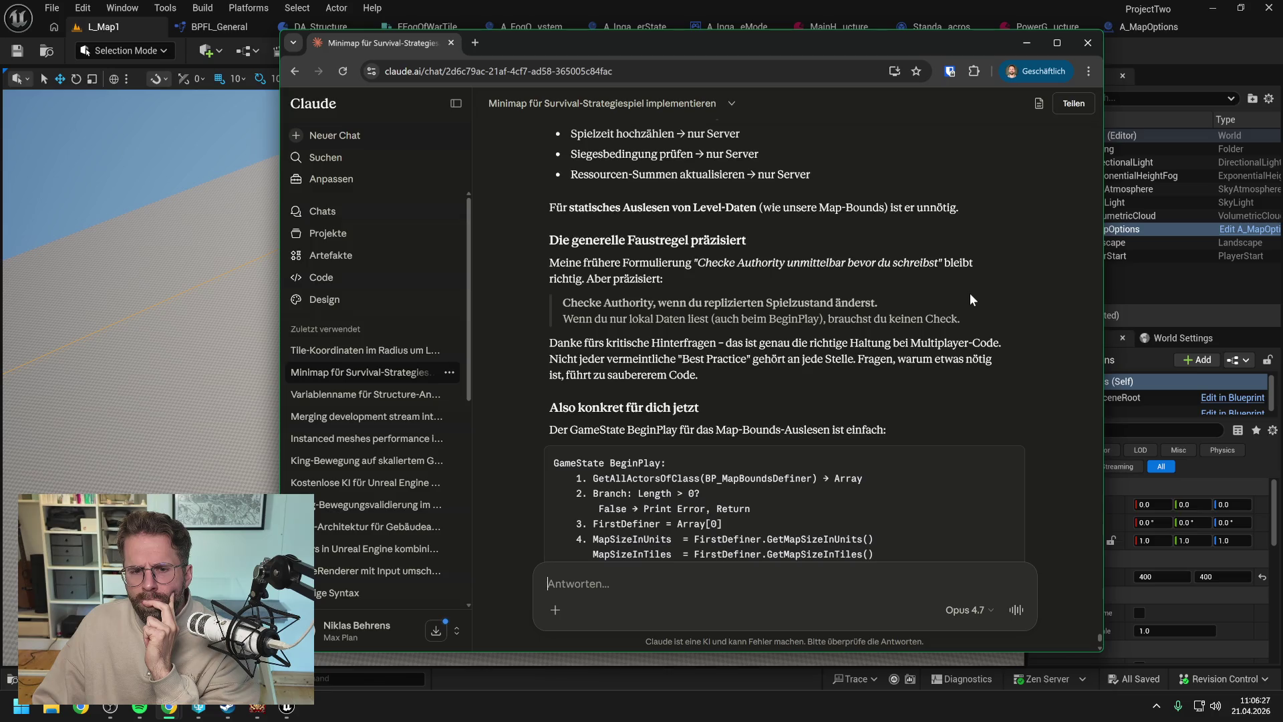
pyautogui.scroll(-4, 970, 294)
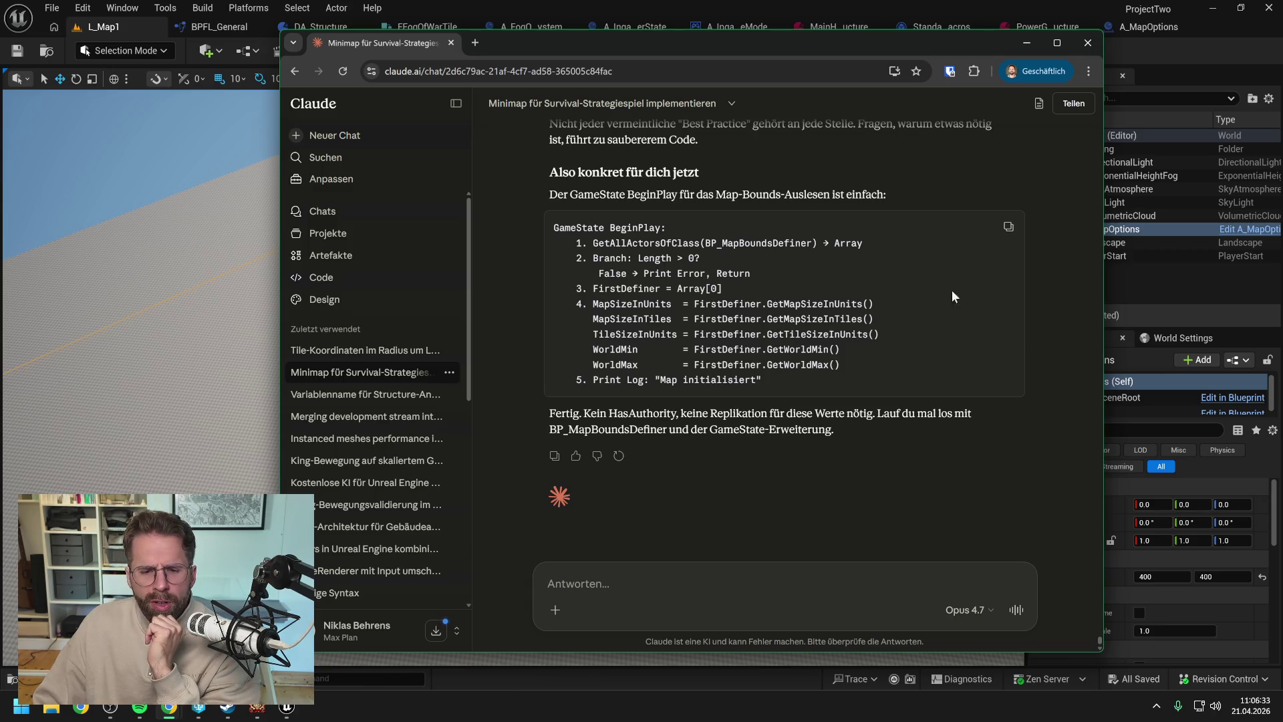
pyautogui.click(90, 24)
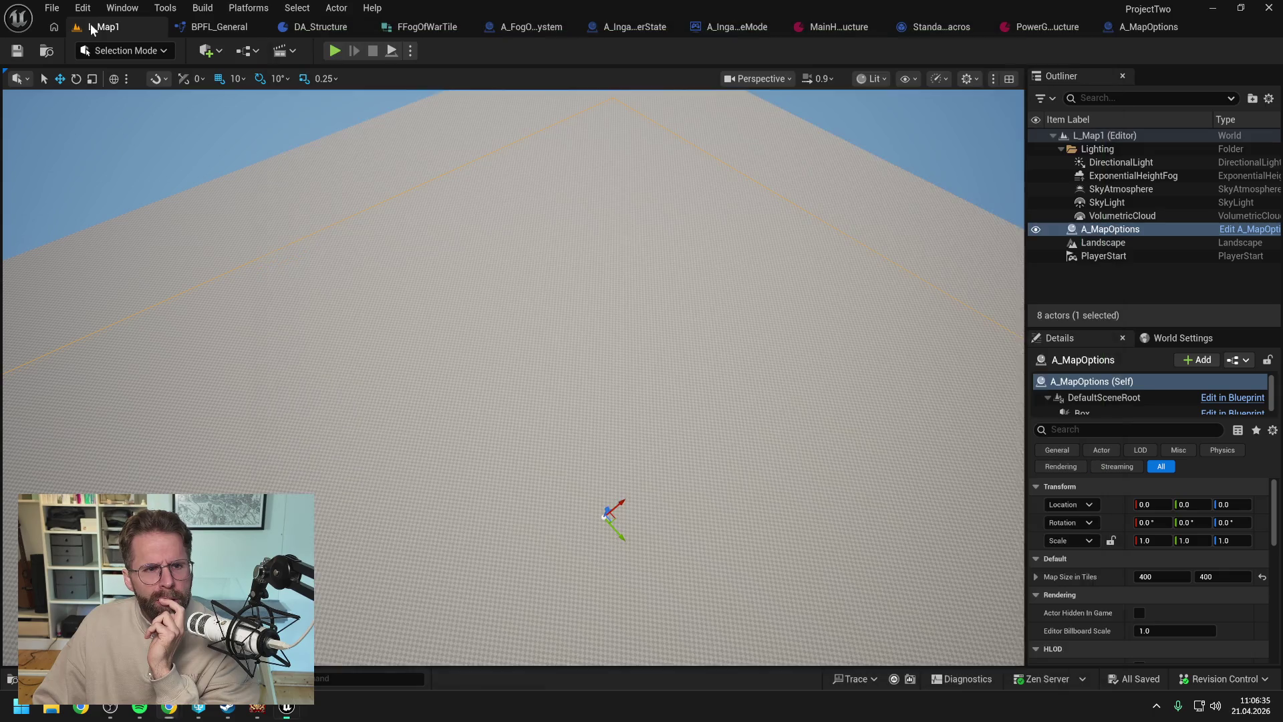
# - Search the content for 'ingame game state' and open the A_IngameGameState blueprint
pyautogui.click(632, 28)
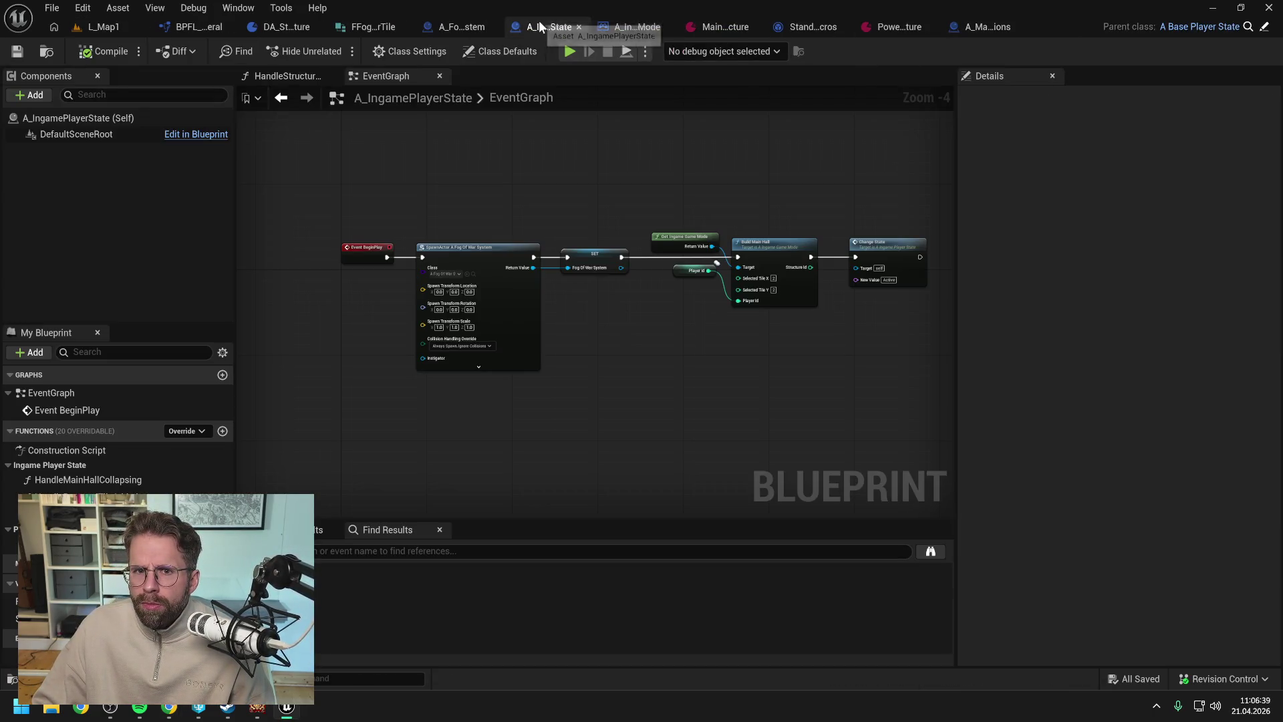
pyautogui.hotkey('ctrl', 'space')
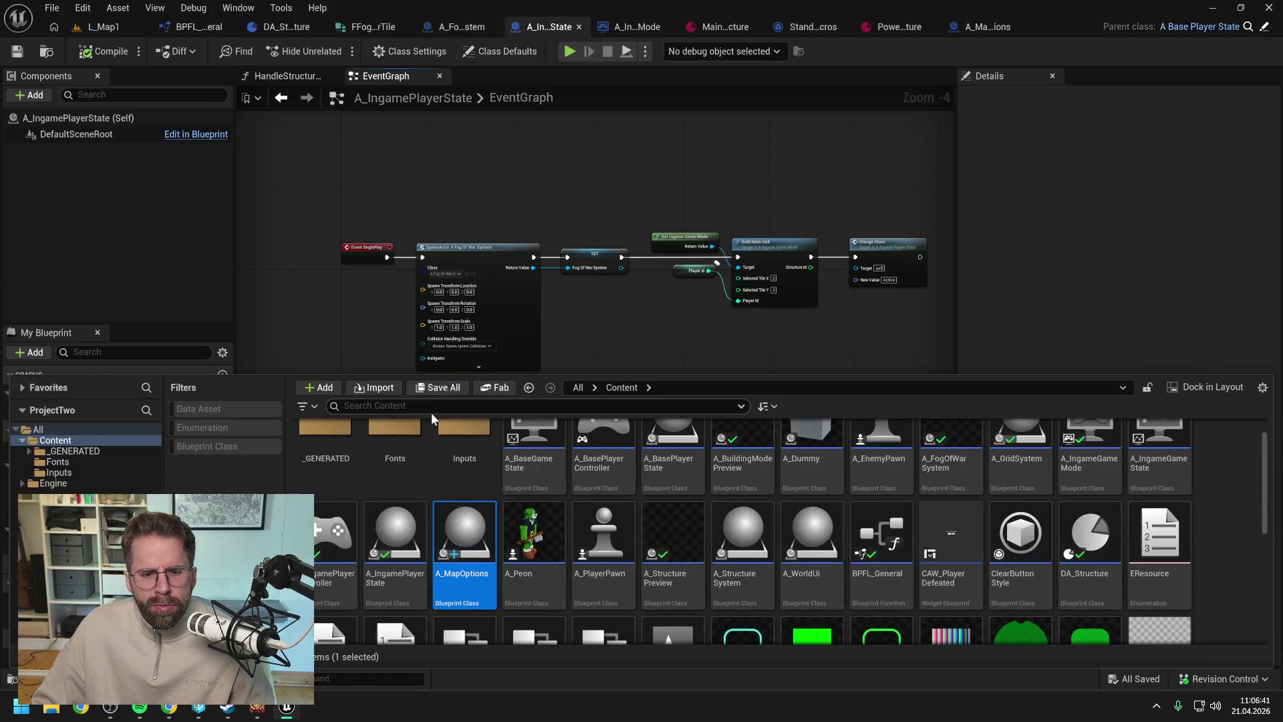
pyautogui.write('iungam')
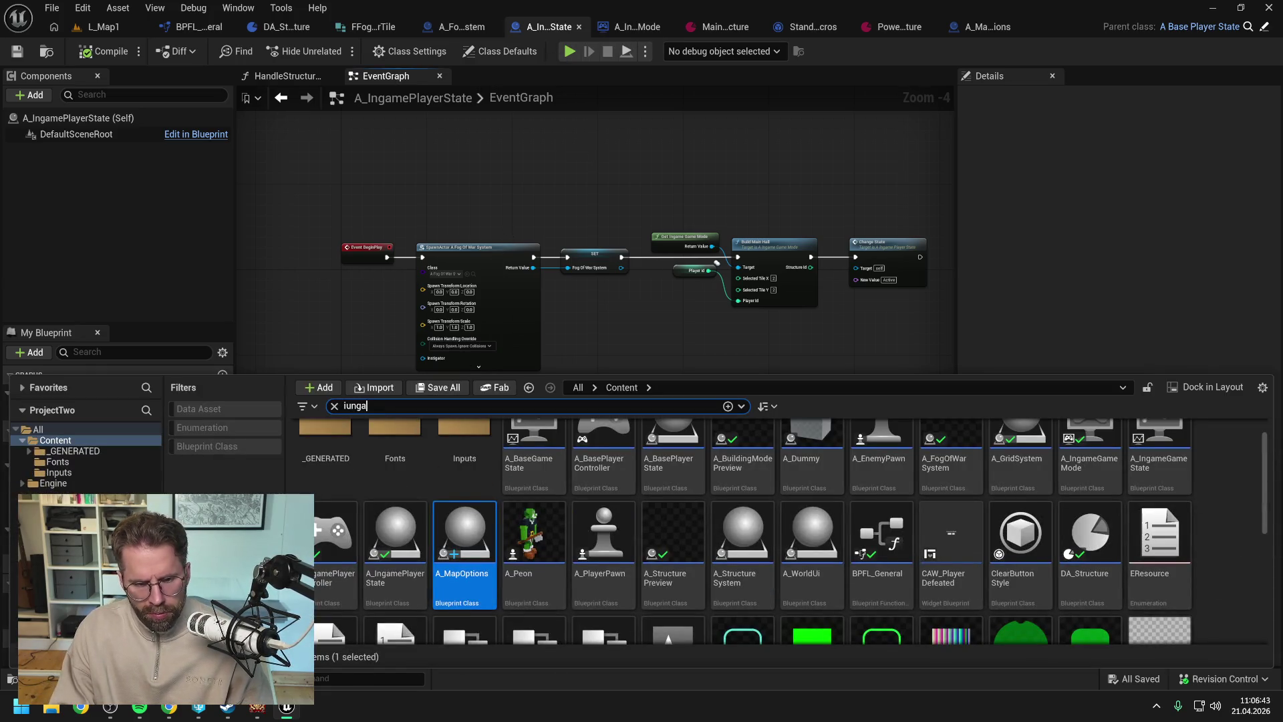
pyautogui.press('BackSpace')
pyautogui.write('ngame')
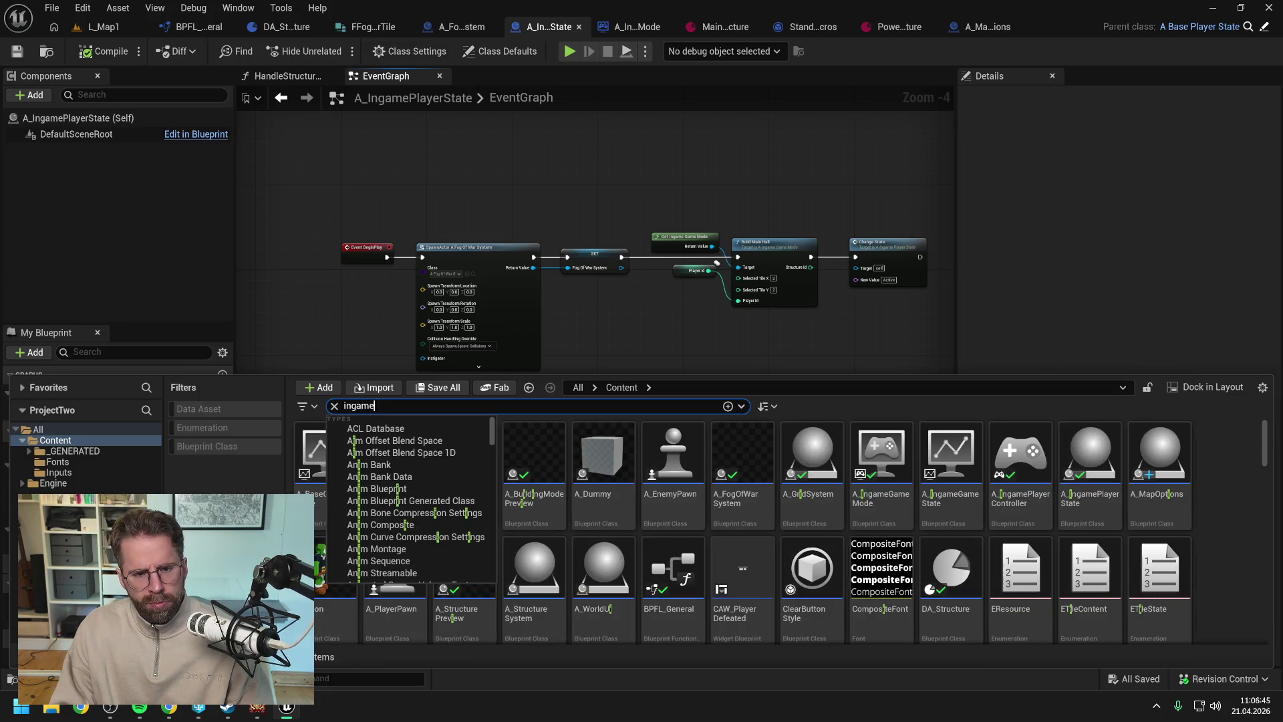
pyautogui.write(' game state')
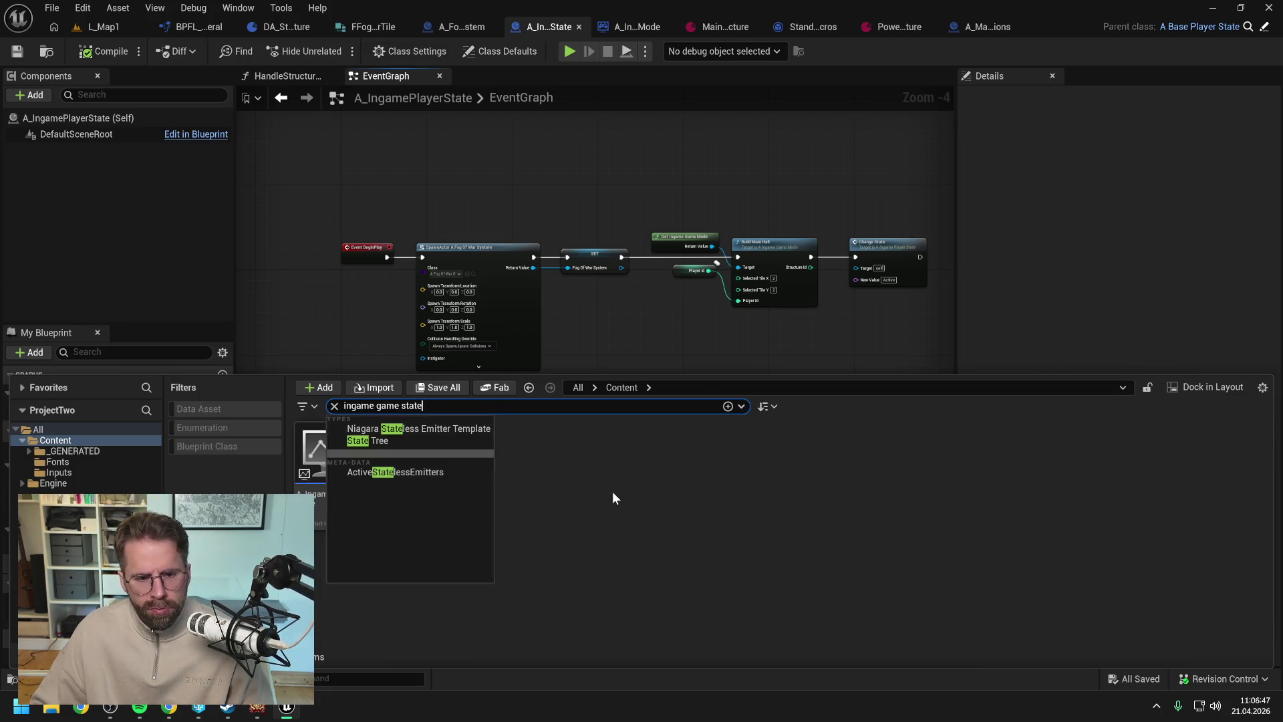
pyautogui.click(612, 491)
pyautogui.doubleClick(330, 457)
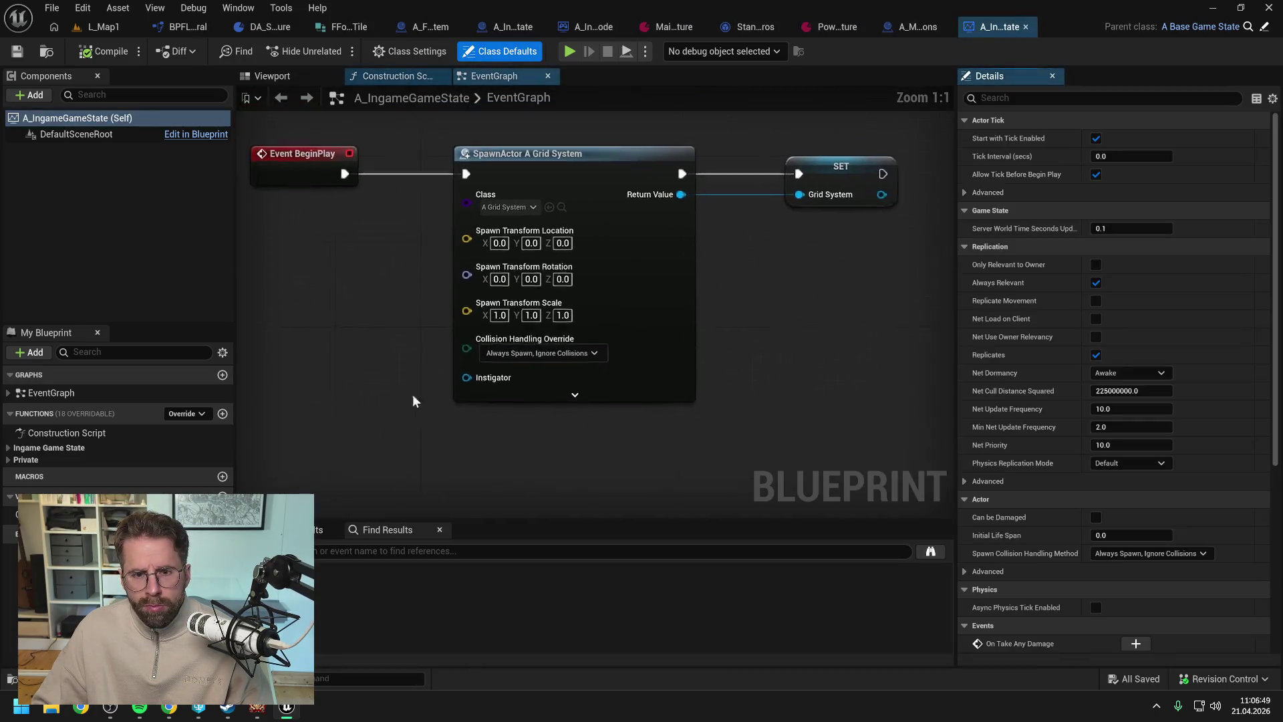
# - Add a Get Actor Of Class node chained after the Grid System SET node
pyautogui.scroll(-2, 421, 334)
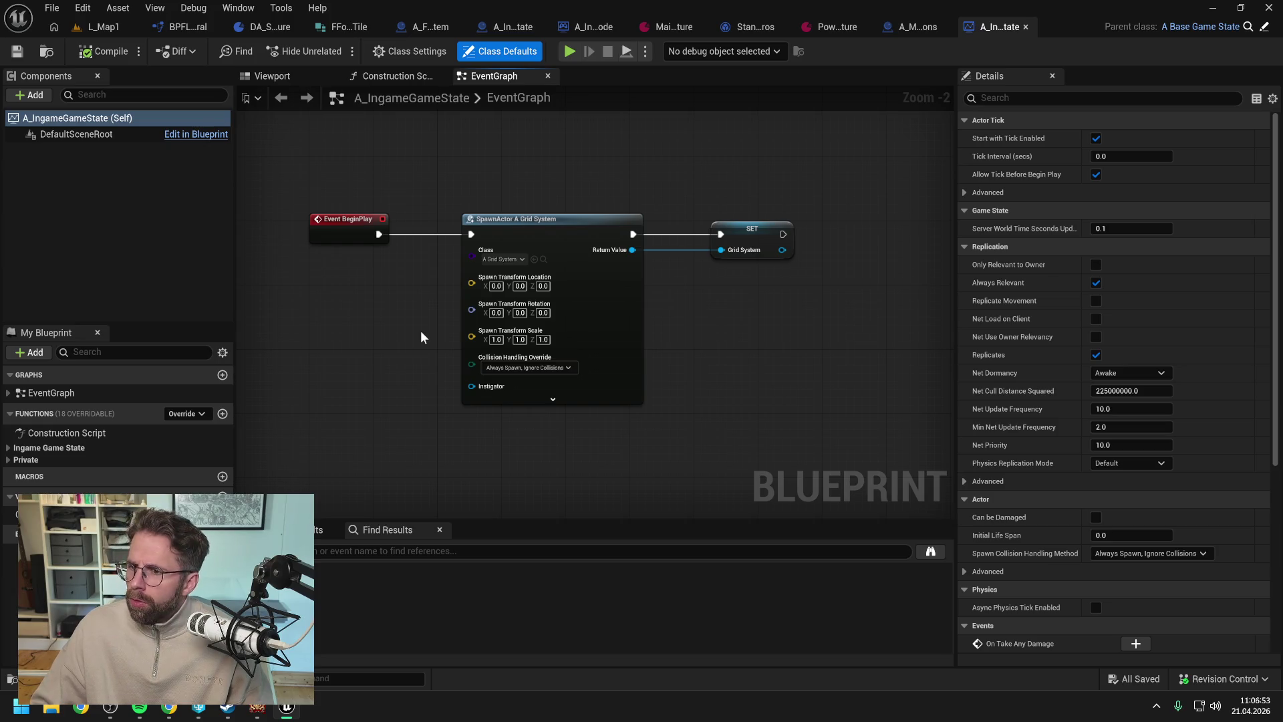
pyautogui.rightClick(419, 331)
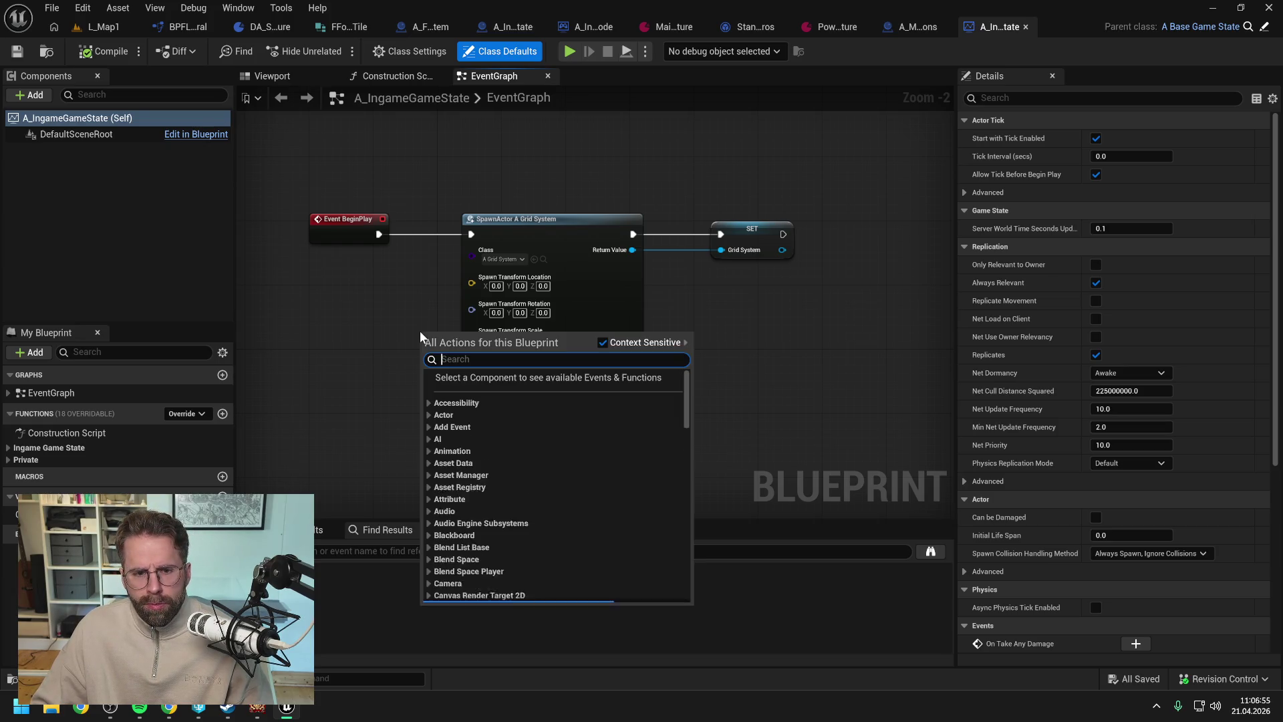
pyautogui.write('get actor of ')
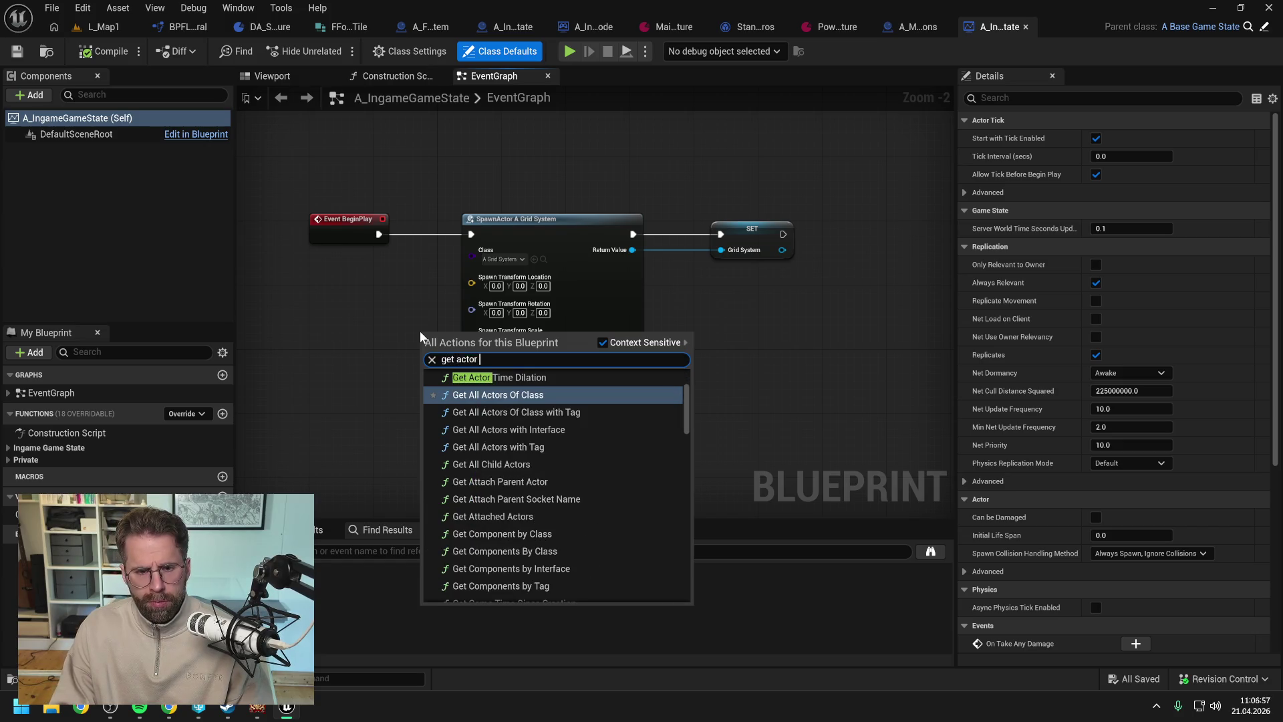
pyautogui.write('class')
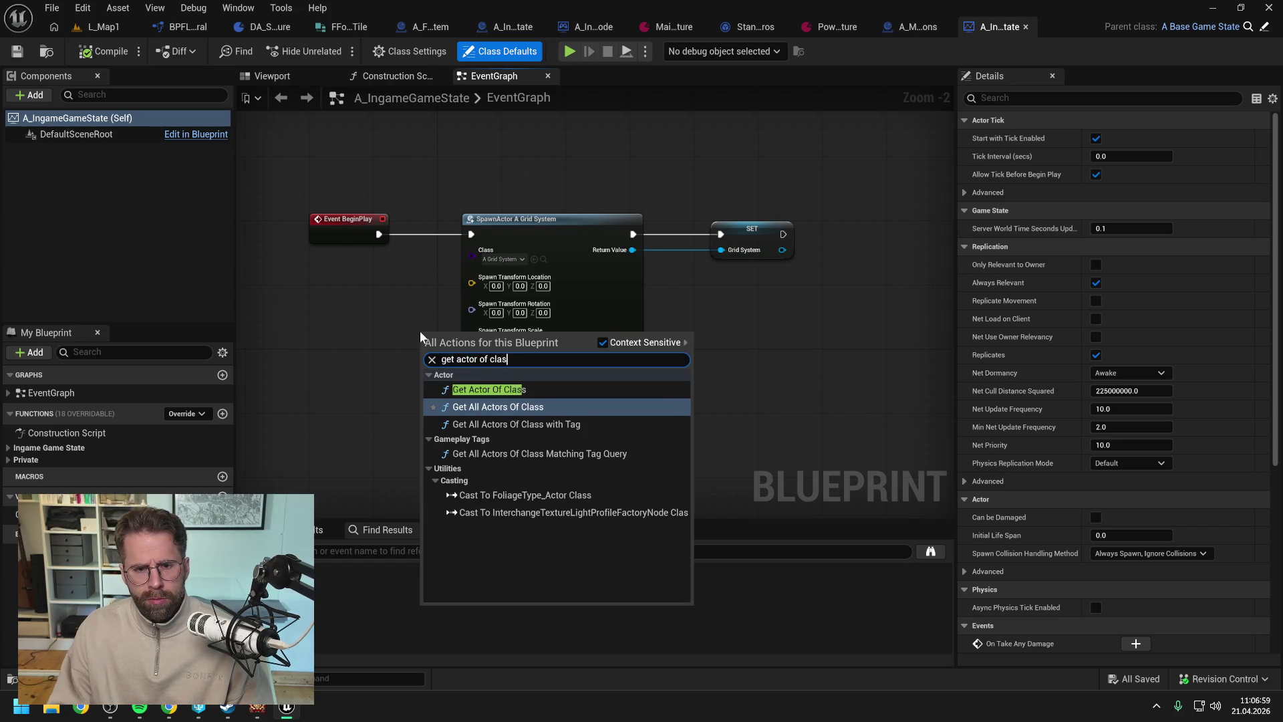
pyautogui.click(504, 388)
pyautogui.moveTo(474, 330)
pyautogui.mouseDown()
pyautogui.moveTo(805, 349)
pyautogui.moveTo(595, 379)
pyautogui.moveTo(683, 283)
pyautogui.mouseUp()
pyautogui.moveTo(560, 266)
pyautogui.mouseDown()
pyautogui.moveTo(627, 295)
pyautogui.moveTo(671, 279)
pyautogui.mouseUp()
pyautogui.press('q')
# - Set its Actor Class to A_MapOptions, compile, and check out the game state asset
pyautogui.click(679, 292)
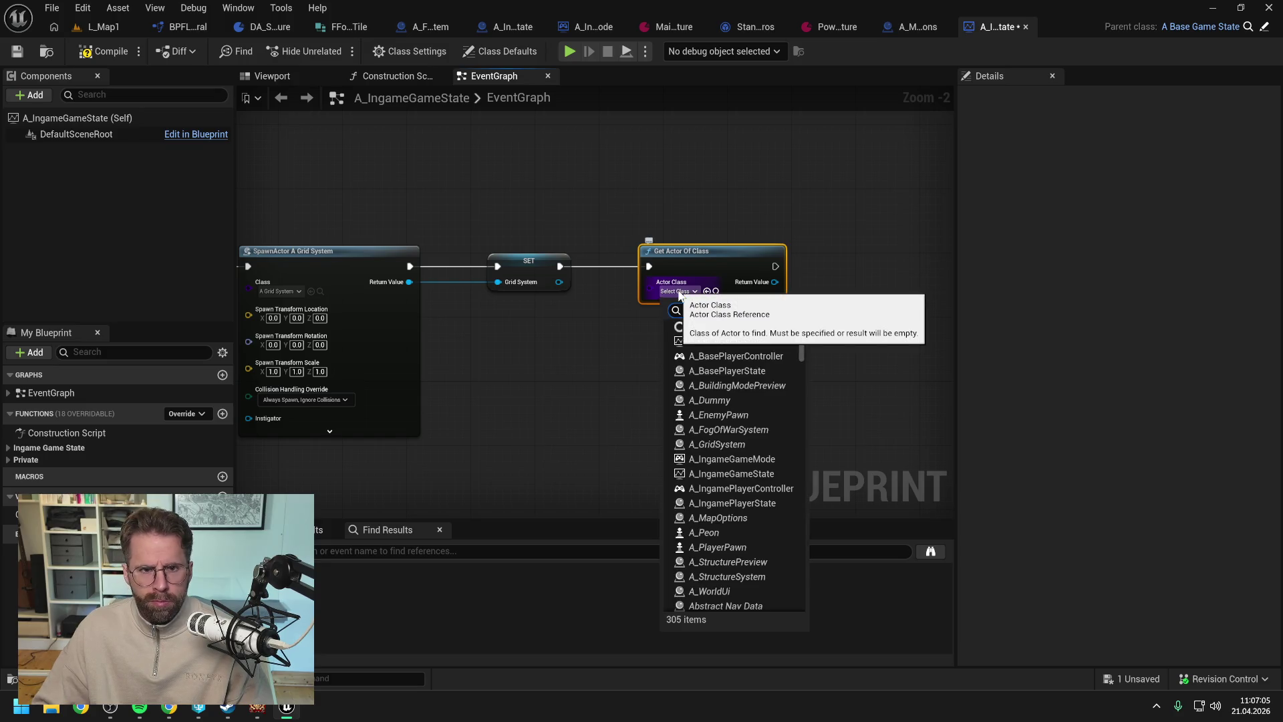
pyautogui.write('map op')
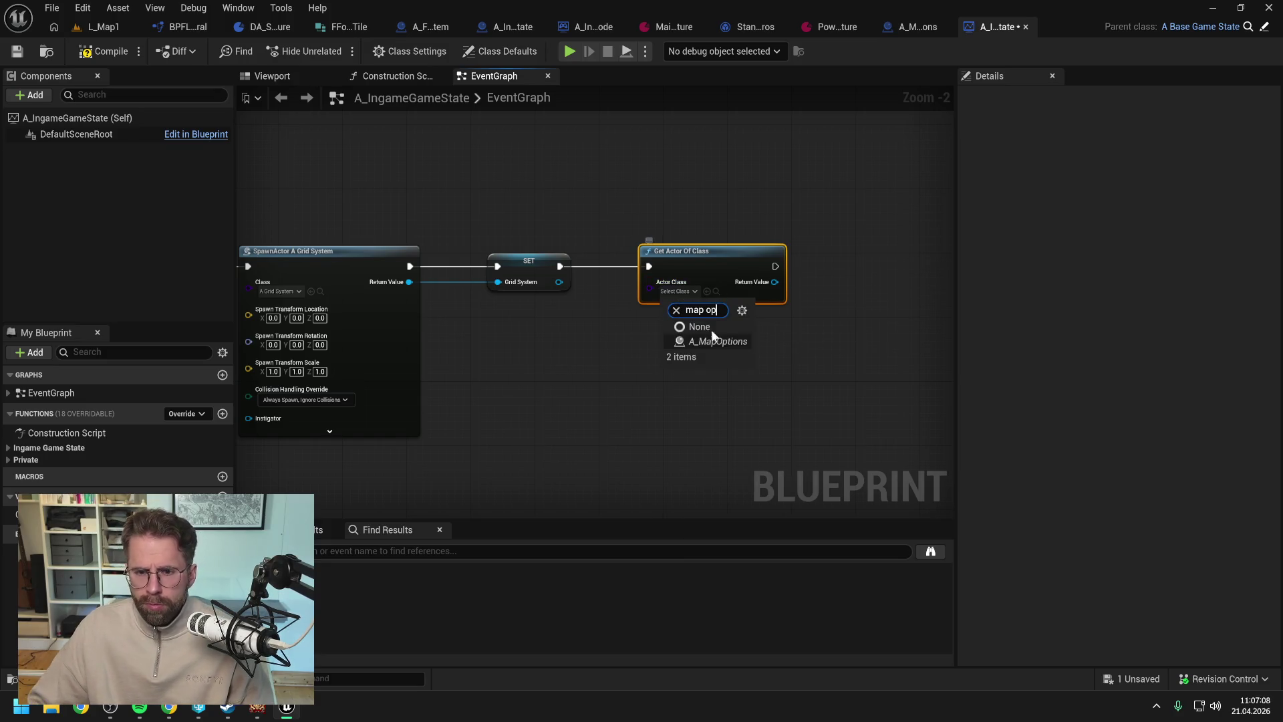
pyautogui.click(712, 334)
pyautogui.moveTo(739, 355); pyautogui.dragTo(667, 351)
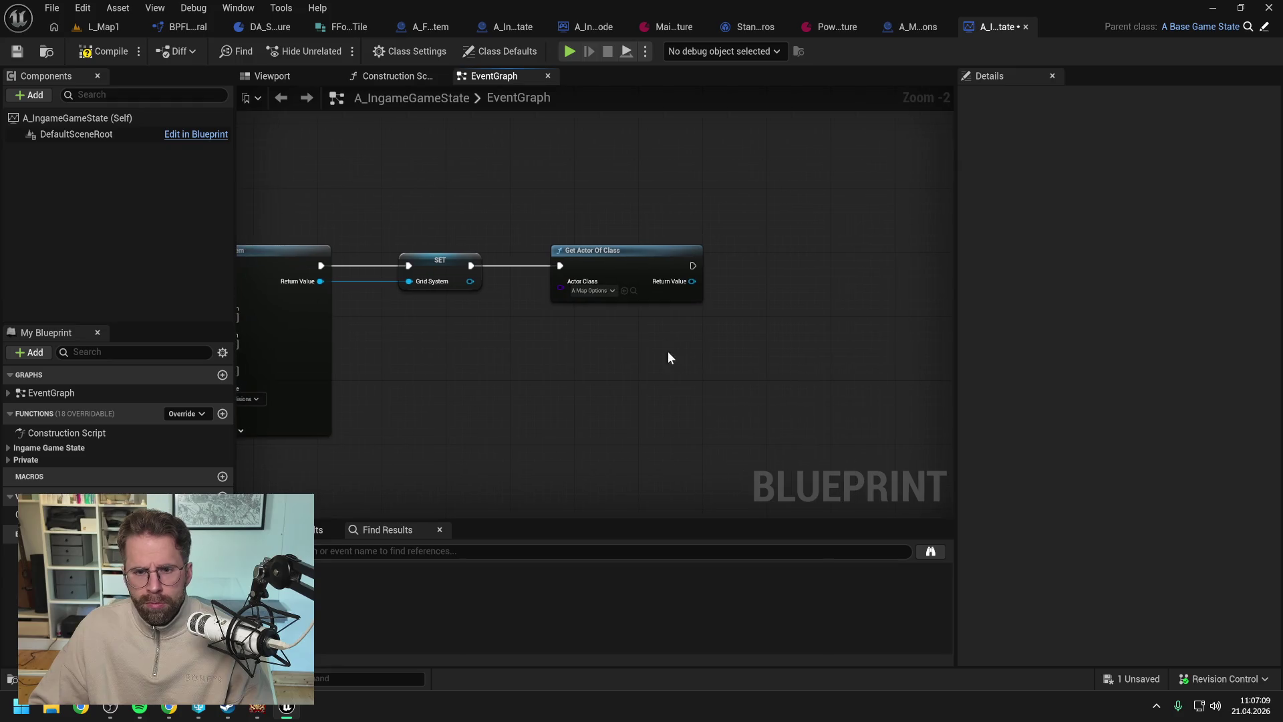
pyautogui.click(104, 52)
pyautogui.hotkey('ctrl', 's')
pyautogui.click(653, 486)
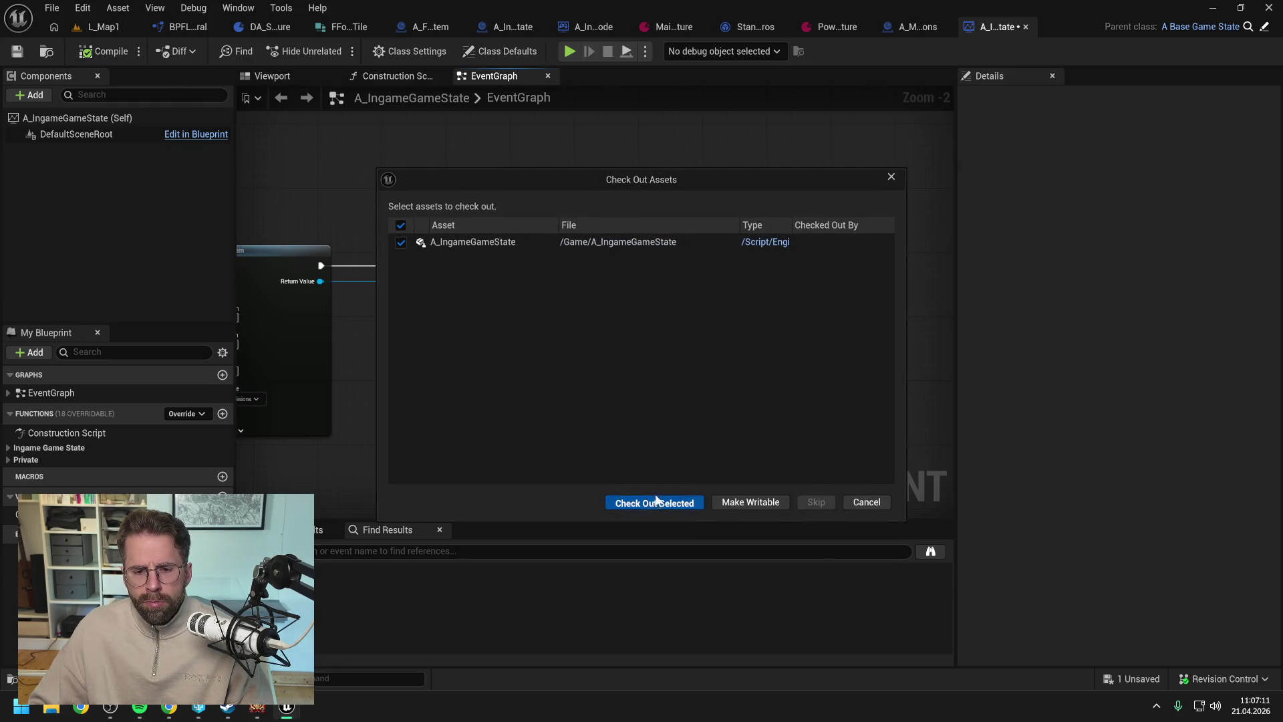
# - Feed the found actor's Return Value into a new Is Valid node and save
pyautogui.moveTo(693, 281); pyautogui.dragTo(722, 297)
pyautogui.write('is valid')
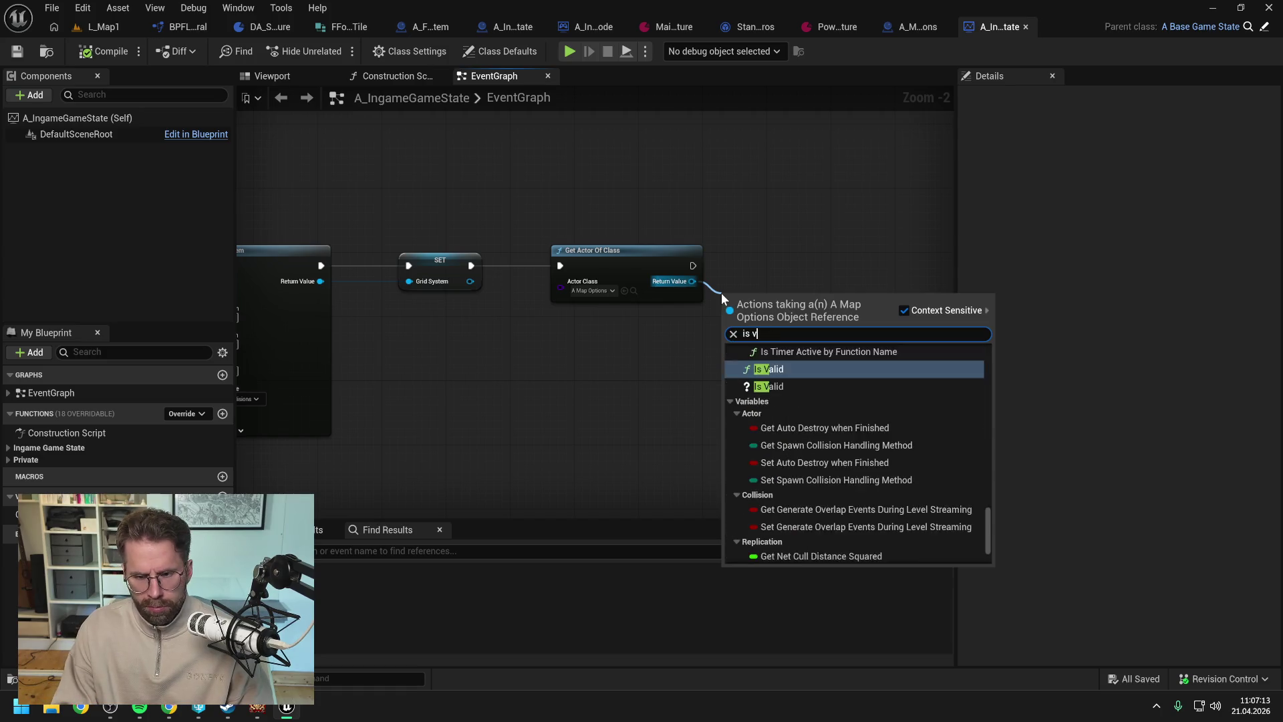
pyautogui.click(769, 423)
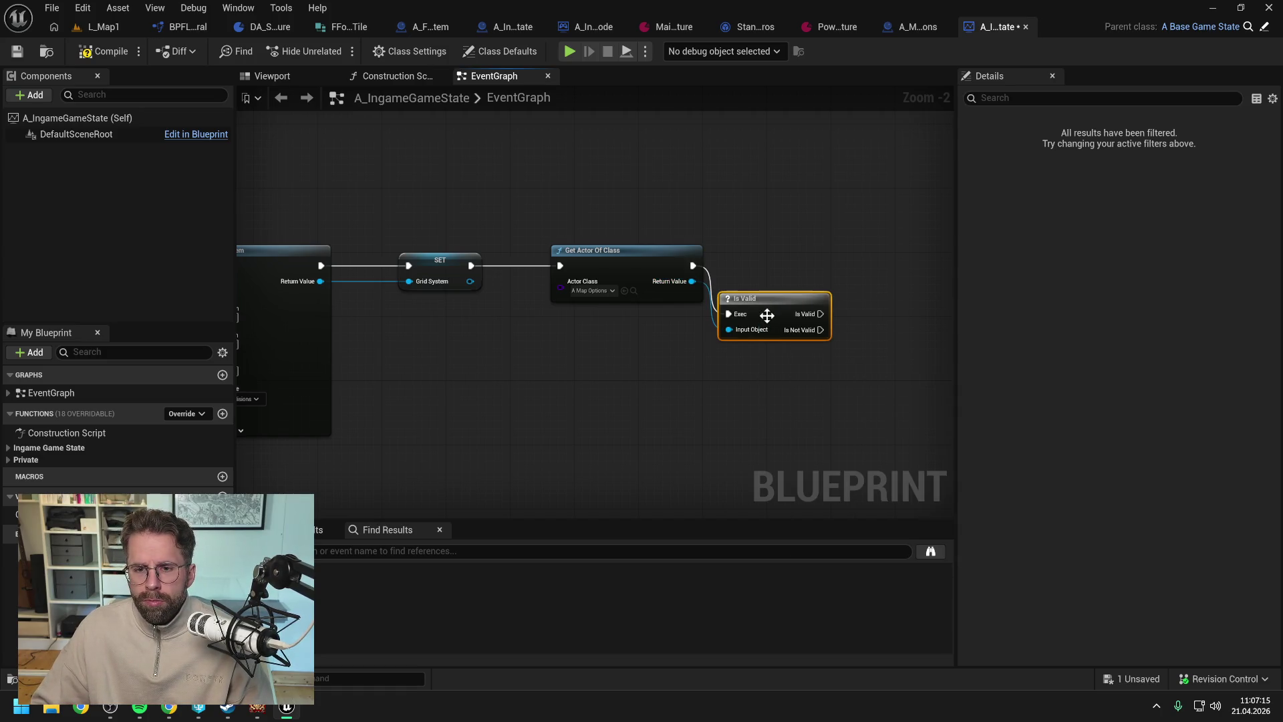
pyautogui.moveTo(767, 318); pyautogui.dragTo(770, 258)
pyautogui.click(796, 319)
pyautogui.hotkey('ctrl', 's')
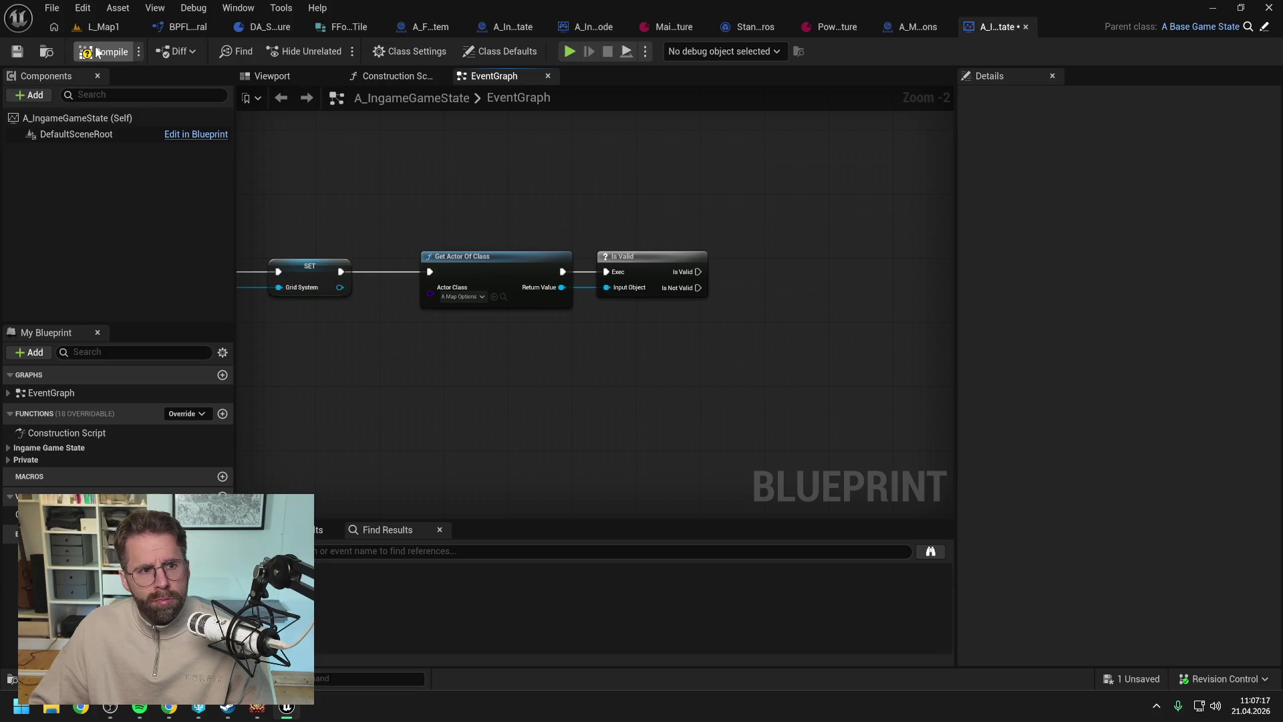
pyautogui.scroll(-1, 588, 227)
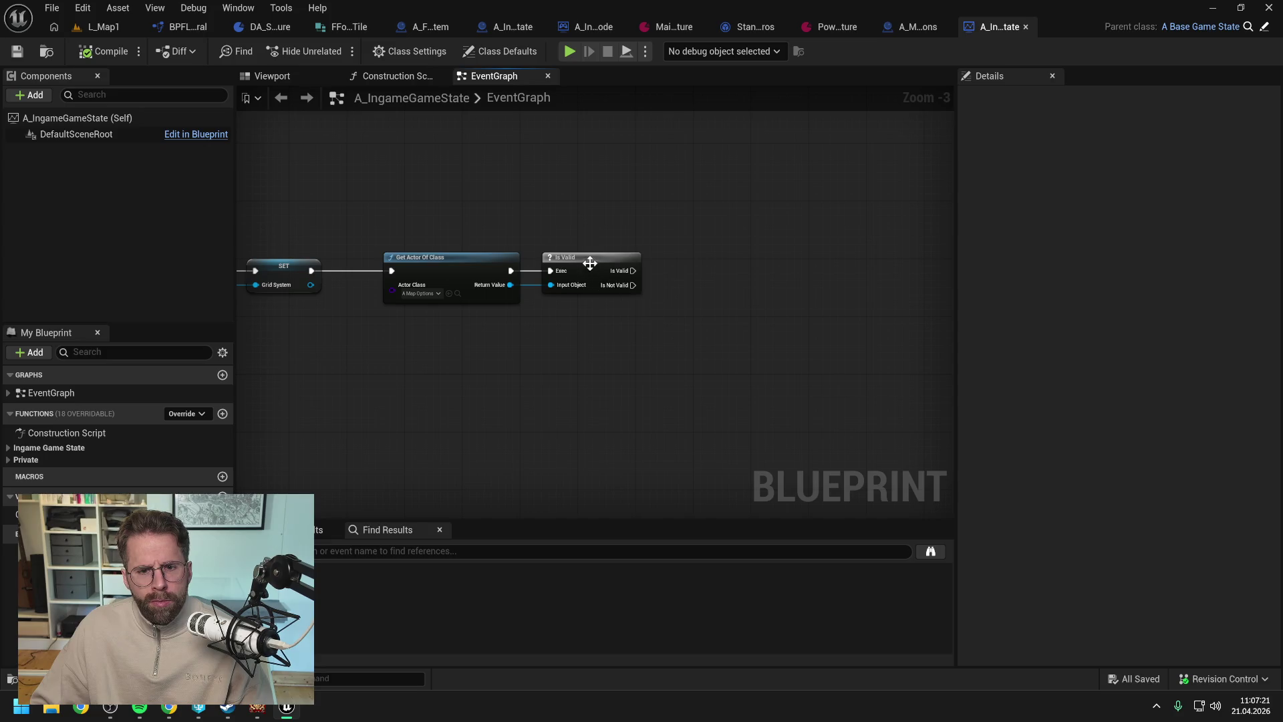
pyautogui.moveTo(589, 263); pyautogui.dragTo(604, 264)
pyautogui.hotkey('ctrl', 's')
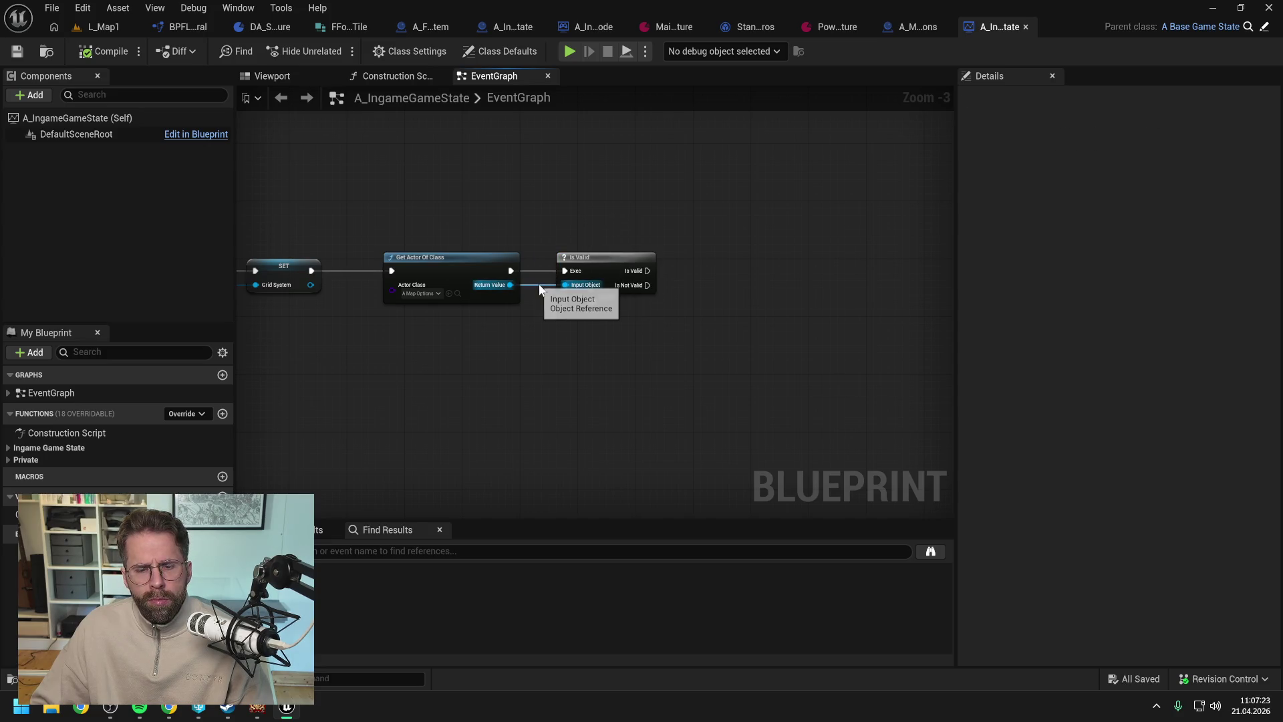
pyautogui.click(904, 28)
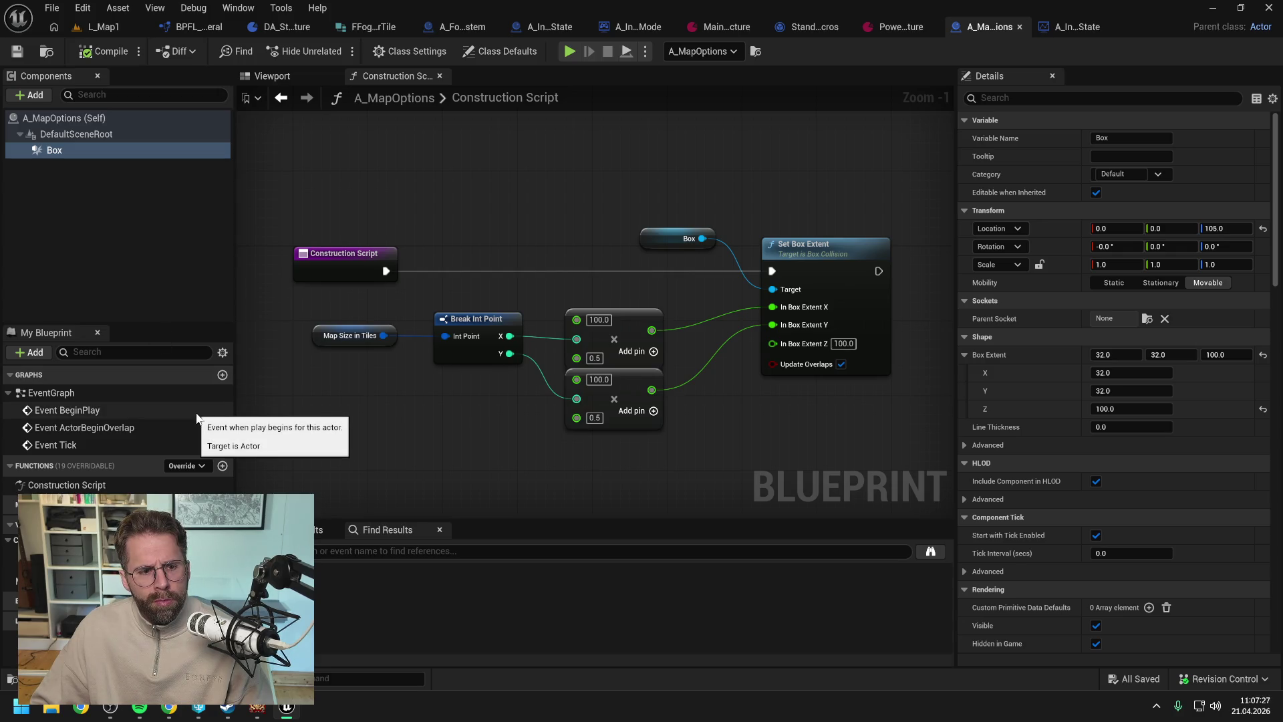
# - Create a GetMapSizeInTiles function in A_MapOptions and give it the category MapOptions
pyautogui.click(223, 466)
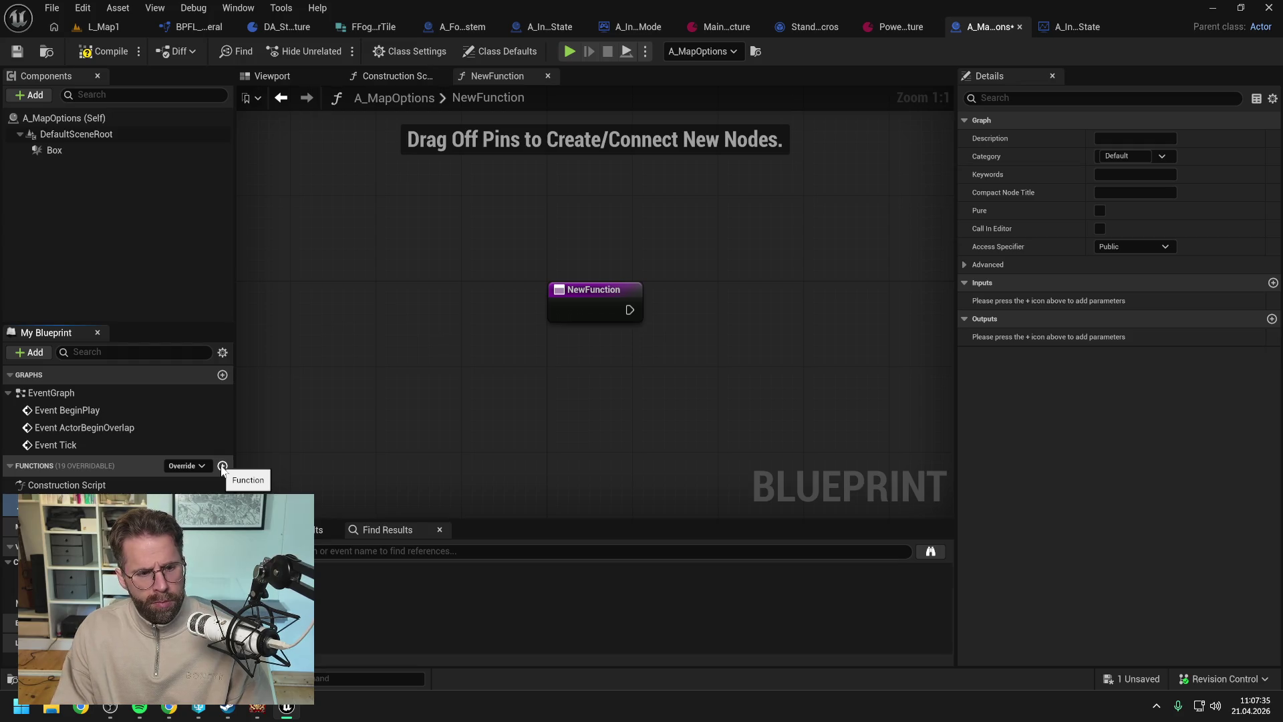
pyautogui.press('Return')
pyautogui.hotkey('ctrl', 's')
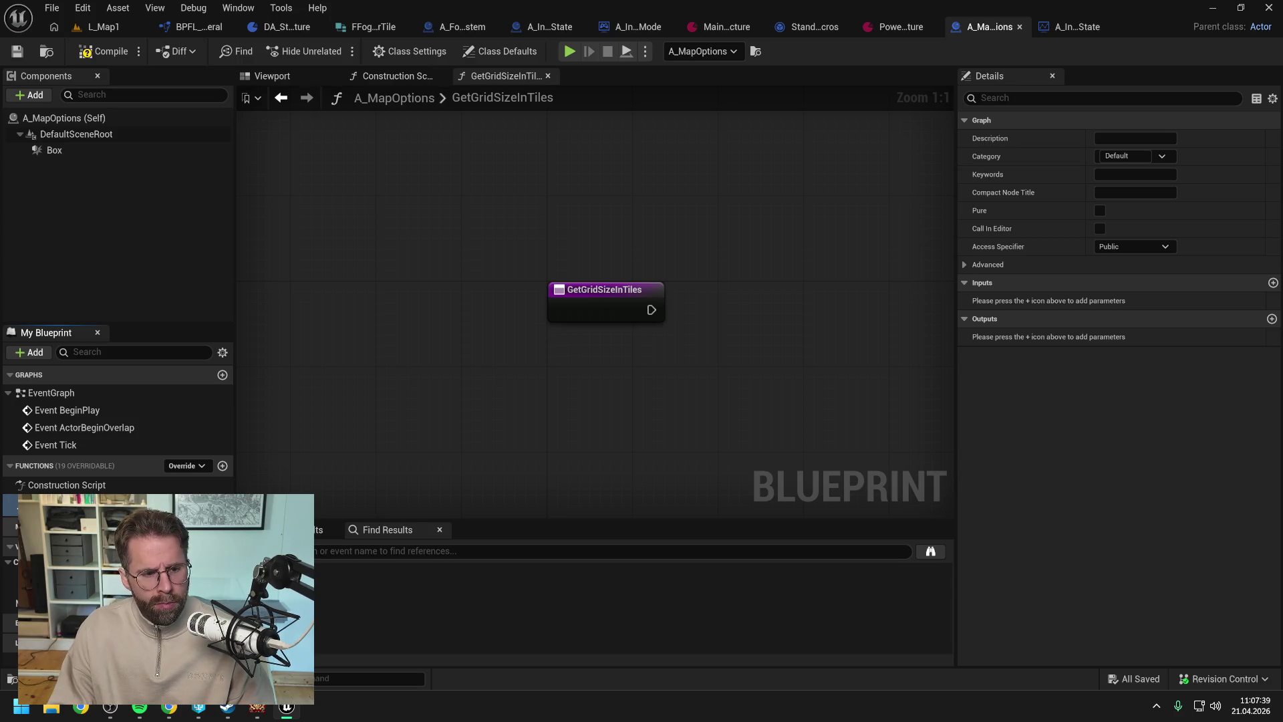
pyautogui.press('Return')
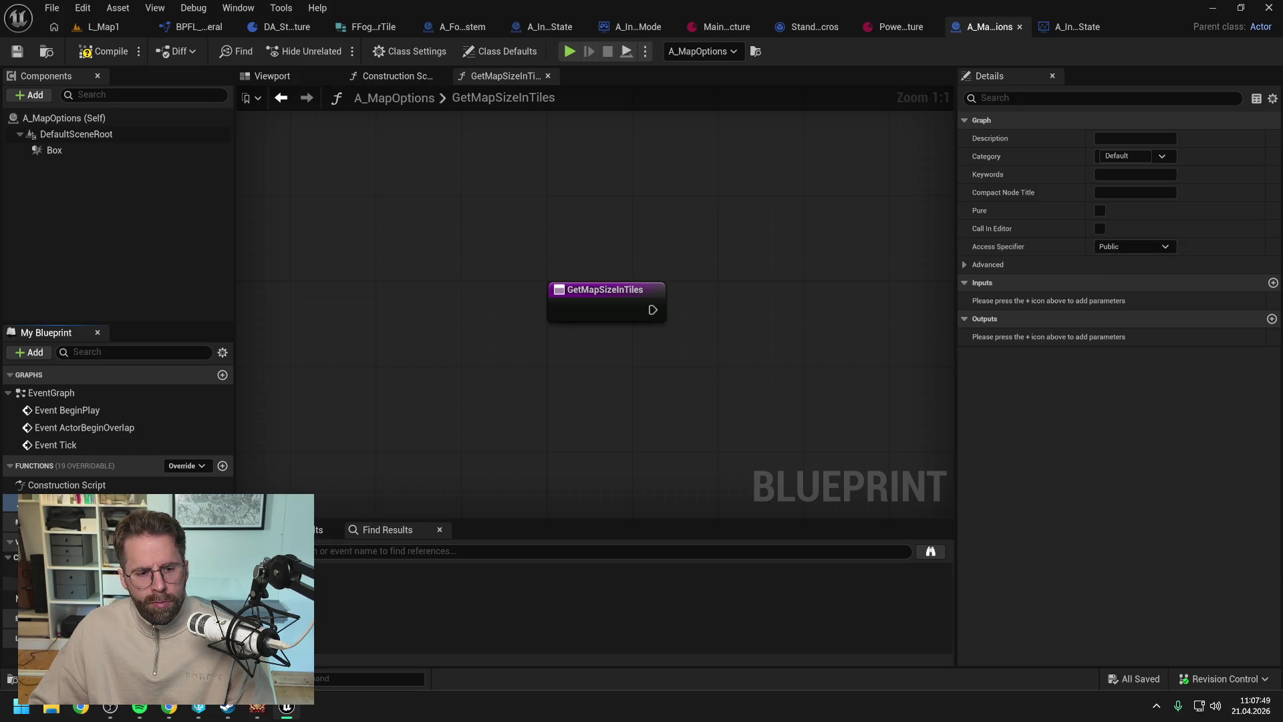
pyautogui.click(13, 599)
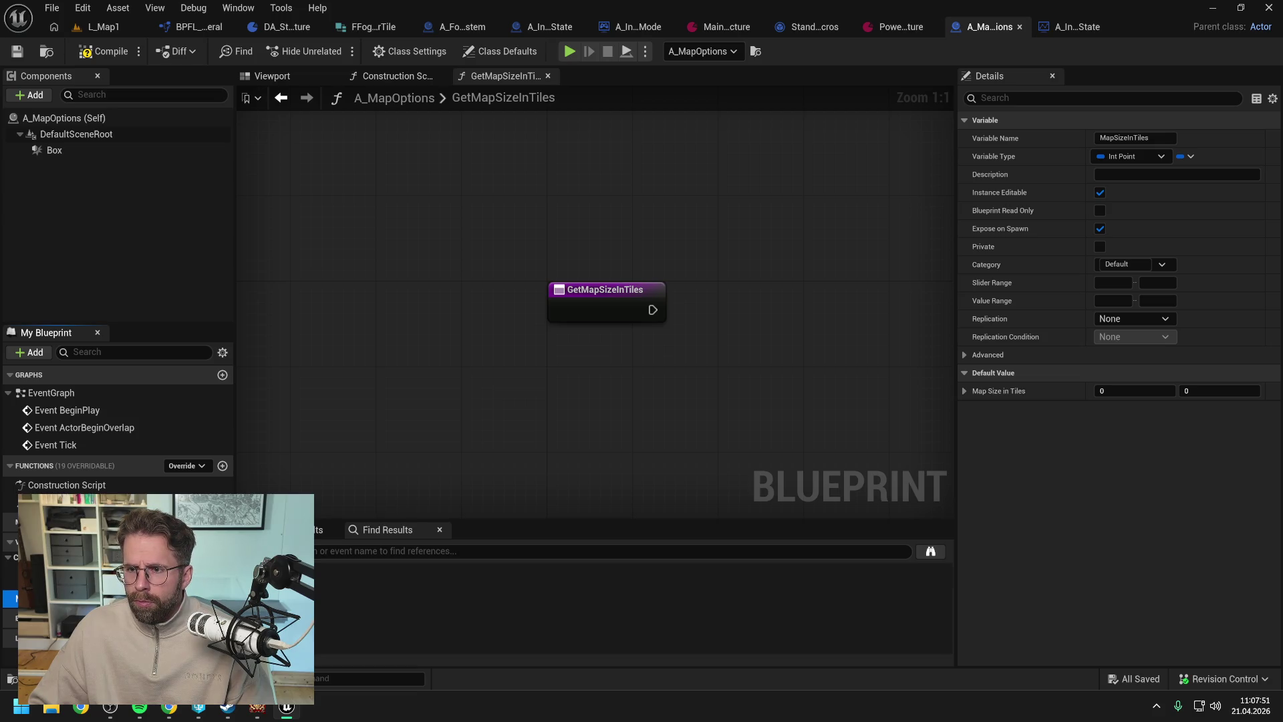
pyautogui.click(10, 502)
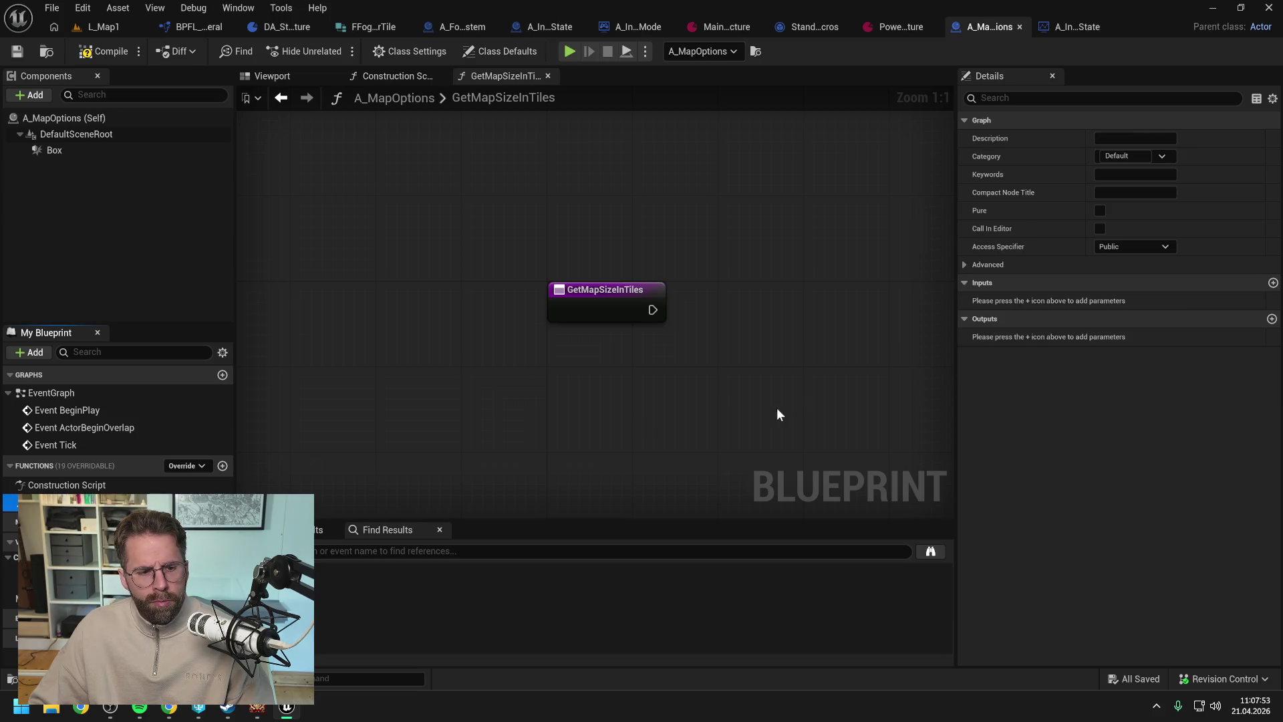
pyautogui.moveTo(777, 409); pyautogui.dragTo(647, 410)
pyautogui.scroll(-1, 645, 407)
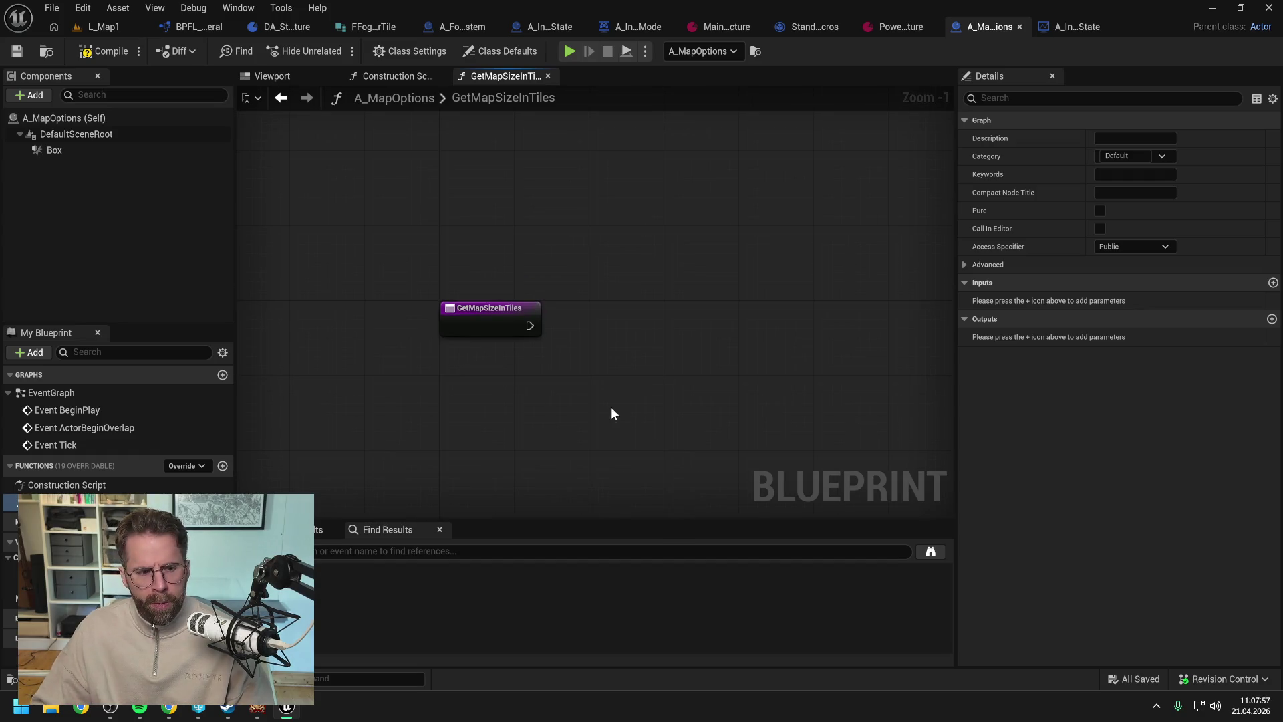
pyautogui.click(1133, 245)
pyautogui.click(1126, 155)
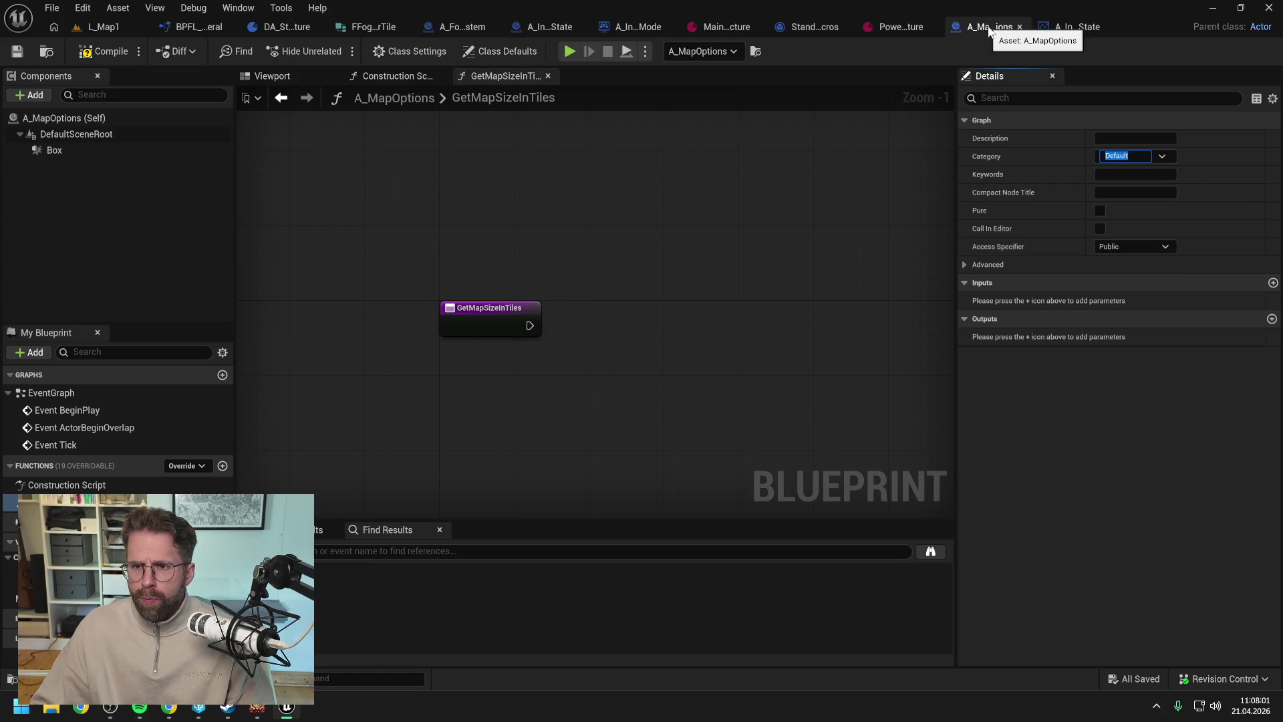
pyautogui.write('MapOptions')
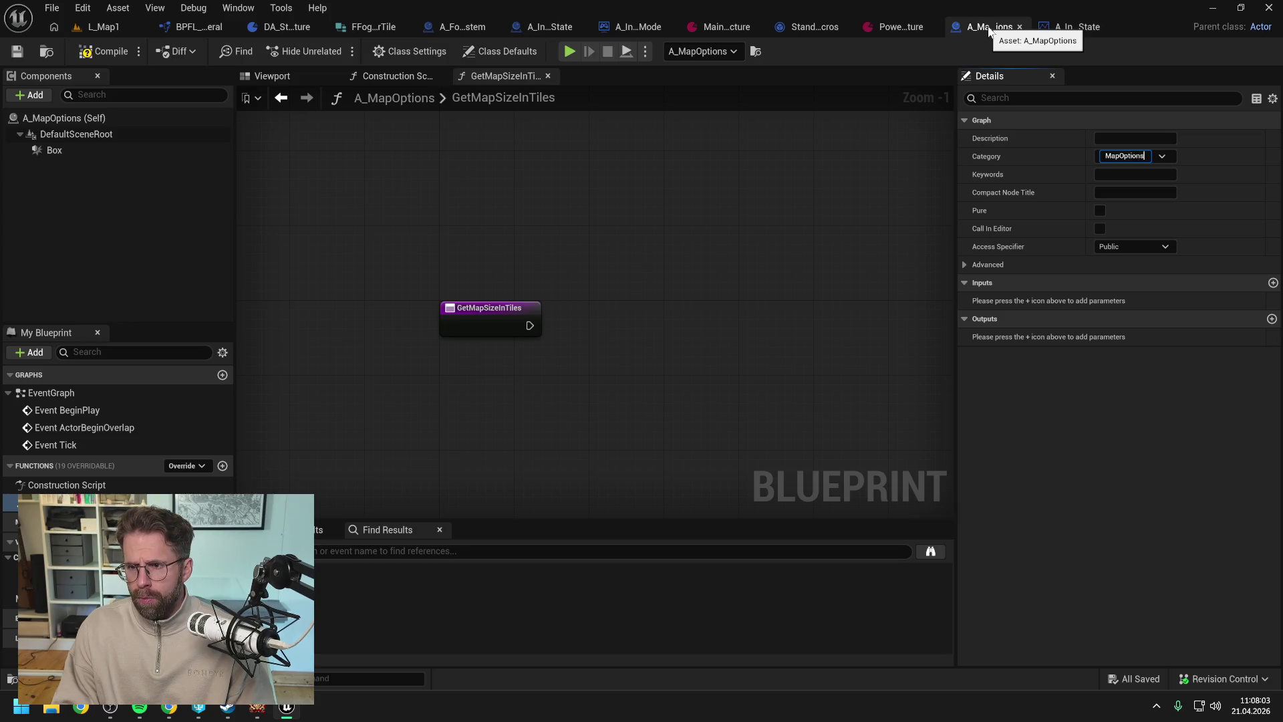
pyautogui.press('Return')
# - Add a Return Node to the function and connect the function entry to it
pyautogui.rightClick(662, 342)
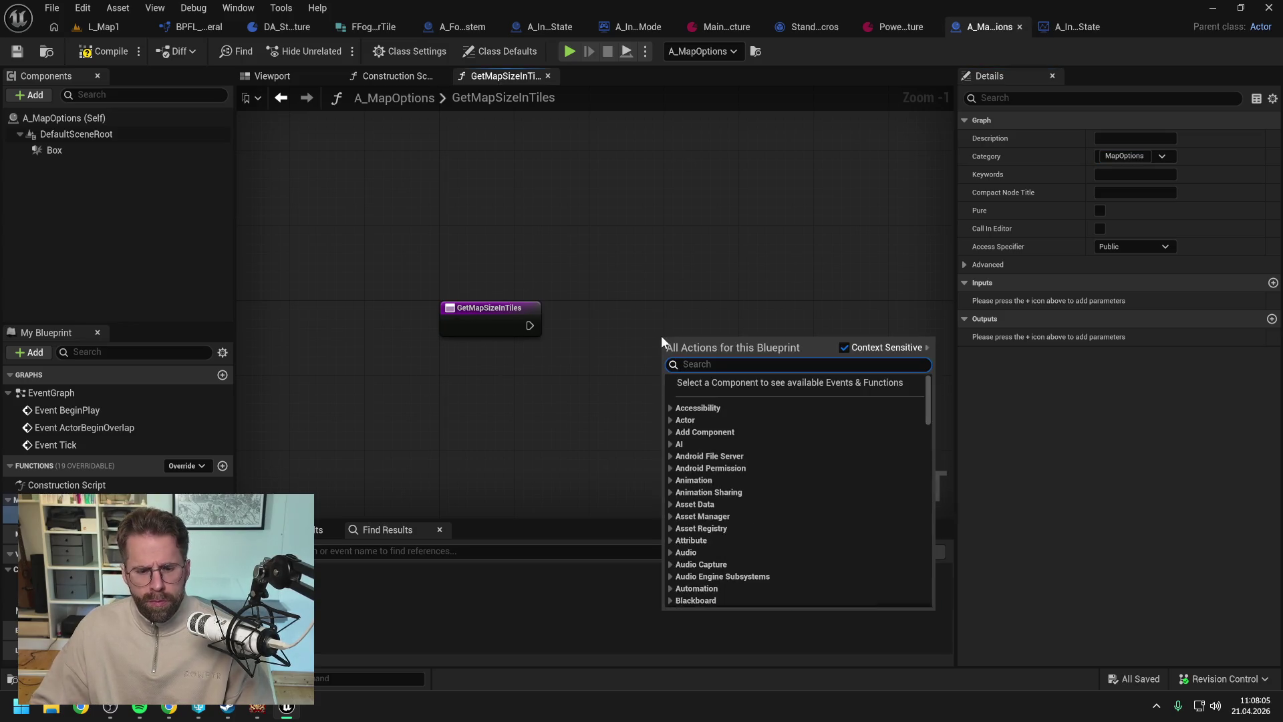
pyautogui.write('retu')
pyautogui.press('Return')
pyautogui.moveTo(689, 341); pyautogui.dragTo(744, 313)
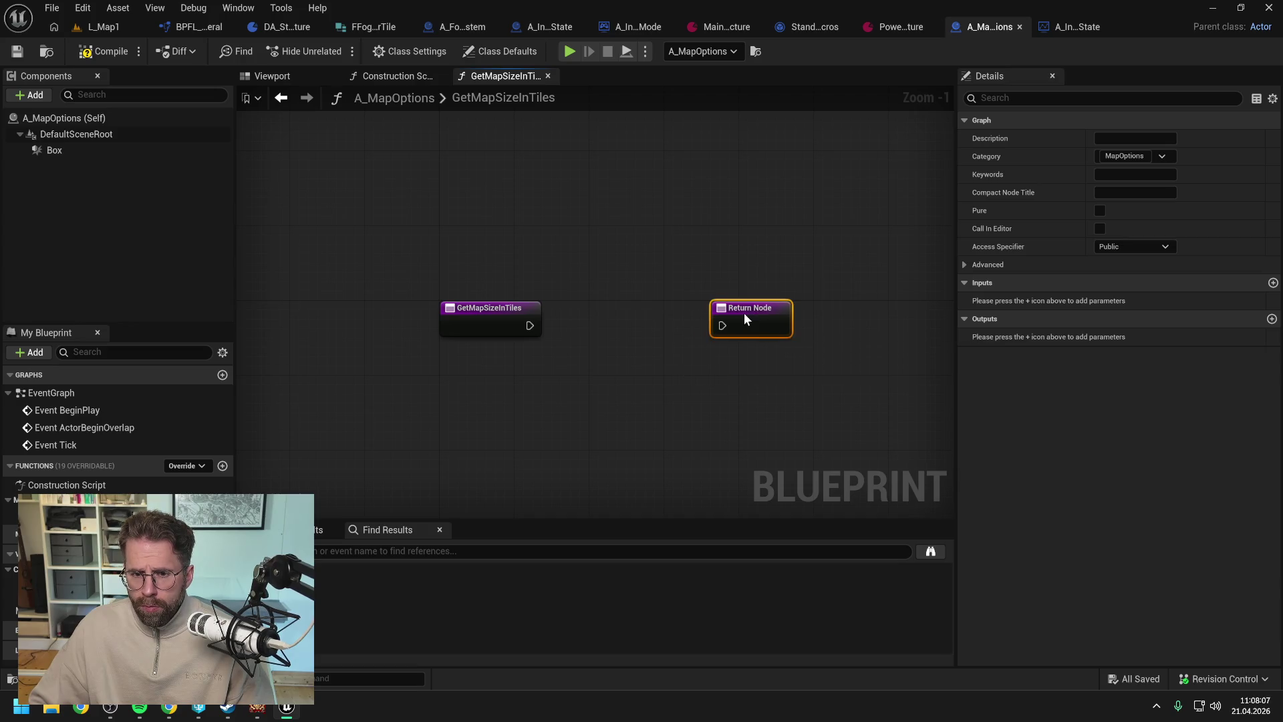
pyautogui.click(633, 354)
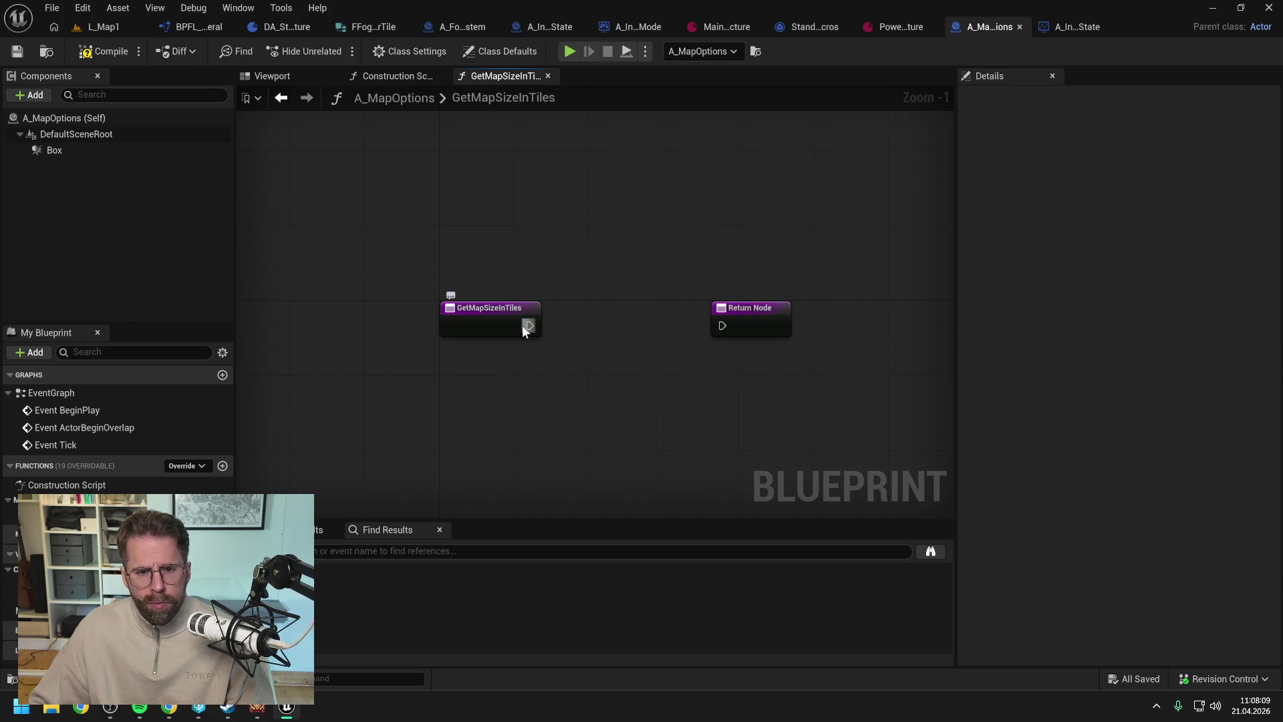
pyautogui.moveTo(530, 325); pyautogui.dragTo(728, 326)
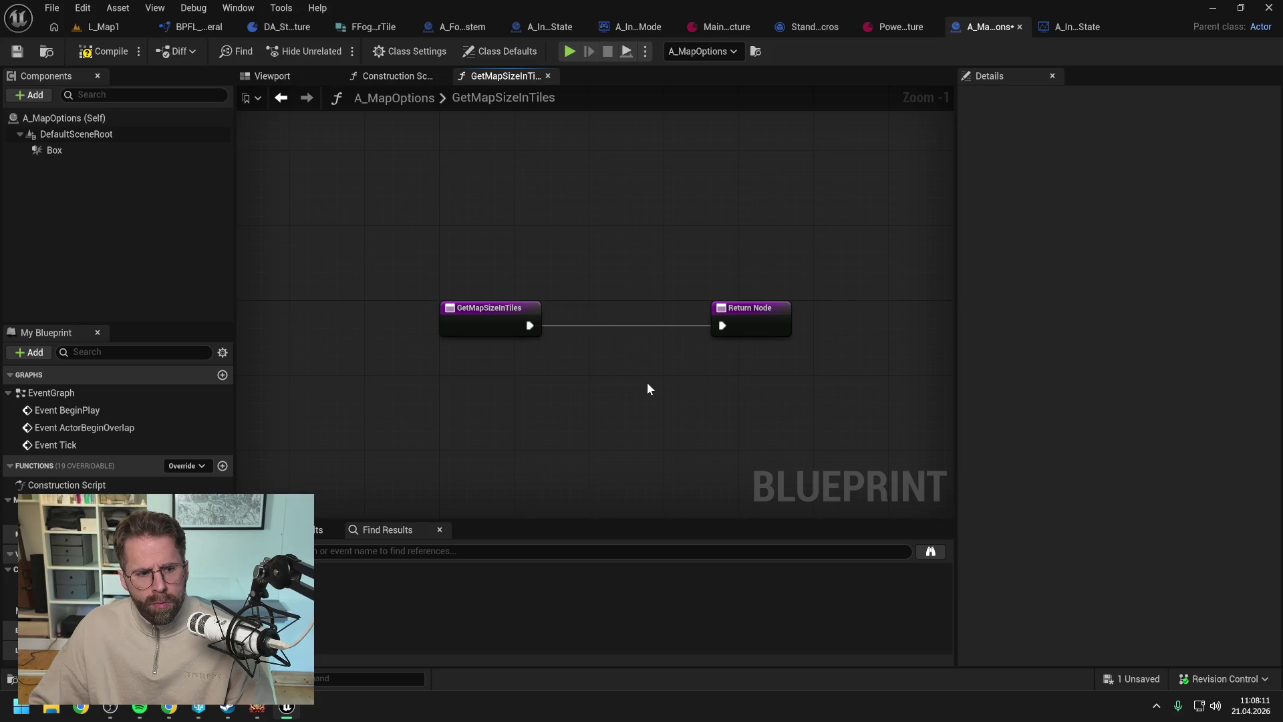
pyautogui.hotkey('ctrl', 's')
# - Place a Map Size in Tiles getter in the function graph beside the Return Node
pyautogui.moveTo(54, 610)
pyautogui.mouseDown()
pyautogui.moveTo(581, 368)
pyautogui.moveTo(605, 373)
pyautogui.mouseUp()
pyautogui.click(673, 386)
pyautogui.click(674, 382)
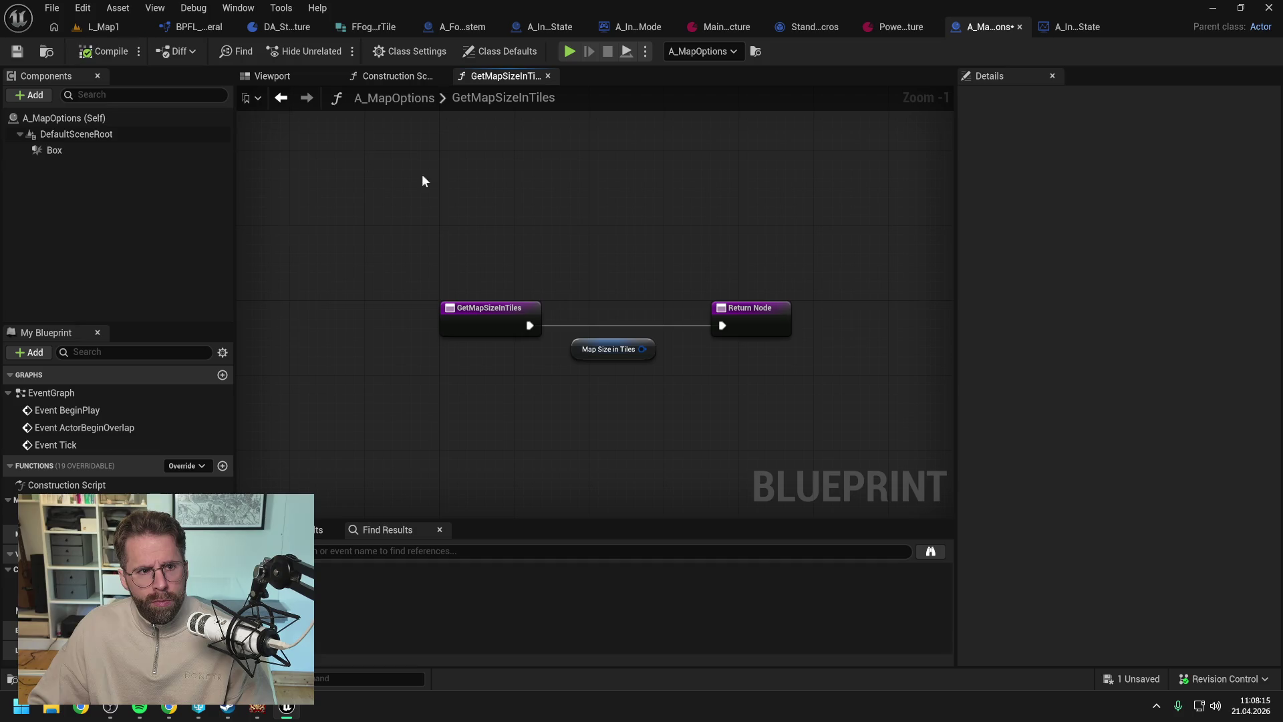
pyautogui.moveTo(742, 312); pyautogui.dragTo(798, 312)
pyautogui.click(711, 376)
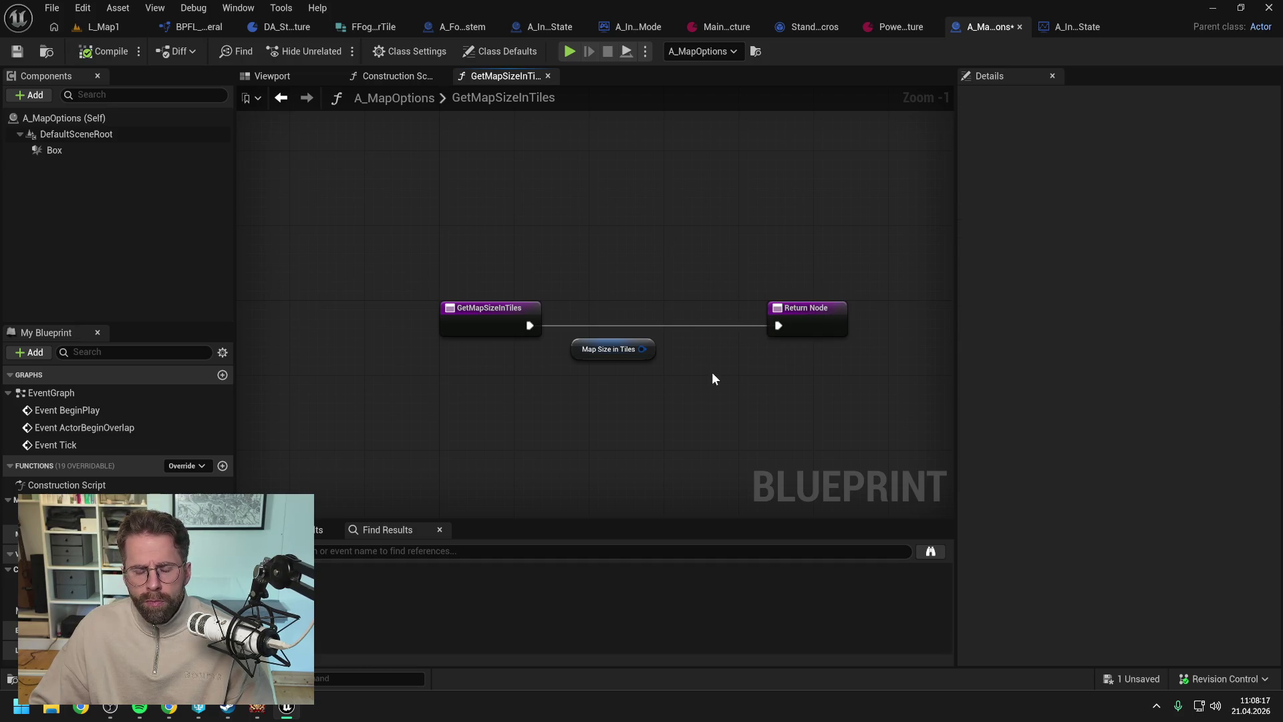
pyautogui.hotkey('ctrl', 's')
pyautogui.scroll(1, 681, 373)
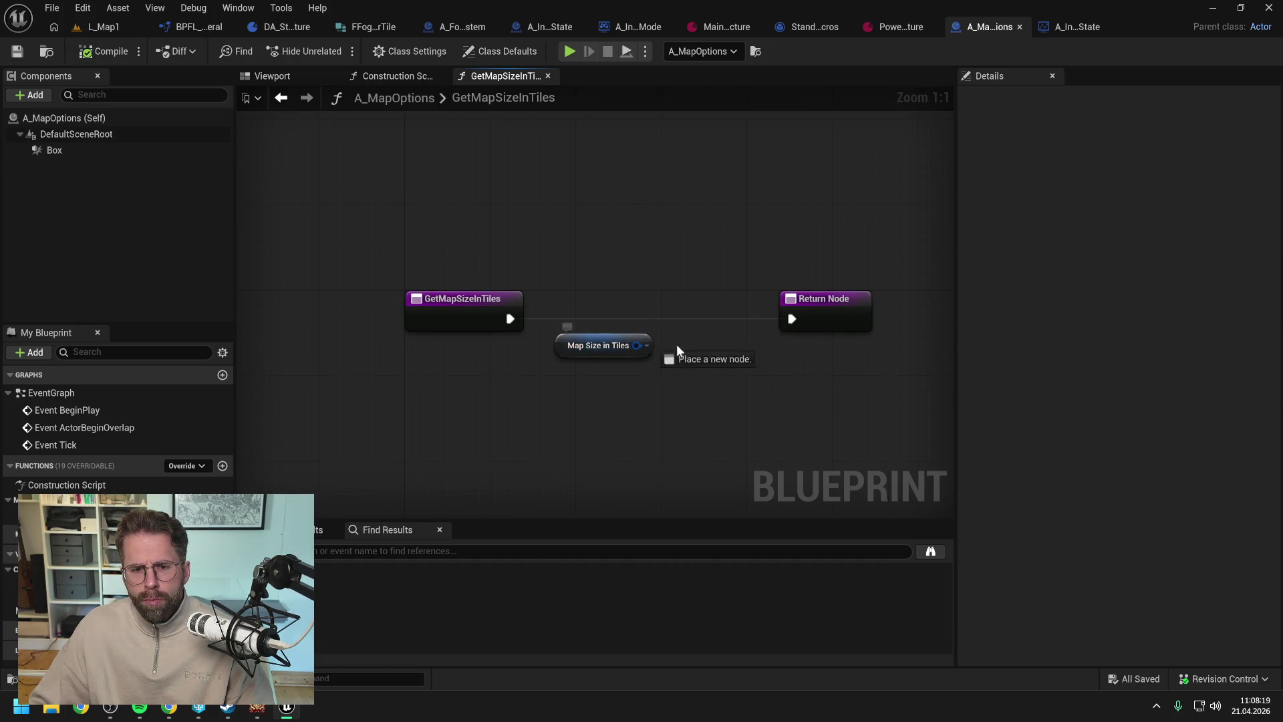
# - Wire Map Size in Tiles into the Return Node as an output named ReturnValue
pyautogui.moveTo(677, 344); pyautogui.dragTo(792, 331)
pyautogui.click(790, 289)
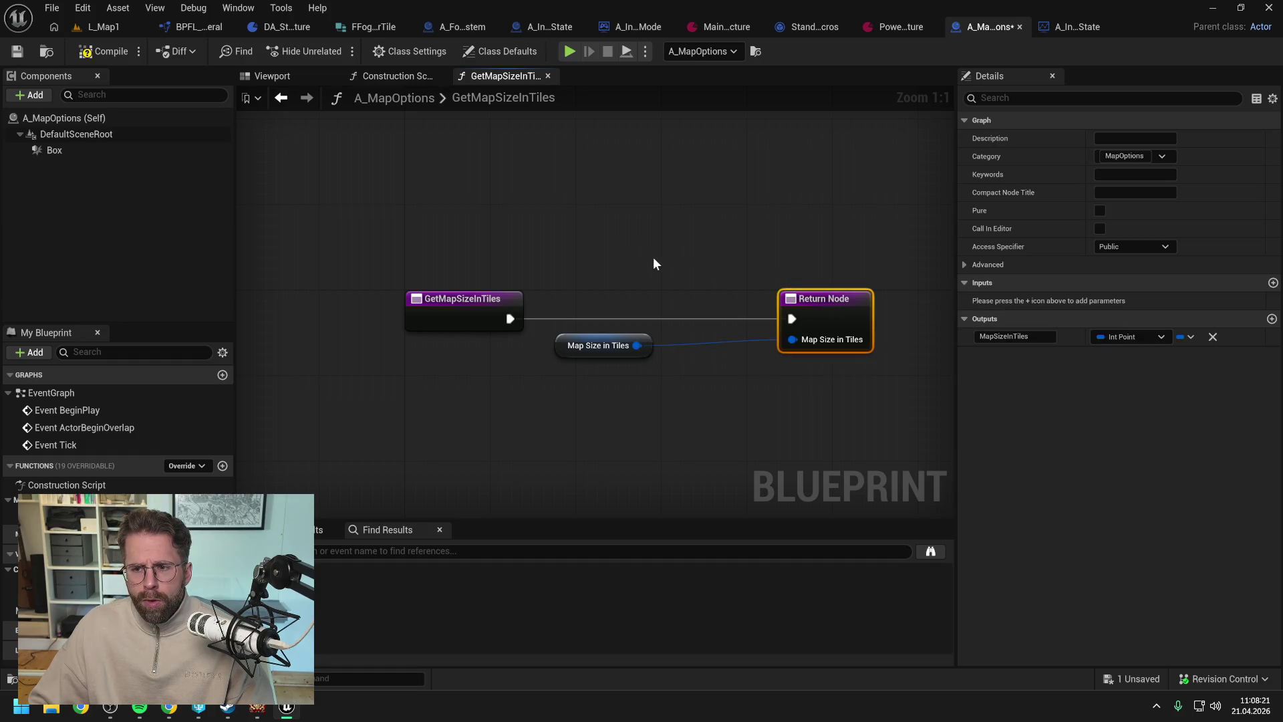
pyautogui.click(1033, 336)
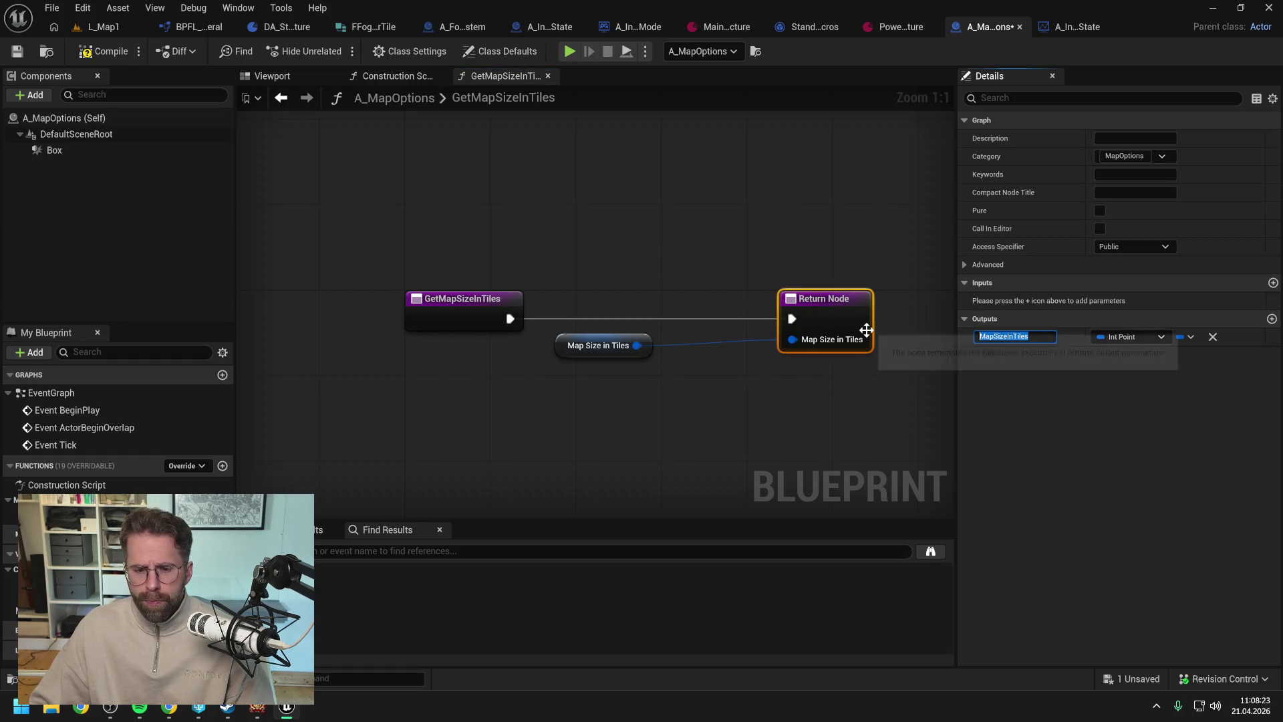
pyautogui.write('ReturnValue')
pyautogui.press('Return')
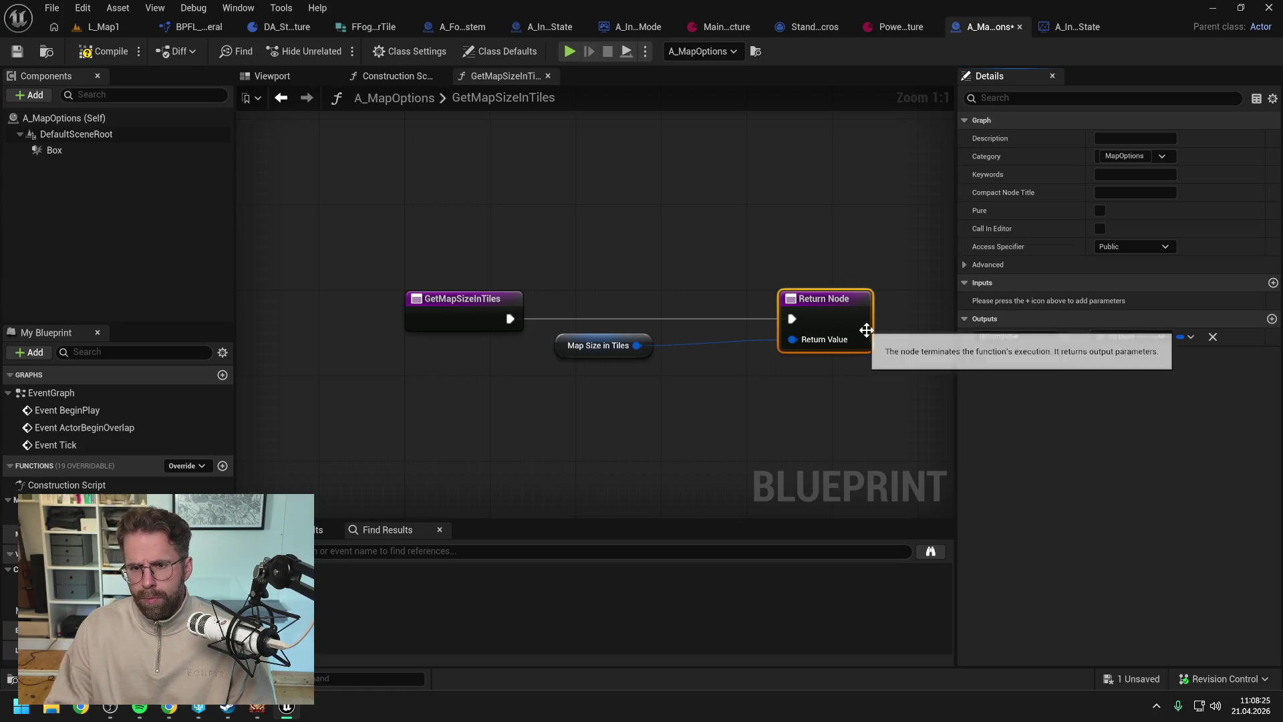
pyautogui.hotkey('ctrl', 's')
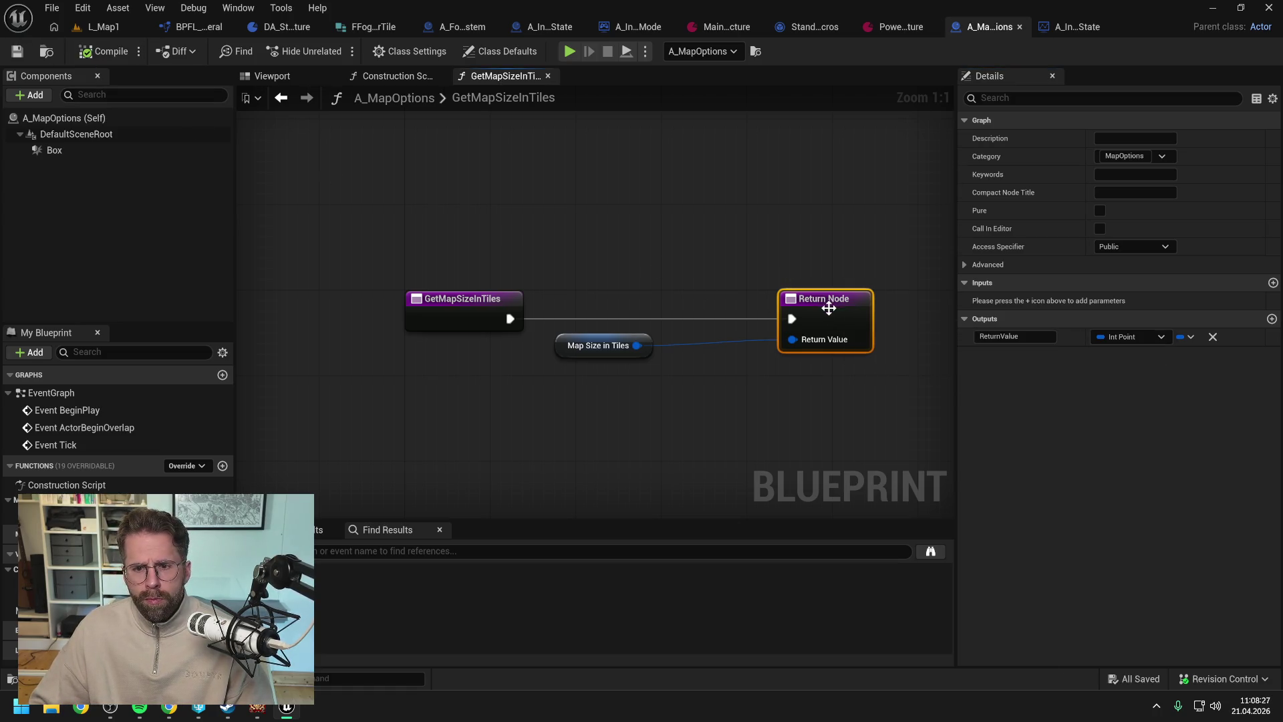
pyautogui.moveTo(821, 302); pyautogui.dragTo(779, 303)
pyautogui.click(716, 218)
# - After Is Valid, call Get Map Size in Tiles on the found A Map Options actor
pyautogui.click(1076, 26)
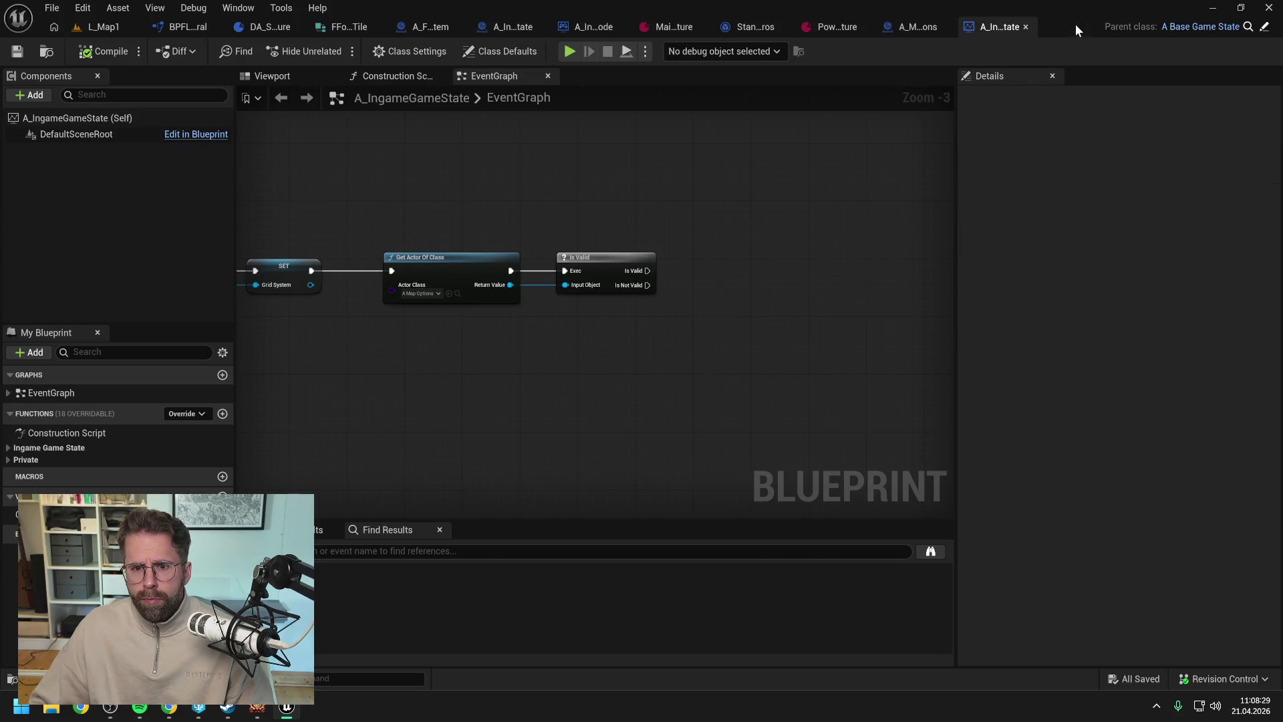
pyautogui.doubleClick(539, 286)
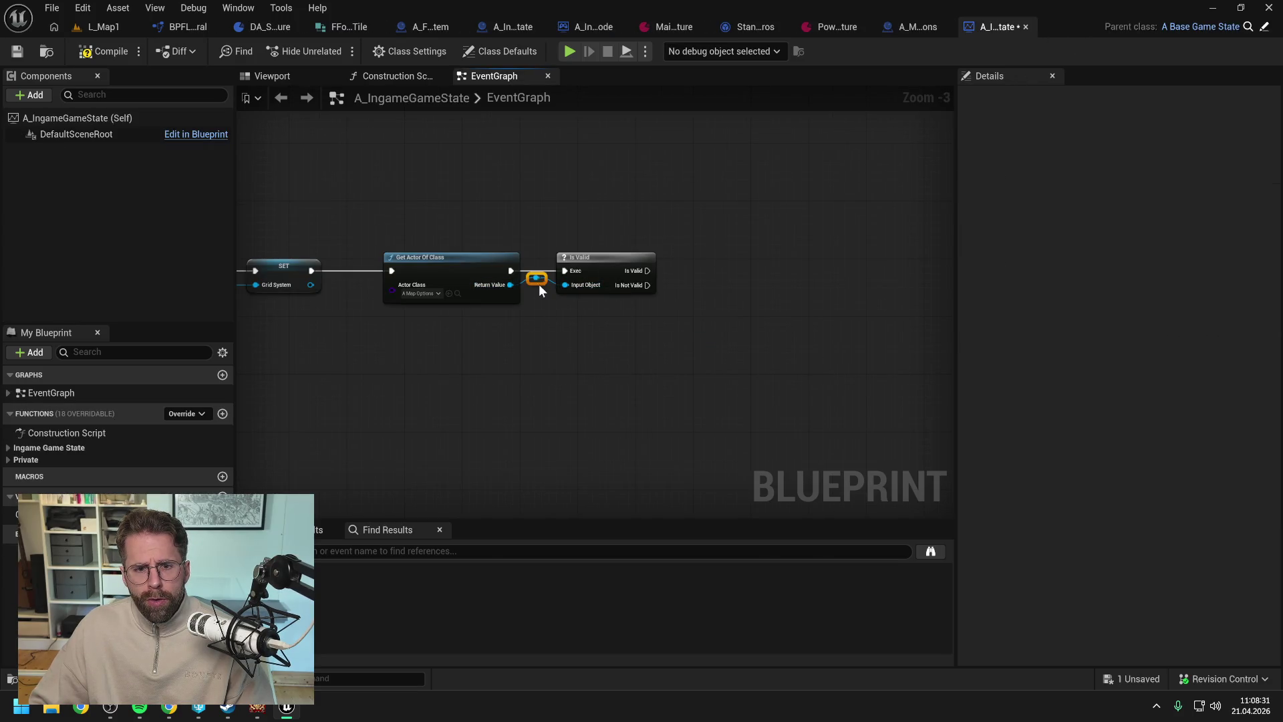
pyautogui.moveTo(536, 279)
pyautogui.mouseDown()
pyautogui.moveTo(536, 244)
pyautogui.moveTo(719, 276)
pyautogui.mouseUp()
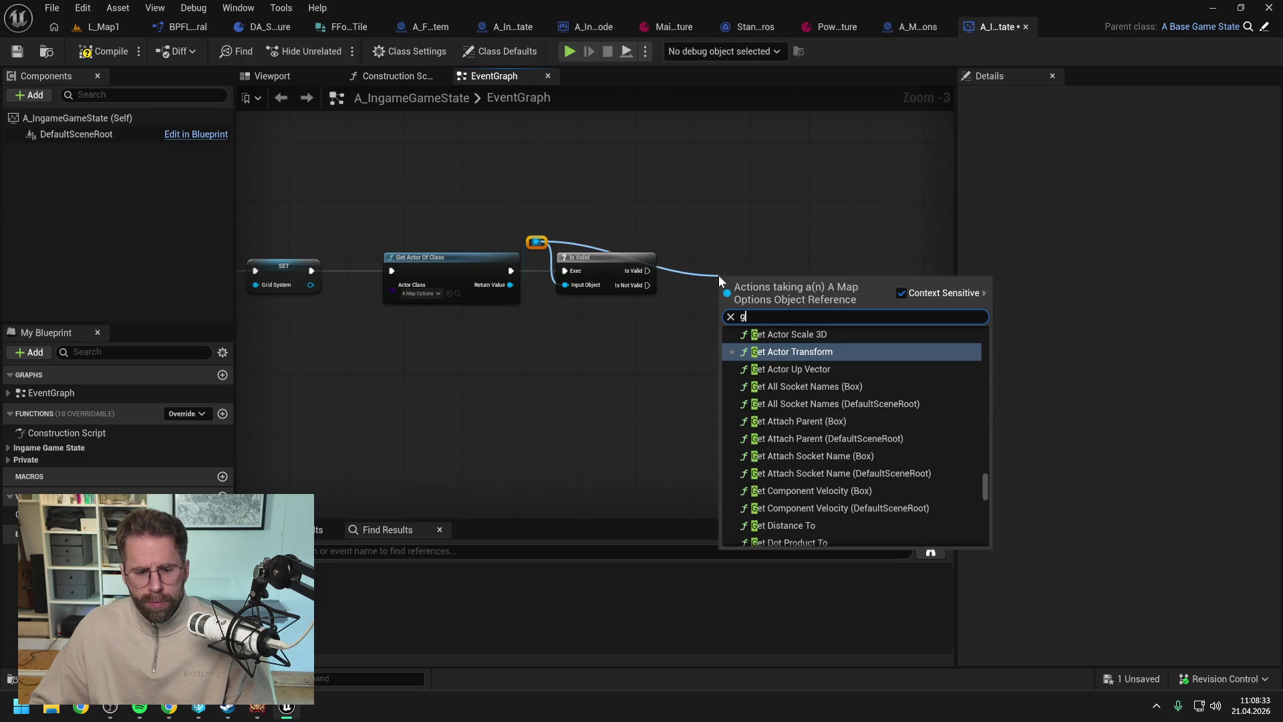
pyautogui.write('get map si')
pyautogui.click(782, 346)
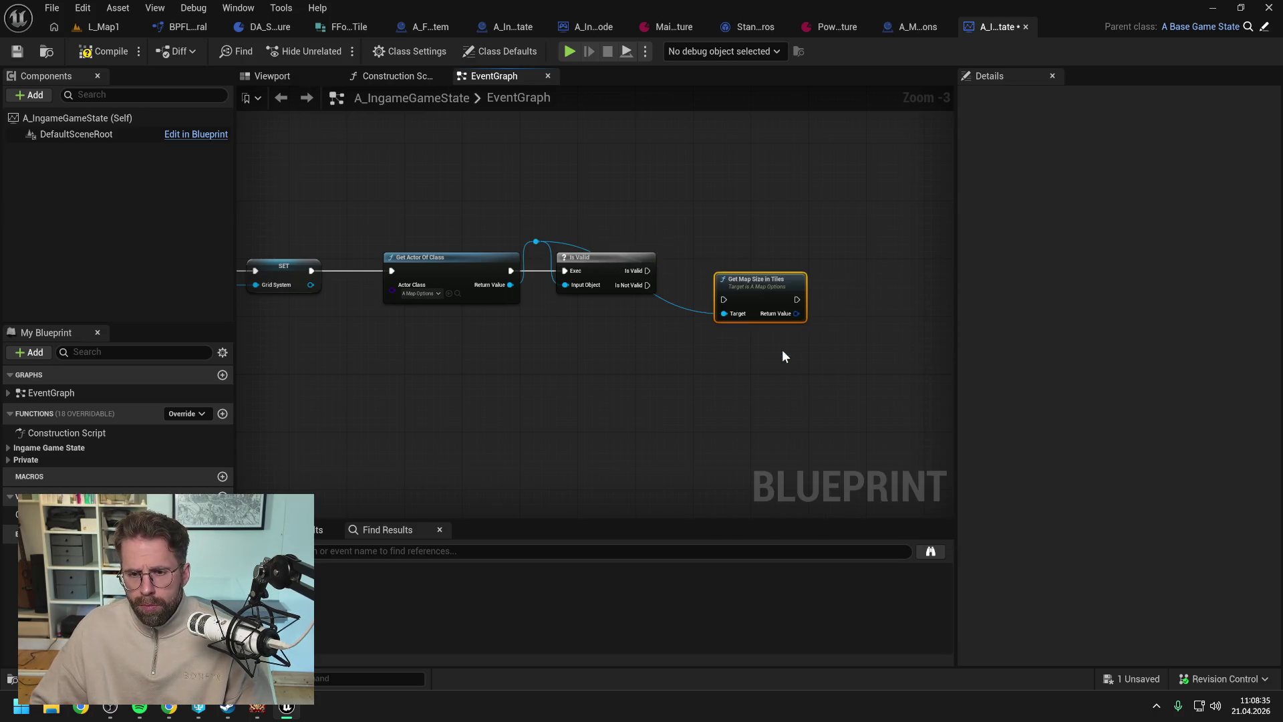
pyautogui.moveTo(647, 270)
pyautogui.mouseDown()
pyautogui.moveTo(725, 294)
pyautogui.moveTo(734, 262)
pyautogui.mouseUp()
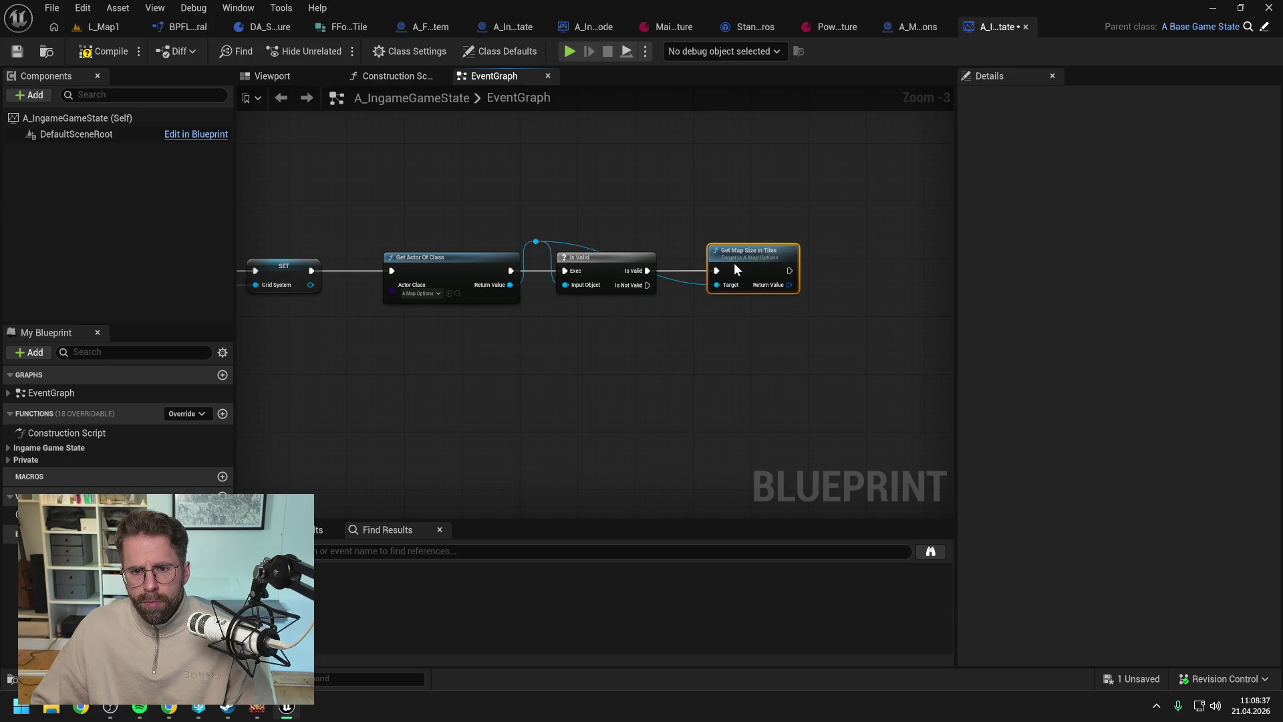
pyautogui.click(683, 280)
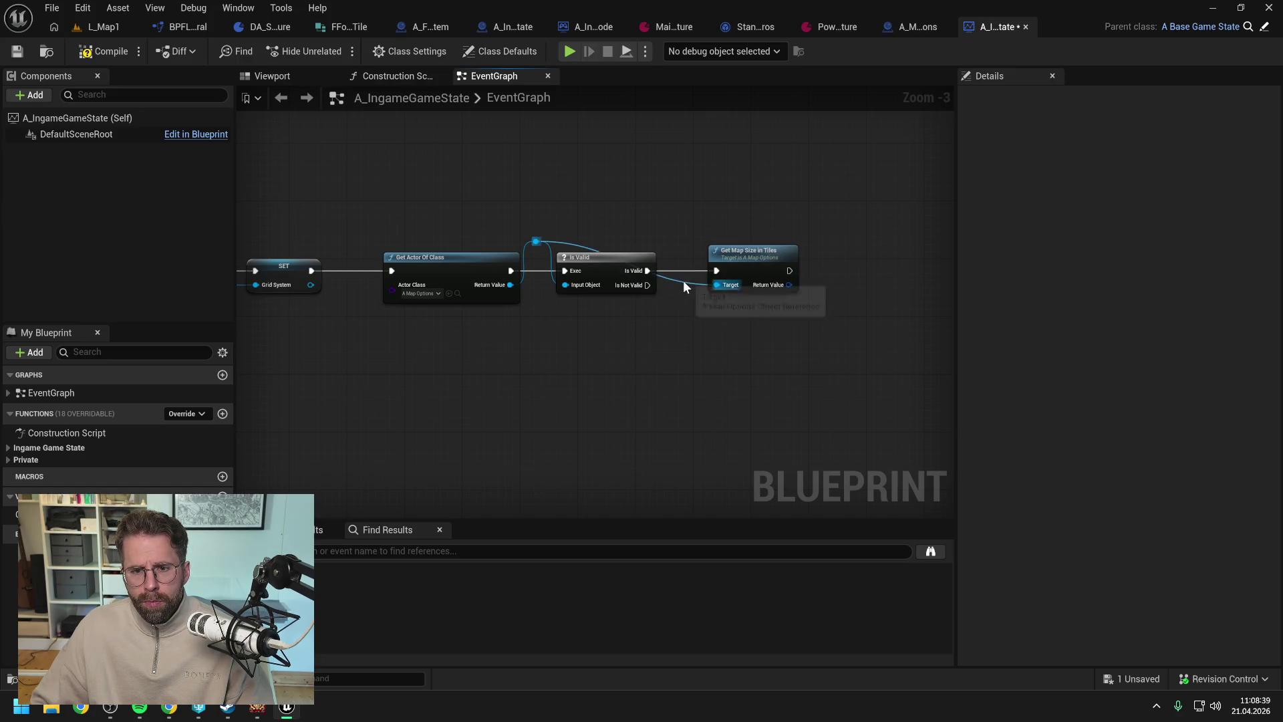
pyautogui.doubleClick(684, 279)
pyautogui.moveTo(684, 280); pyautogui.dragTo(688, 243)
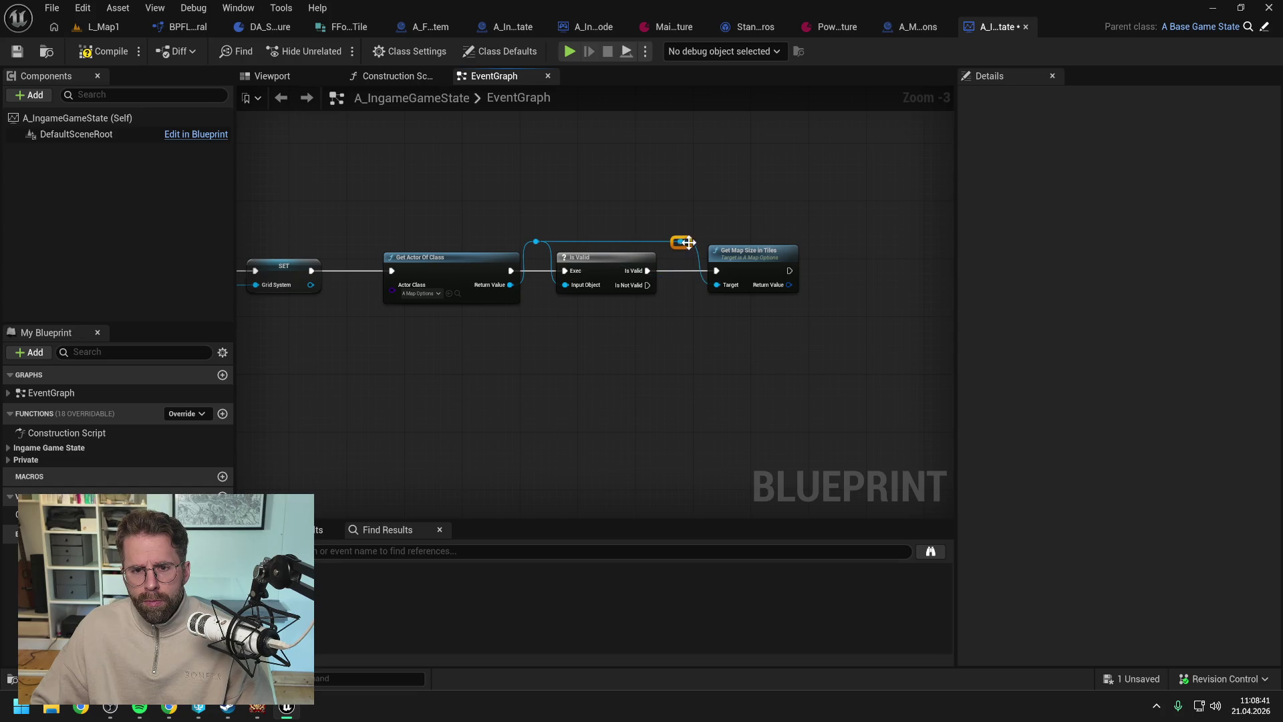
# - Promote the map size result to a new MapSizeInTiles variable and save
pyautogui.moveTo(790, 285); pyautogui.dragTo(833, 277)
pyautogui.click(888, 363)
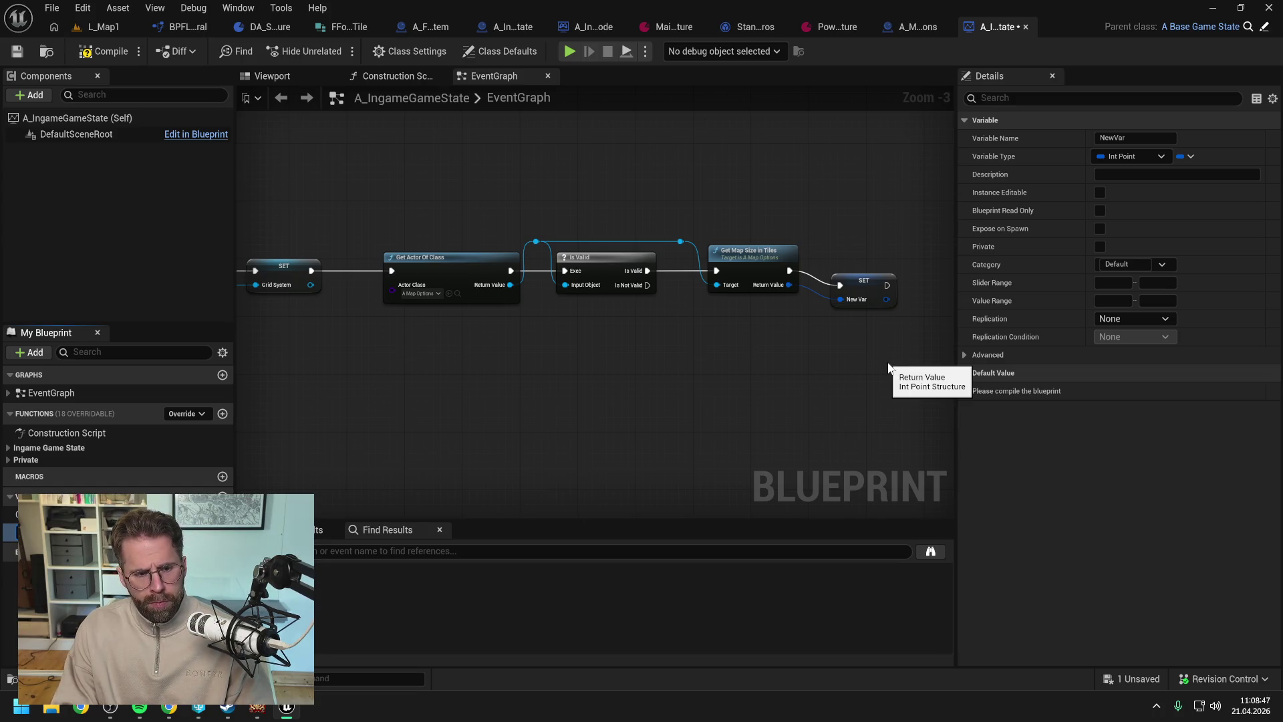
pyautogui.press('Return')
pyautogui.hotkey('ctrl', 's')
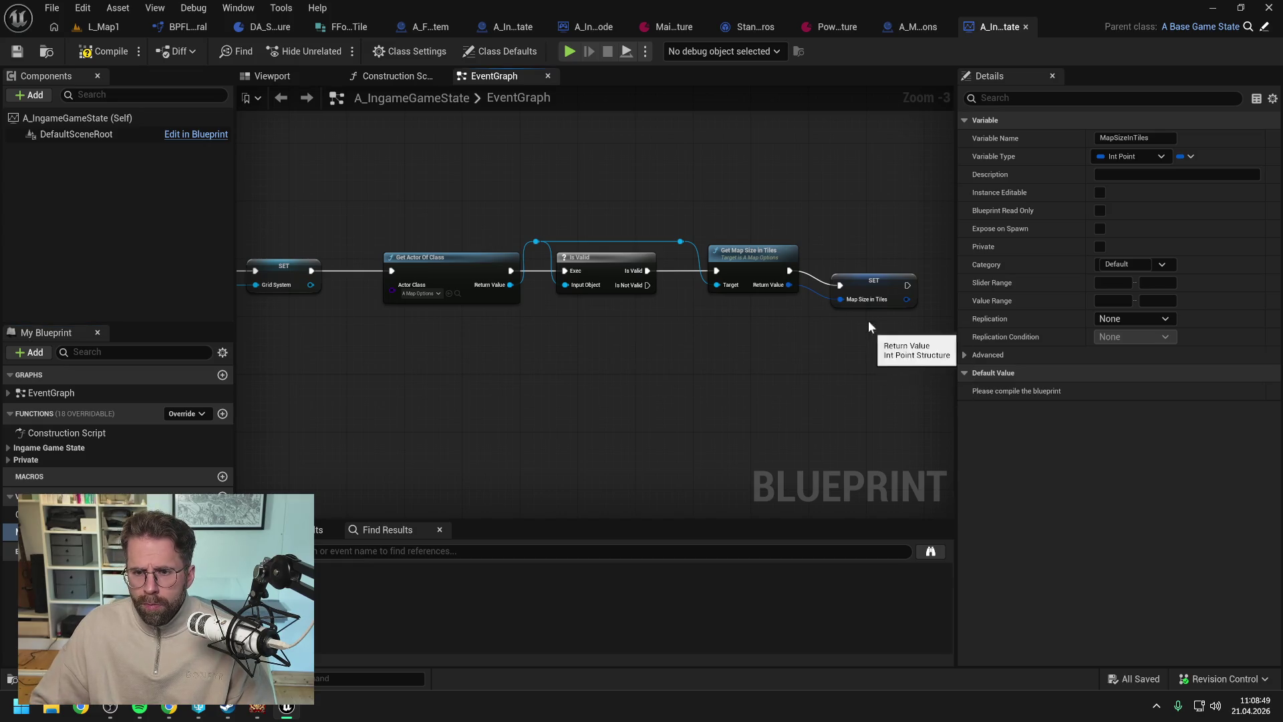
pyautogui.click(862, 287)
pyautogui.moveTo(877, 235); pyautogui.dragTo(829, 241)
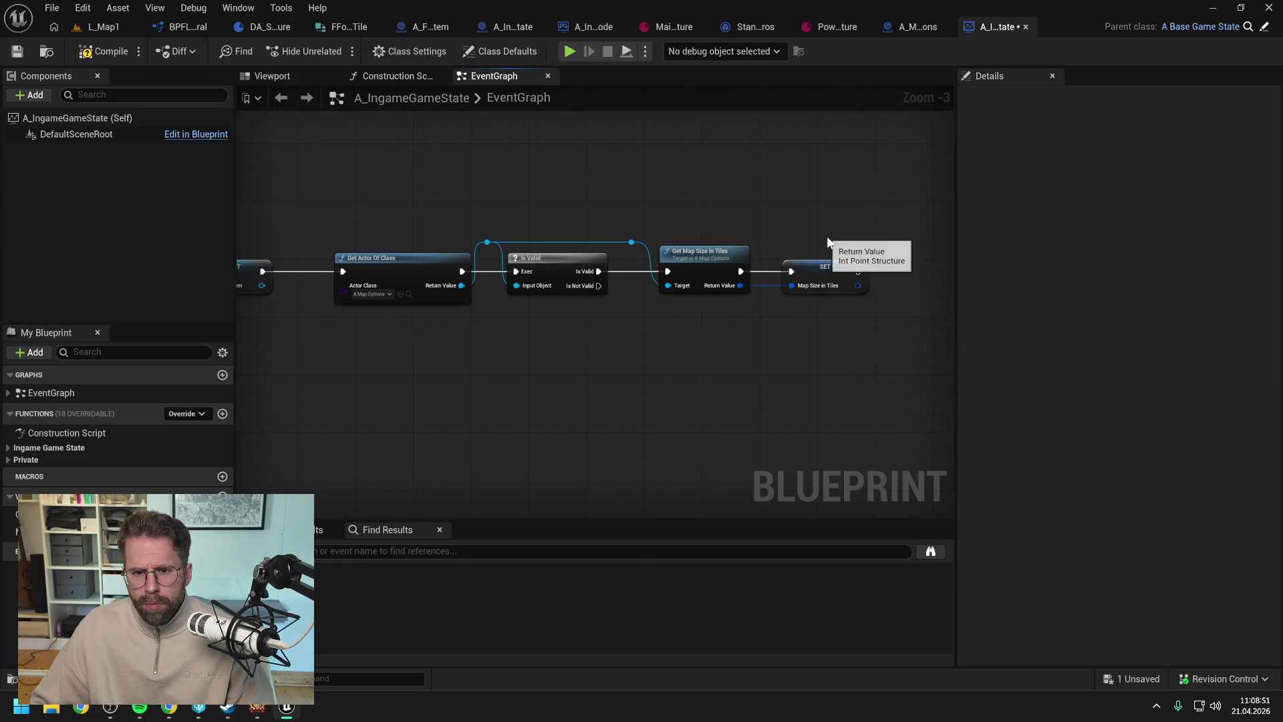
pyautogui.scroll(-1, 816, 231)
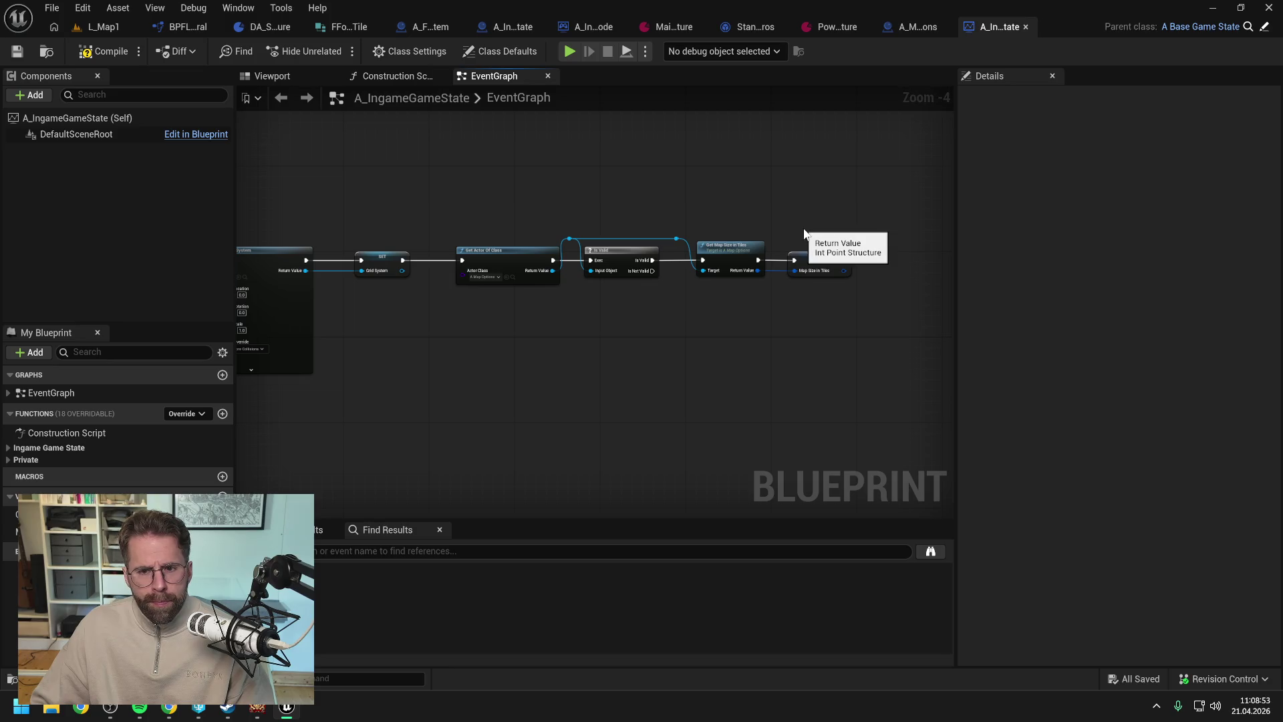
pyautogui.moveTo(702, 217)
pyautogui.mouseDown()
pyautogui.moveTo(882, 214)
pyautogui.moveTo(605, 218)
pyautogui.mouseUp()
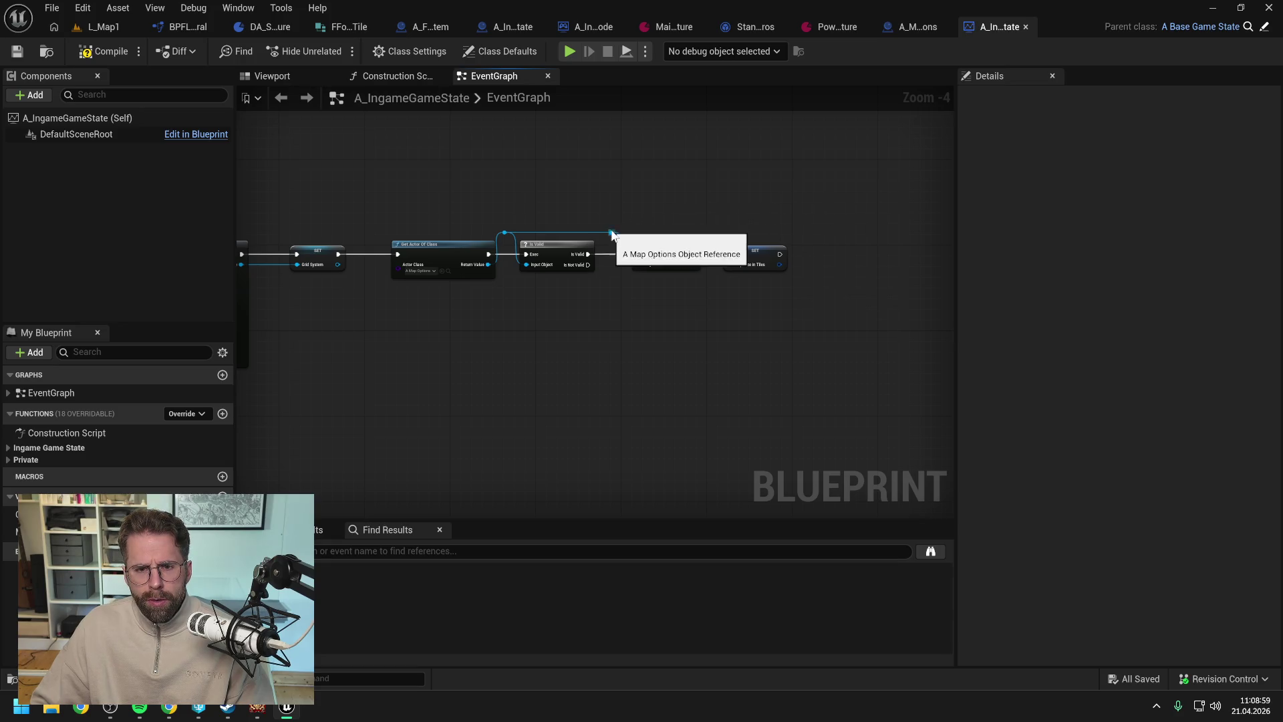
# - Destroy the A Map Options actor after the variable is set, then compile
pyautogui.moveTo(612, 232); pyautogui.dragTo(804, 264)
pyautogui.write('destr')
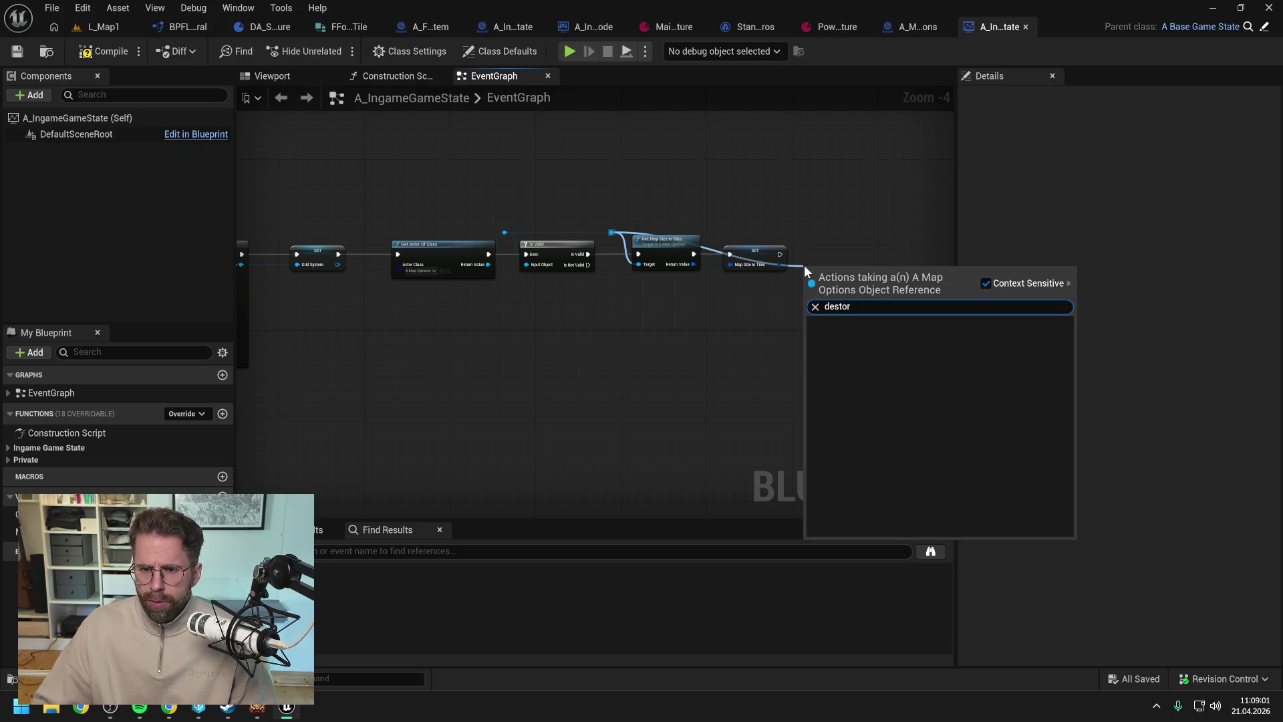
pyautogui.write('oy')
pyautogui.click(849, 336)
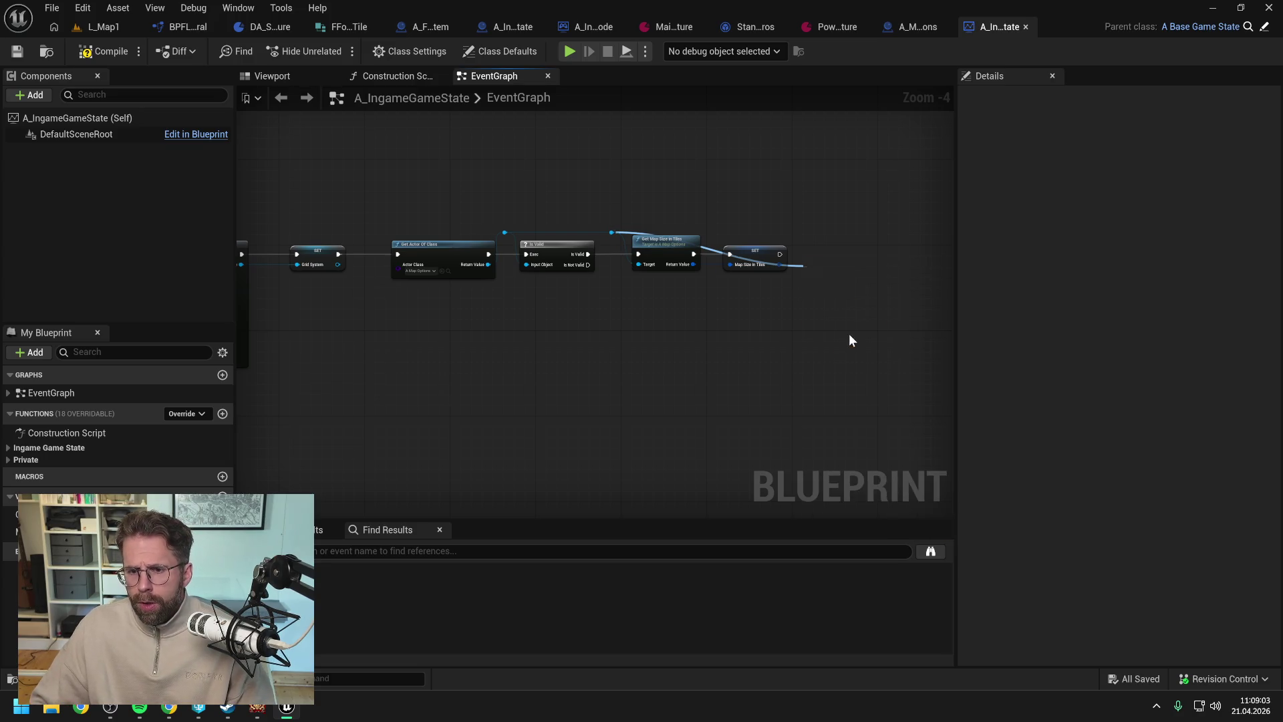
pyautogui.scroll(2, 829, 272)
pyautogui.moveTo(758, 244)
pyautogui.mouseDown()
pyautogui.moveTo(800, 259)
pyautogui.moveTo(851, 235)
pyautogui.mouseUp()
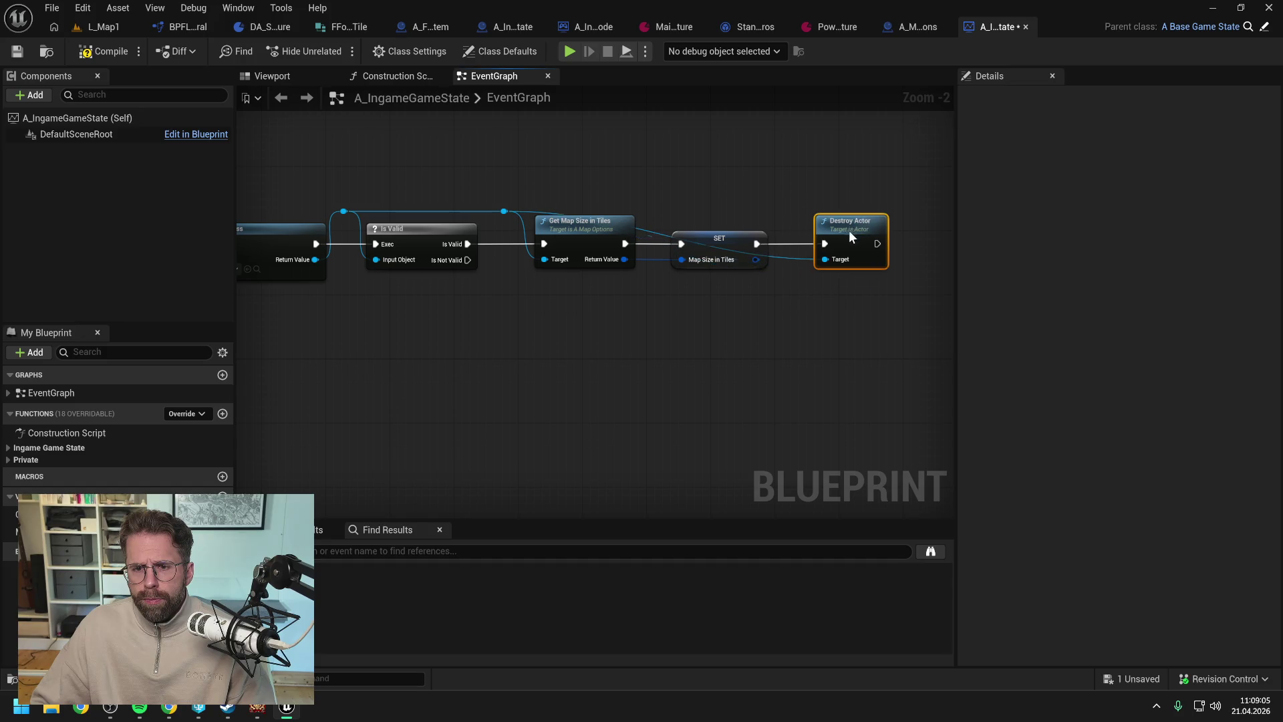
pyautogui.doubleClick(791, 256)
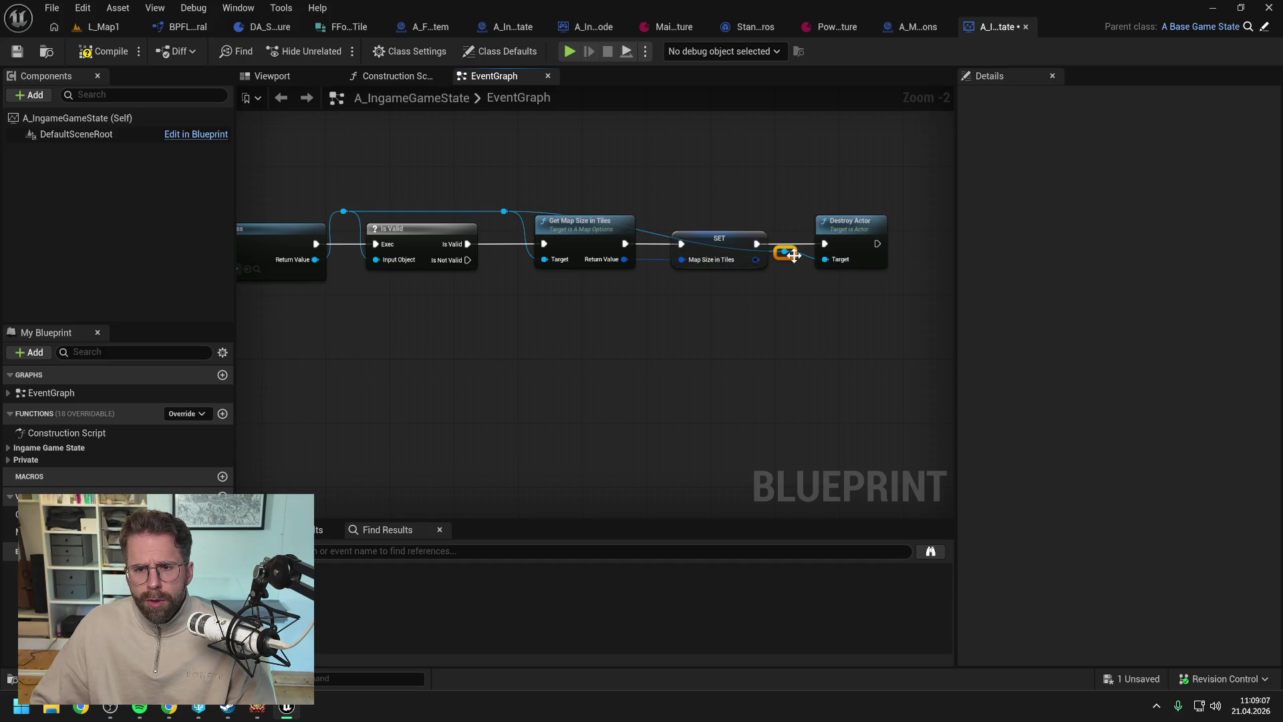
pyautogui.moveTo(780, 254); pyautogui.dragTo(788, 215)
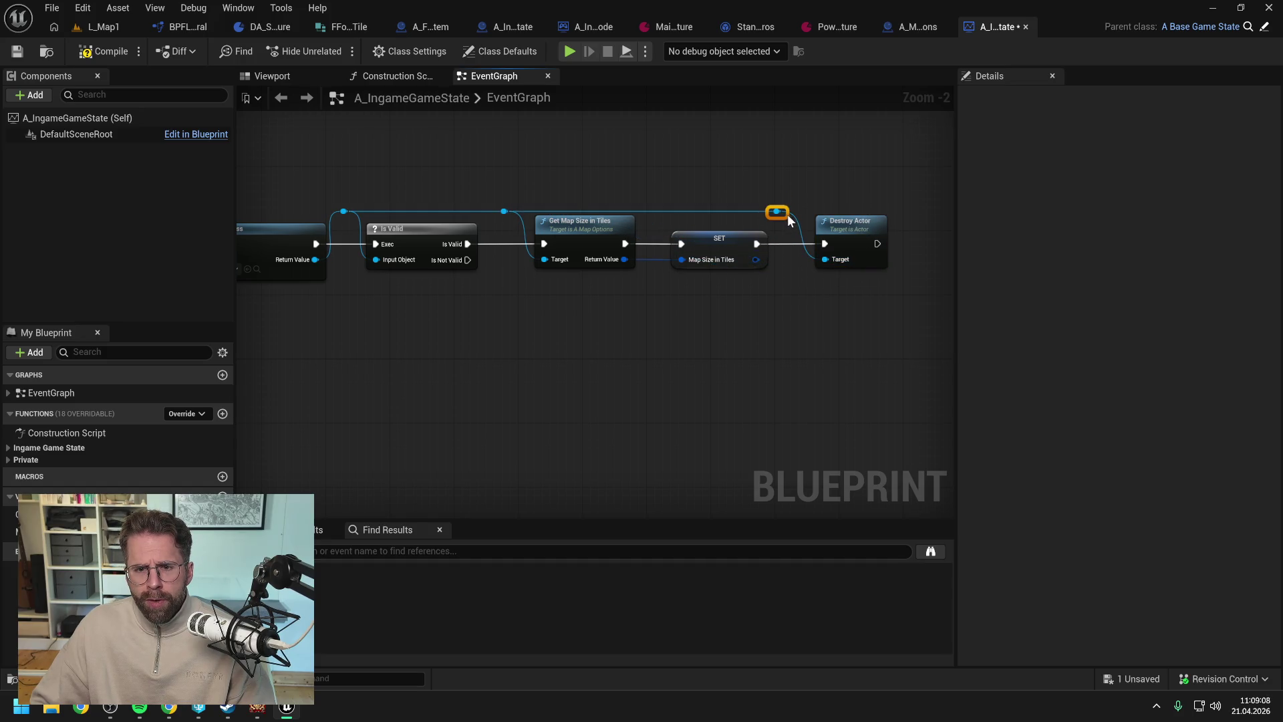
pyautogui.click(107, 51)
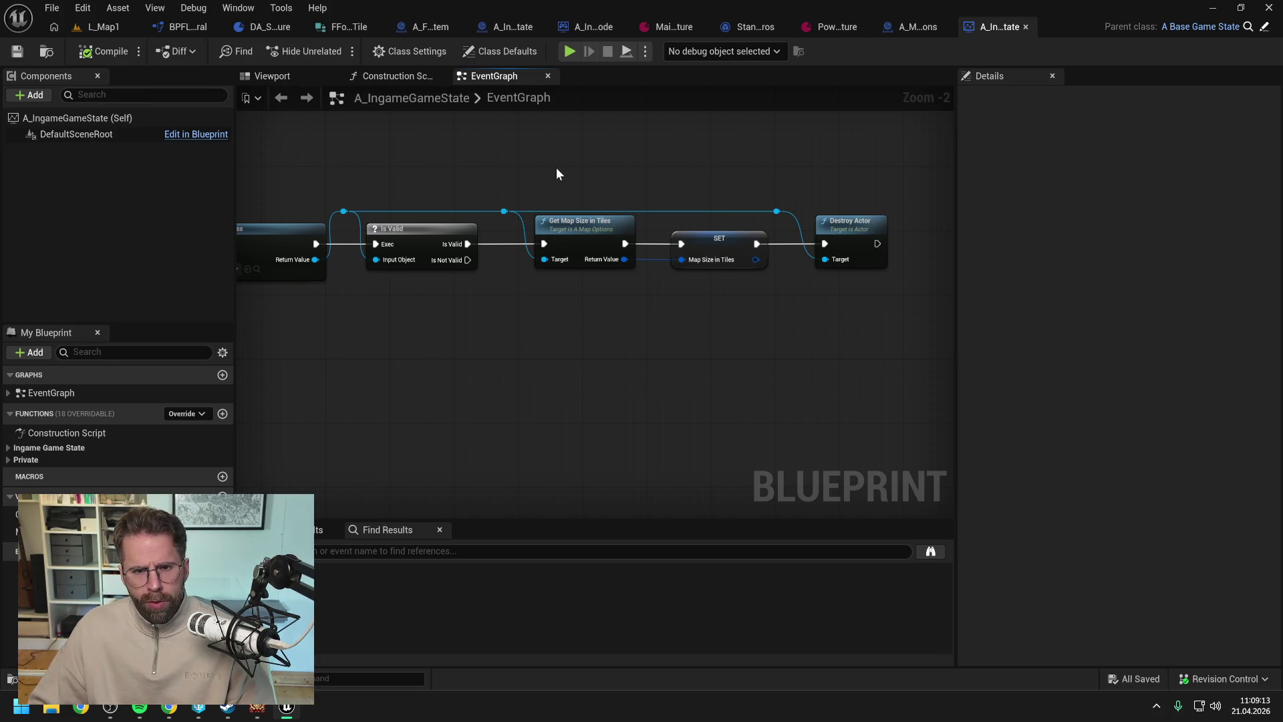
# - Find and view GetStructureGridSize in BPFL_General, then close the graph tabs
pyautogui.click(188, 27)
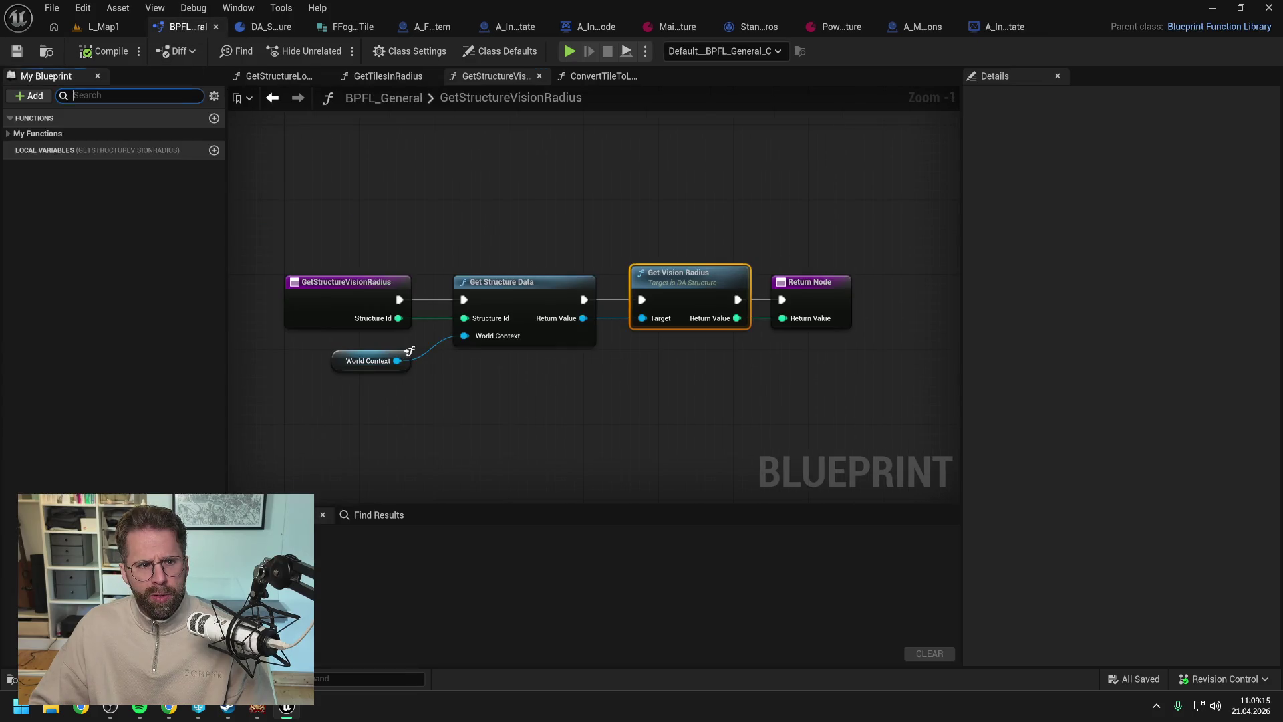
pyautogui.write('size')
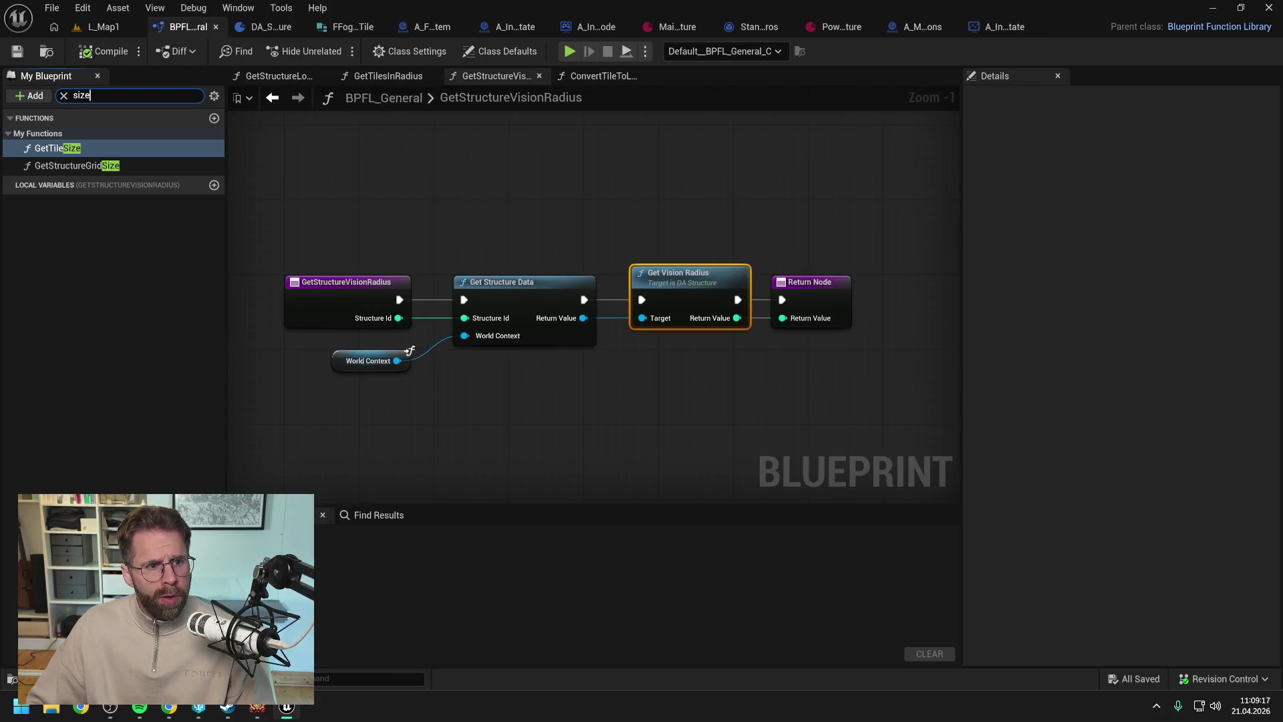
pyautogui.doubleClick(96, 167)
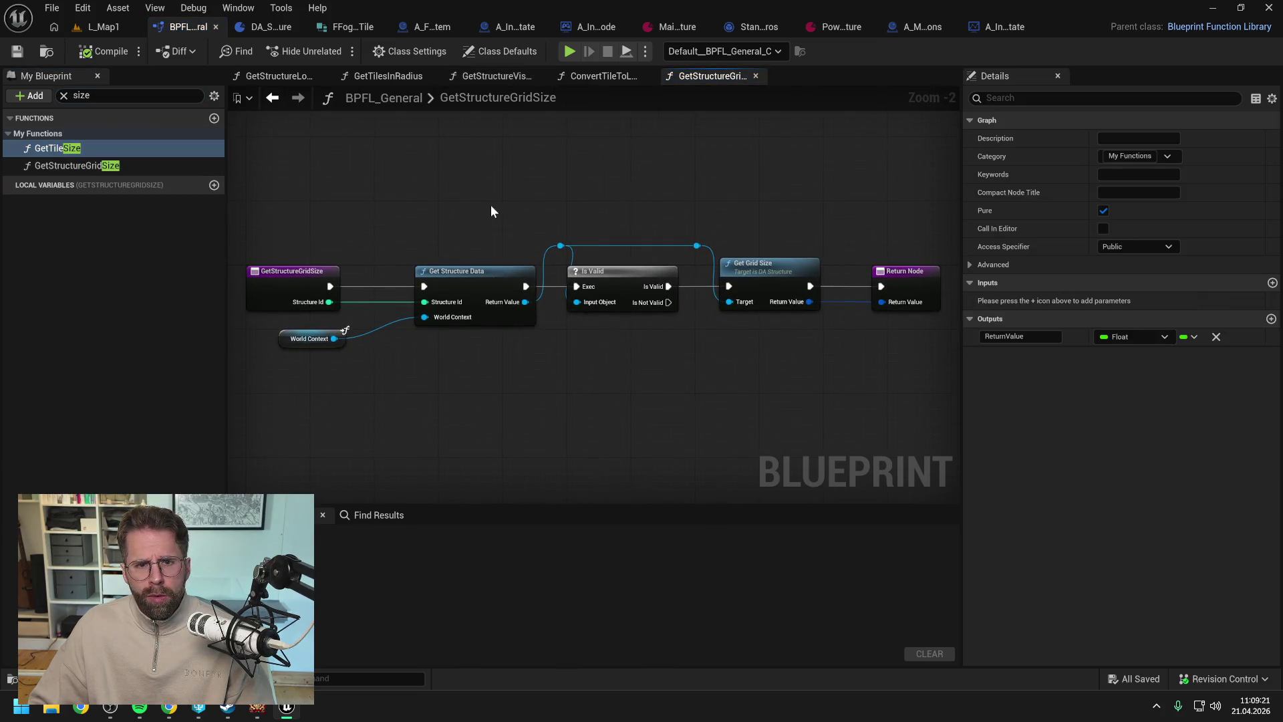
pyautogui.rightClick(700, 75)
pyautogui.click(732, 159)
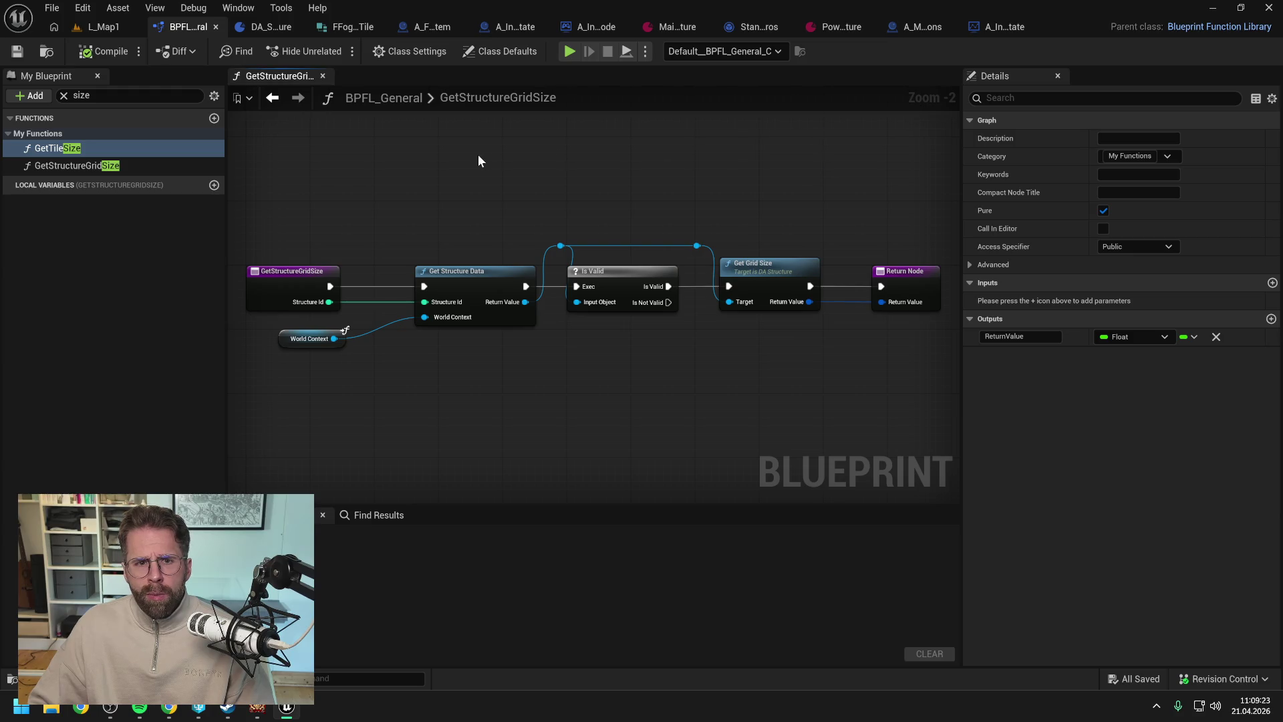
pyautogui.click(322, 76)
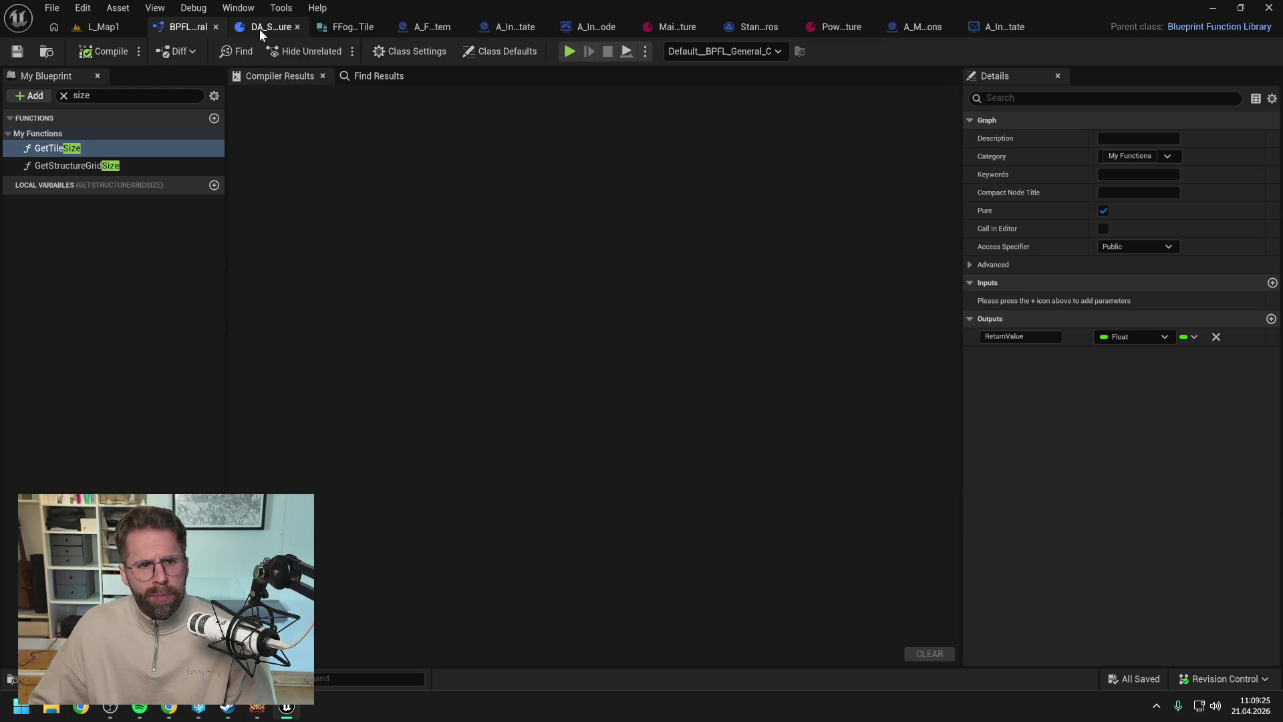
# - Search the Content Browser for 'grid system' to list A_GridSystem
pyautogui.hotkey('ctrl', 'space')
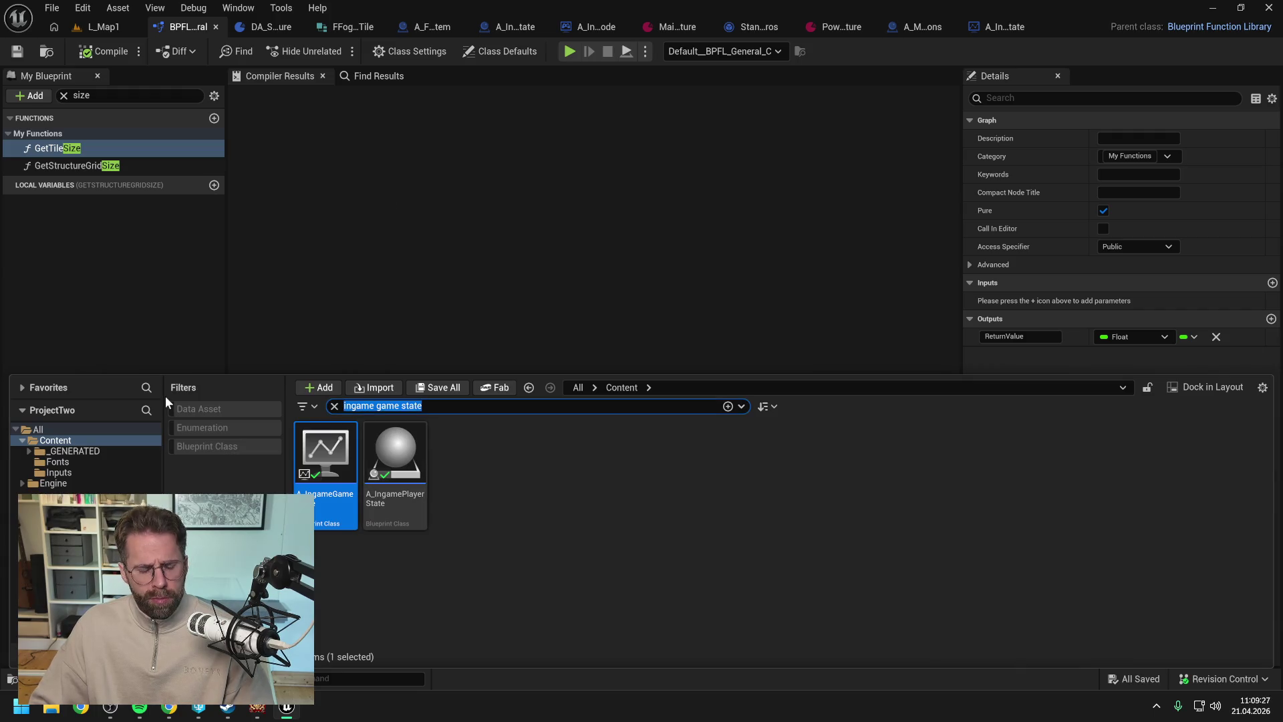
pyautogui.write('grid s')
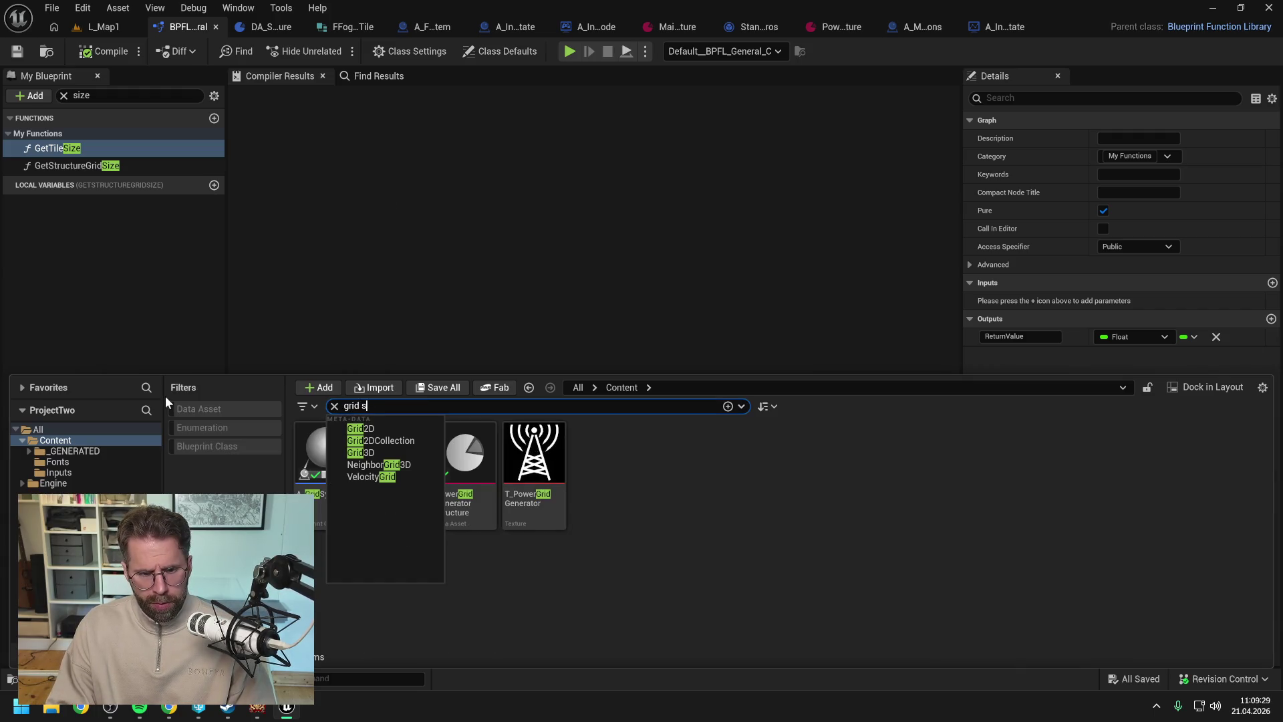
pyautogui.write('ystem')
pyautogui.press('Return')
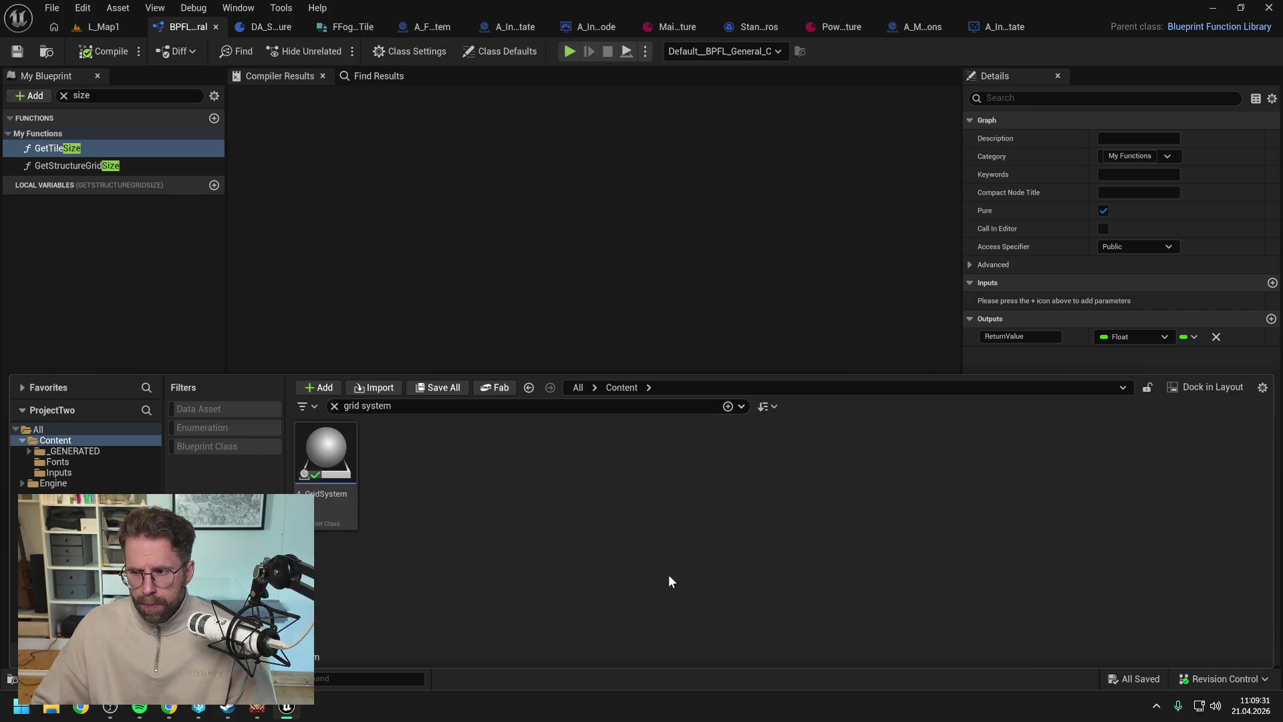
# - Open A_GridSystem and its GenerateGrid function from the Grid System category
pyautogui.doubleClick(325, 459)
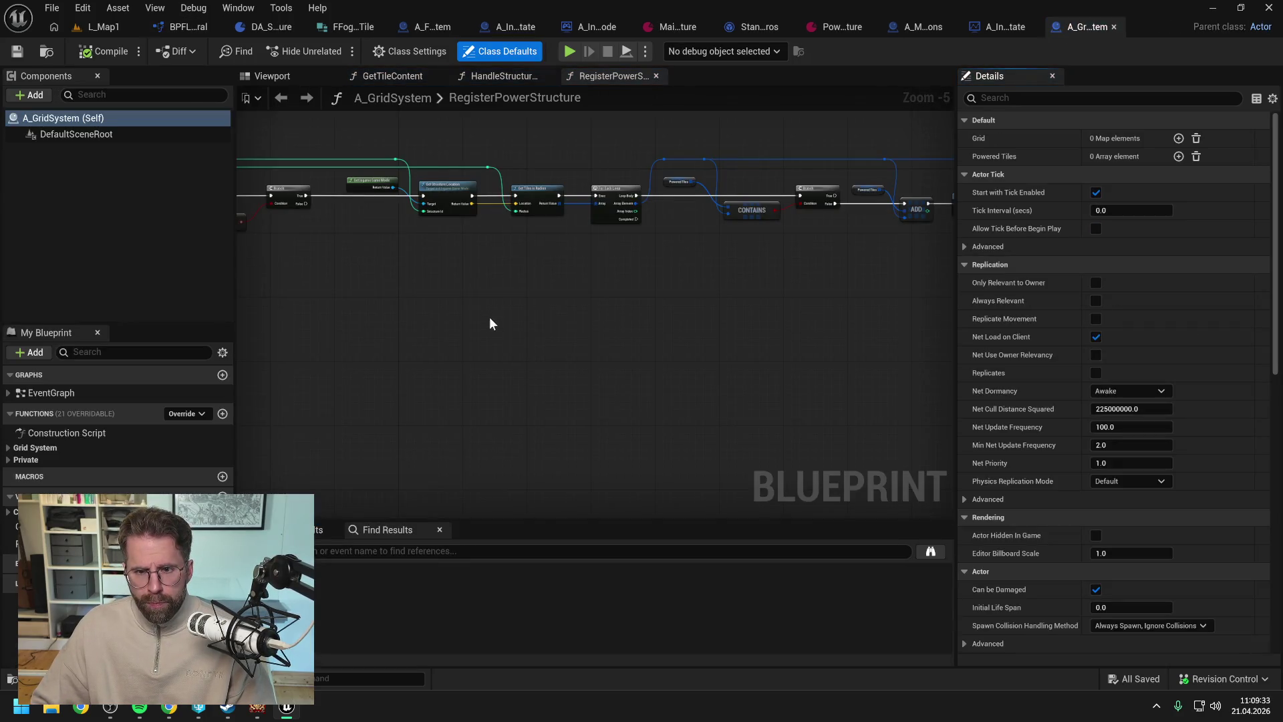
pyautogui.scroll(2, 399, 225)
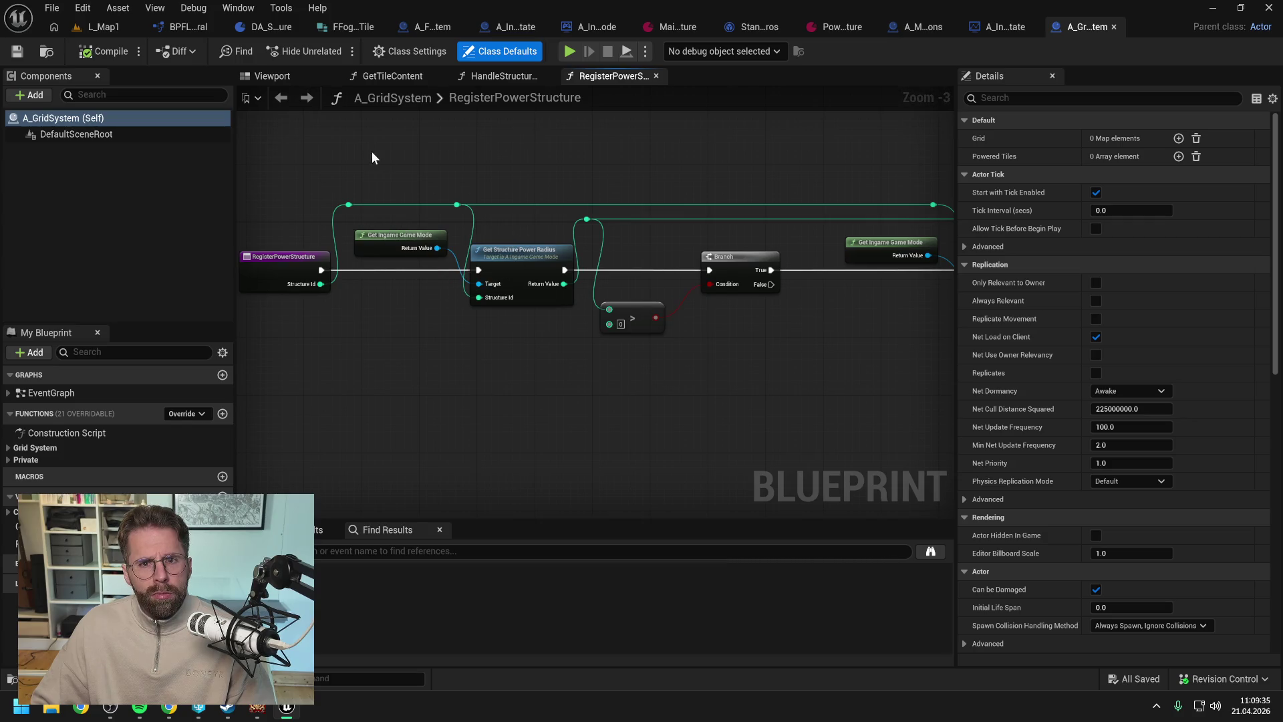
pyautogui.click(100, 447)
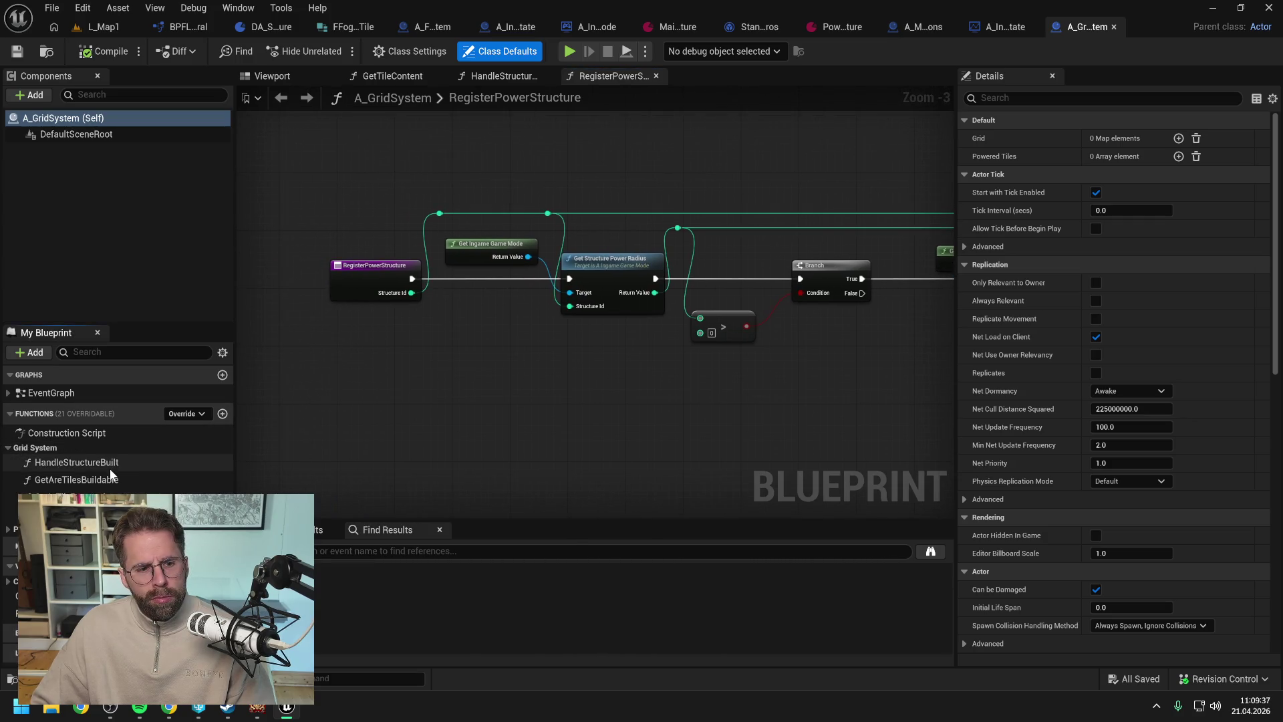
pyautogui.click(8, 528)
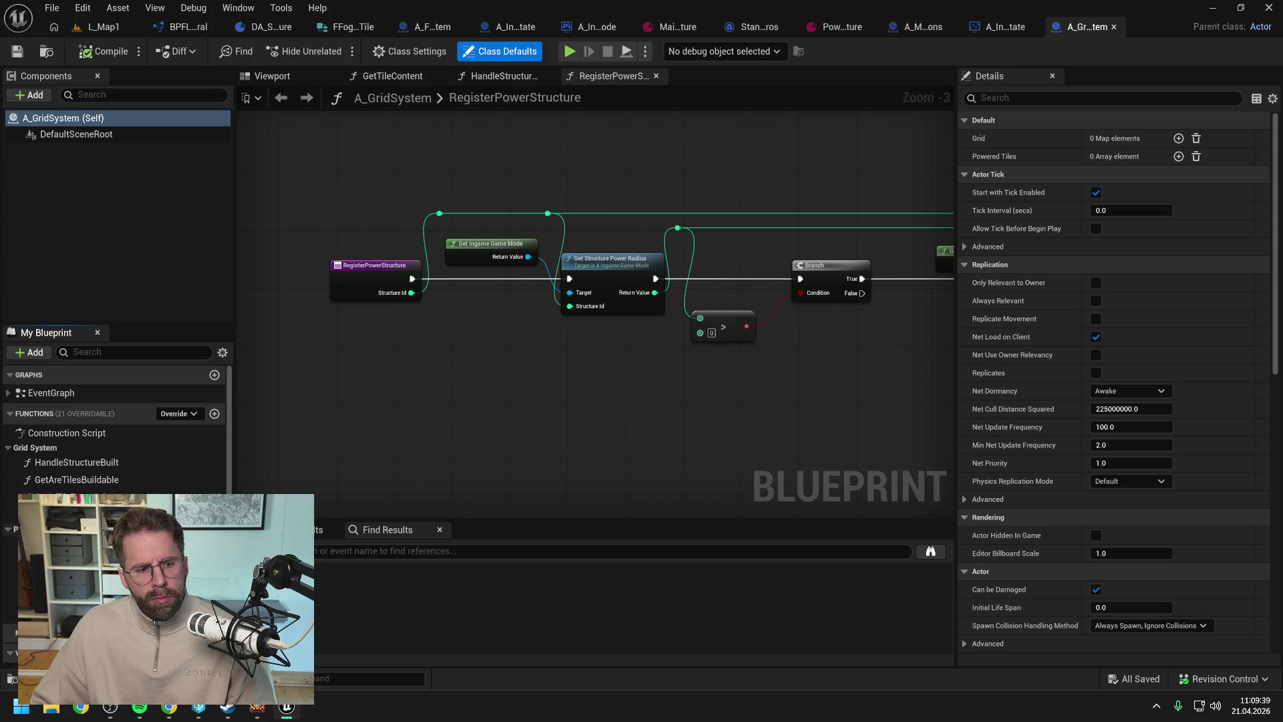
pyautogui.doubleClick(67, 496)
# - Pan to the While Loop and For Loop nodes and open the Get Grid Radius function
pyautogui.scroll(5, 358, 394)
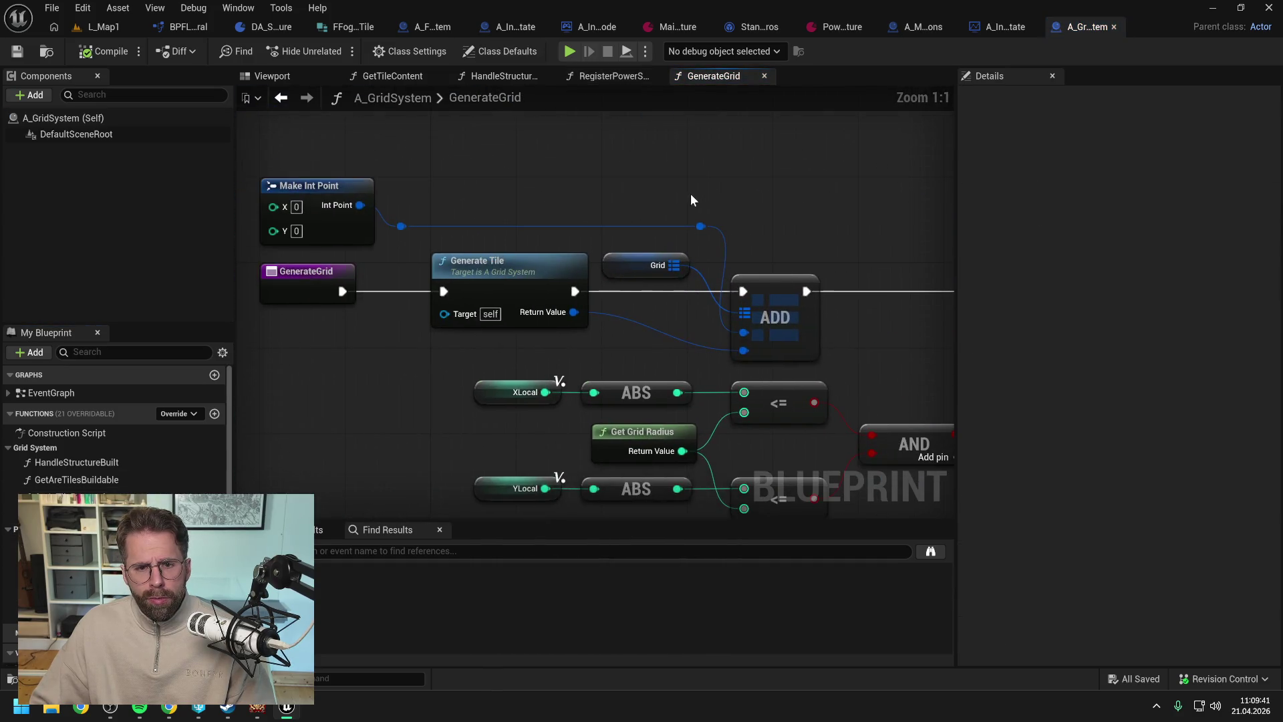
pyautogui.scroll(-2, 650, 199)
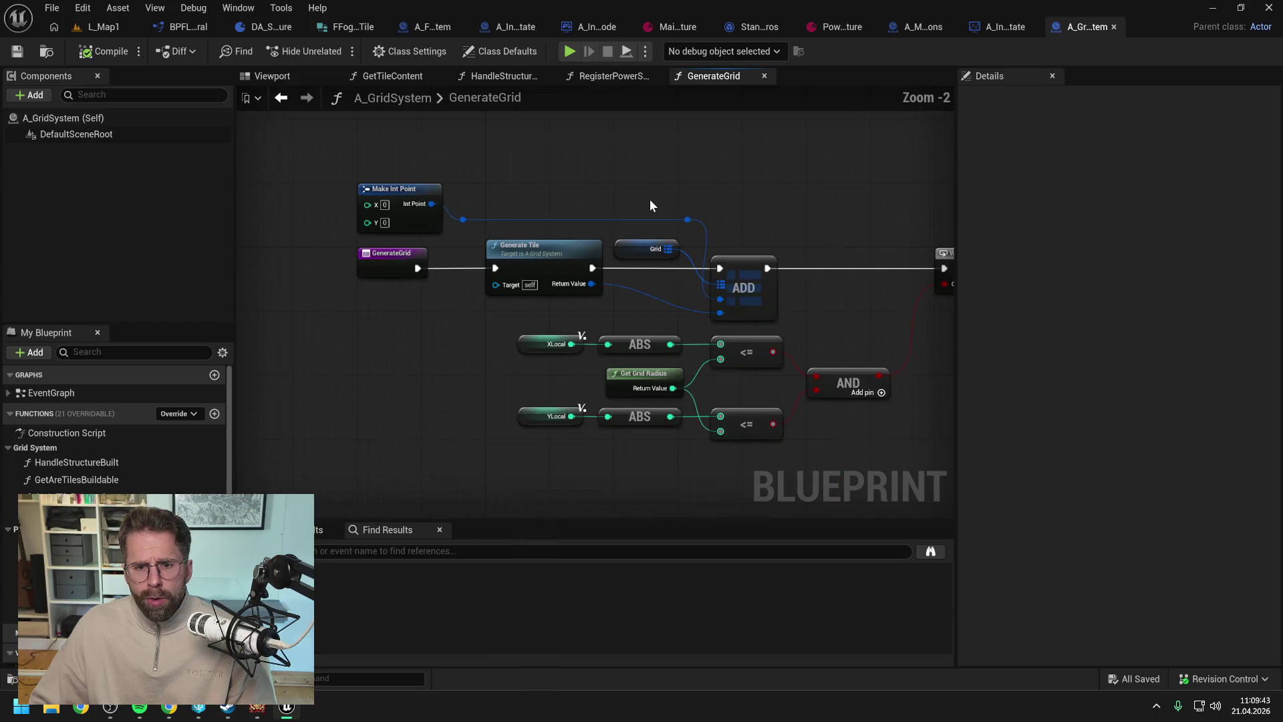
pyautogui.moveTo(809, 207)
pyautogui.mouseDown()
pyautogui.moveTo(523, 189)
pyautogui.moveTo(753, 151)
pyautogui.mouseUp()
pyautogui.scroll(-1, 595, 185)
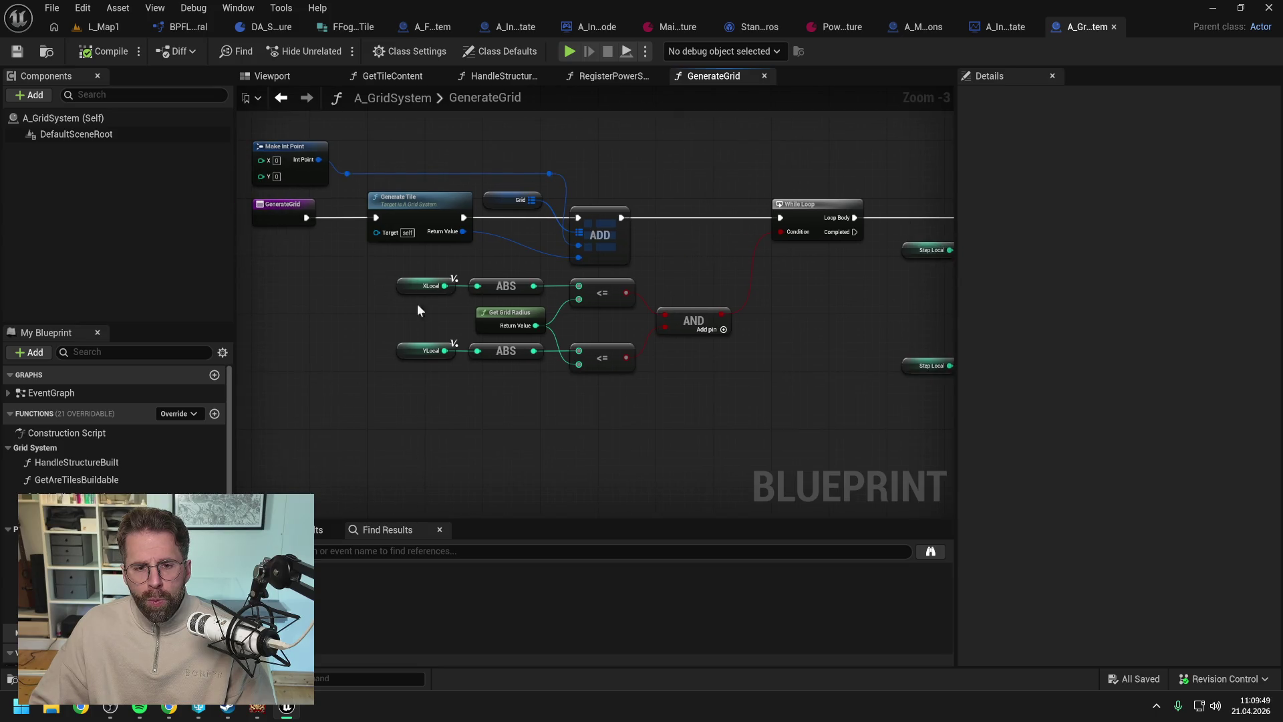
pyautogui.click(500, 326)
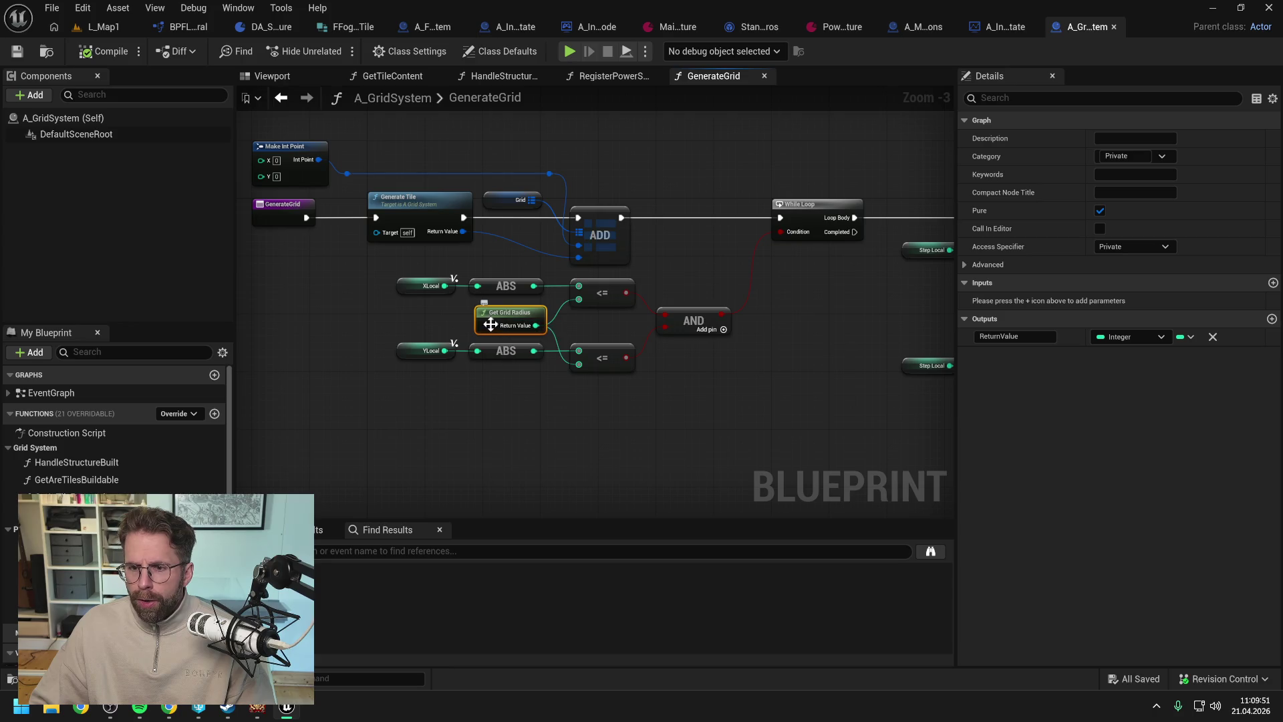
pyautogui.doubleClick(490, 322)
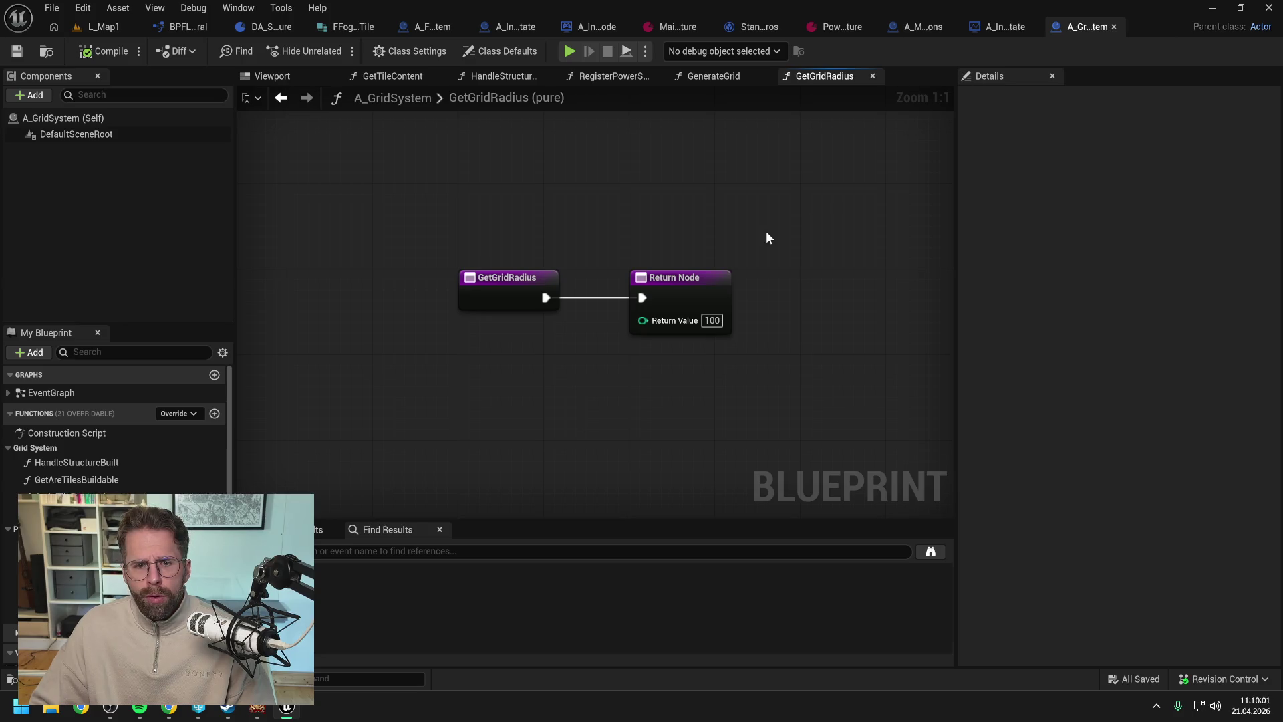
# - Return to GenerateGrid and pan across the For Loop, ABS and Get Grid Radius nodes
pyautogui.click(728, 77)
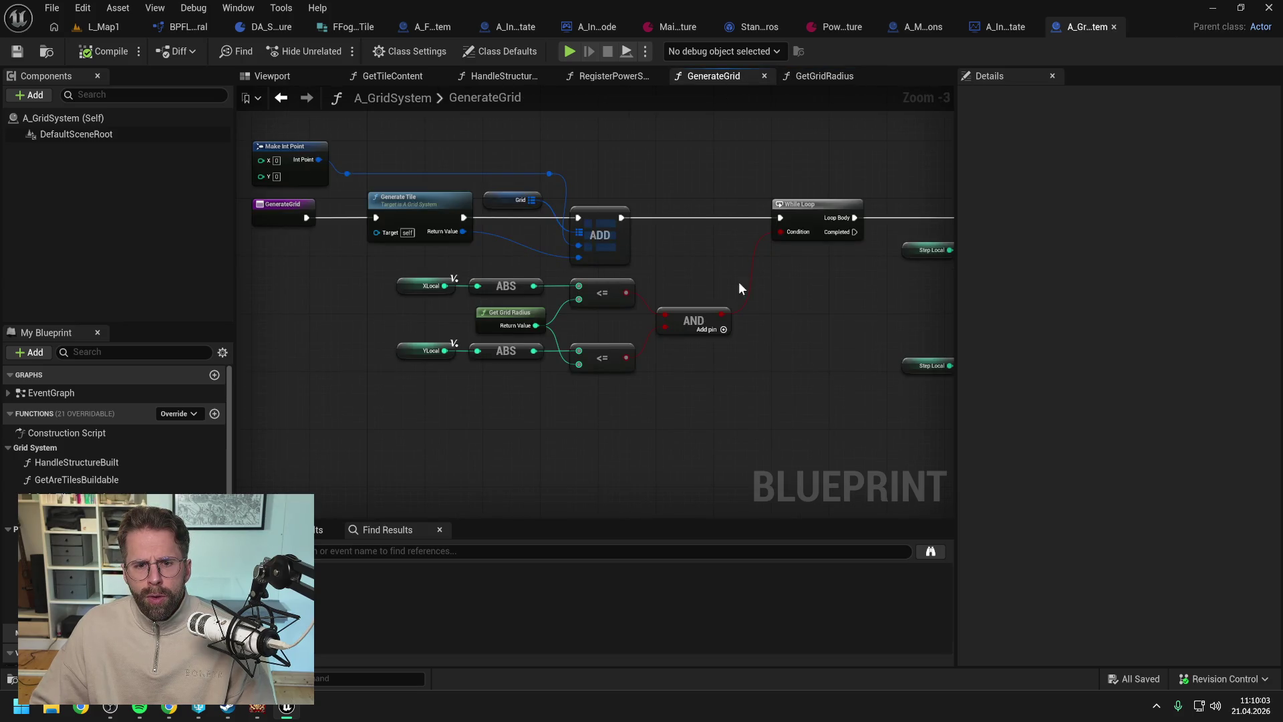
pyautogui.moveTo(740, 282)
pyautogui.mouseDown()
pyautogui.moveTo(774, 318)
pyautogui.moveTo(579, 330)
pyautogui.moveTo(583, 316)
pyautogui.moveTo(515, 298)
pyautogui.moveTo(590, 335)
pyautogui.moveTo(636, 395)
pyautogui.moveTo(653, 195)
pyautogui.mouseUp()
pyautogui.scroll(-1, 583, 316)
pyautogui.moveTo(519, 227); pyautogui.dragTo(773, 240)
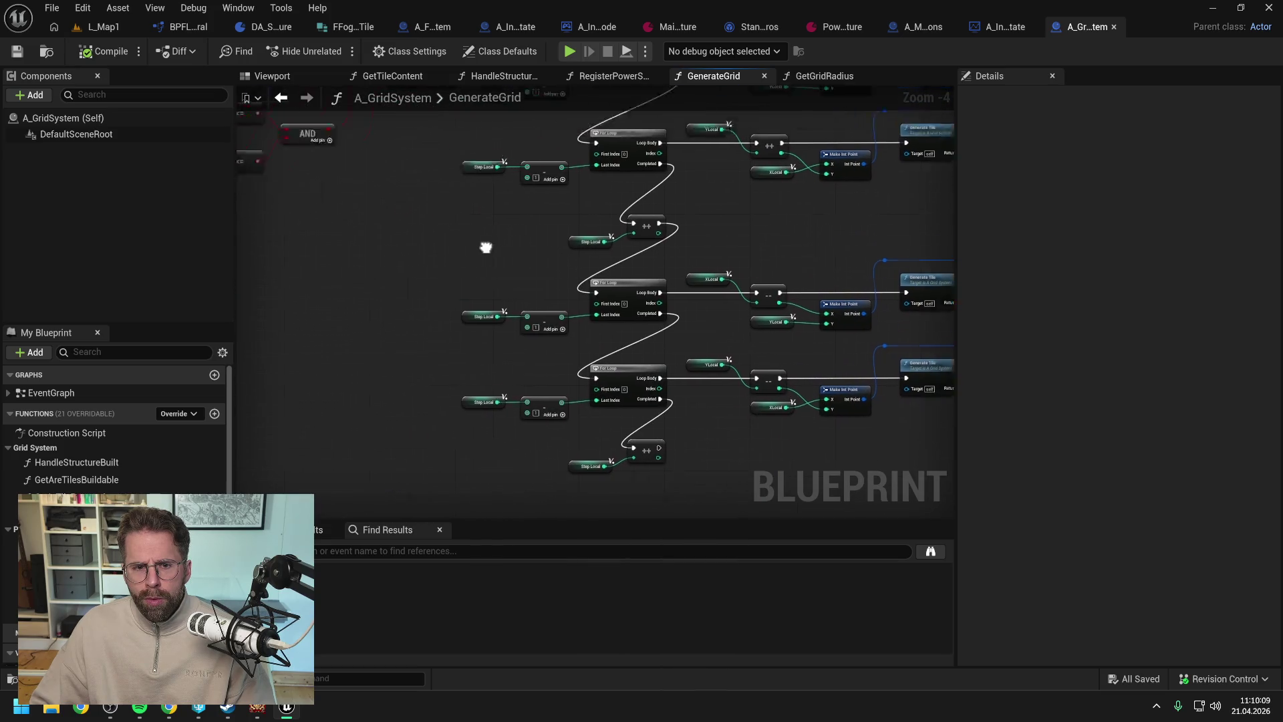
pyautogui.moveTo(486, 248)
pyautogui.mouseDown()
pyautogui.moveTo(639, 338)
pyautogui.moveTo(624, 309)
pyautogui.mouseUp()
pyautogui.scroll(1, 462, 262)
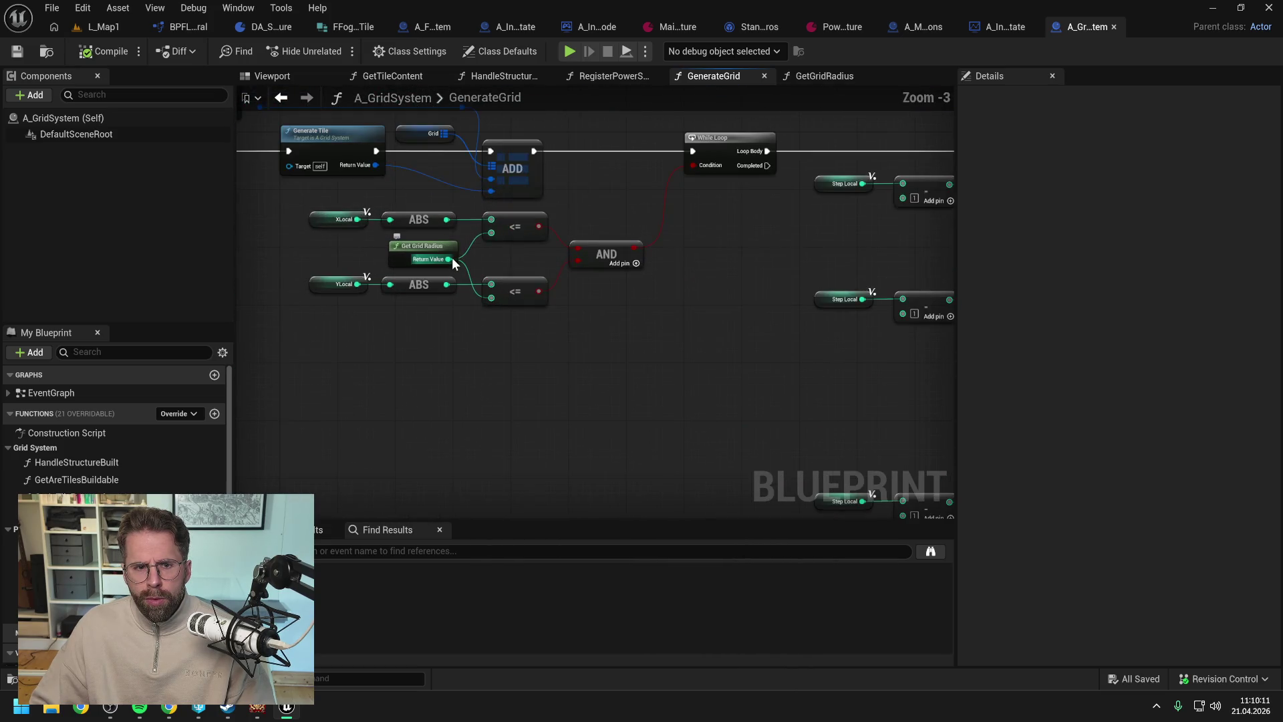
pyautogui.moveTo(453, 263)
pyautogui.mouseDown()
pyautogui.moveTo(506, 280)
pyautogui.moveTo(495, 311)
pyautogui.mouseUp()
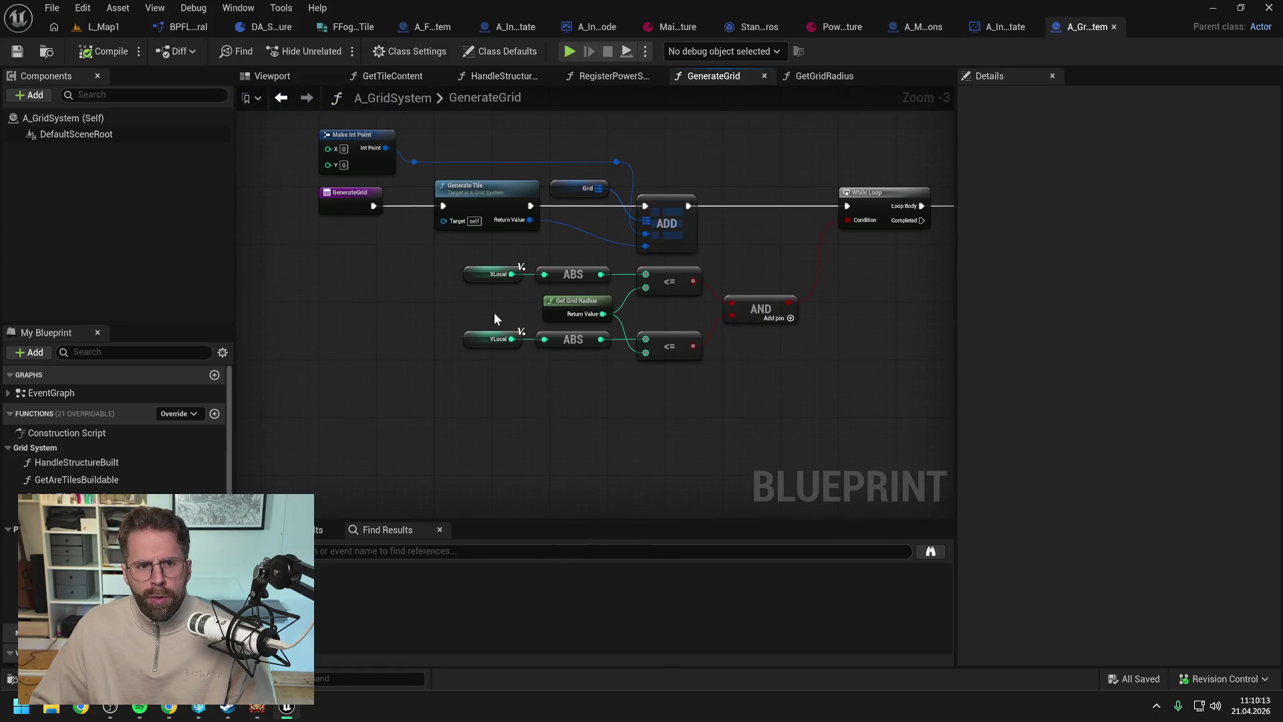
# - Inspect the XLocal and YLocal variables, the Step Local nodes and Generate Tile
pyautogui.click(494, 275)
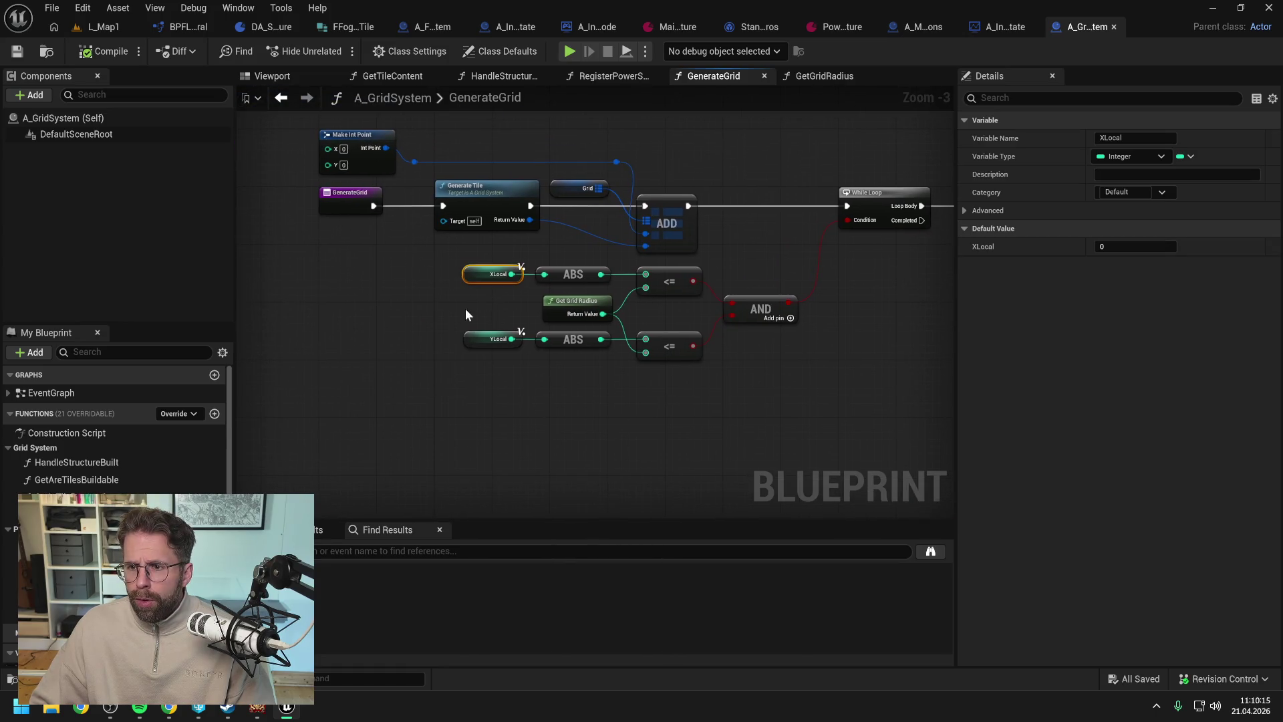
pyautogui.click(494, 339)
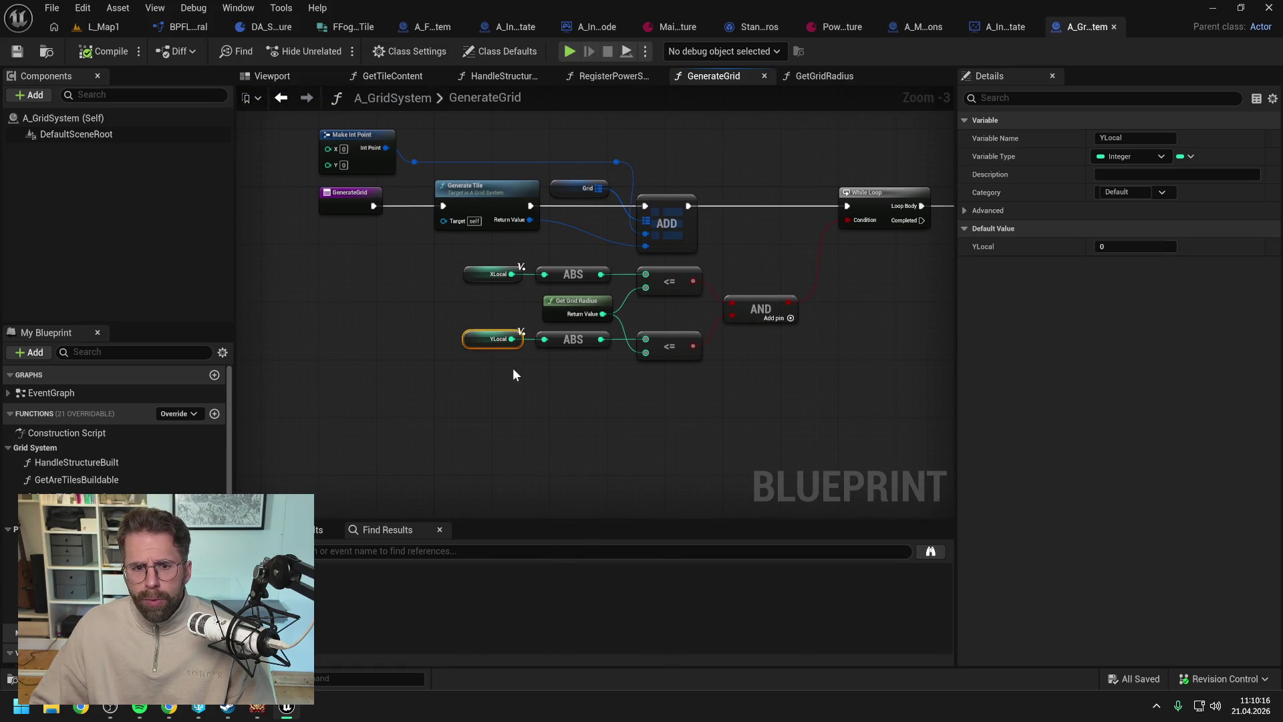
pyautogui.click(588, 398)
pyautogui.moveTo(587, 398)
pyautogui.mouseDown()
pyautogui.moveTo(674, 375)
pyautogui.moveTo(611, 383)
pyautogui.mouseUp()
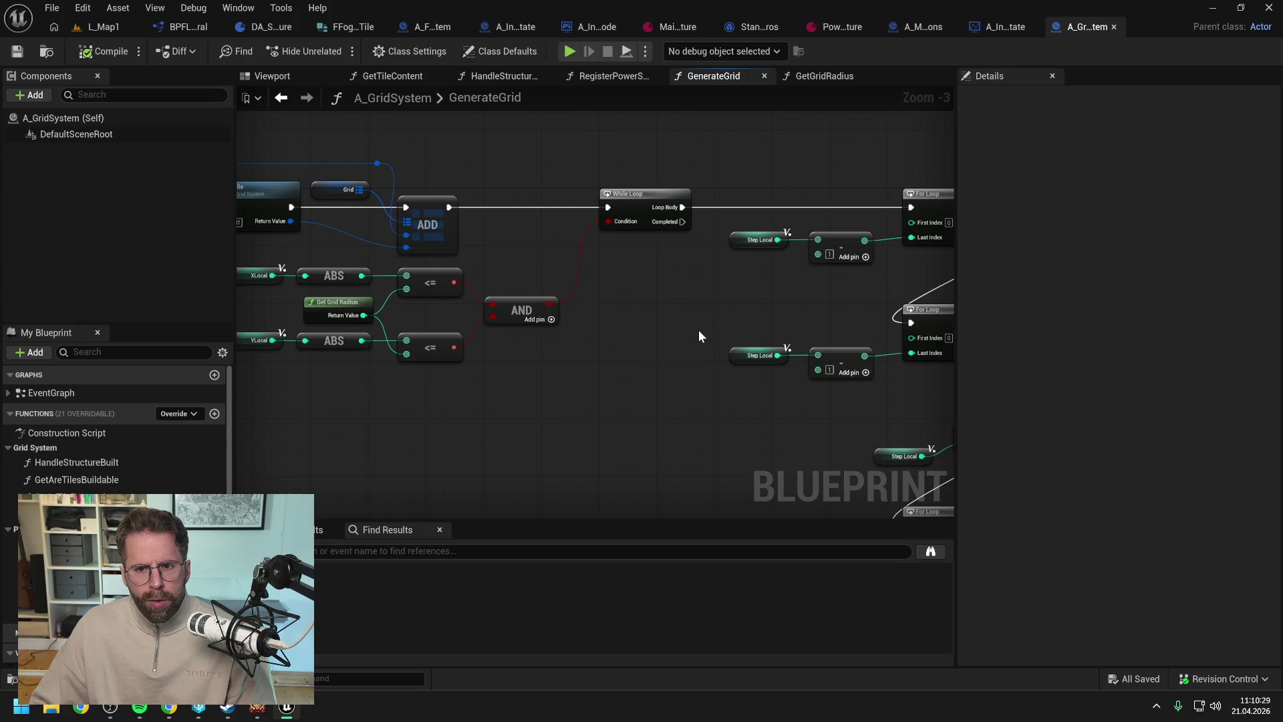
pyautogui.moveTo(653, 332)
pyautogui.mouseDown()
pyautogui.moveTo(728, 329)
pyautogui.moveTo(628, 307)
pyautogui.mouseUp()
pyautogui.scroll(1, 591, 323)
pyautogui.scroll(-1, 595, 342)
# - Review the For Loop rows that make tiles and add them to Grid, ending on Get Grid Radius
pyautogui.moveTo(856, 294); pyautogui.dragTo(537, 282)
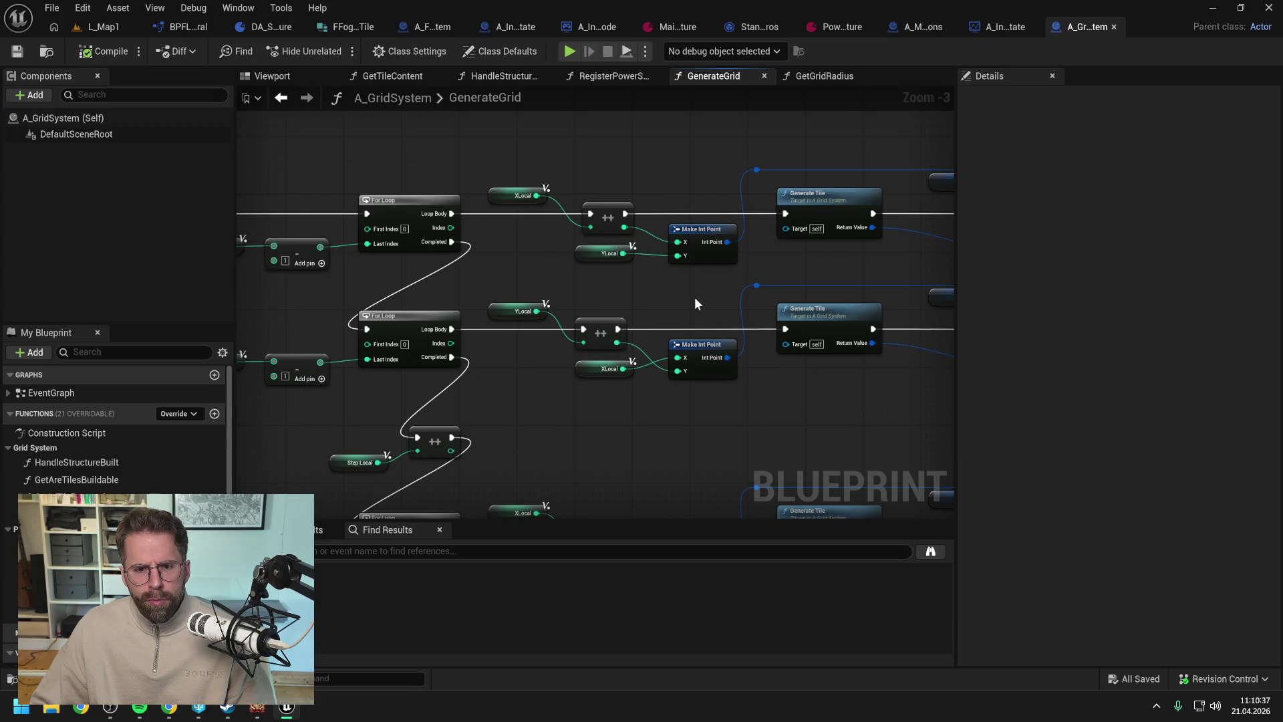
pyautogui.moveTo(805, 272); pyautogui.dragTo(634, 272)
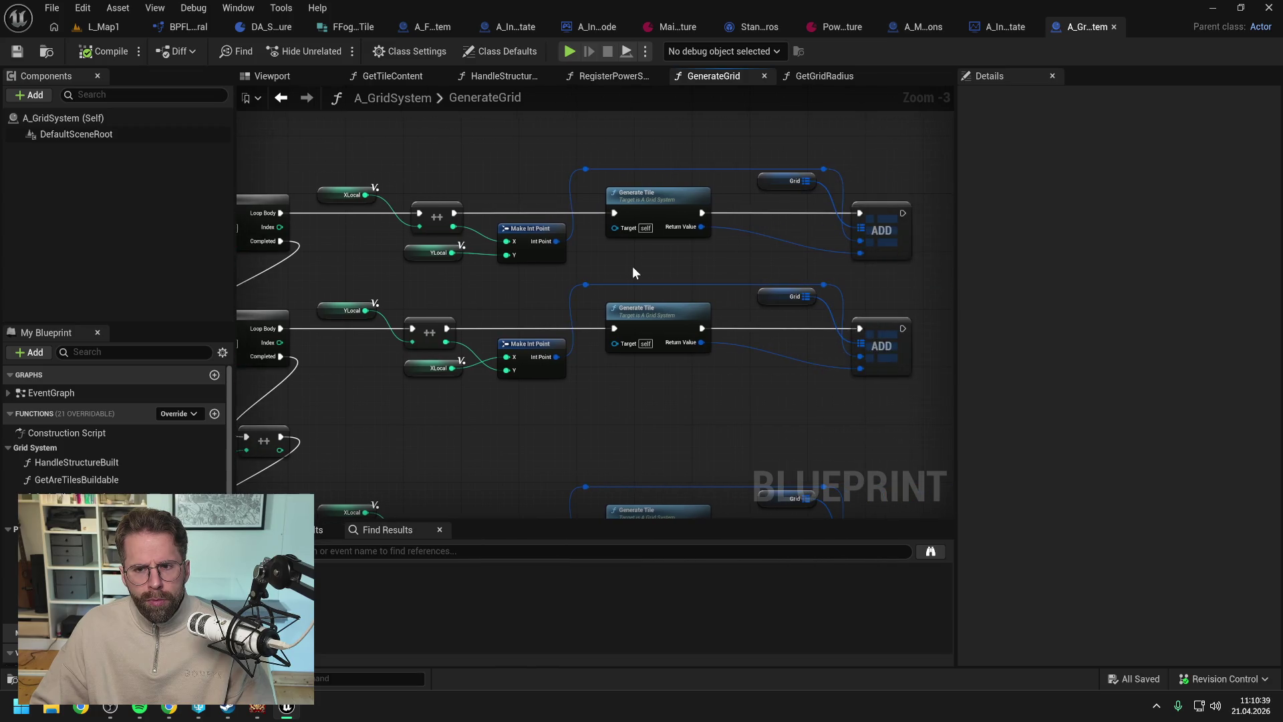
pyautogui.scroll(-1, 633, 268)
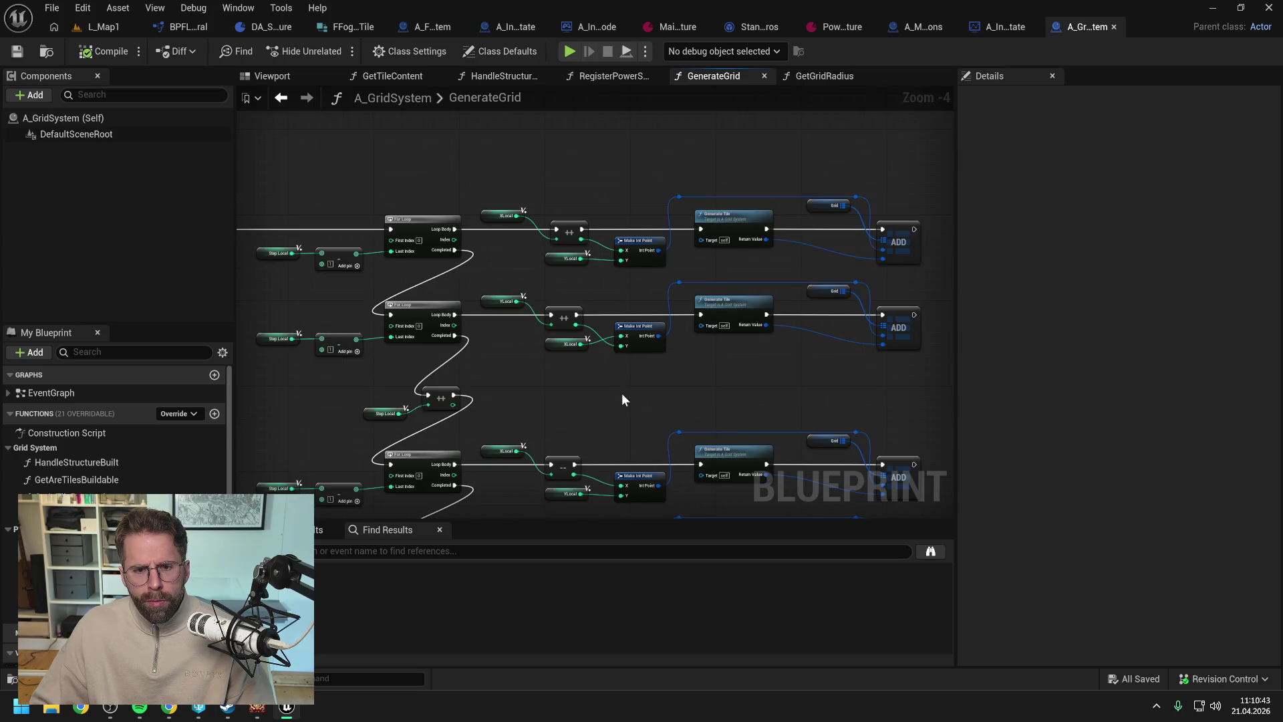
pyautogui.moveTo(622, 402); pyautogui.dragTo(626, 291)
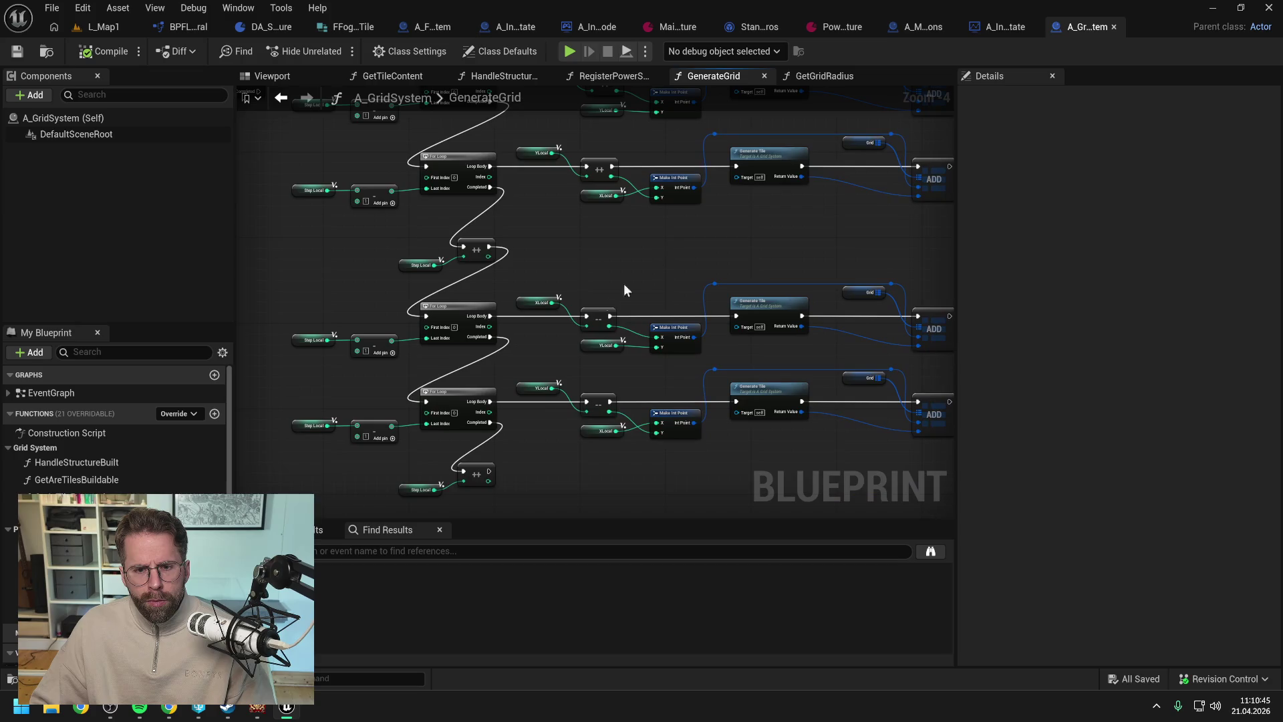
pyautogui.scroll(-1, 571, 339)
pyautogui.scroll(1, 568, 340)
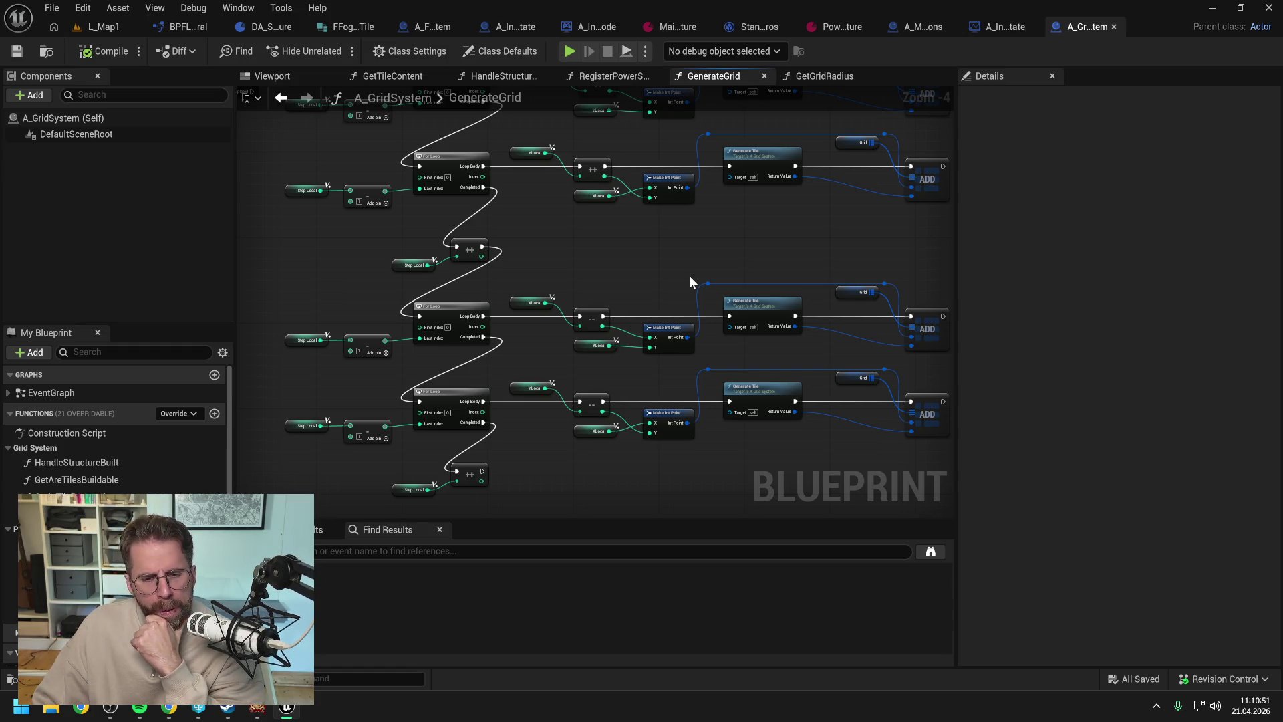
pyautogui.scroll(-1, 628, 270)
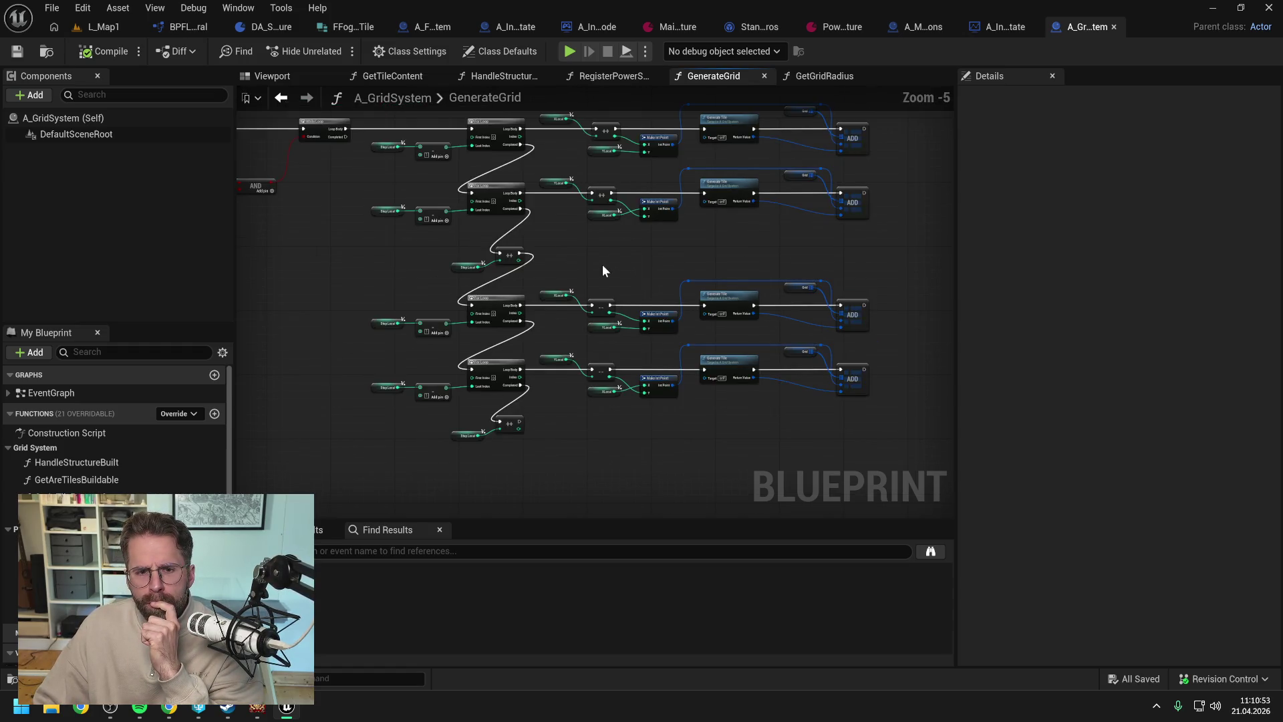
pyautogui.moveTo(603, 263); pyautogui.dragTo(666, 304)
pyautogui.moveTo(398, 303)
pyautogui.mouseDown()
pyautogui.moveTo(692, 311)
pyautogui.moveTo(639, 347)
pyautogui.mouseUp()
pyautogui.scroll(1, 686, 308)
pyautogui.click(520, 281)
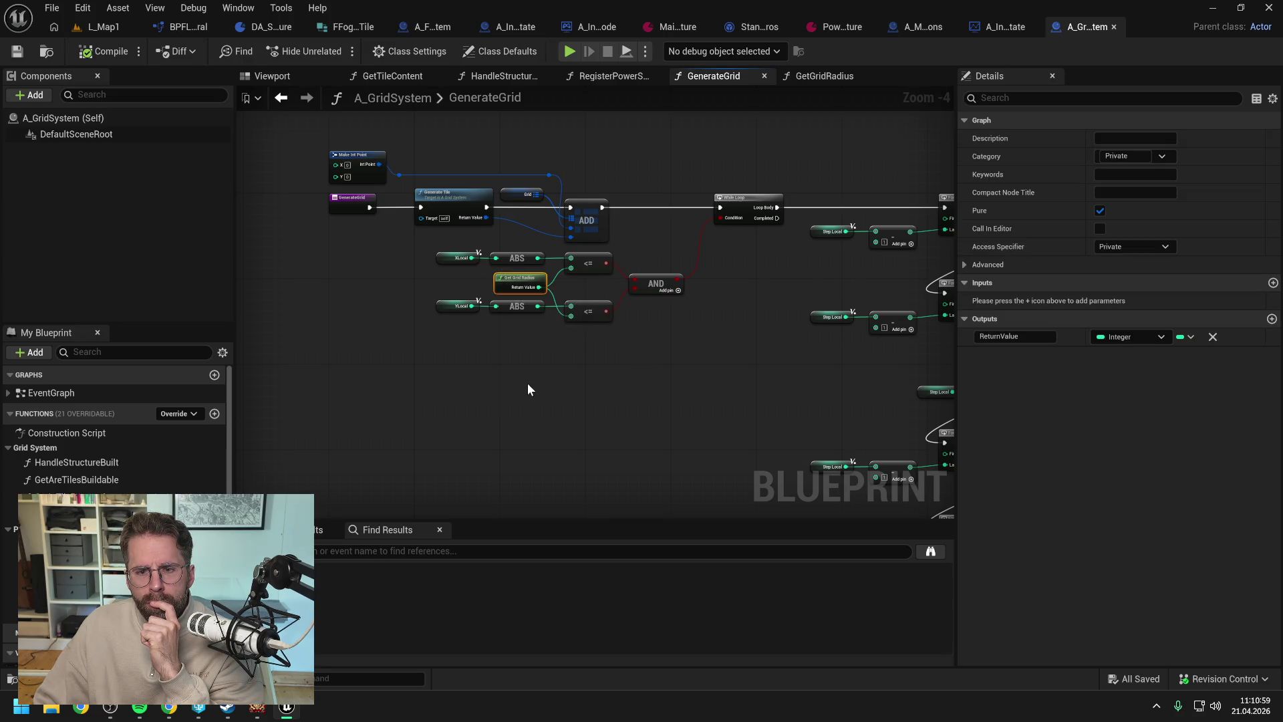